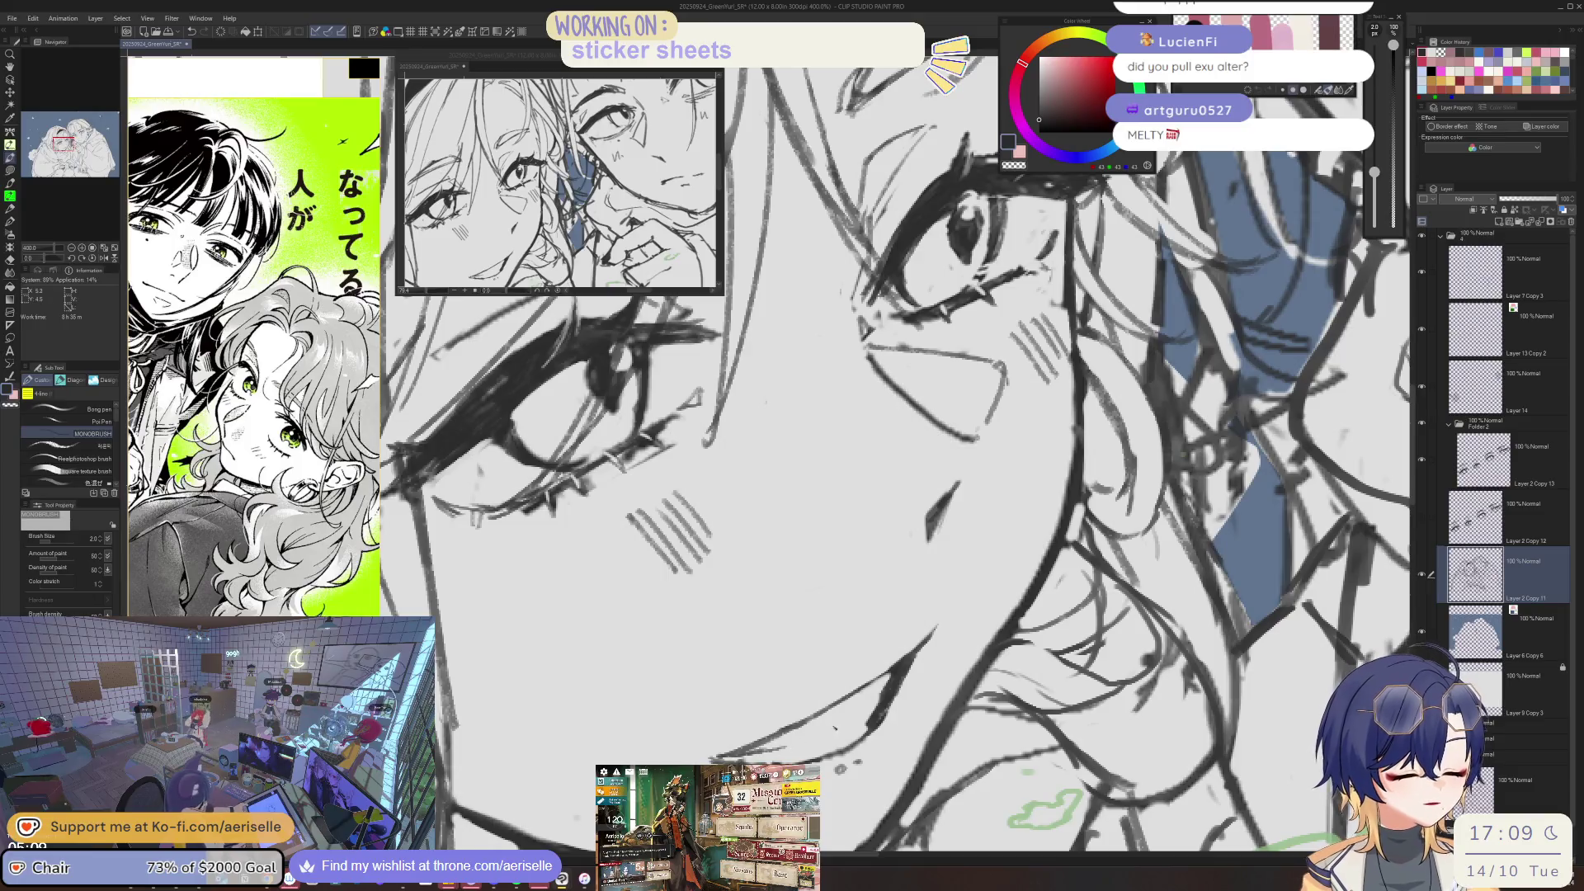
- Add sketch strokes to the left girl's face, then erase some to lighten them
mouse_move(866, 735)
left_mouse_down()
mouse_move(829, 708)
mouse_move(848, 722)
mouse_move(838, 734)
left_mouse_up()
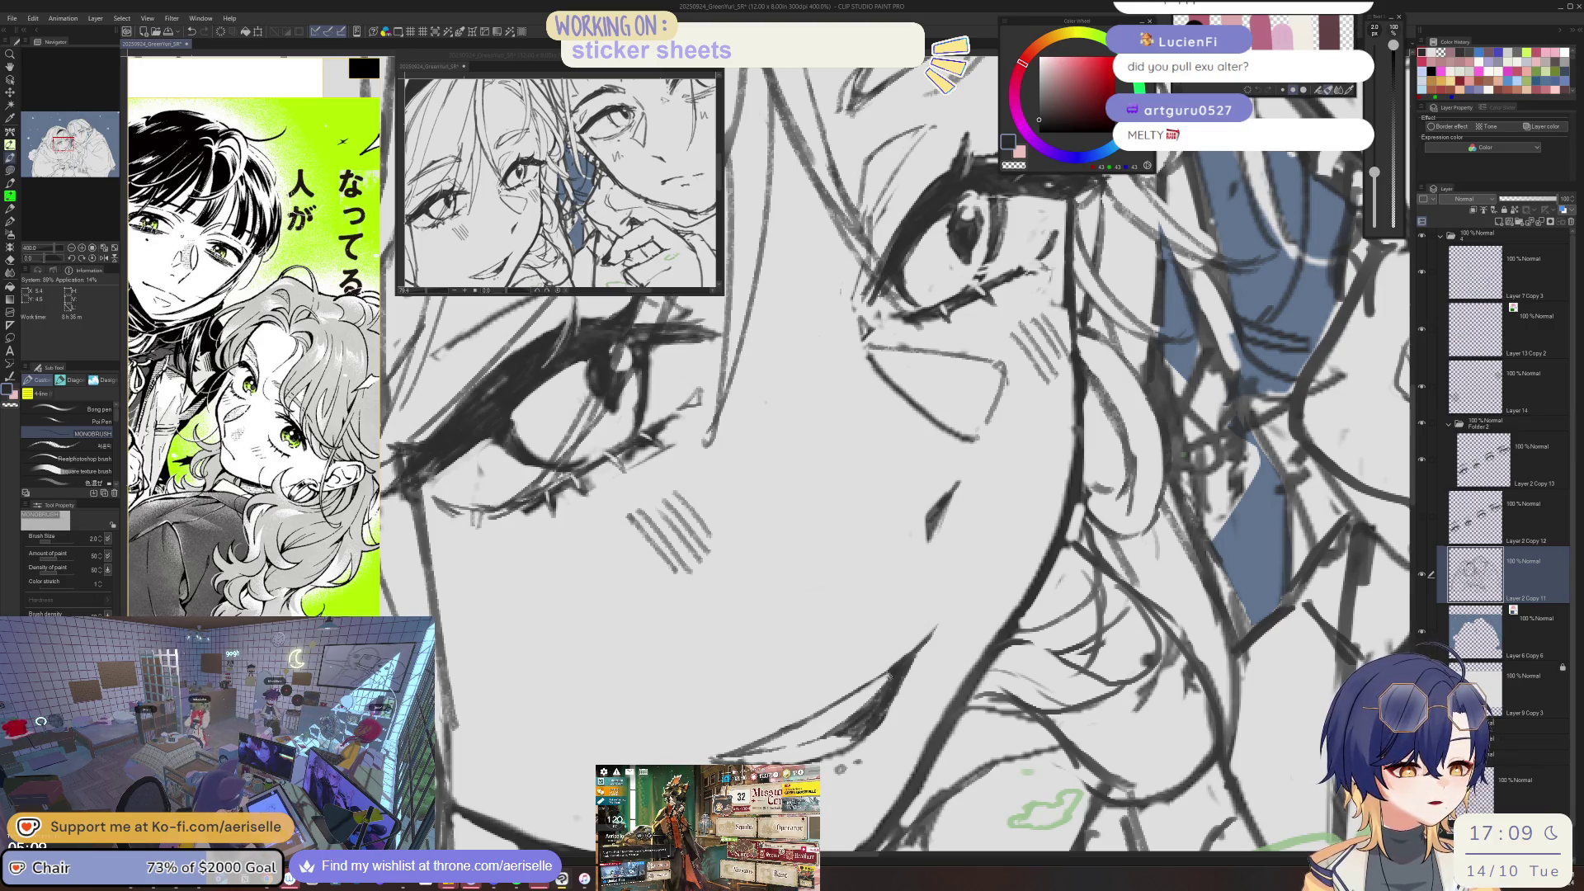
key("e")
left_click_drag(869, 702, 839, 726)
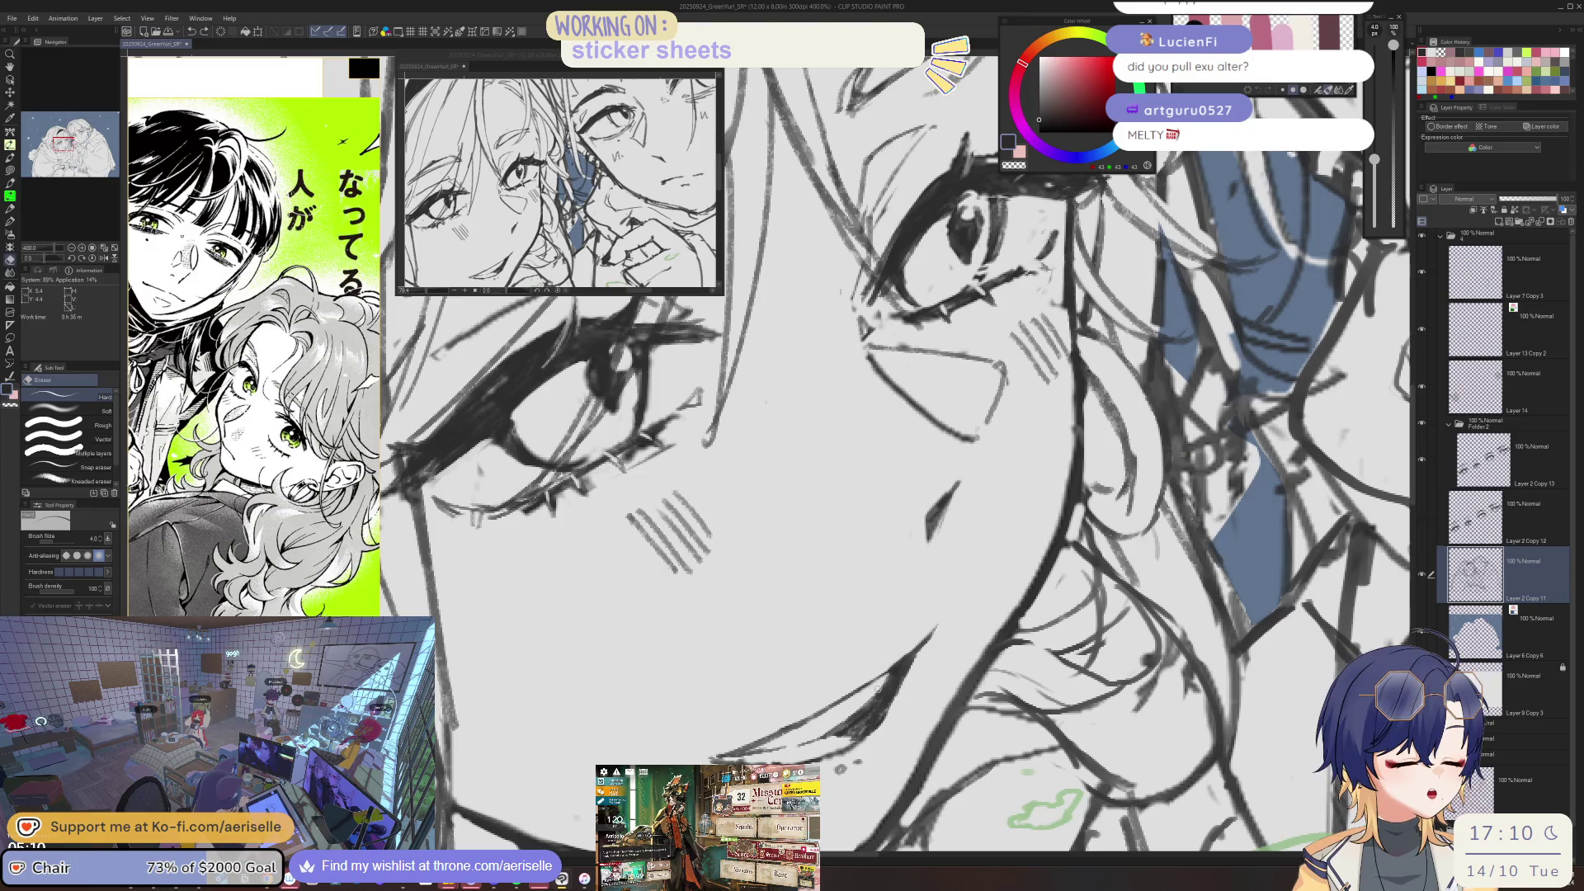
- Zoom out and pan to view both characters, ending with the eraser active for face cleanup
key("ctrl+minus")
key("ctrl+minus")
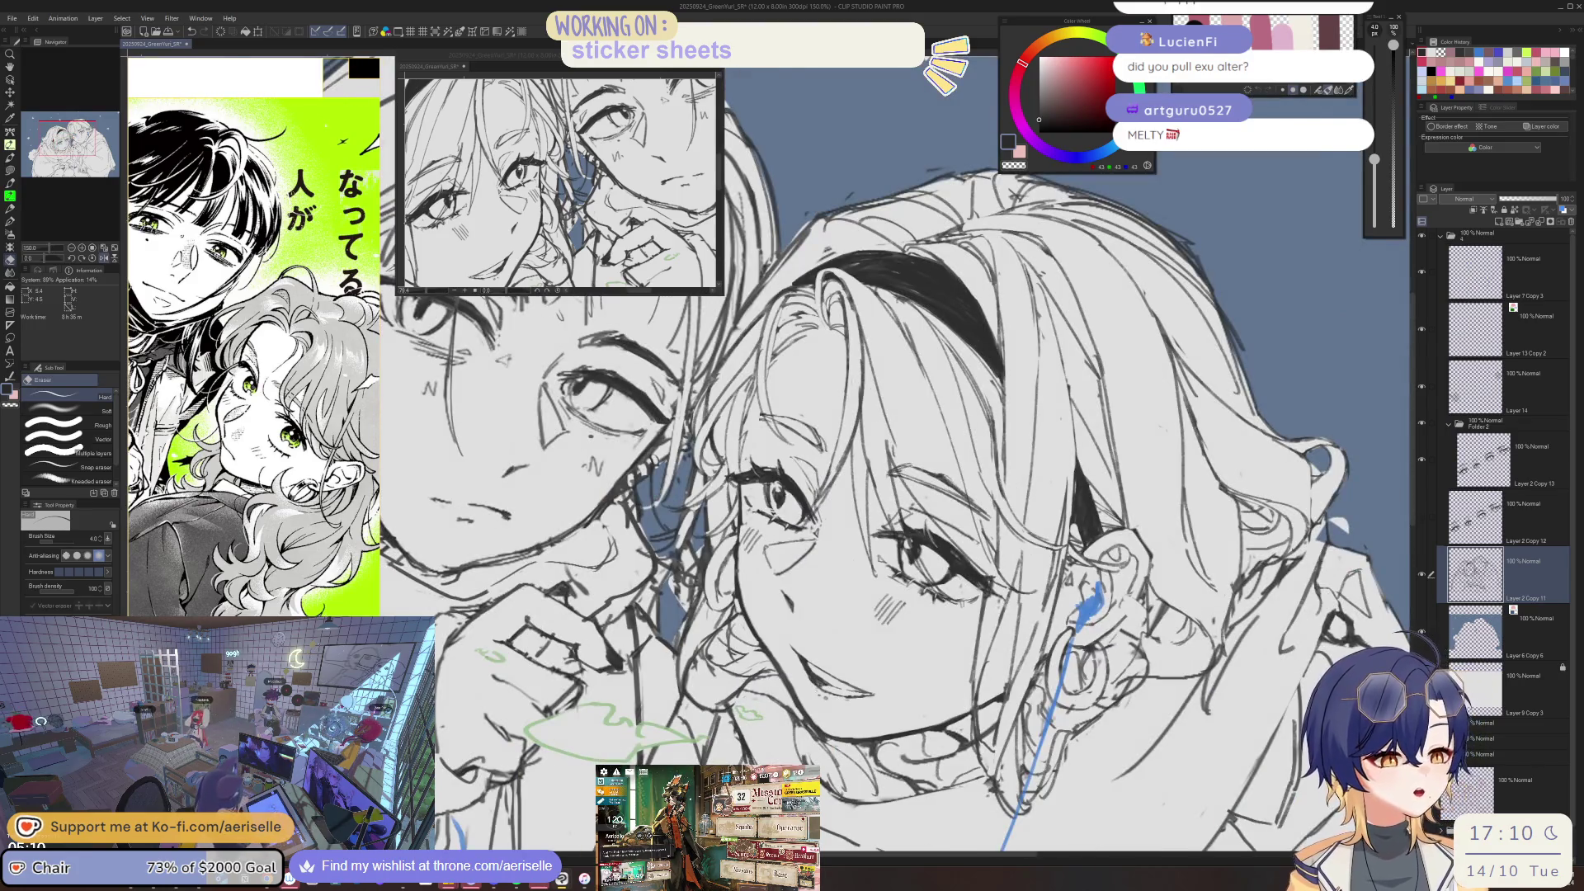
key("p")
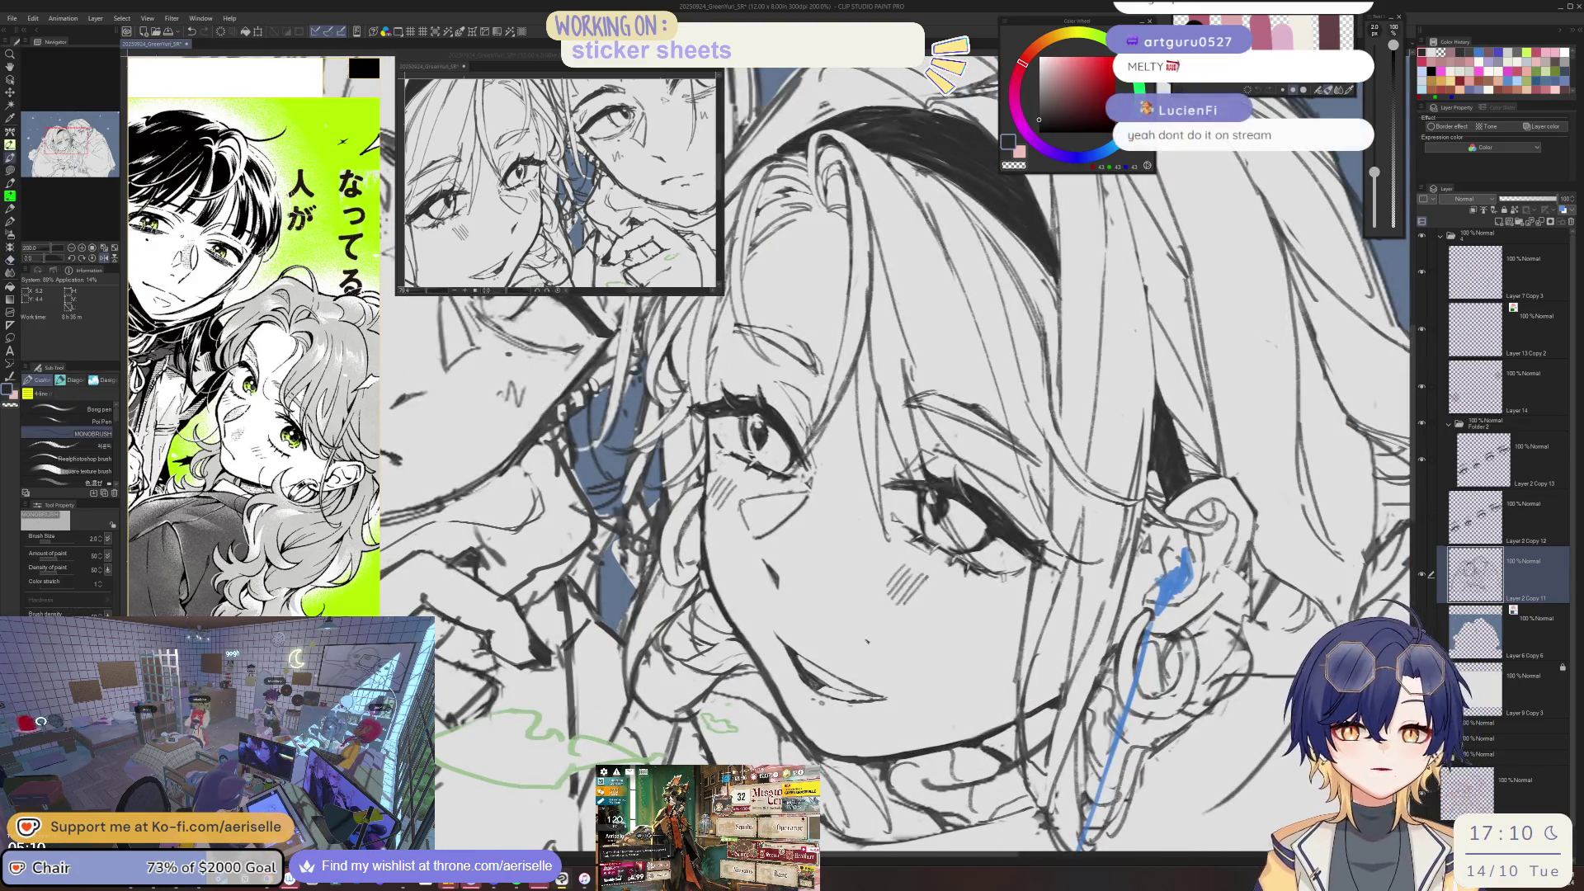
key("ctrl+minus")
key("ctrl+minus")
left_click_drag(378, 372, 418, 399)
scroll(842, 658, "up", 4)
key("e")
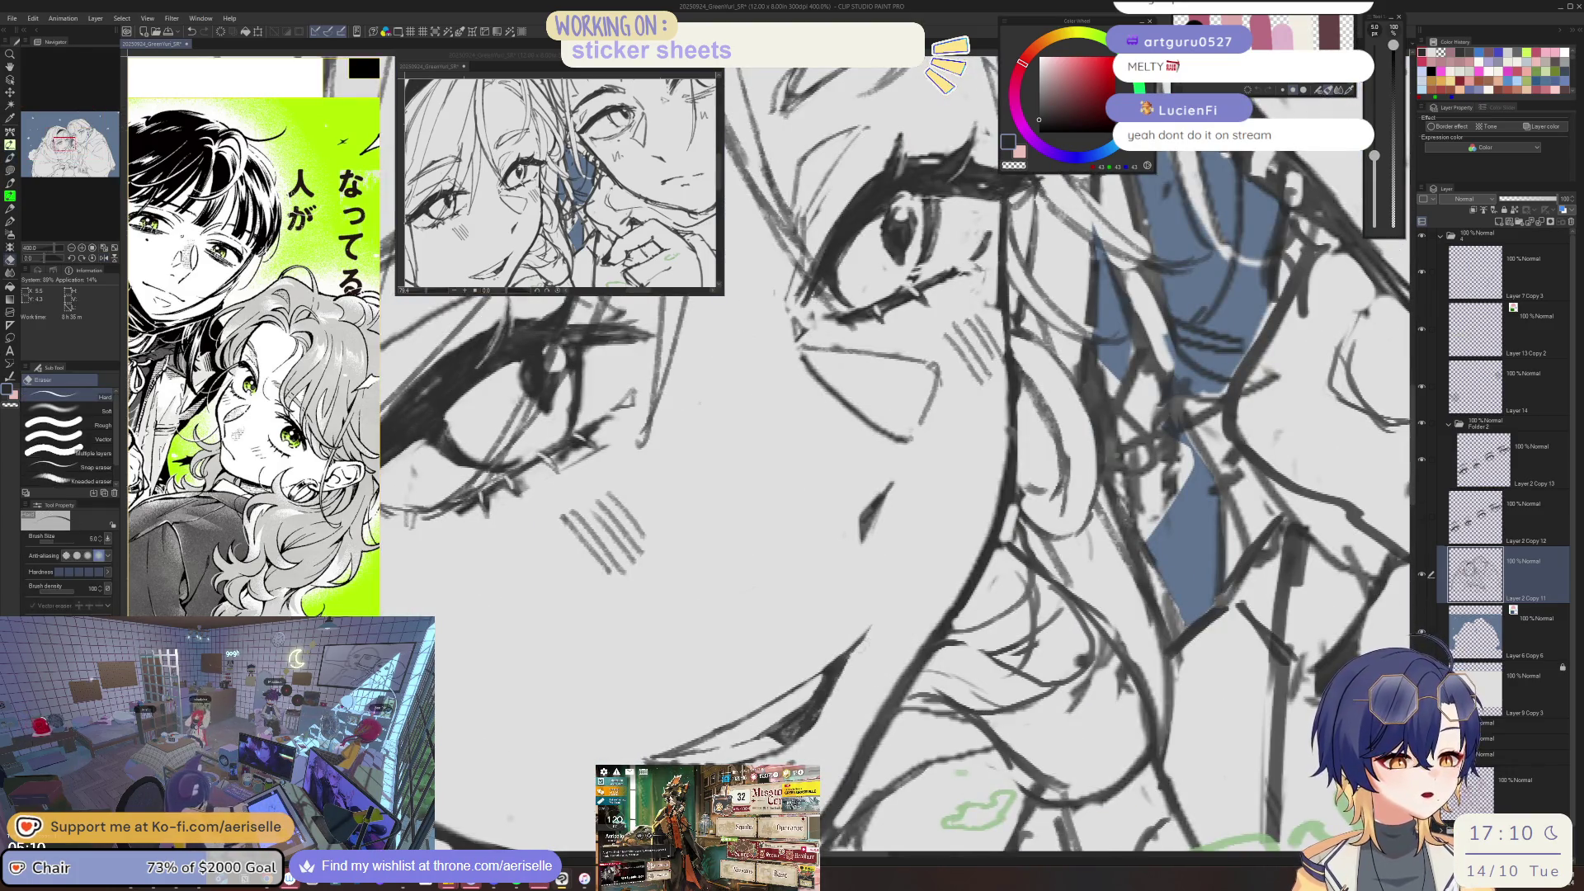
scroll(829, 698, "down", 5)
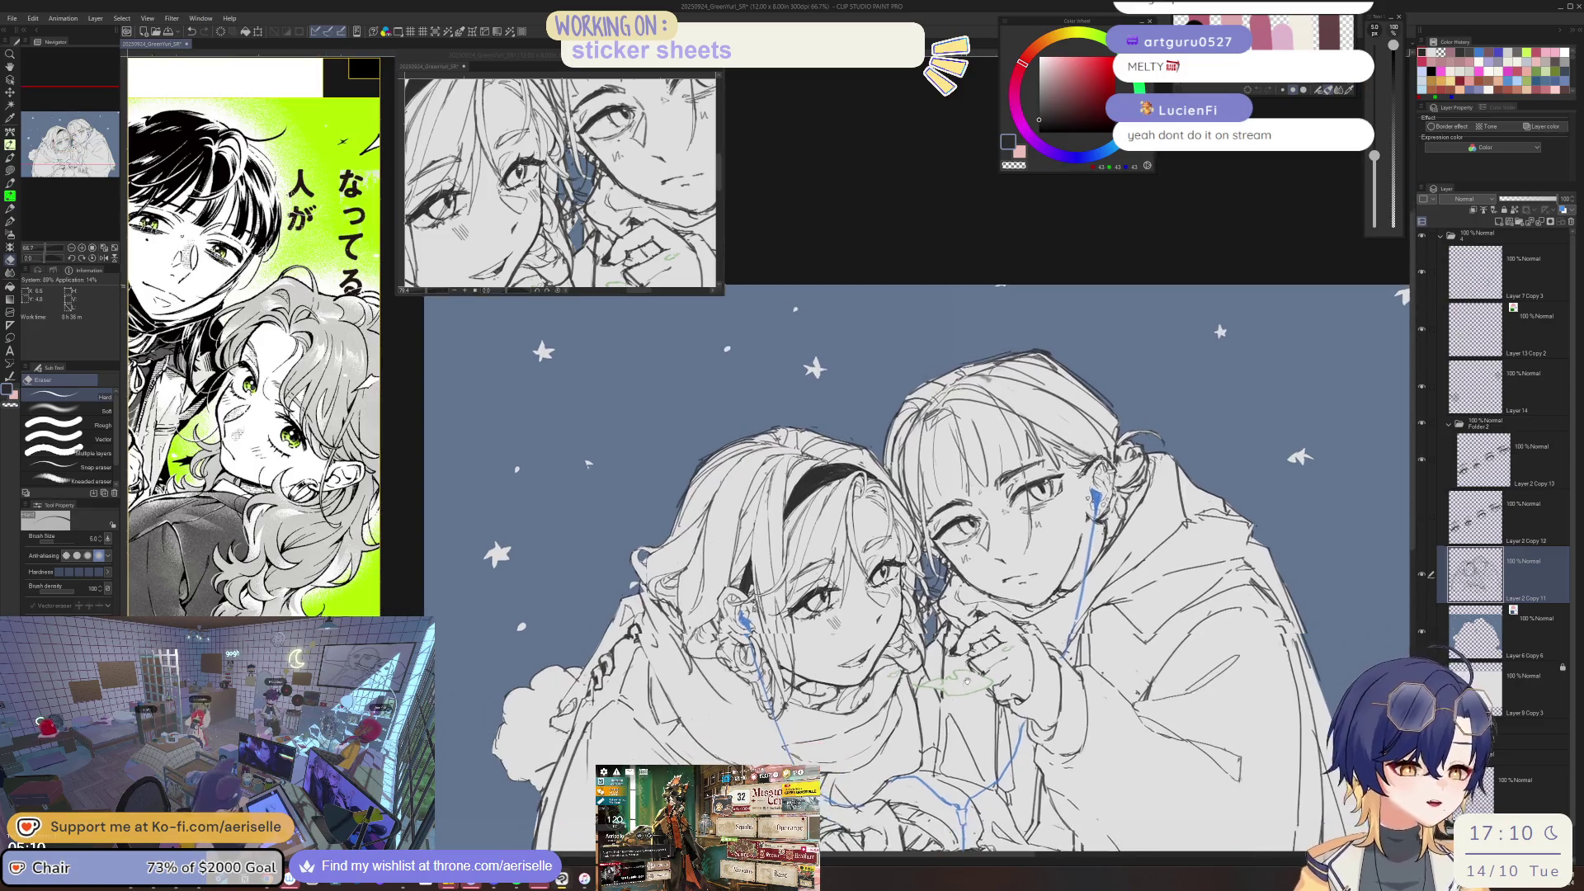
scroll(882, 645, "up", 5)
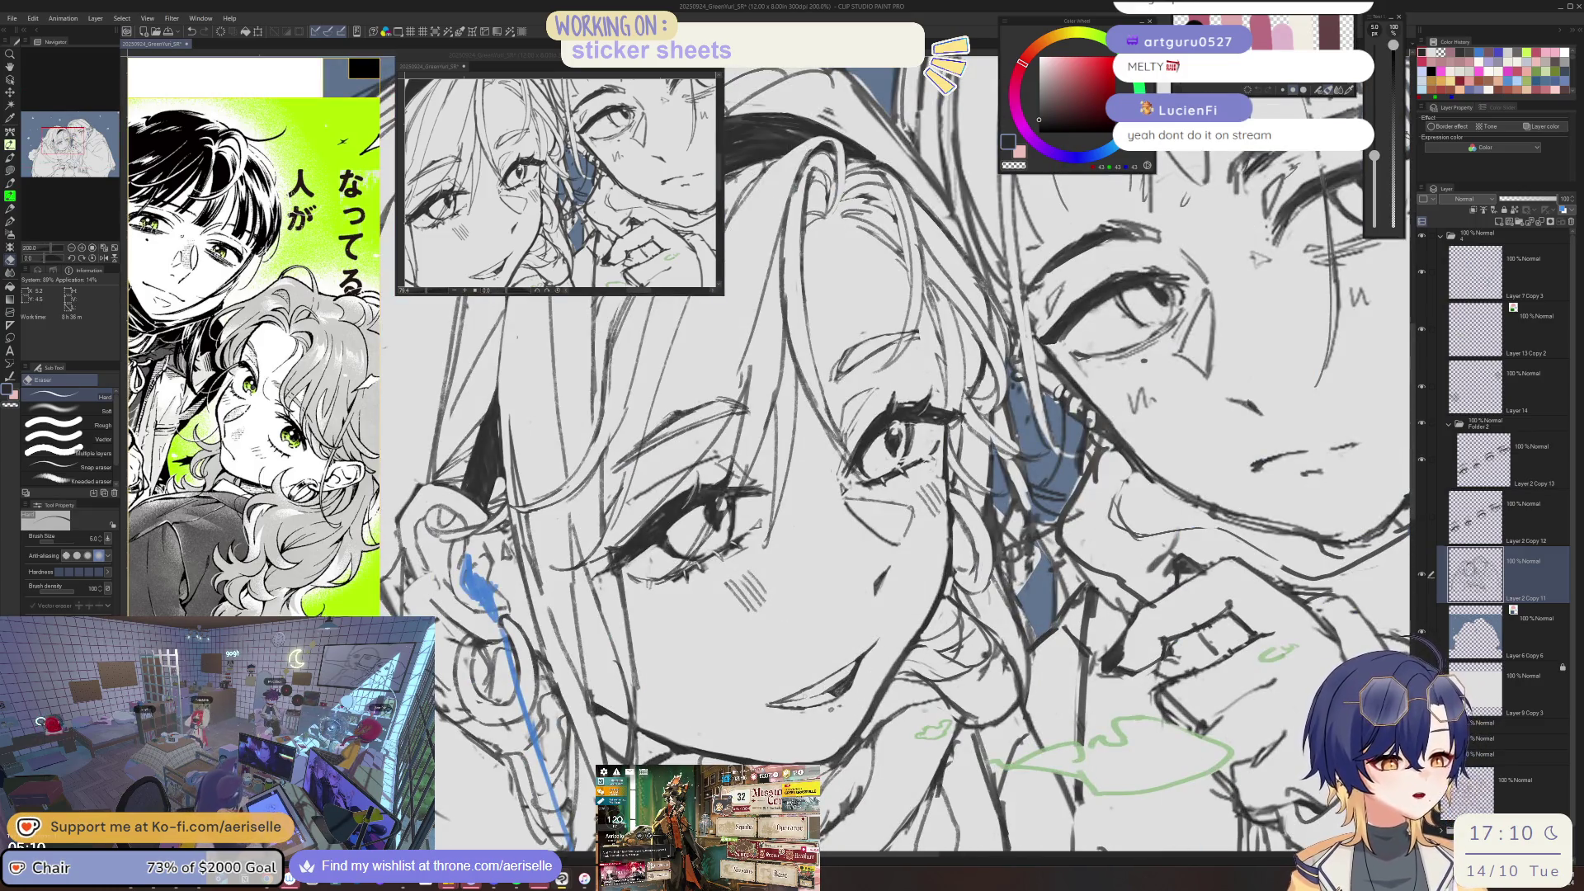
key("ctrl+s")
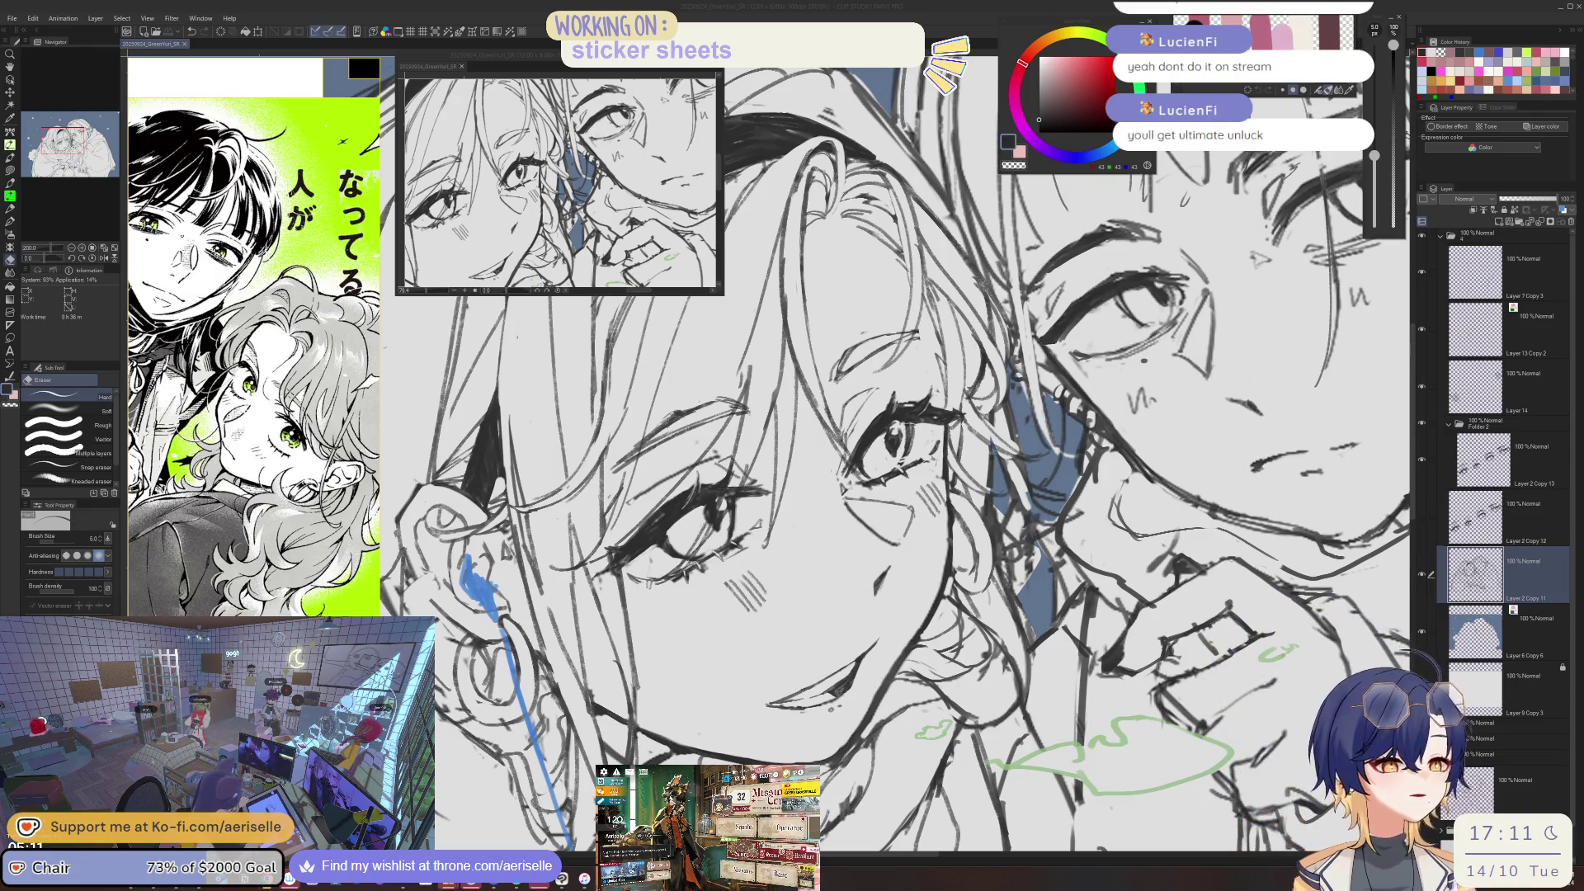
- Zoom in and erase part of the stray stroke on the left girl's face
left_click(854, 677)
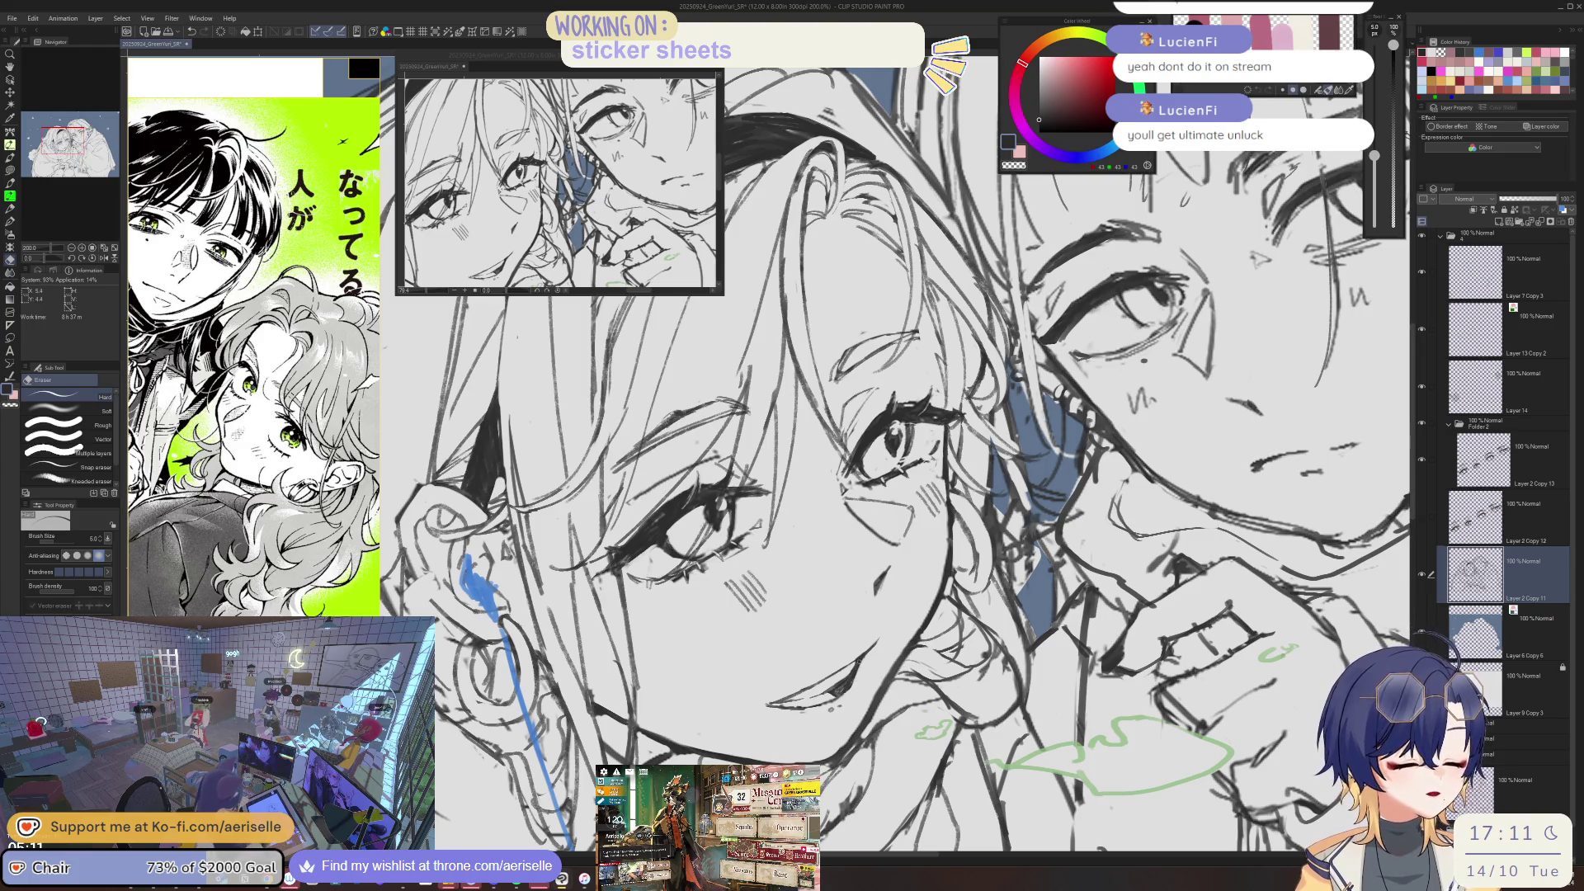
scroll(881, 685, "up", 3)
scroll(881, 685, "up", 3)
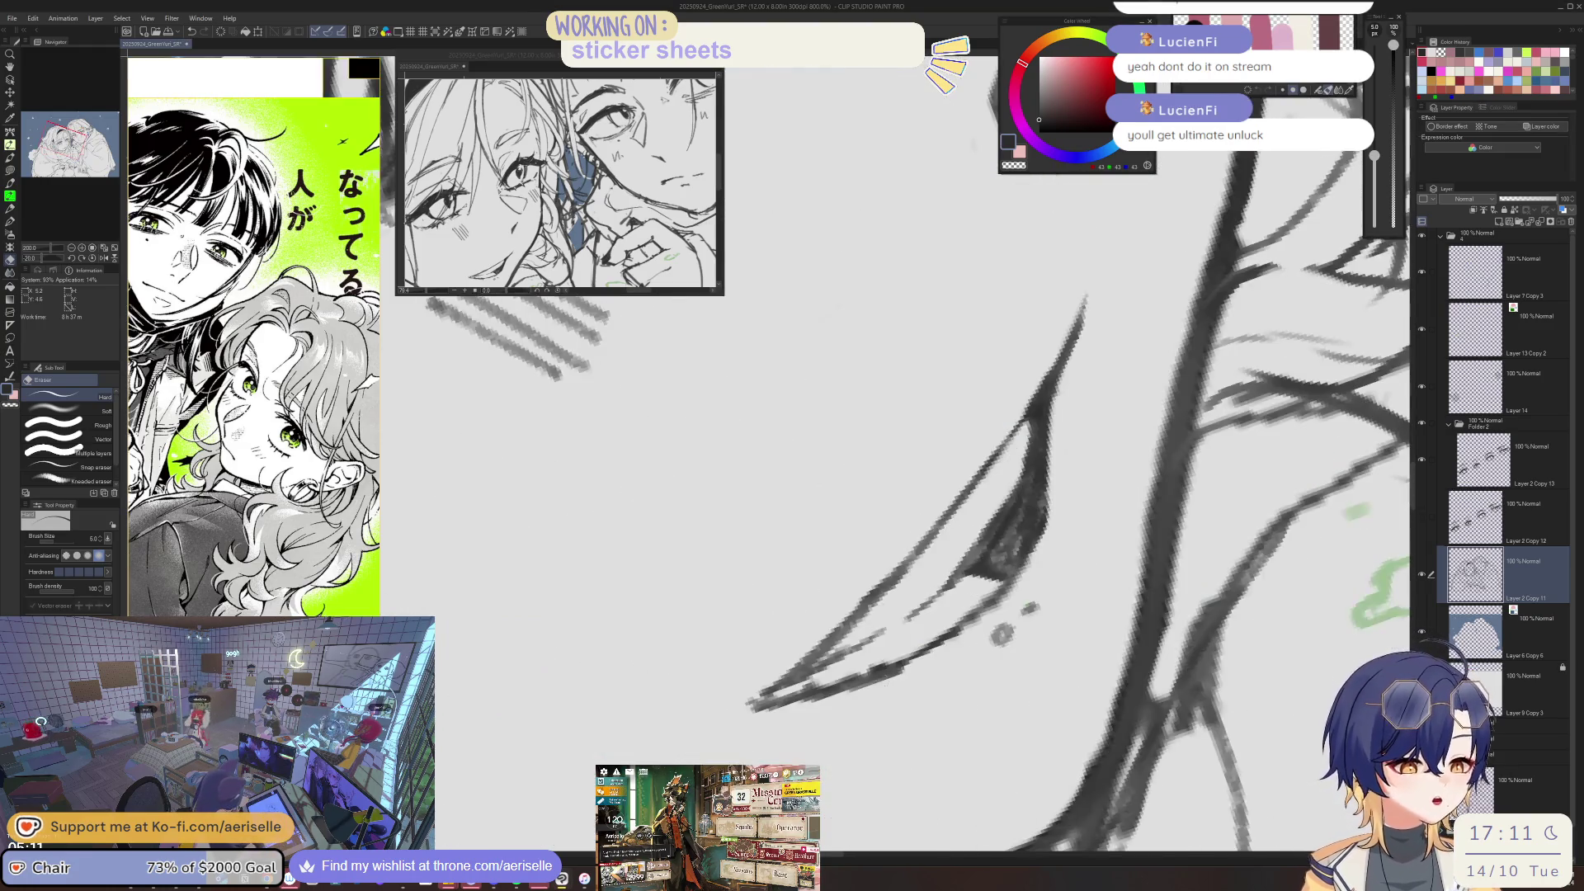
left_click_drag(790, 694, 850, 675)
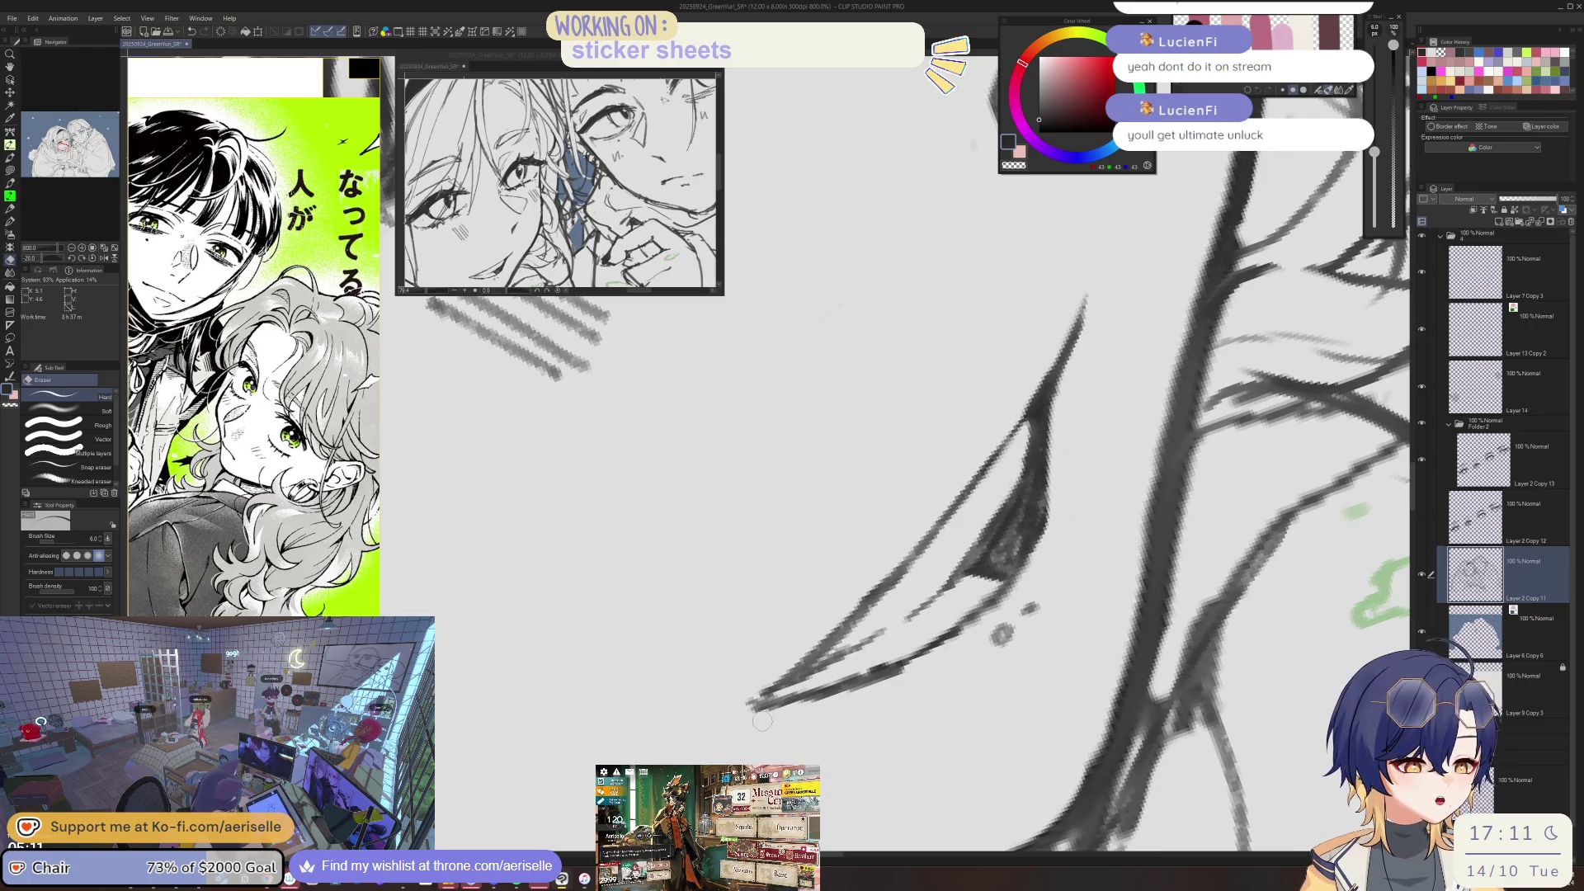
- Rotate, then reset the view and zoom to show both girls' faces together at 66.7%
key("ctrl+0")
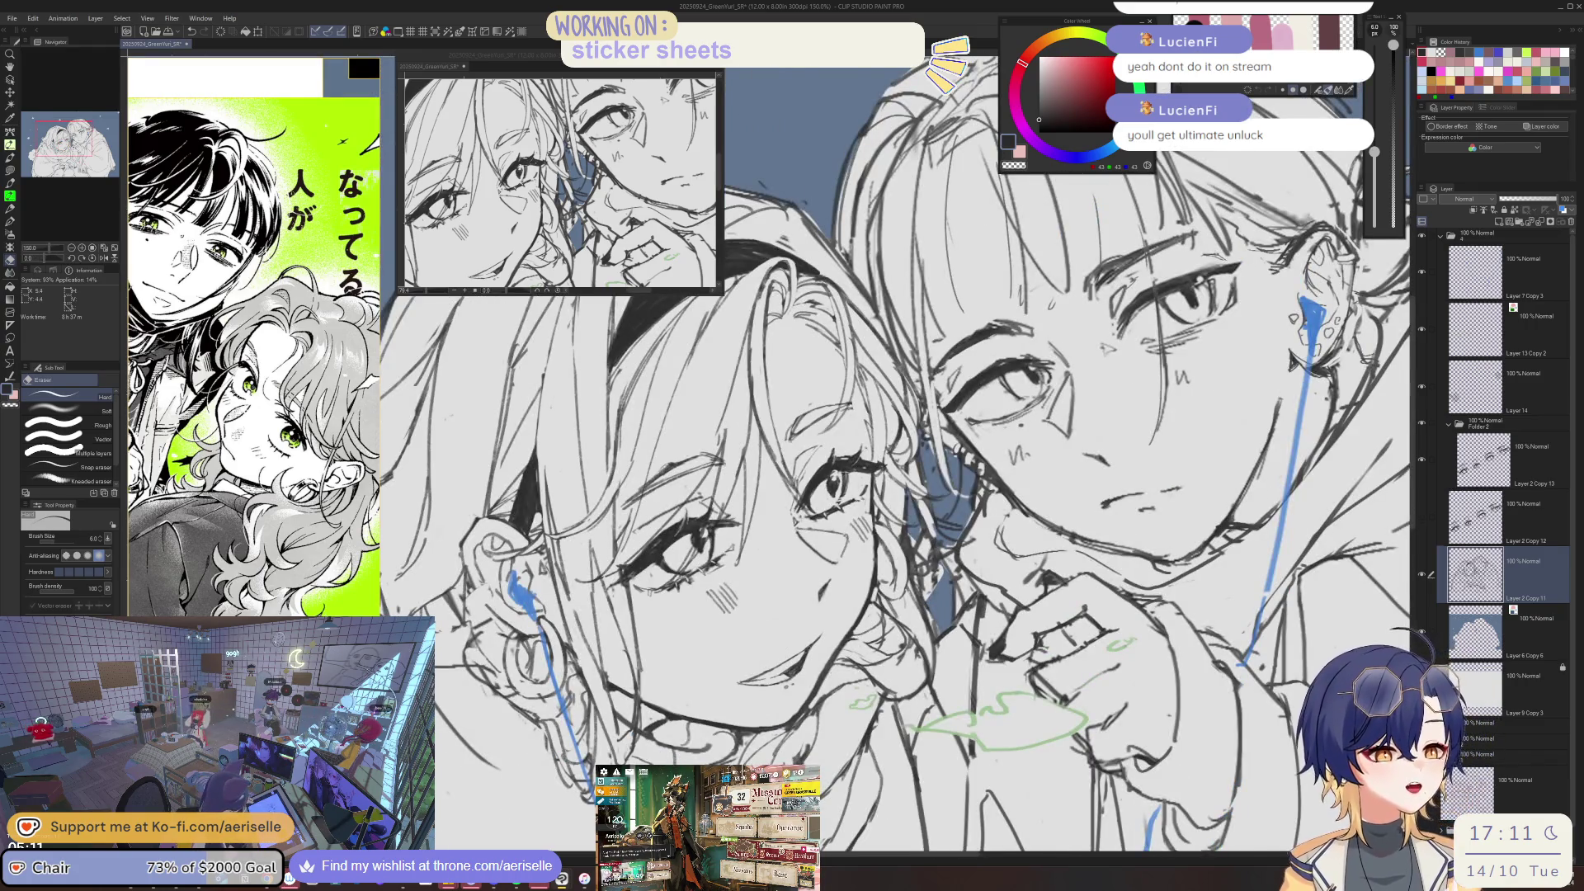
scroll(797, 634, "up", 2)
scroll(798, 634, "up", 2)
key("p")
key("e")
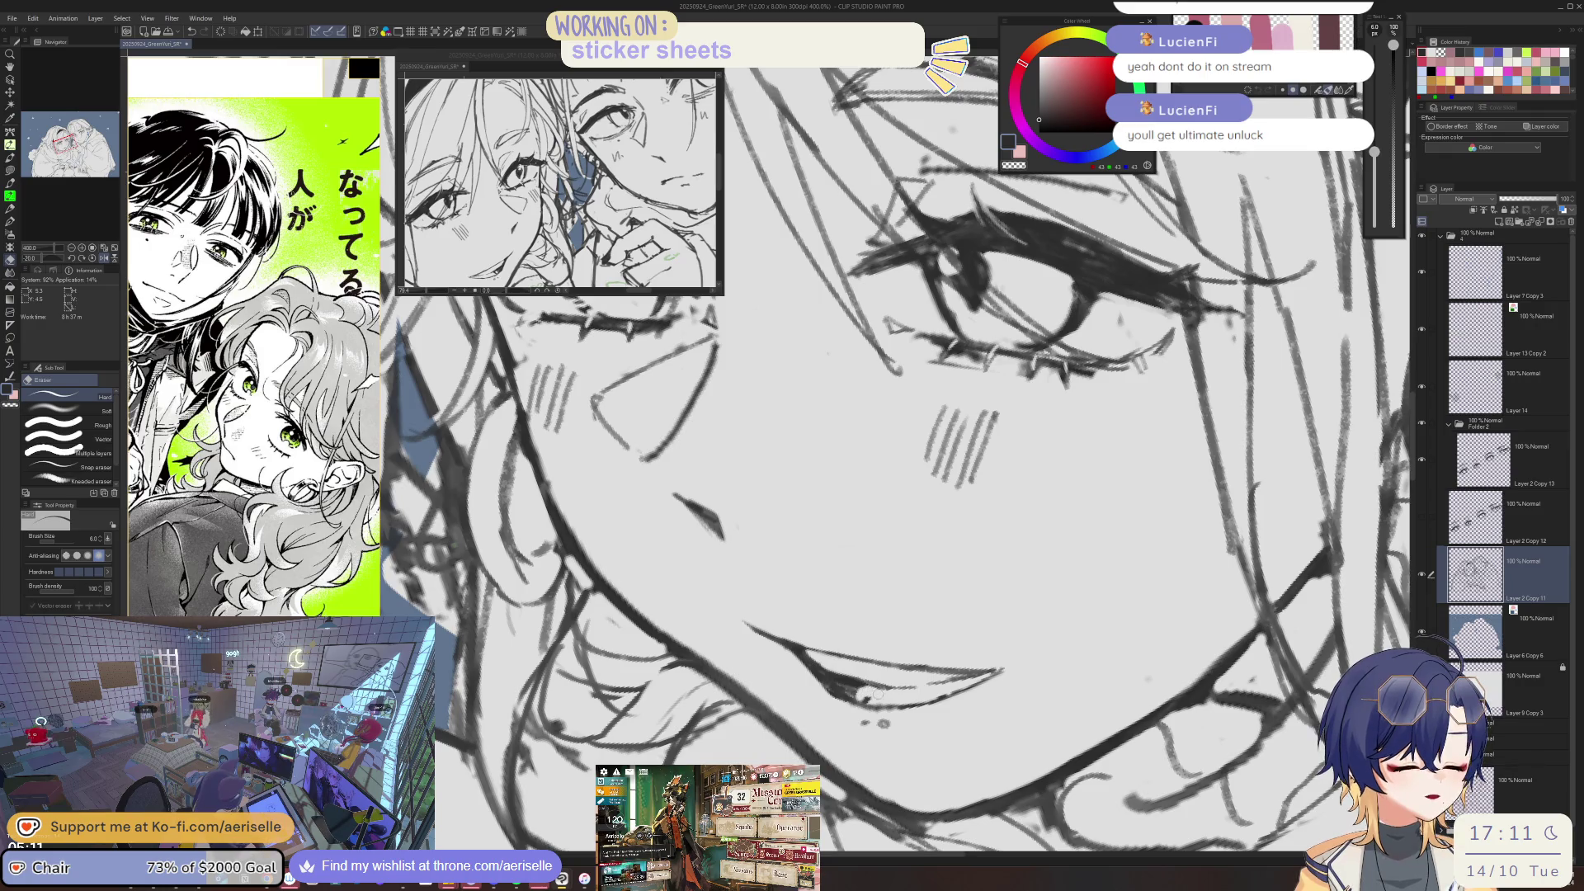
key("asciicircum")
key("asciicircum")
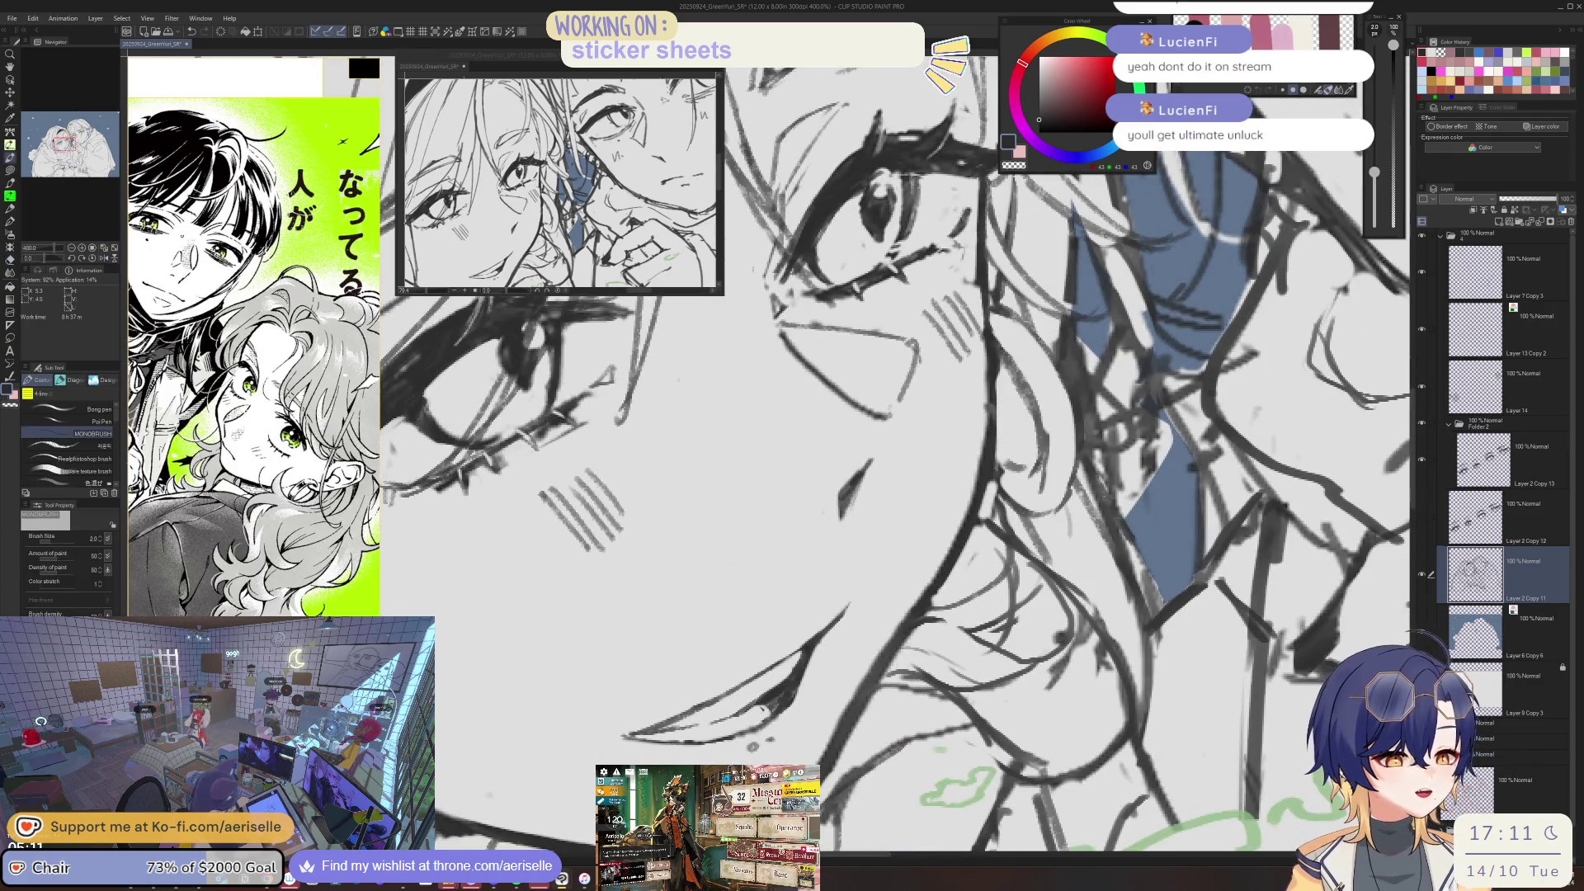
key("ctrl+0")
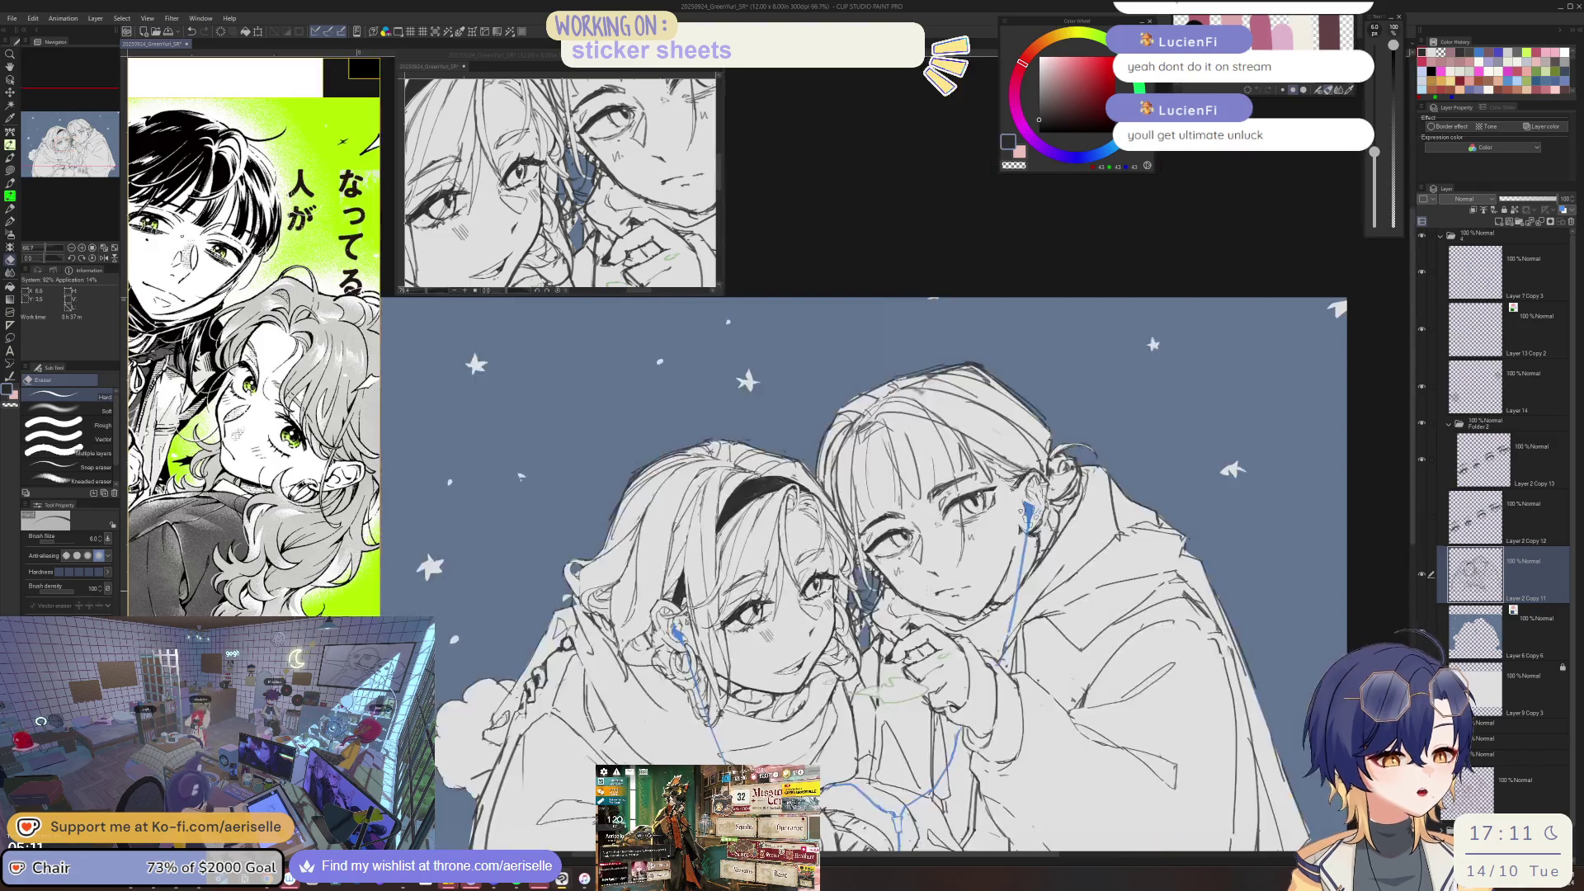
key("ctrl+plus")
key("ctrl+plus")
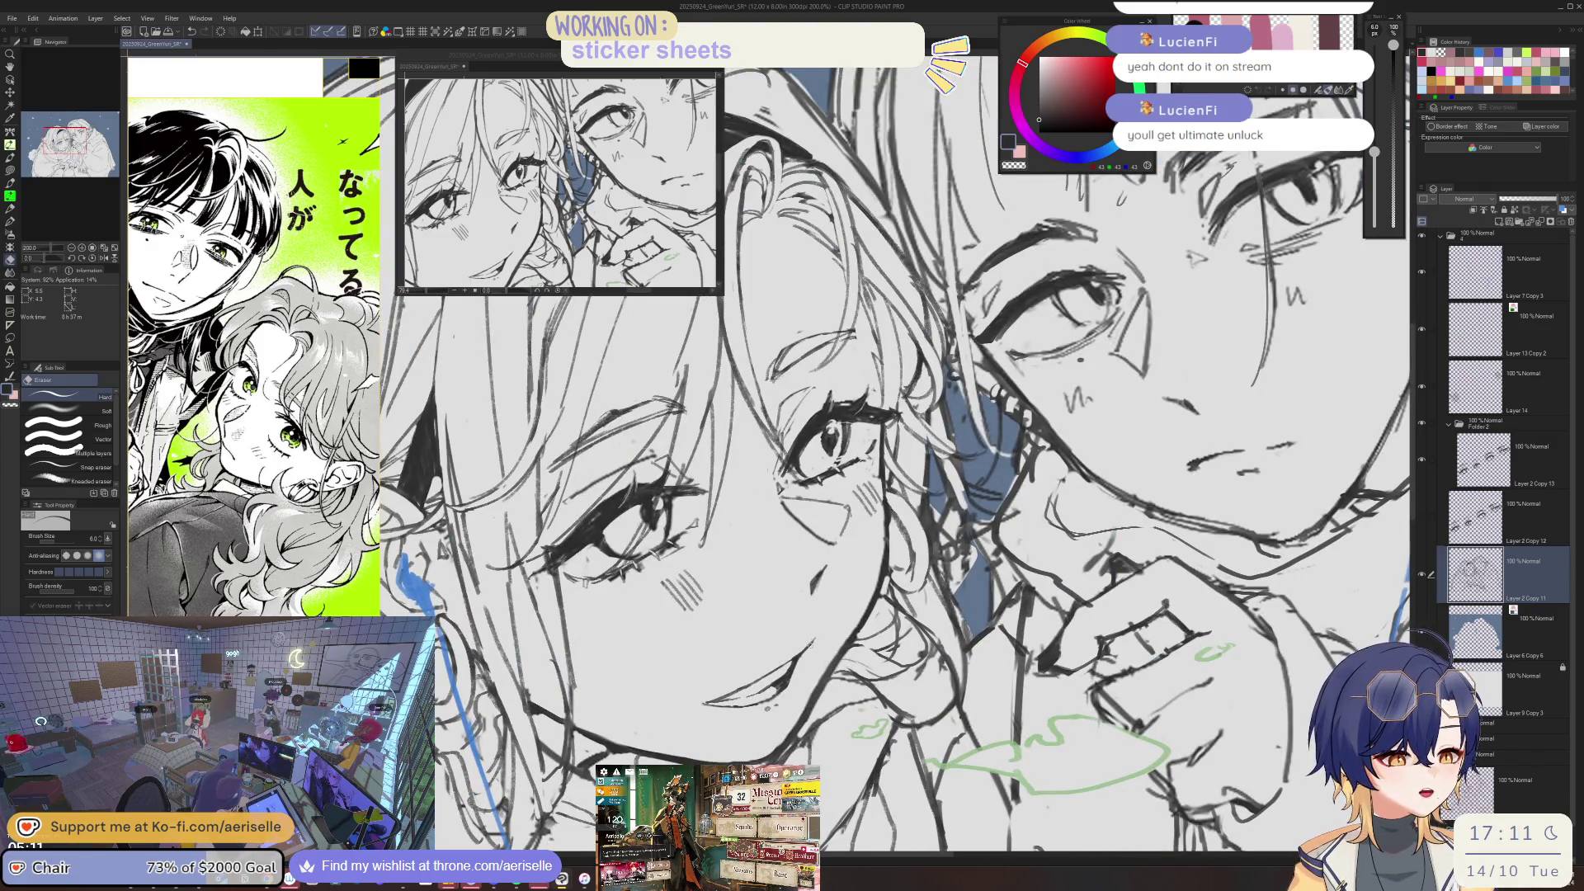
scroll(808, 650, "up", 2)
scroll(788, 670, "down", 4)
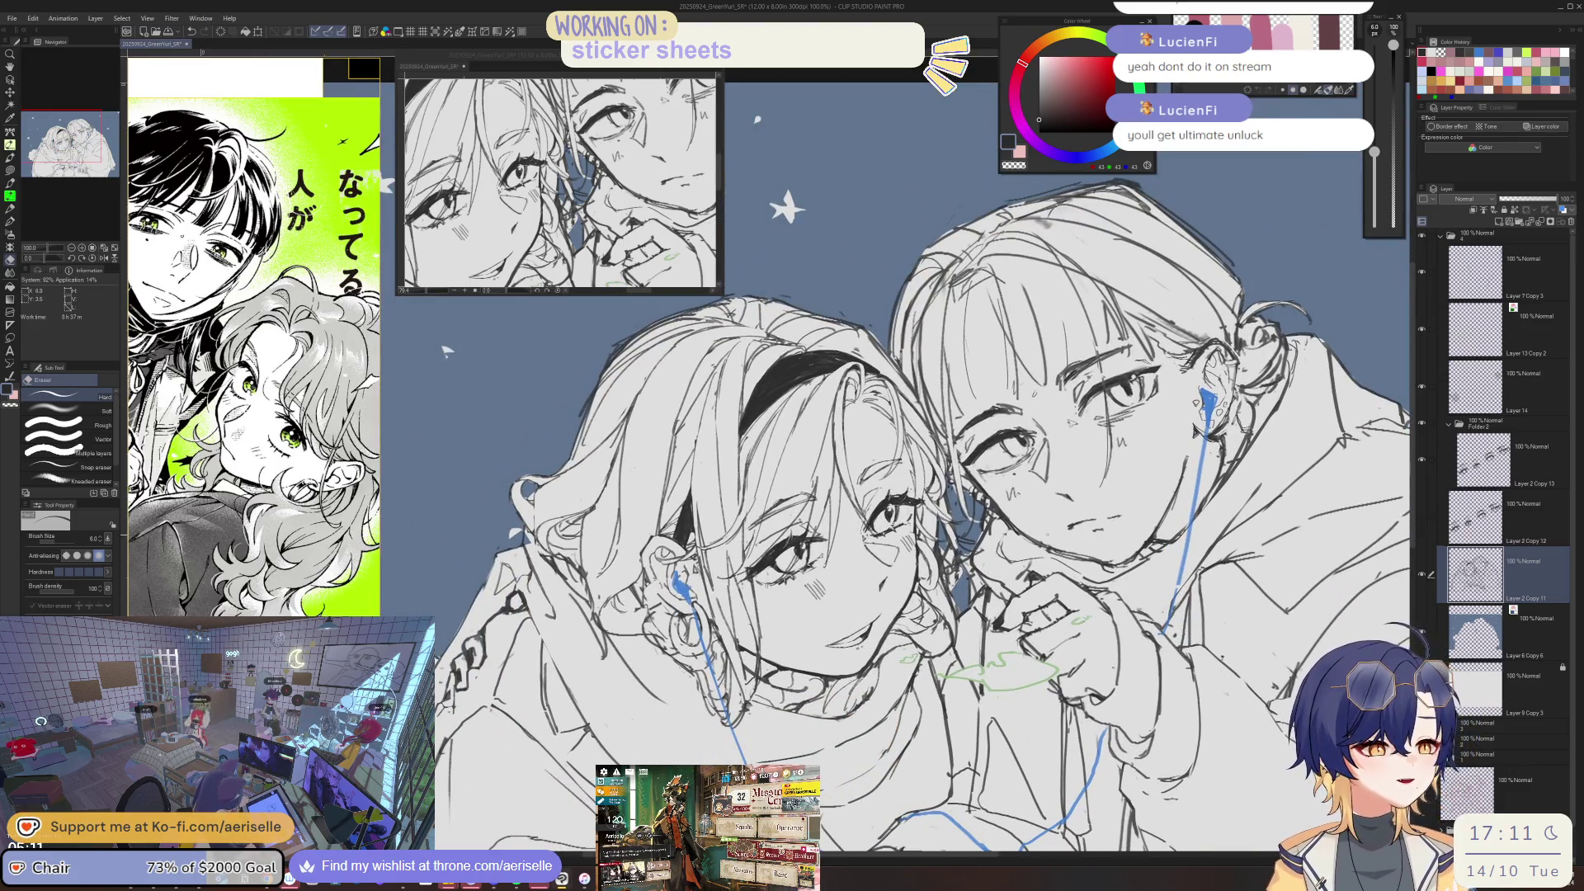
scroll(825, 528, "down", 2)
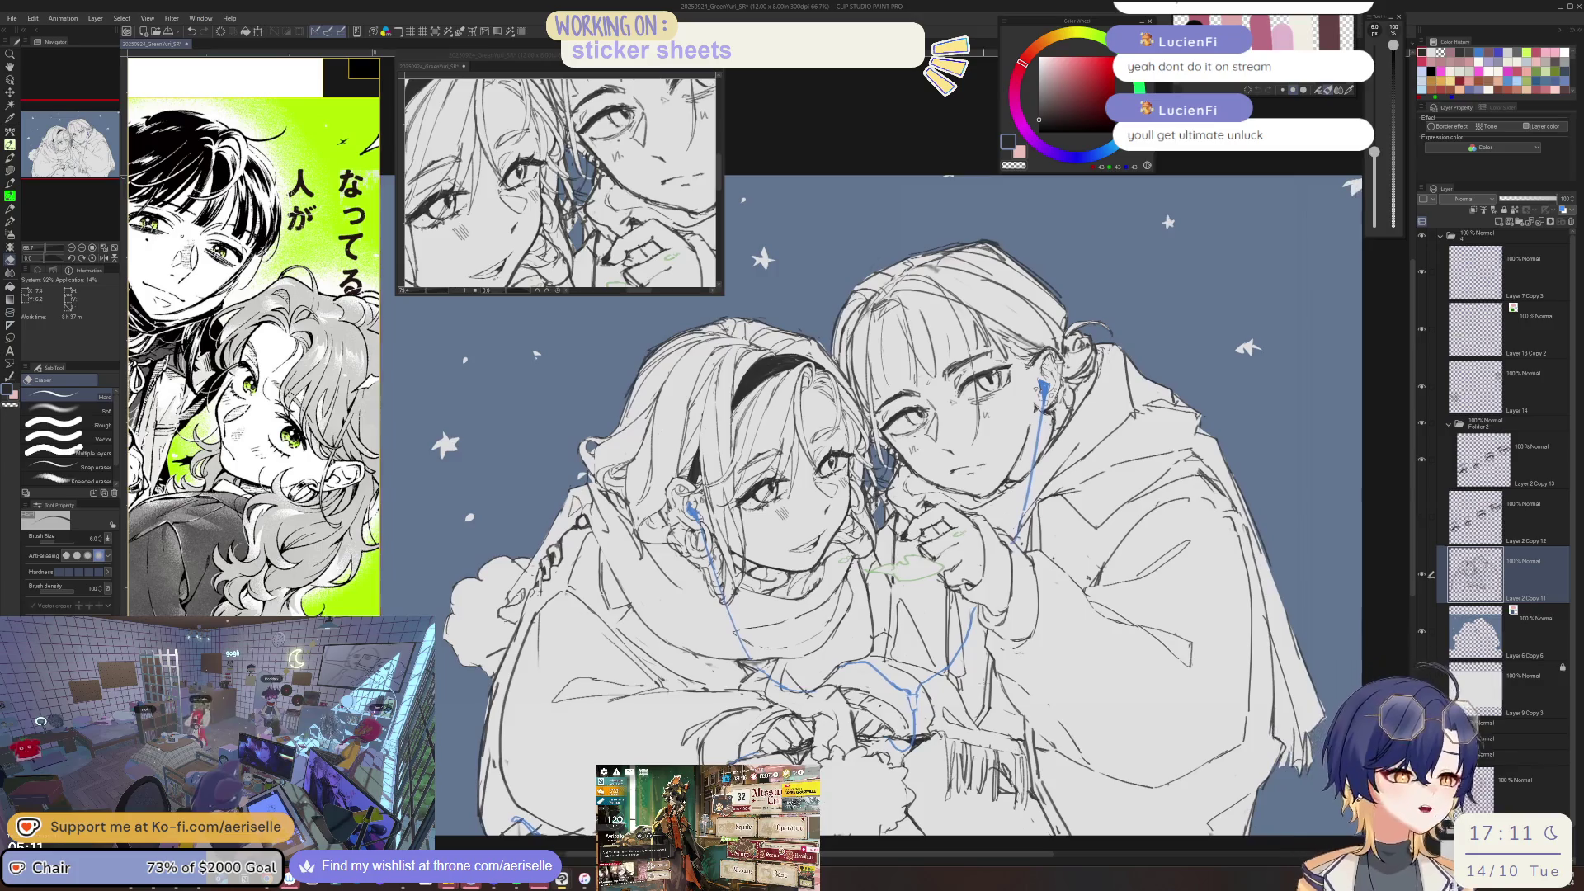
- Turn off the blue tint on the background layer
left_click(1499, 629)
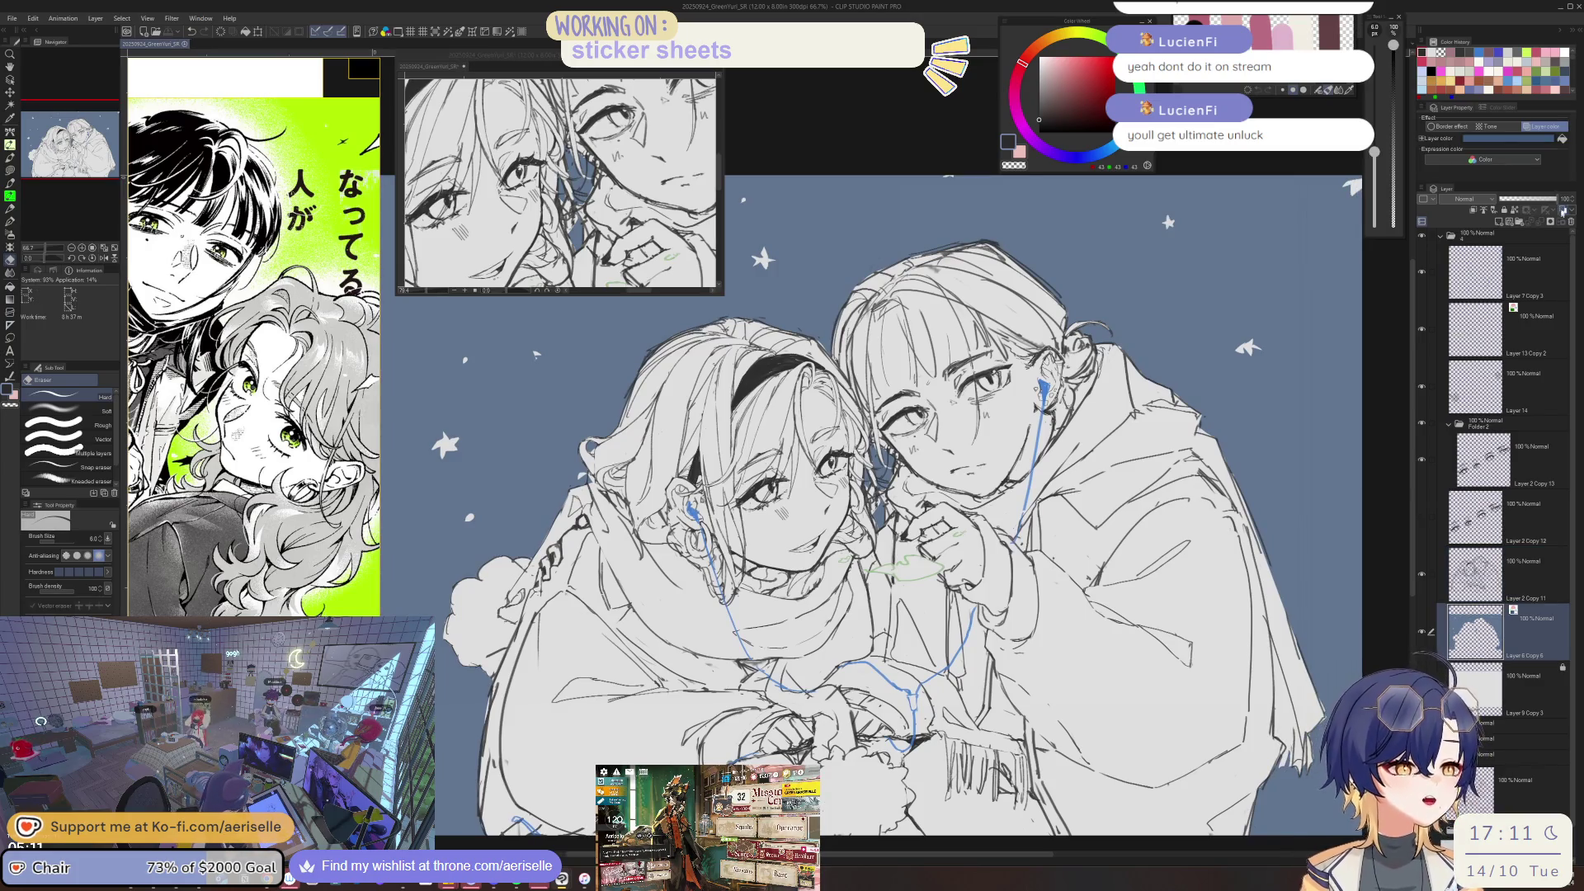
left_click(1562, 212)
scroll(891, 528, "down", 1)
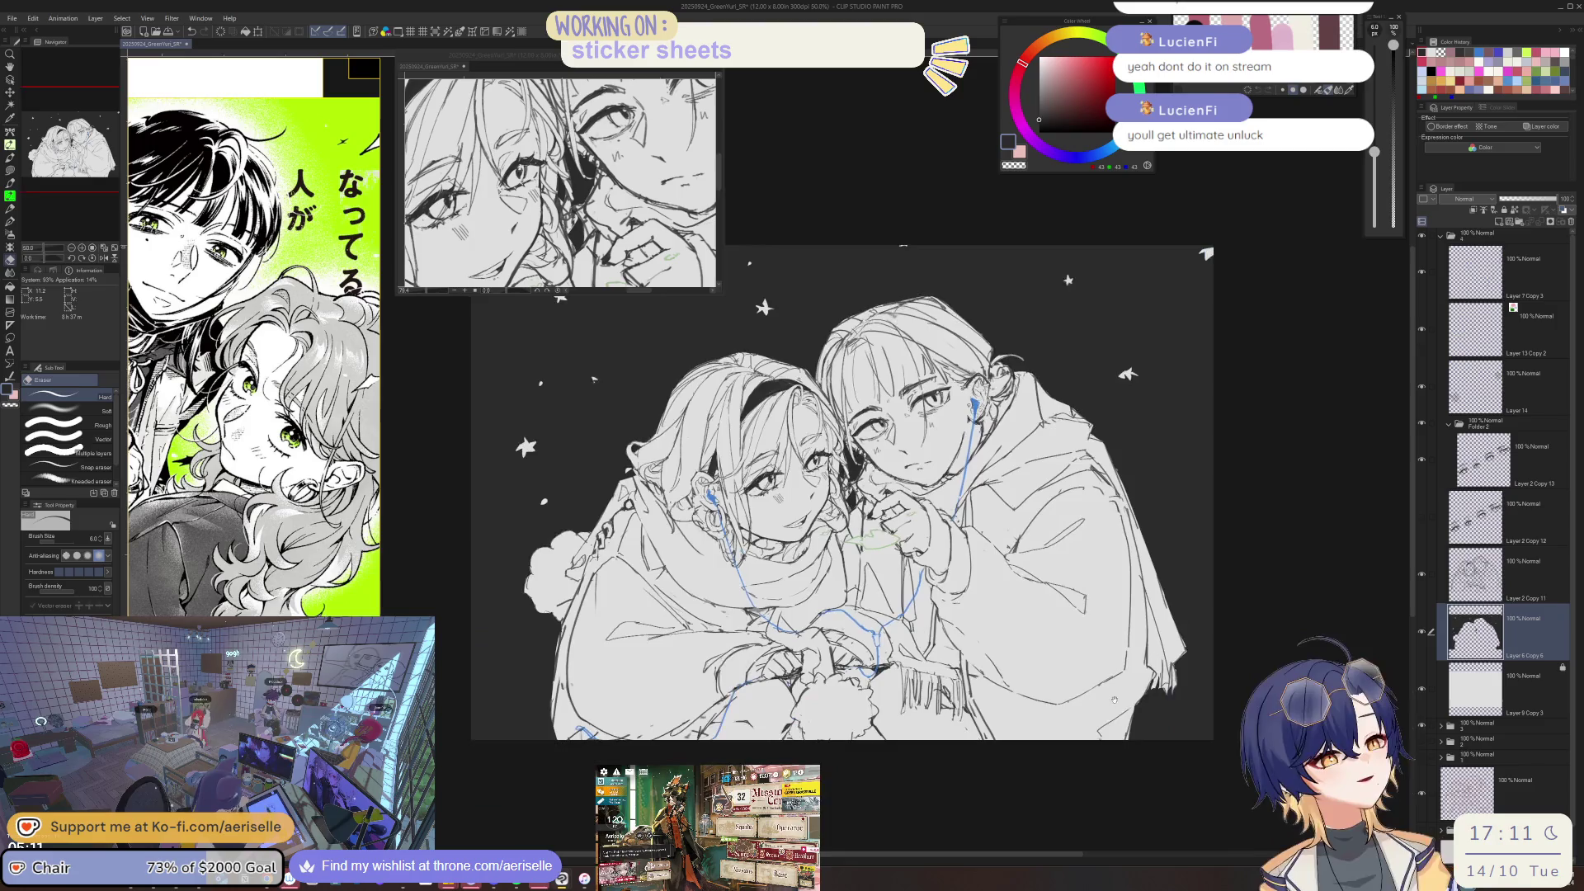
scroll(850, 577, "up", 3)
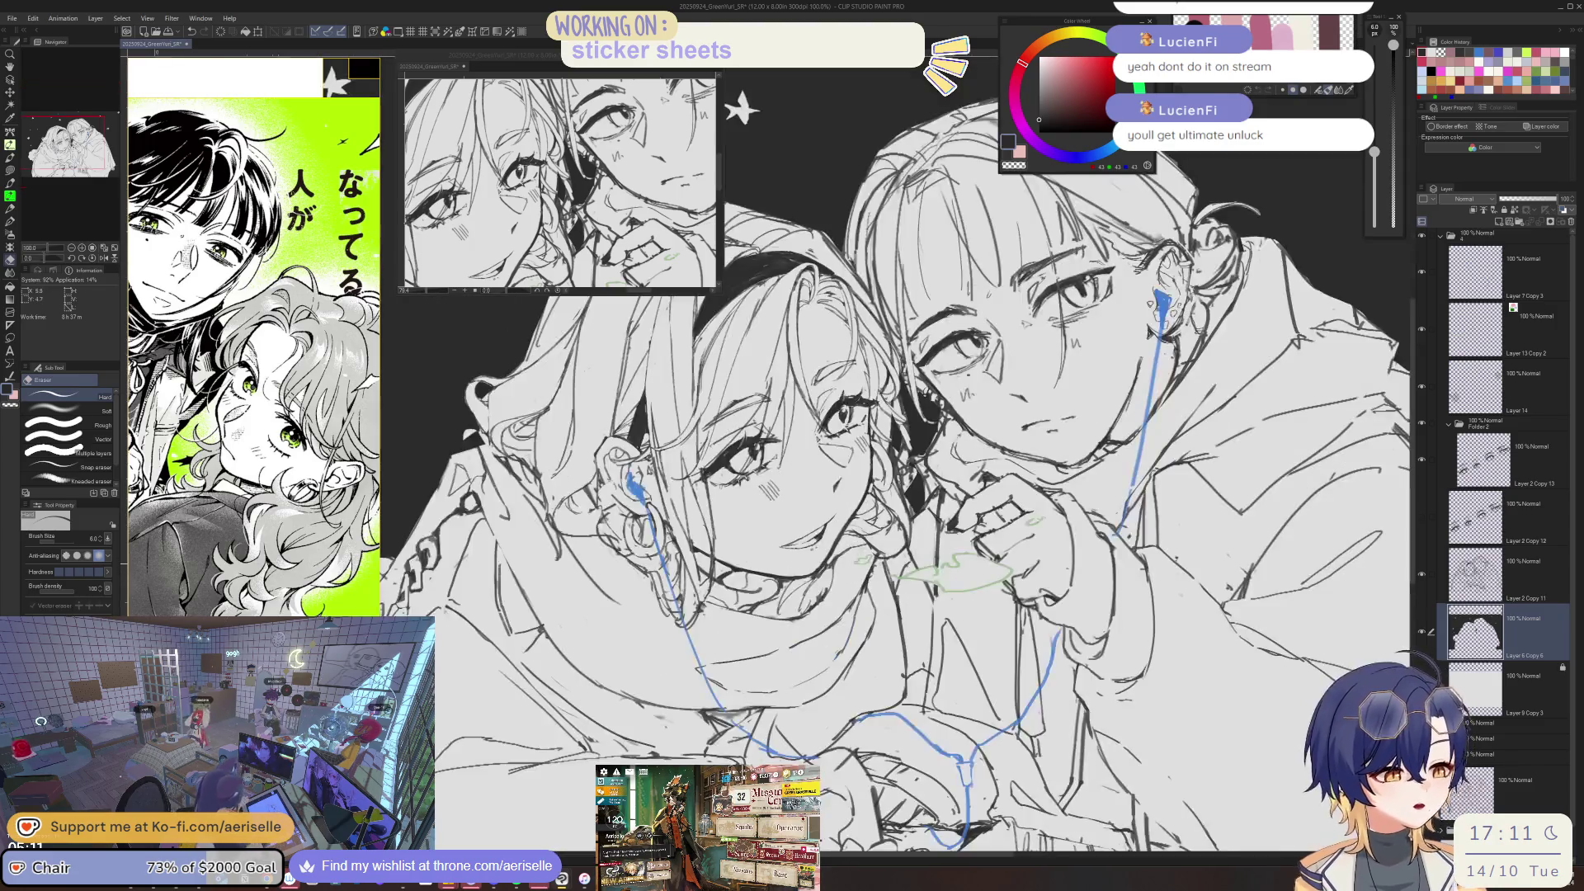
- Return to the Layer 2 Copy 11 line layer with the fine pen selected
key("u")
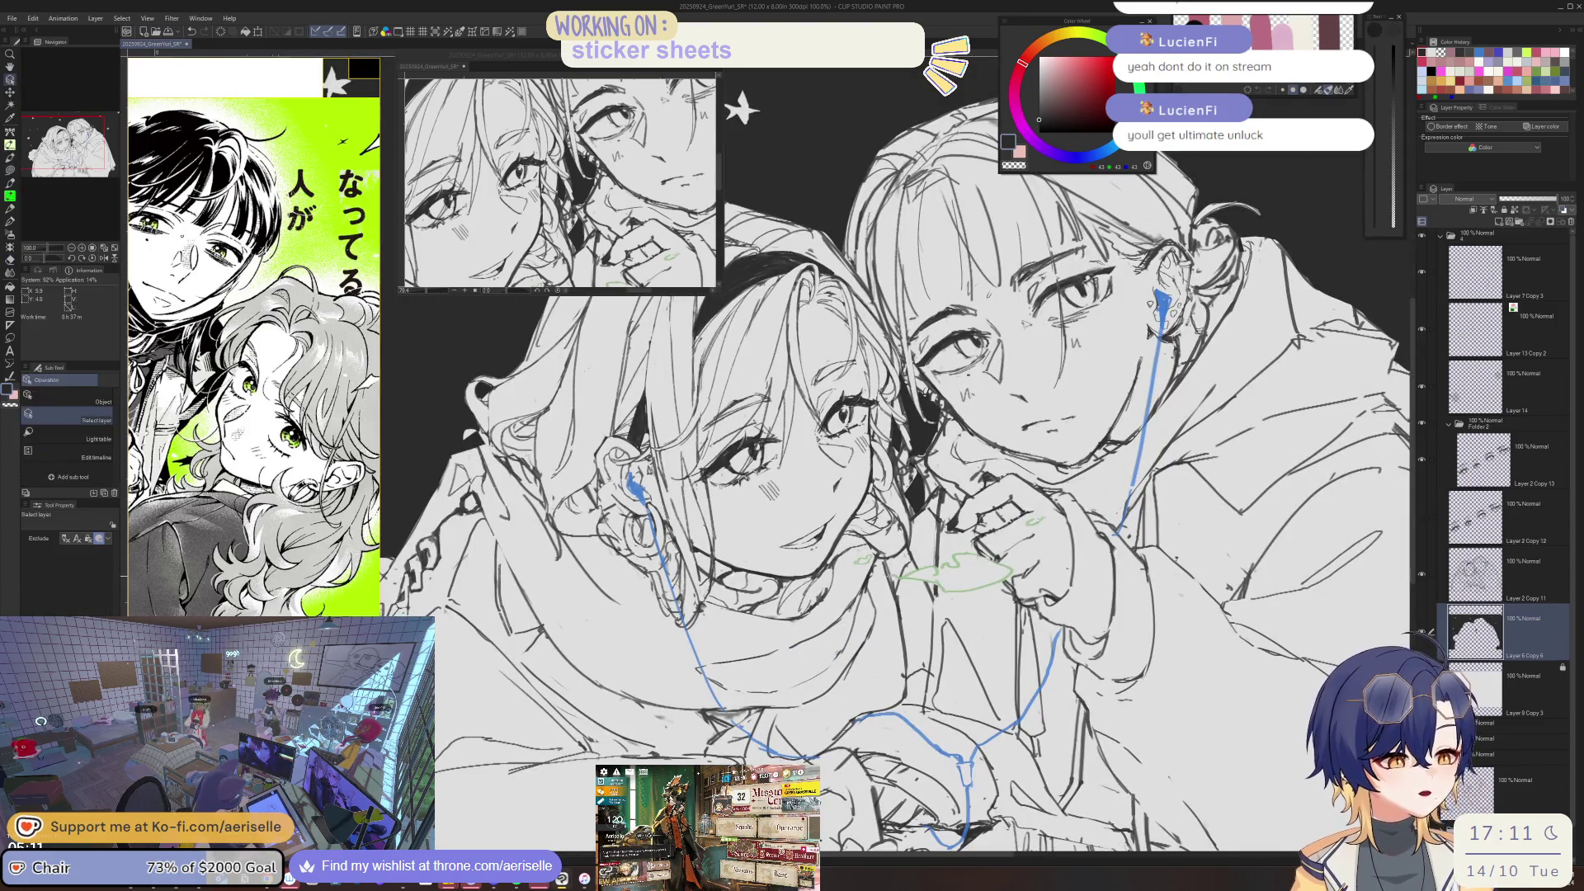
key("e")
key("alt+bracketright")
key("p")
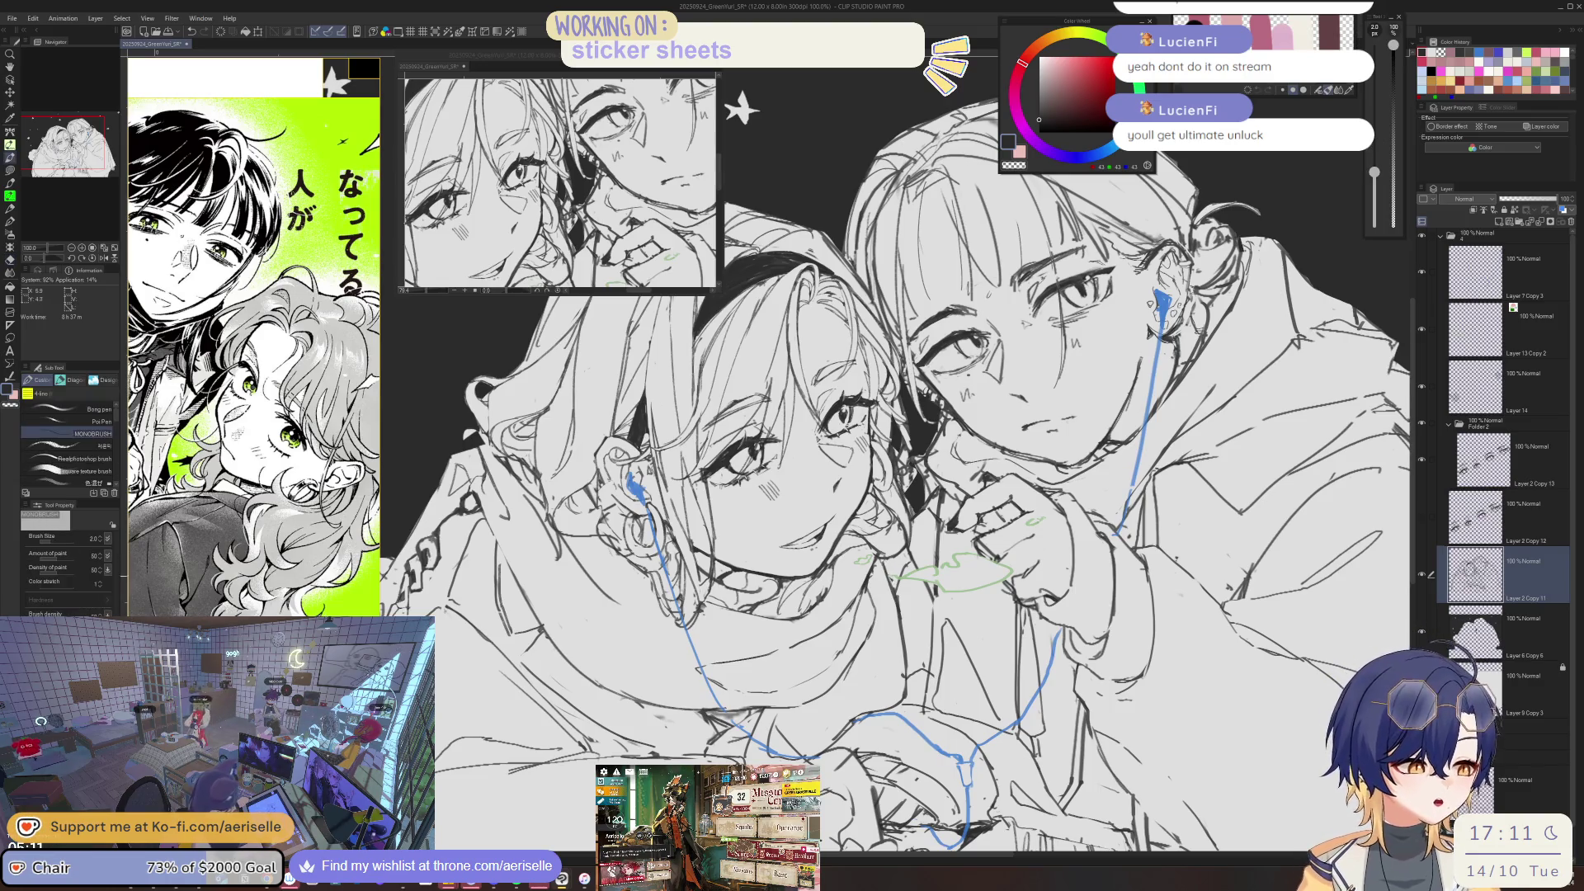
scroll(871, 554, "up", 2)
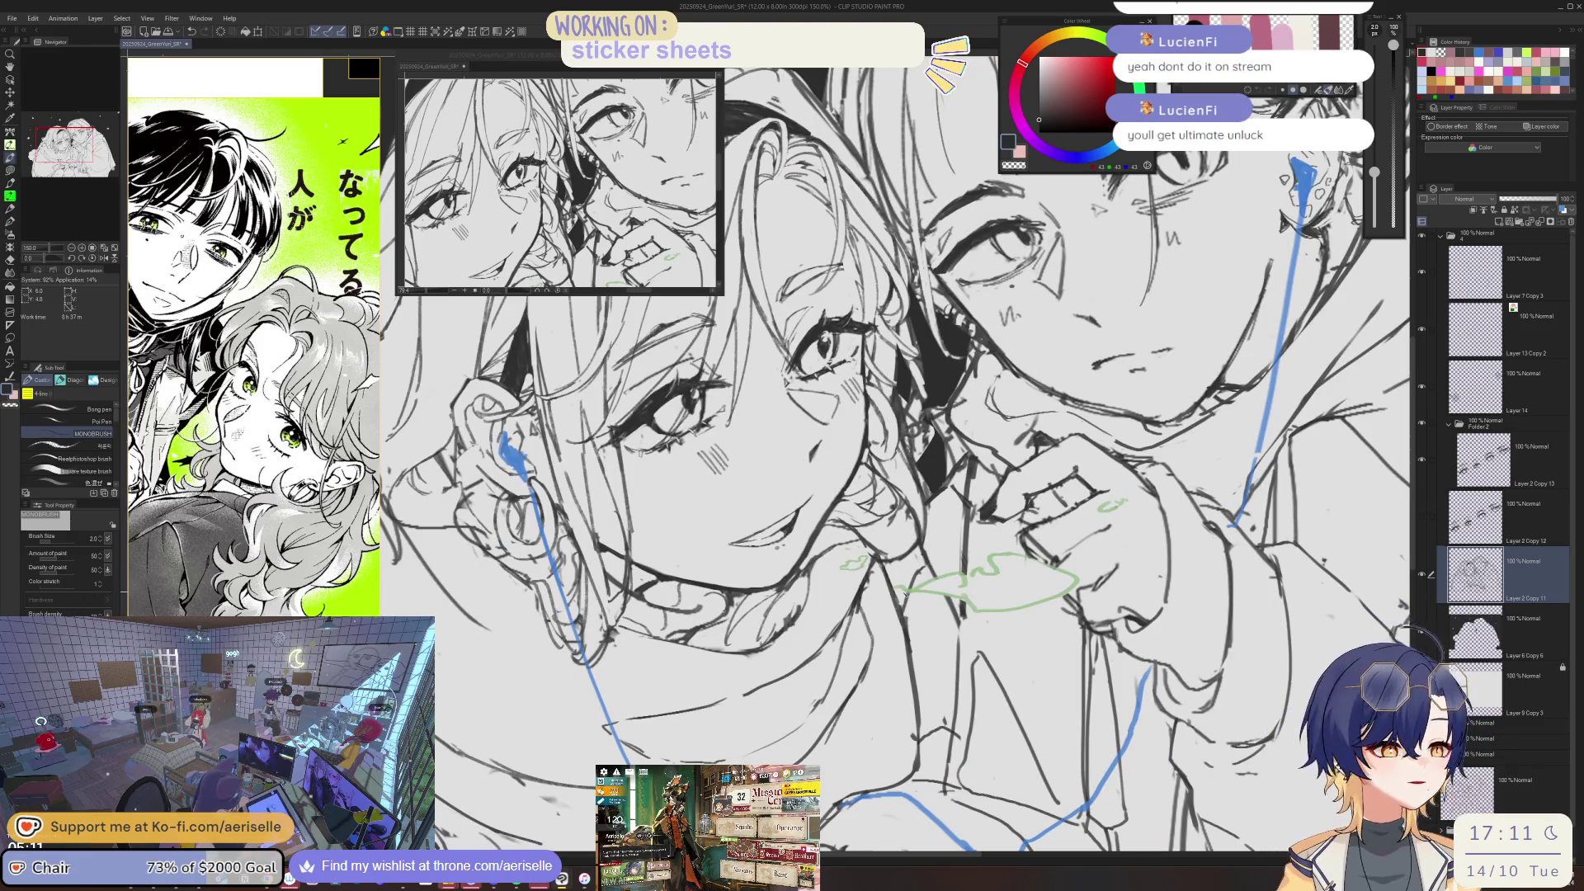
scroll(1017, 692, "down", 3)
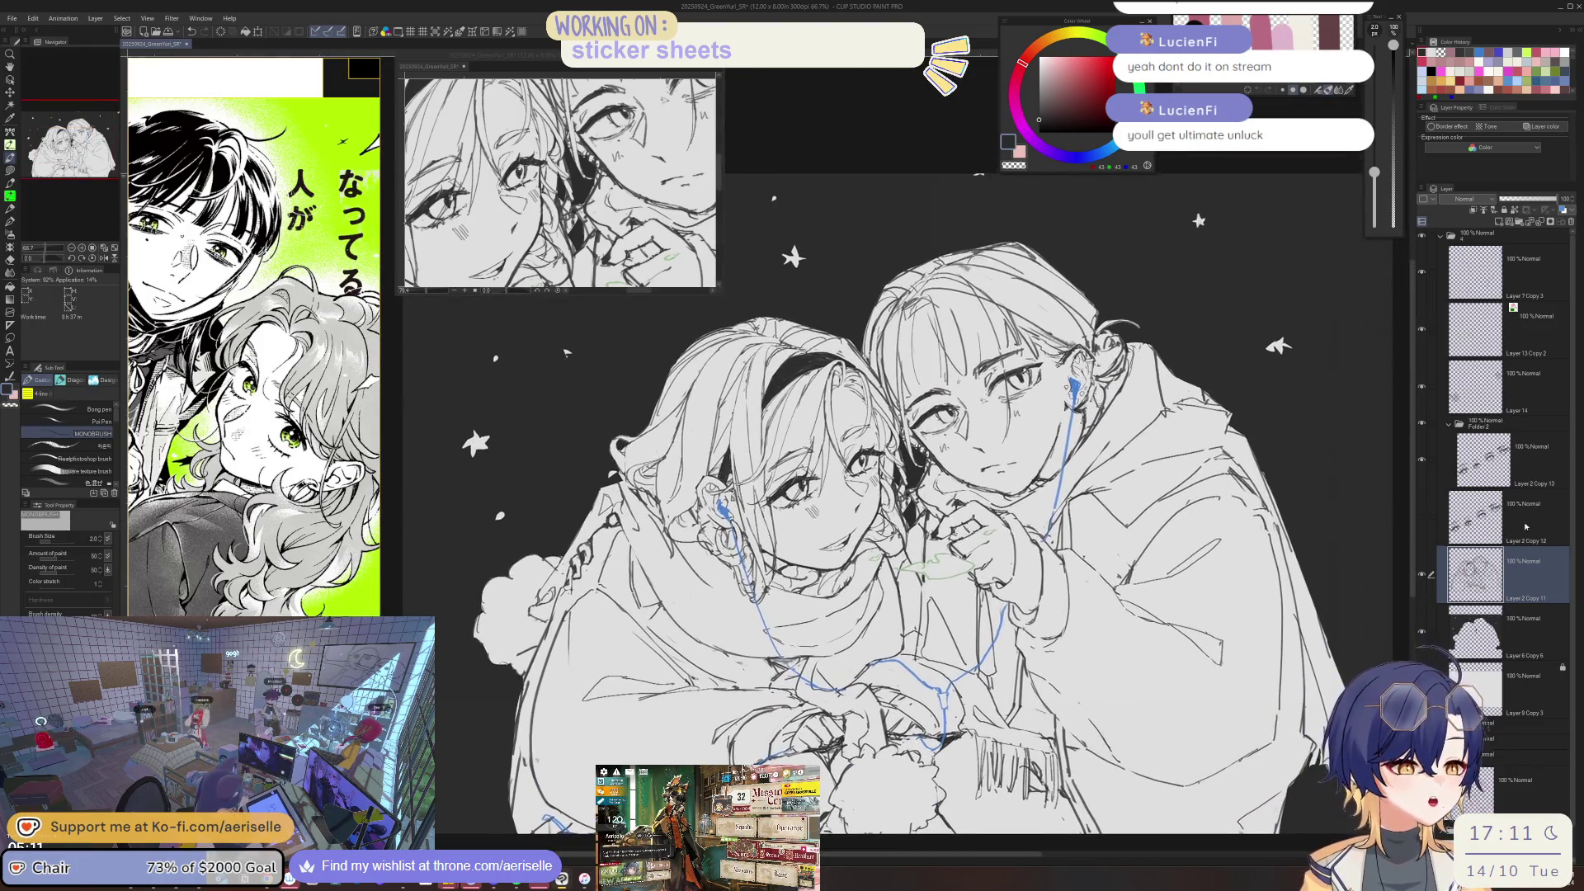
- Restore the background's blue tint and zoom in close on both faces
left_click(1477, 629)
left_click(1546, 126)
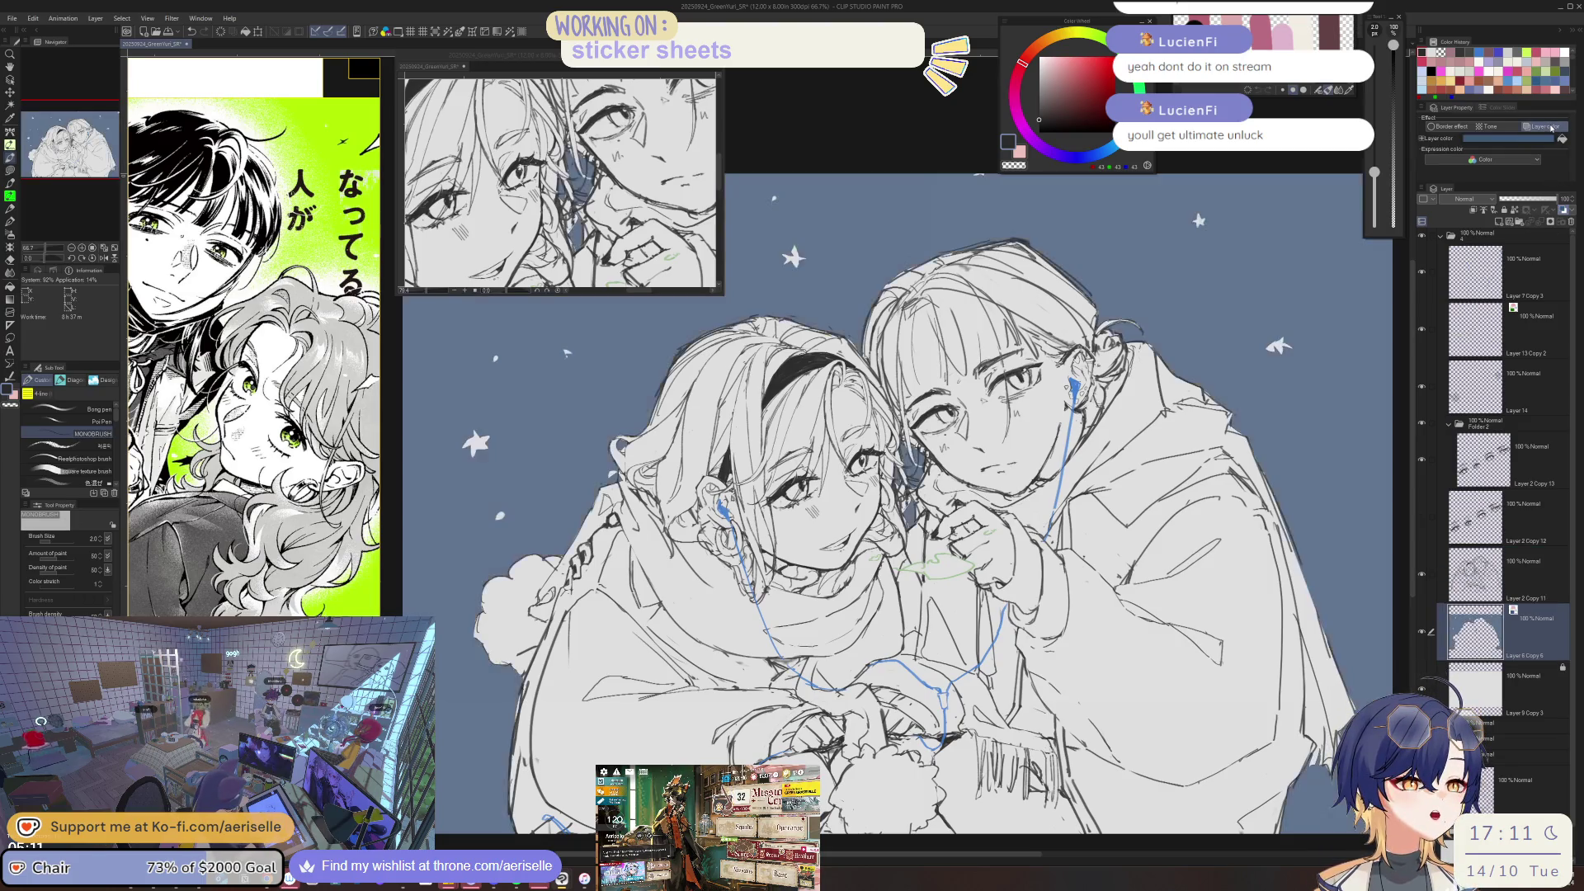
scroll(914, 615, "up", 1)
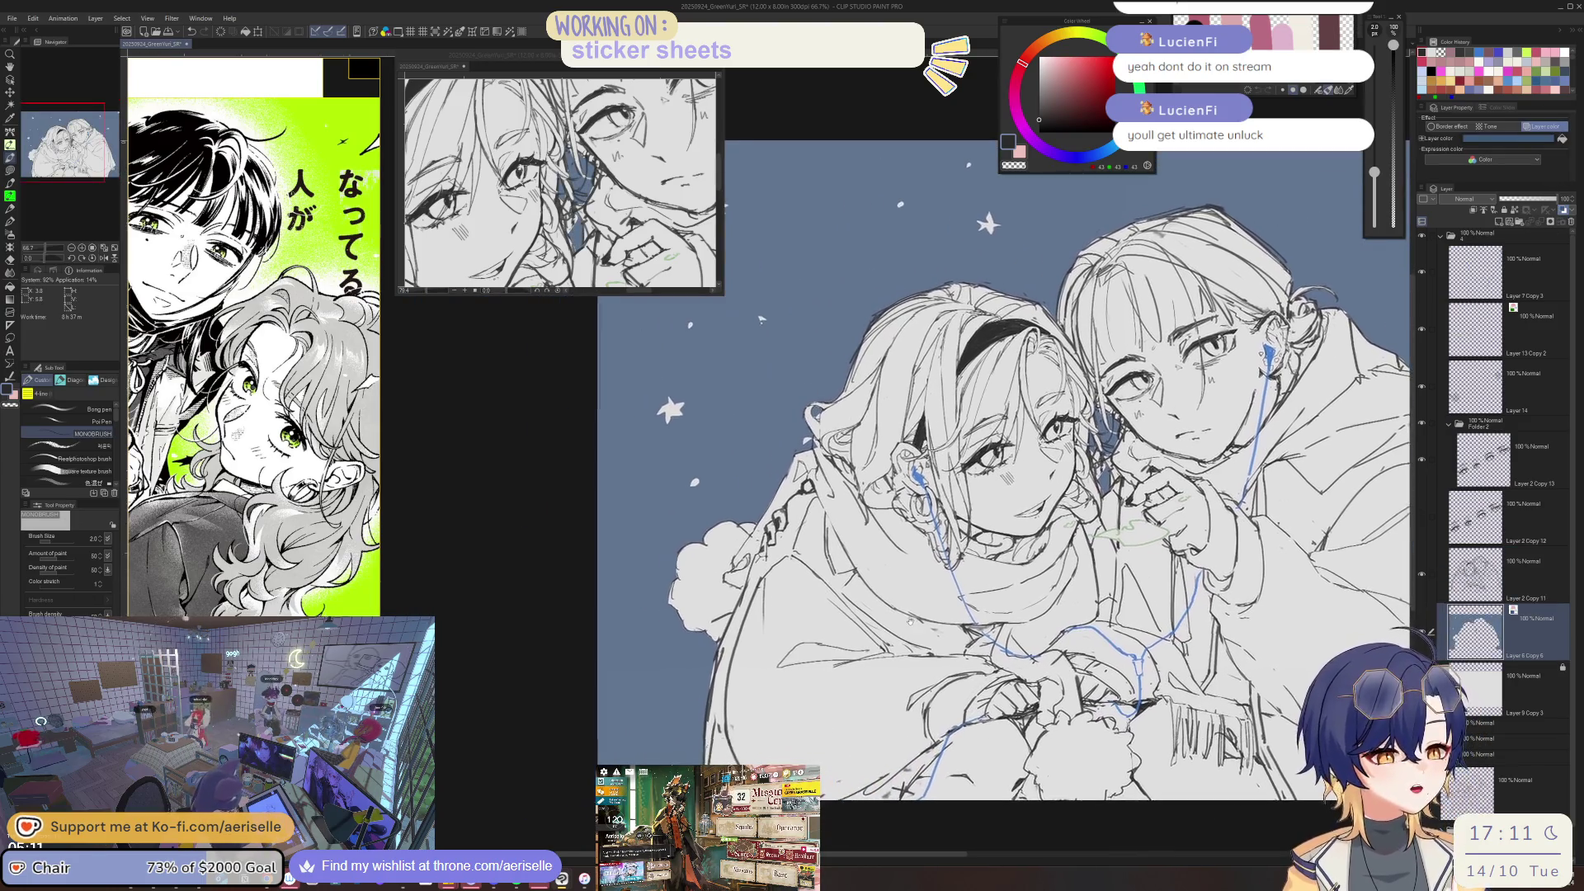
scroll(924, 627, "down", 2)
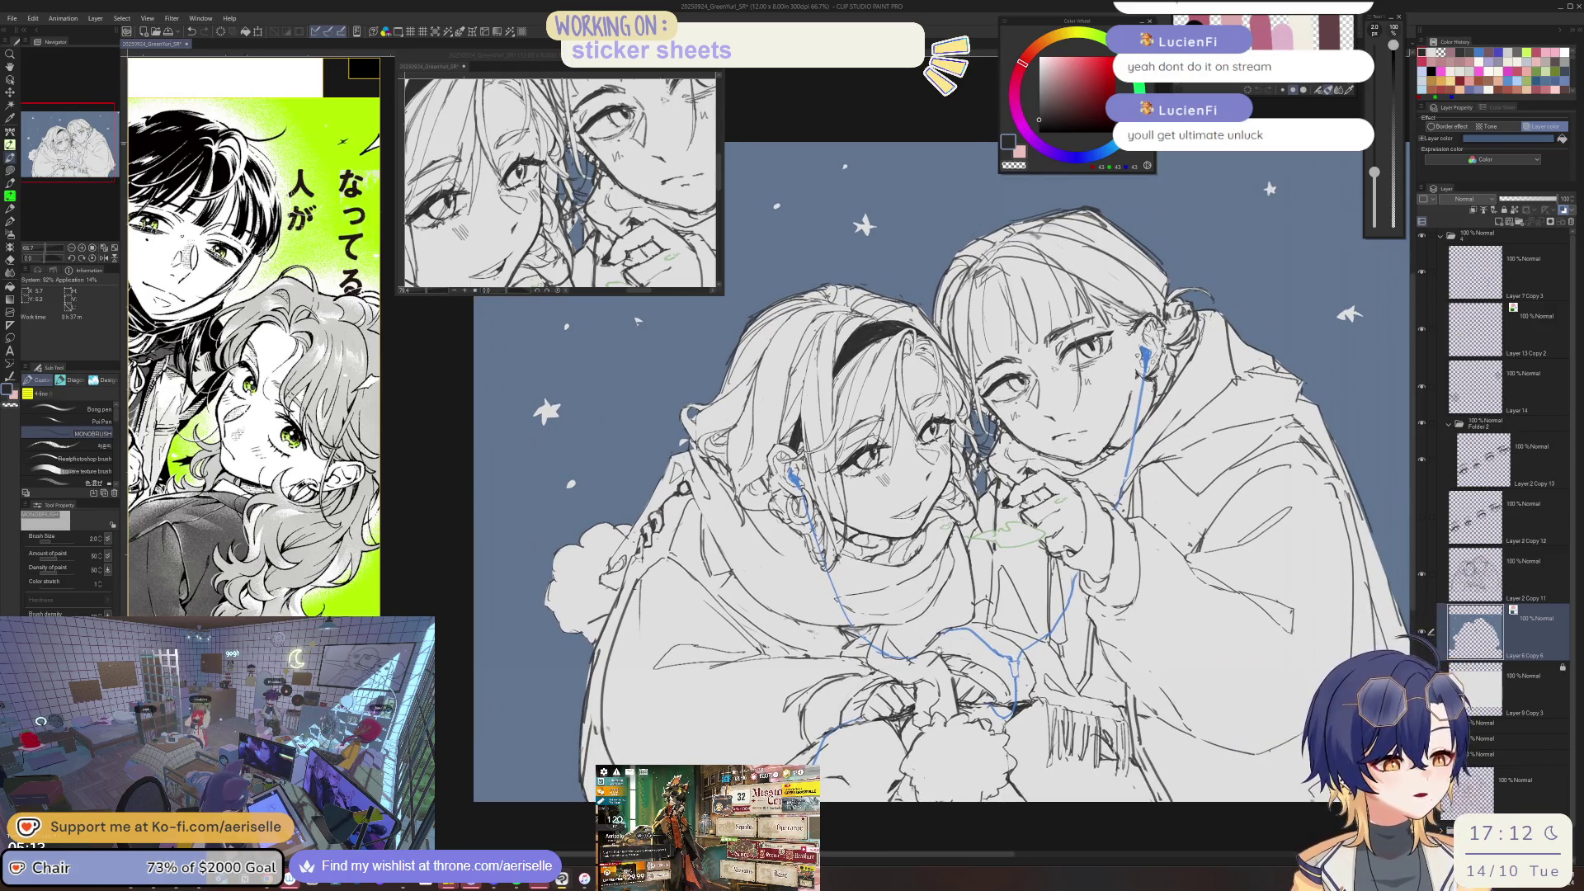
scroll(1015, 404, "up", 1)
scroll(1015, 404, "up", 1)
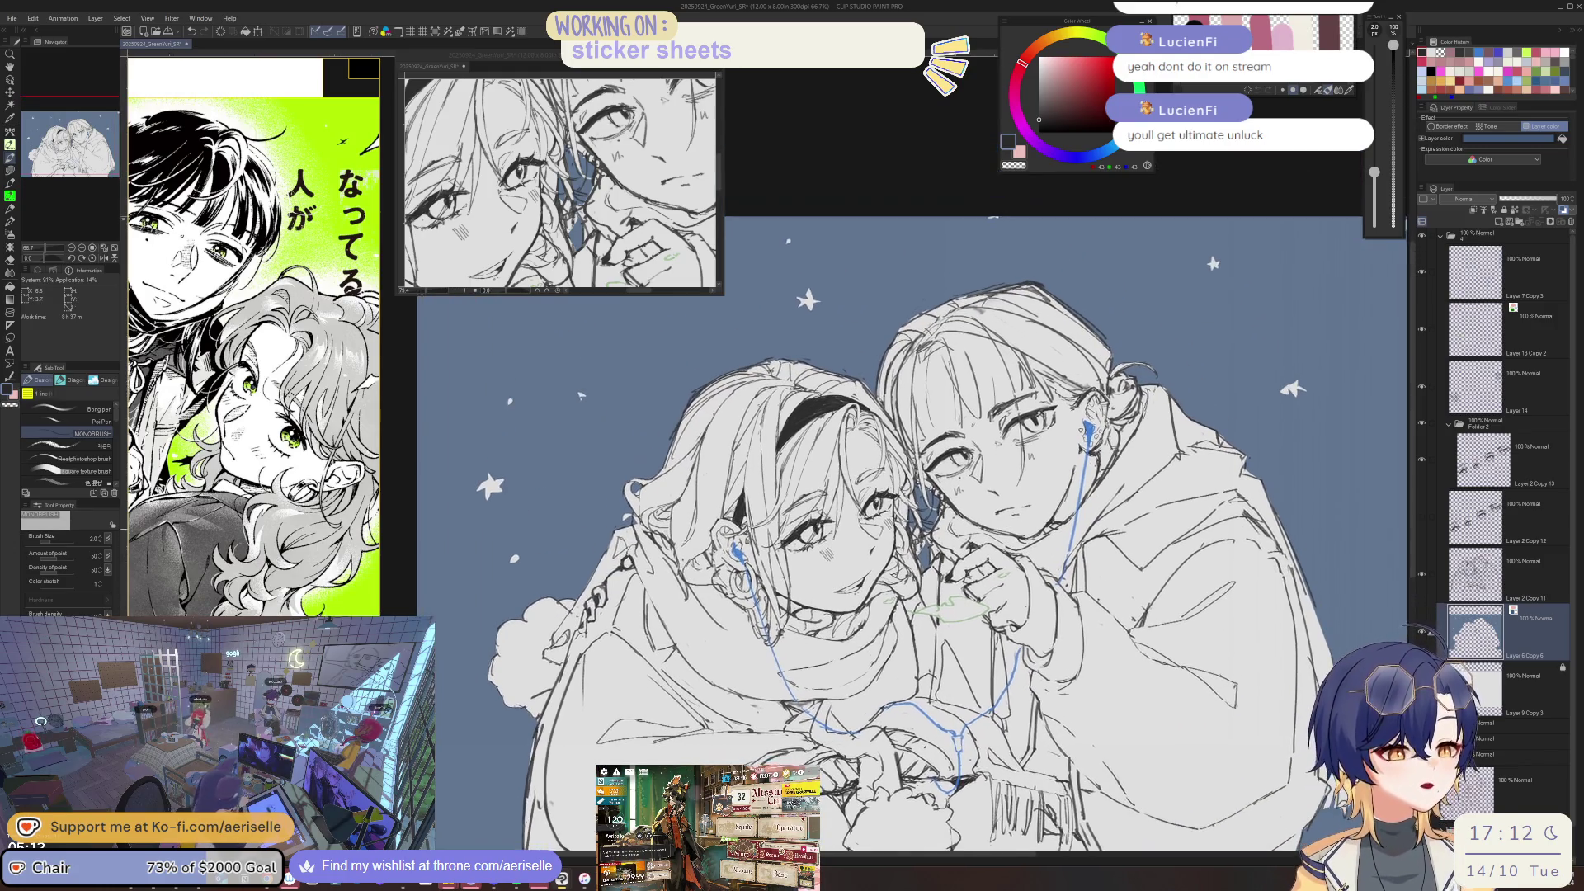
scroll(1015, 404, "up", 2)
scroll(900, 450, "up", 1)
- Make Layer 2 Copy 11 the working layer and enlarge the eraser to size 12
key("e")
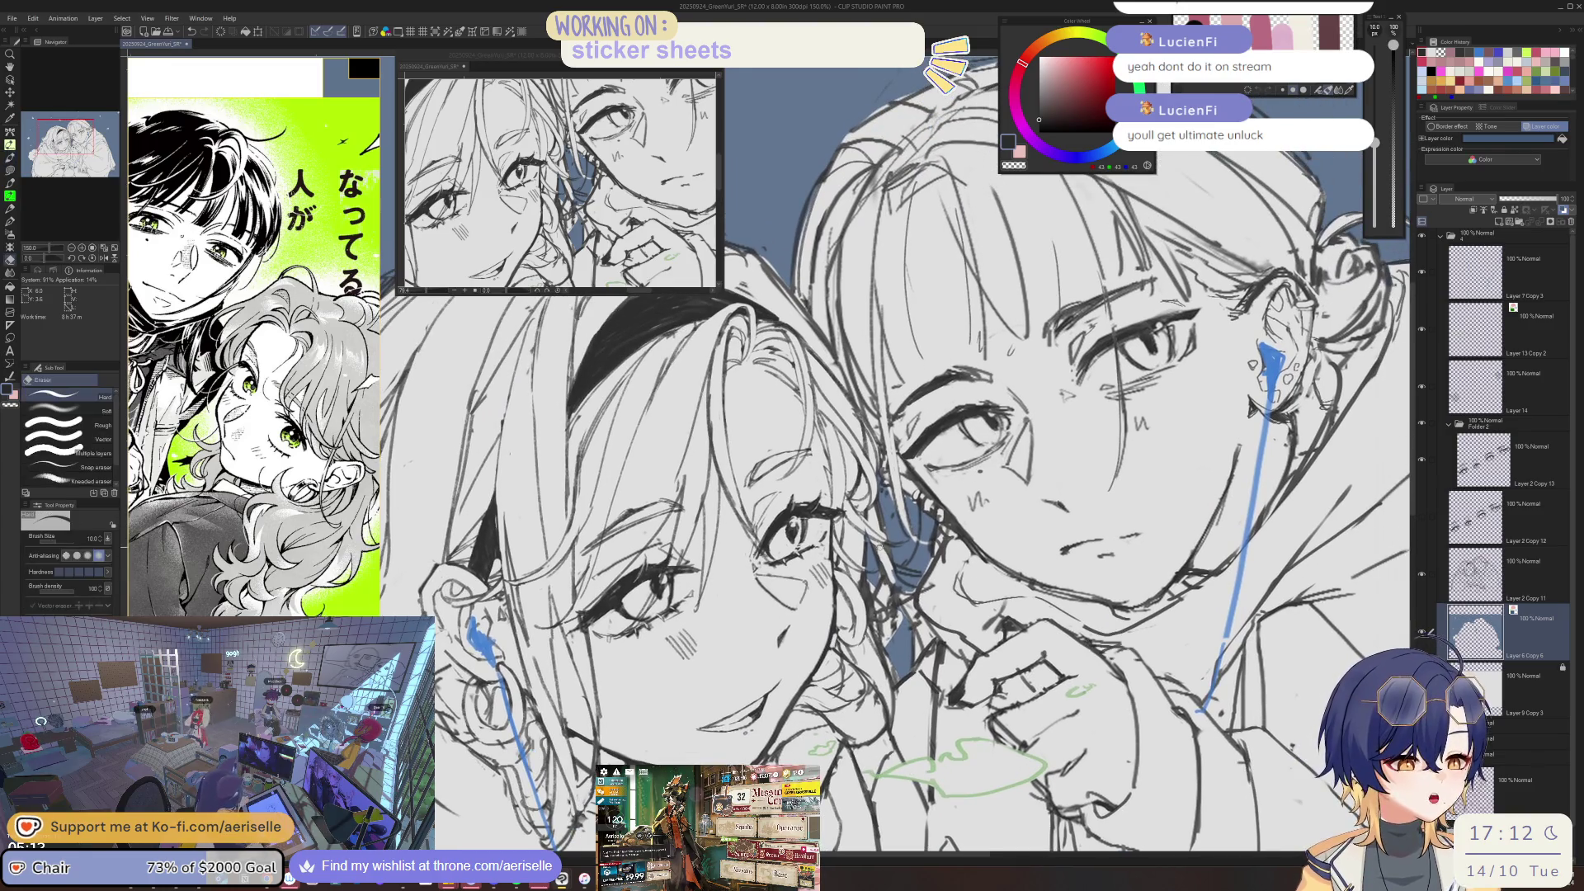
key("p")
key("e")
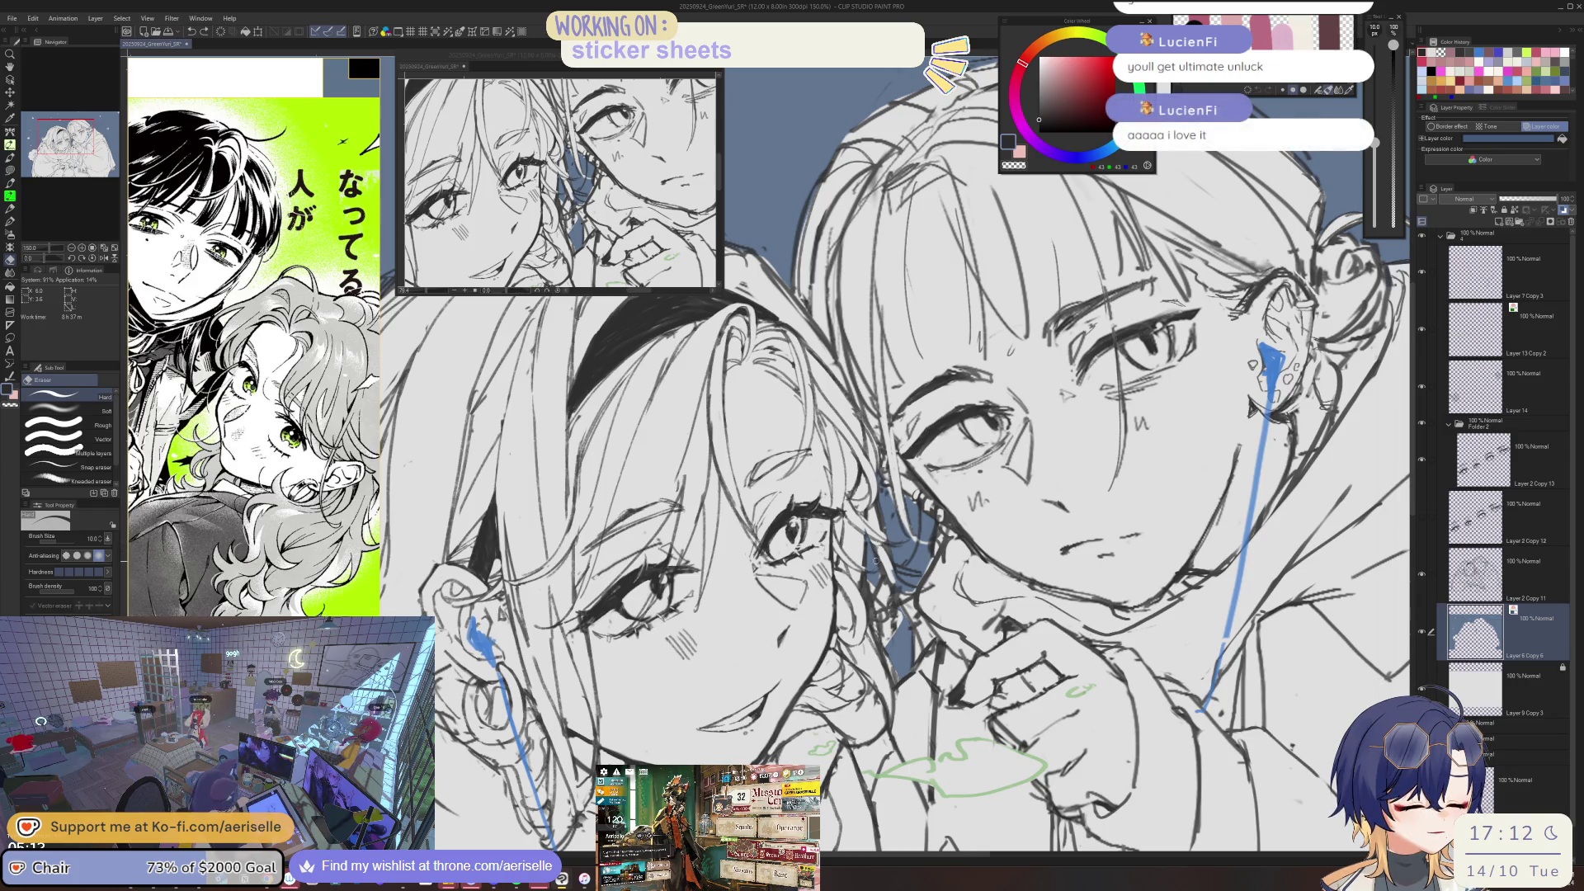
key("p")
left_click(1475, 573)
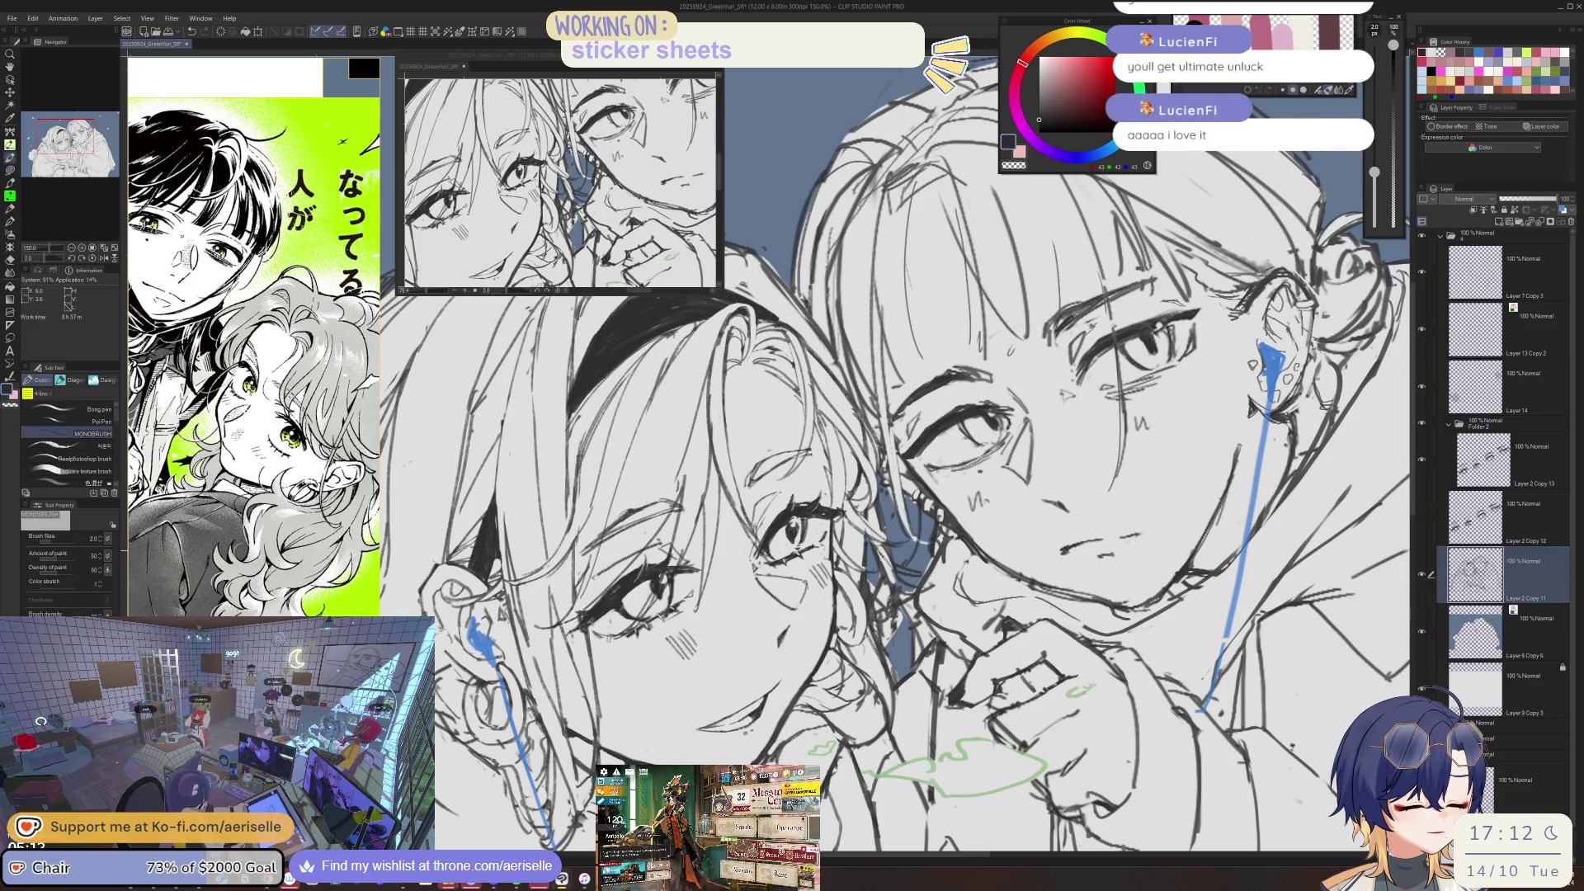
key("e")
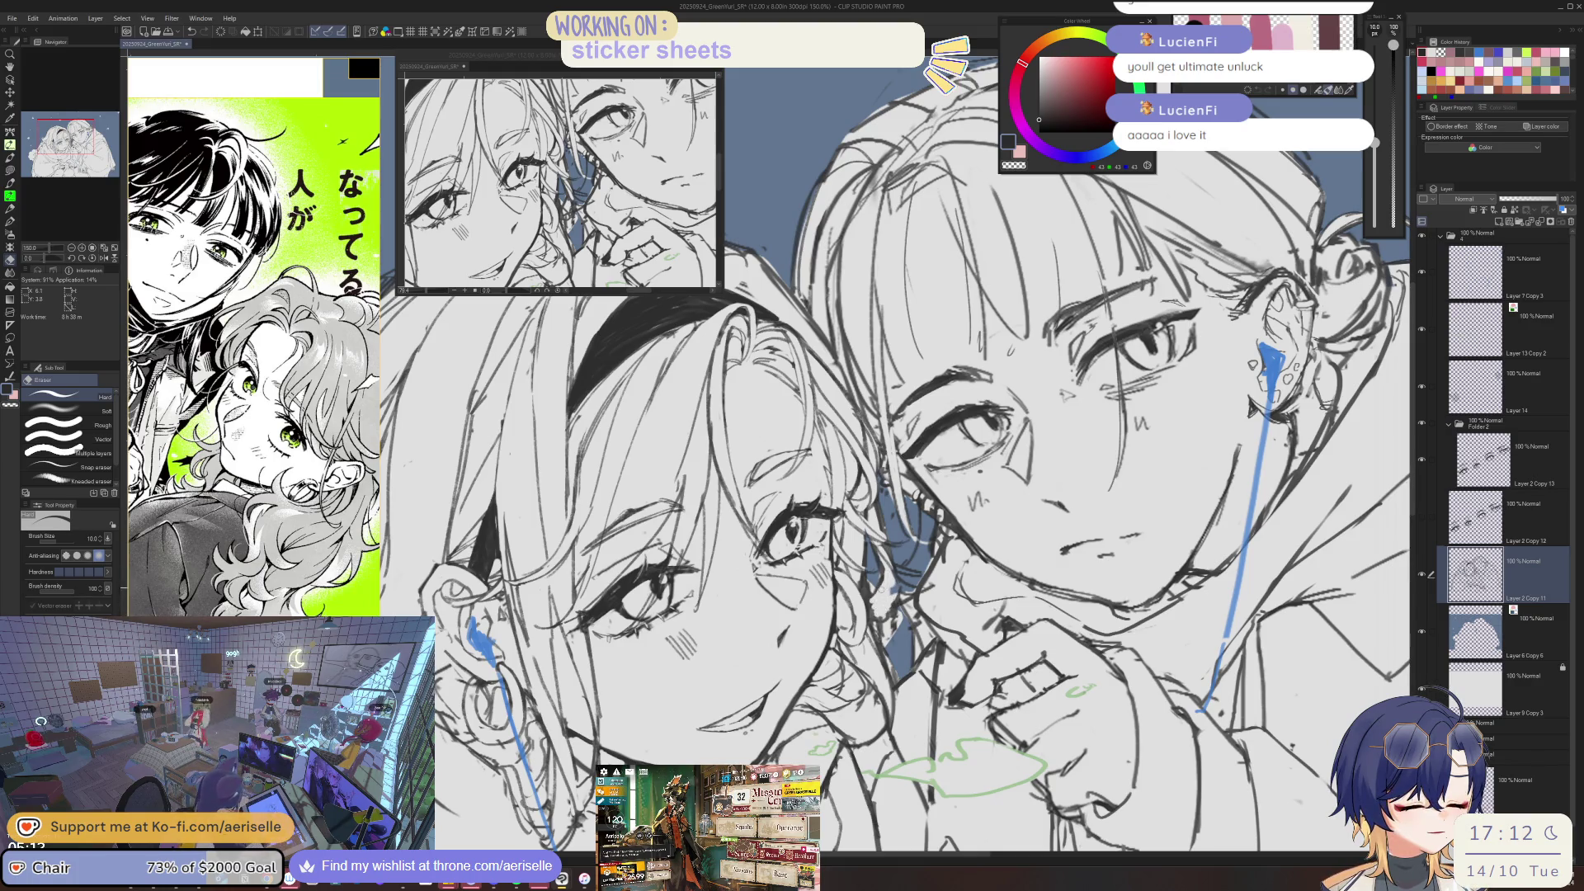
key("bracketright")
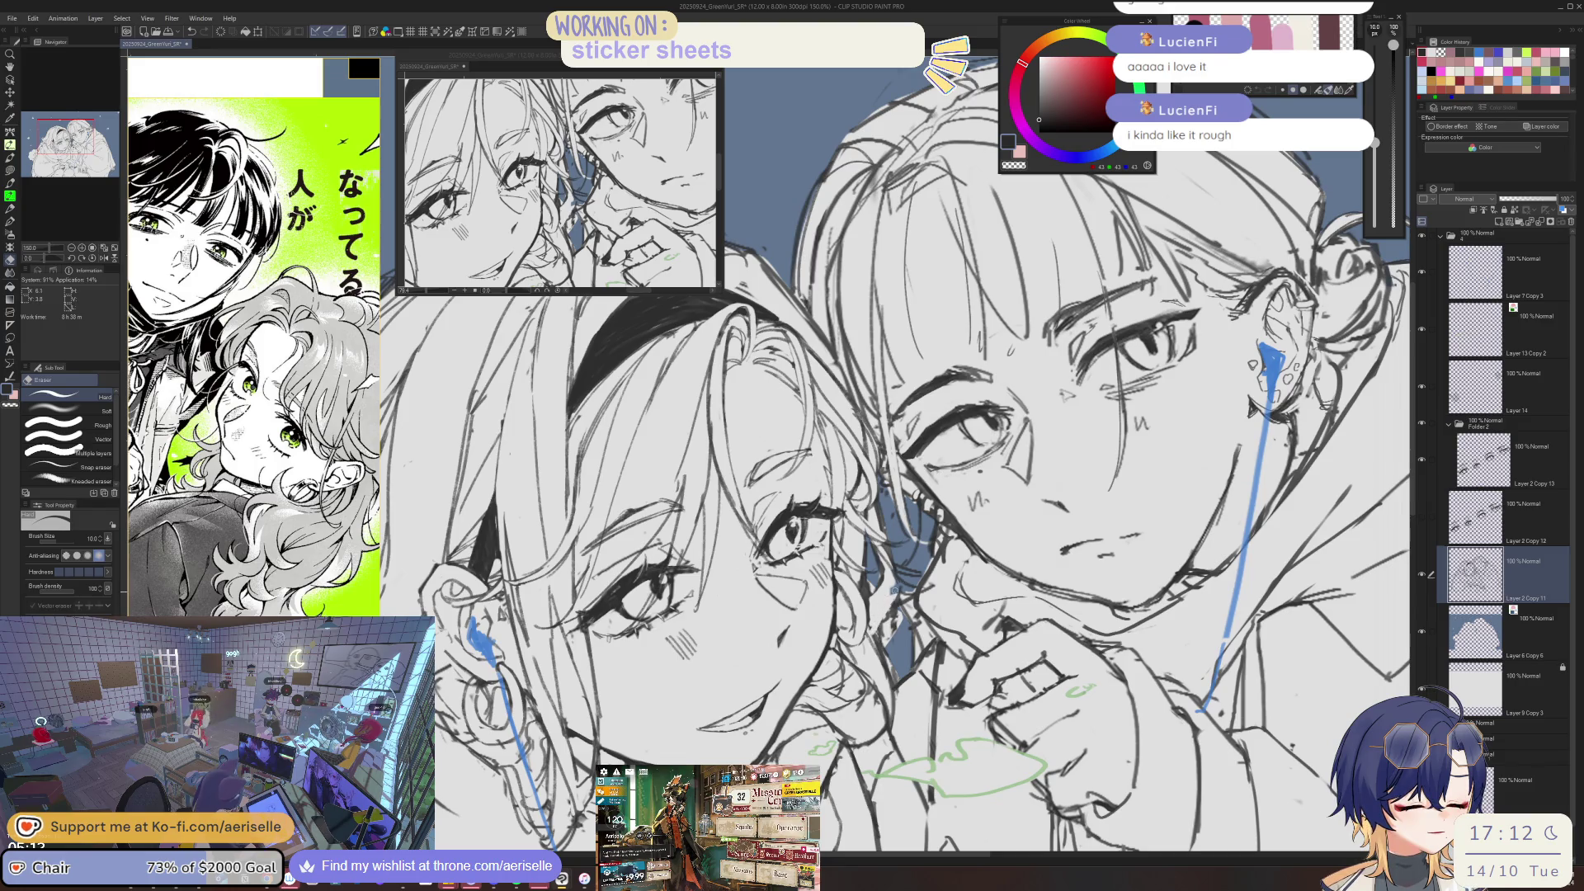
key("p")
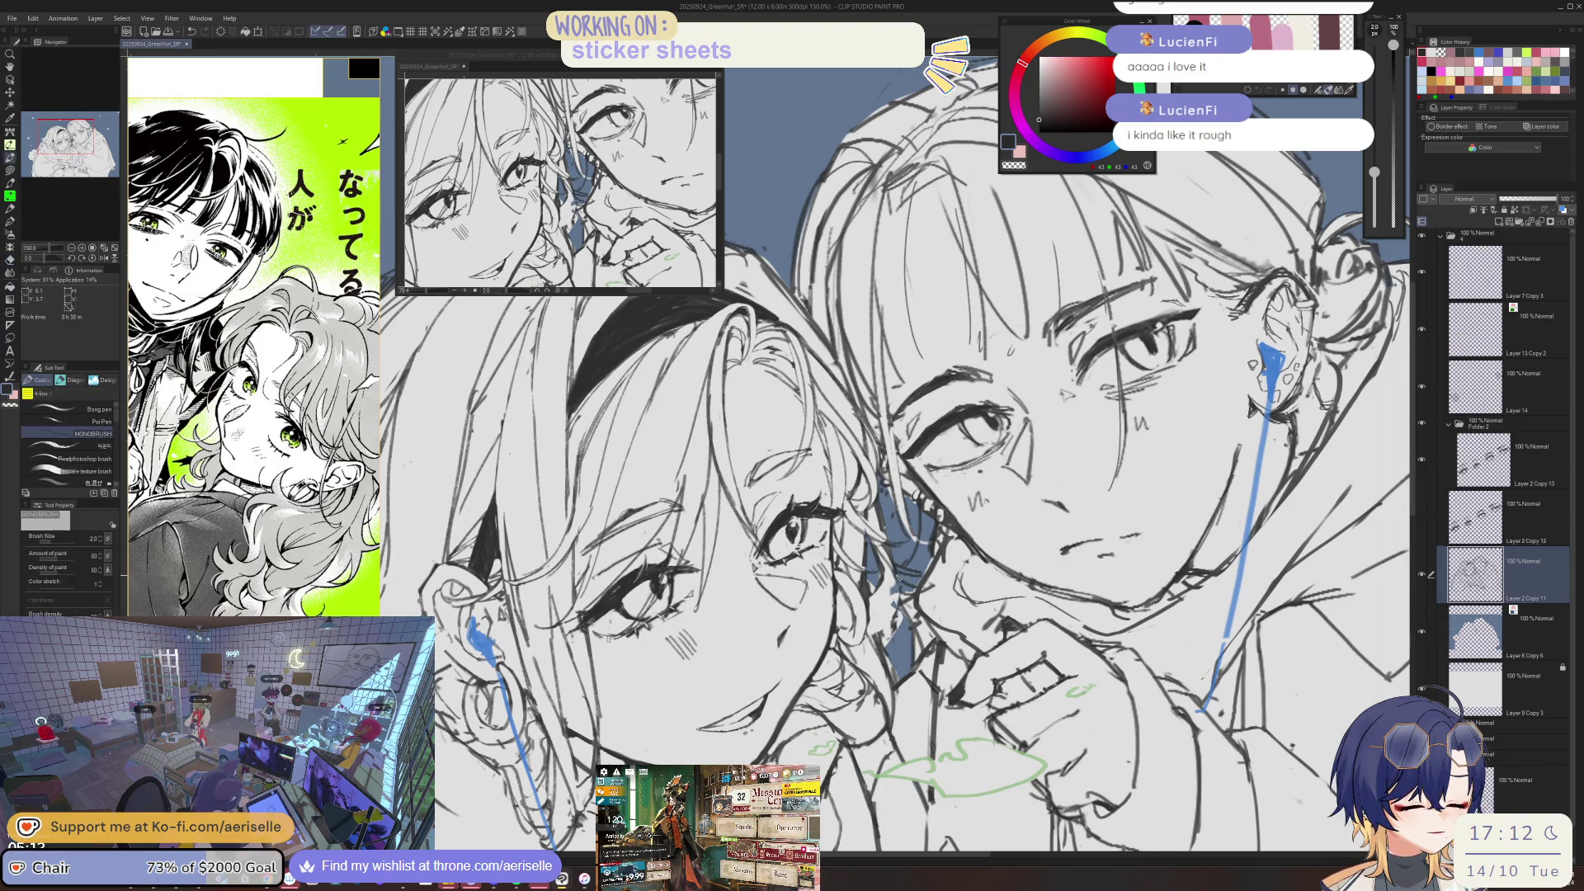
- Flip the canvas horizontally to check the faces, then unflip, fit both figures, and rotate slightly
key("h")
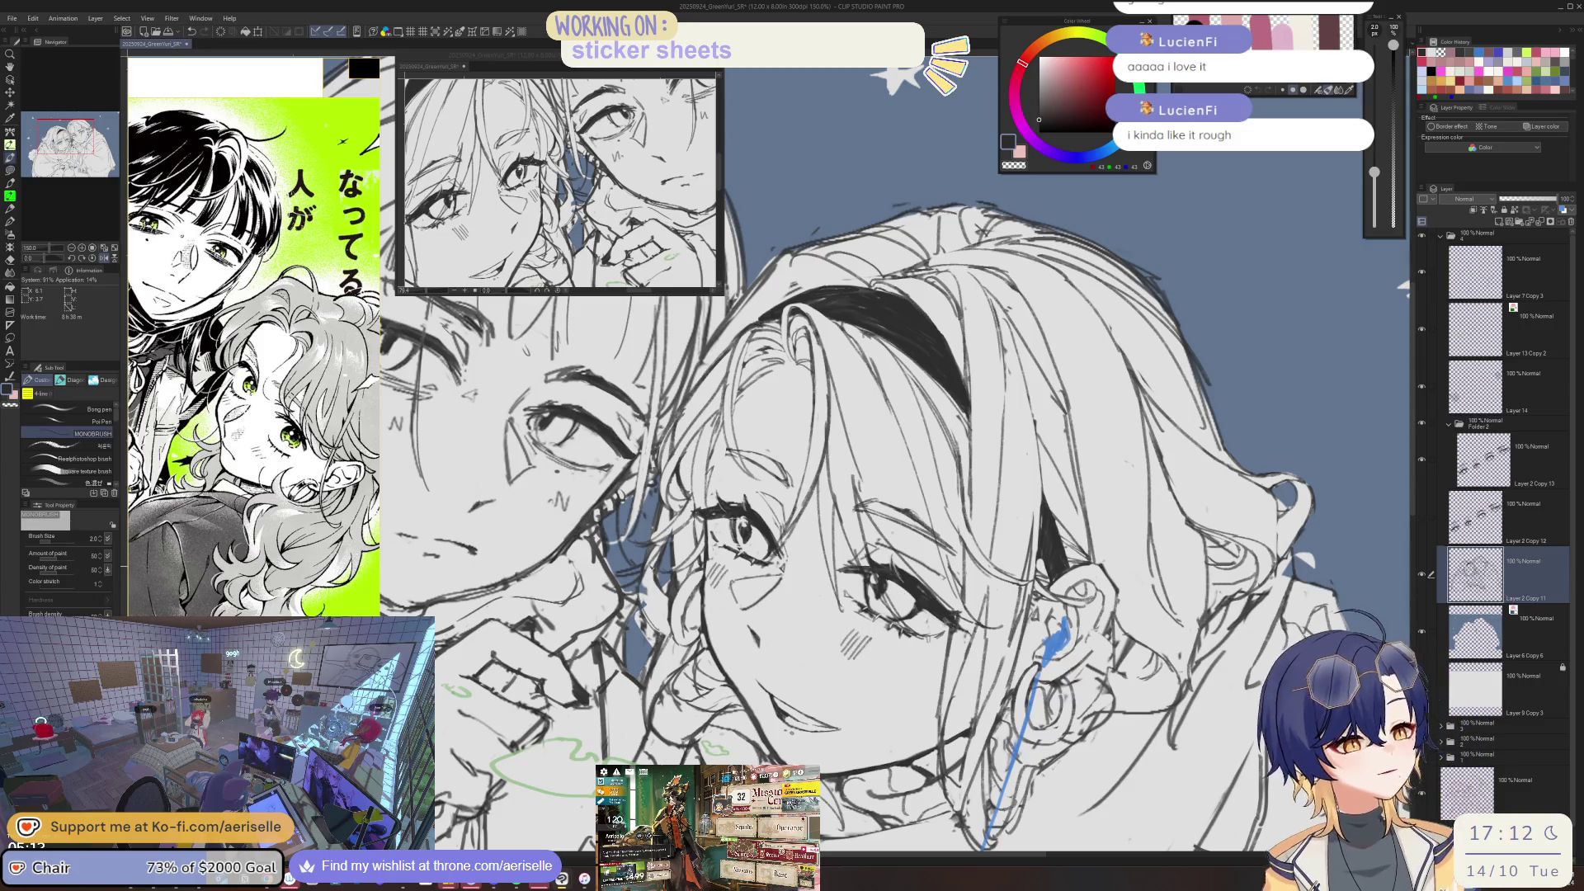
scroll(831, 625, "up", 2)
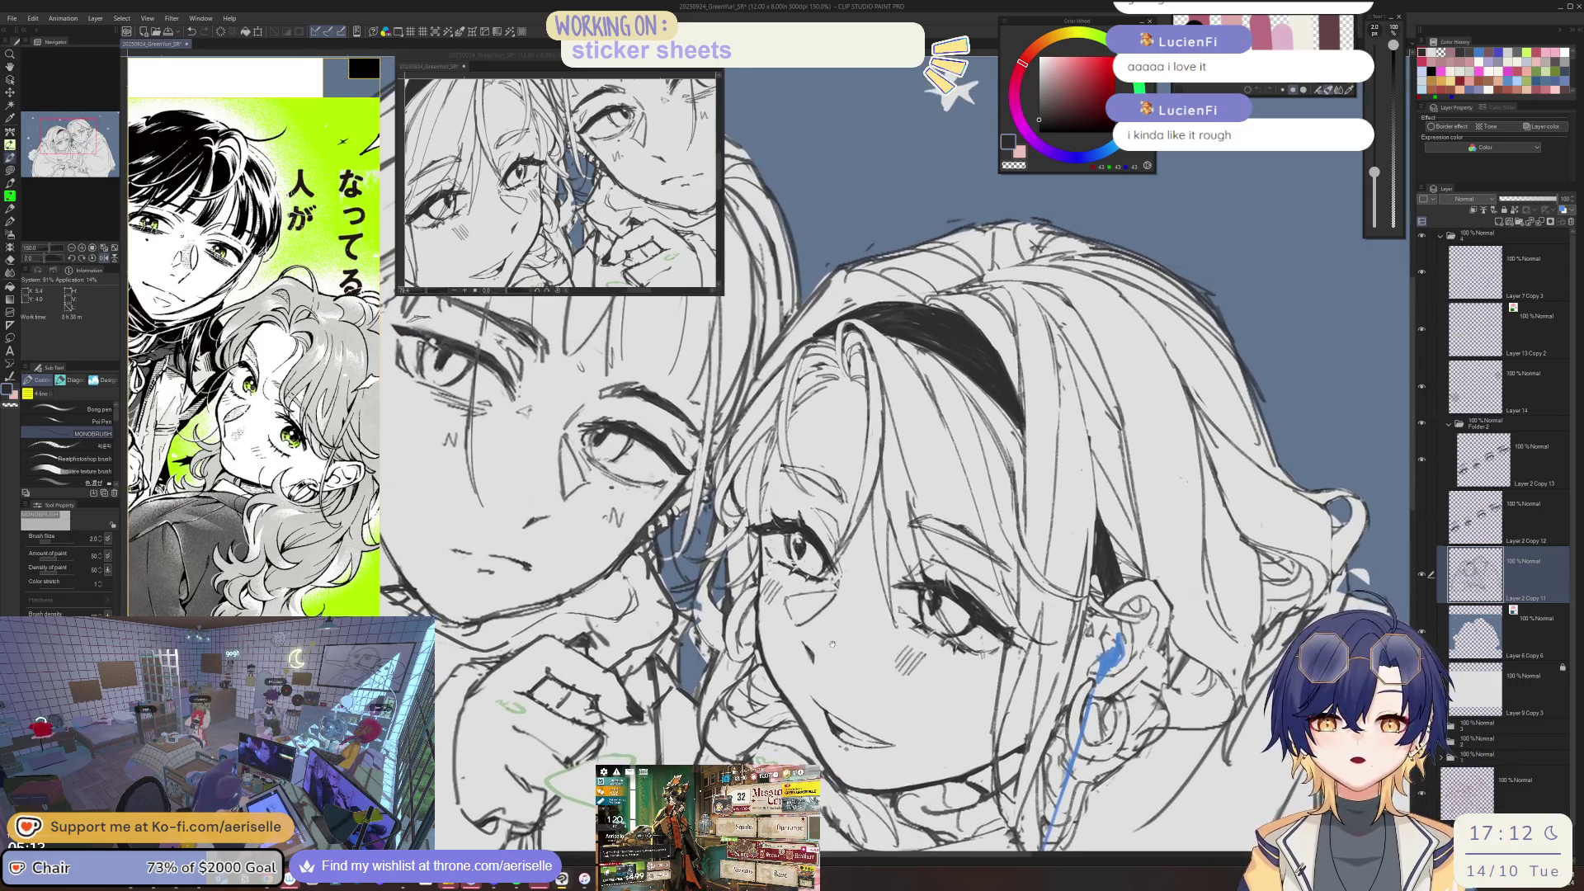
left_click_drag(830, 626, 829, 644)
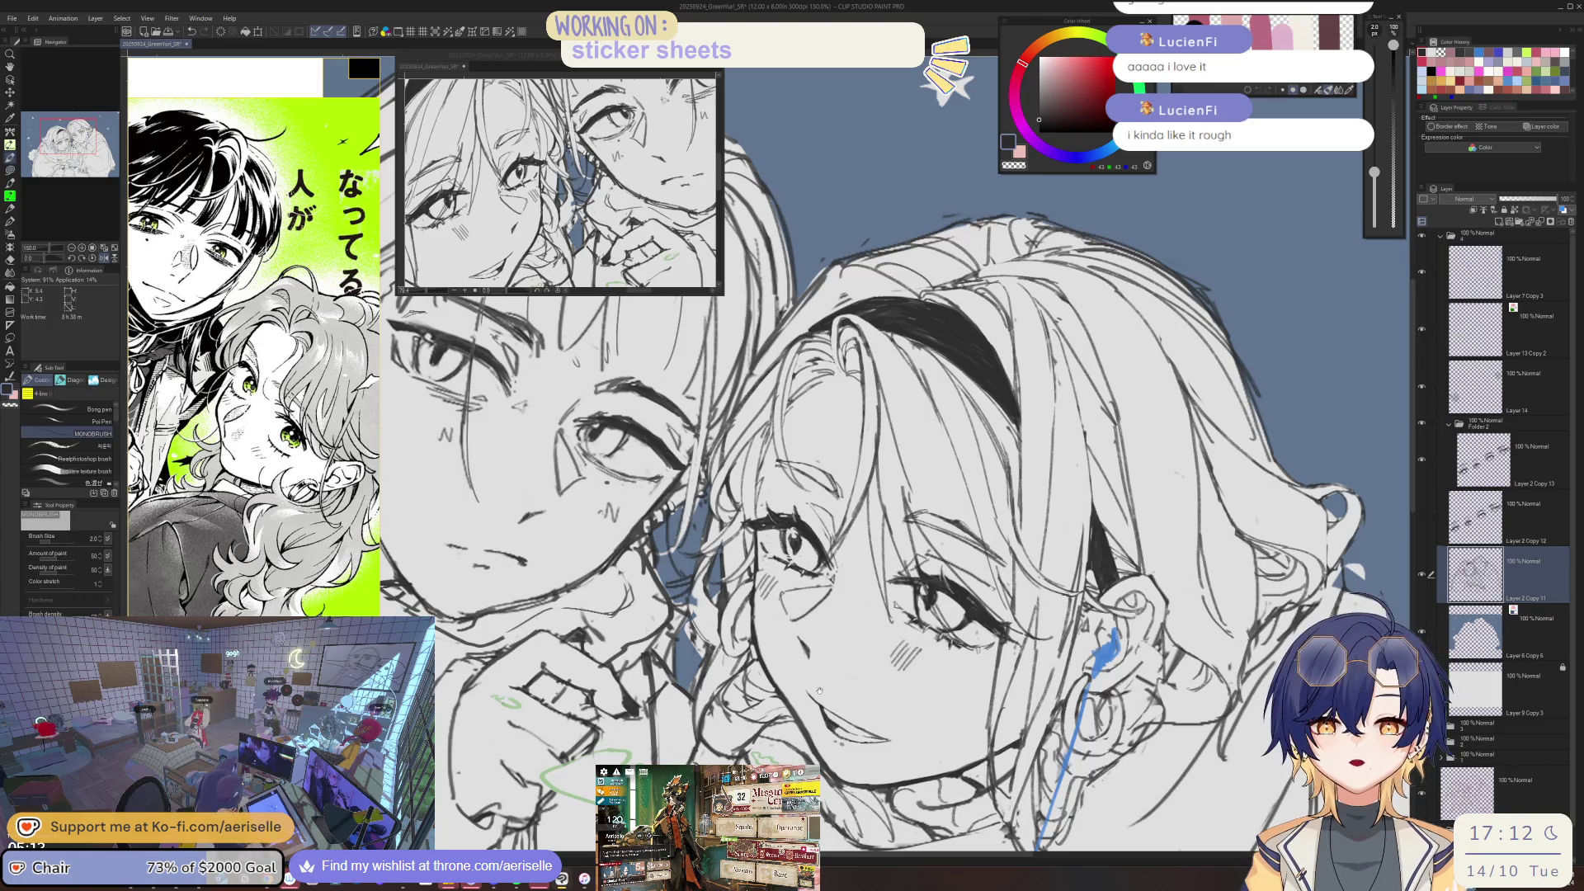
key("ctrl+0")
key("h")
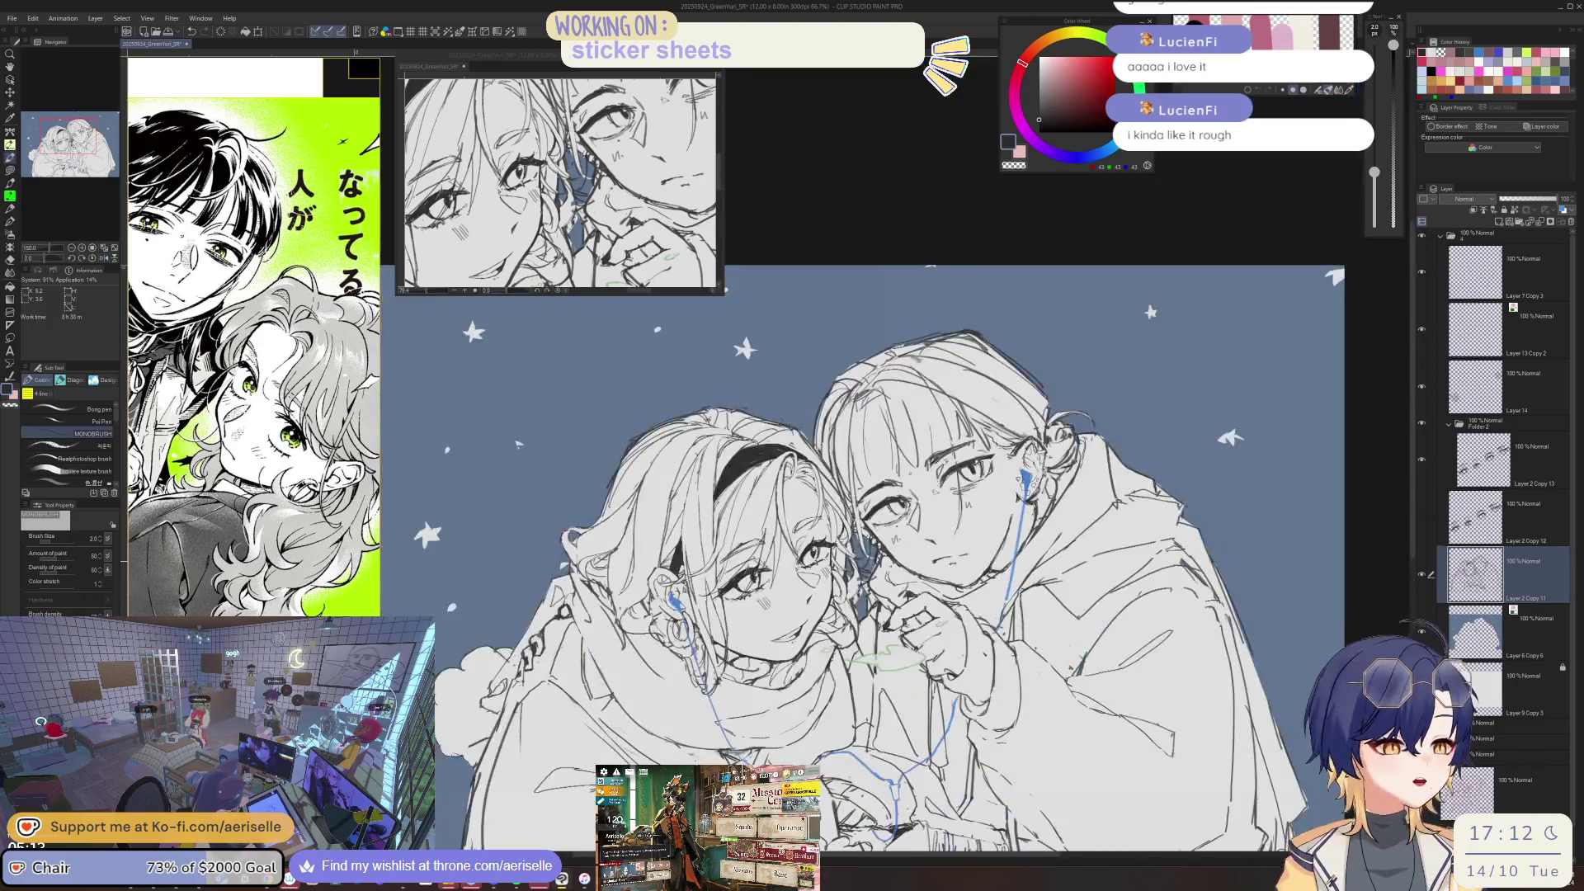
key("-")
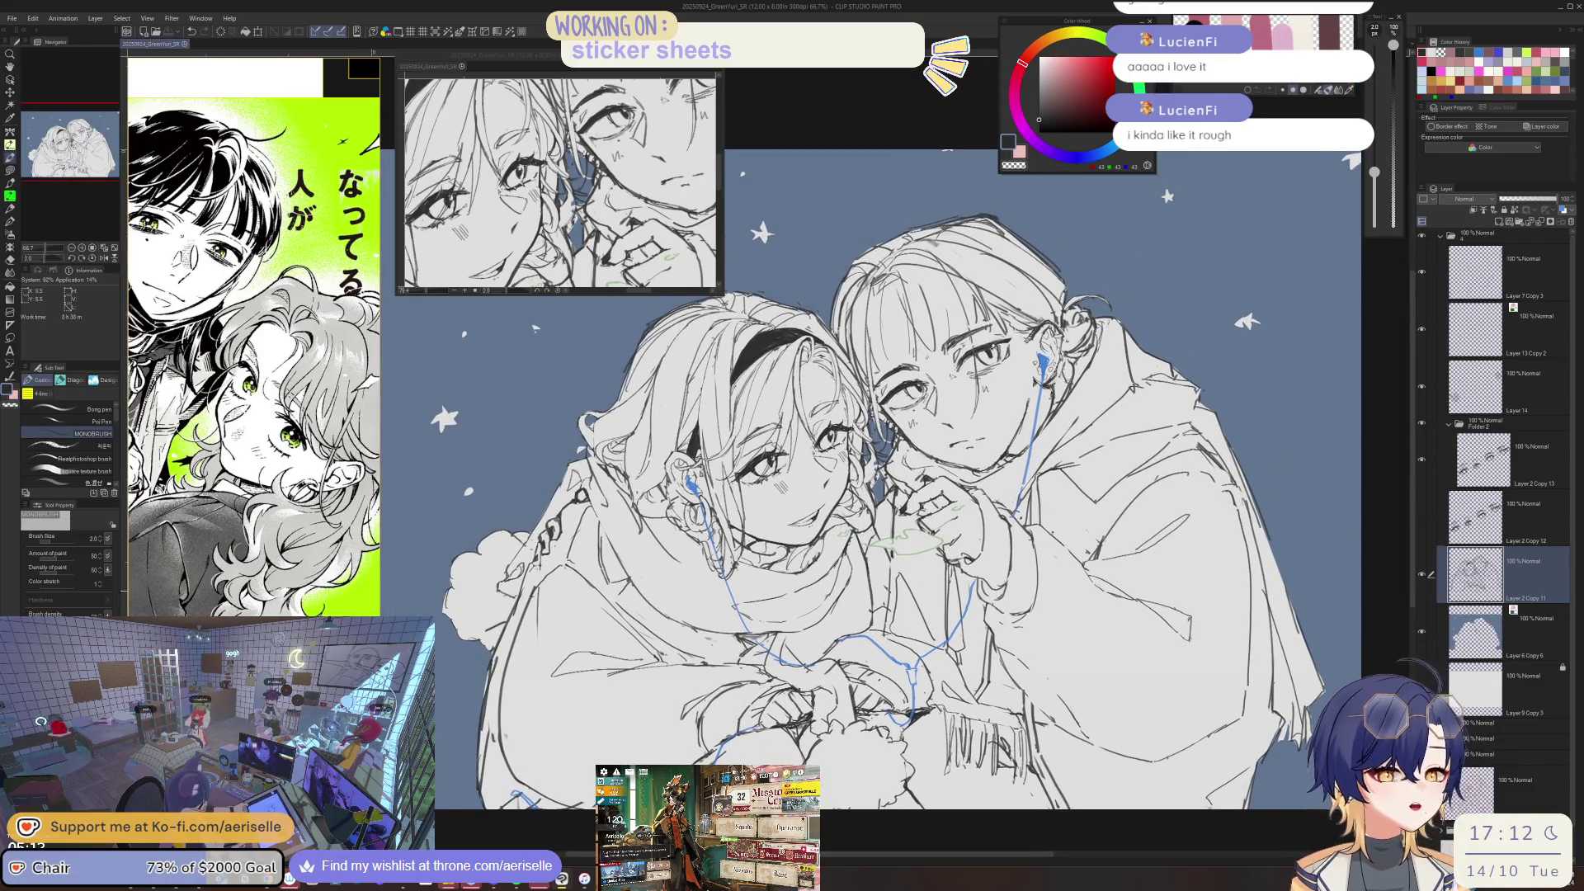
- Zoom in and out on the reference board to browse individual reference images
scroll(268, 452, "down", 3)
scroll(268, 453, "down", 2)
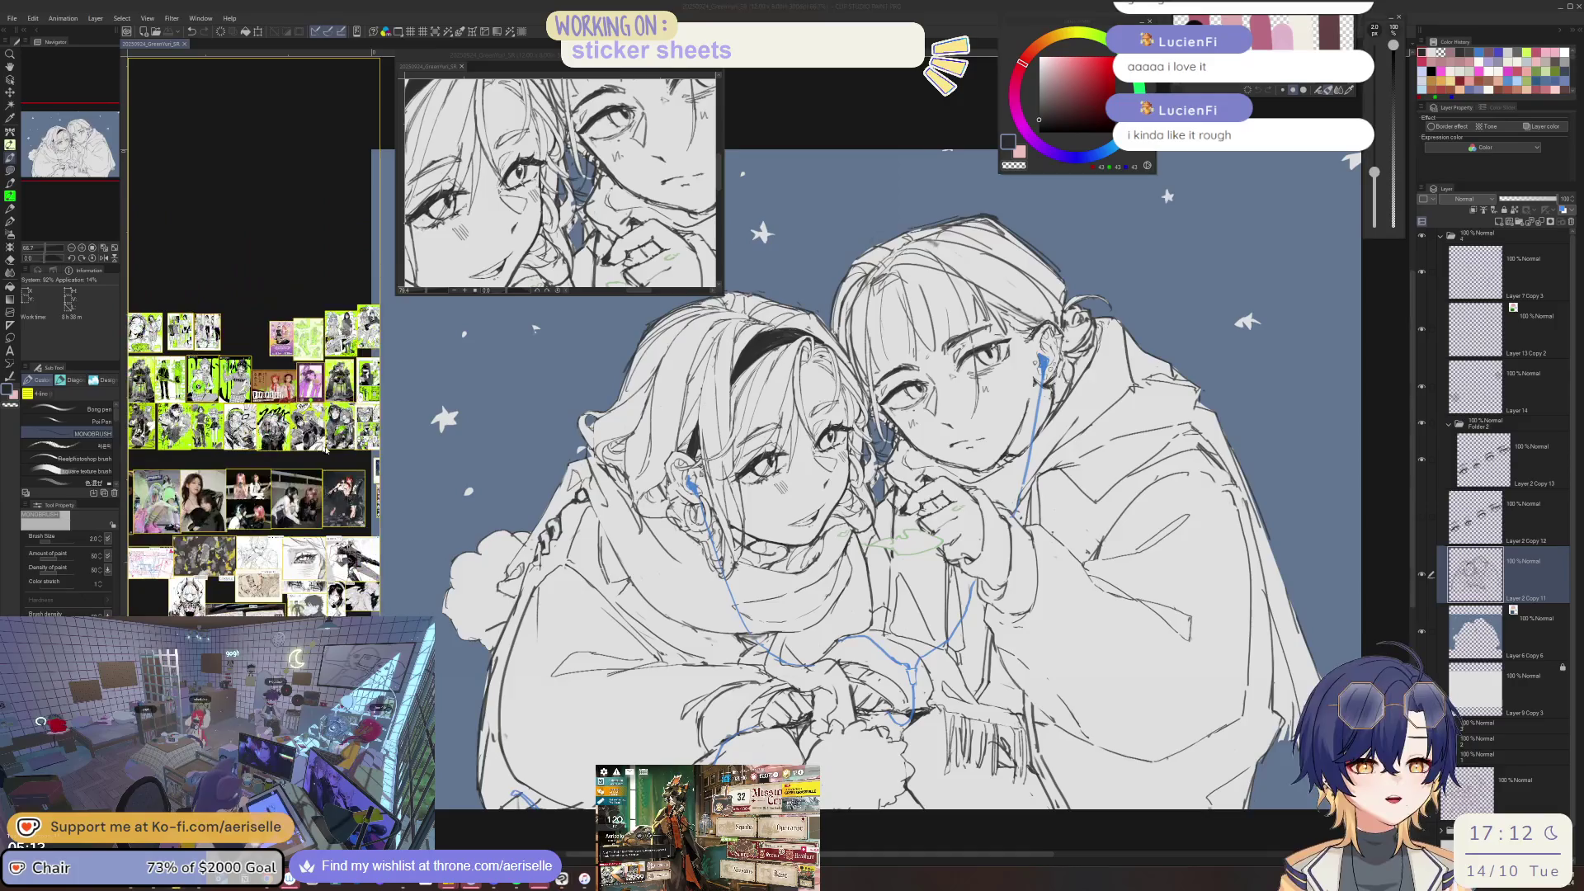
scroll(268, 452, "down", 2)
scroll(268, 452, "up", 3)
scroll(268, 452, "up", 3)
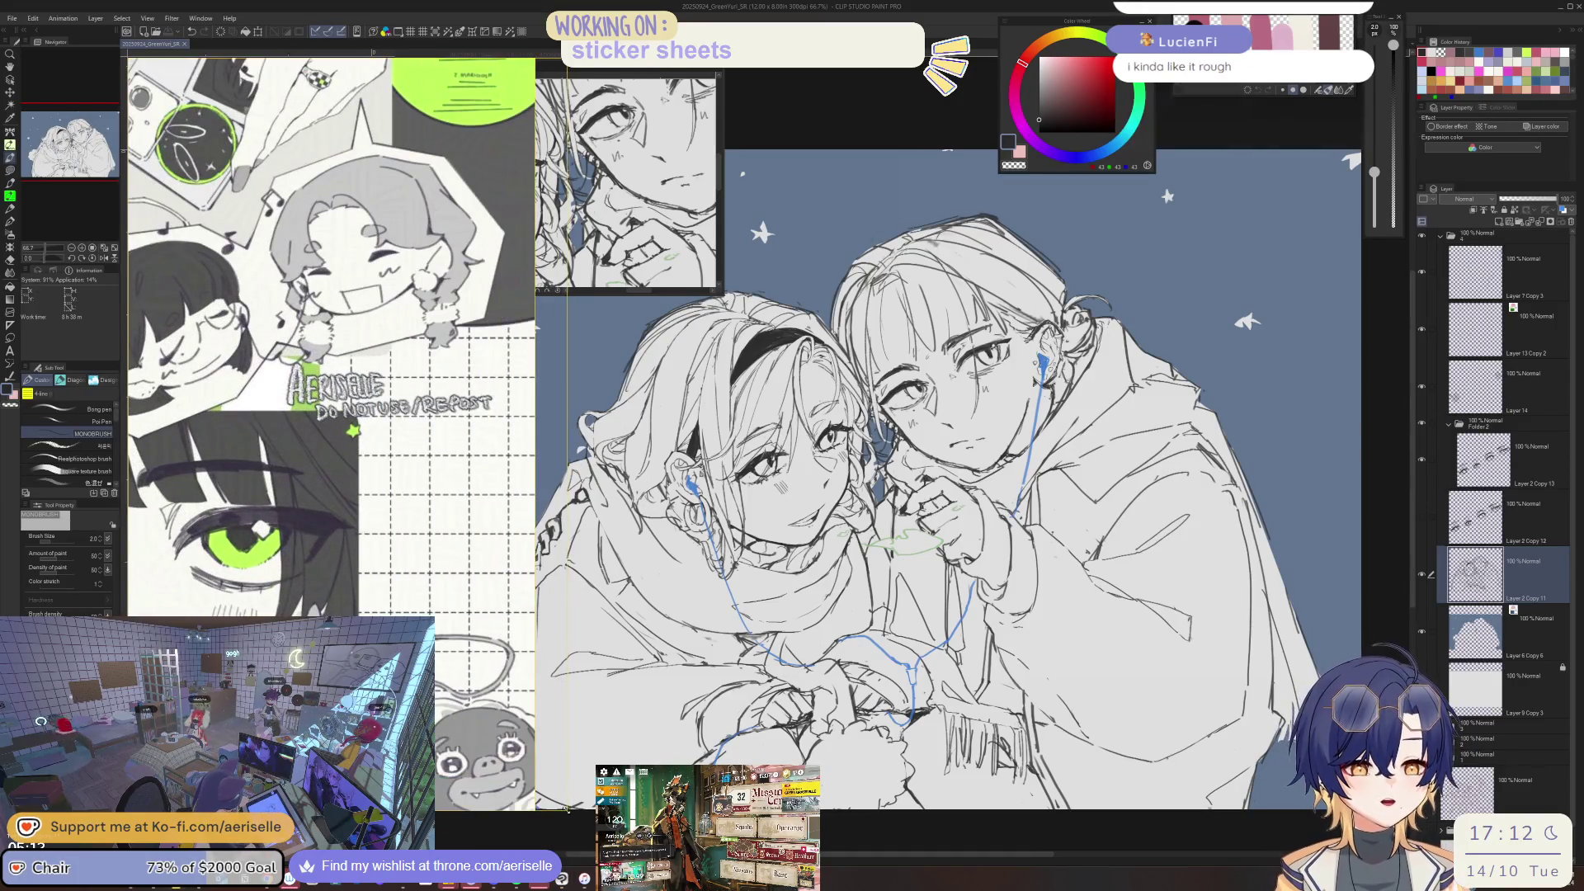
scroll(305, 446, "down", 3)
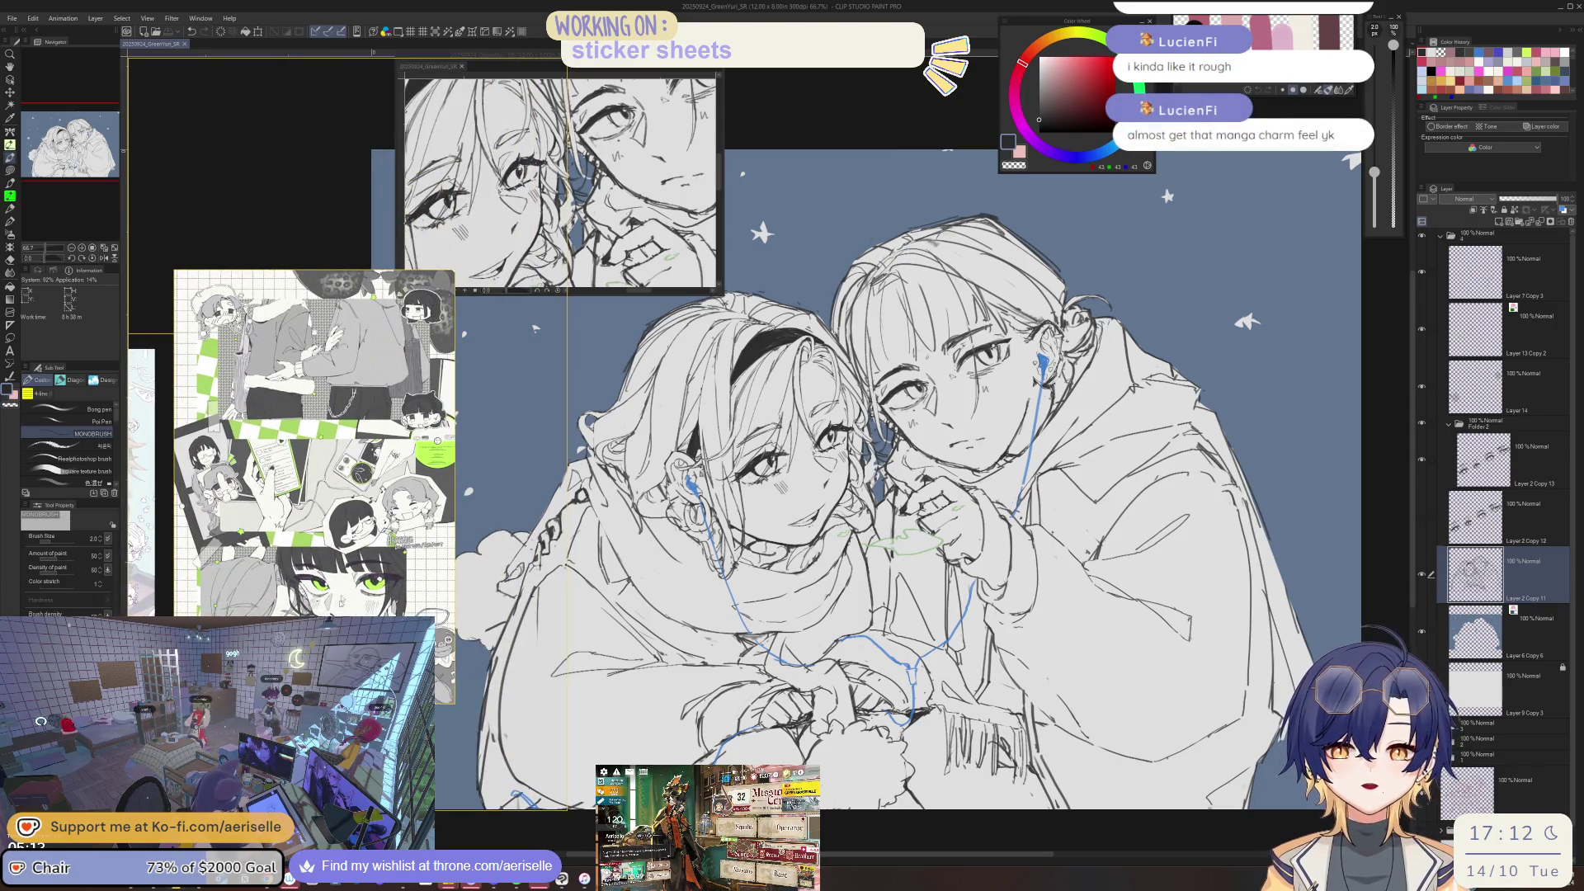
scroll(419, 548, "up", 3)
scroll(418, 548, "up", 3)
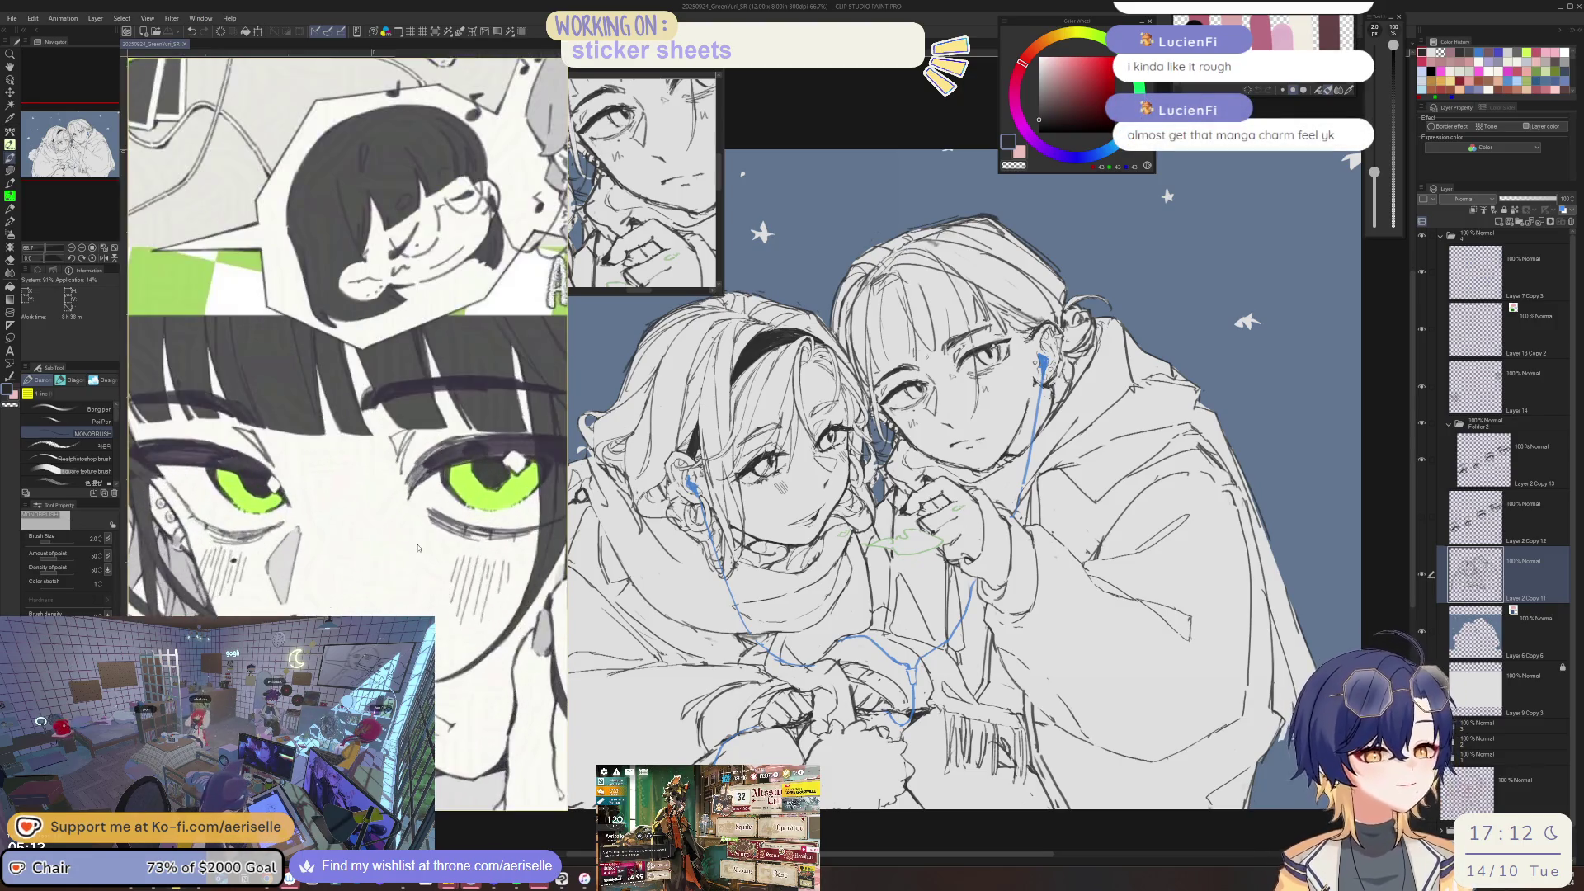
scroll(418, 548, "down", 3)
scroll(404, 475, "up", 3)
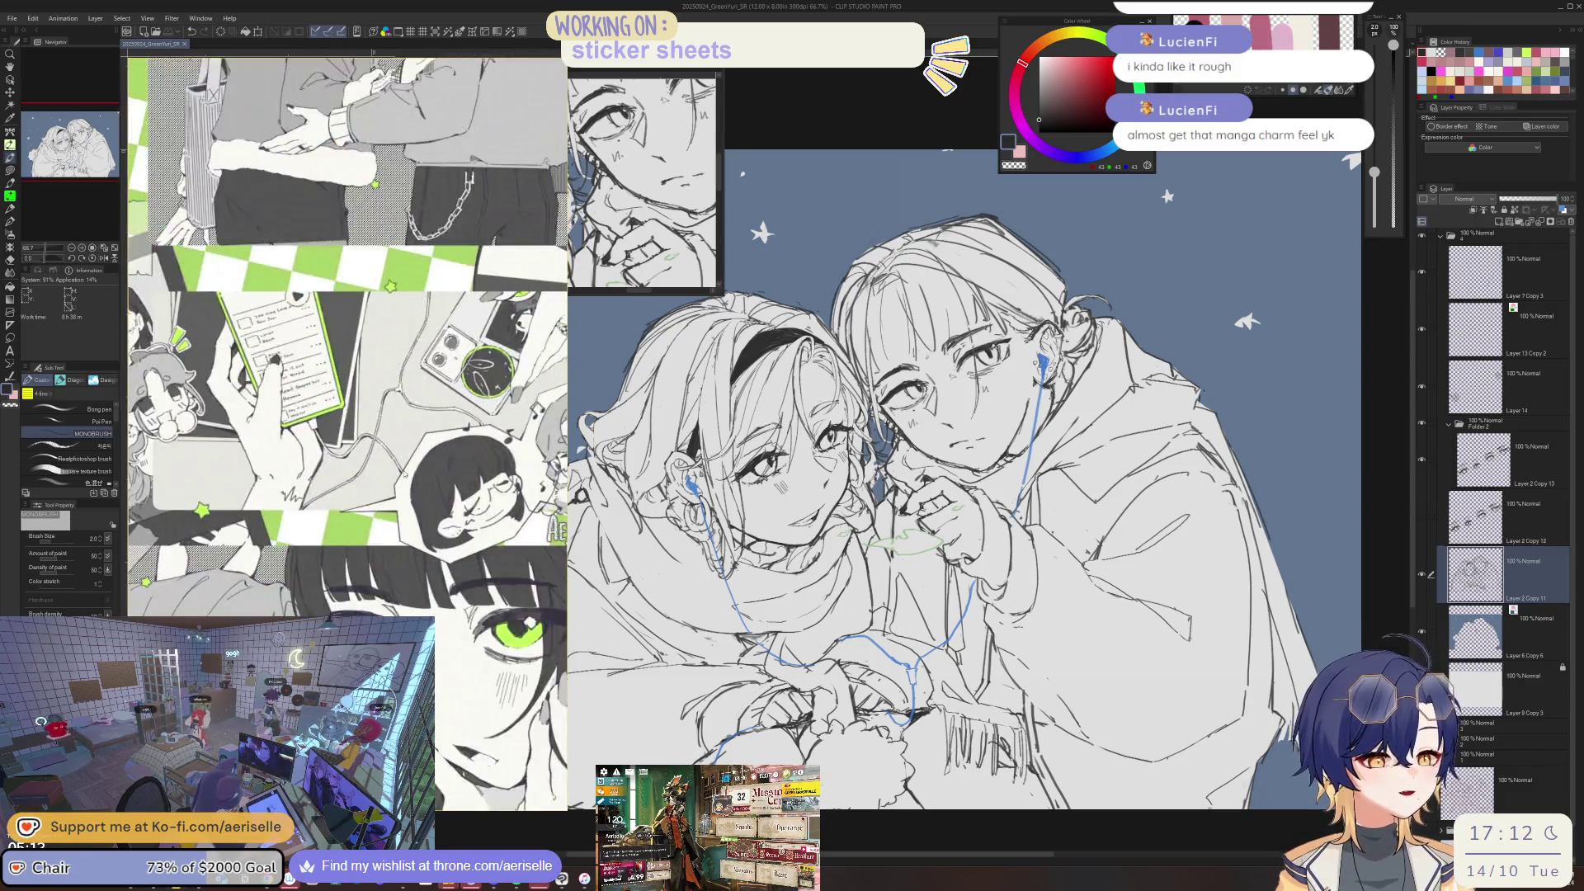
scroll(402, 474, "down", 3)
scroll(360, 522, "down", 3)
scroll(452, 546, "up", 3)
scroll(452, 546, "up", 3)
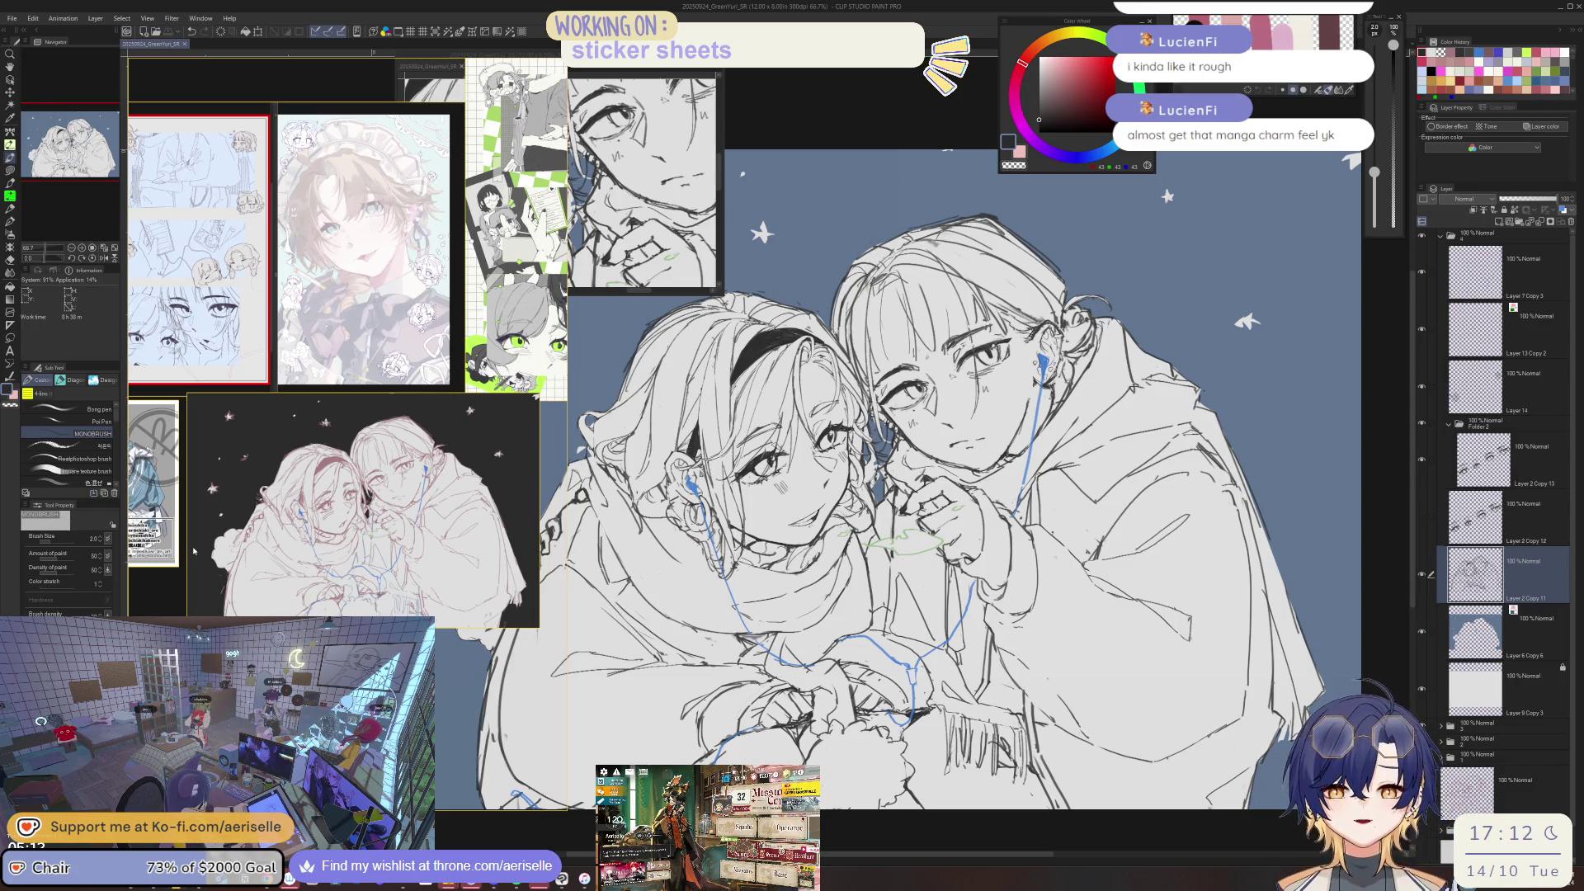
- Zoom out to the full reference collage and narrow the reference board to uncover more canvas
scroll(369, 570, "down", 2)
scroll(339, 562, "down", 2)
scroll(305, 556, "down", 2)
scroll(258, 545, "down", 1)
scroll(258, 546, "up", 2)
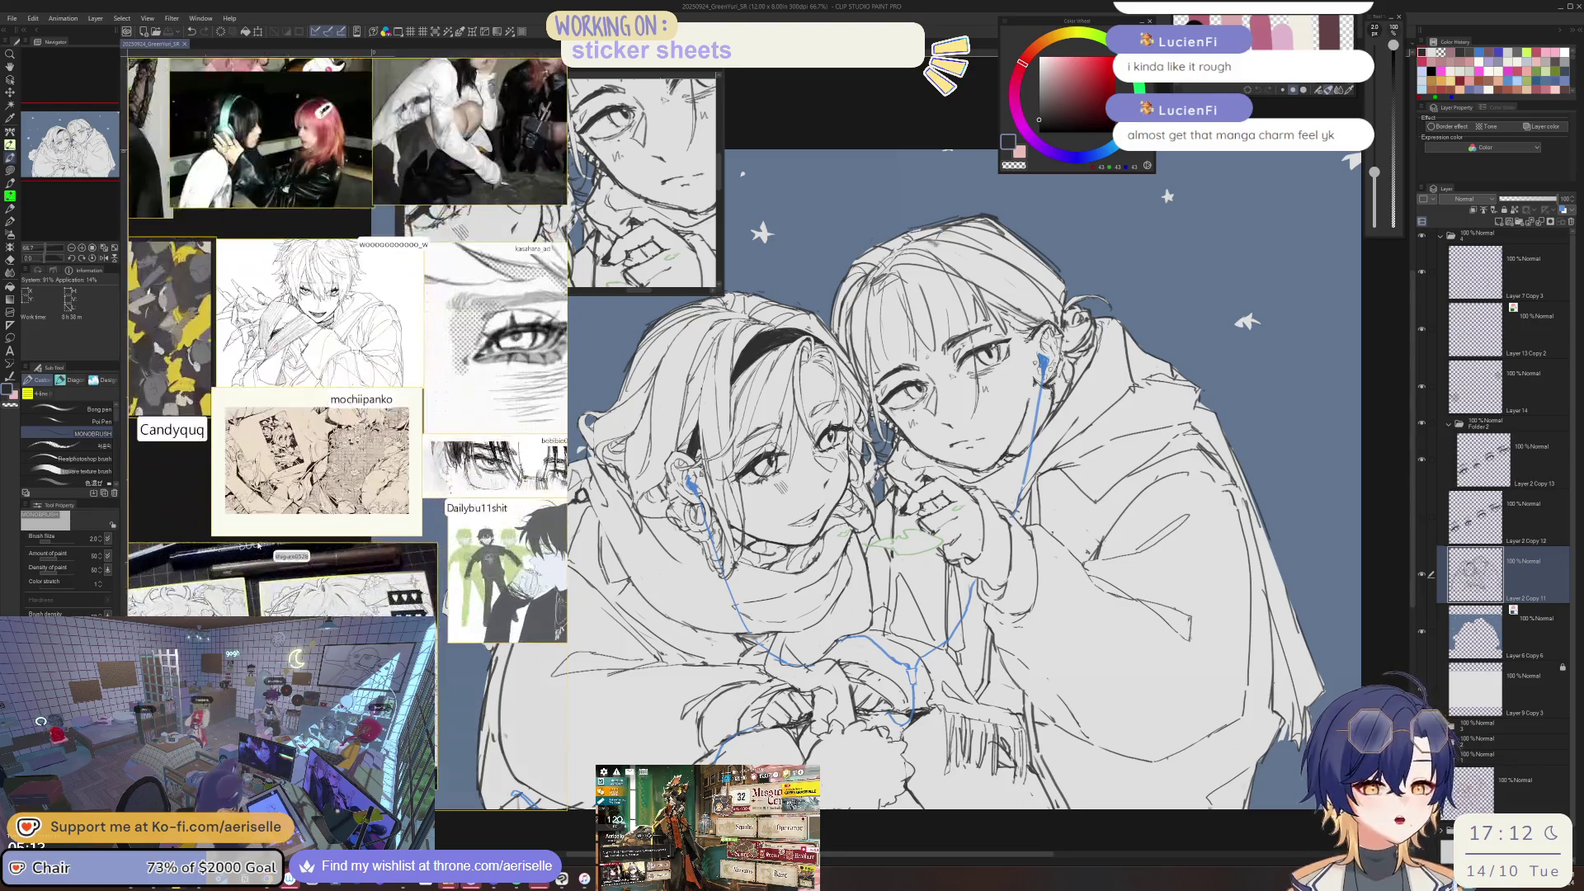
scroll(281, 545, "up", 1)
scroll(320, 543, "up", 2)
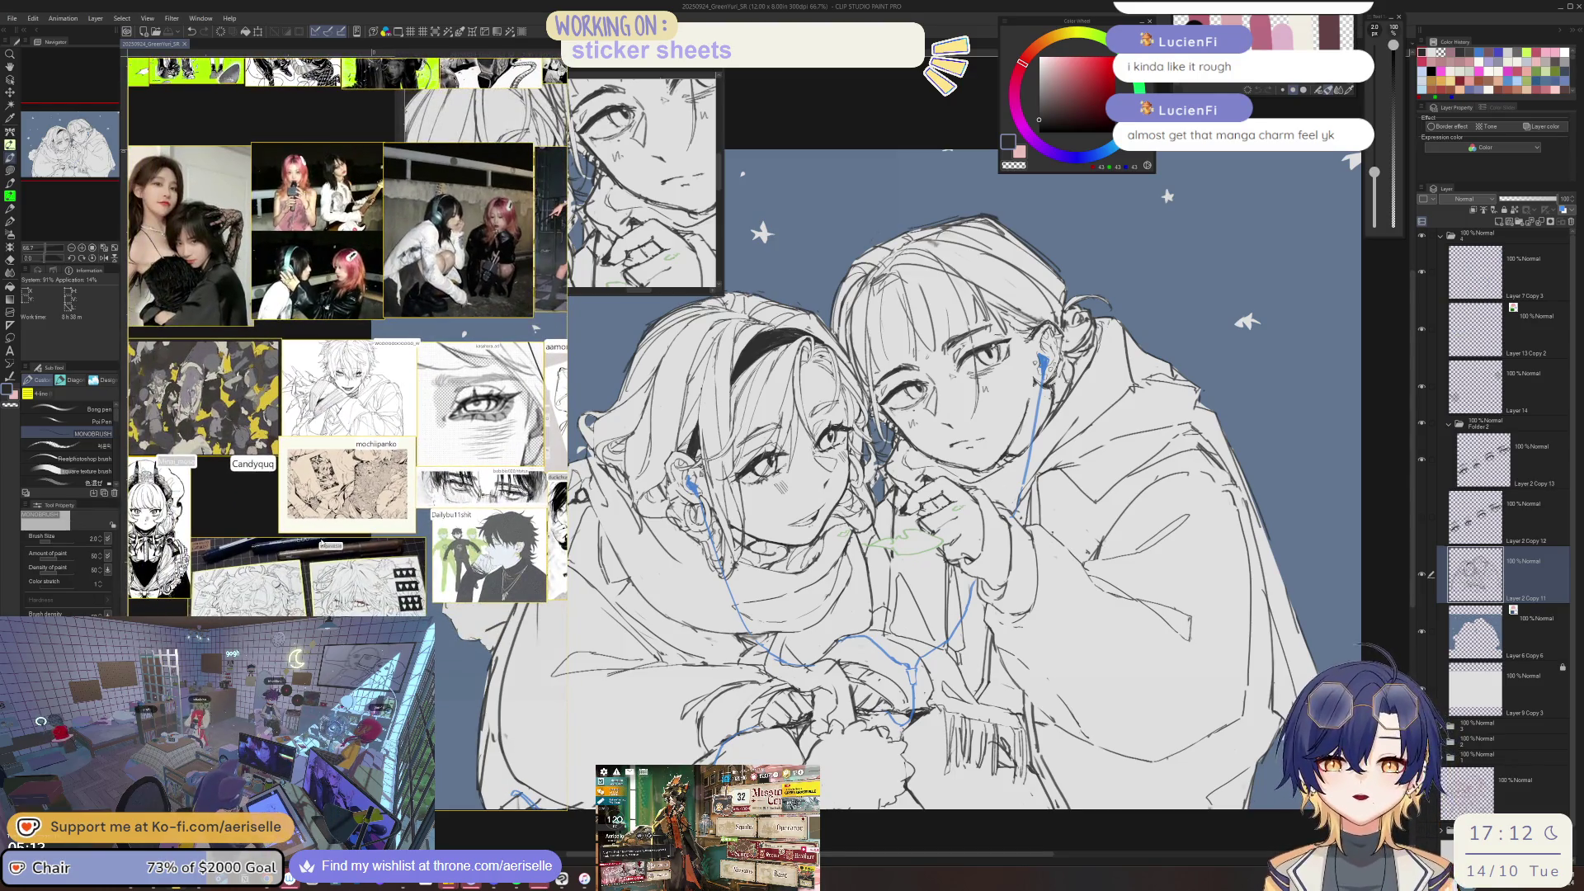
scroll(320, 543, "up", 1)
scroll(345, 564, "up", 1)
scroll(378, 464, "down", 1)
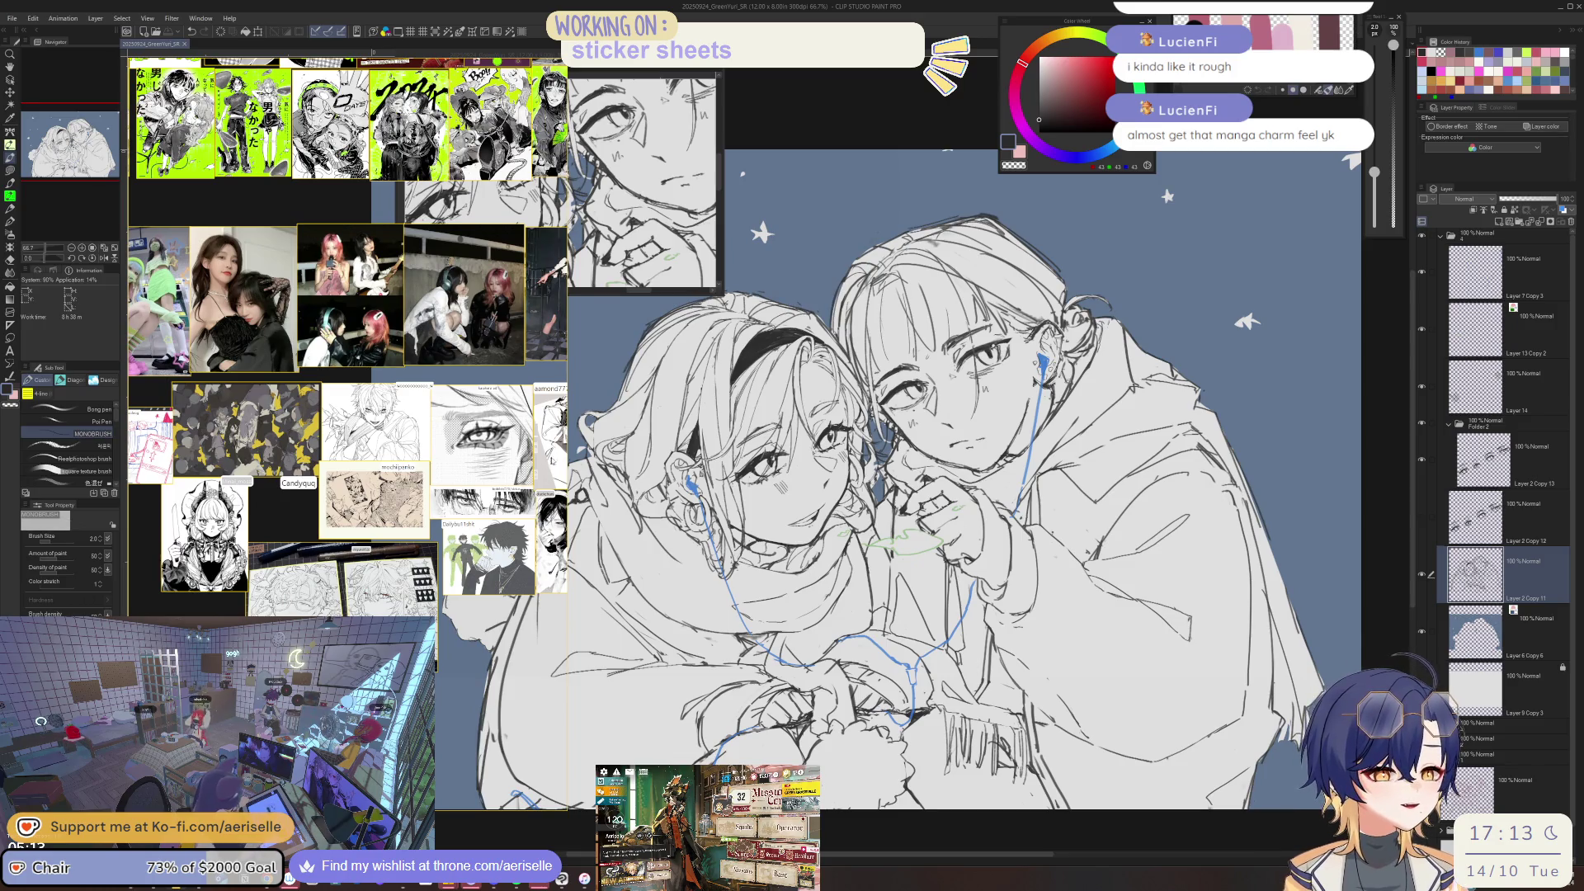
left_click_drag(567, 495, 366, 510)
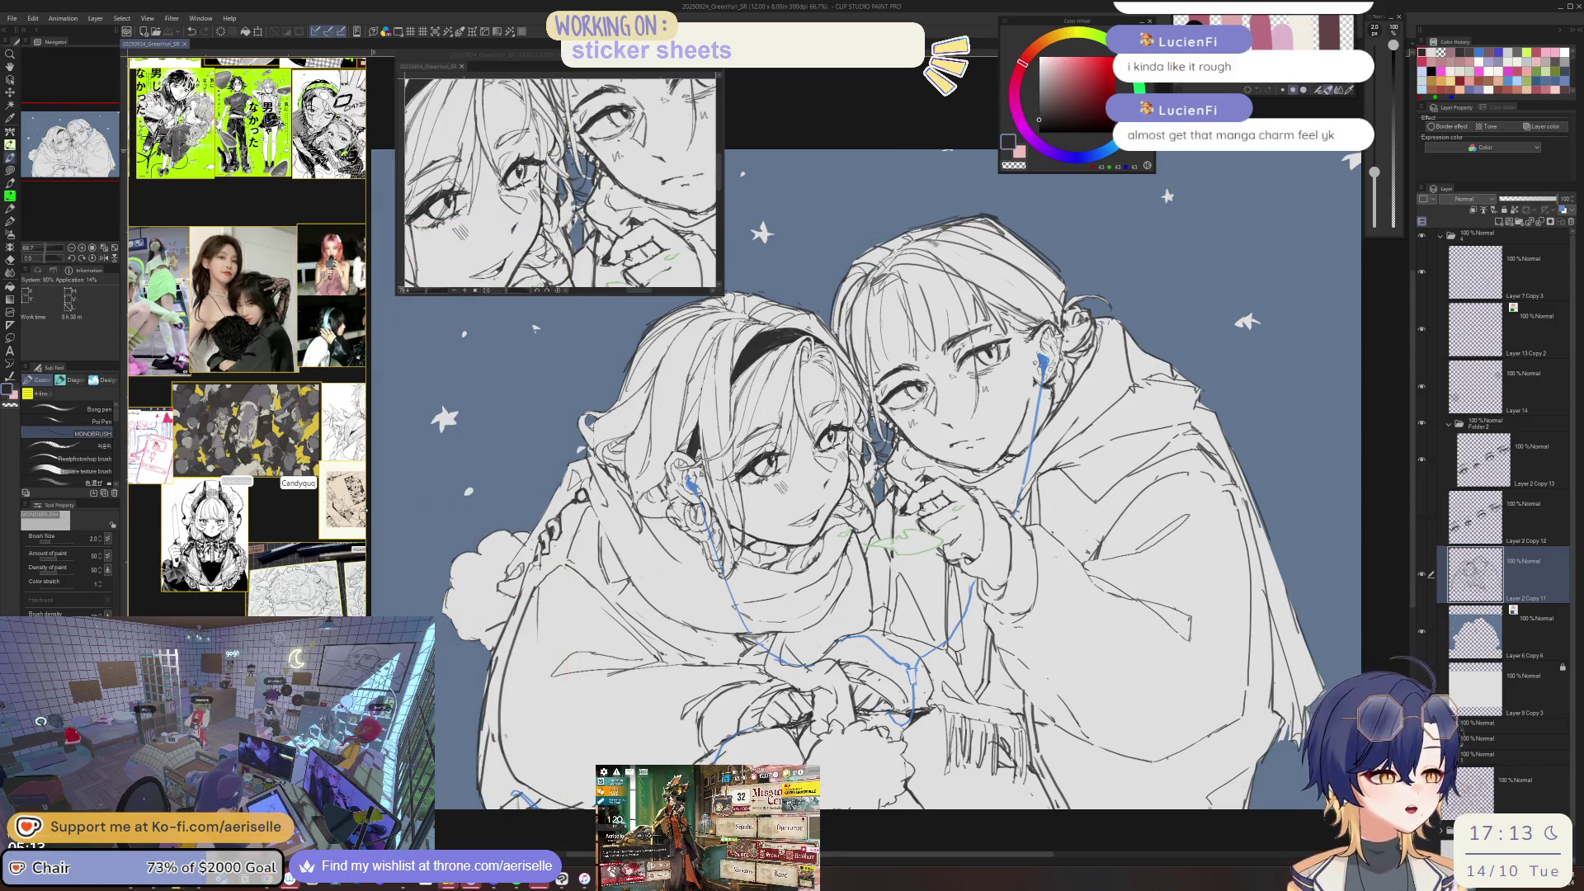
- Collapse the top layer folder and toggle its visibility to compare the line art with the rough sketch
left_click(1443, 239)
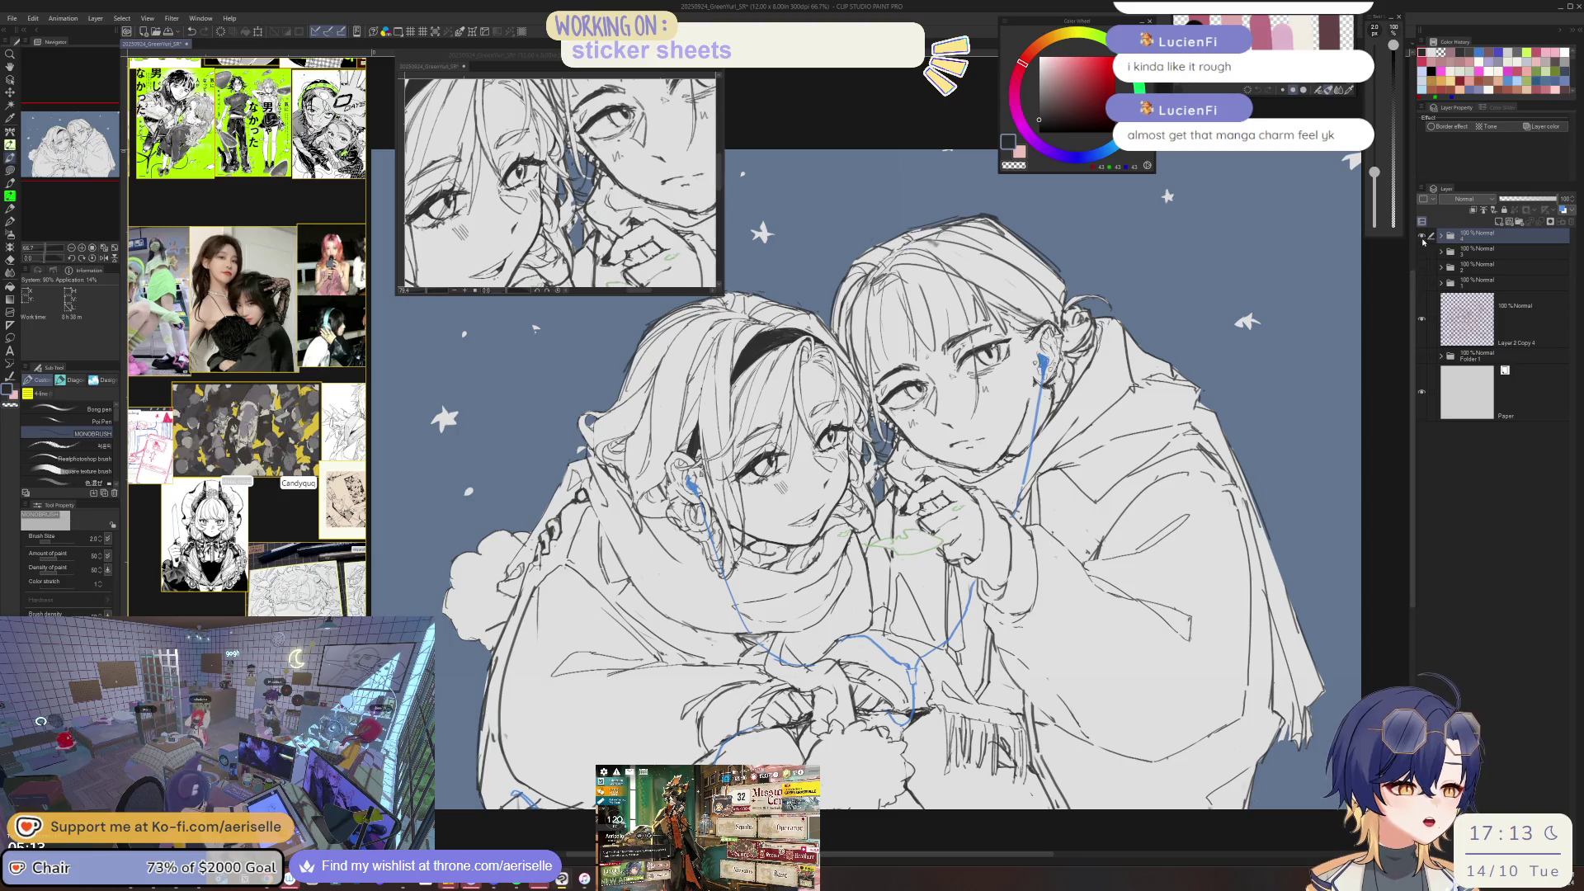
left_click(1424, 235)
left_click(1424, 235)
left_click(1423, 235)
left_click(1423, 235)
left_click(1424, 235)
left_click(1424, 235)
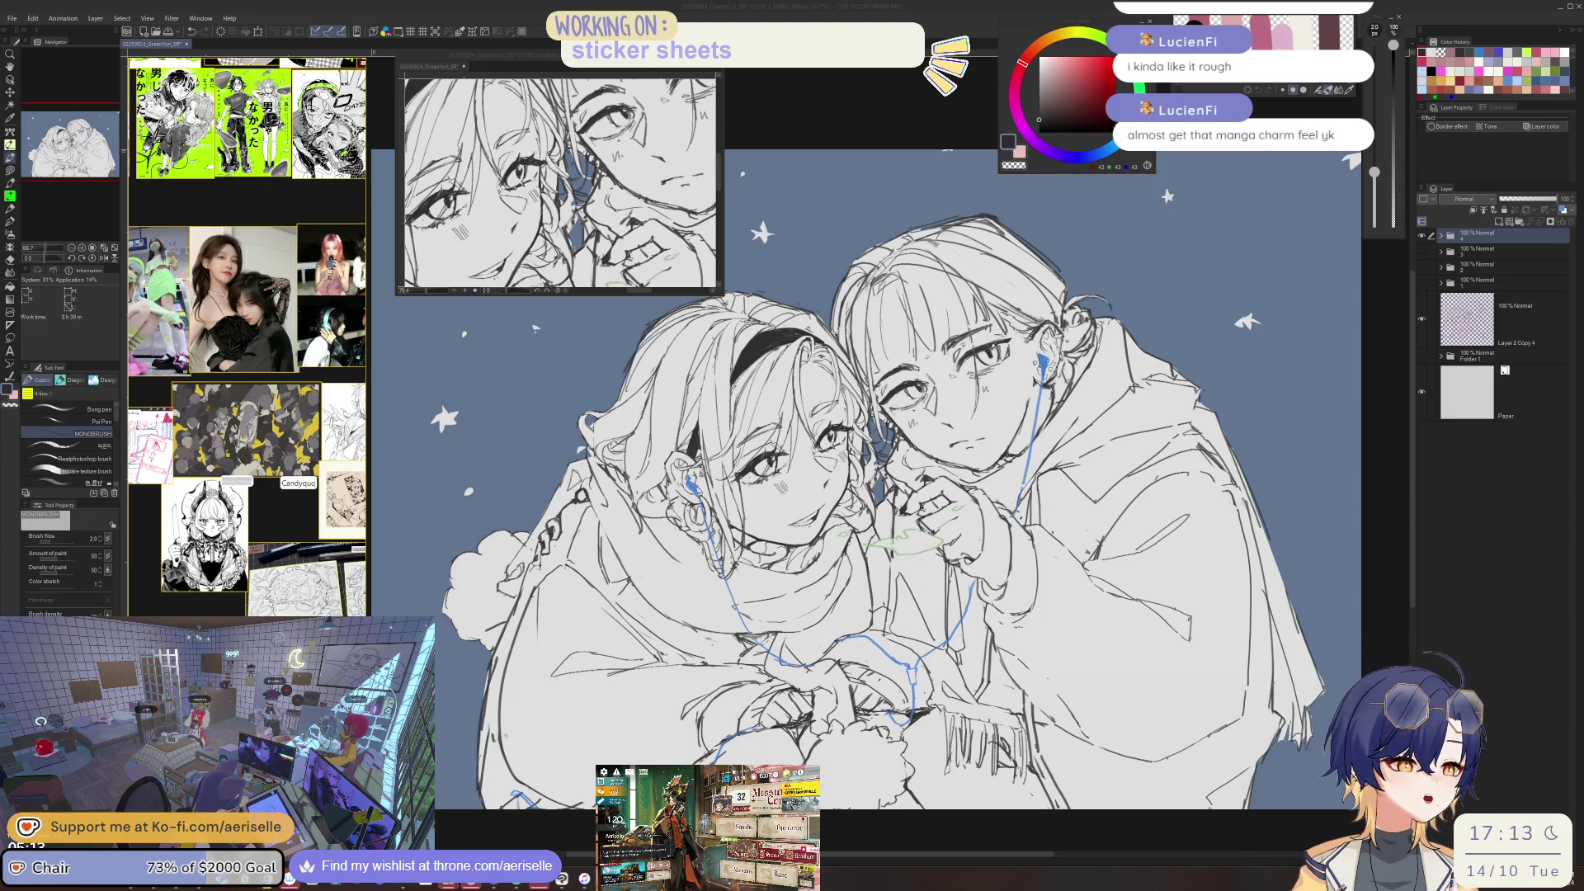
- Expand the top folder again and make Layer 2 Copy 11 the working layer
left_click(1442, 236)
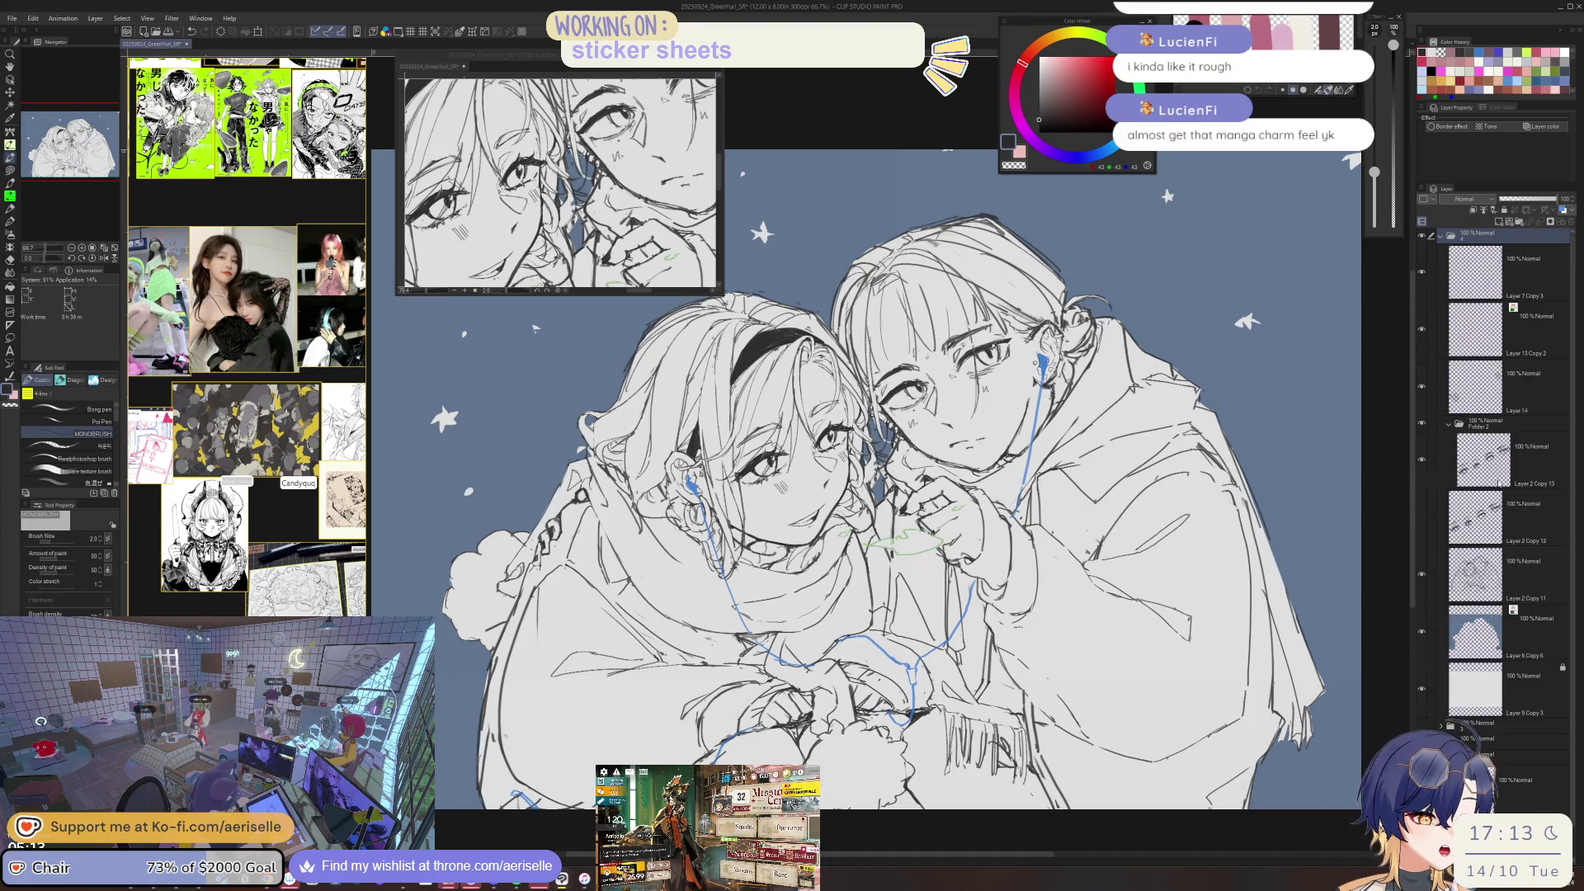
left_click(1497, 585)
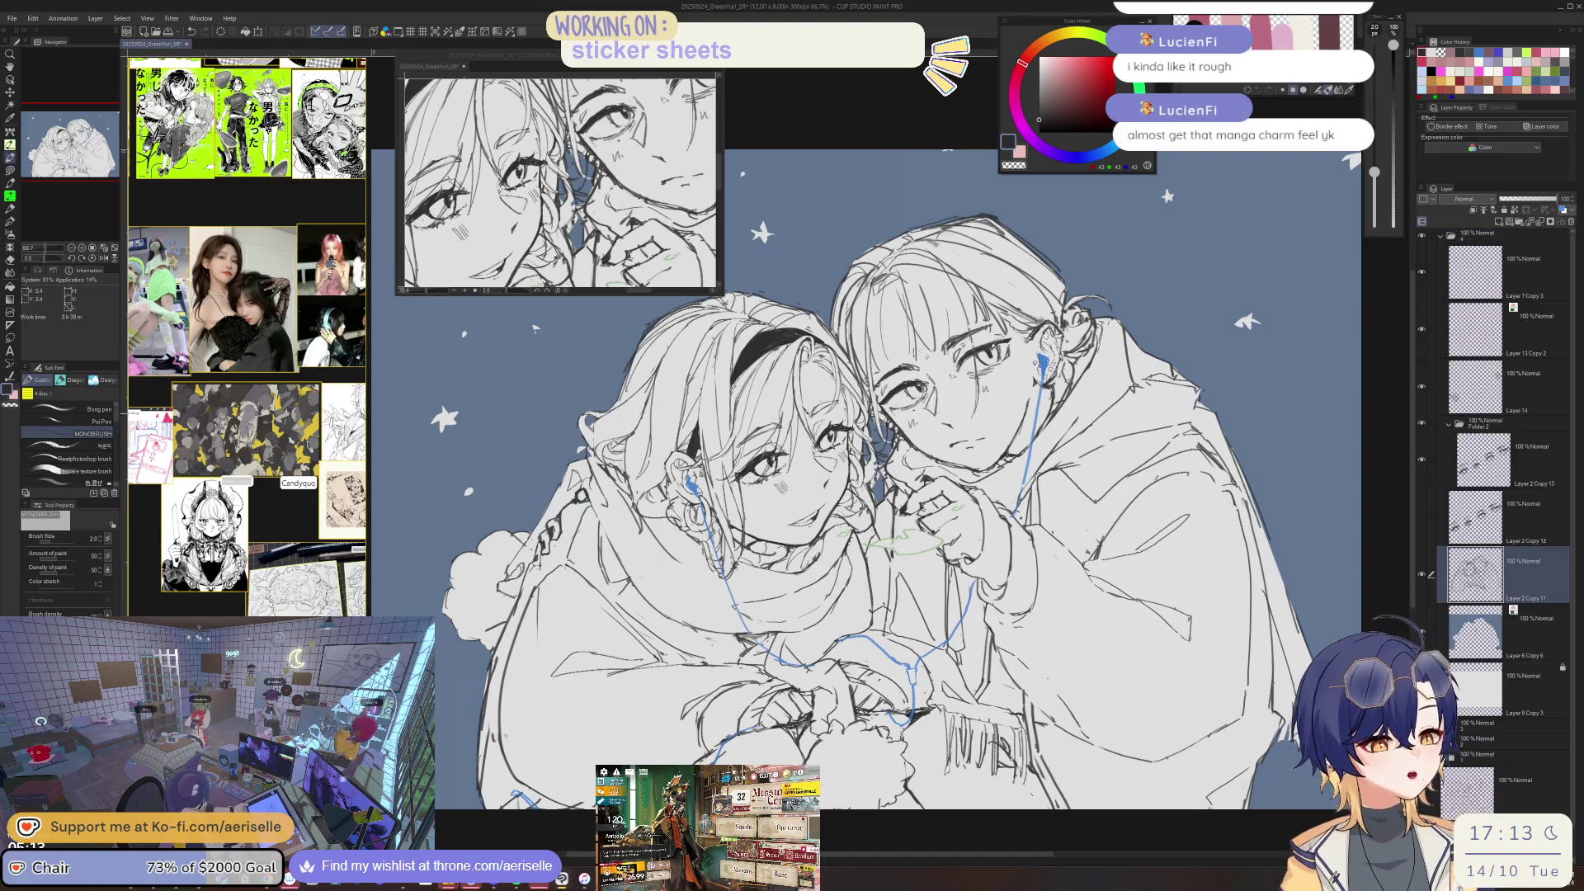
scroll(742, 376, "up", 4)
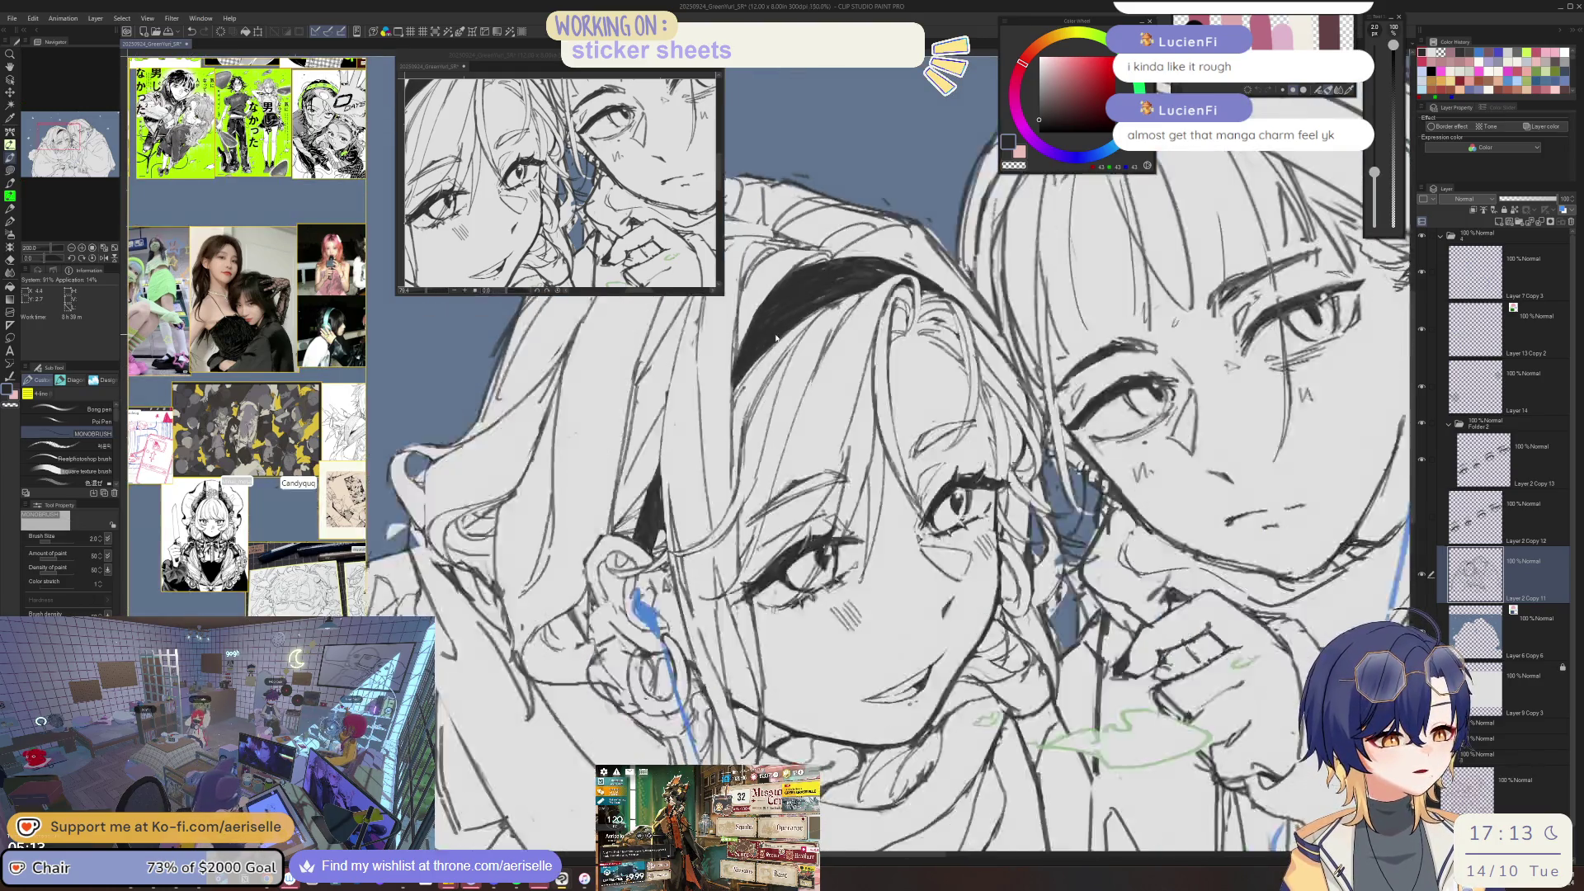
- Bring the ear and earphone wire into view, rotate the canvas, and thicken the pen slightly
scroll(722, 406, "down", 2)
scroll(721, 406, "down", 2)
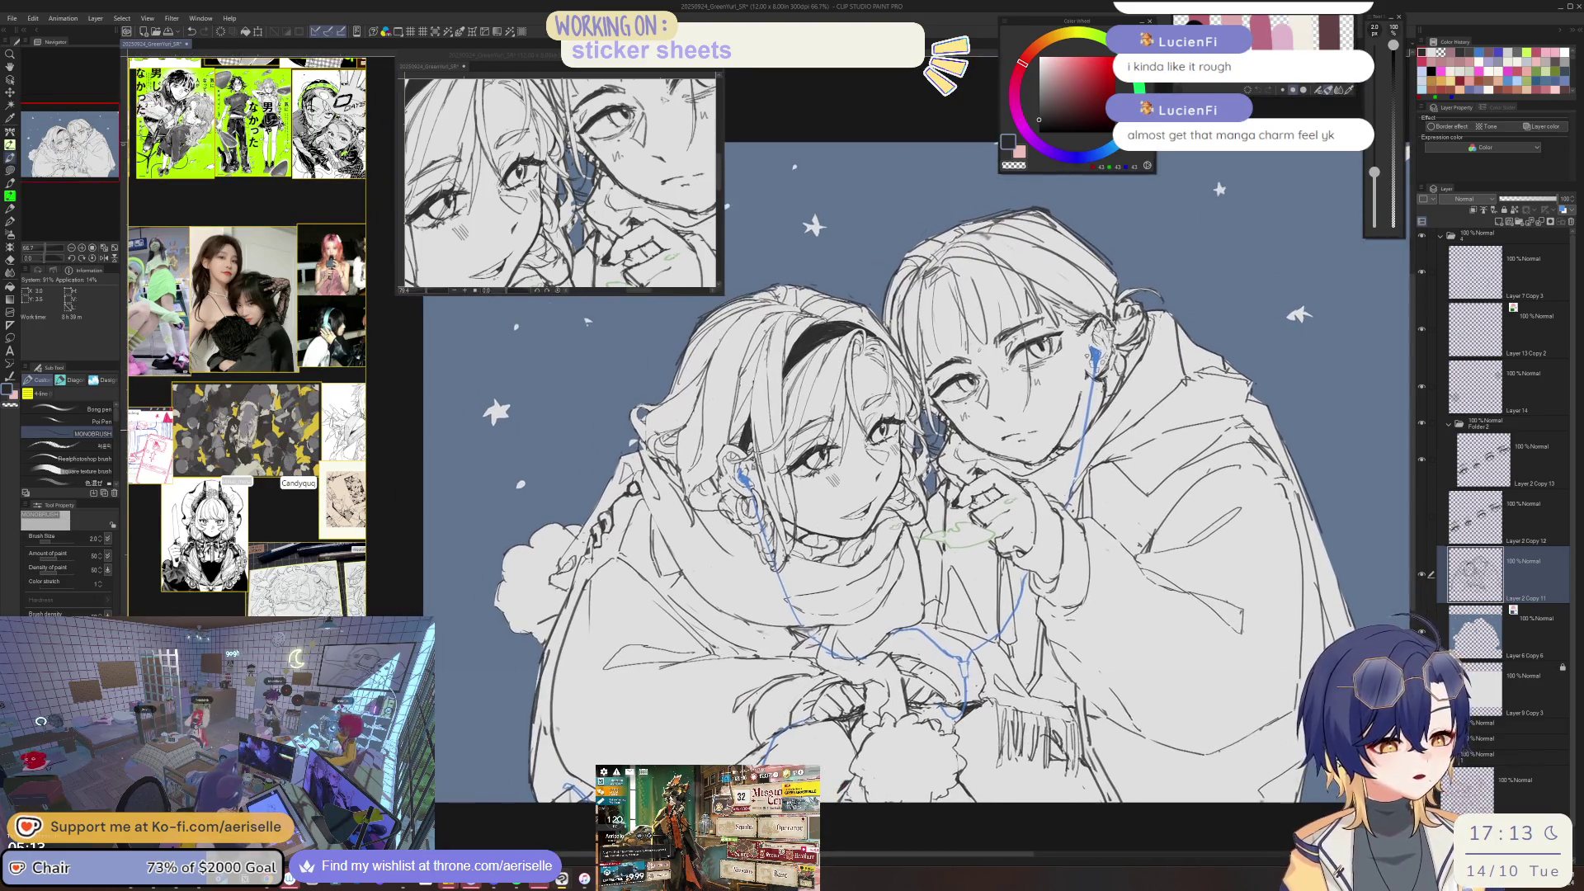
scroll(636, 455, "up", 4)
key("e")
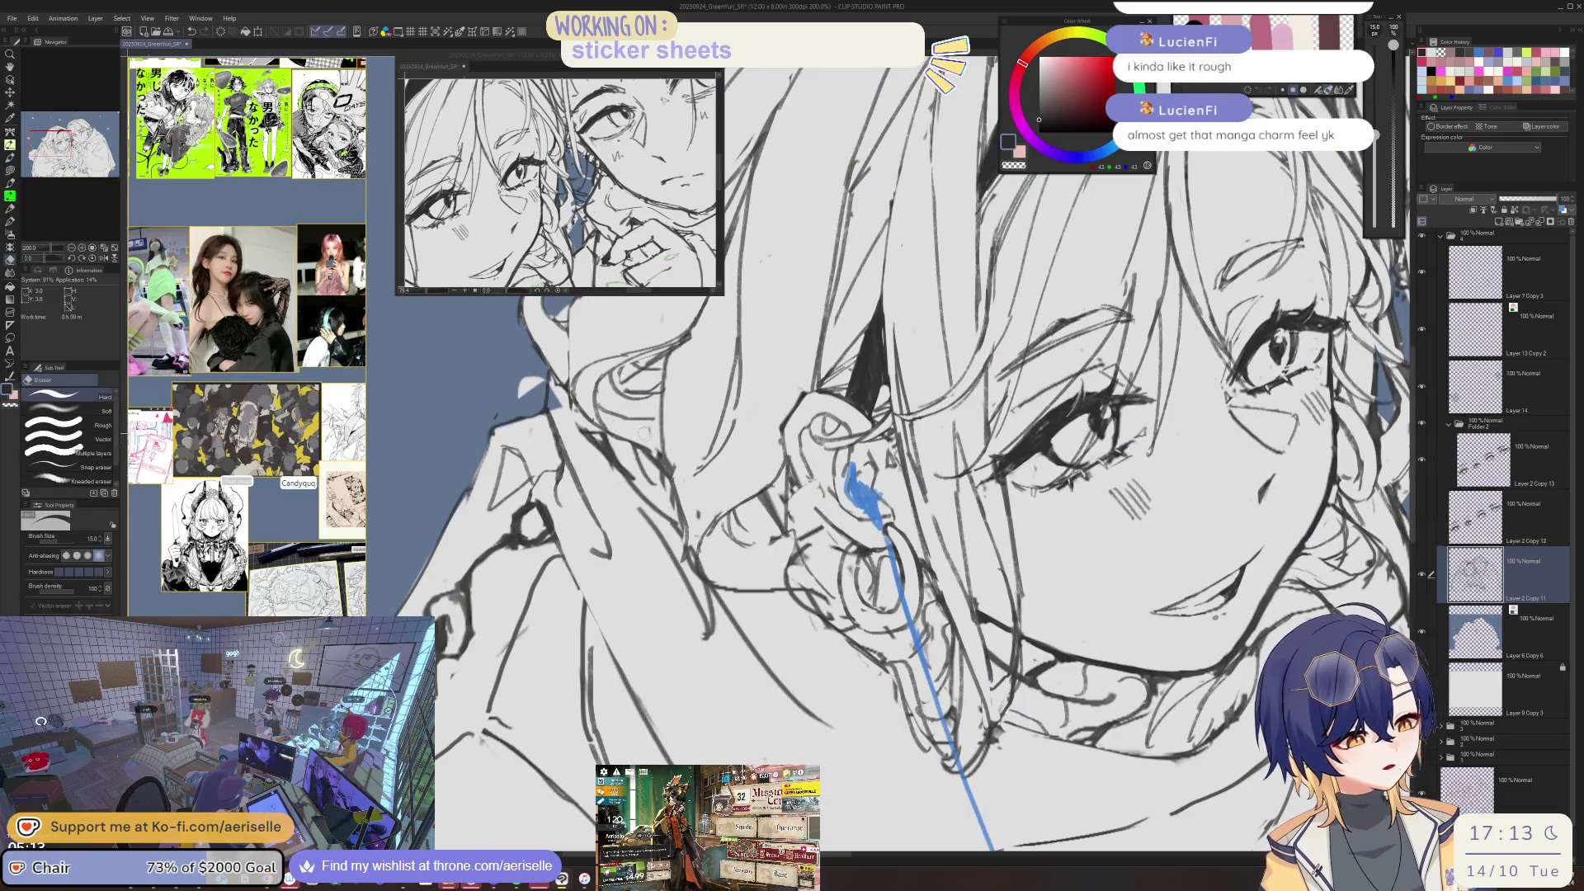
left_click_drag(745, 403, 753, 486)
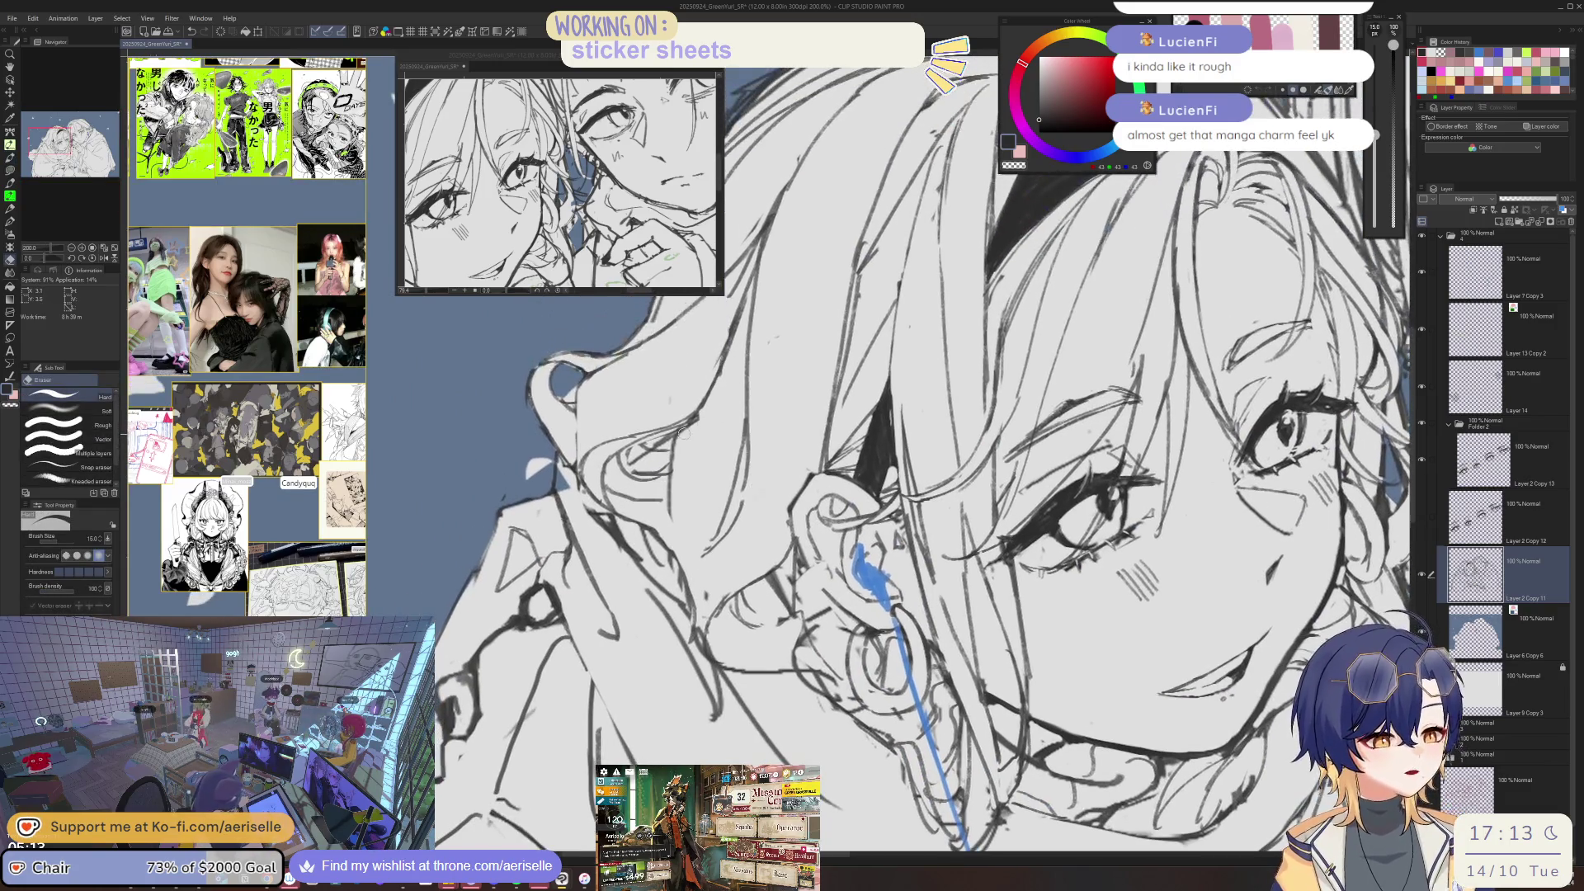
key("p")
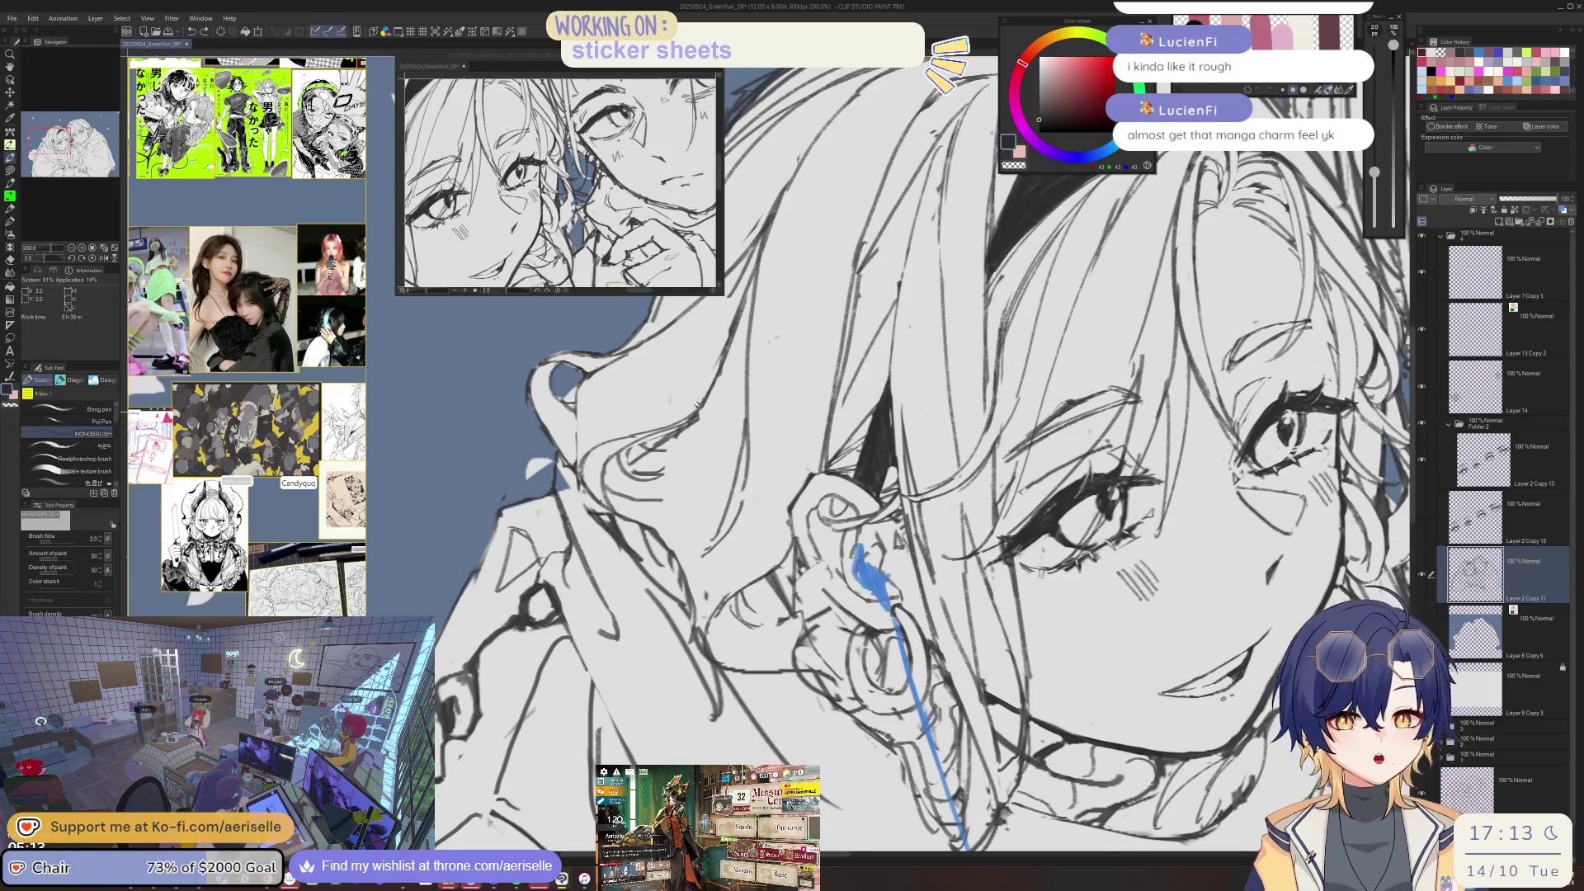
key("minus")
key("minus")
key("minus")
key("bracketright")
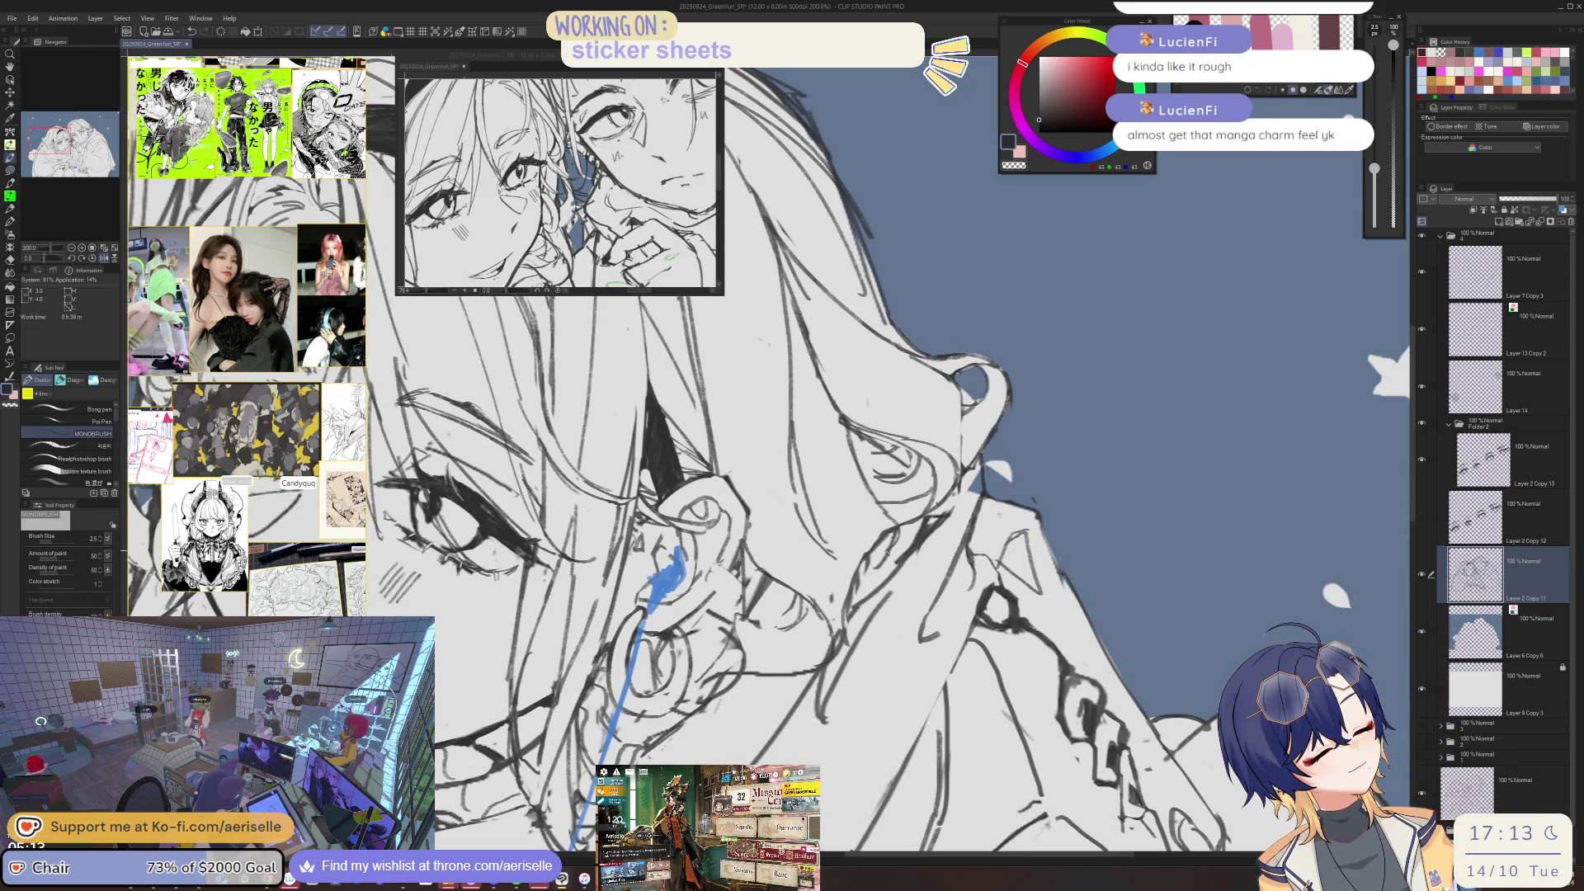
- Alternate eraser and pen, rotating the canvas, to clean up lines around the ear
key("e")
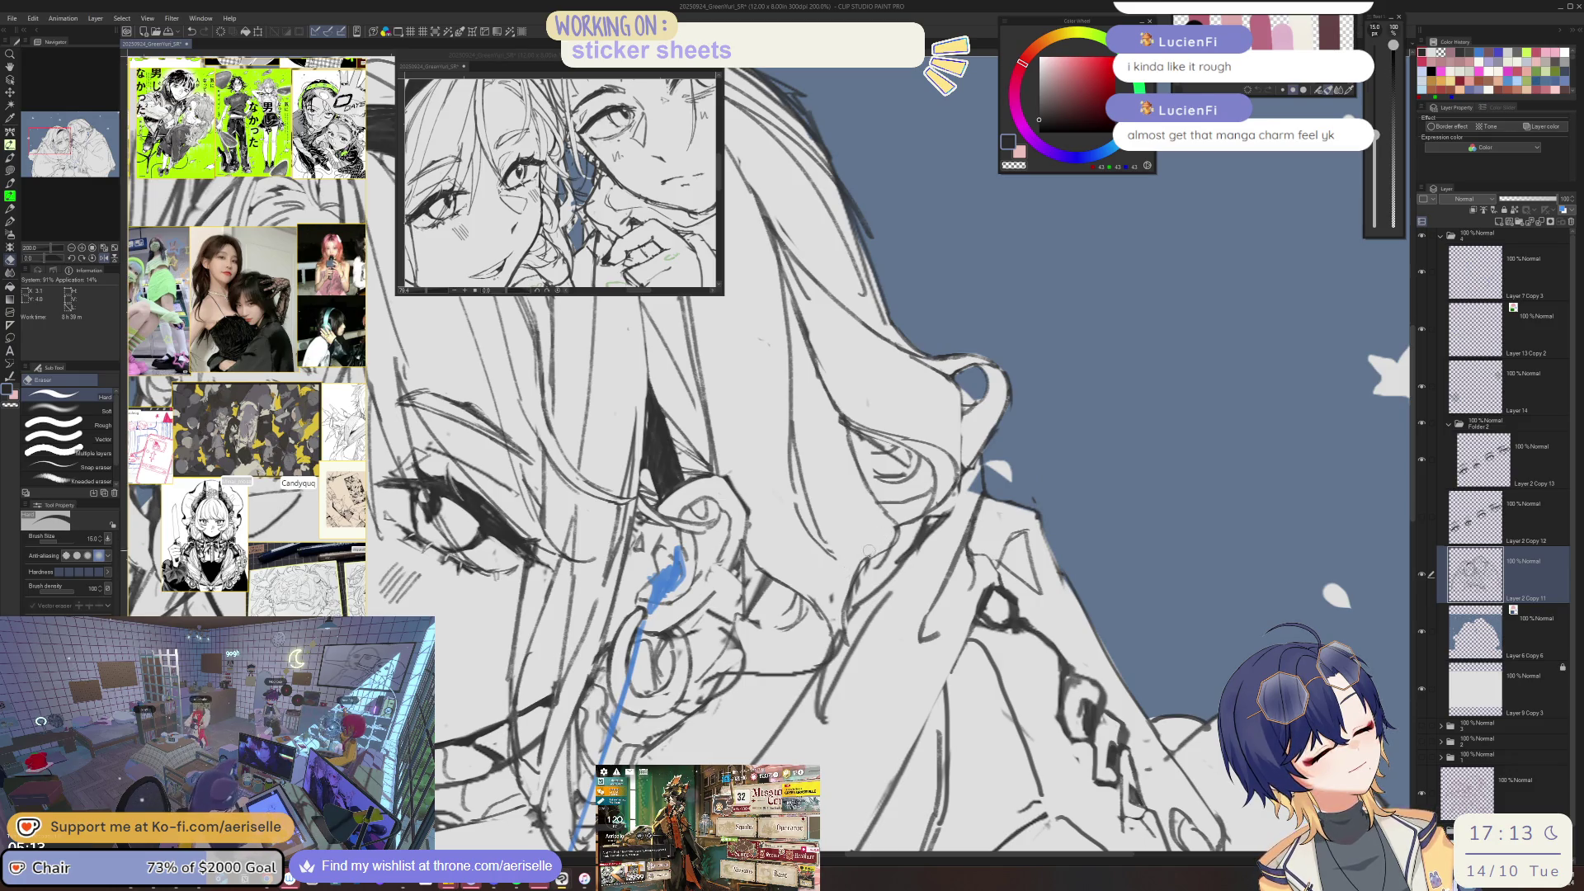
key("asciicircum")
key("asciicircum")
key("asciicircum")
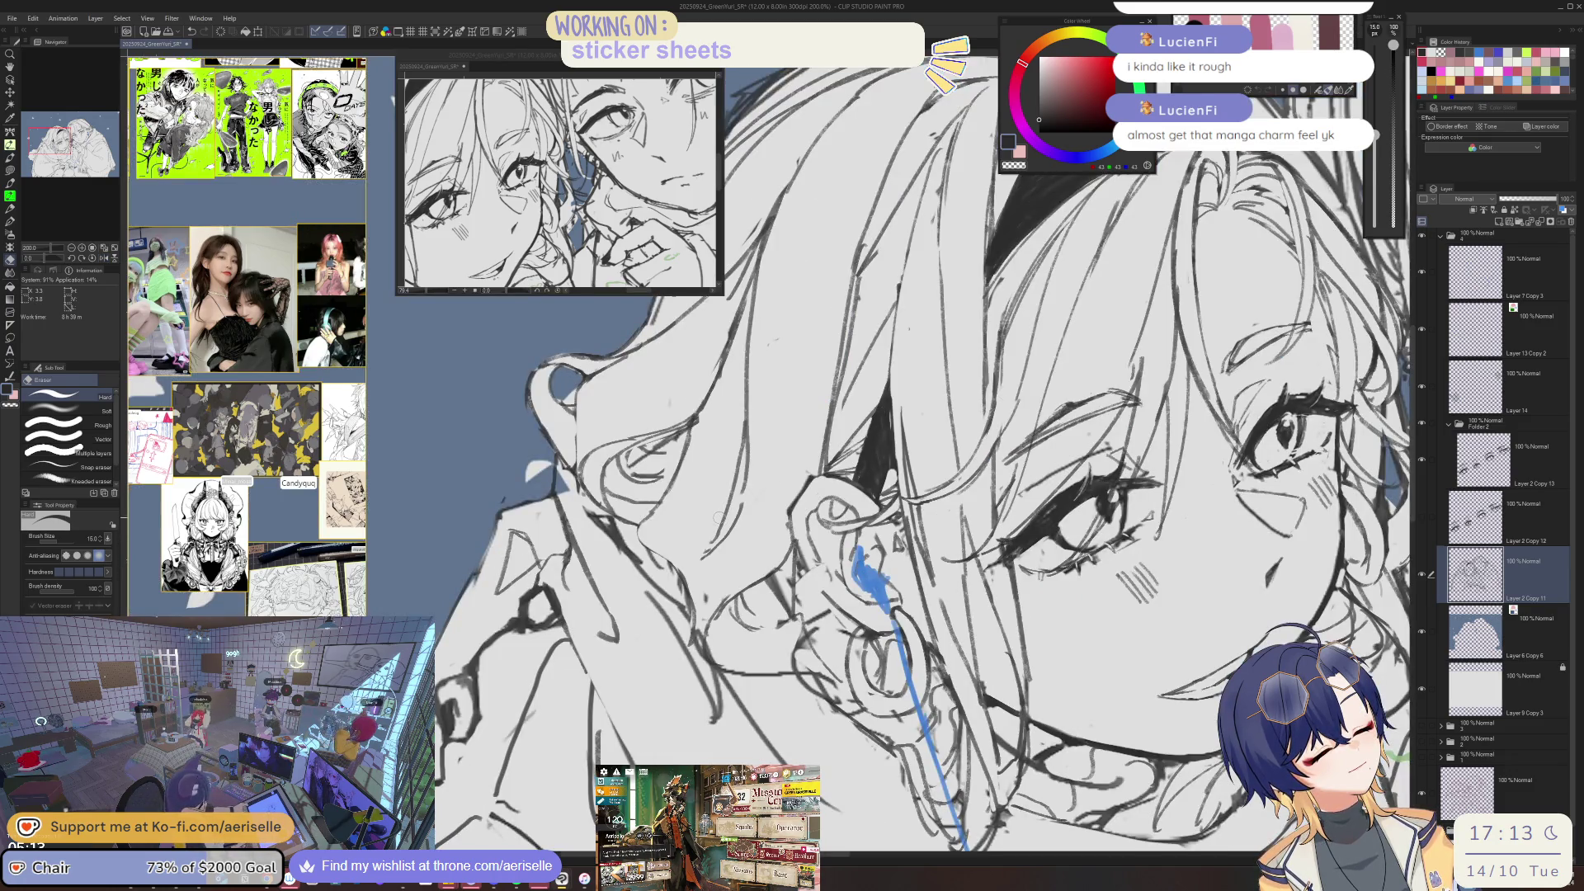
key("p")
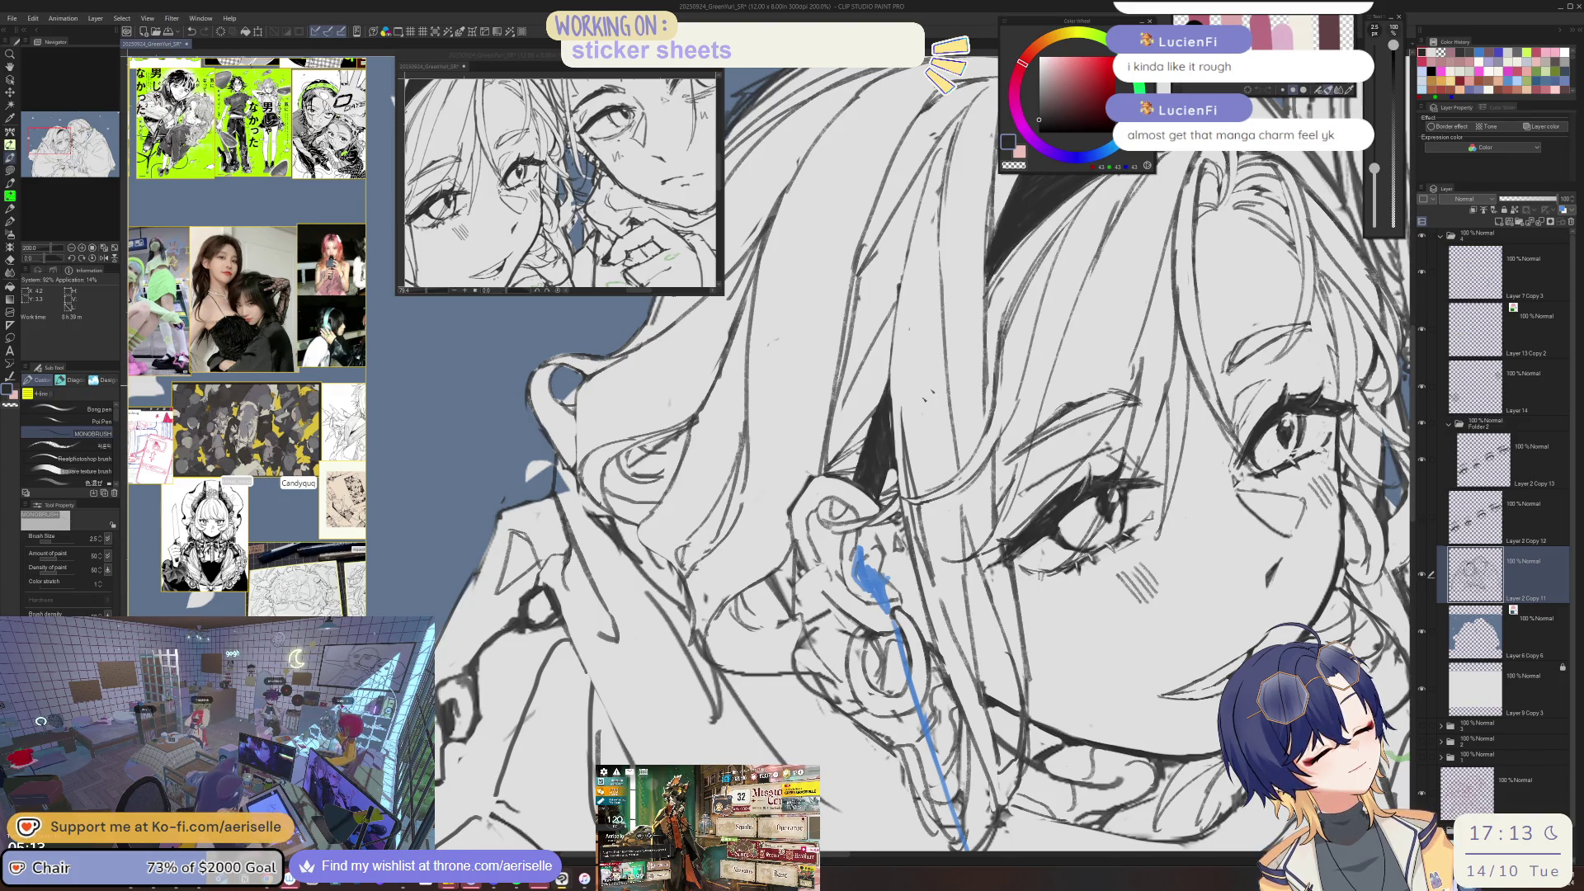
key("asciicircum")
key("asciicircum")
key("asciicircum")
key("e")
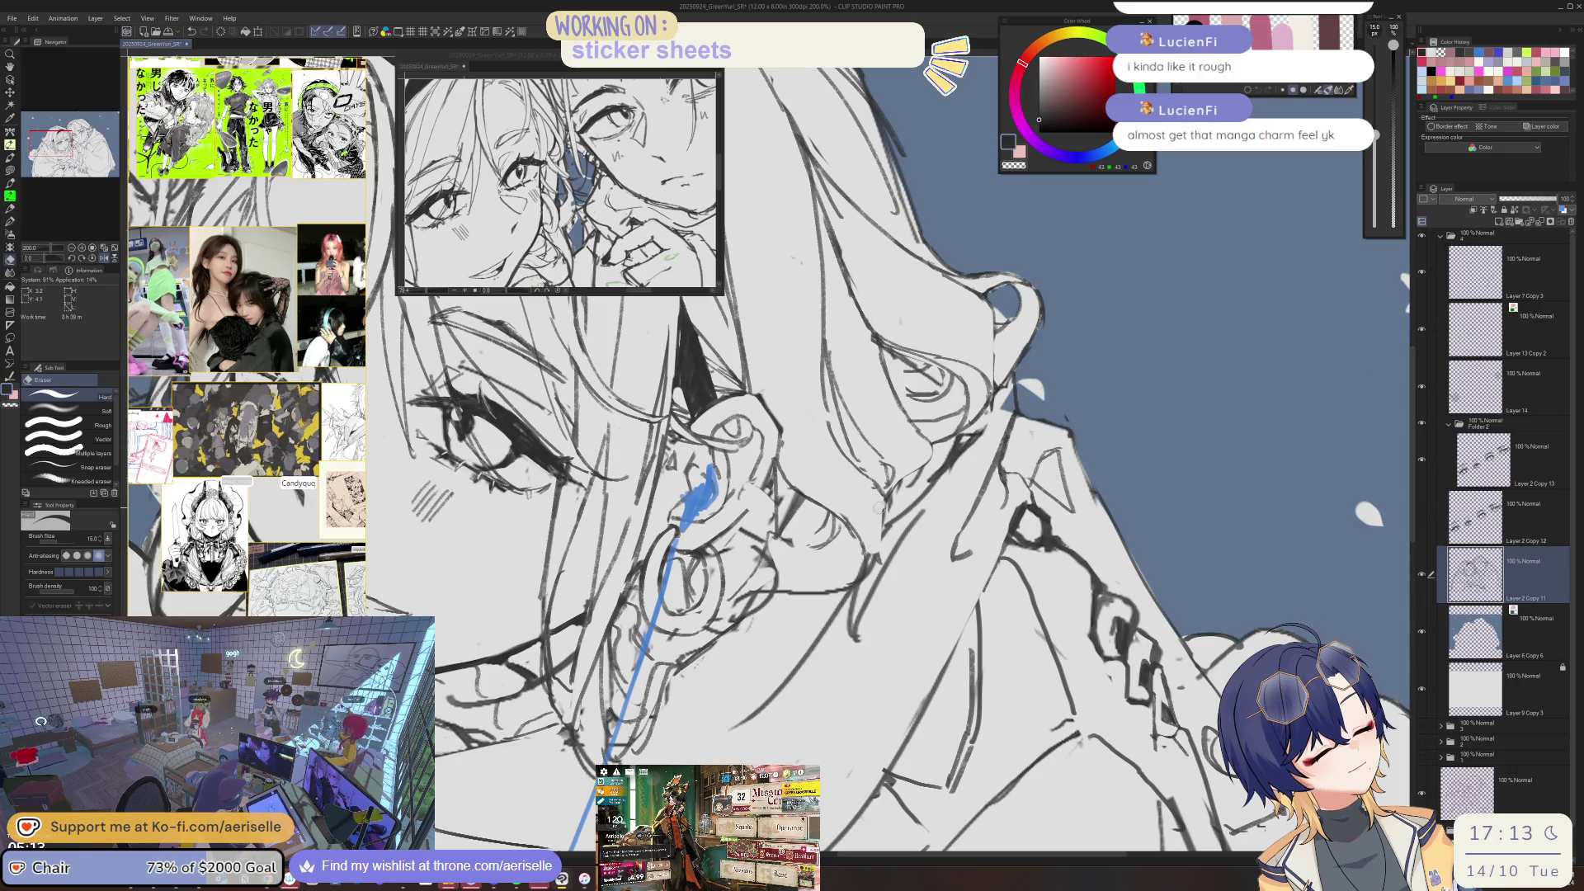
key("p")
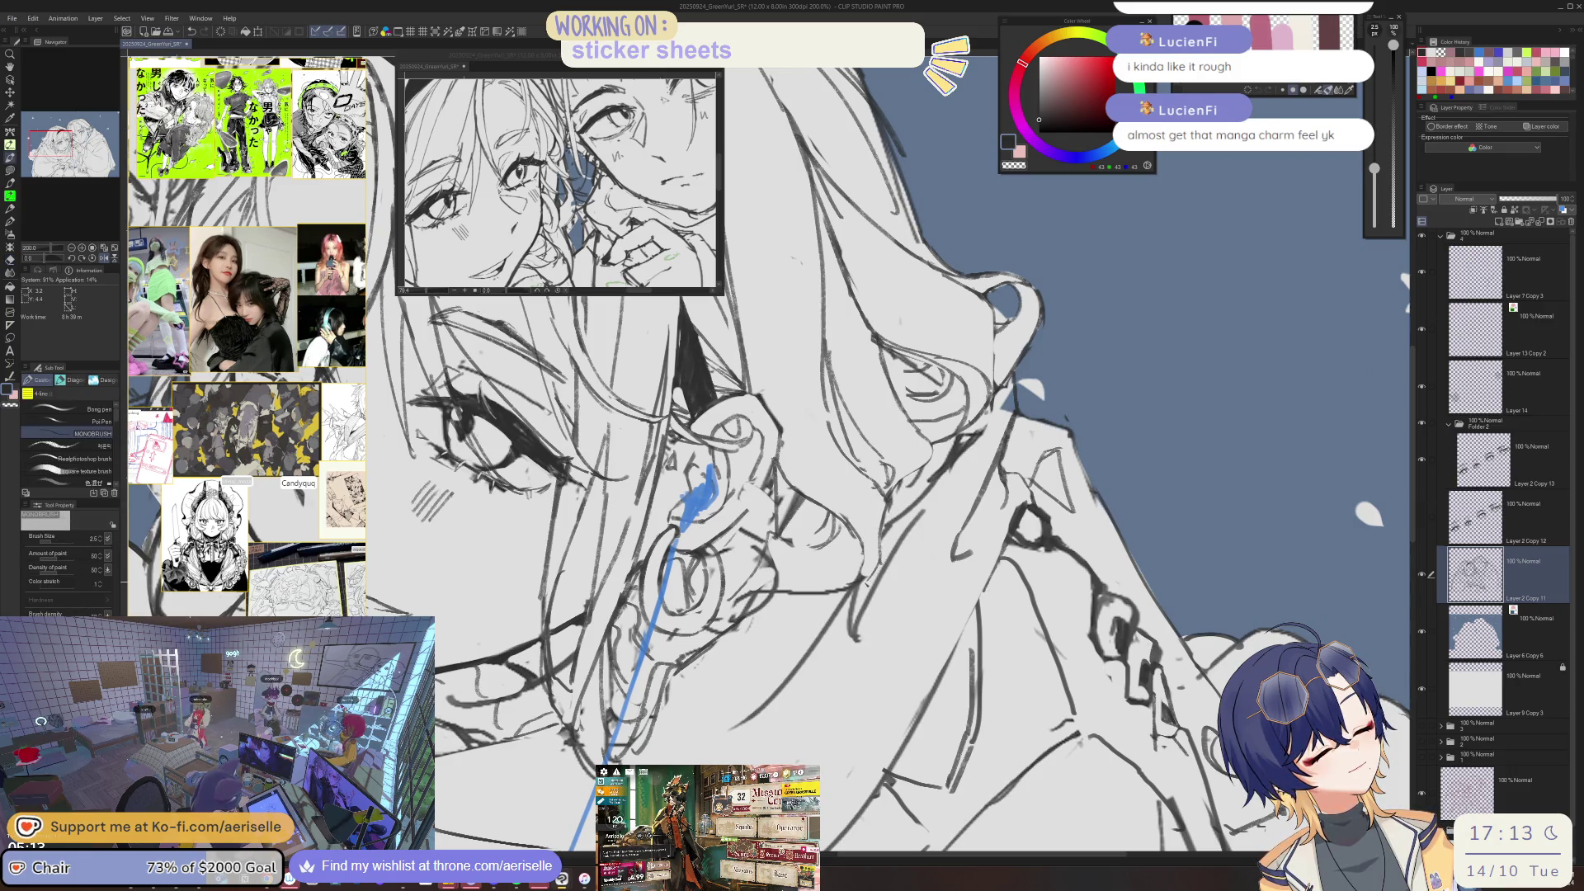
key("minus")
key("minus")
key("minus")
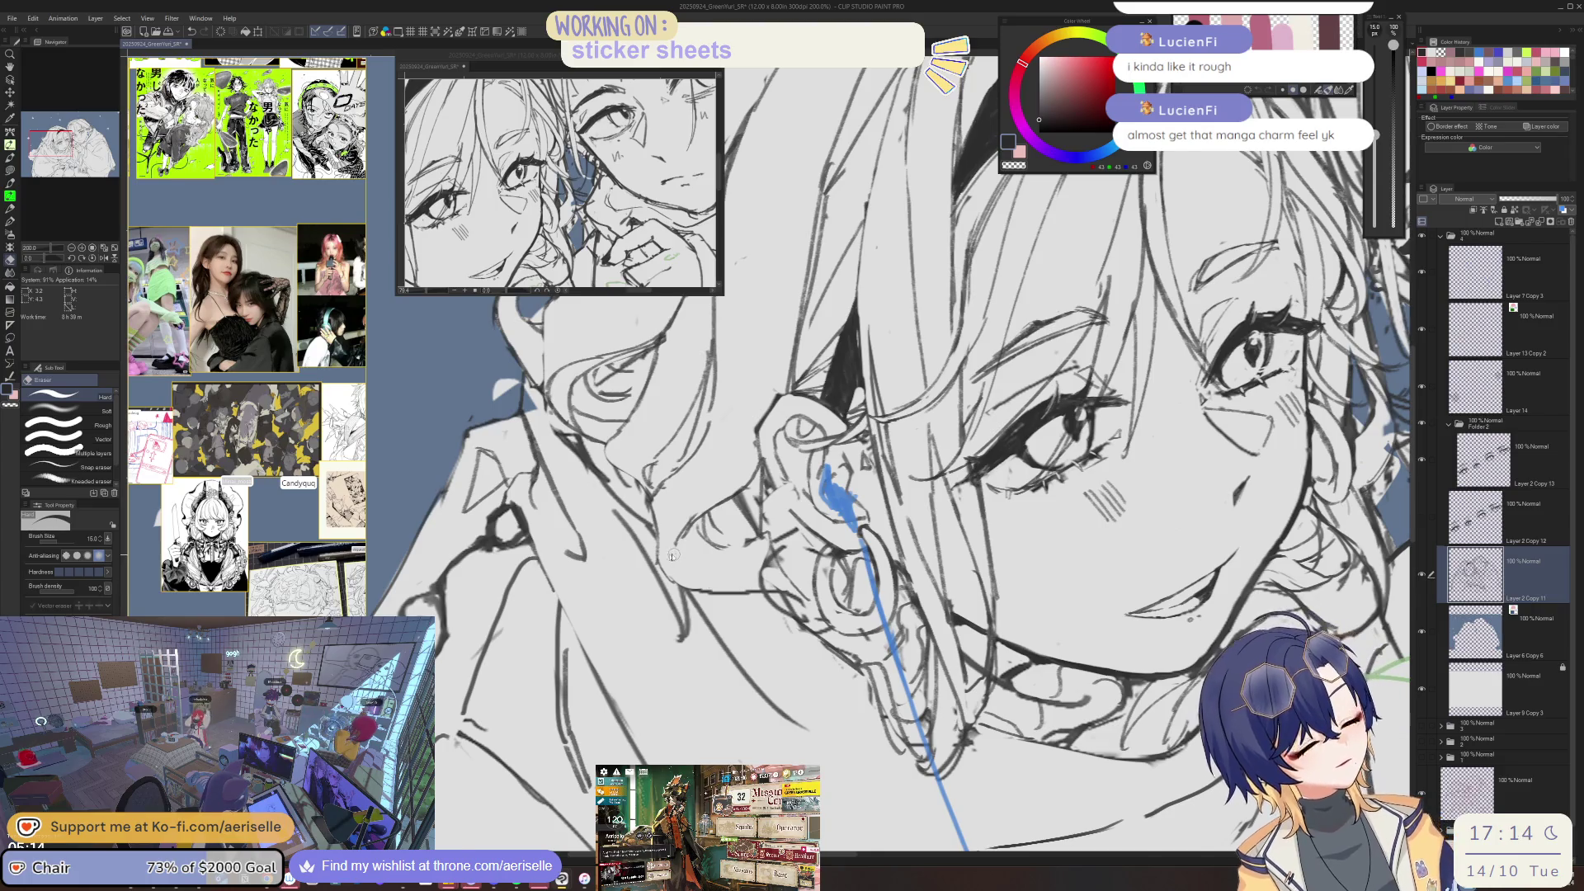
scroll(680, 535, "up", 3)
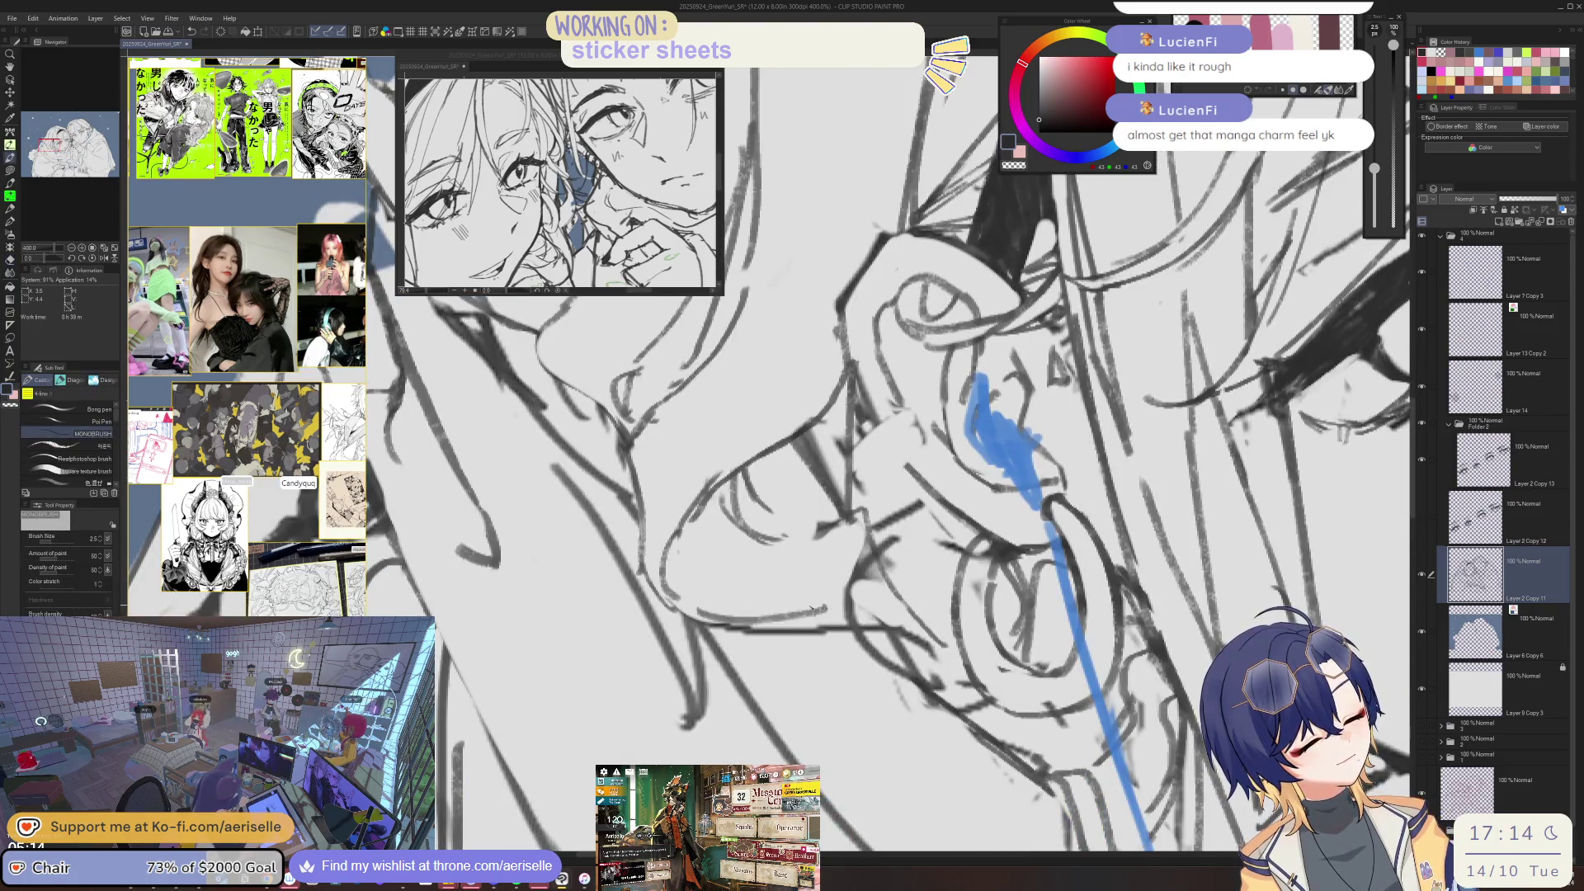
scroll(680, 534, "down", 3)
scroll(938, 551, "up", 1)
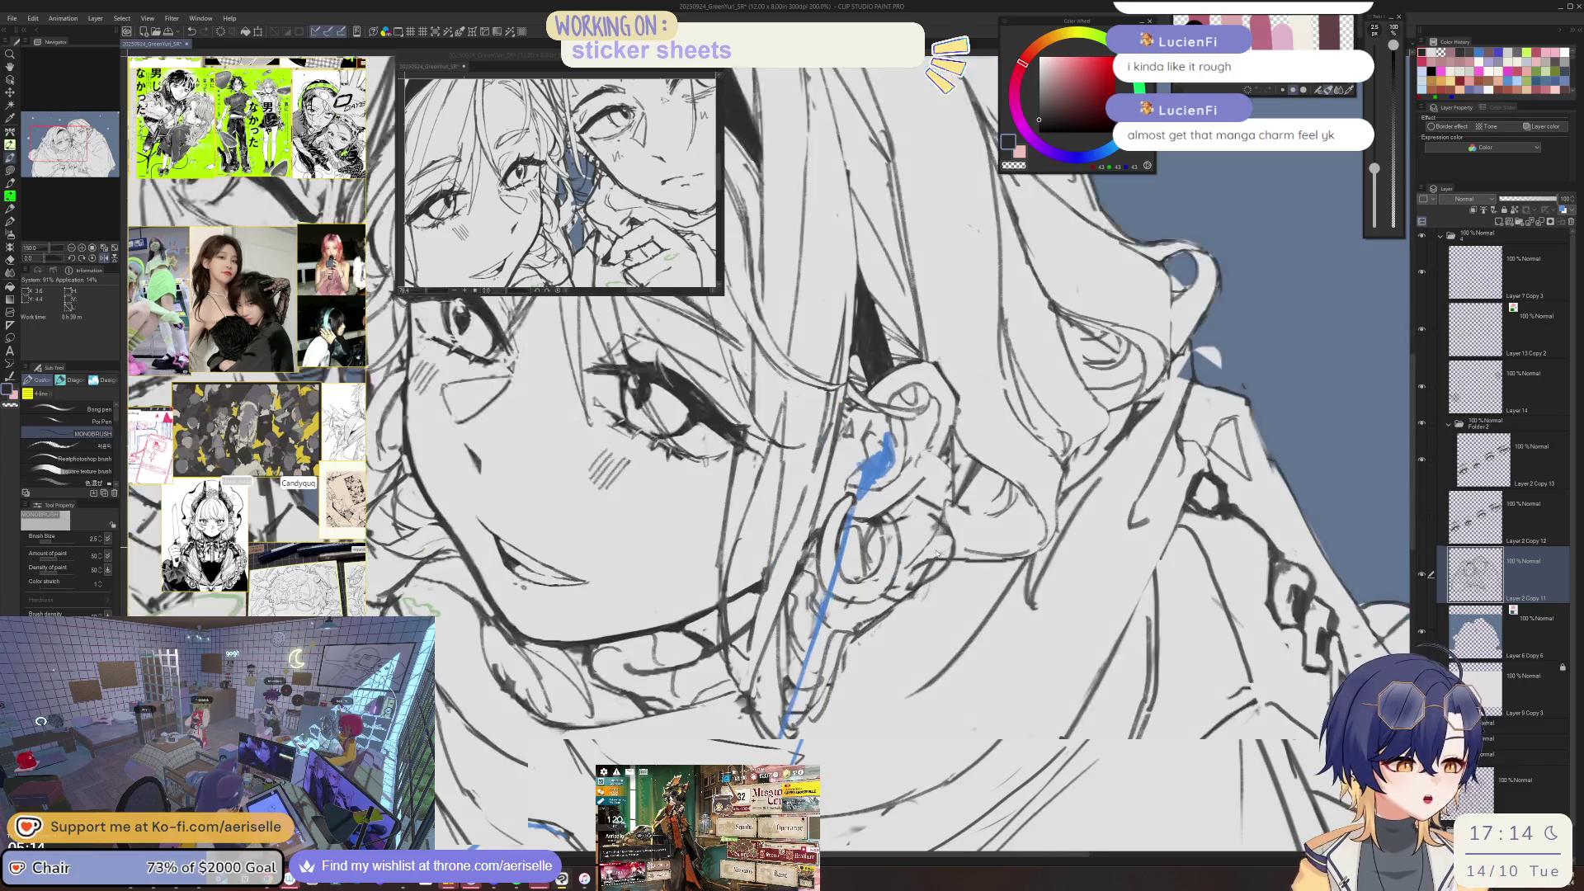
- Erase stray lines and redraw ear and earbud details with the pen
key("e")
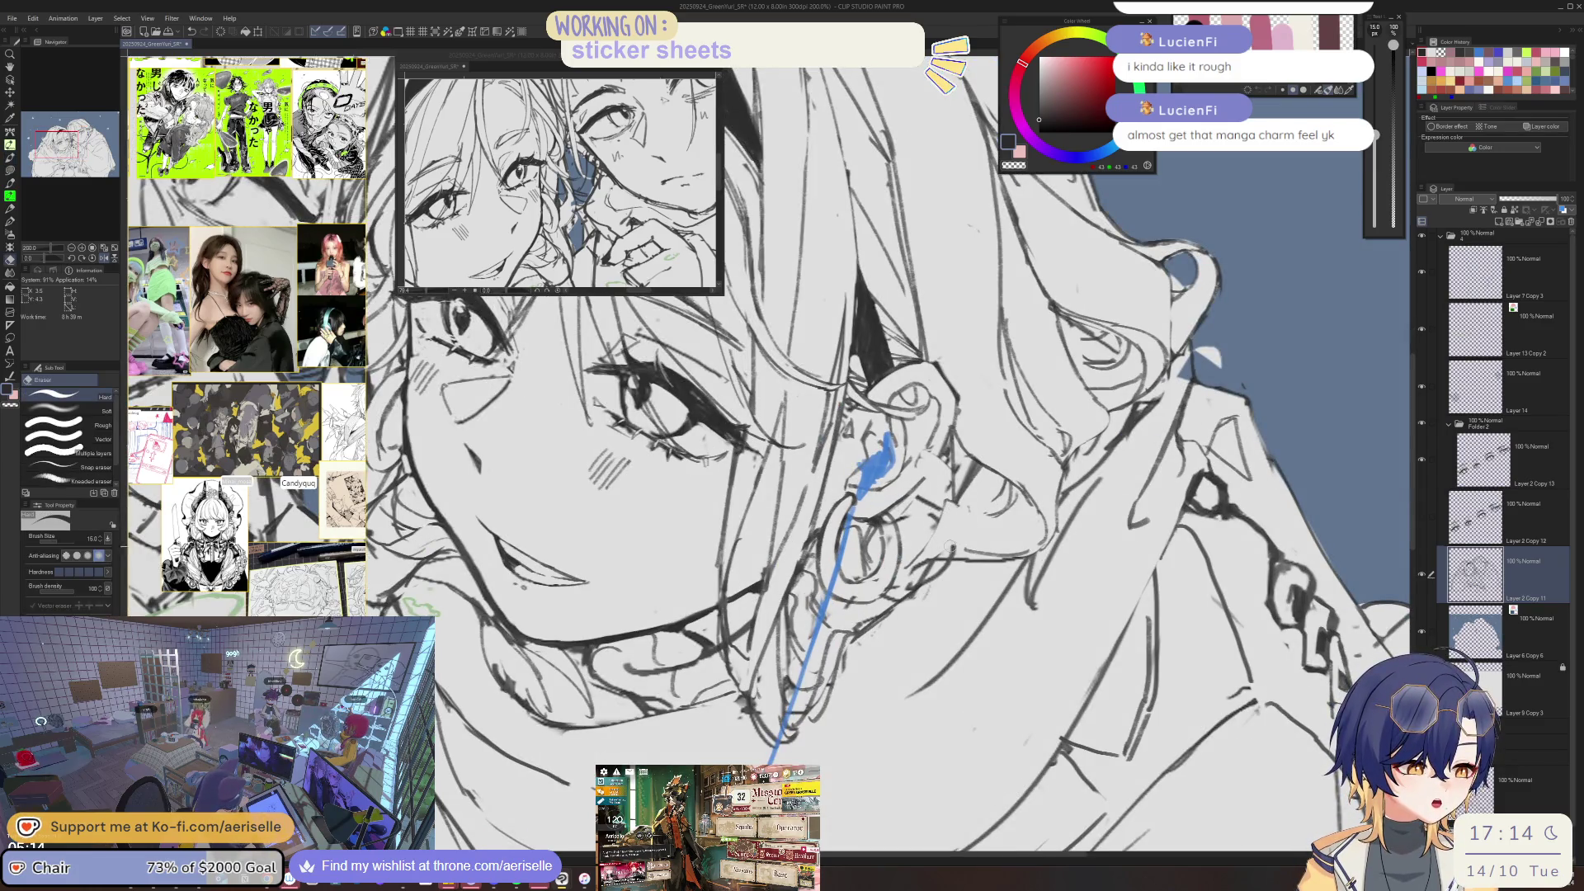
key("p")
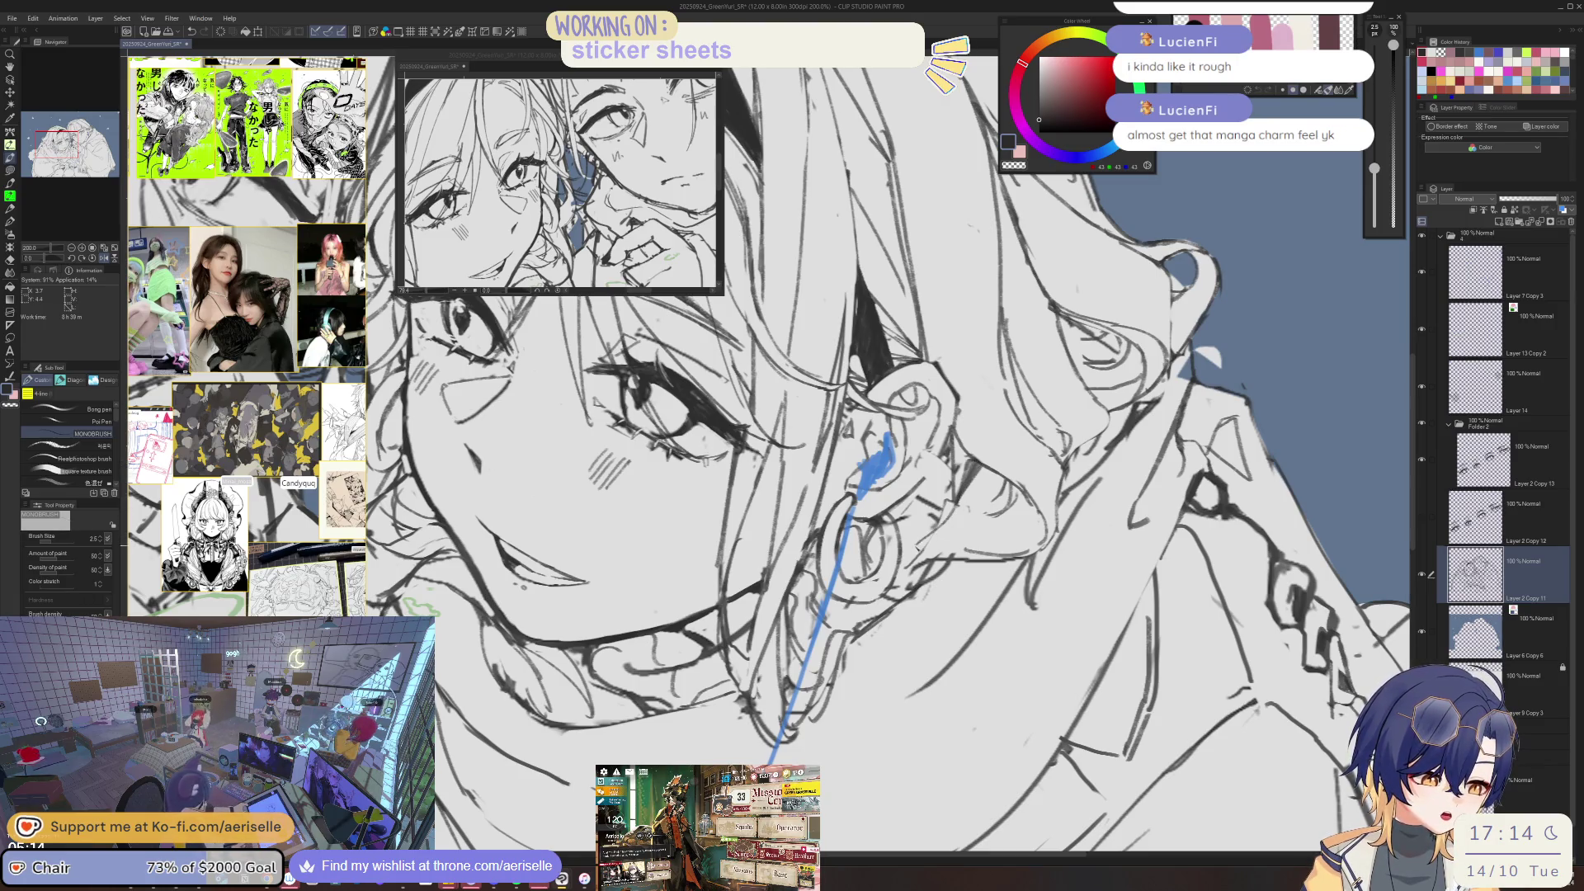
key("e")
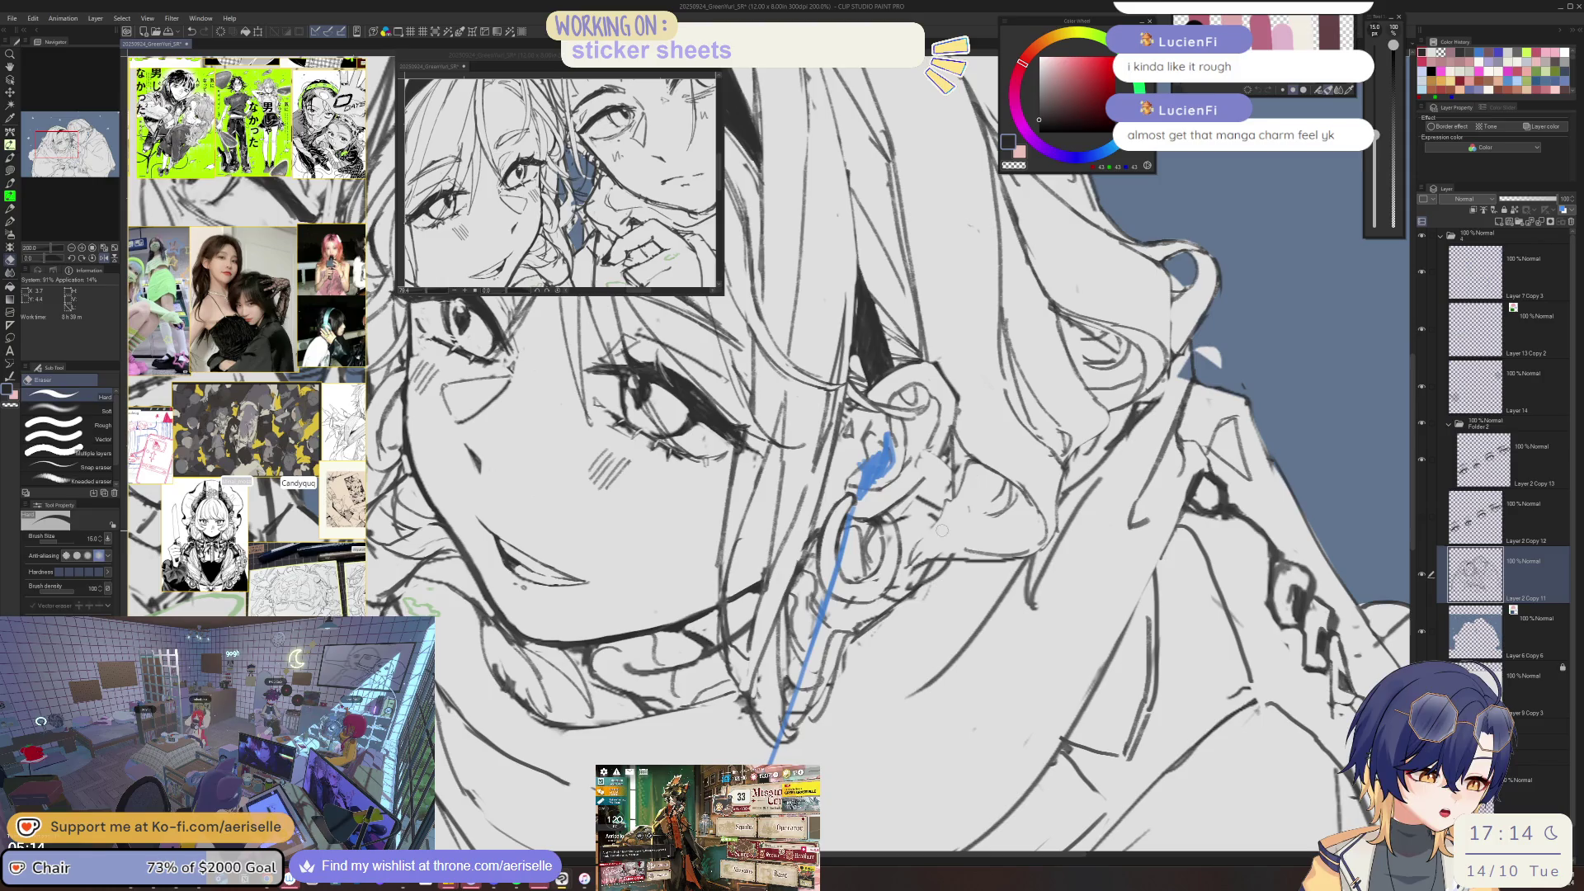
key("p")
key("e")
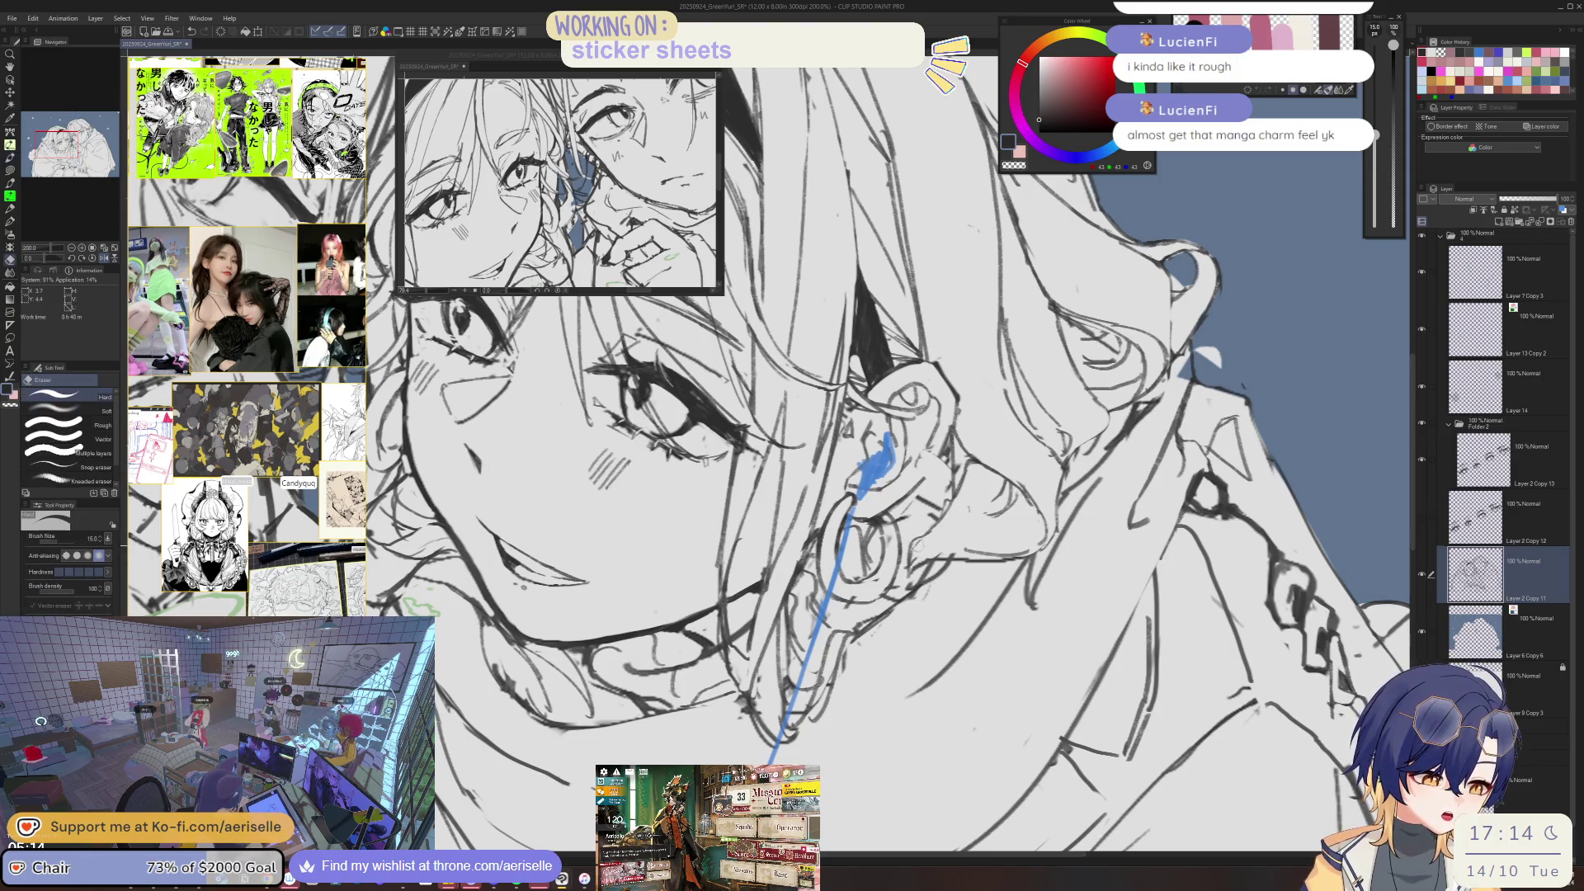
scroll(920, 553, "up", 2)
key("p")
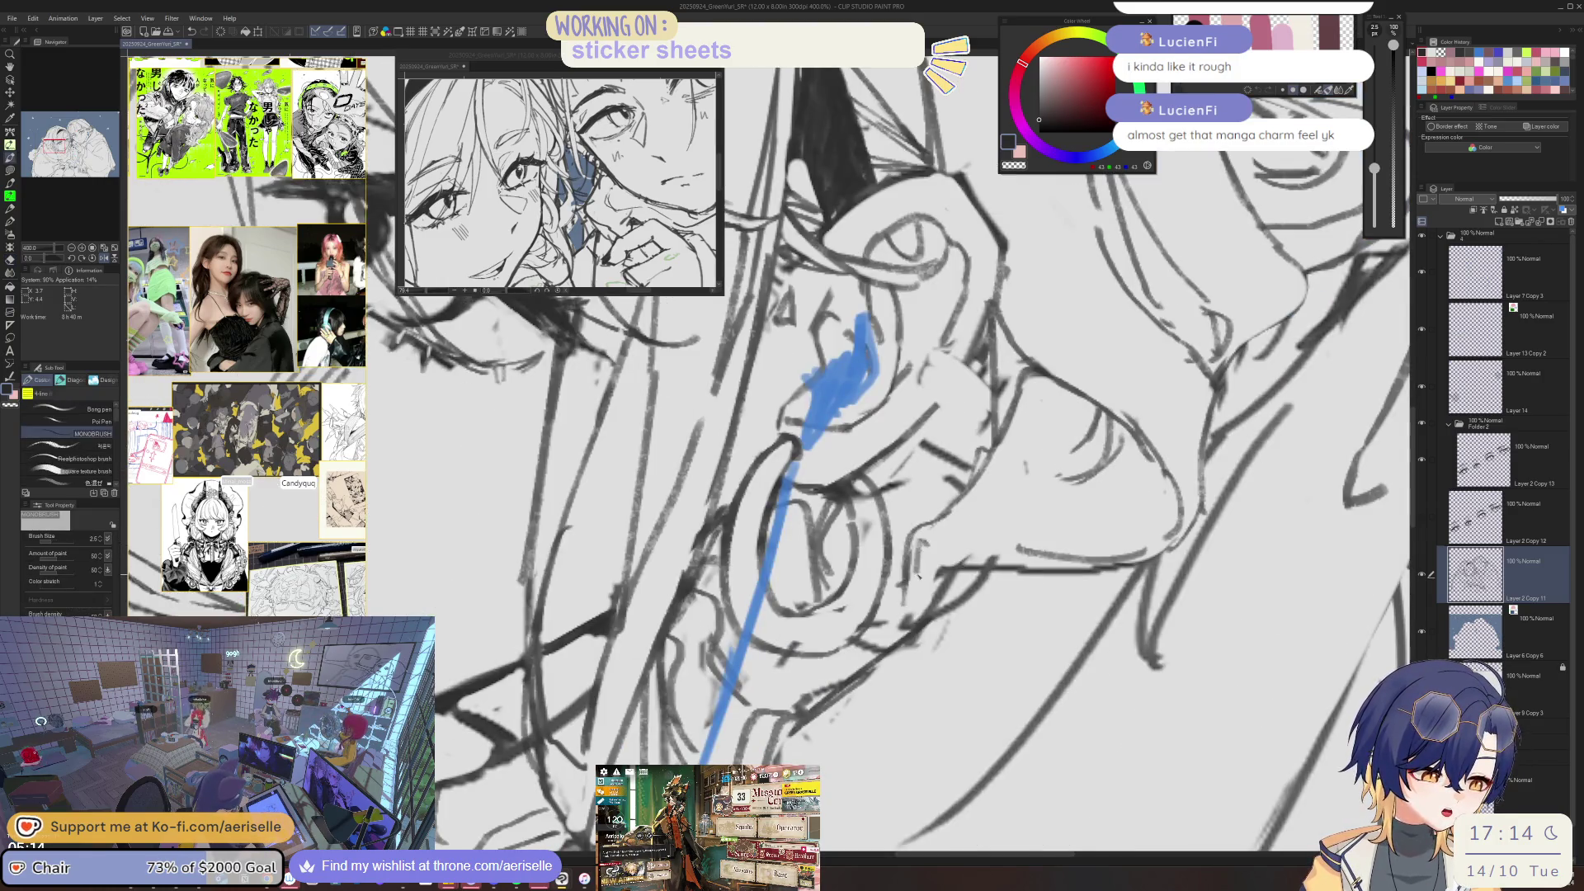
scroll(946, 550, "up", 2)
scroll(947, 551, "down", 2)
- Touch up the earbud while tilting the view, then reset the view and set a hard eraser to size 25
left_click_drag(946, 551, 852, 516)
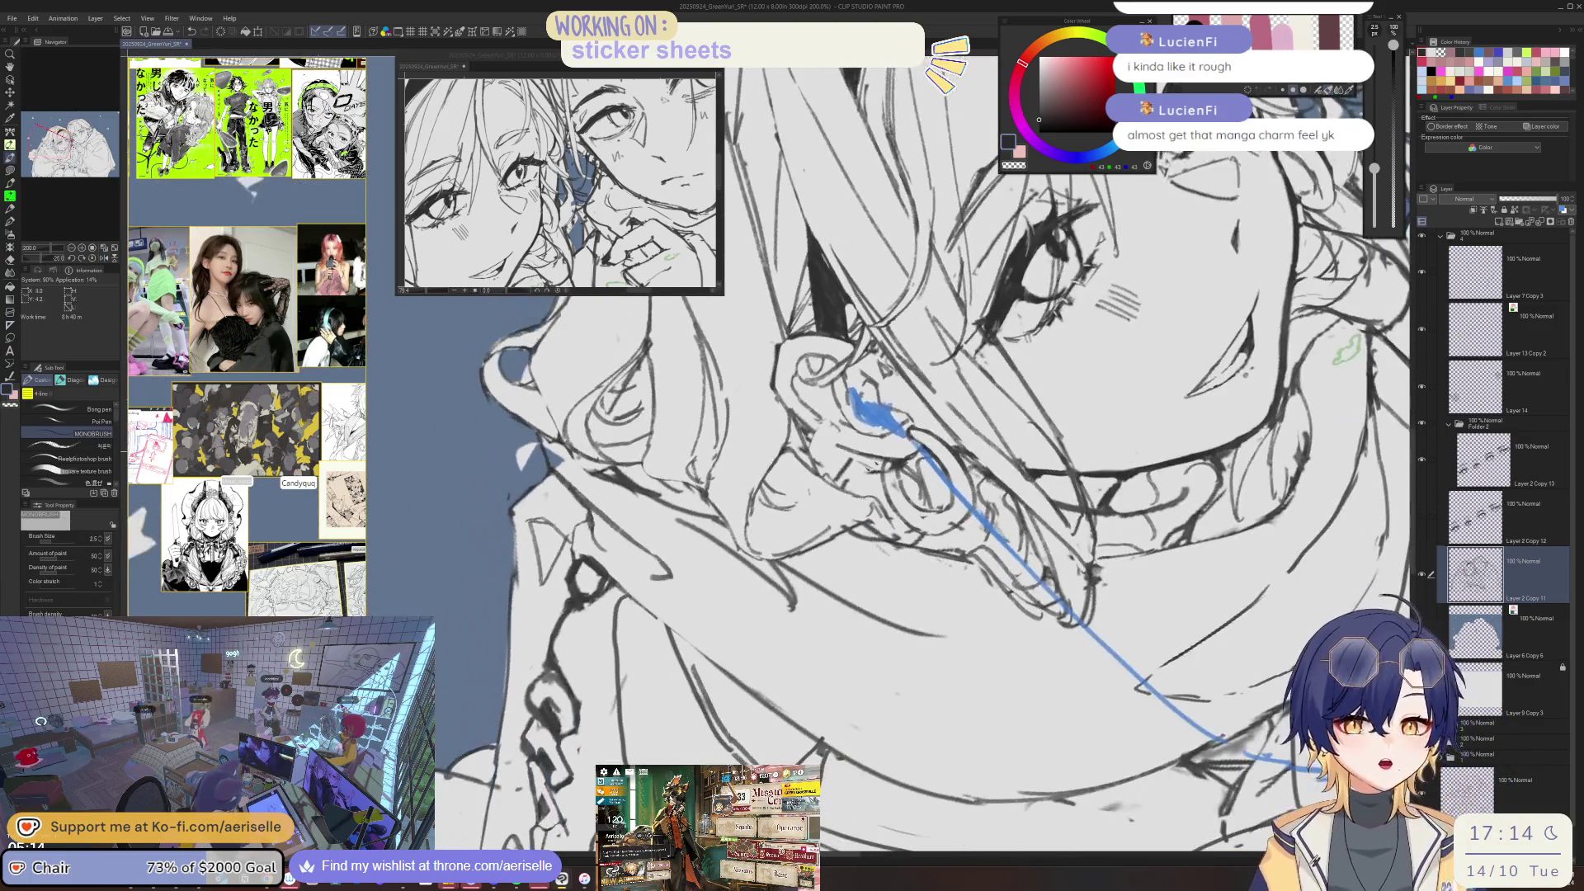
key("e")
key("p")
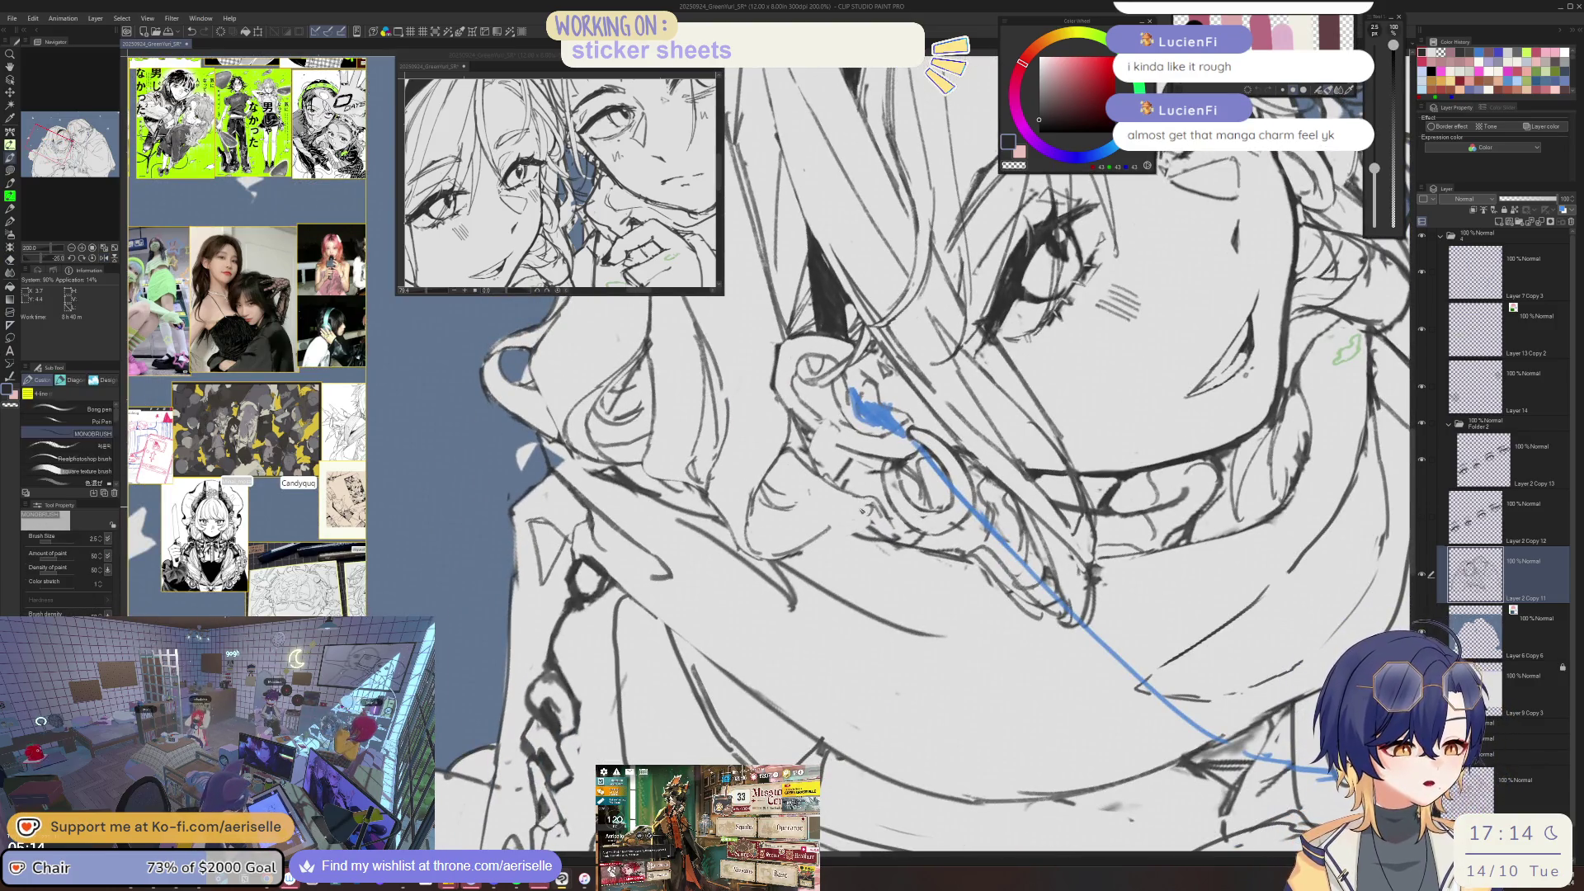
left_click_drag(854, 516, 731, 570)
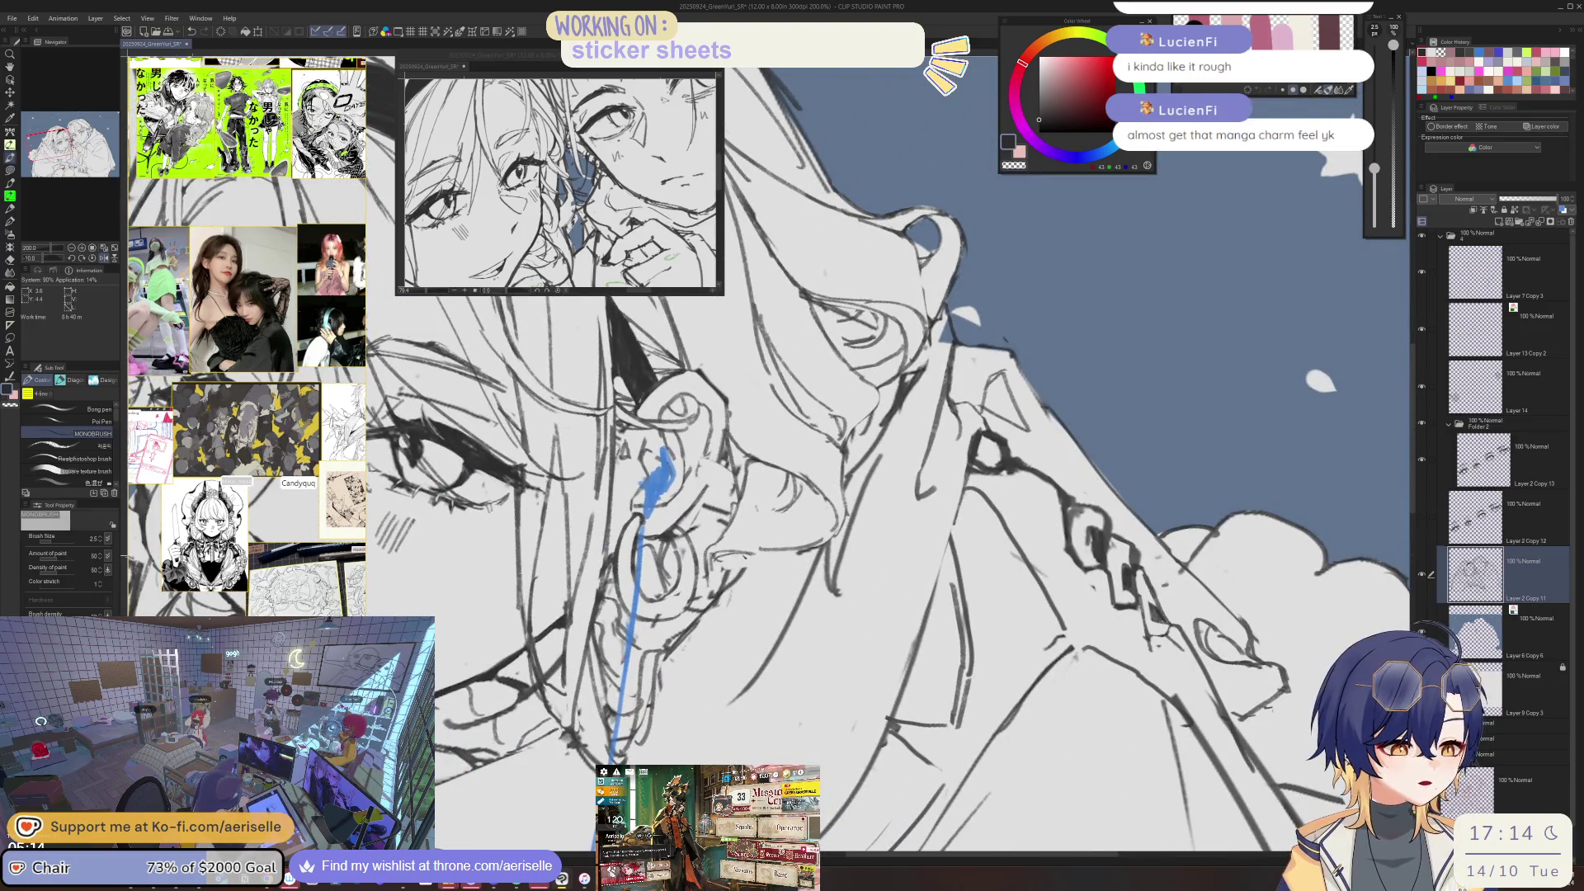
key("e")
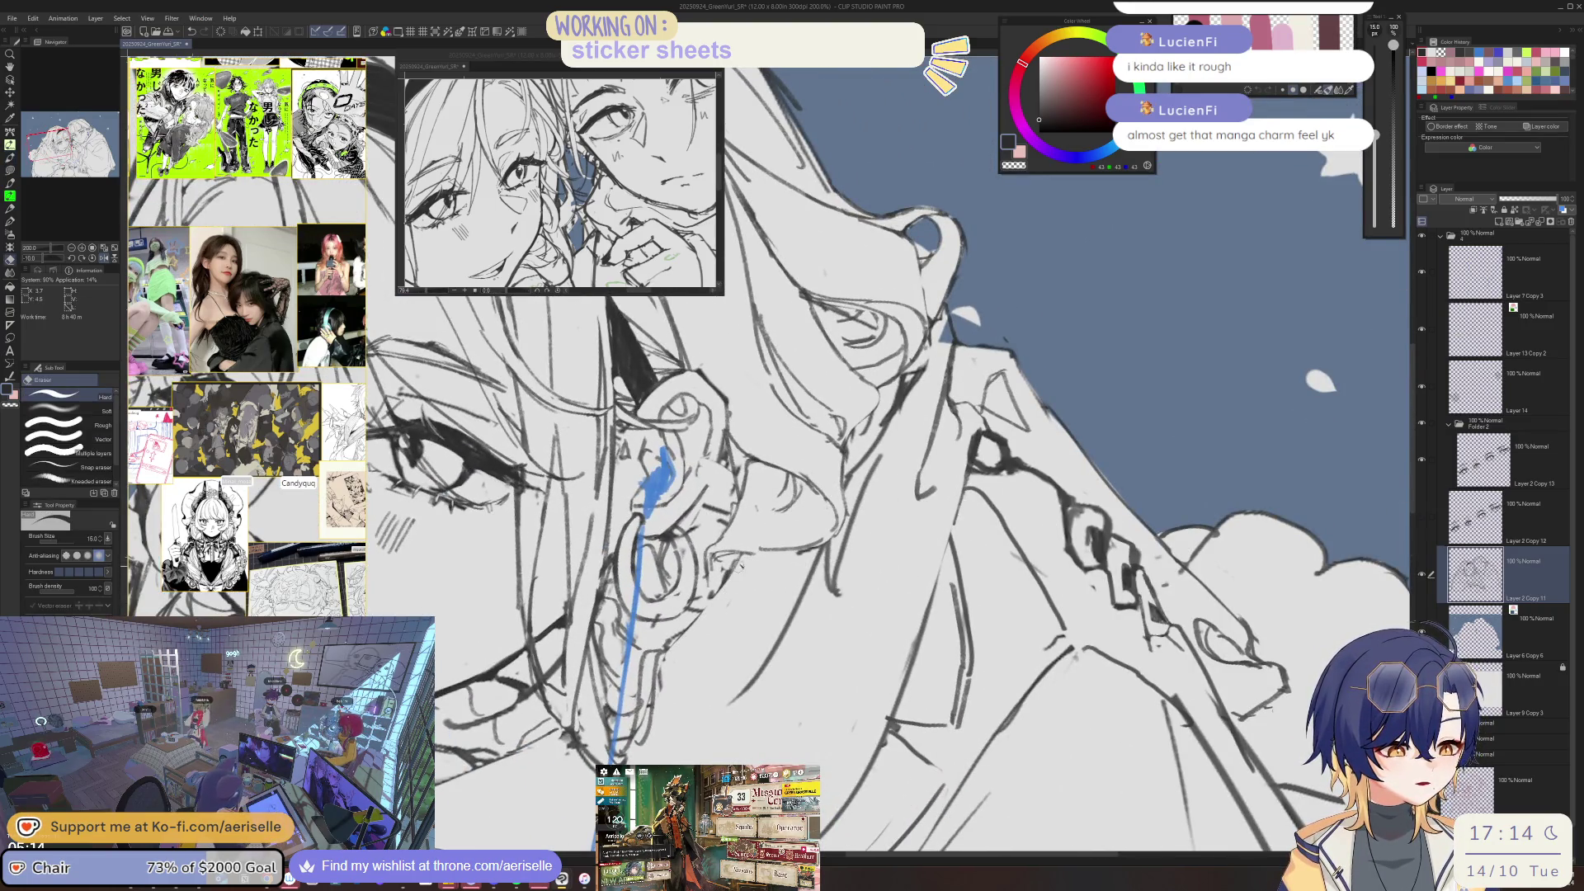
key("p")
key("ctrl+alt+0")
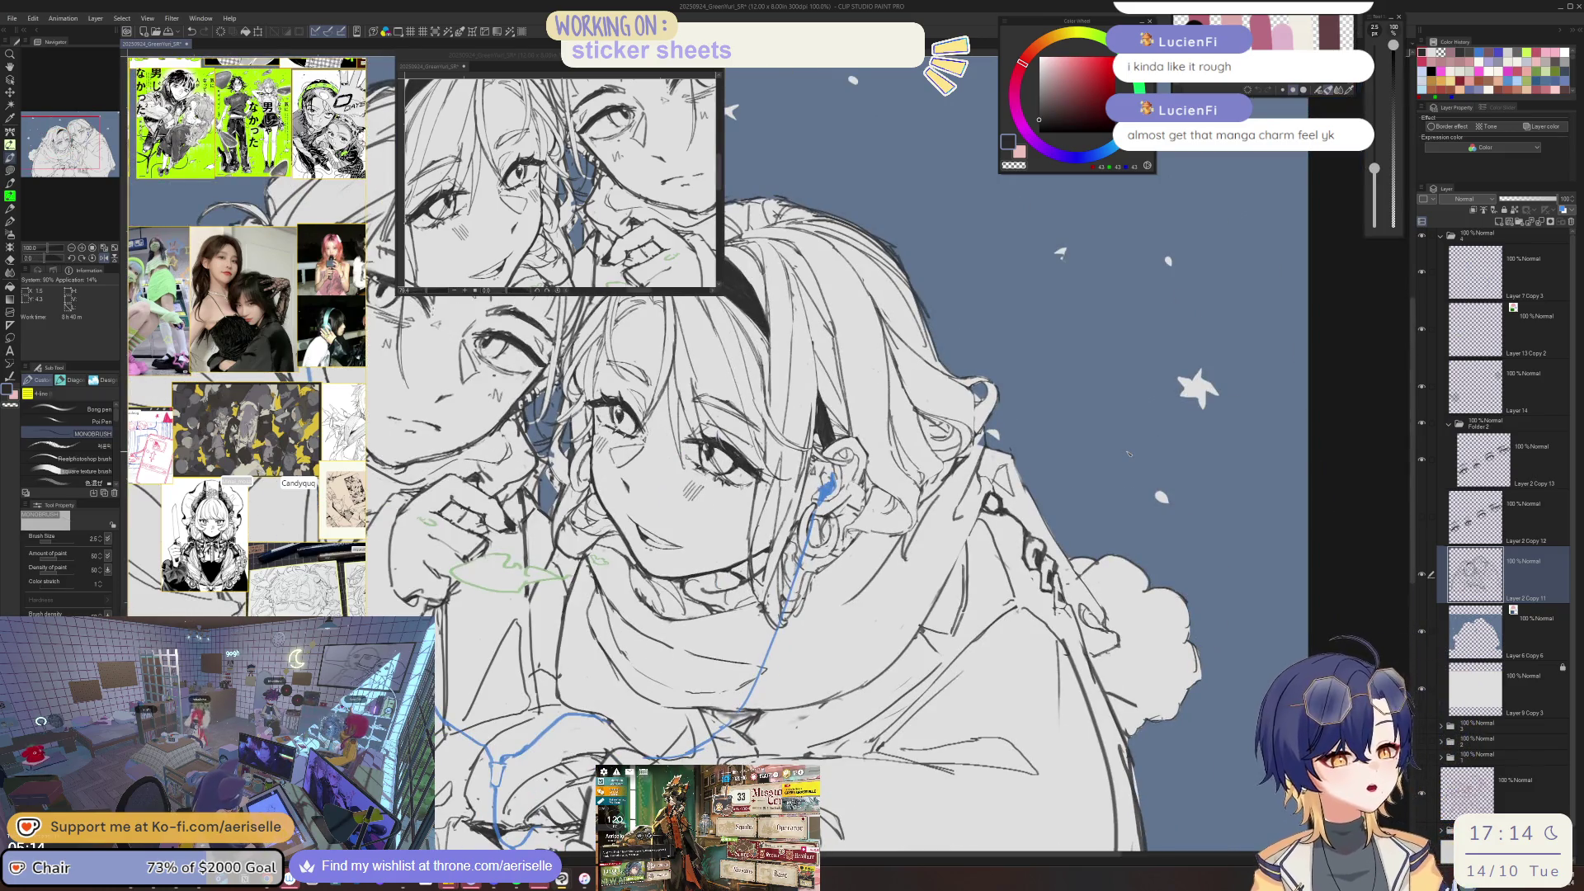
key("e")
key("bracketright")
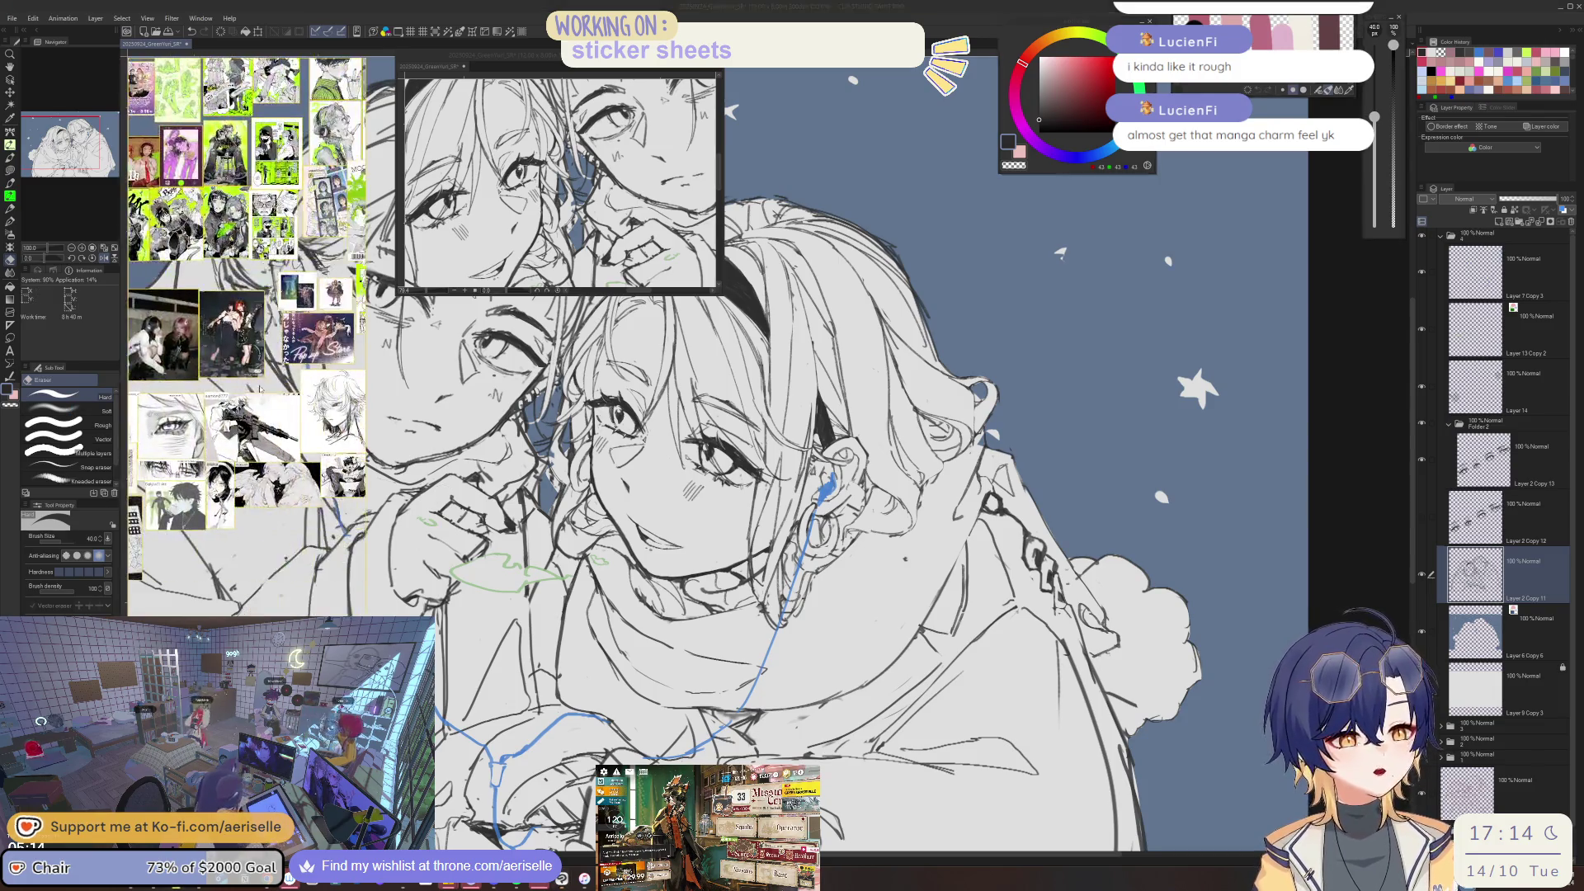
- On Layer 6 Copy 6, lasso-fill the inner ear gap with dark blue
scroll(290, 419, "up", 5)
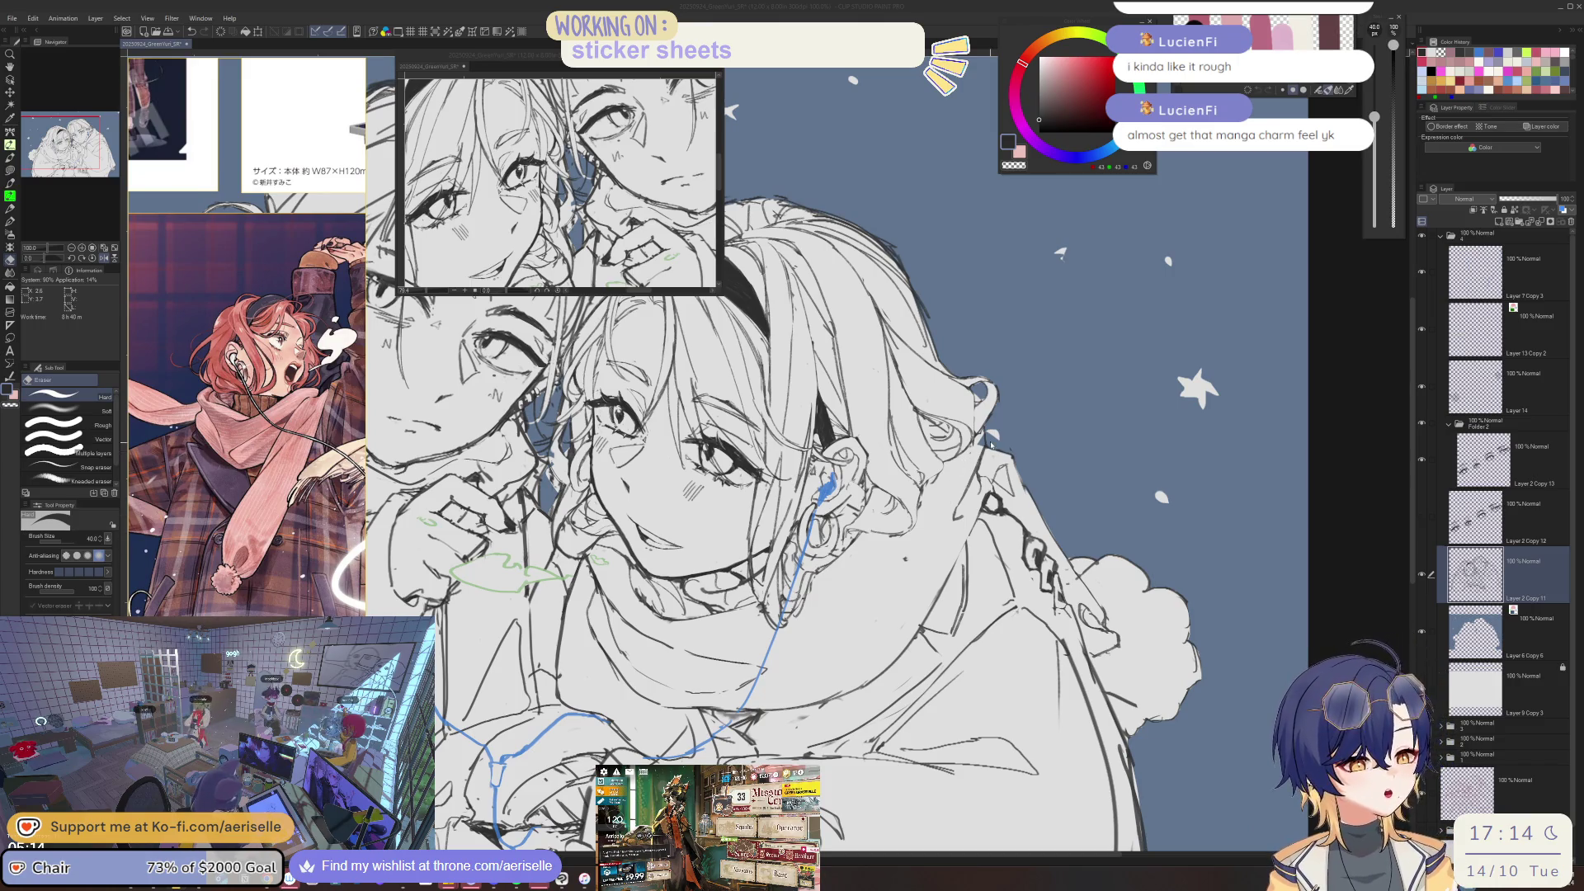
scroll(985, 454, "up", 3)
key("u")
key("alt+bracketleft")
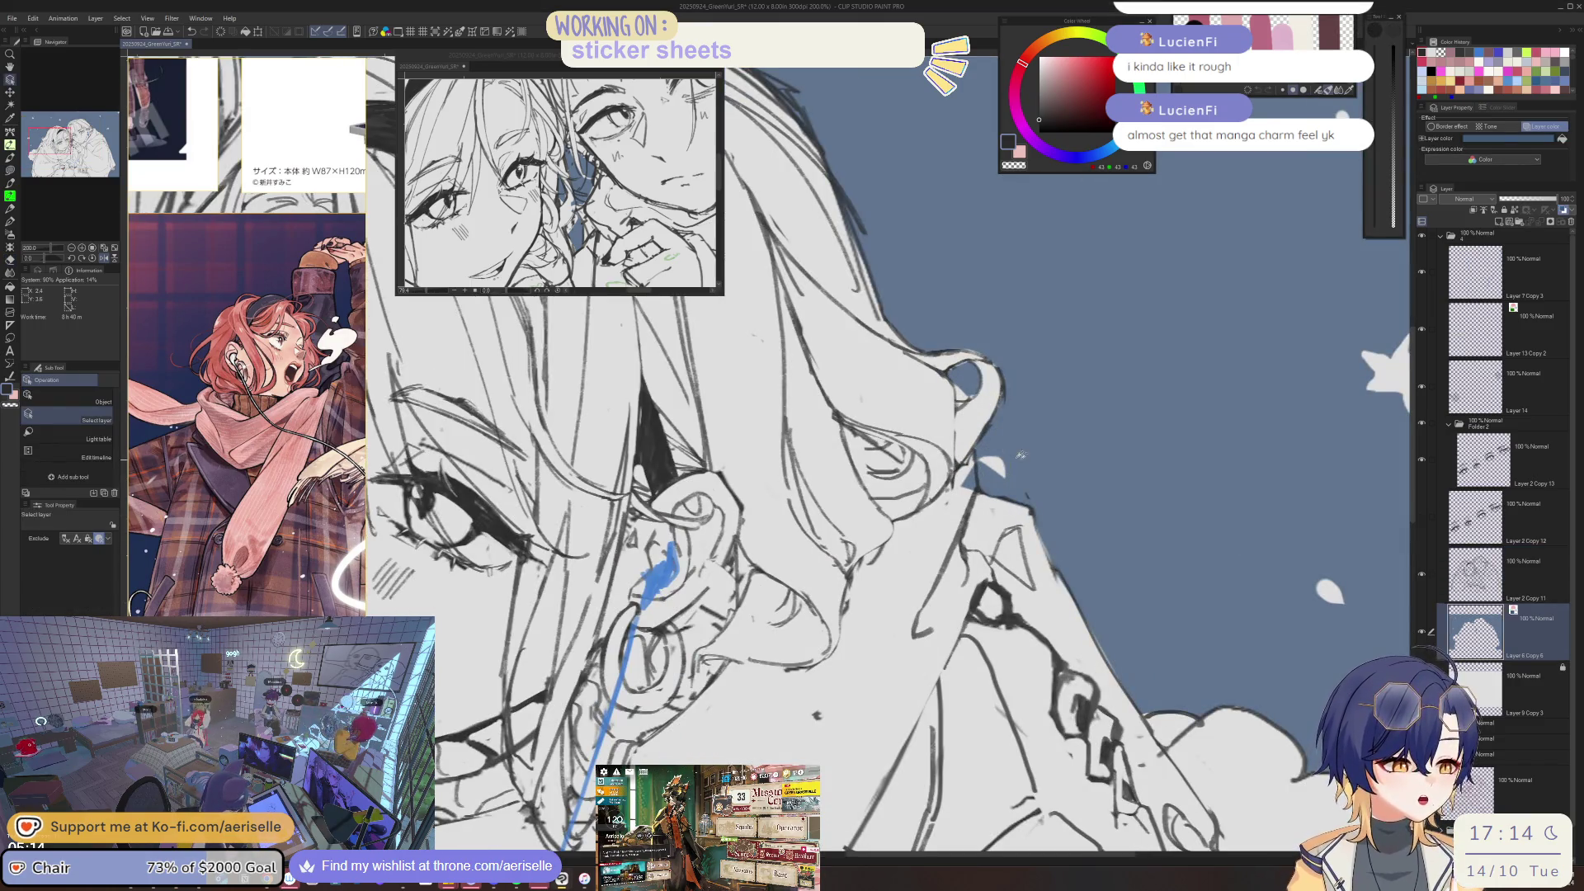
key("e")
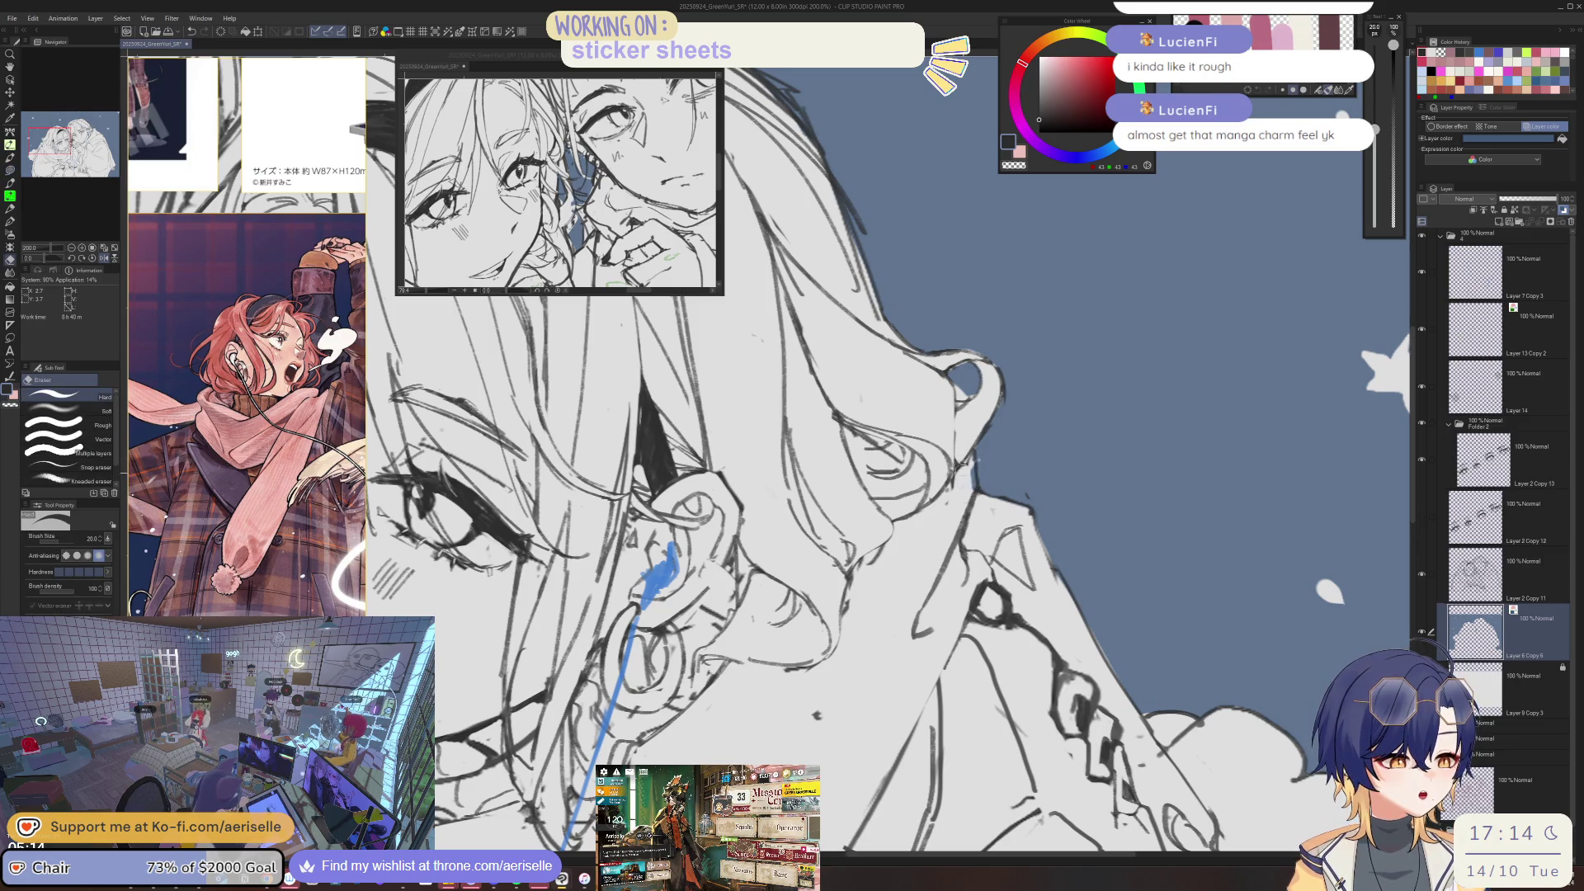
scroll(981, 391, "up", 4)
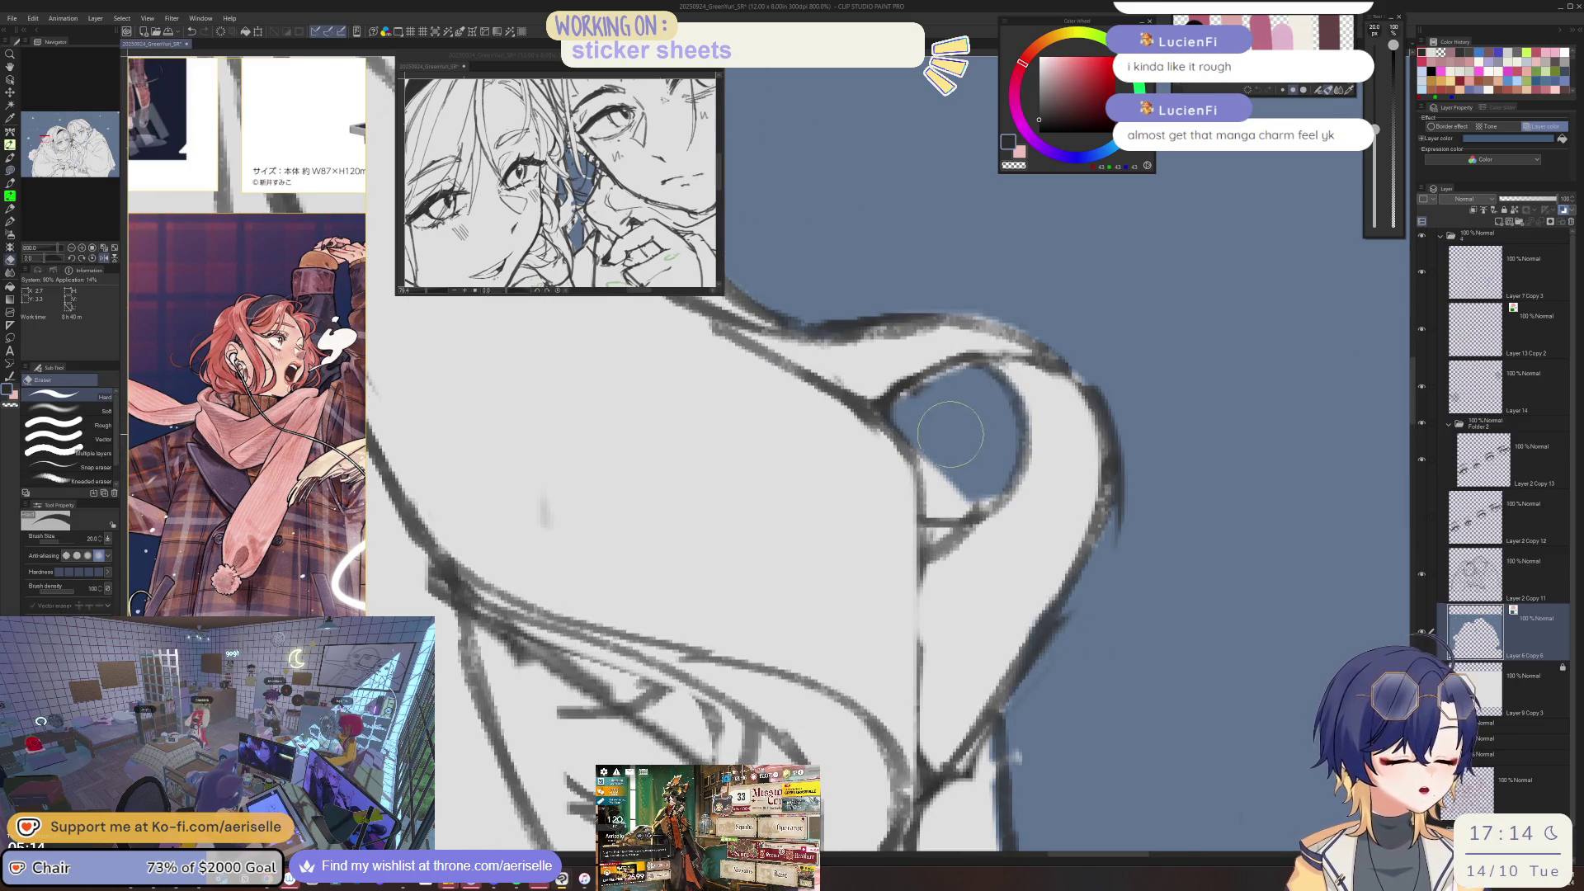
key("u")
left_click_drag(990, 449, 924, 520)
left_click_drag(969, 363, 946, 425)
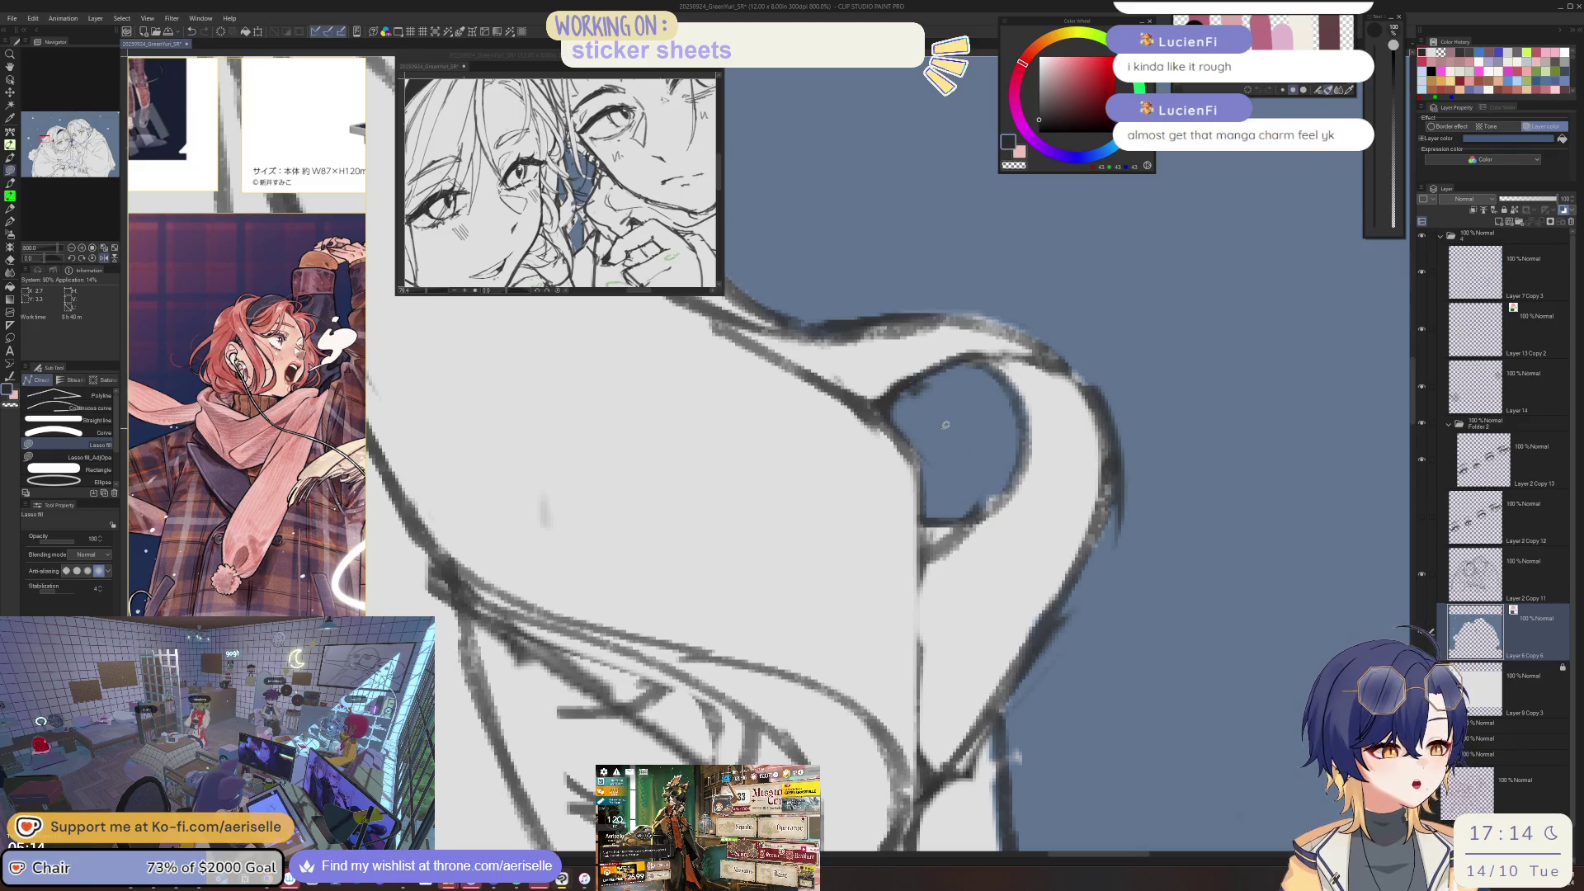
- Back on Layer 2 Copy 11, add short pen strokes refining the ear and hair lines
scroll(946, 425, "down", 2)
scroll(1031, 437, "down", 1)
scroll(1144, 459, "down", 1)
scroll(1194, 546, "down", 1)
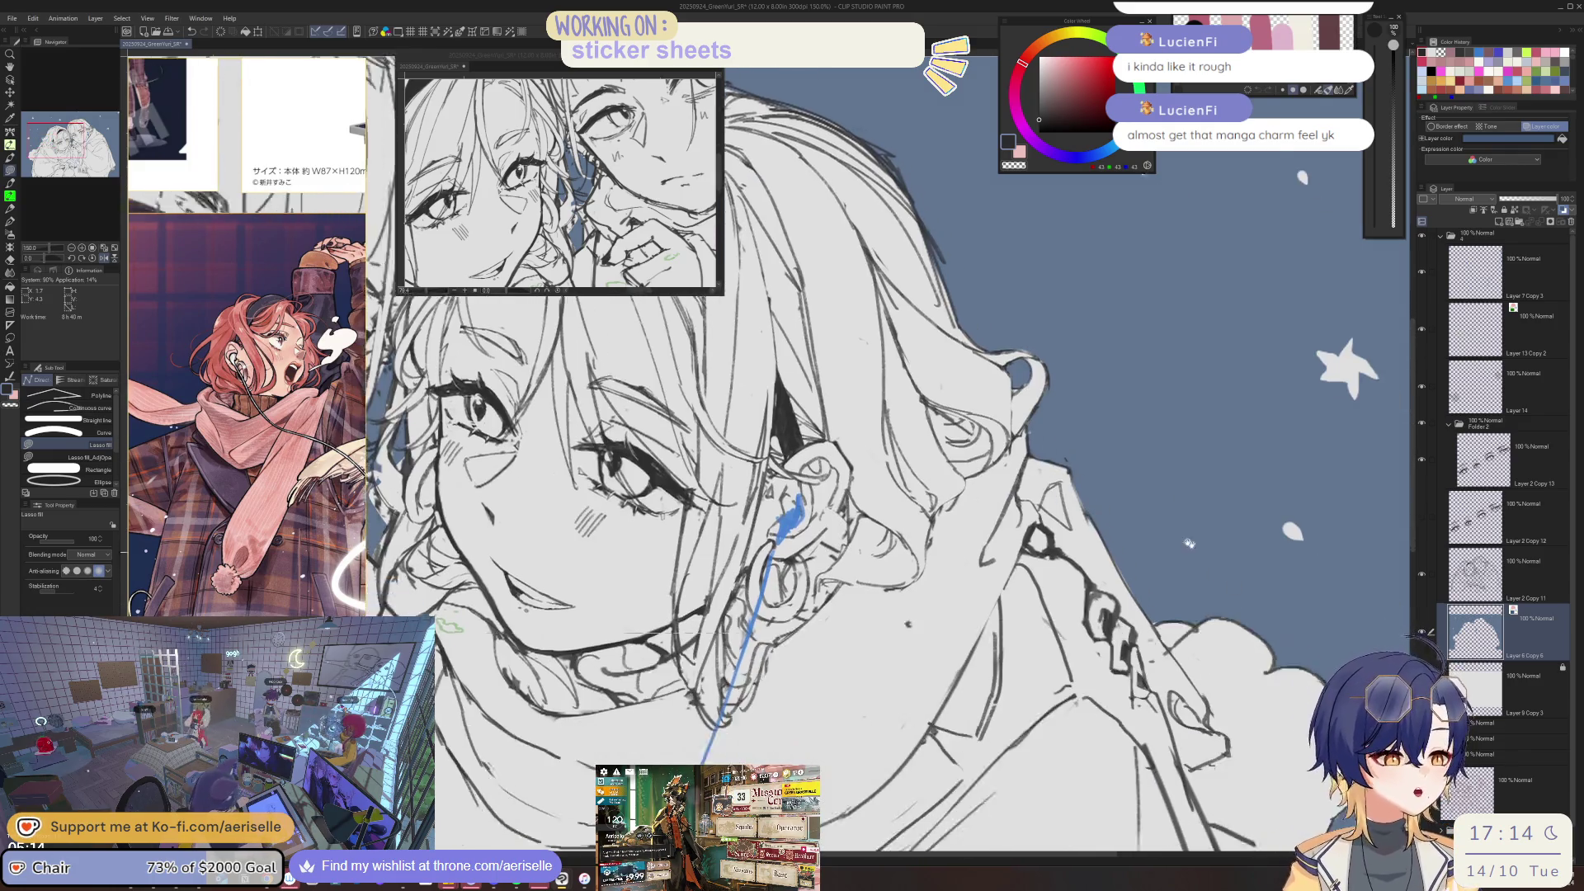
left_click_drag(1195, 546, 1188, 443)
key("p")
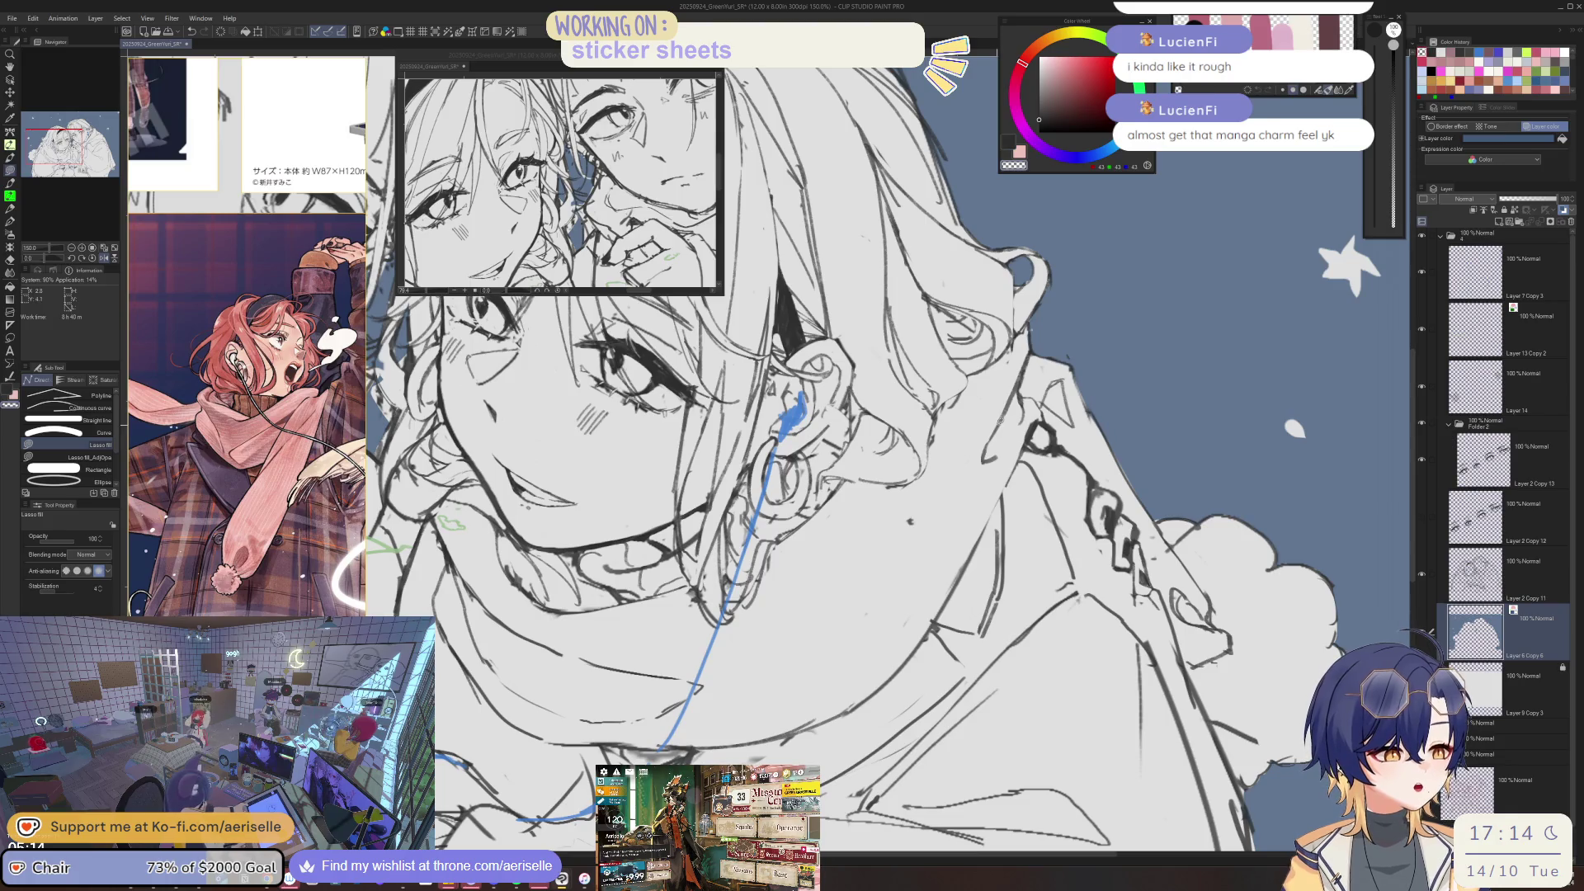
key("alt+bracketright")
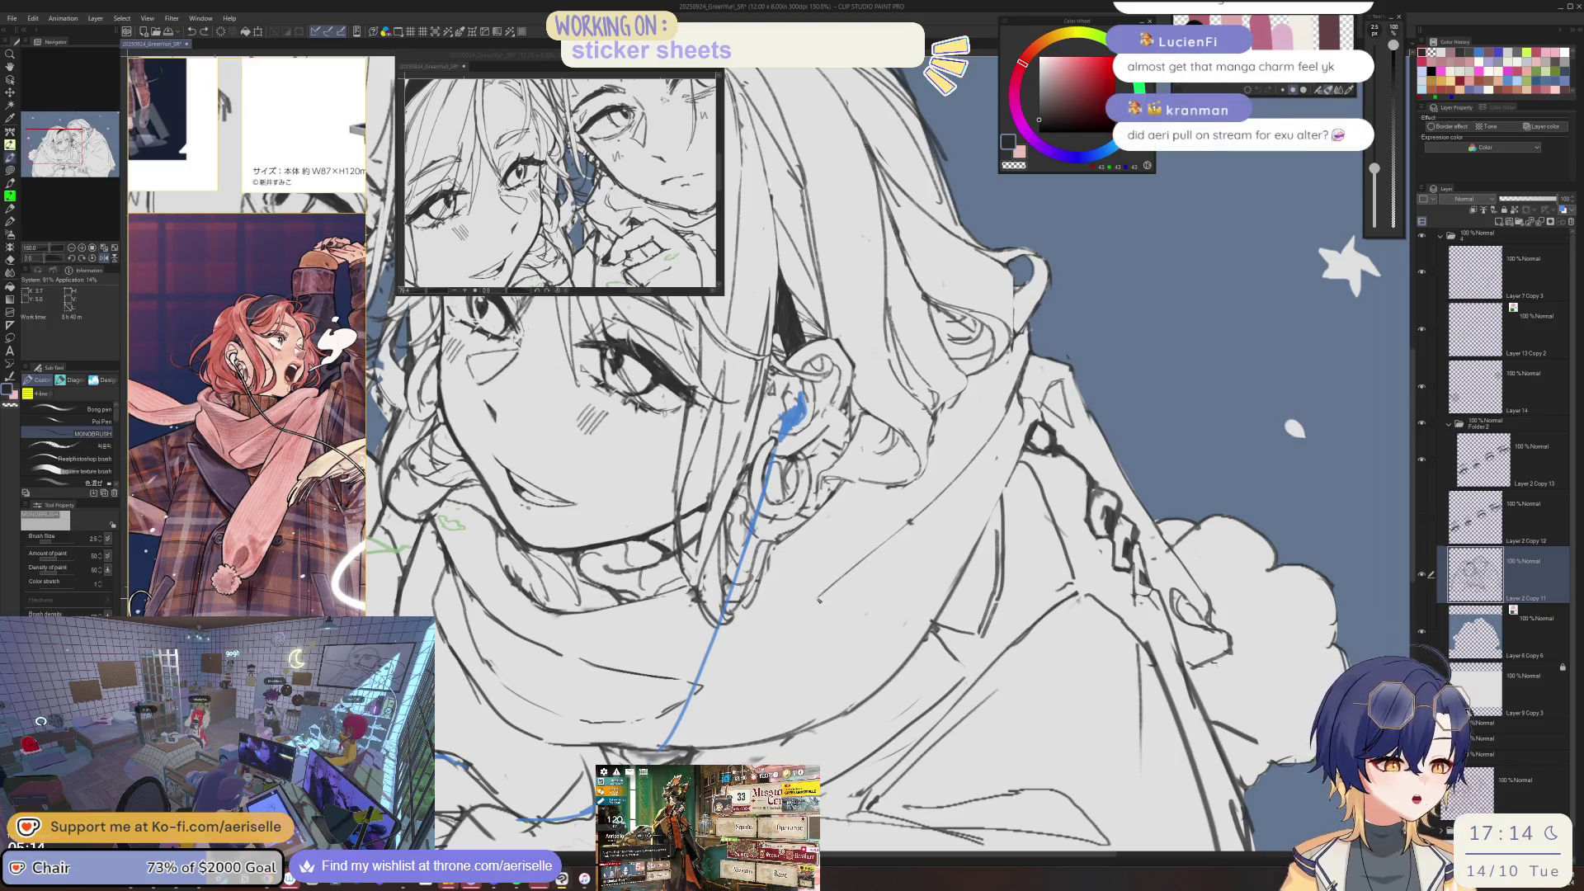
left_click_drag(779, 665, 768, 698)
left_click_drag(976, 482, 922, 582)
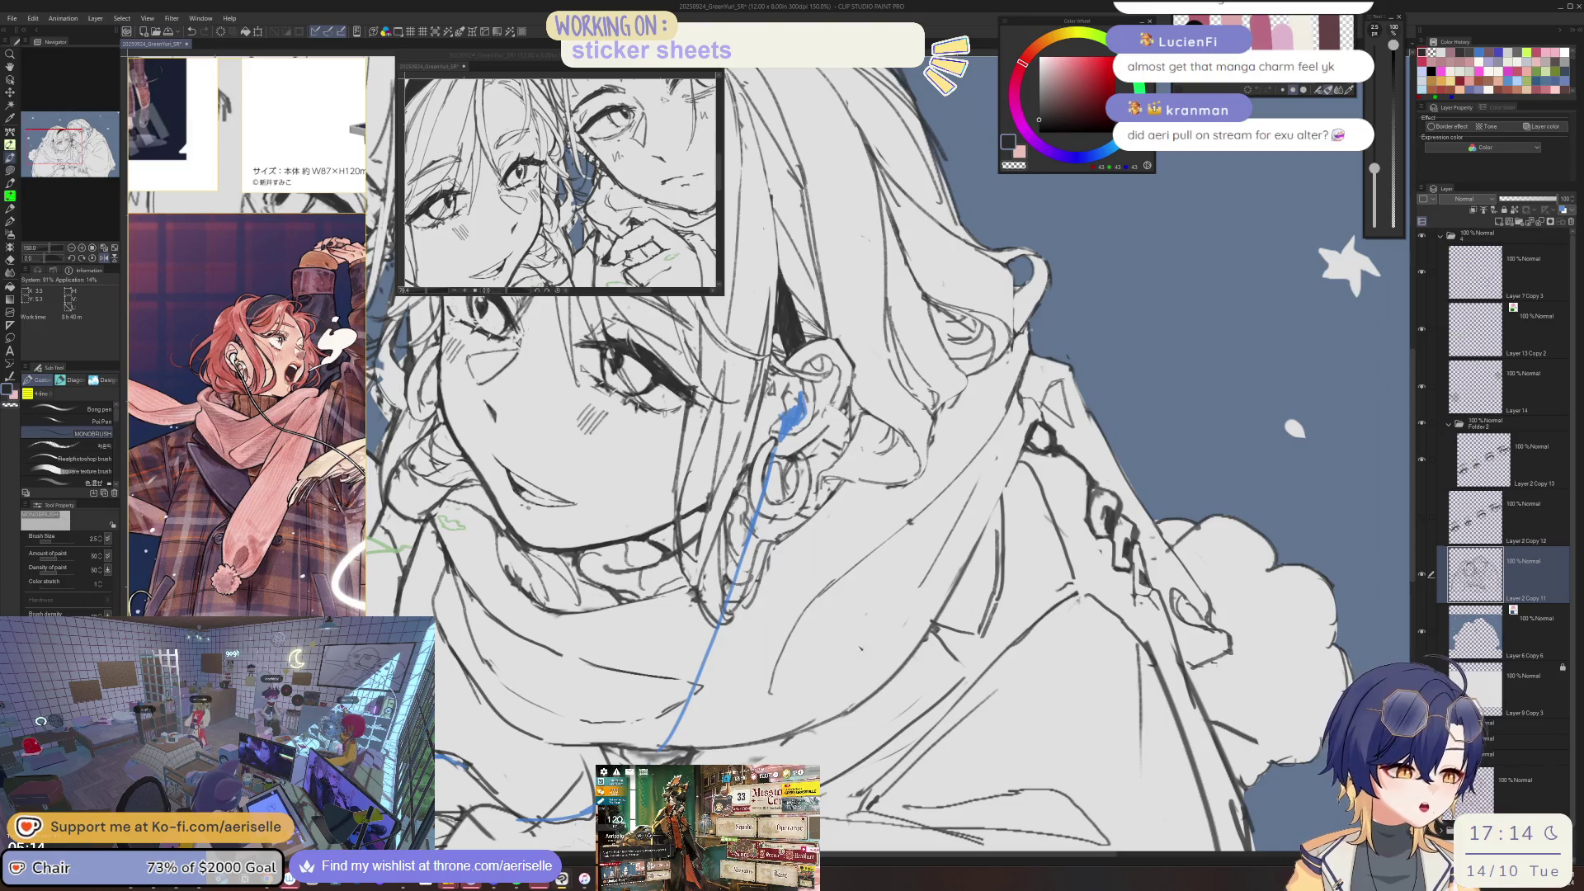
- Mirror, zoom and rotate the canvas view to inspect the girl's ear and face
scroll(775, 676, "down", 3)
scroll(776, 677, "up", 1)
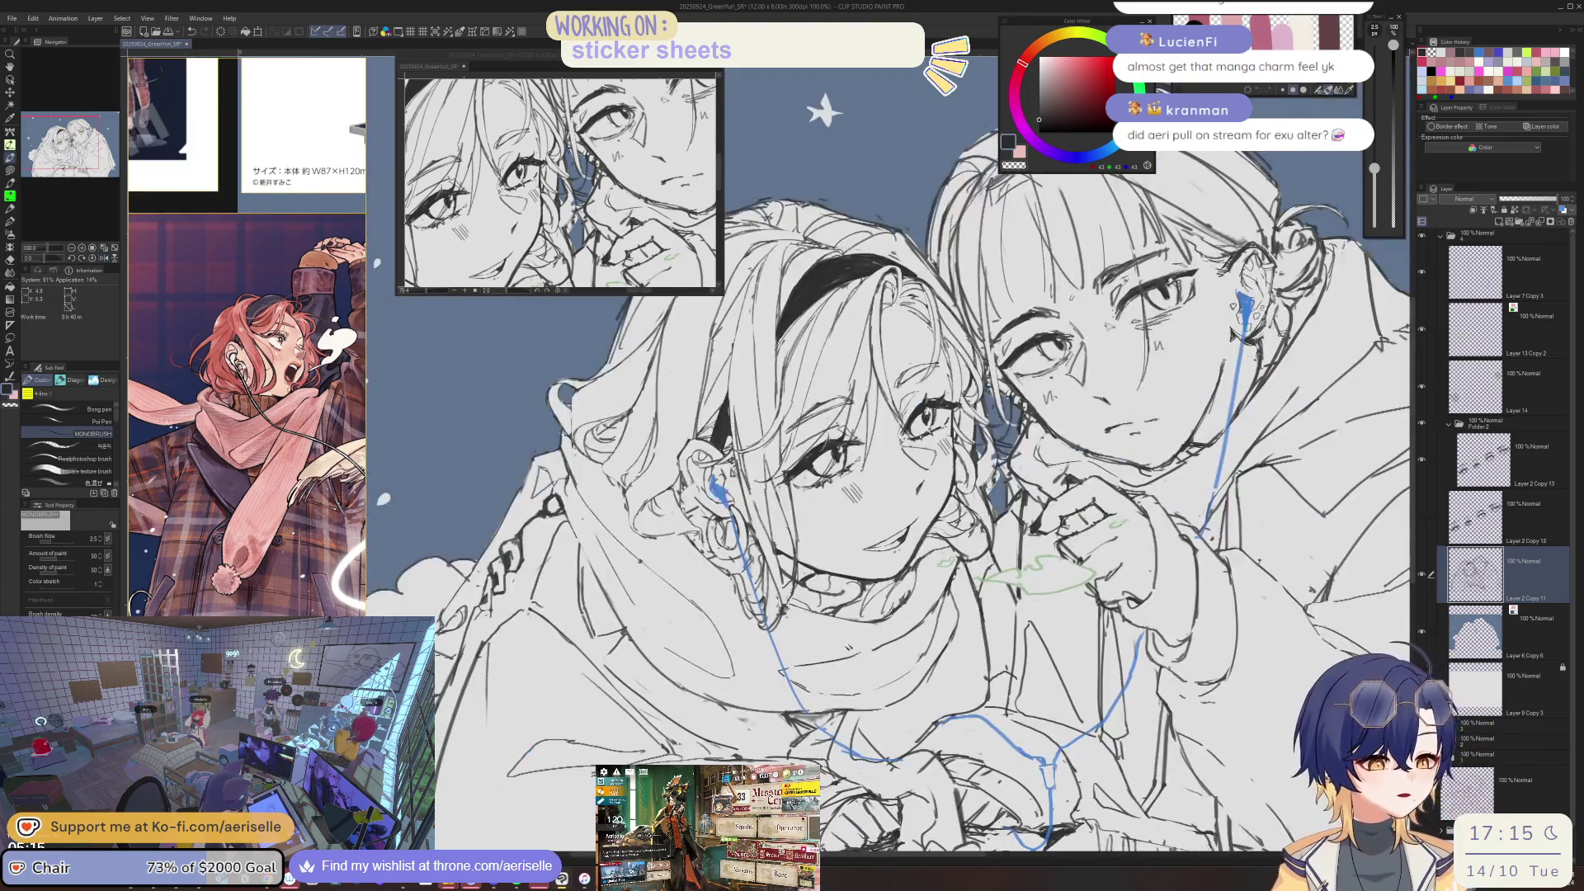
key("e")
key("h")
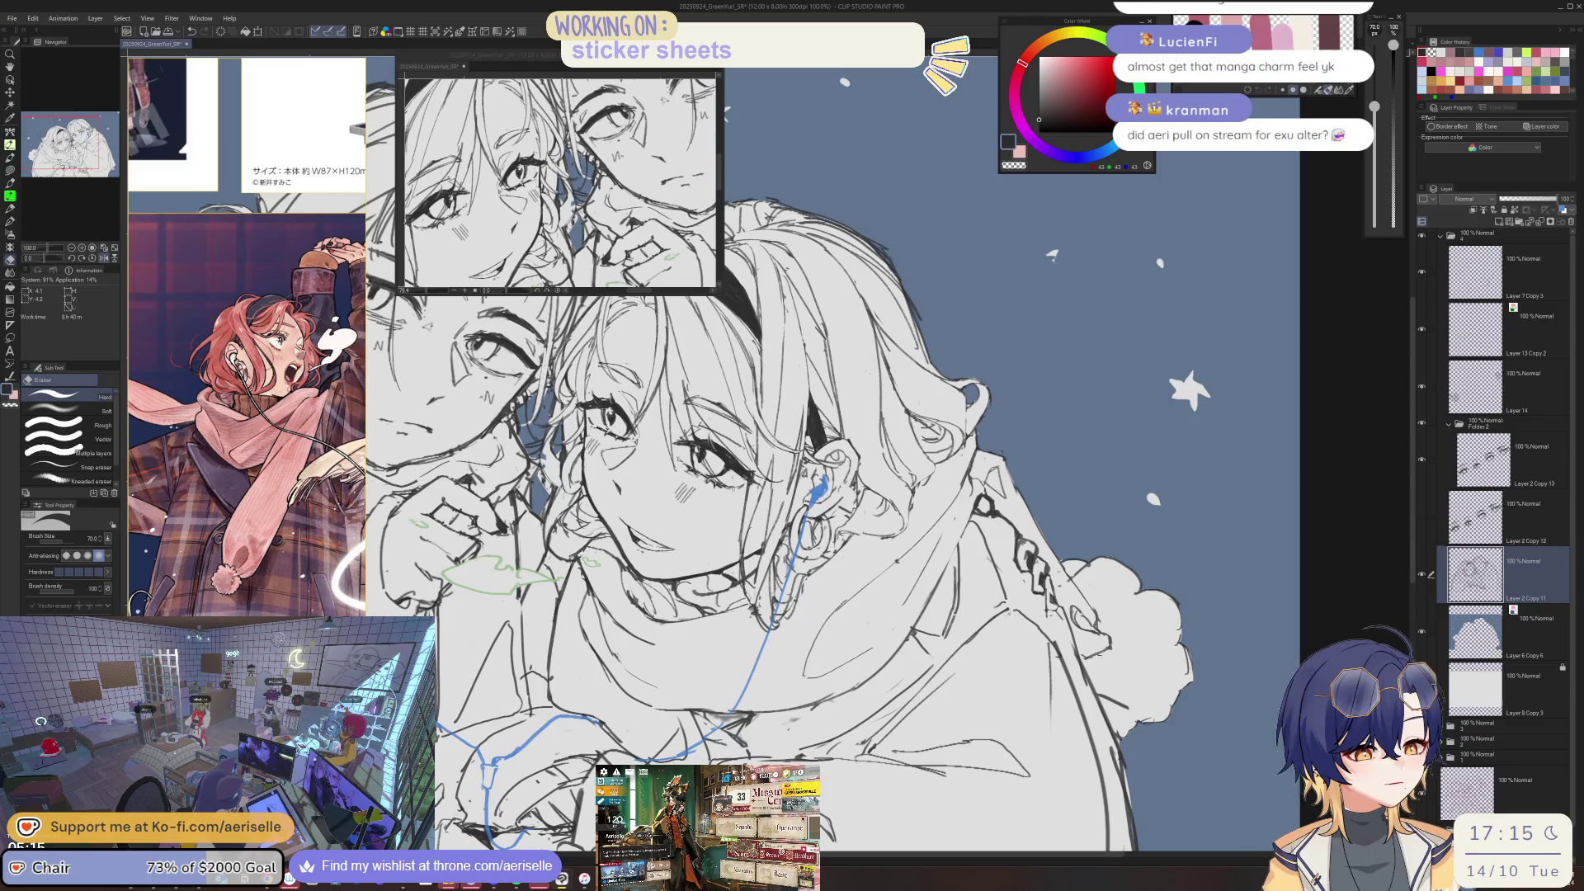
scroll(684, 657, "up", 3)
key("p")
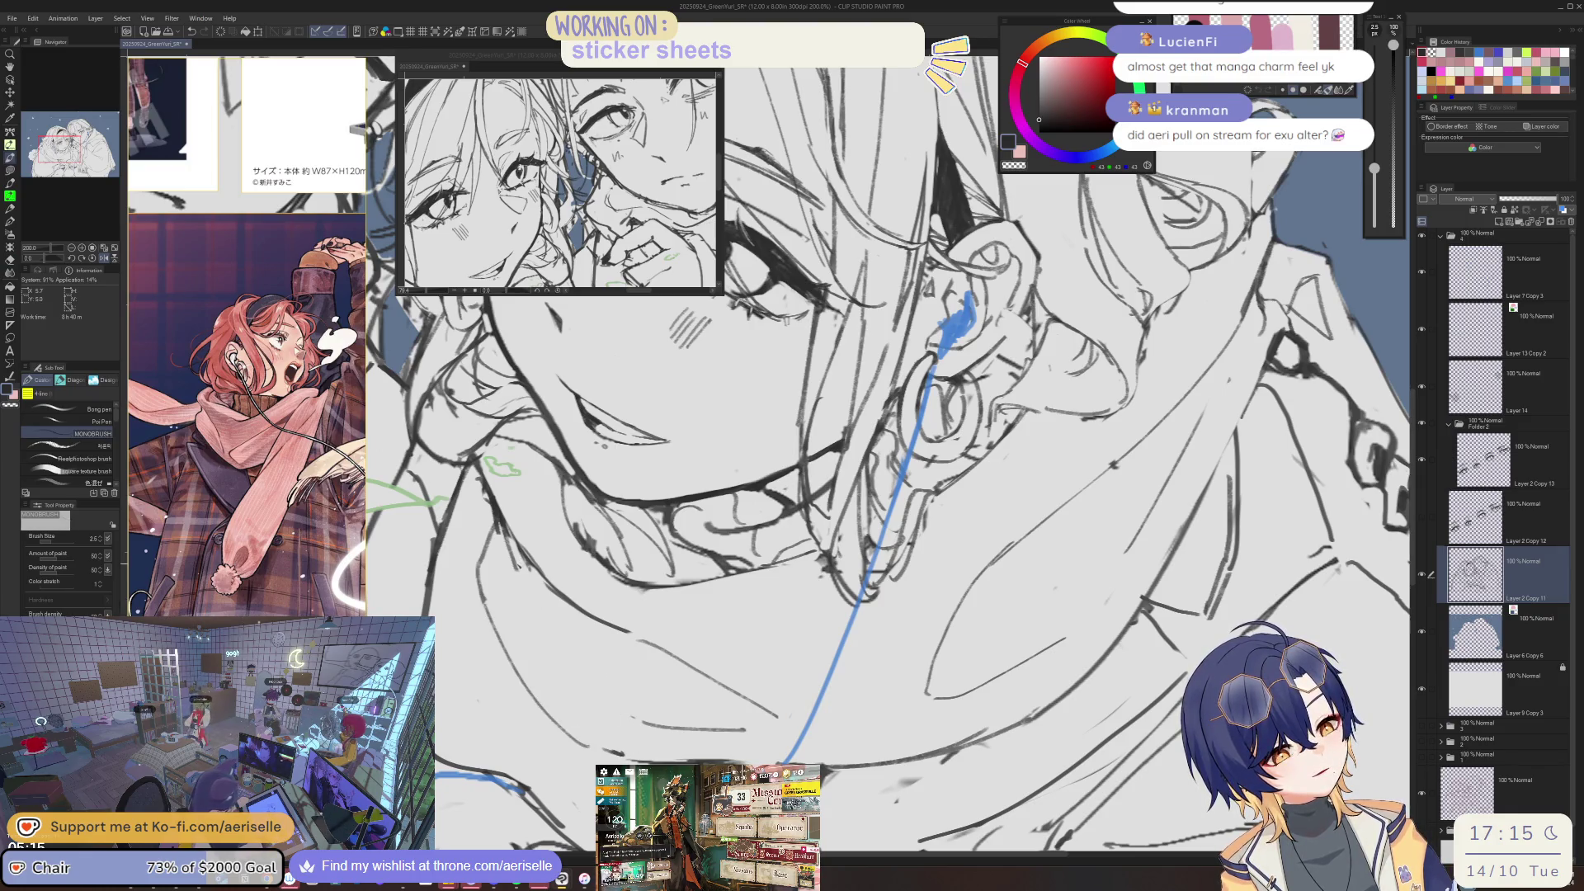
key("ctrl+minus")
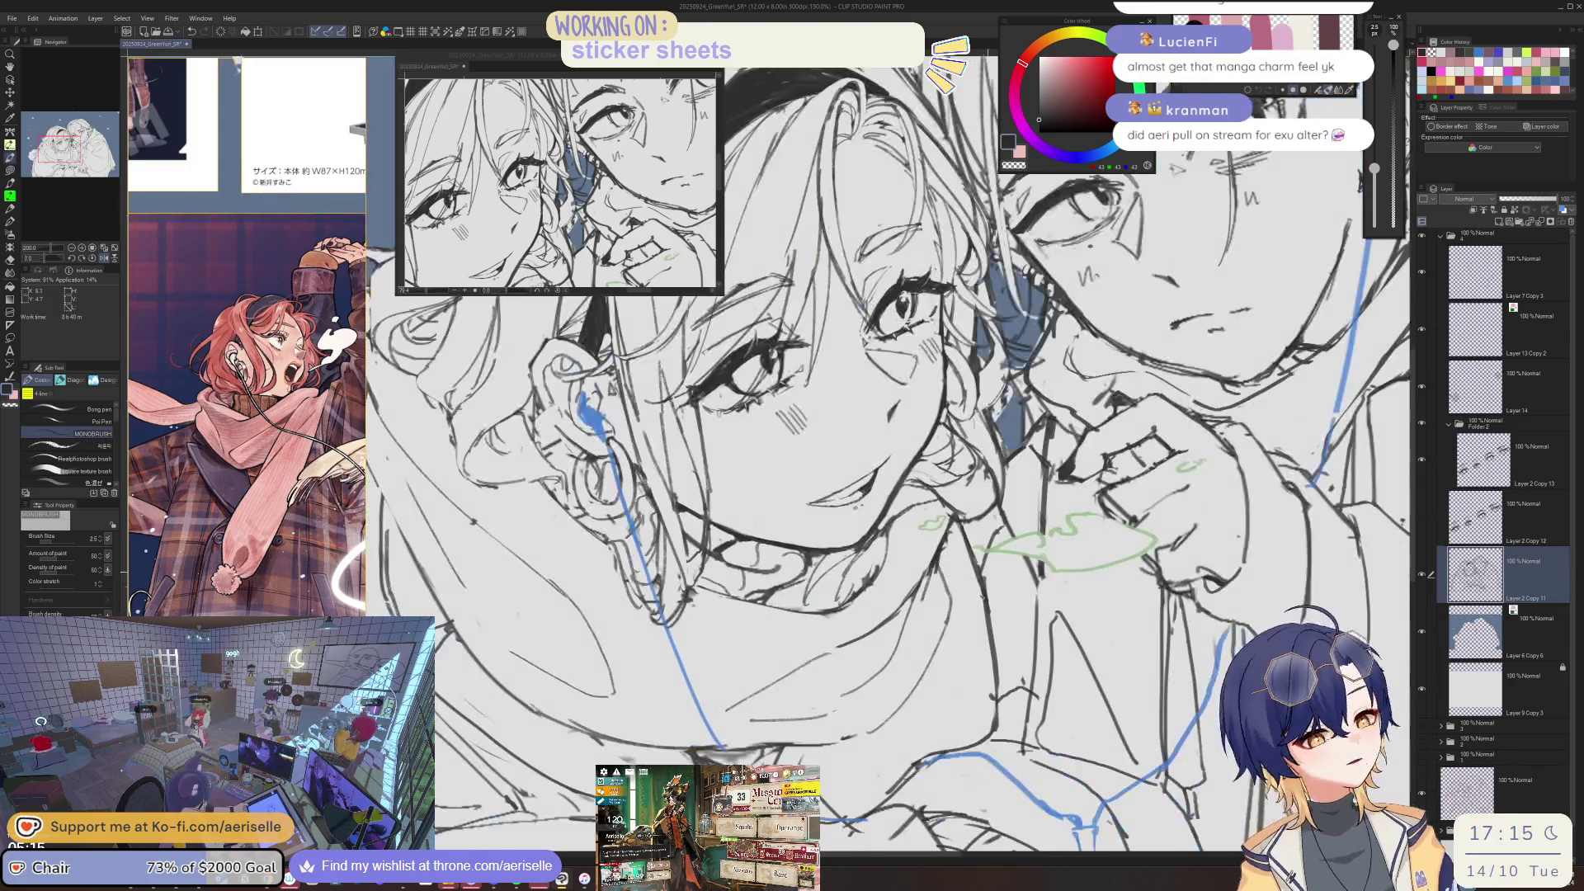
key("e")
key("b")
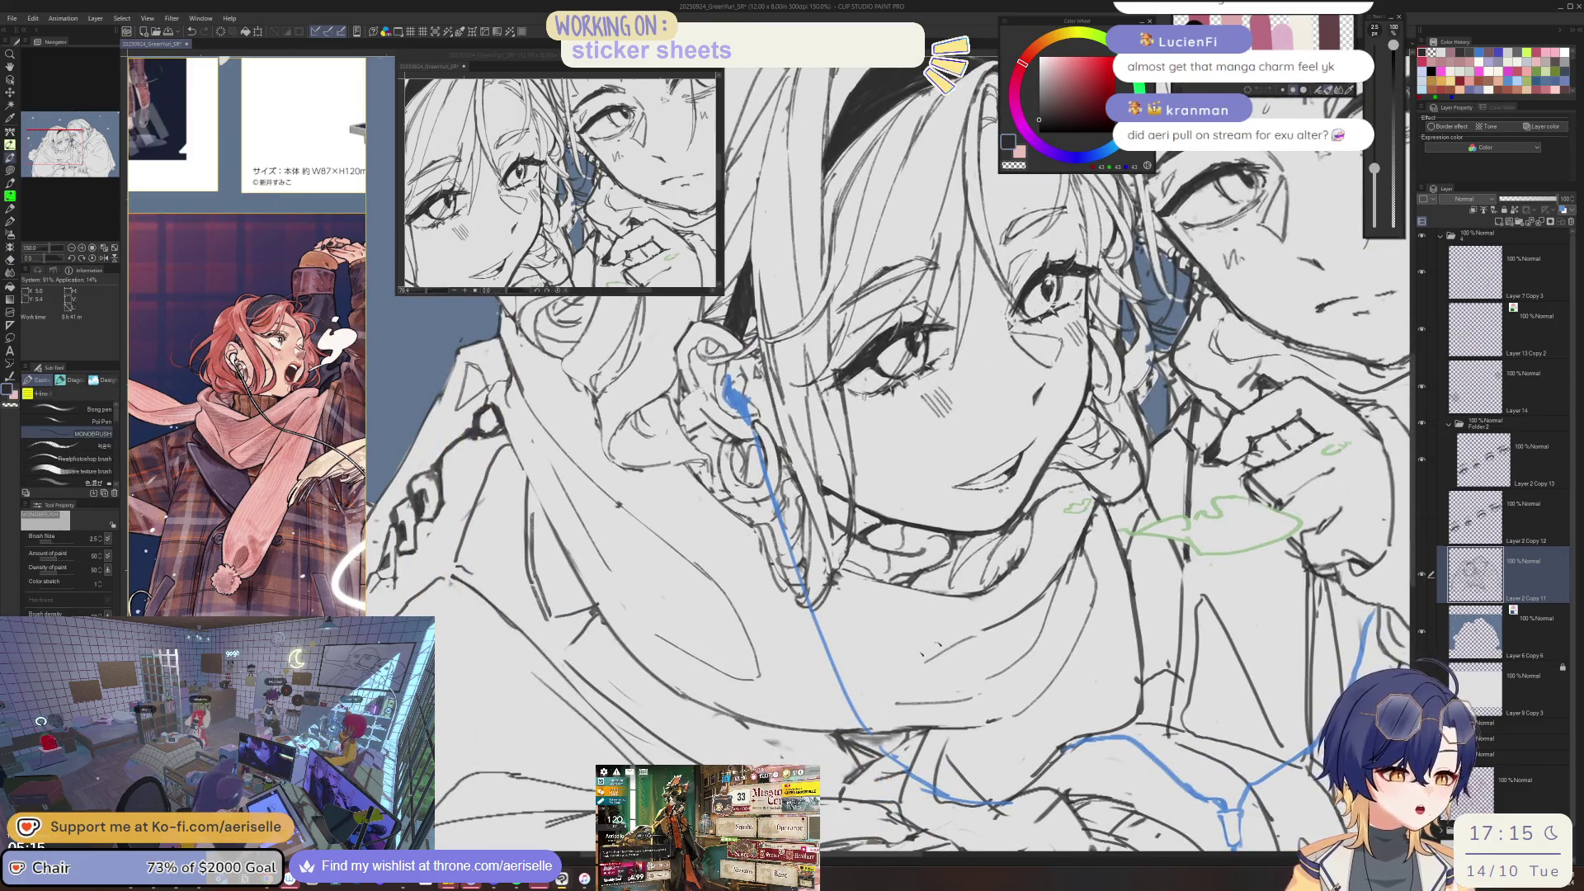
key("ctrl+at")
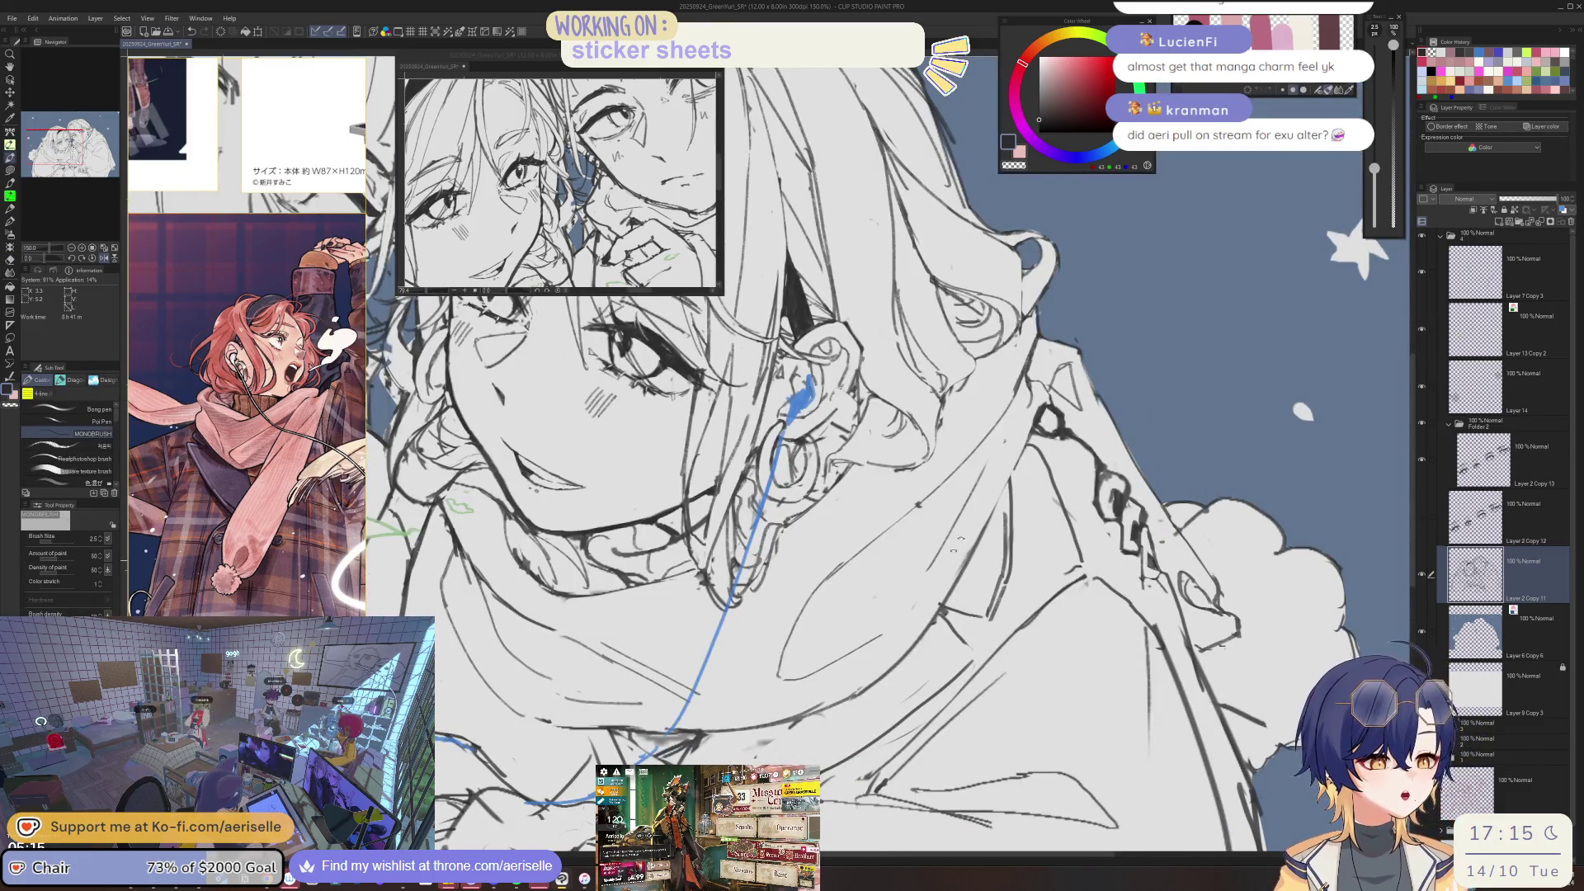
key("minus")
- Straighten and re-zoom the view, then add a short pen stroke near the girl's neck
key("e")
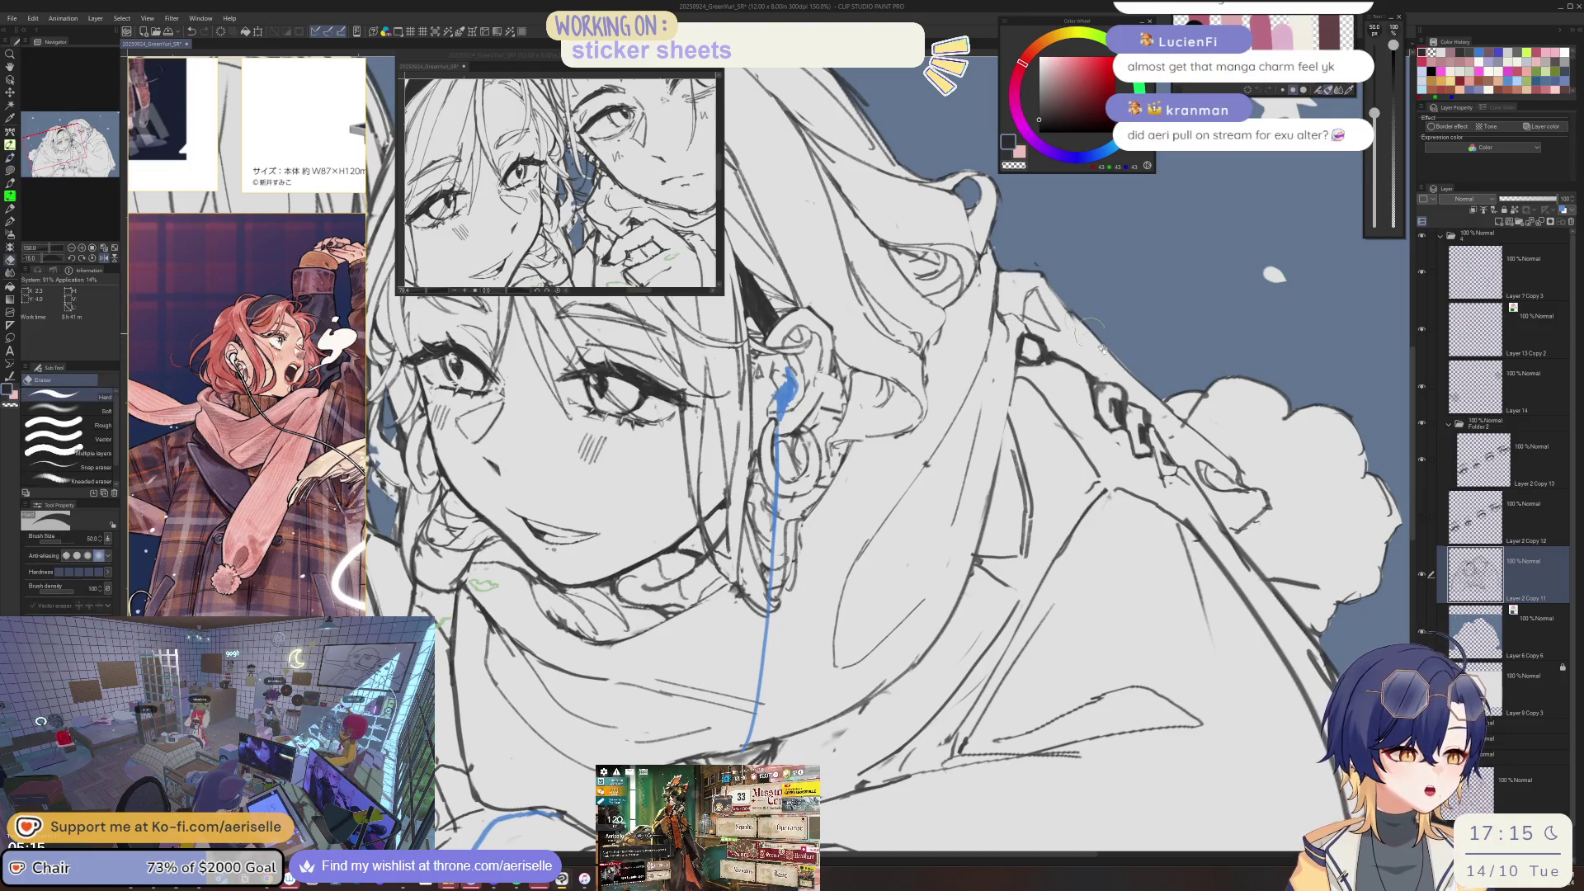
key("asciicircum")
key("ctrl+plus")
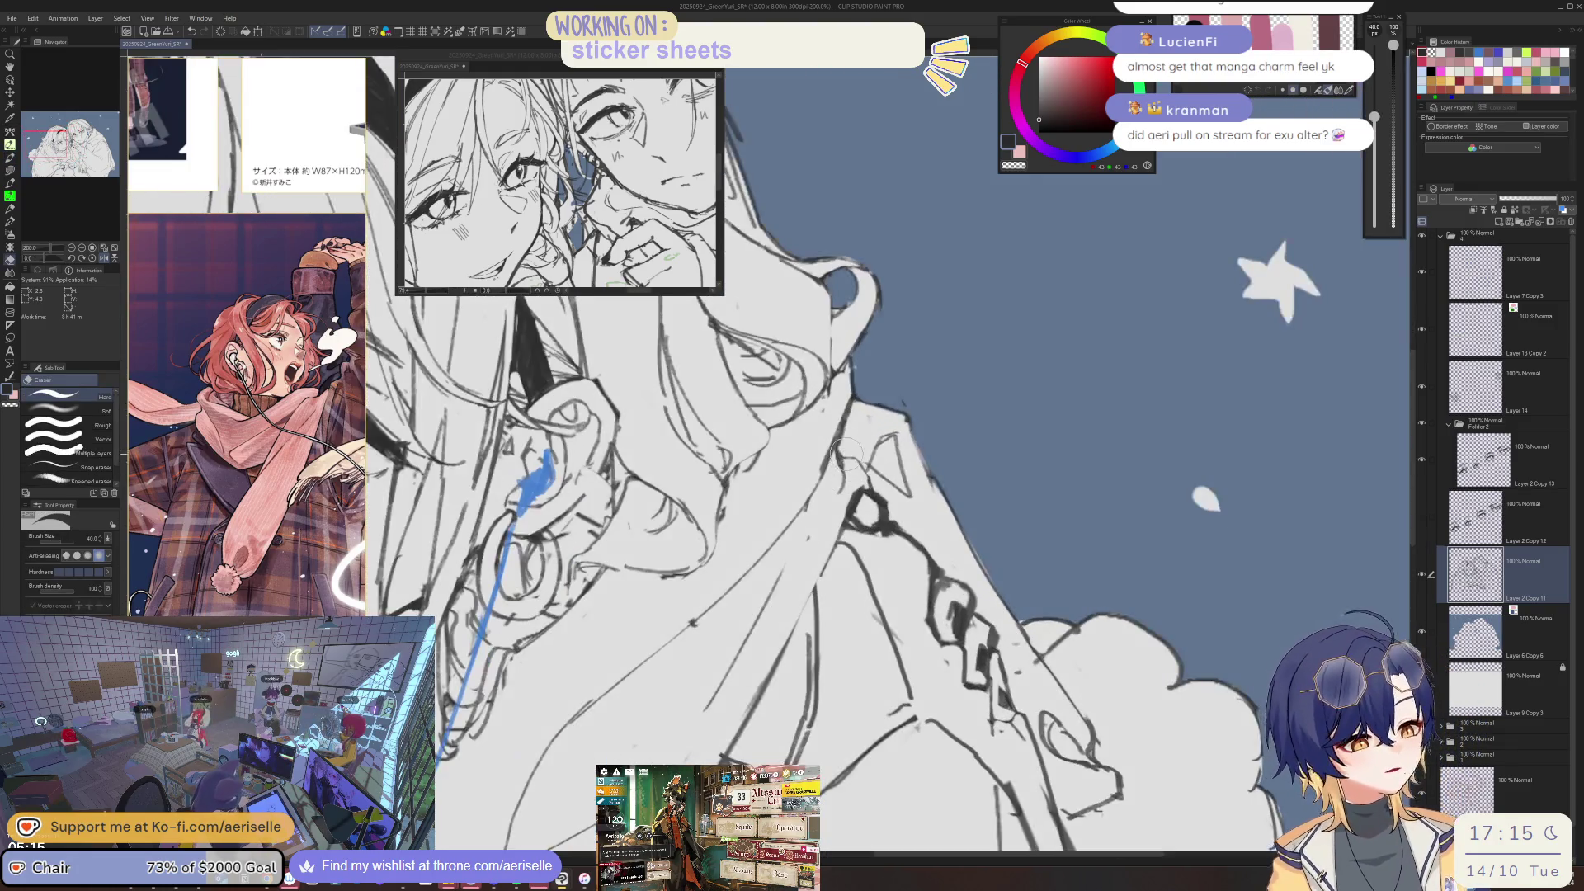
key("p")
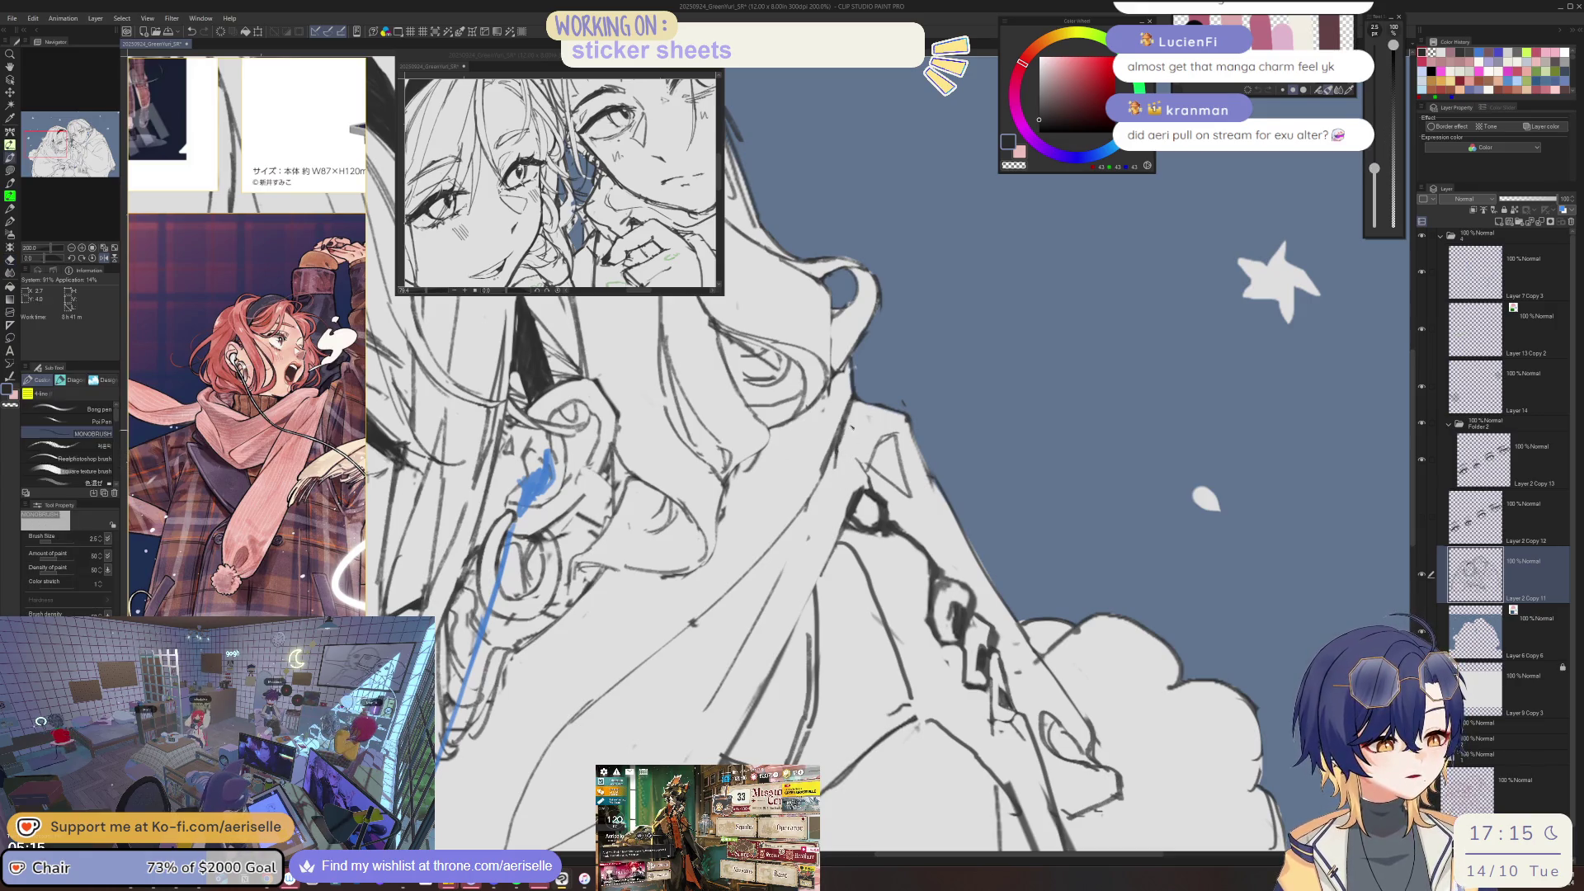
key("h")
key("e")
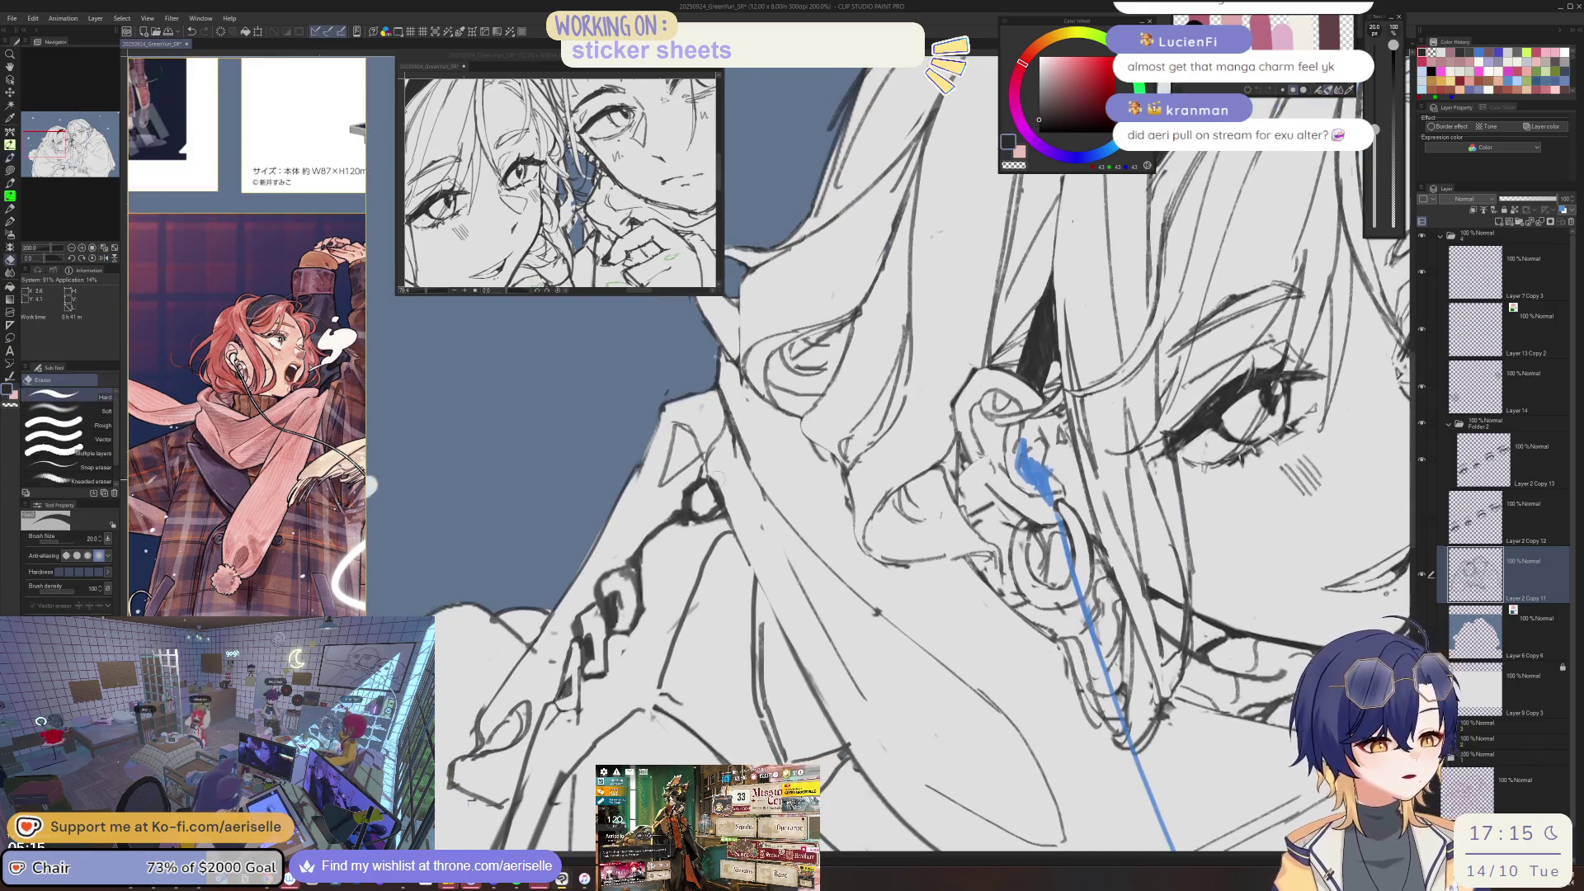
key("ctrl+0")
key("asciicircum")
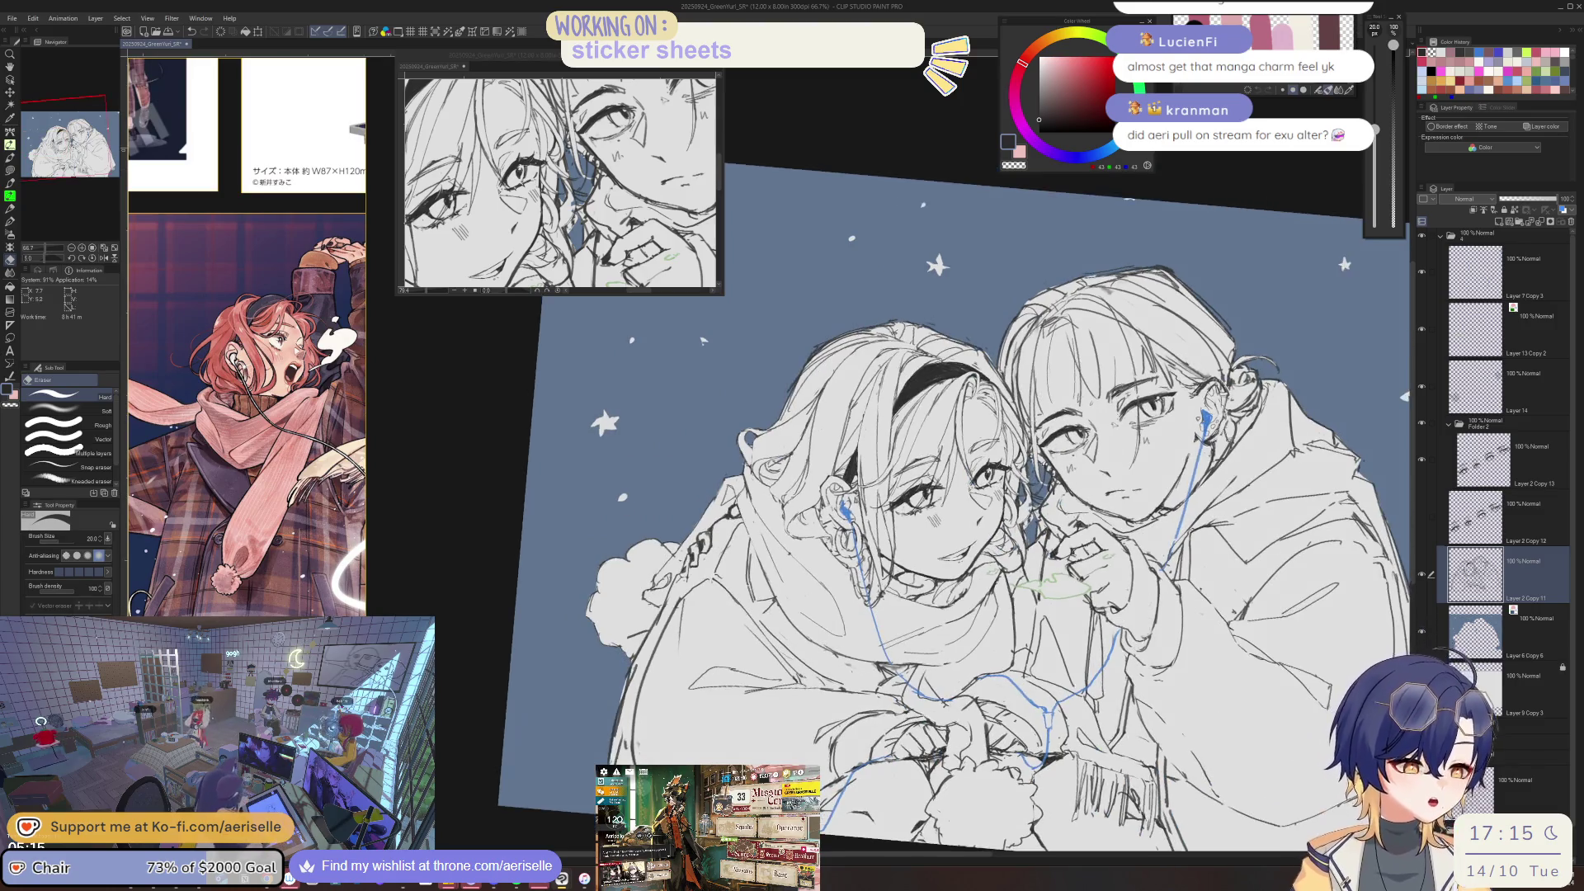
scroll(899, 438, "up", 2)
key("p")
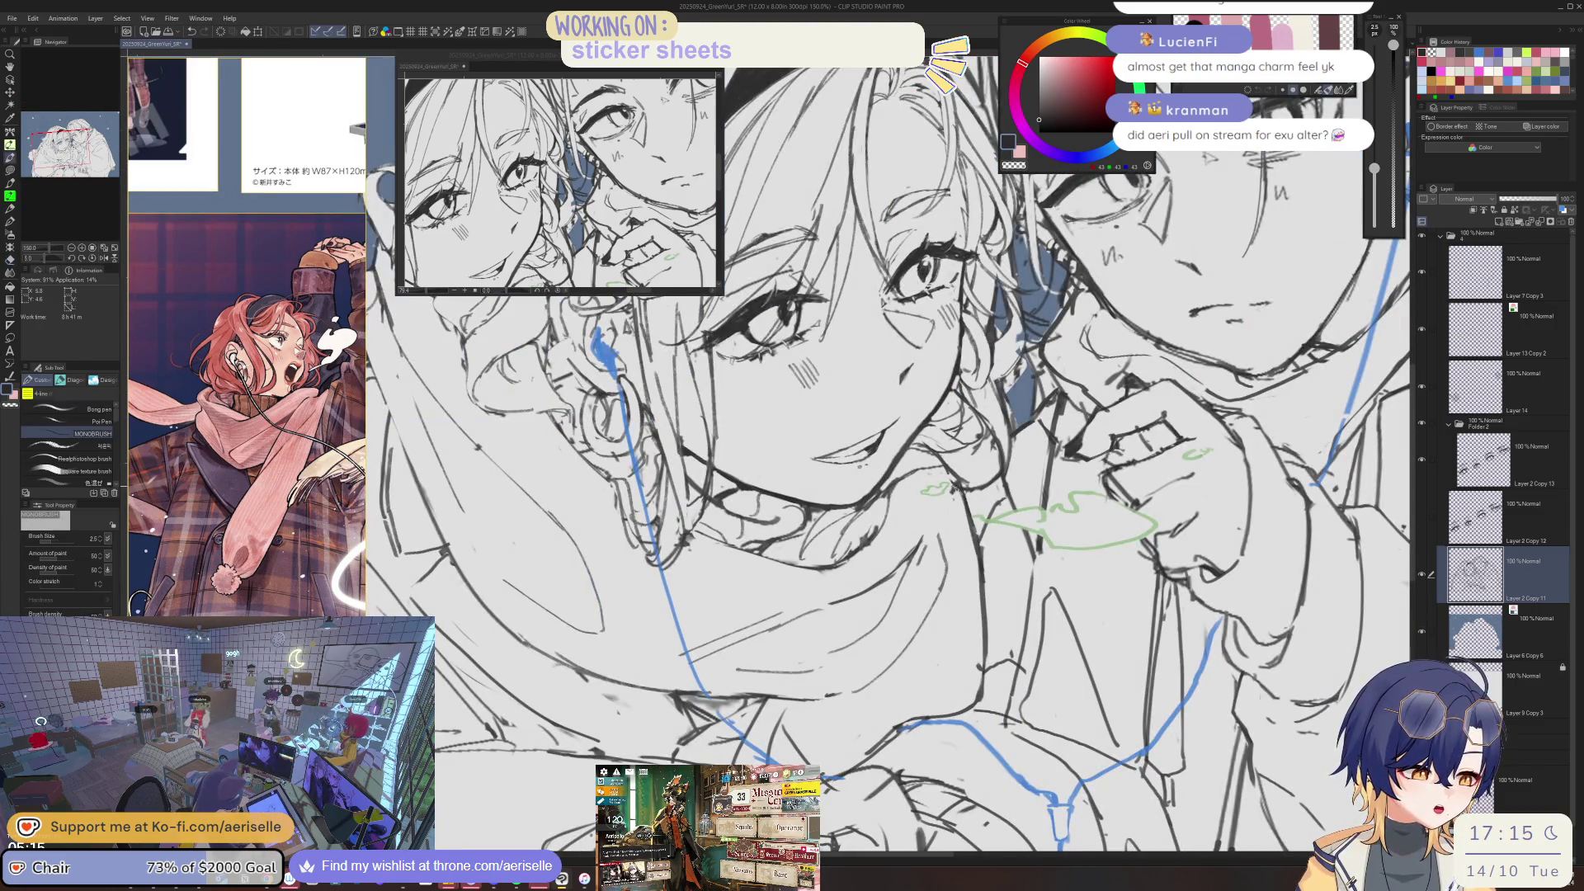
left_click_drag(957, 489, 937, 538)
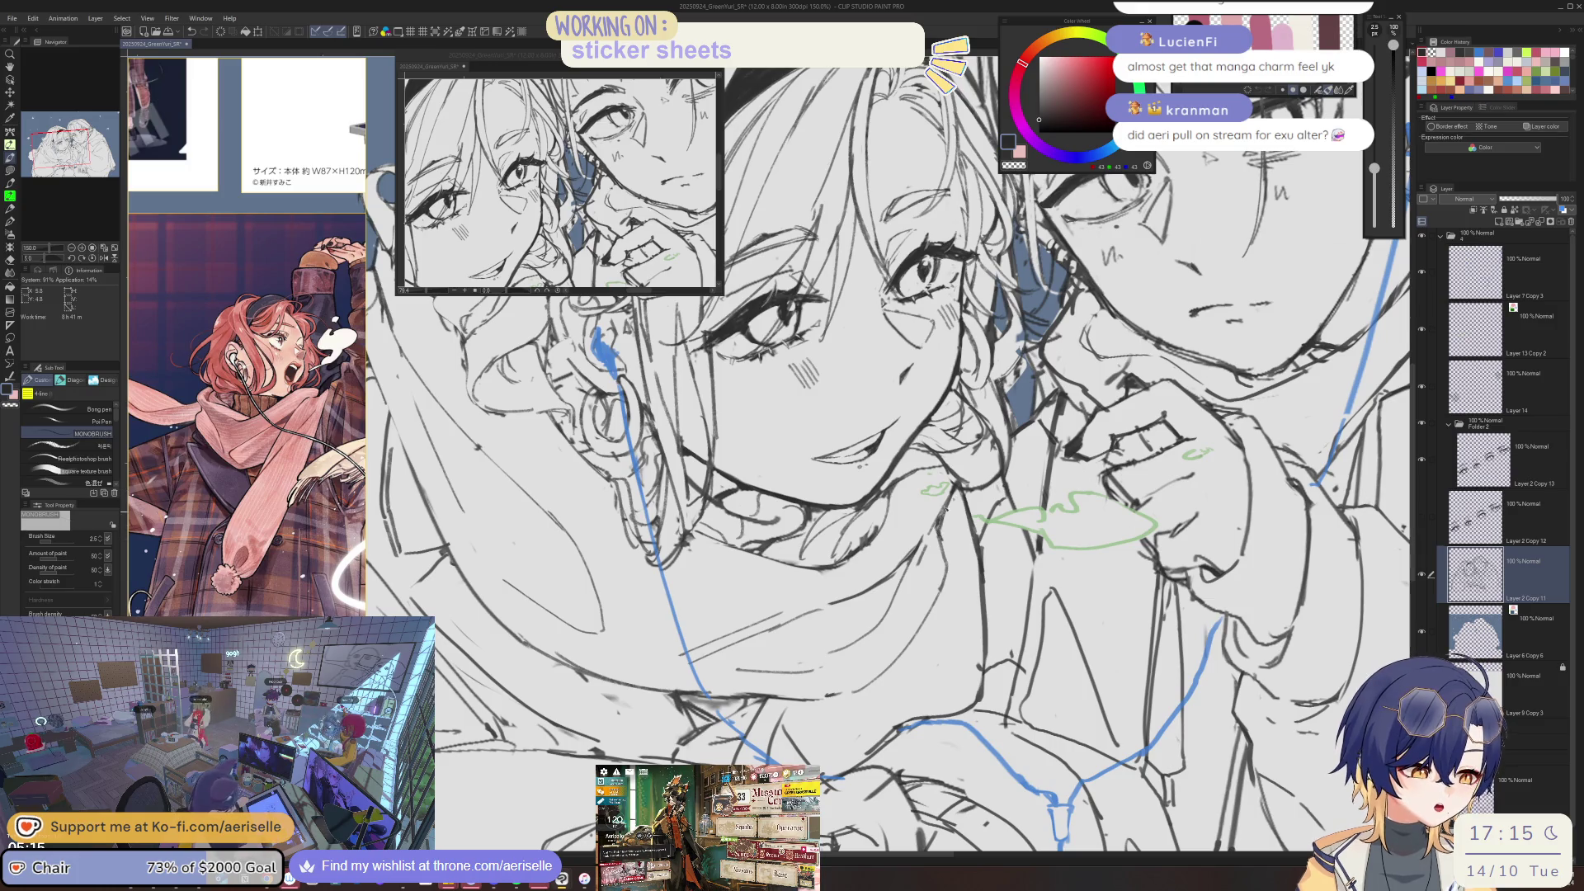
- With a slightly smaller eraser, erase and redraw the short line near the chin
scroll(1070, 588, "down", 2)
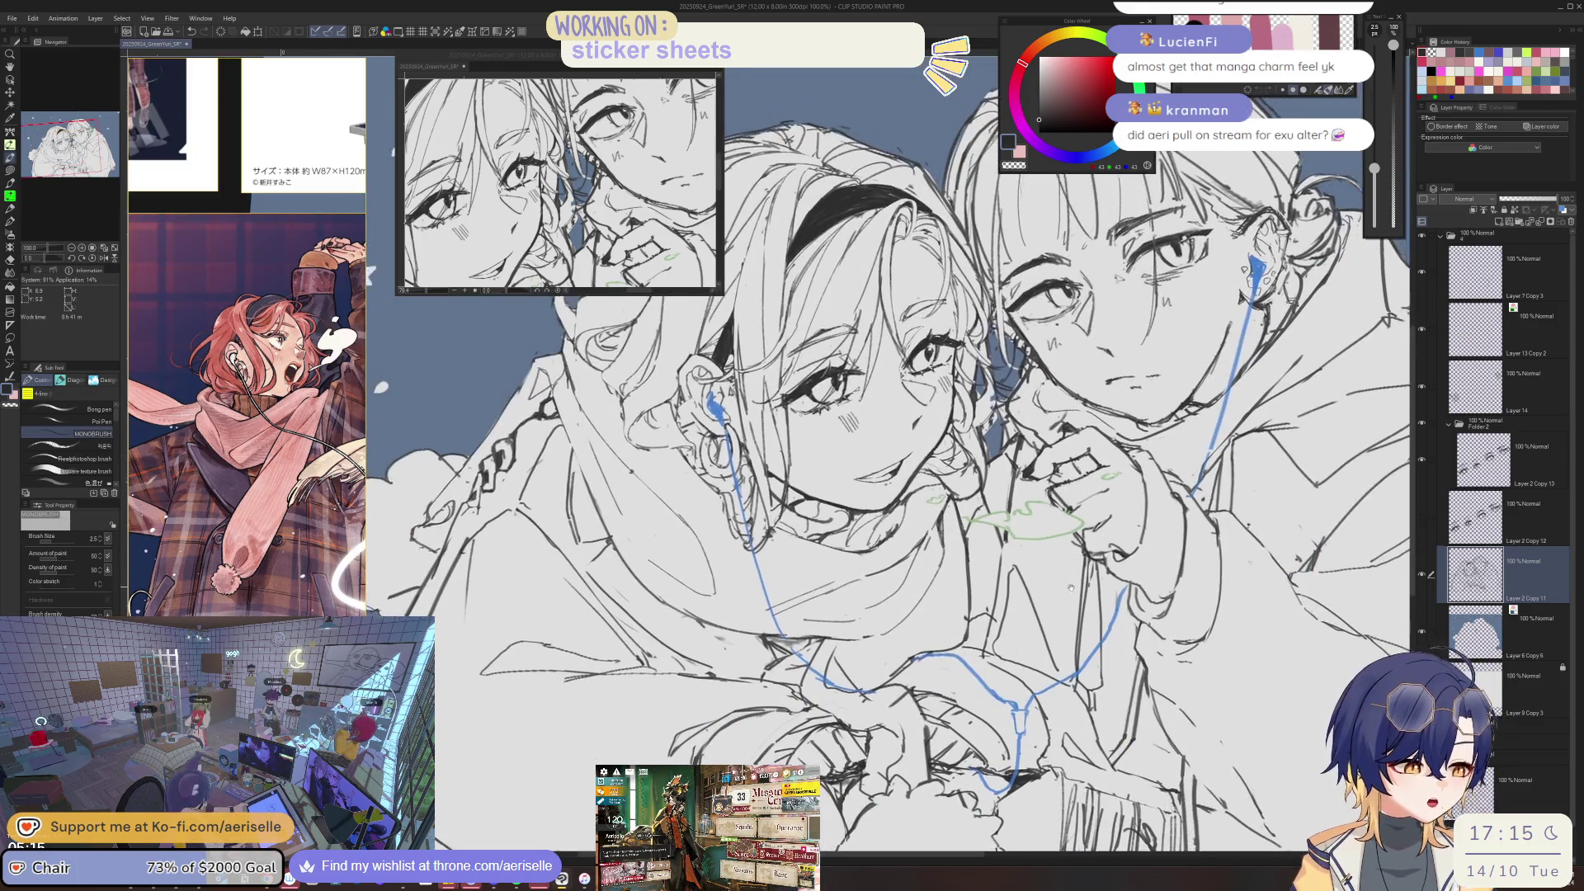
left_click_drag(1071, 587, 1049, 645)
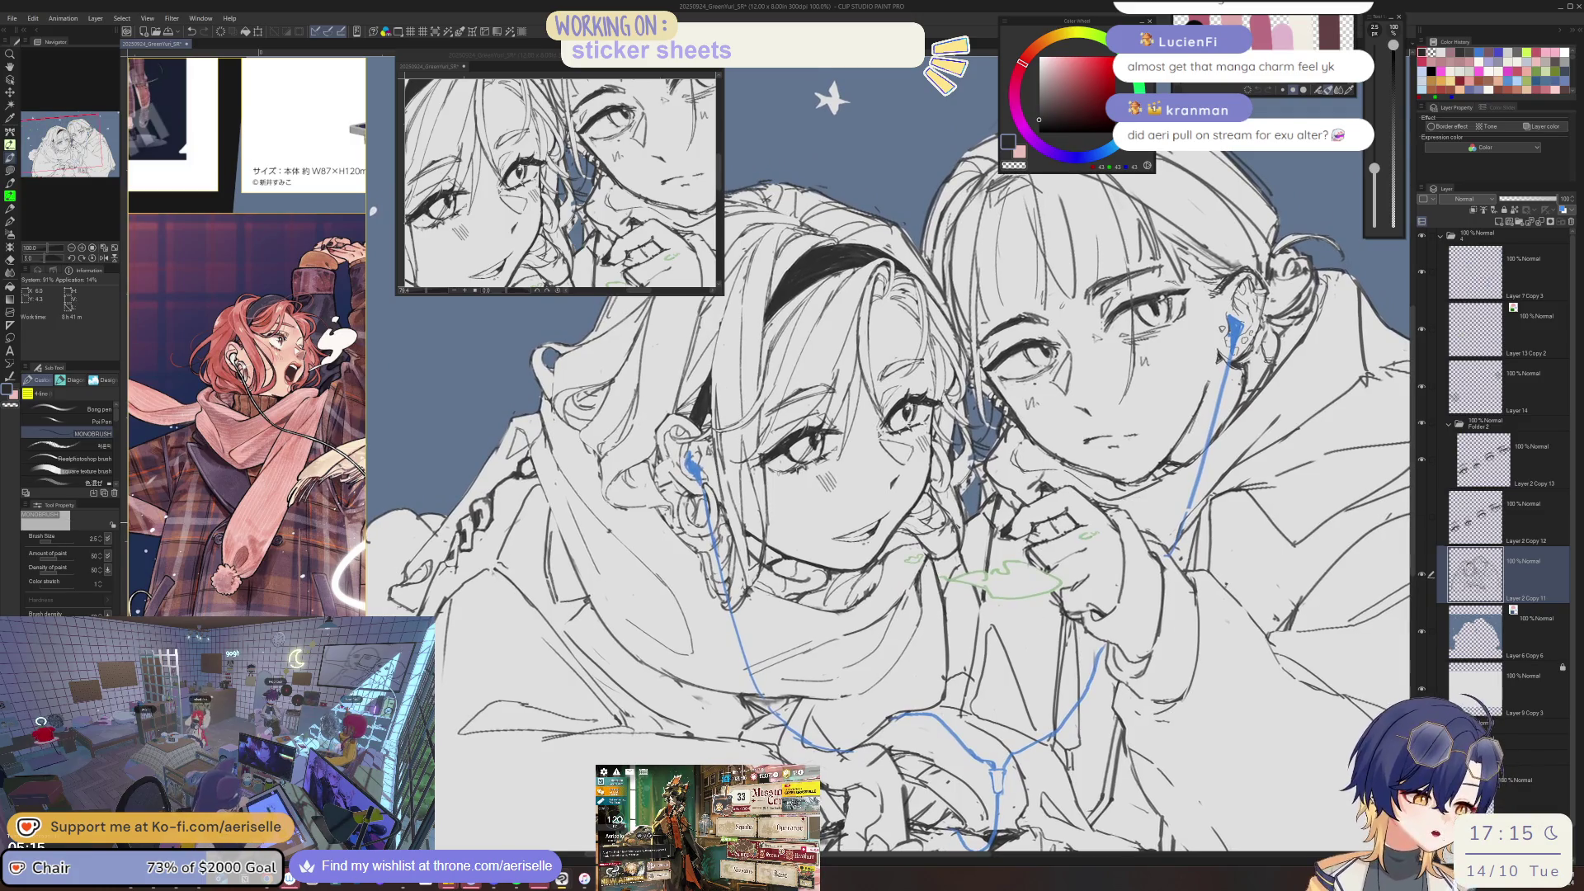
scroll(940, 495, "up", 3)
key("e")
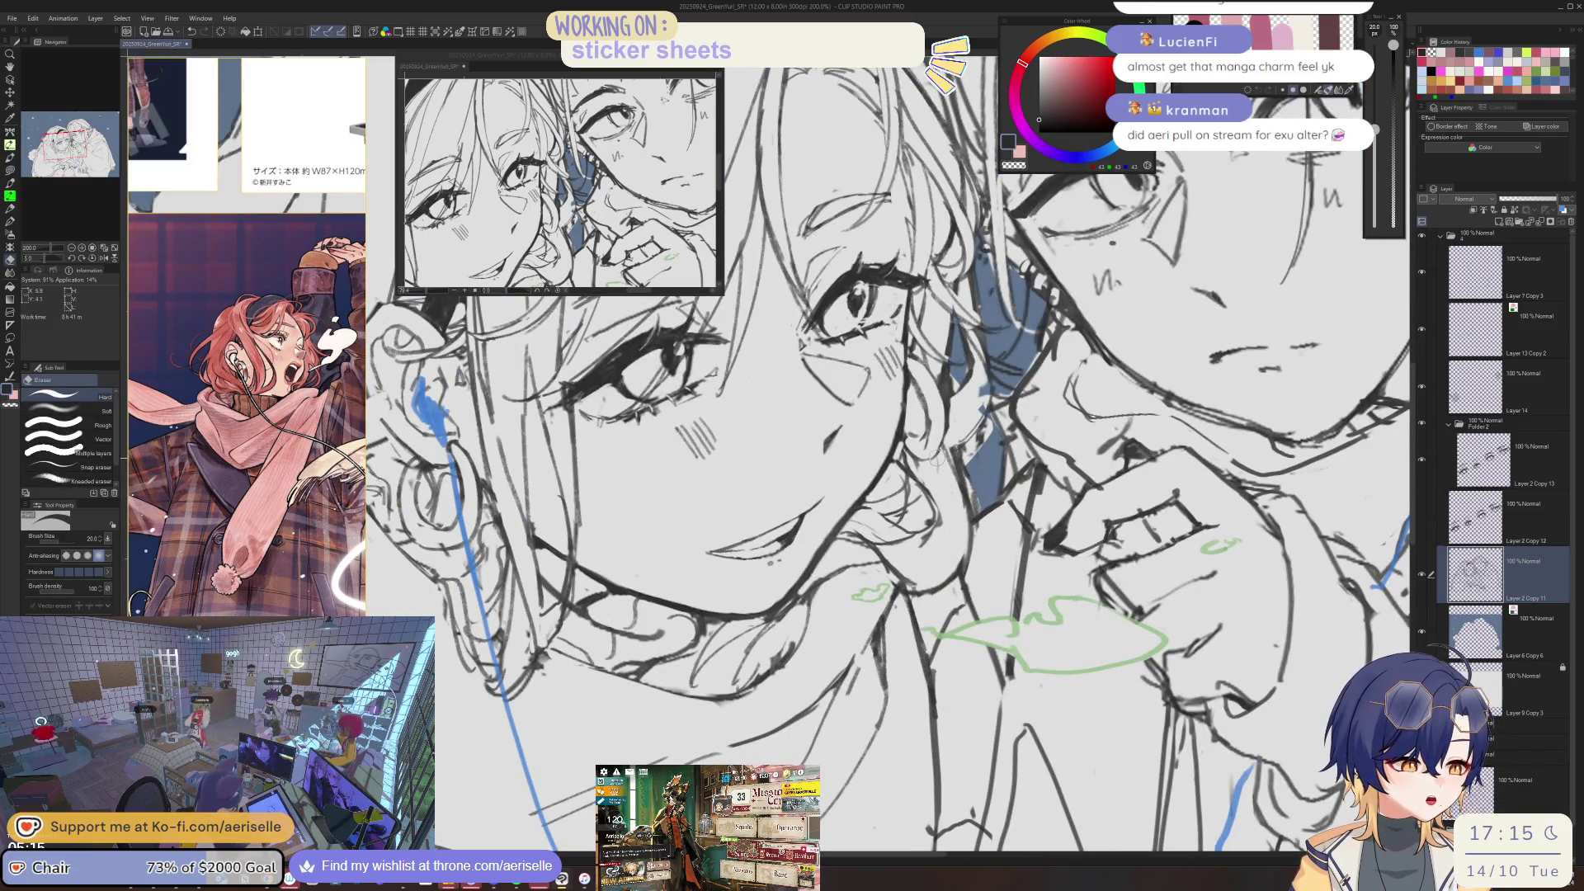
key("bracketleft")
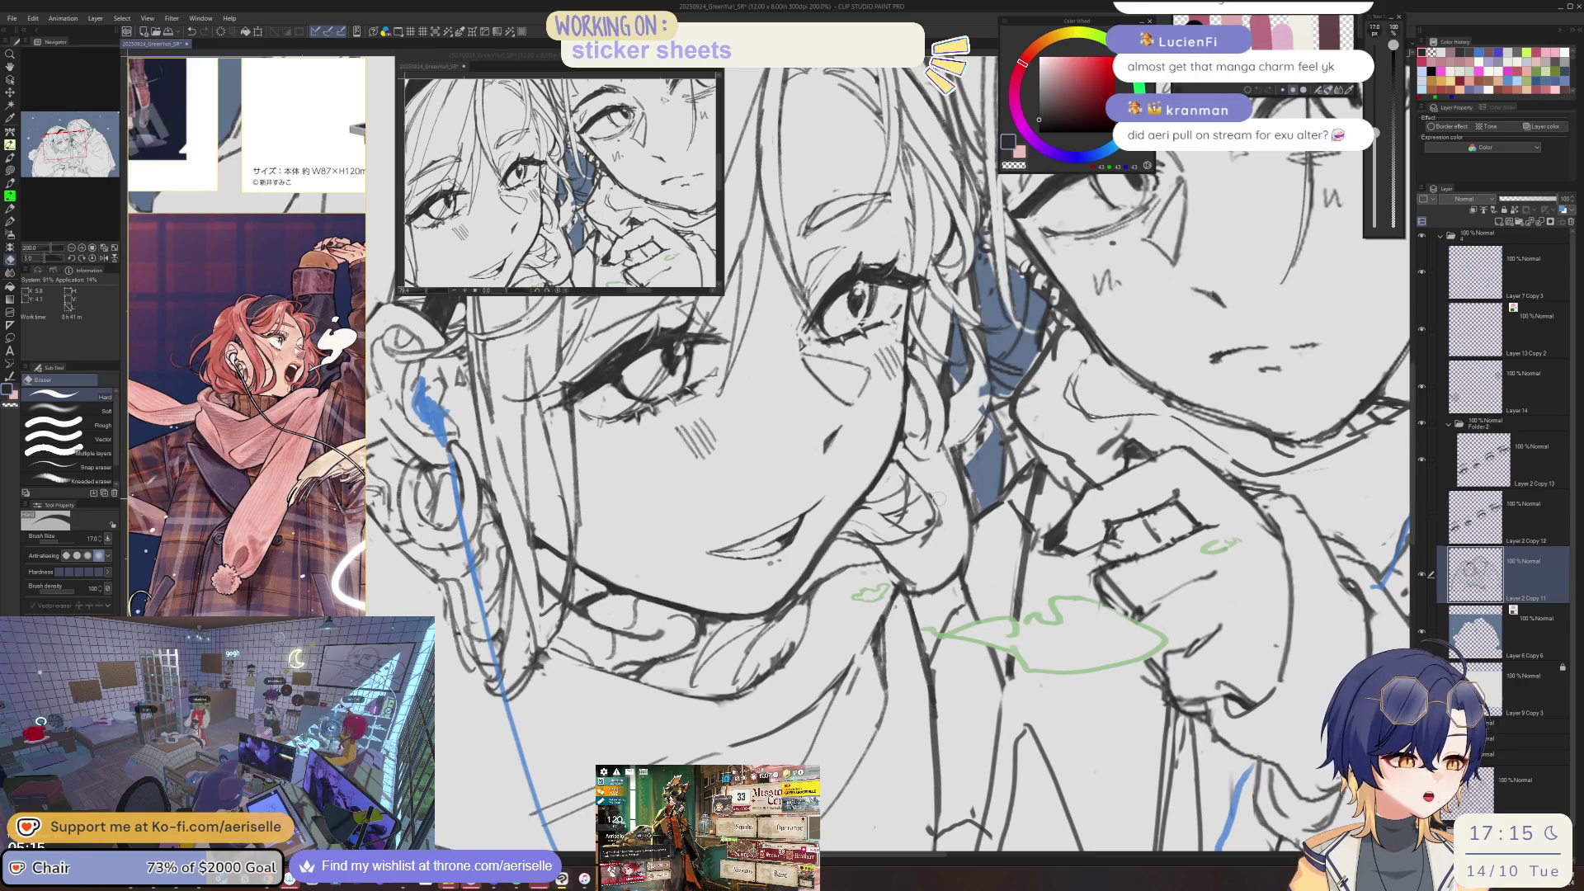
left_click(930, 495)
key("b")
left_click_drag(924, 487, 945, 577)
- In the mirrored view, erase a stray mark near the mouth, then zoom out
key("h")
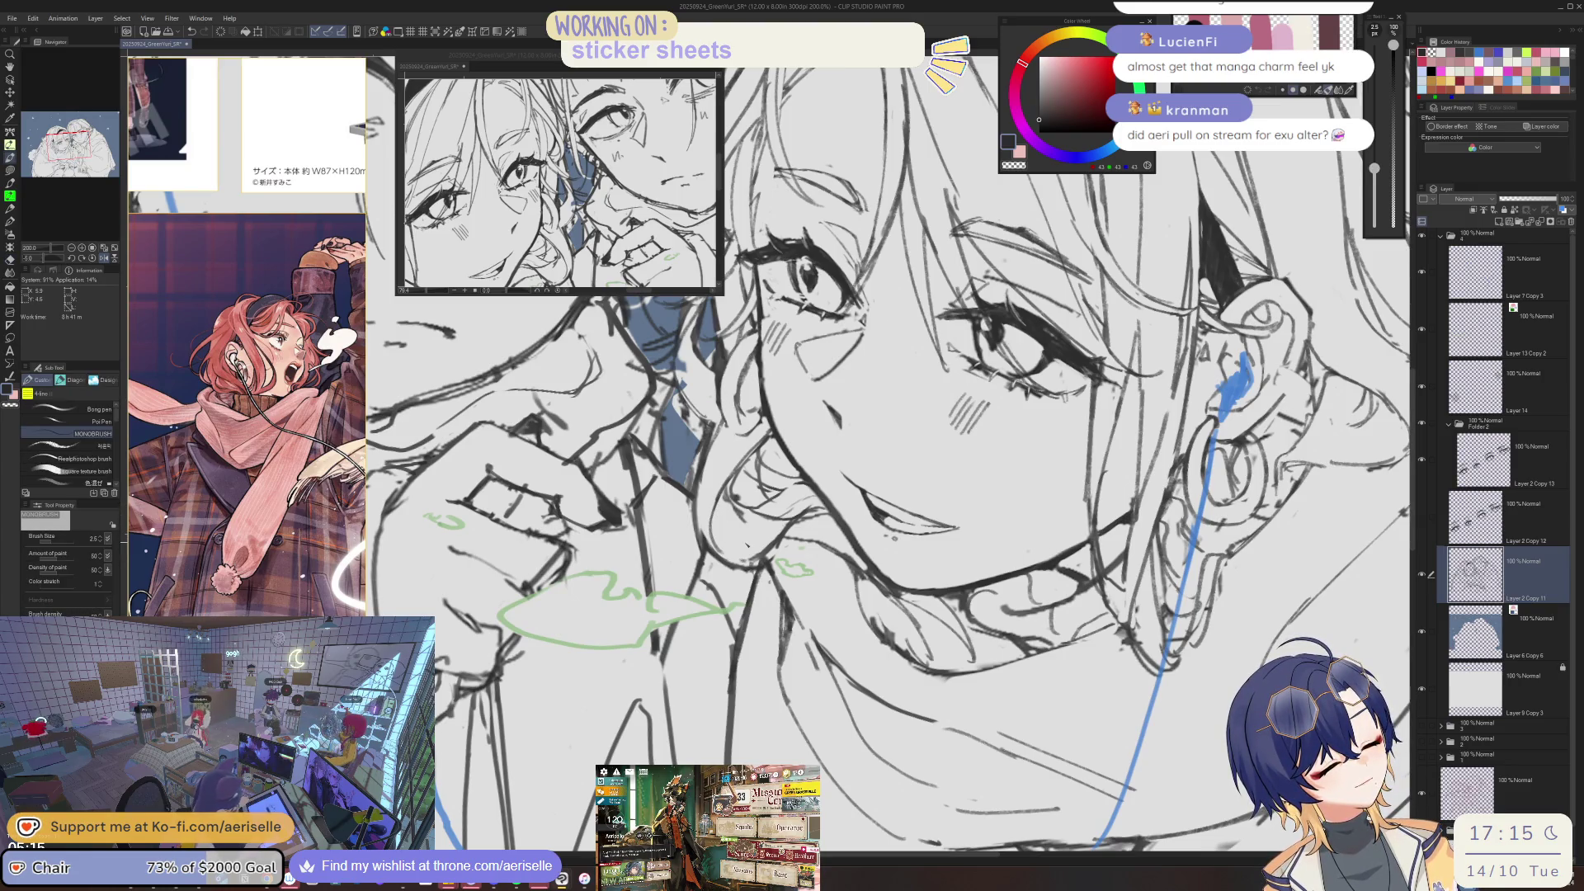
key("e")
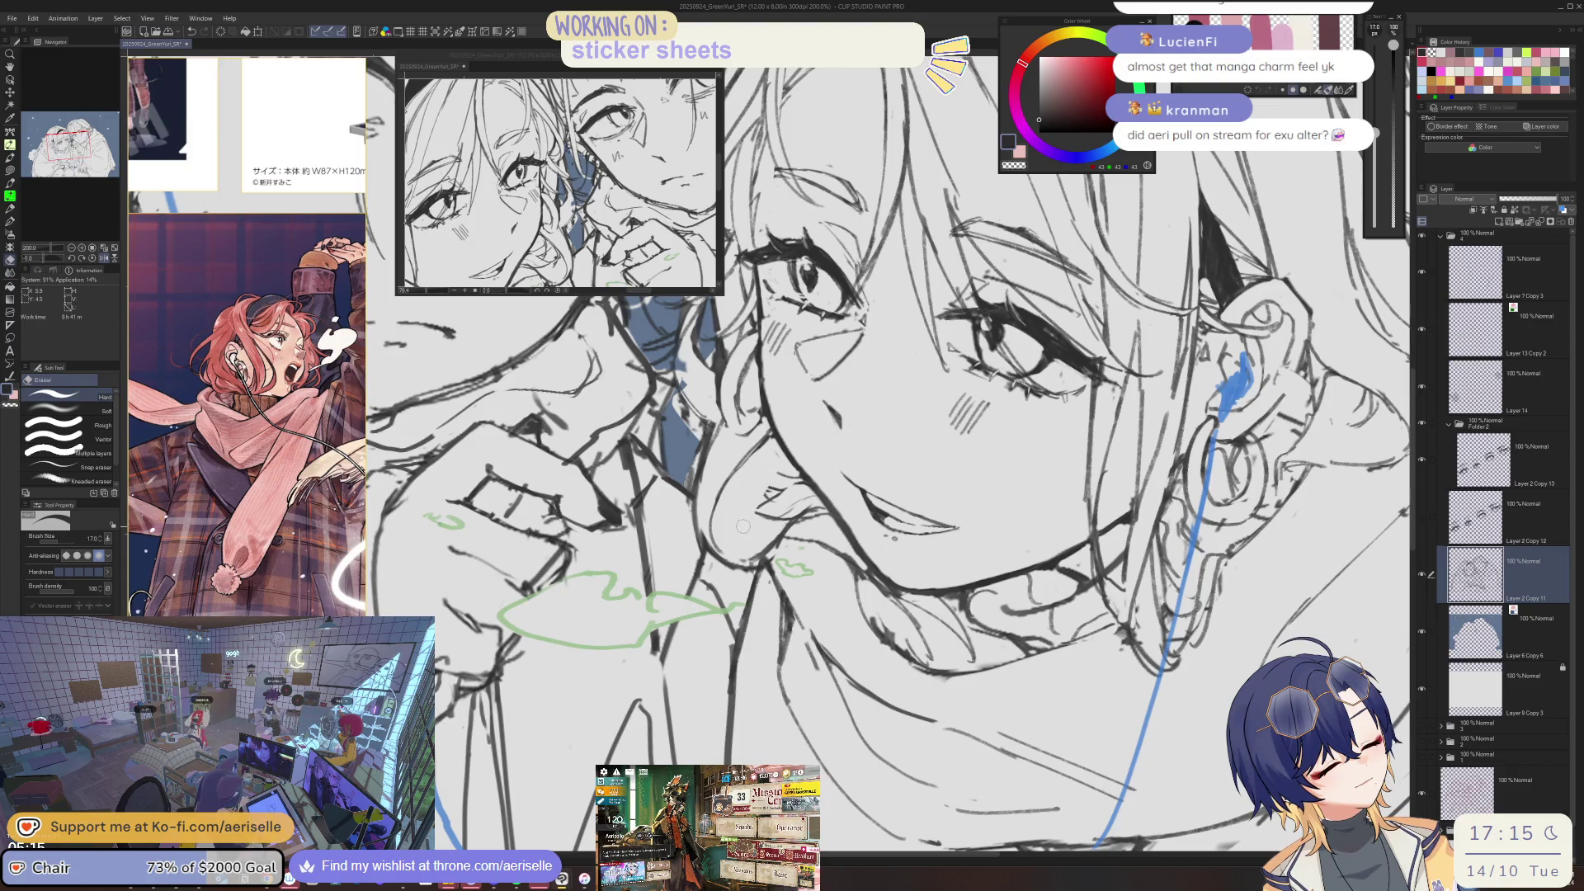
left_click(772, 516)
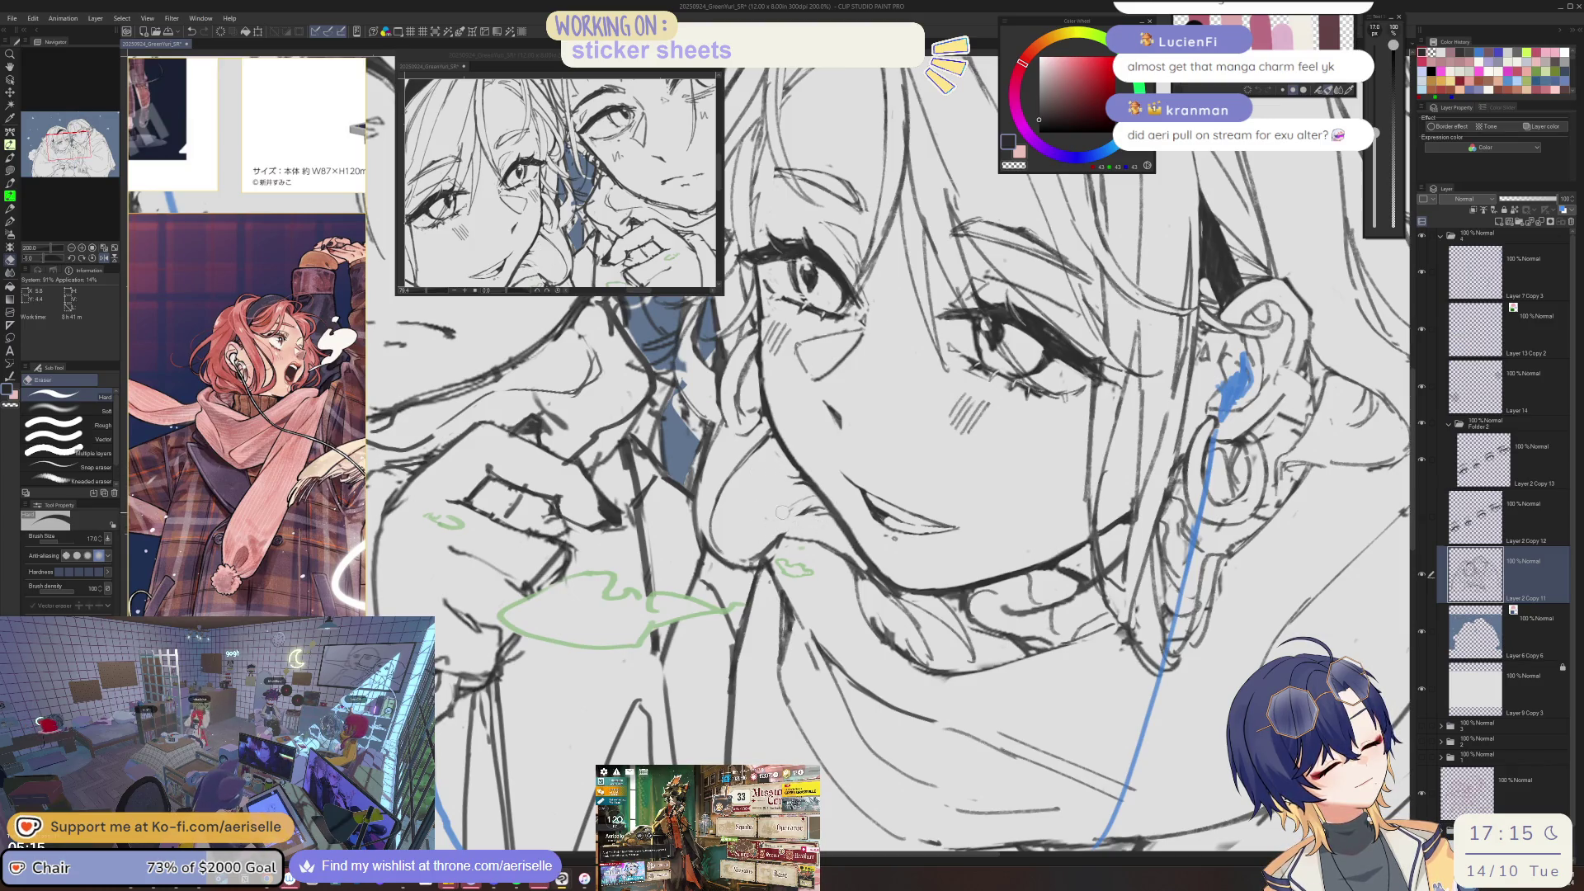
key("ctrl+alt+0")
scroll(1044, 312, "down", 3)
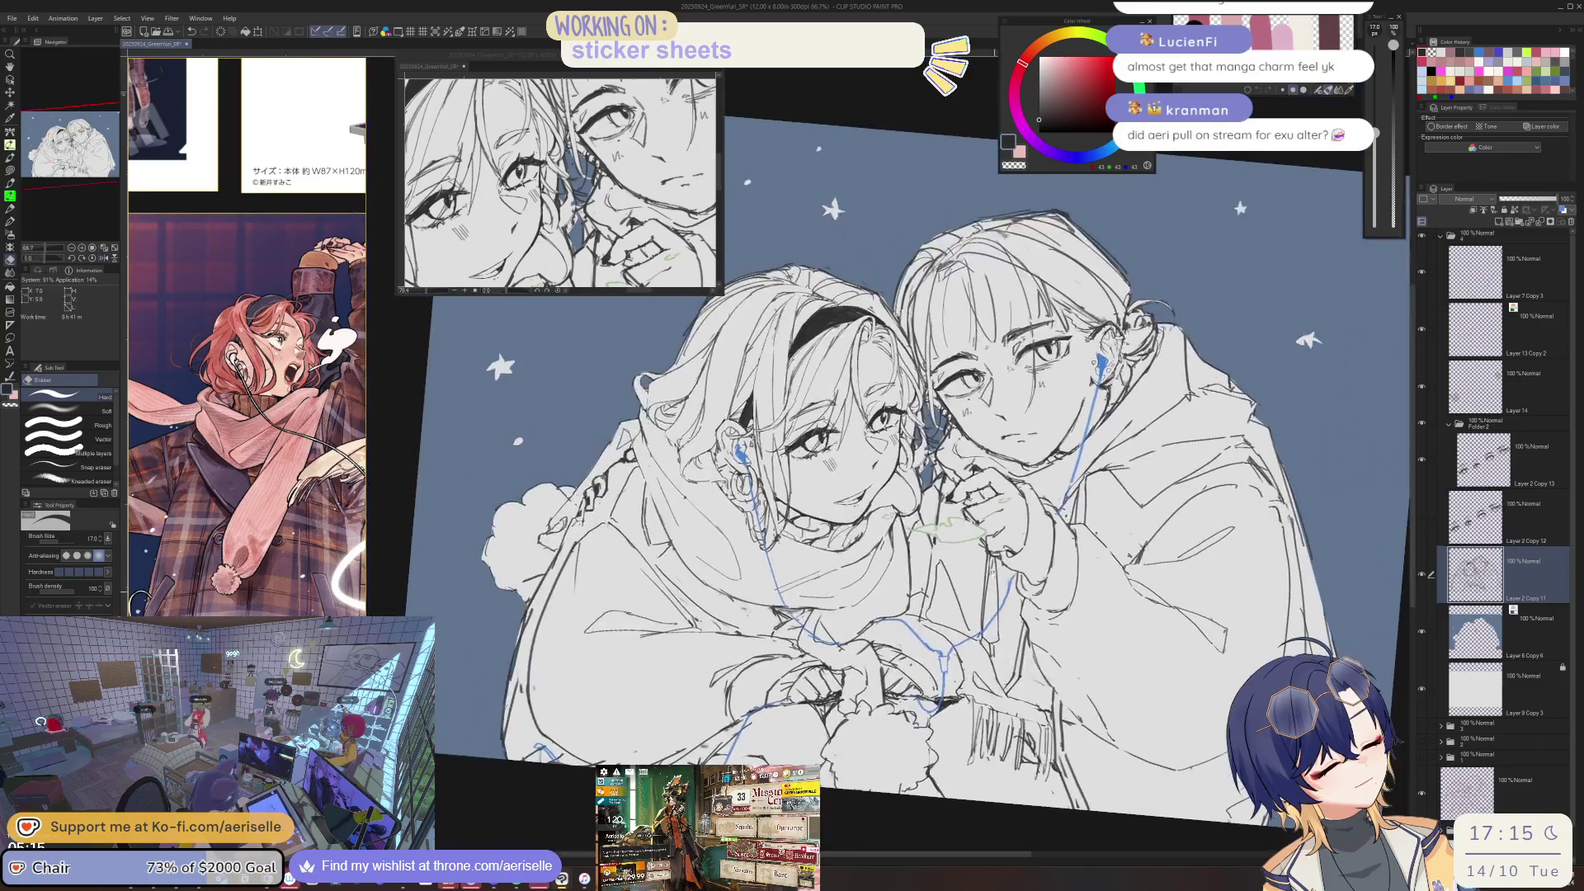
- Rotate the view toward the ear and back upright, alternating eraser and pen touch-ups
scroll(909, 497, "up", 5)
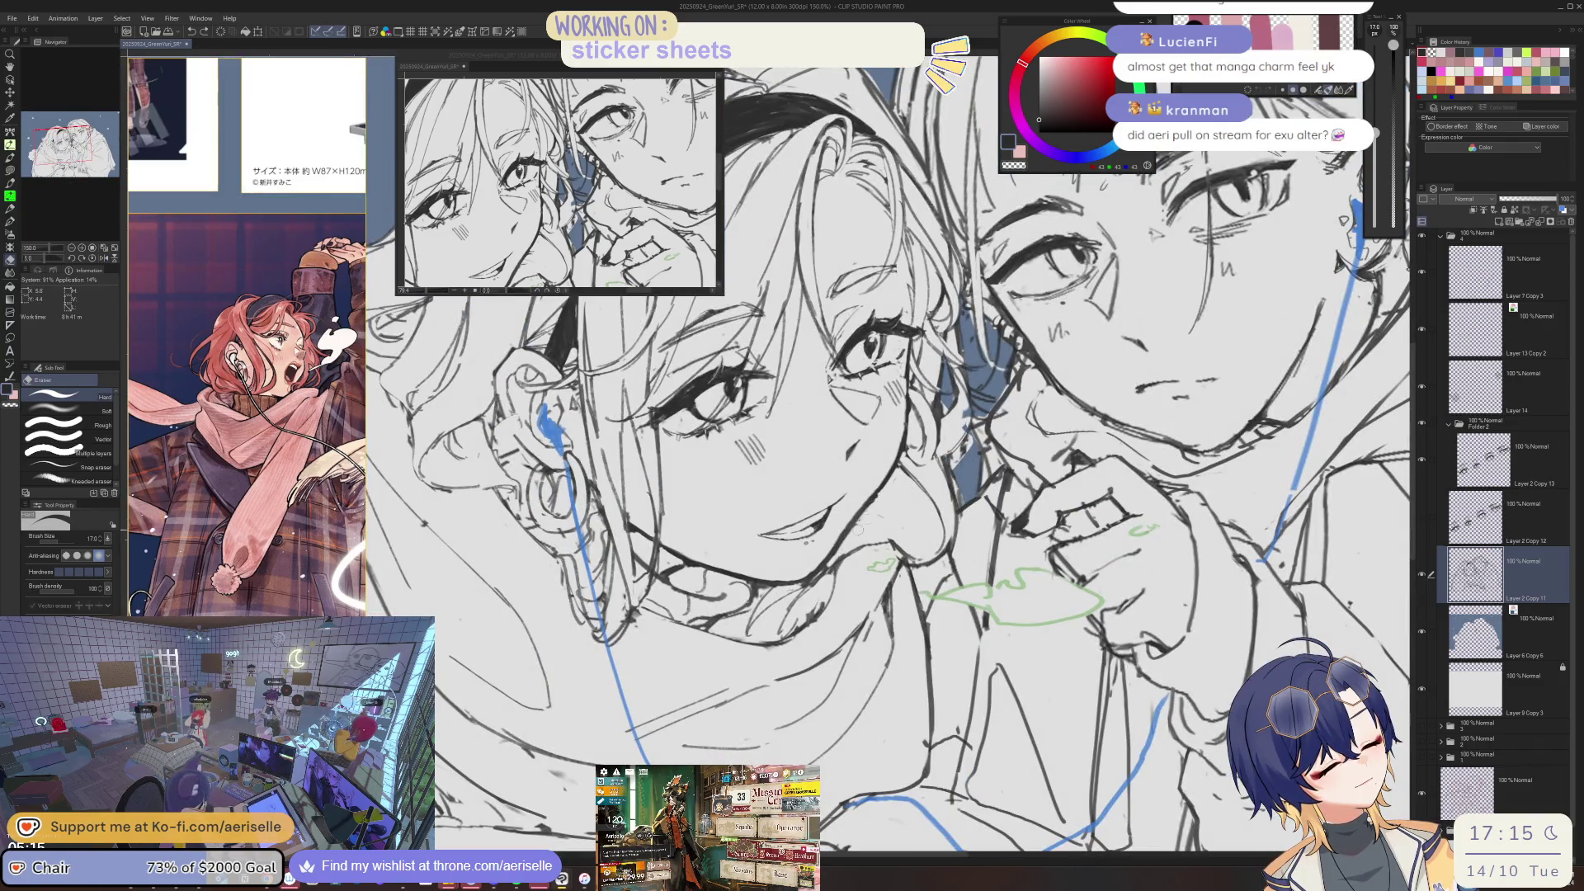
scroll(862, 523, "down", 2)
scroll(862, 524, "down", 2)
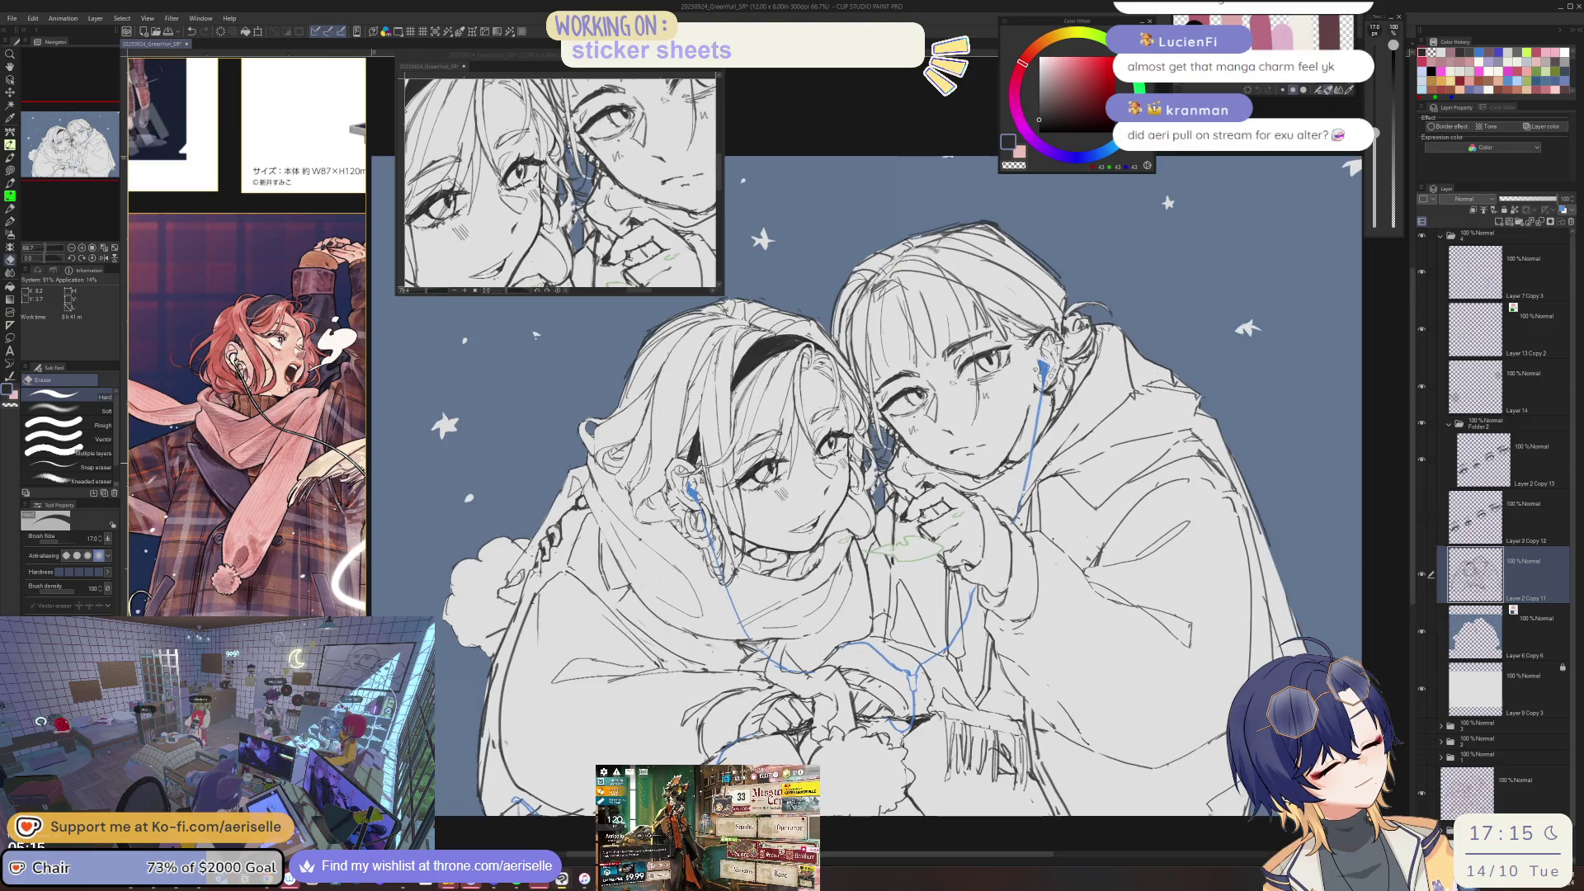
scroll(874, 523, "up", 2)
scroll(883, 522, "up", 2)
scroll(896, 522, "up", 1)
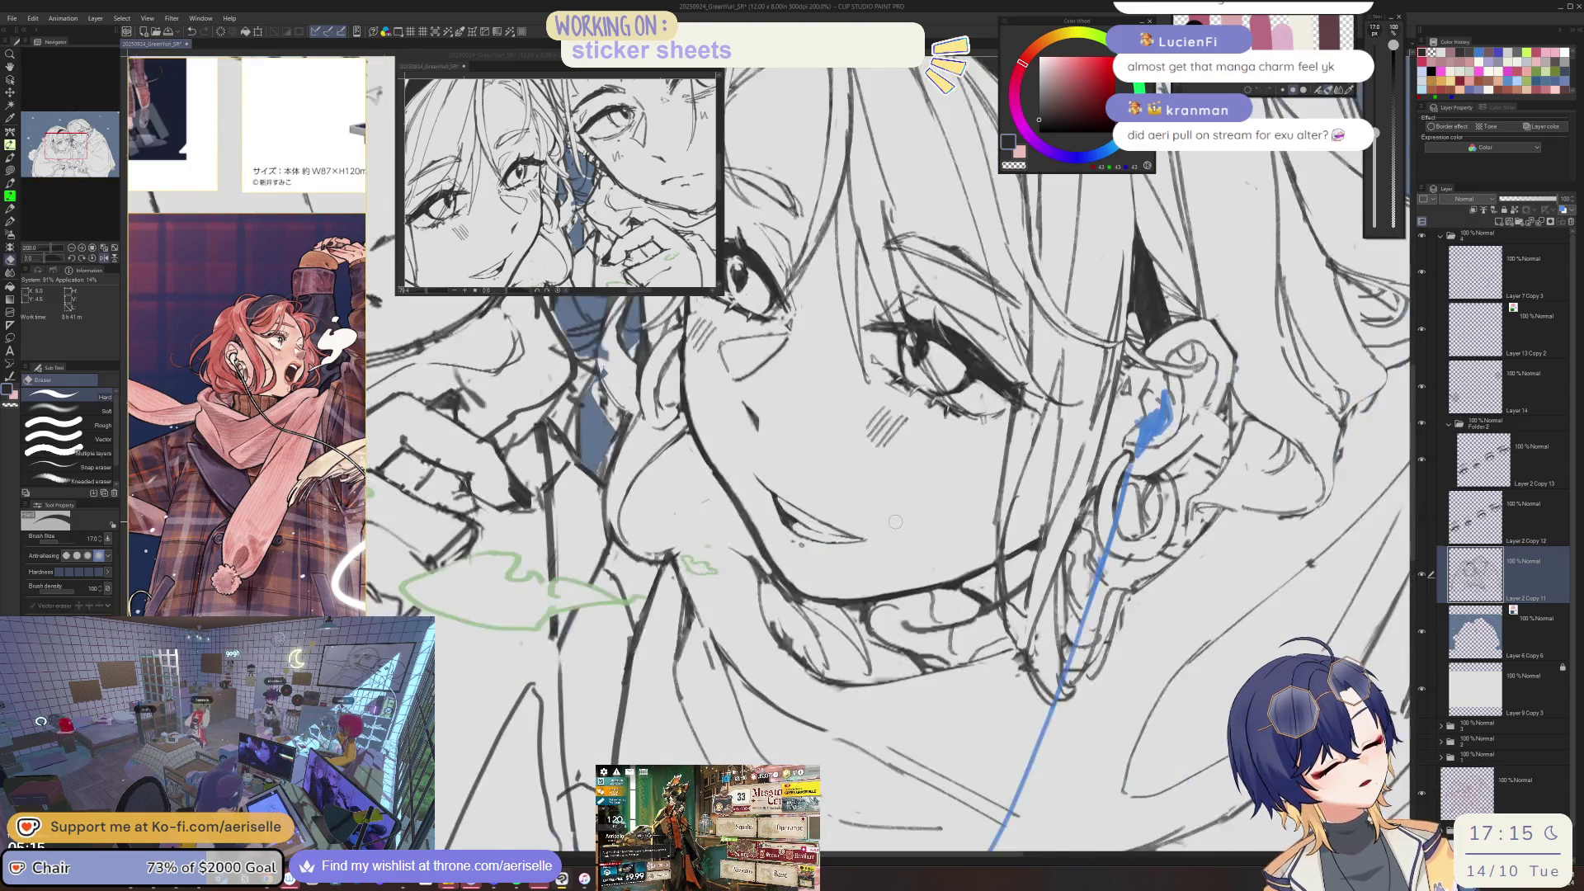
key("minus")
key("minus")
key("b")
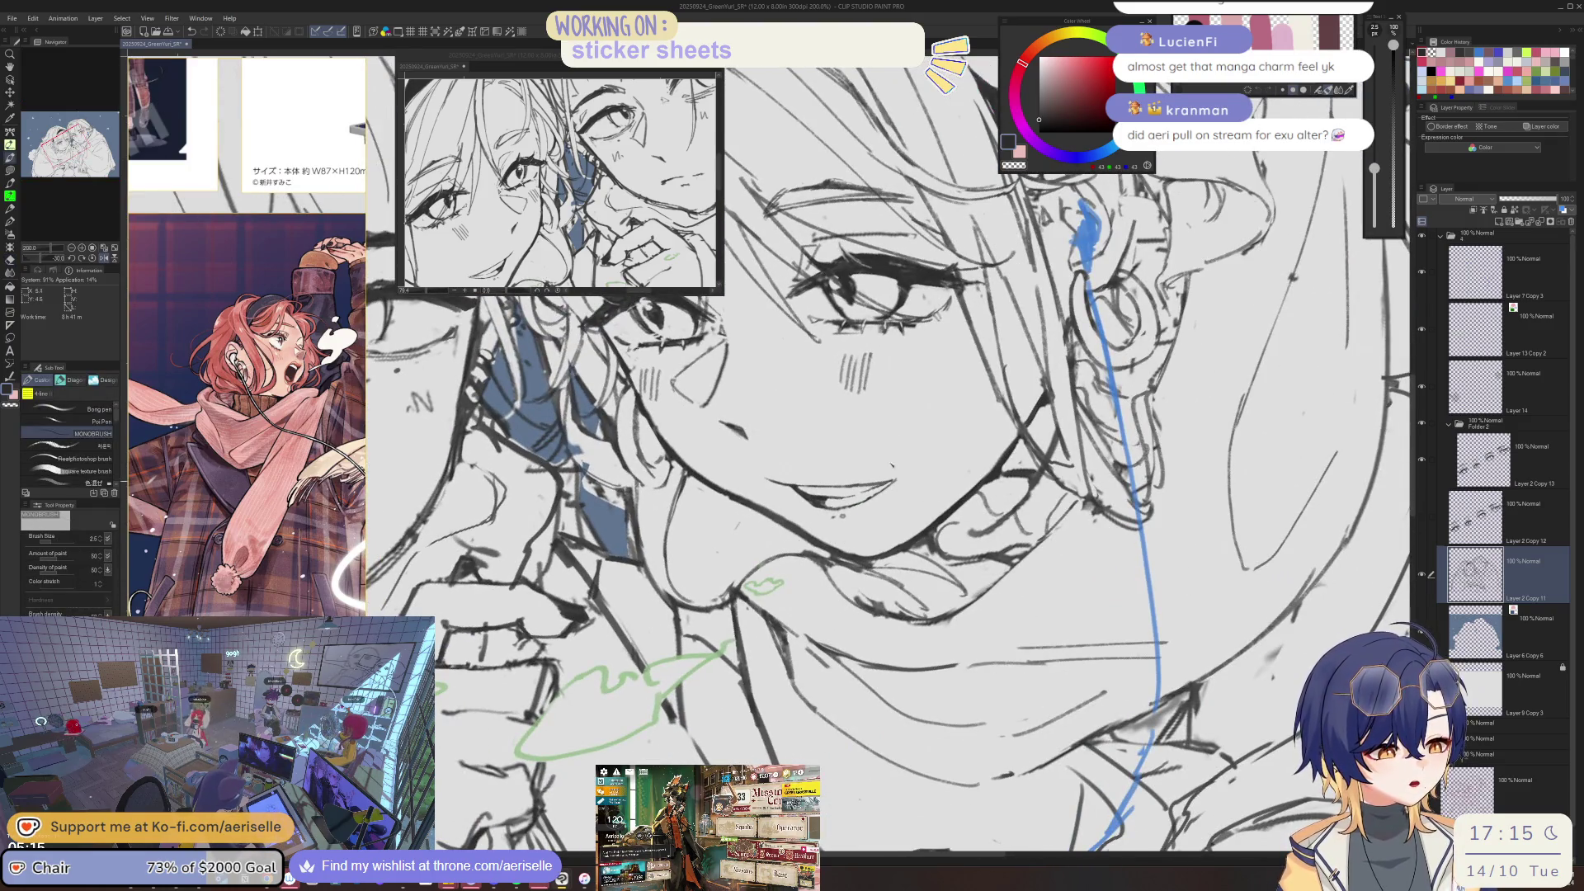
key("asciicircum")
key("asciicircum")
key("e")
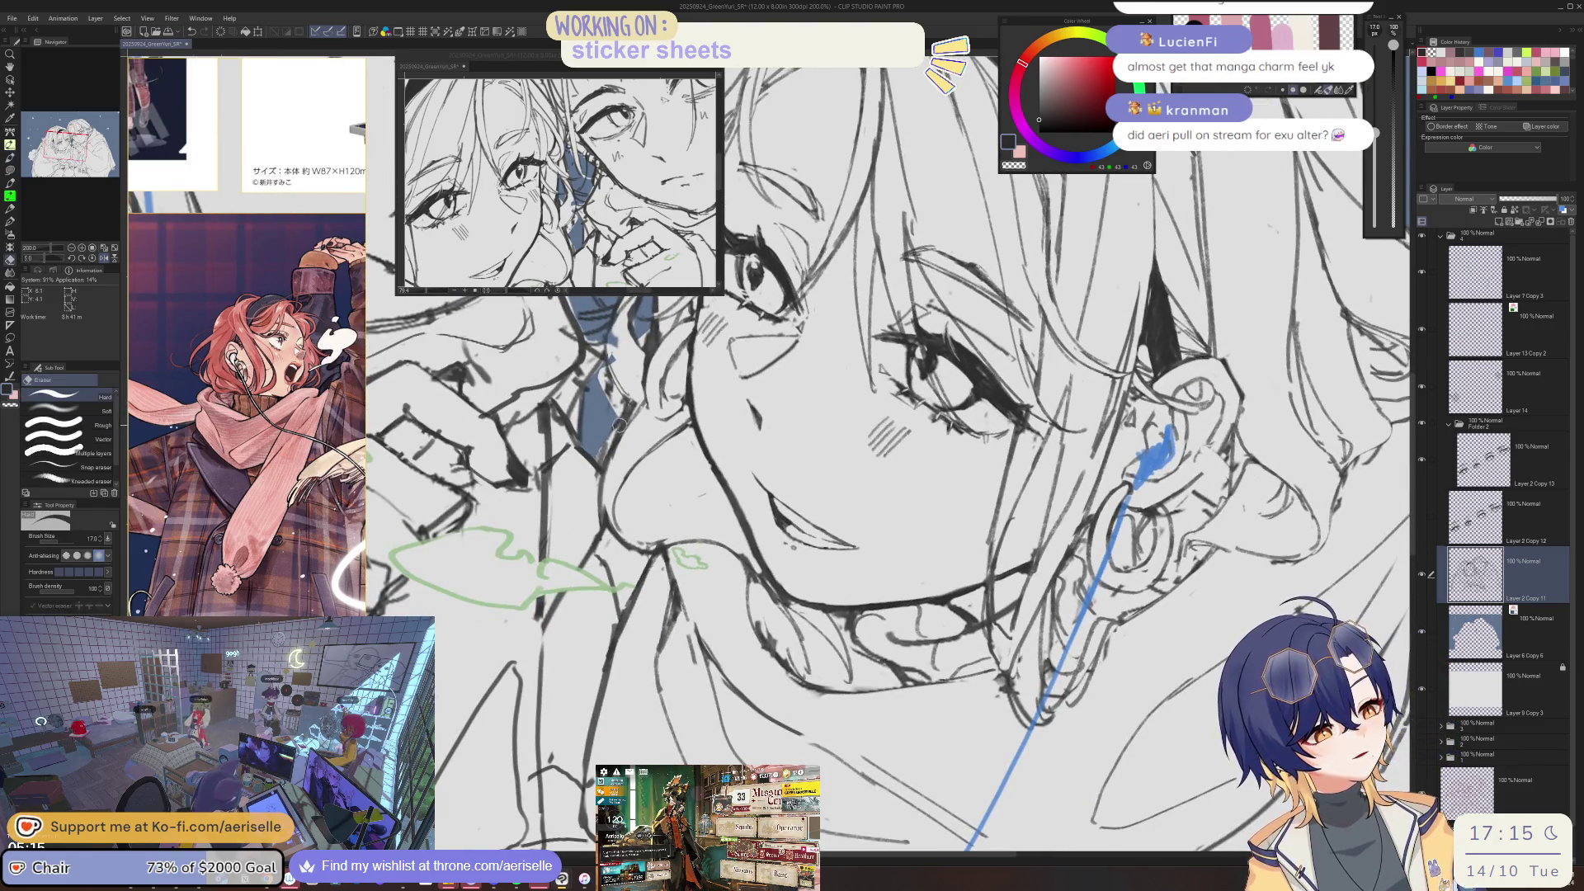
key("b")
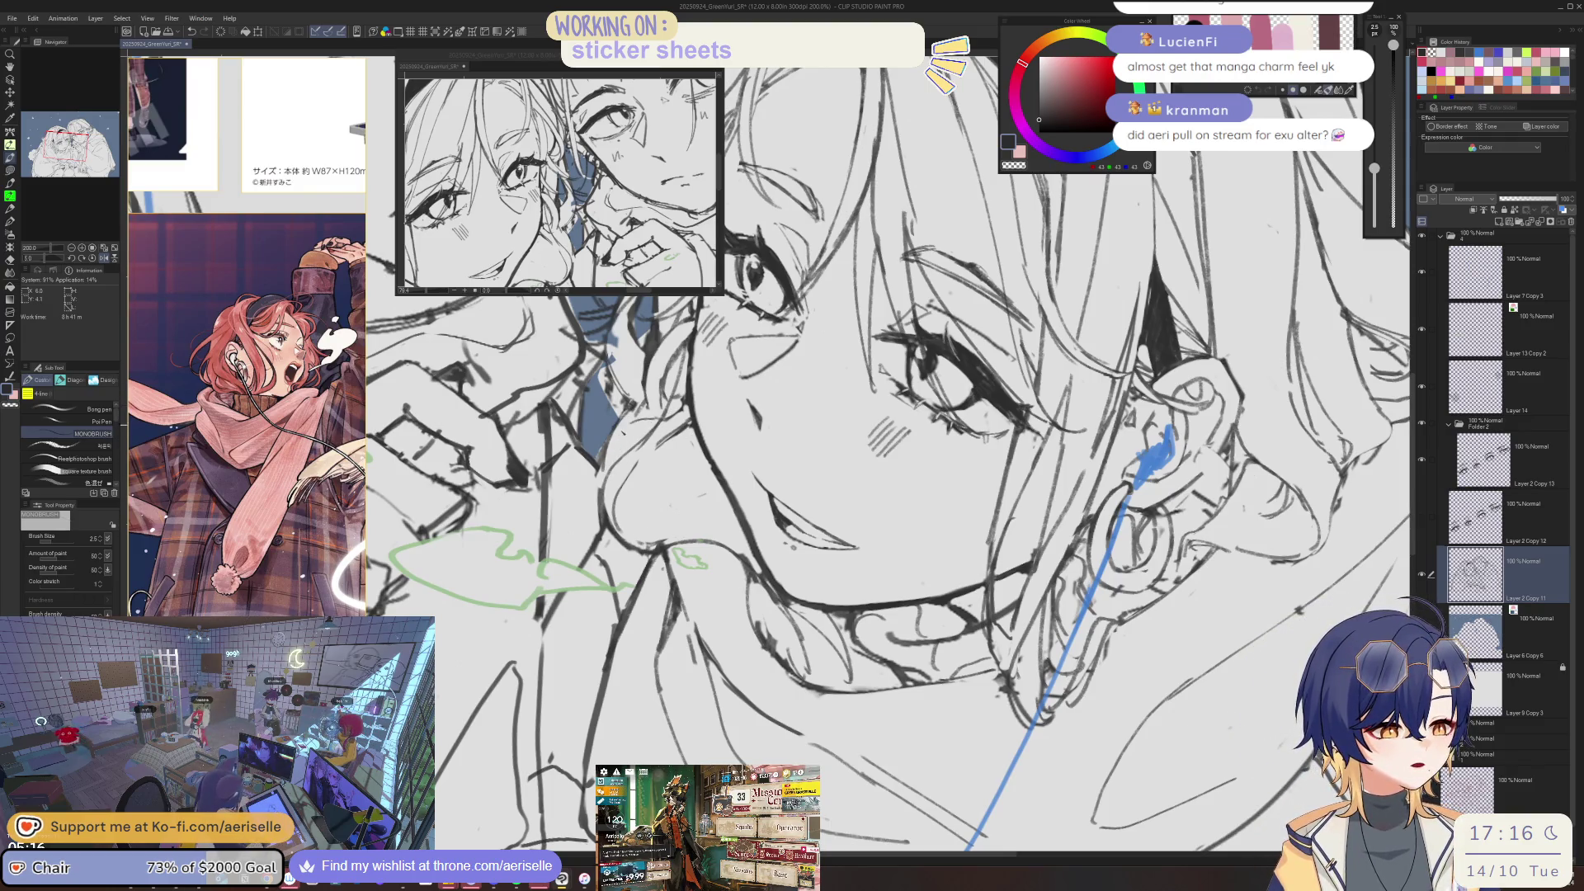
key("e")
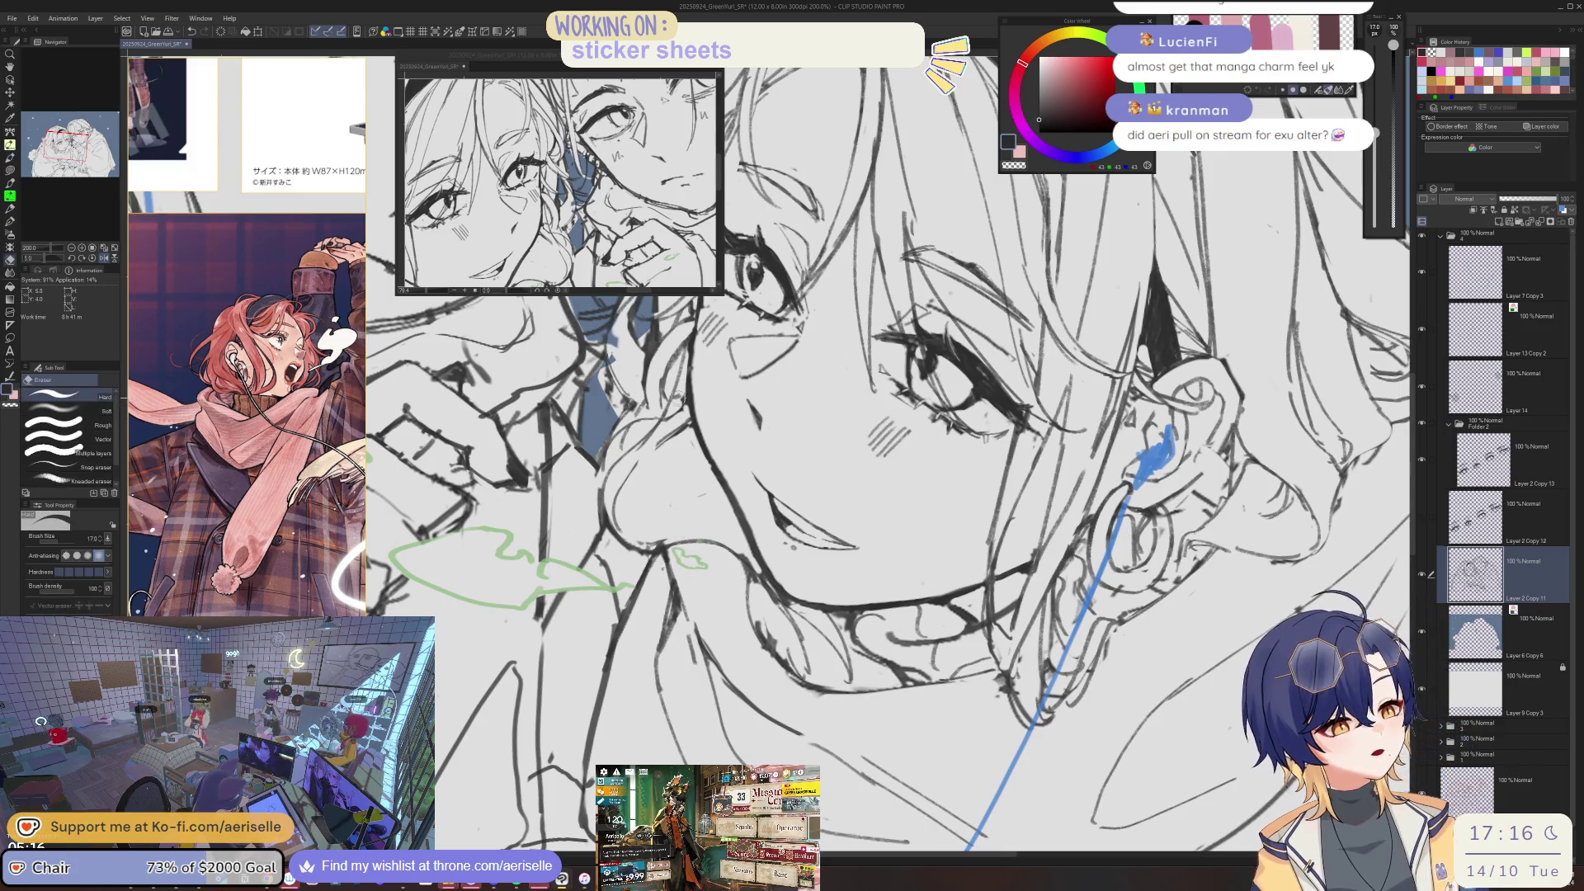
key("b")
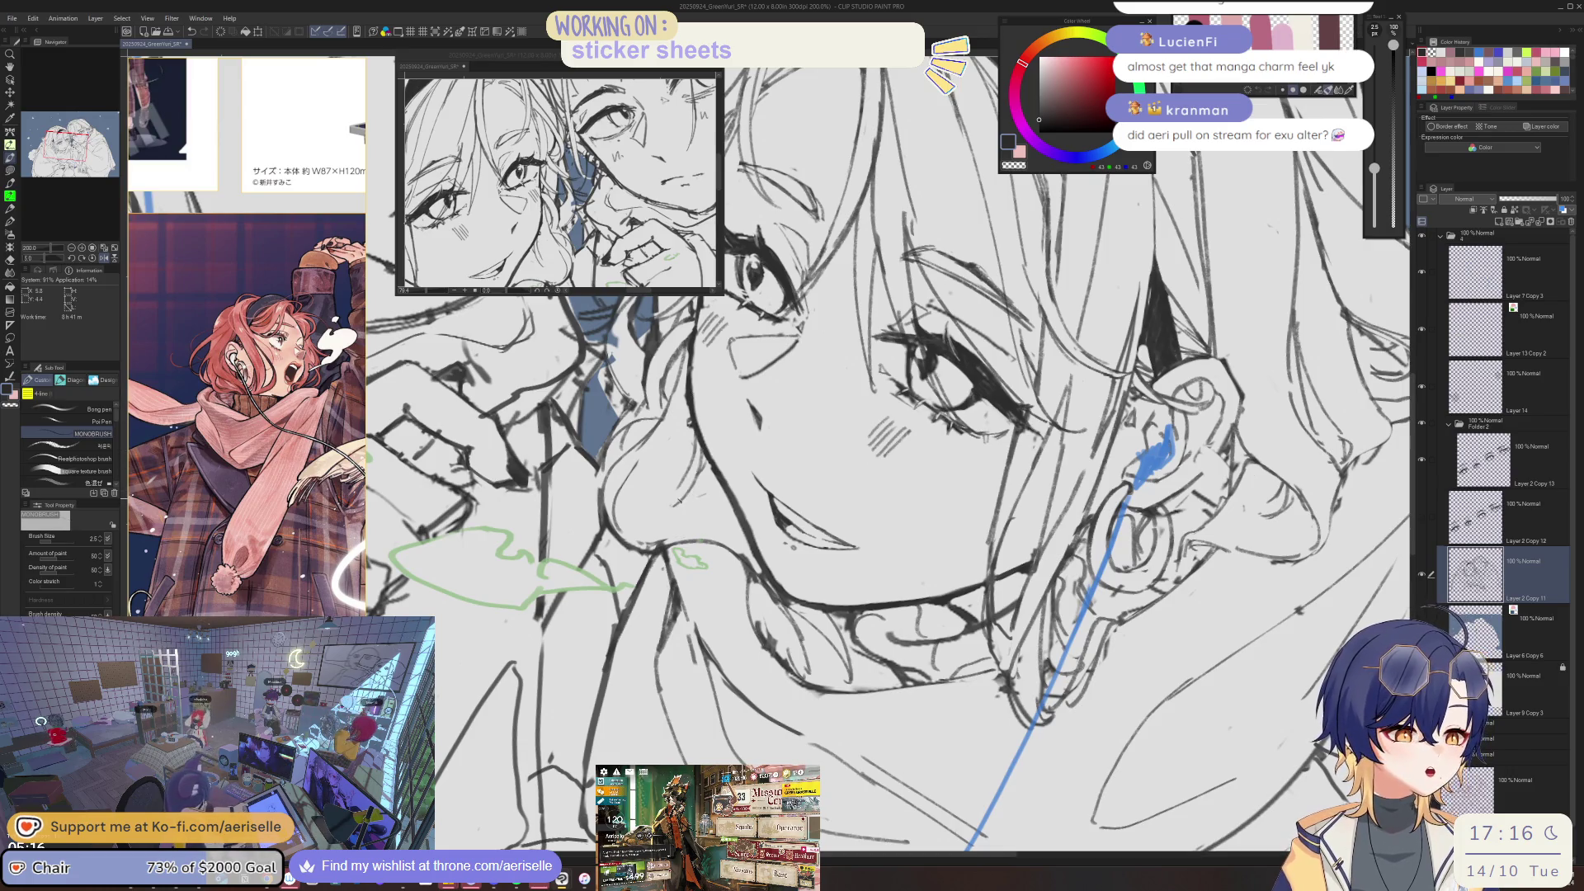
- Mirror the canvas, tilt it to check the drawing, then reset it upright
key("h")
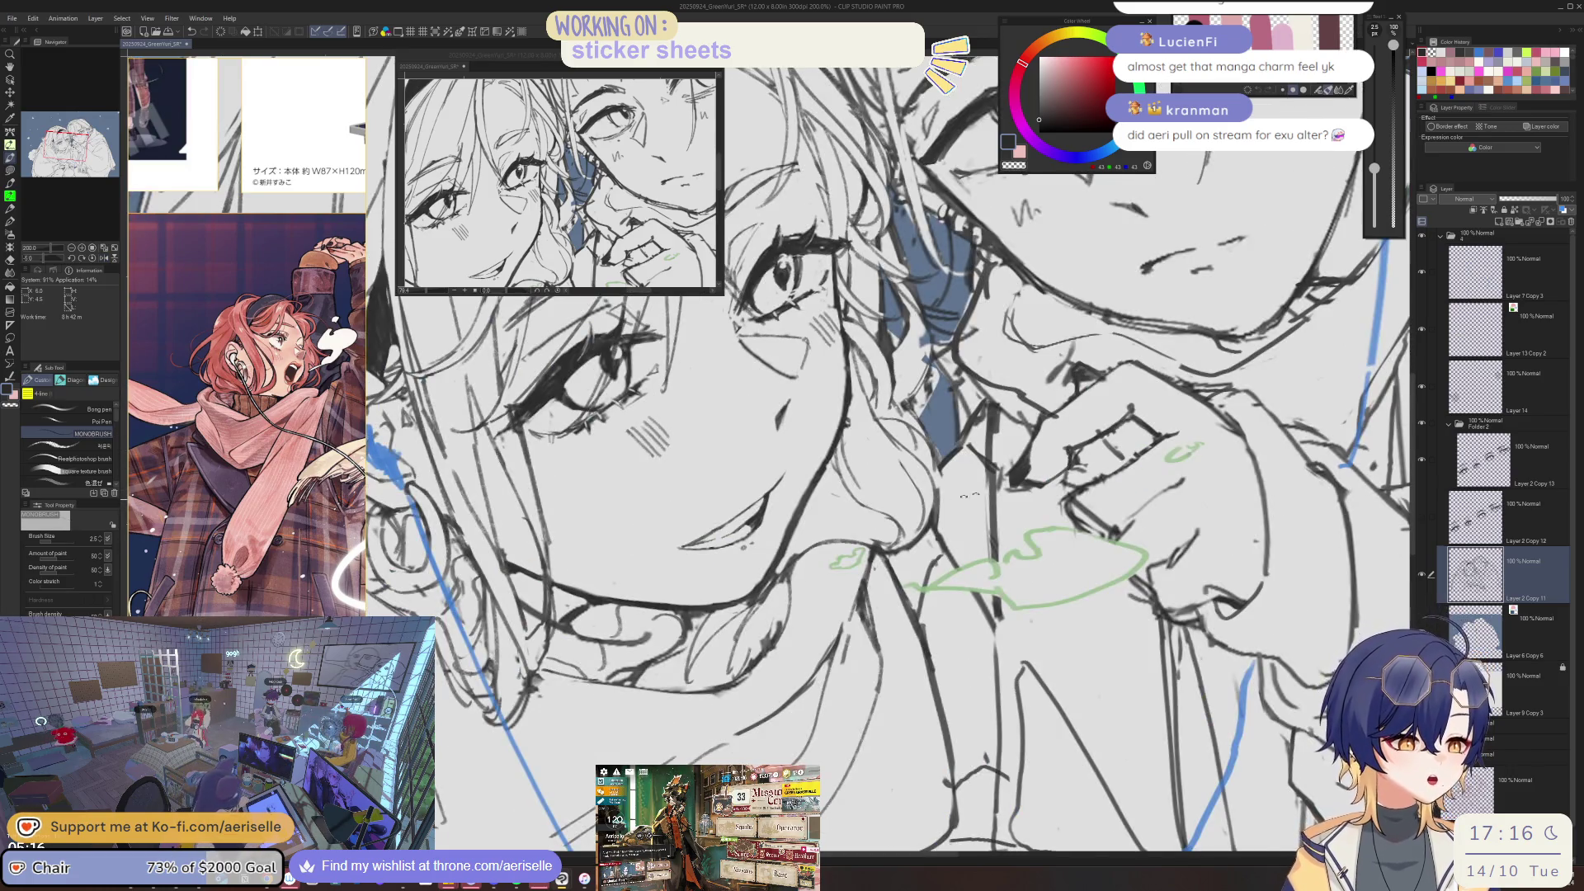
left_click_drag(956, 499, 876, 428)
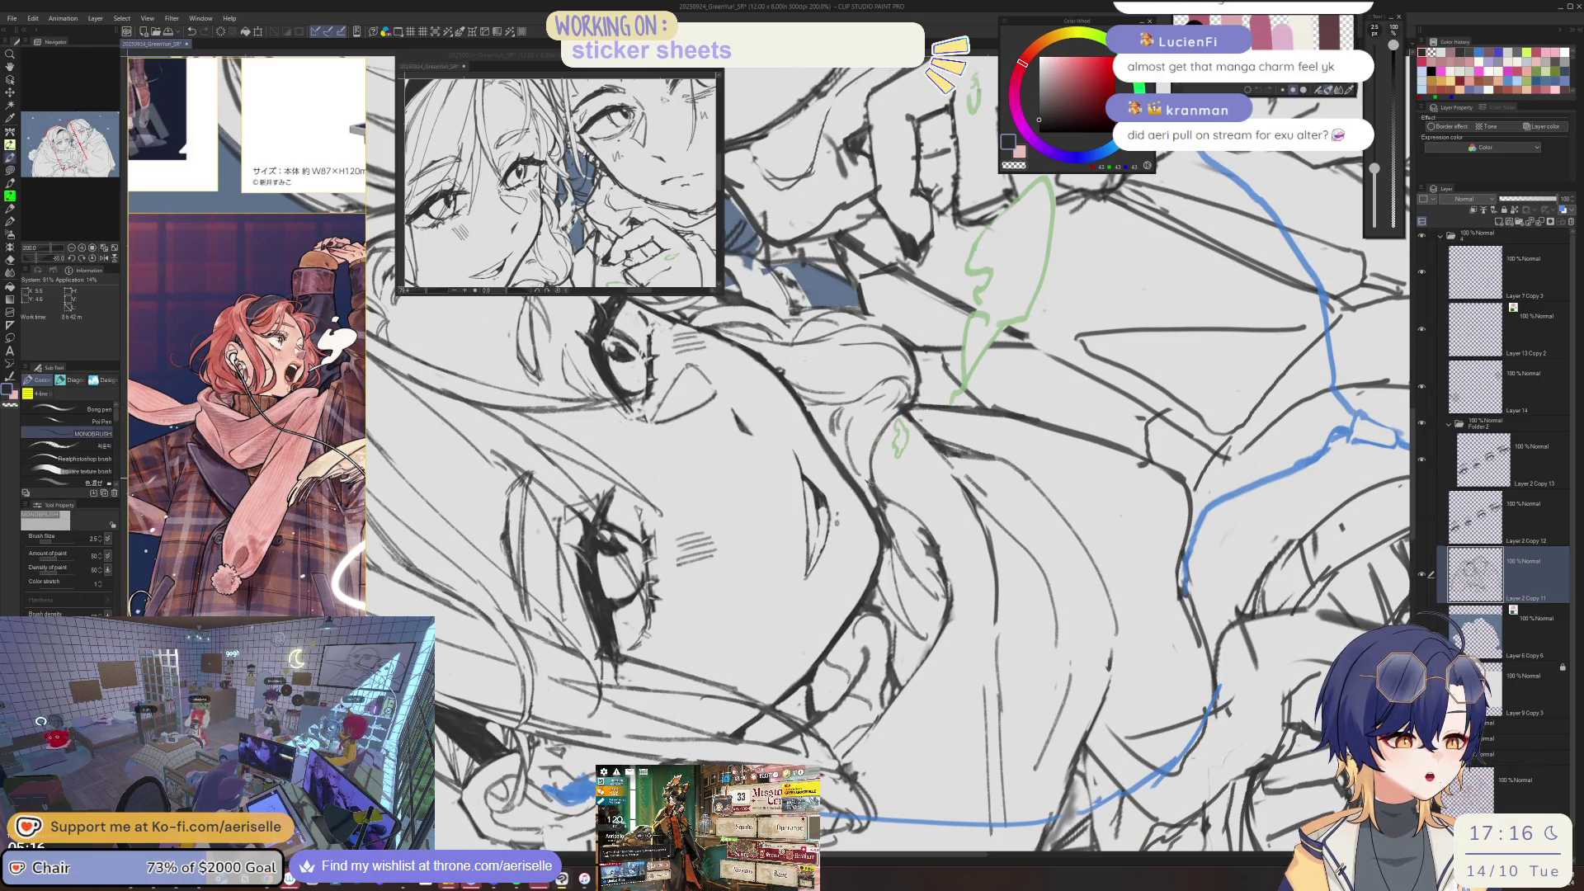
key("ctrl+@")
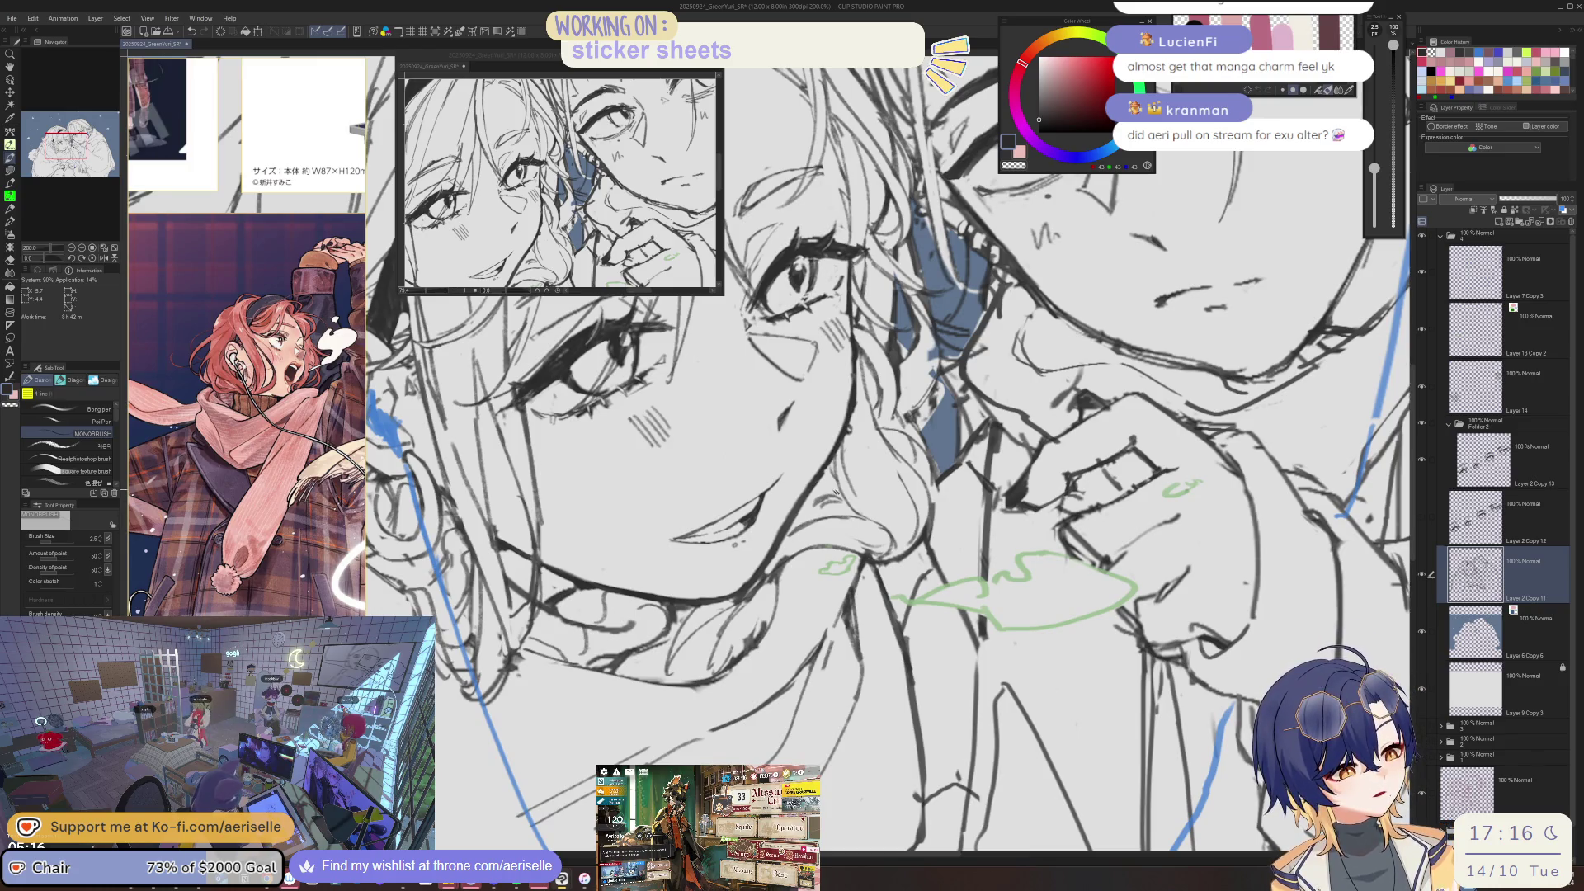
scroll(833, 487, "down", 3)
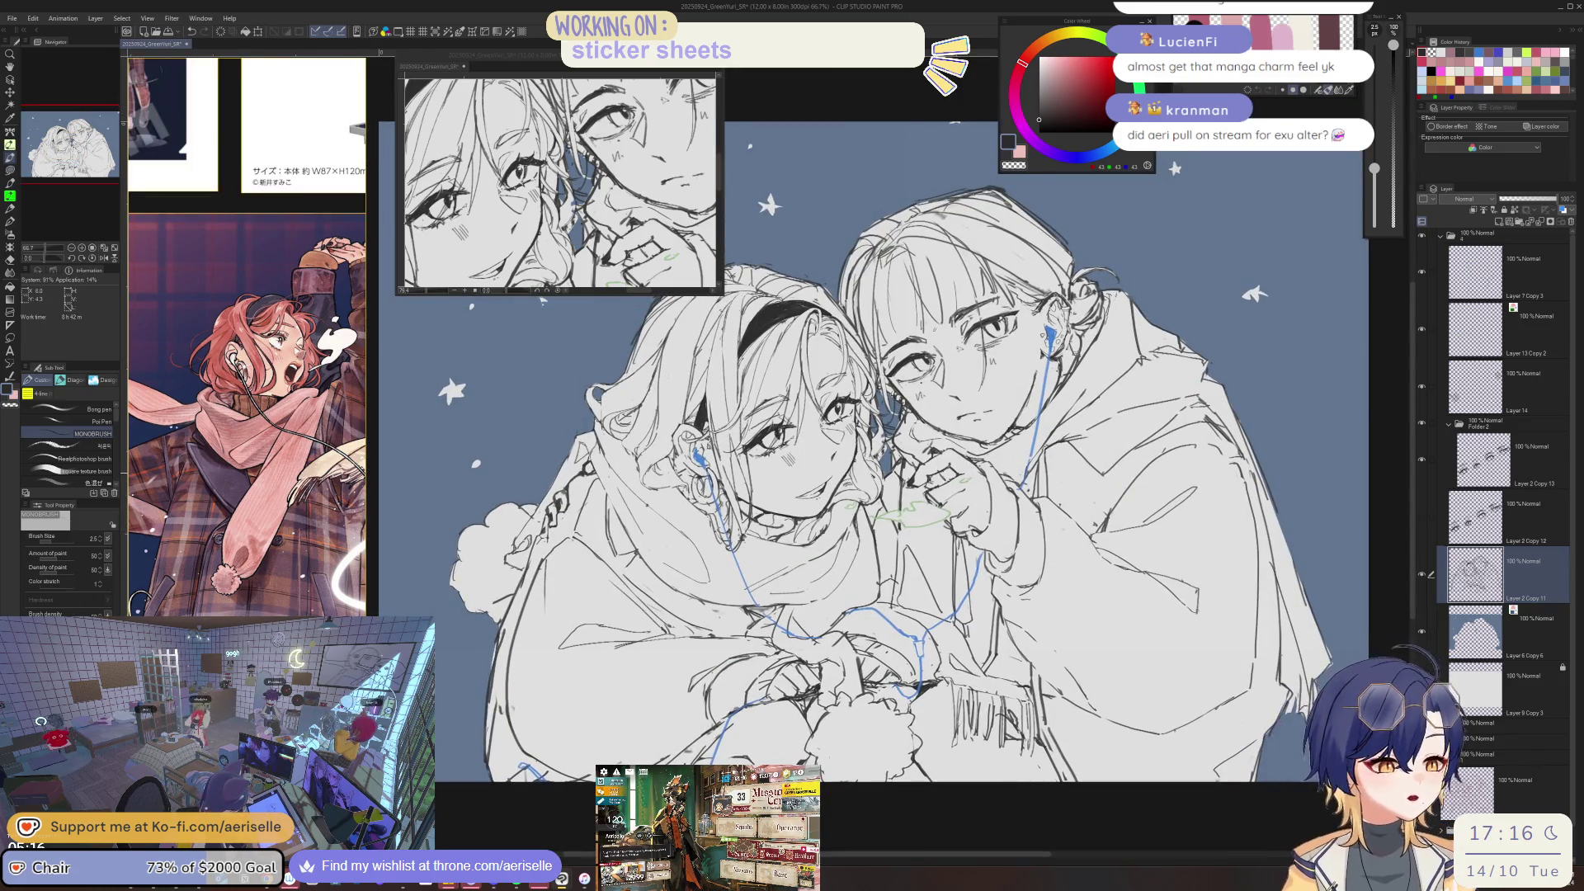
scroll(835, 466, "up", 3)
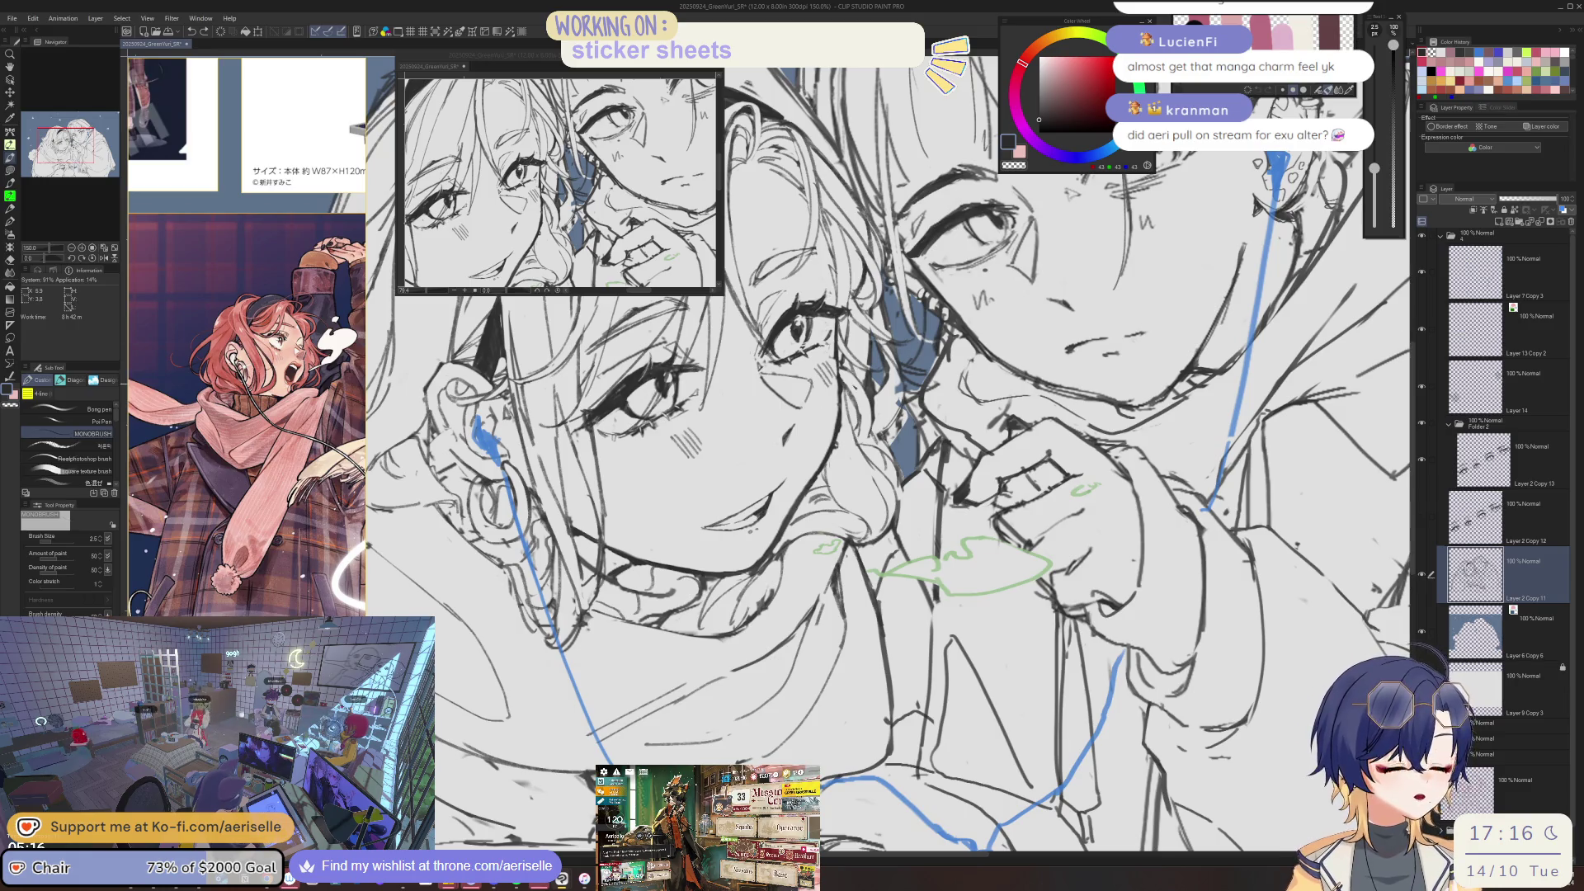
scroll(736, 442, "up", 1)
scroll(736, 442, "up", 1)
scroll(736, 442, "up", 1)
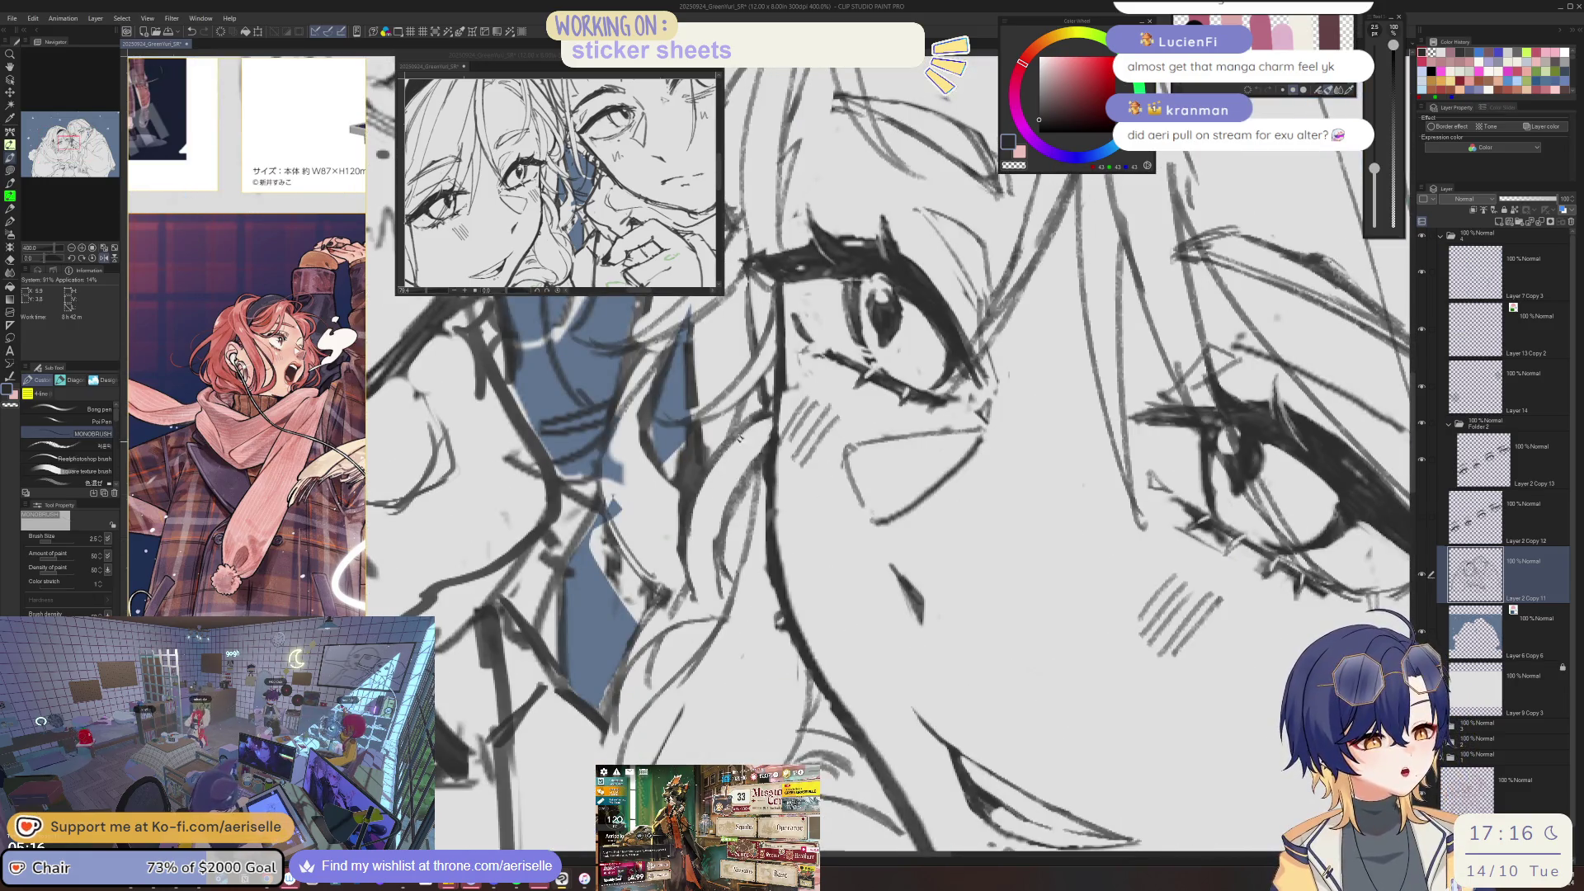
- Erase stray lines beside the girl's eye, redraw the hair strokes there, and save
key("e")
left_click_drag(693, 453, 683, 485)
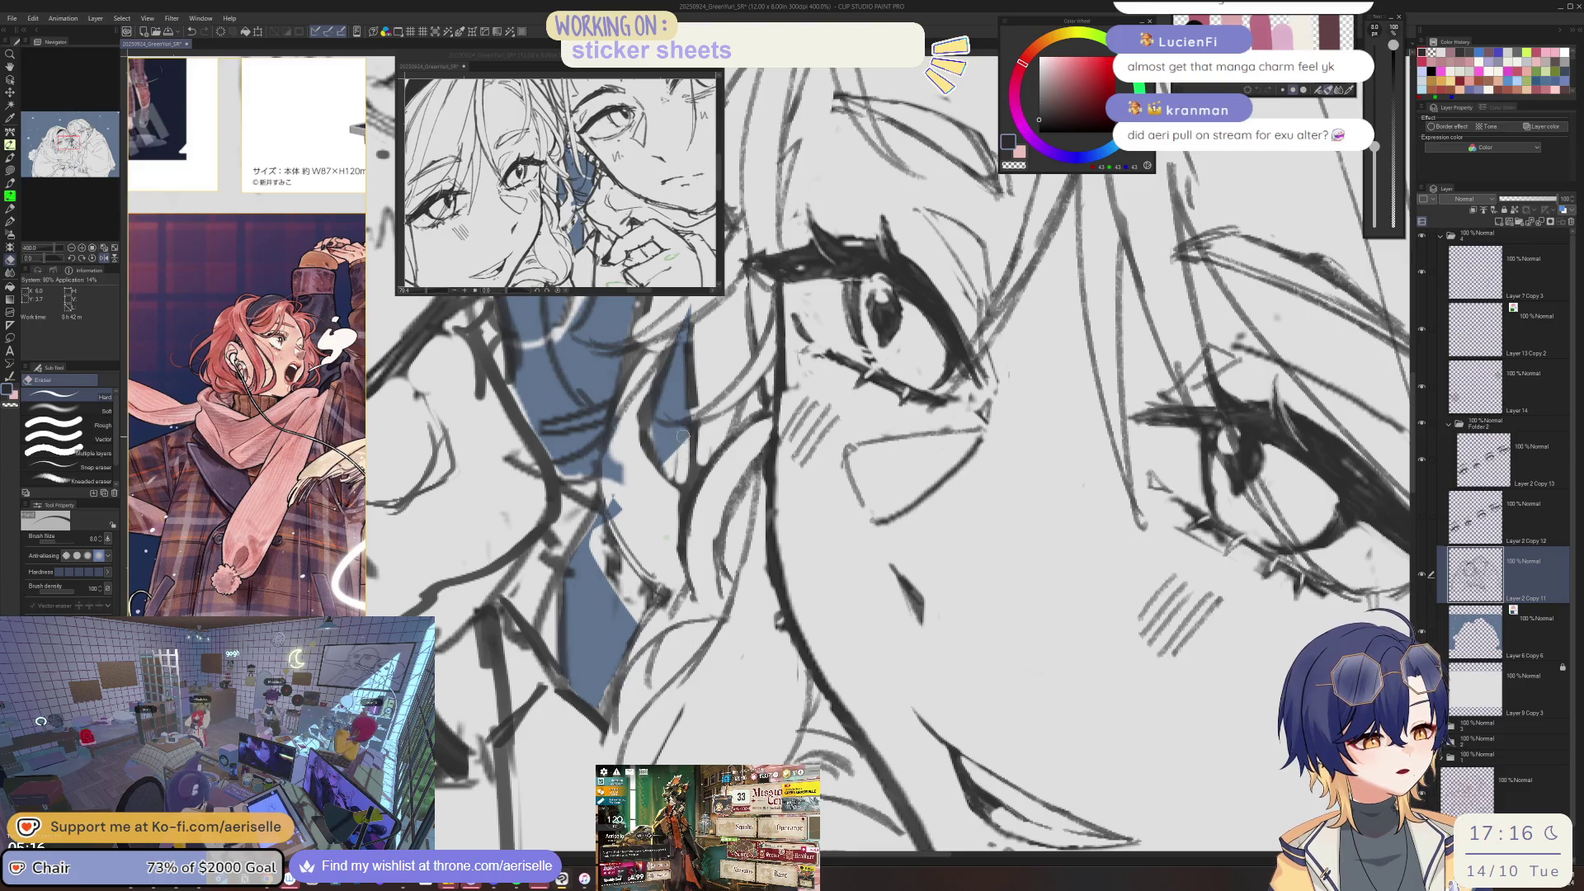
key("p")
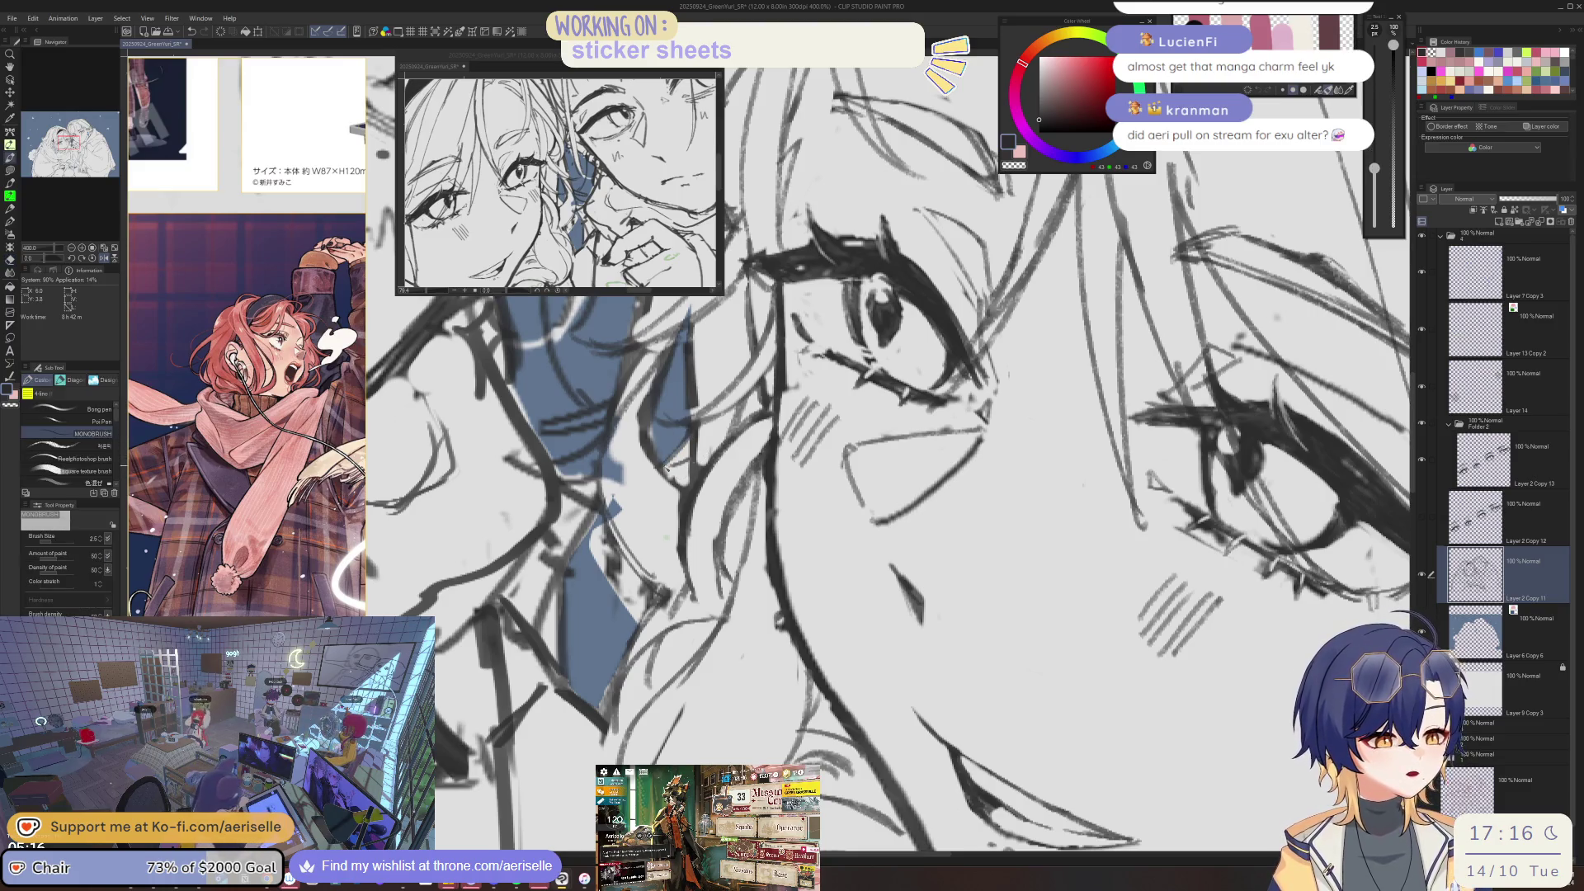
mouse_move(608, 521)
left_mouse_down()
mouse_move(594, 531)
mouse_move(637, 617)
left_mouse_up()
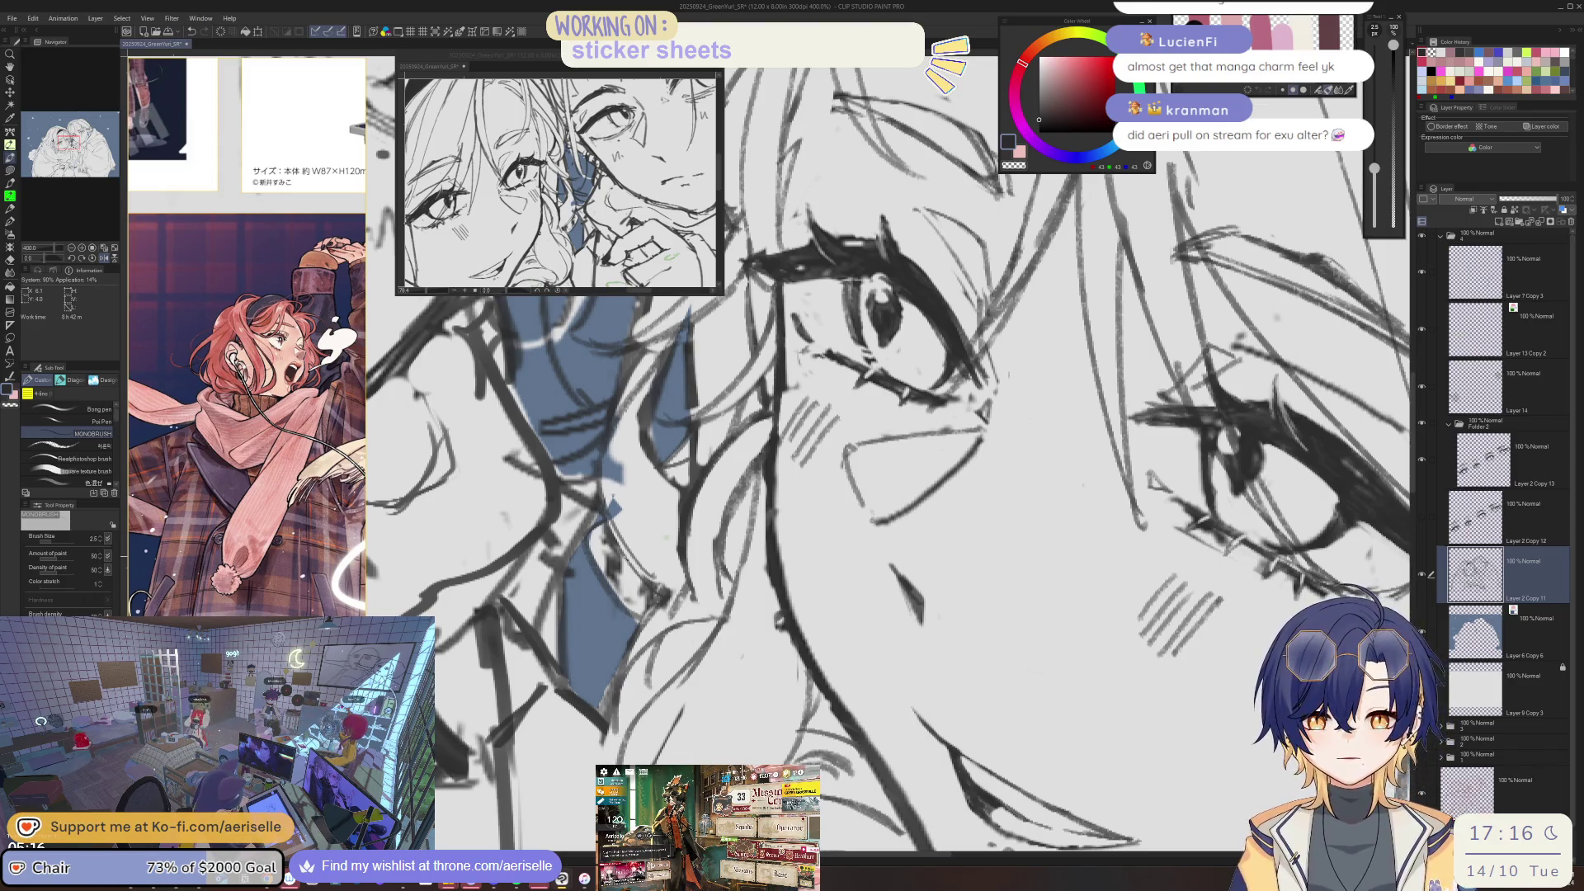
key("e")
mouse_move(615, 536)
left_mouse_down()
mouse_move(603, 594)
mouse_move(611, 576)
left_mouse_up()
key("ctrl+s")
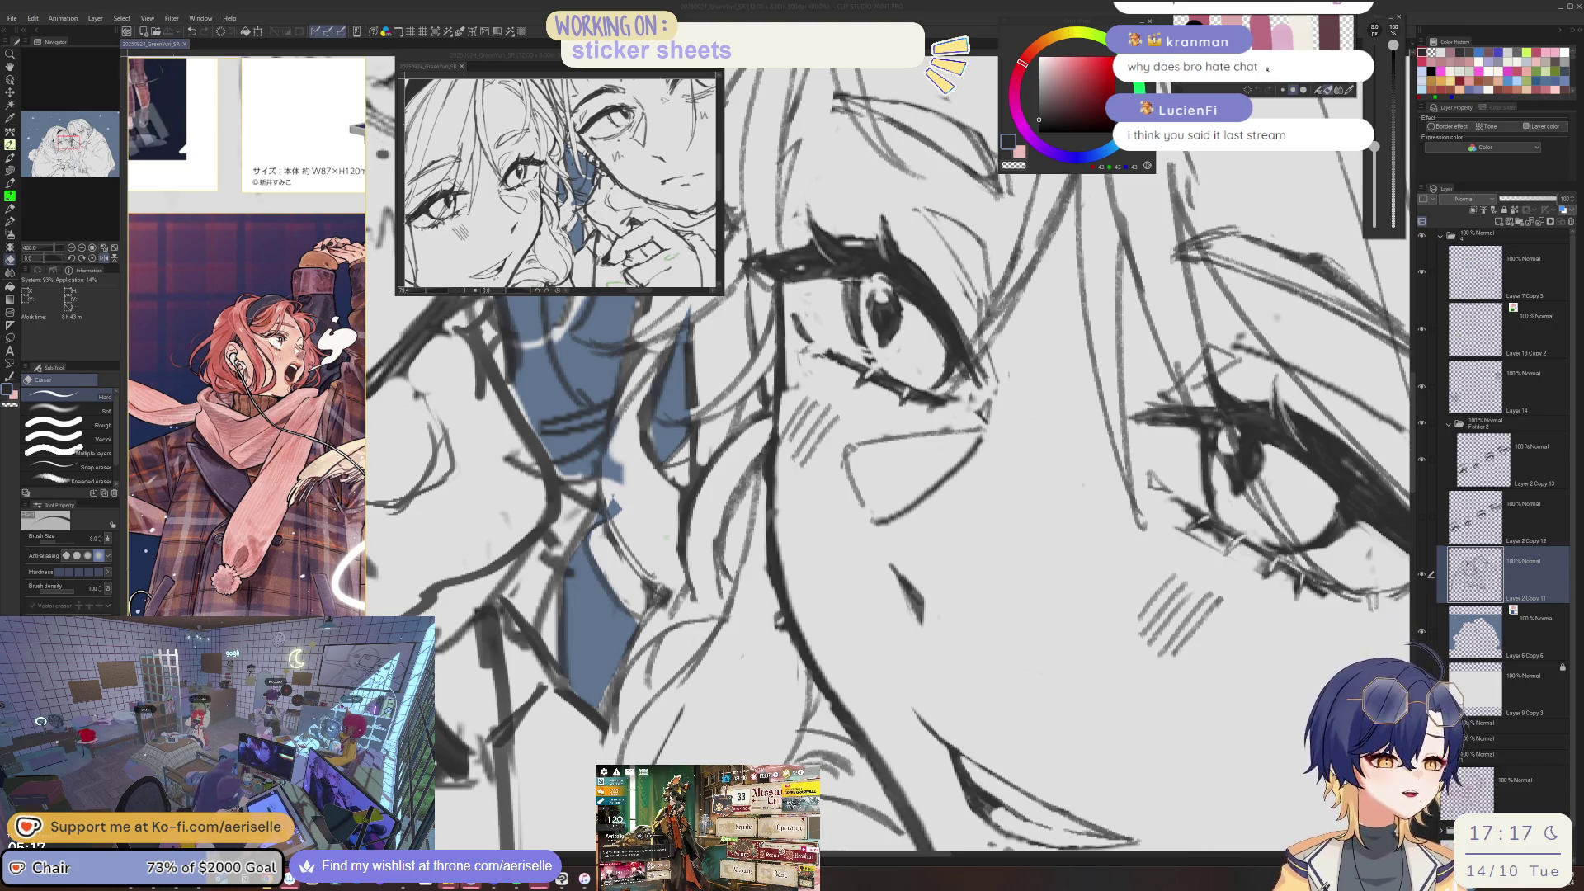
left_click(781, 462)
- Shrink the brush two steps and compare the drawing mirrored and unmirrored
key("bracketleft")
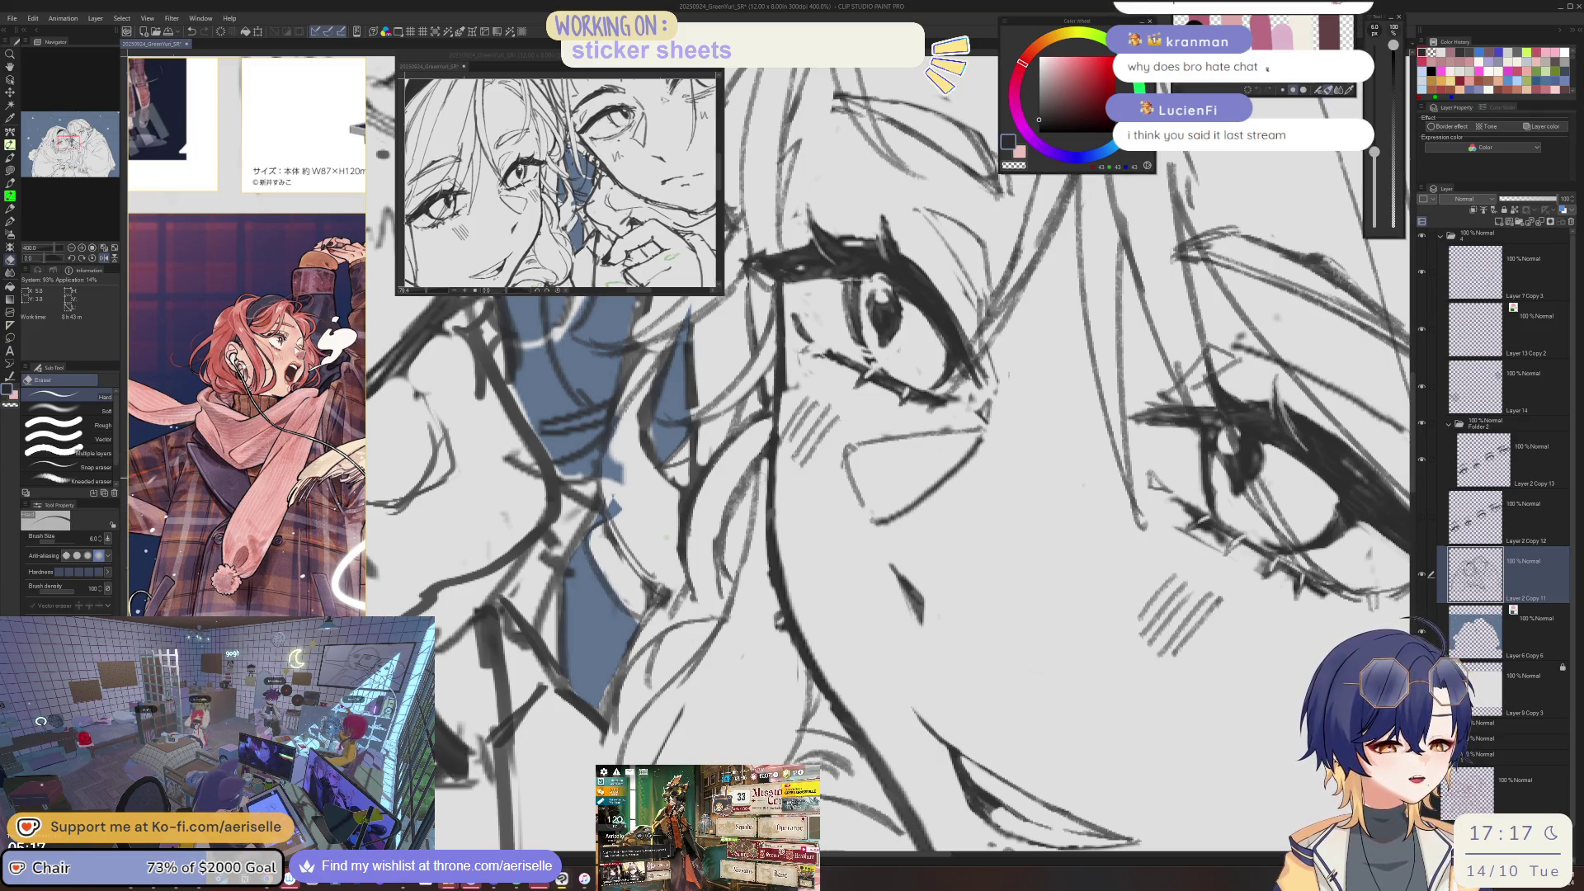
key("bracketleft")
key("h")
scroll(812, 478, "down", 2)
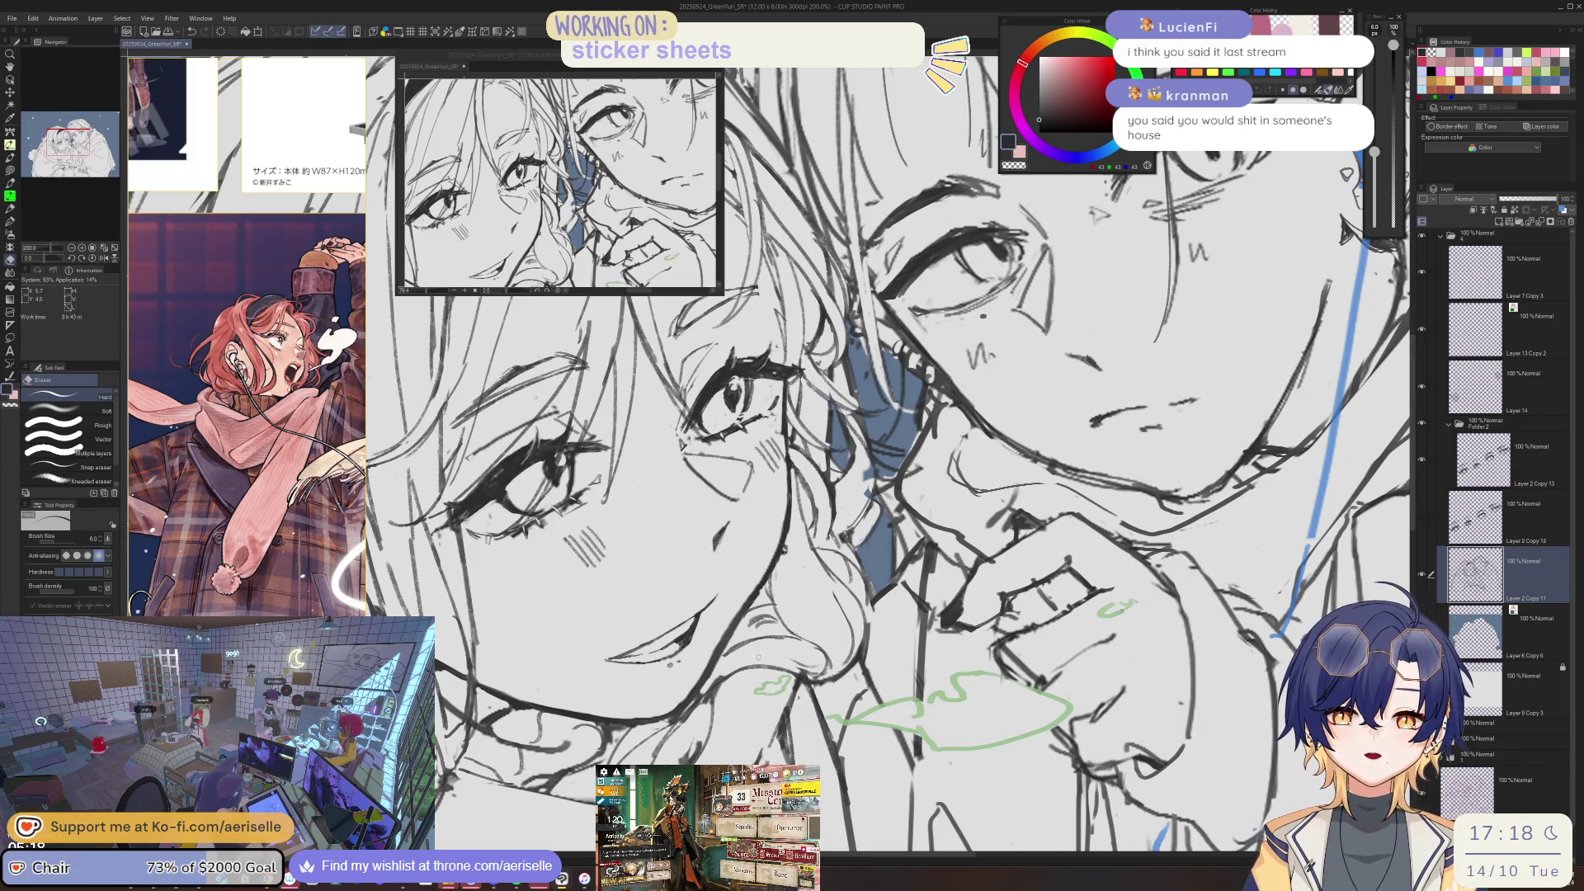
key("h")
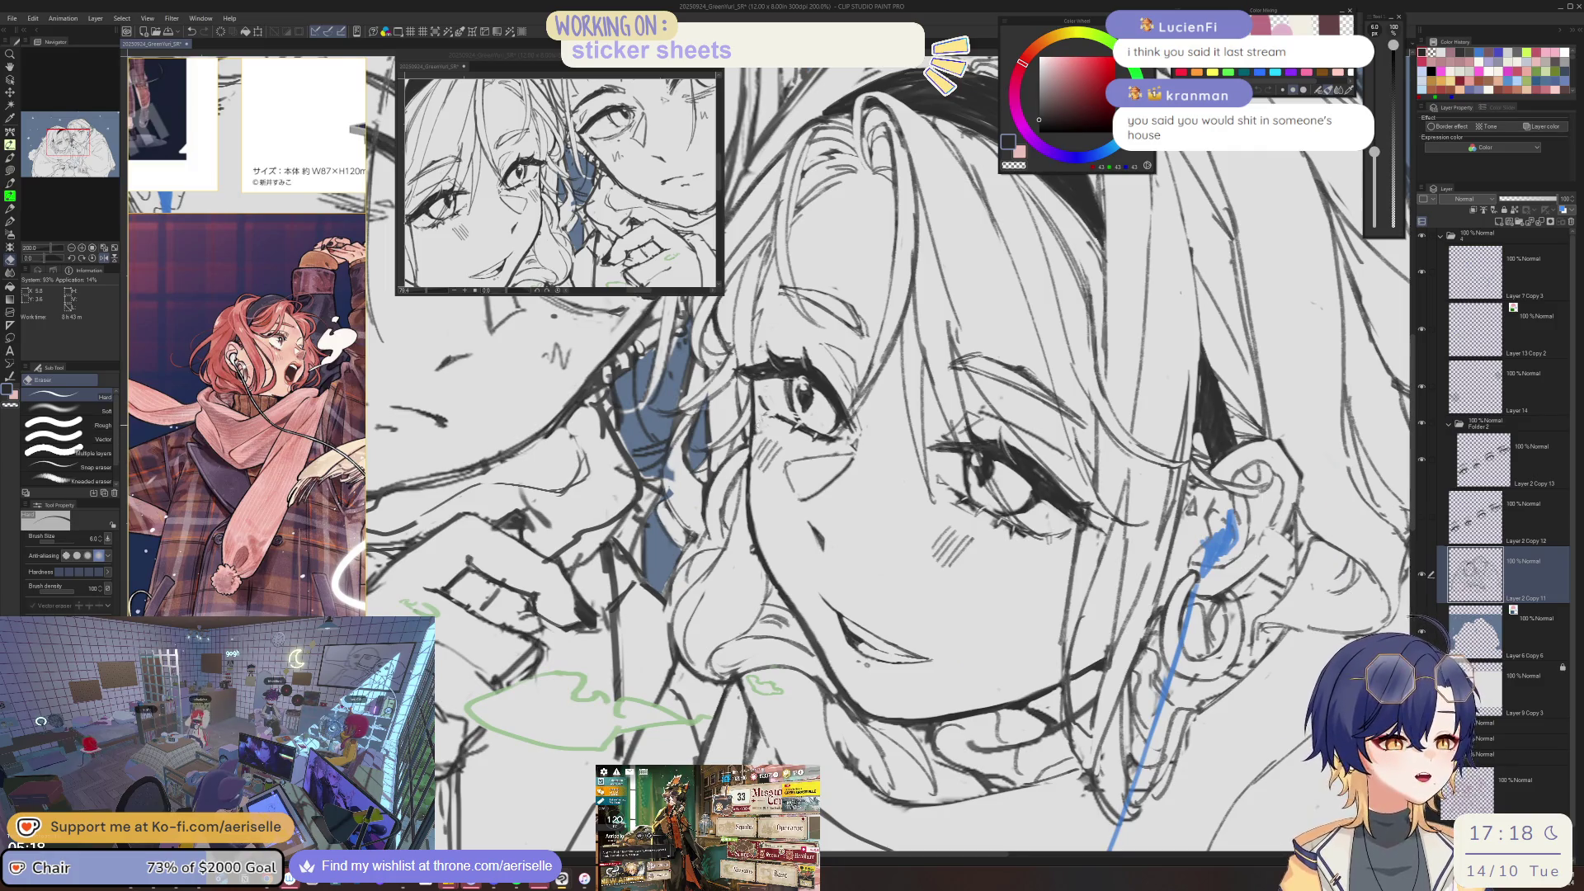
scroll(751, 437, "up", 2)
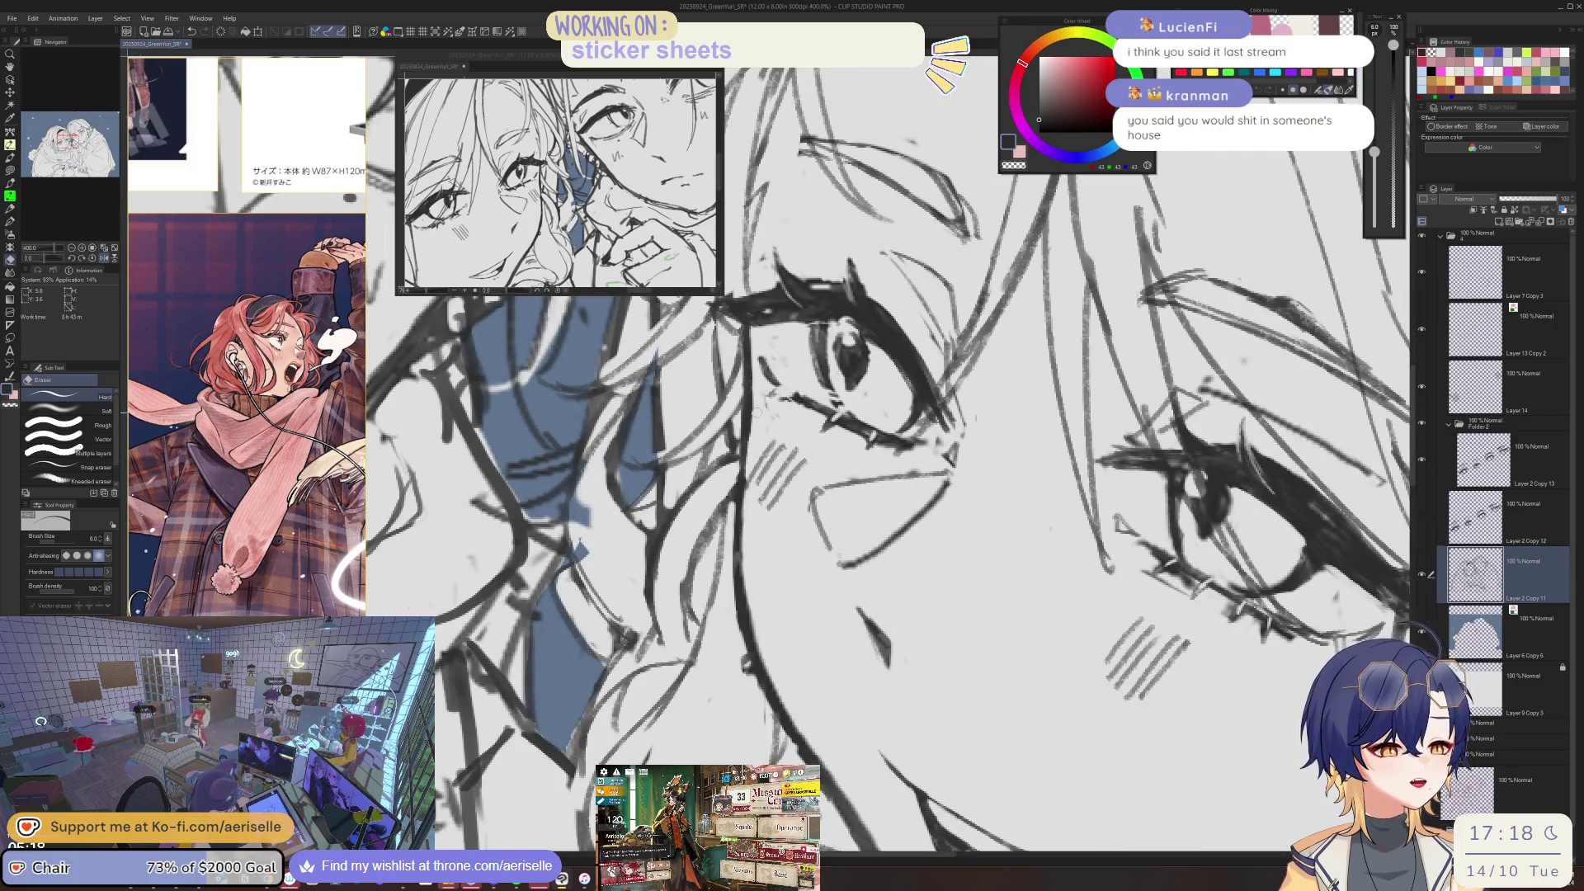
scroll(747, 485, "down", 2)
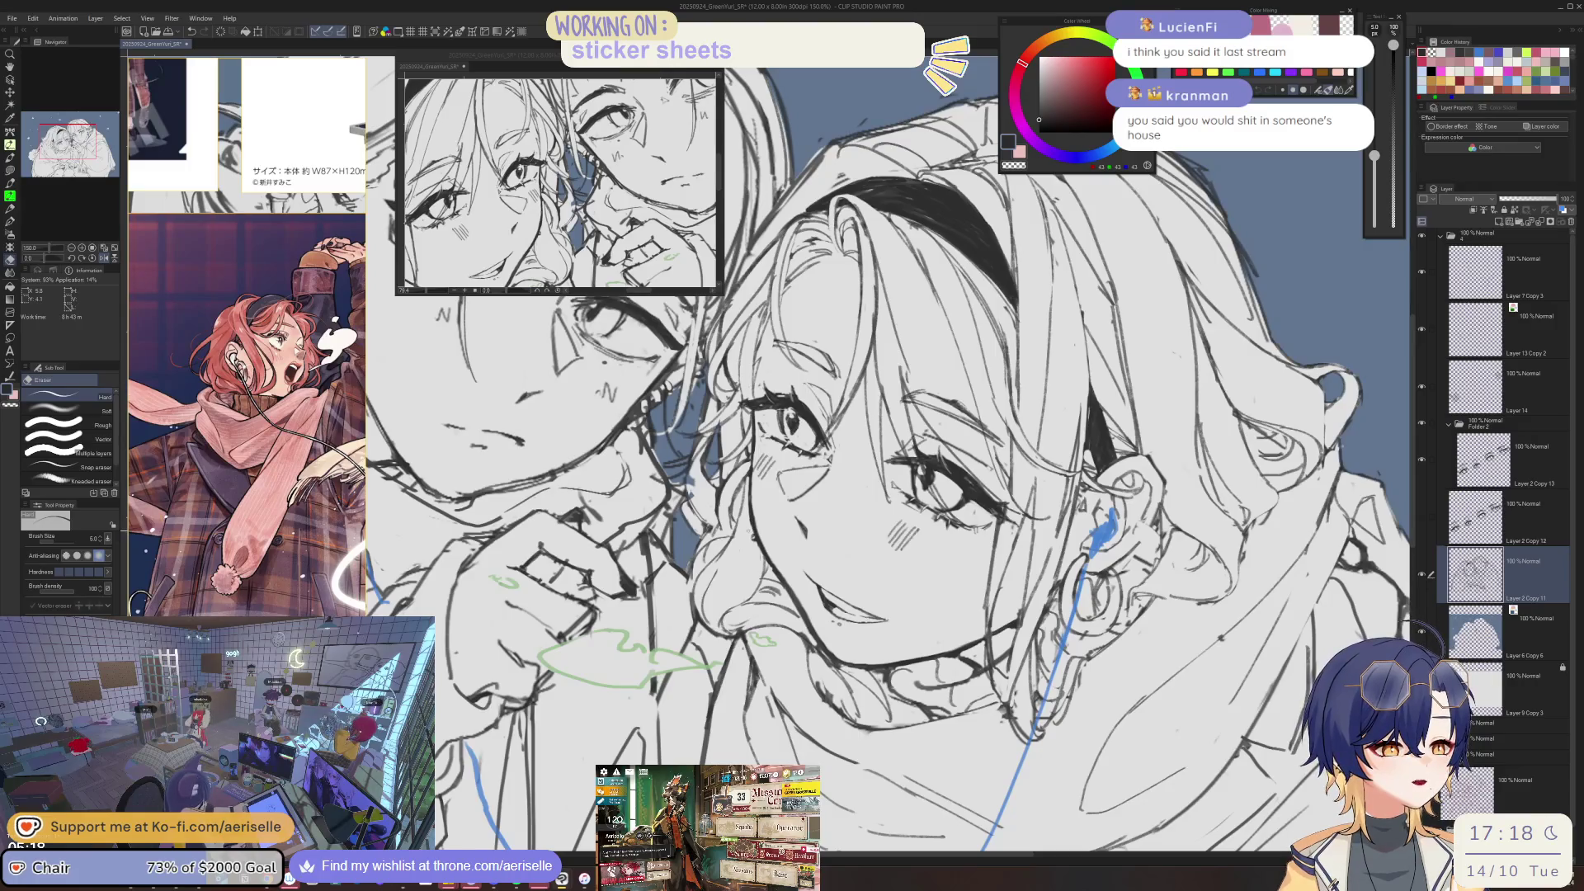
scroll(761, 548, "up", 2)
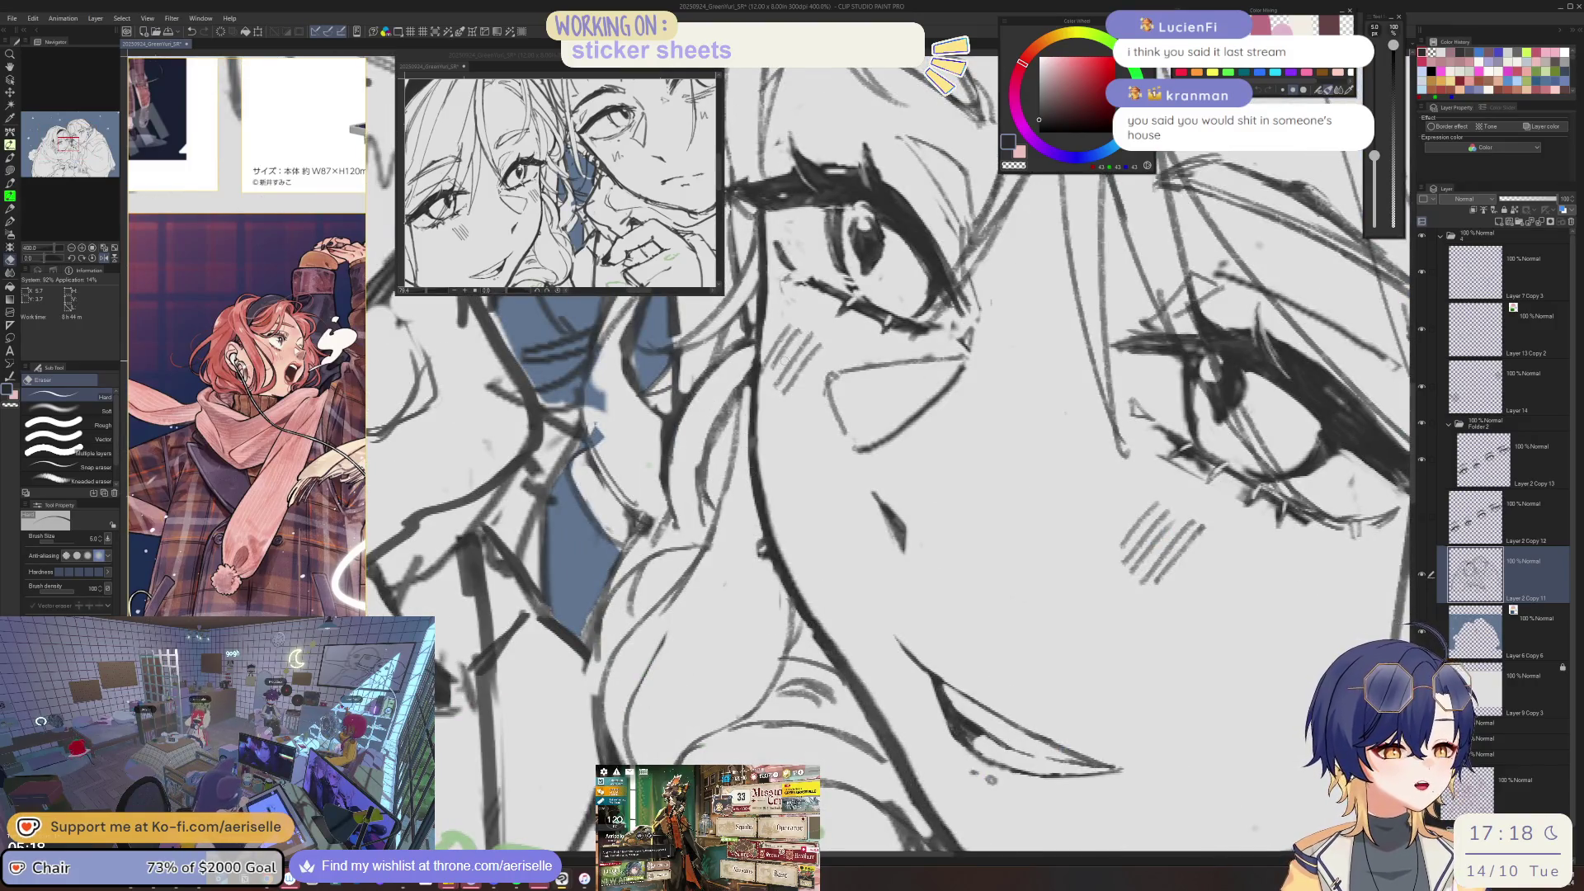
scroll(747, 488, "down", 1)
scroll(747, 489, "down", 1)
scroll(746, 488, "down", 1)
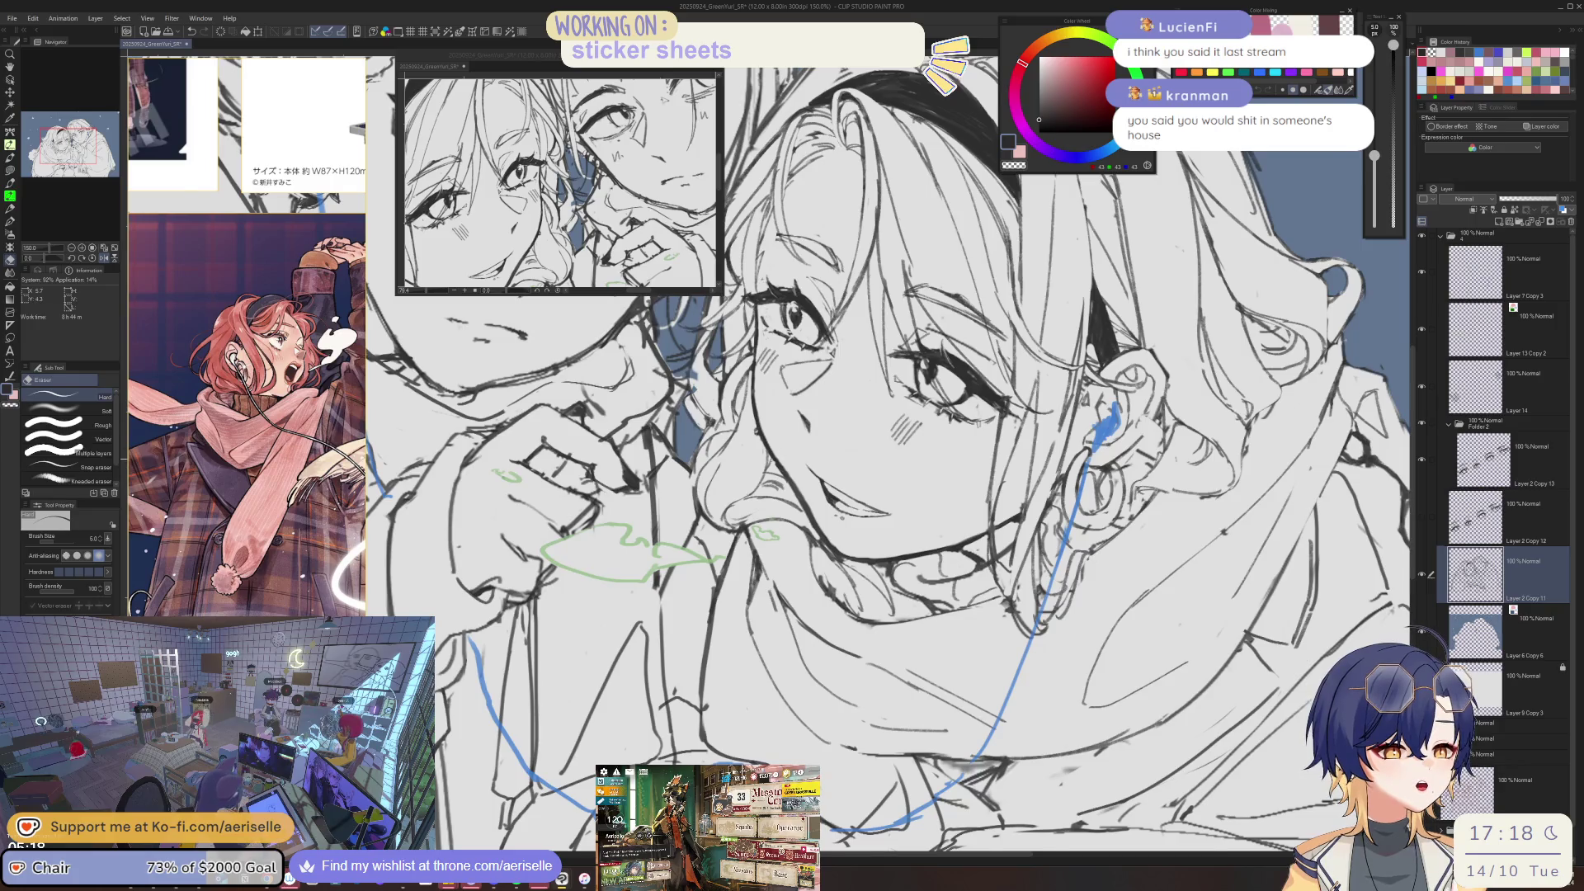
scroll(775, 474, "up", 1)
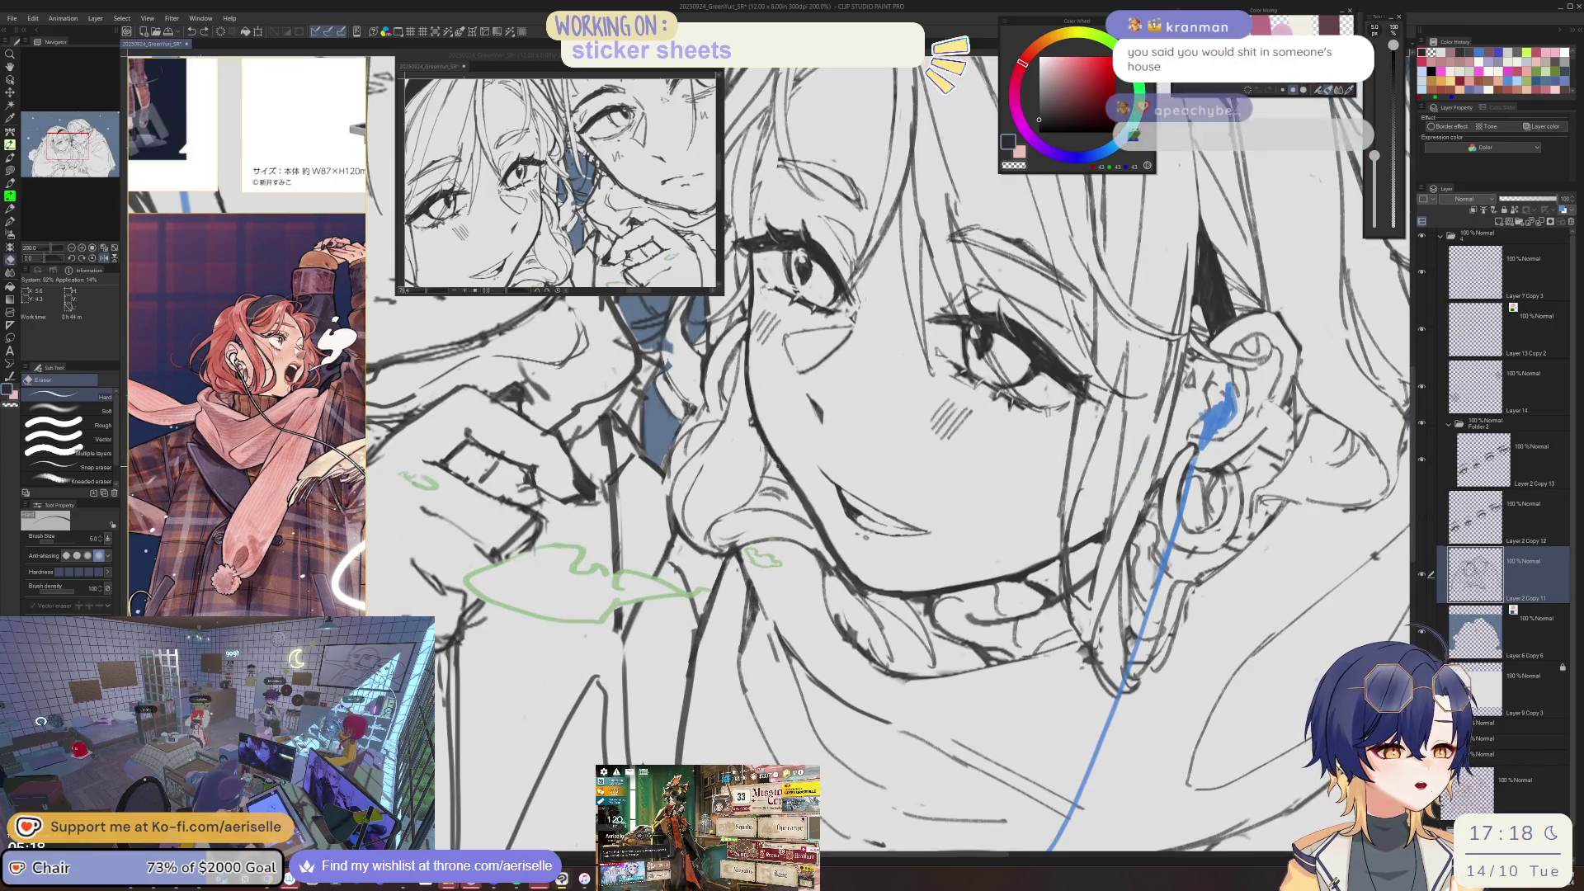
scroll(800, 429, "down", 1)
- Mirror the view again and alternate pen and hard eraser for small touch-ups
key("h")
scroll(801, 429, "up", 1)
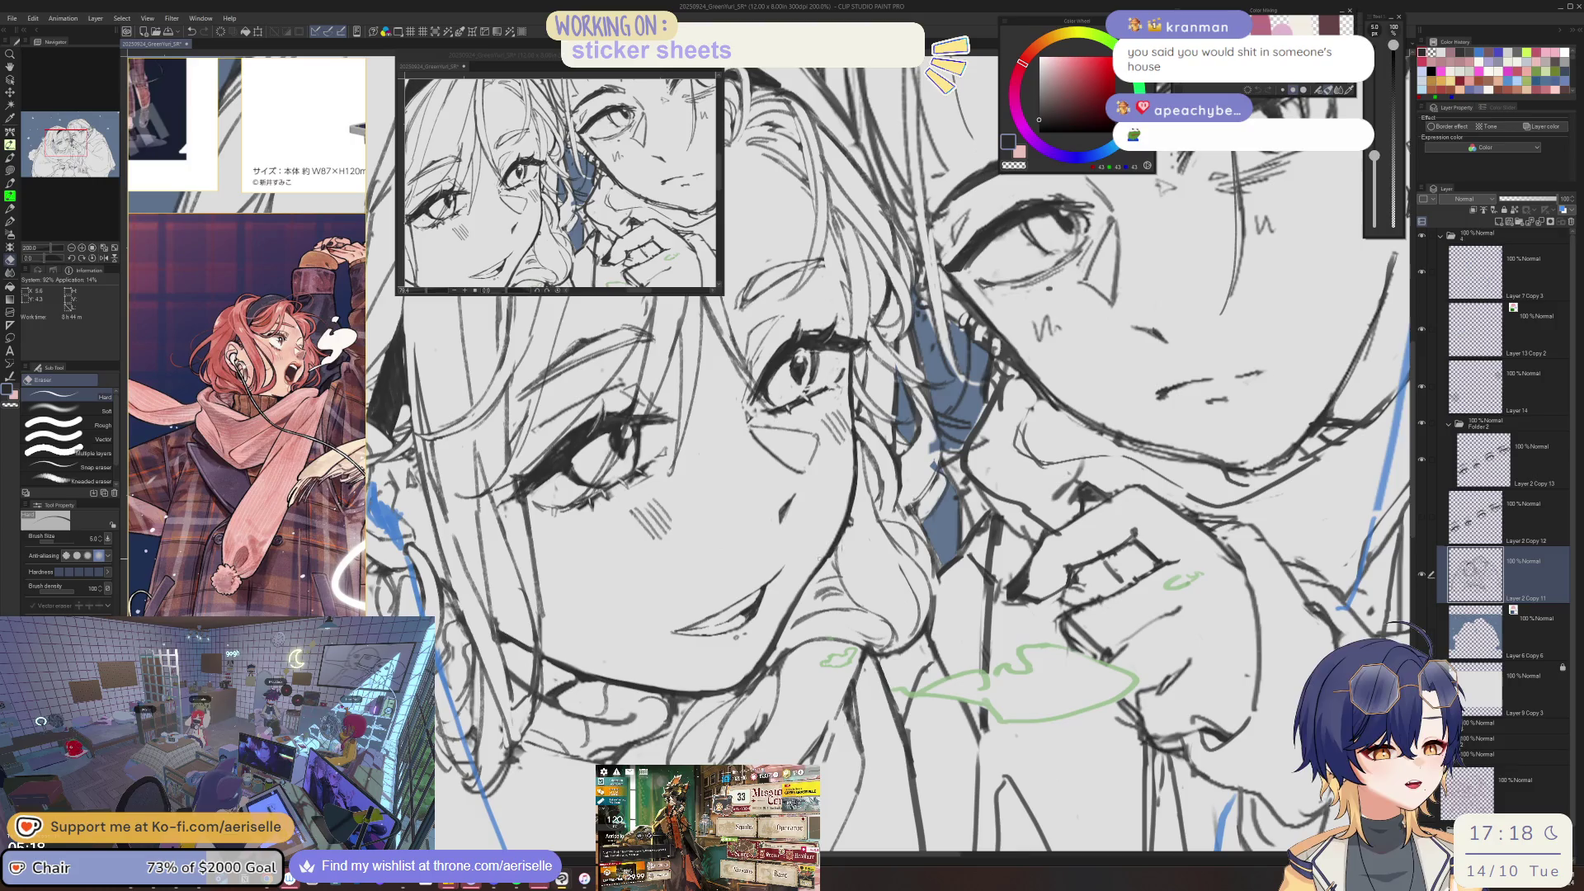
scroll(695, 416, "up", 4)
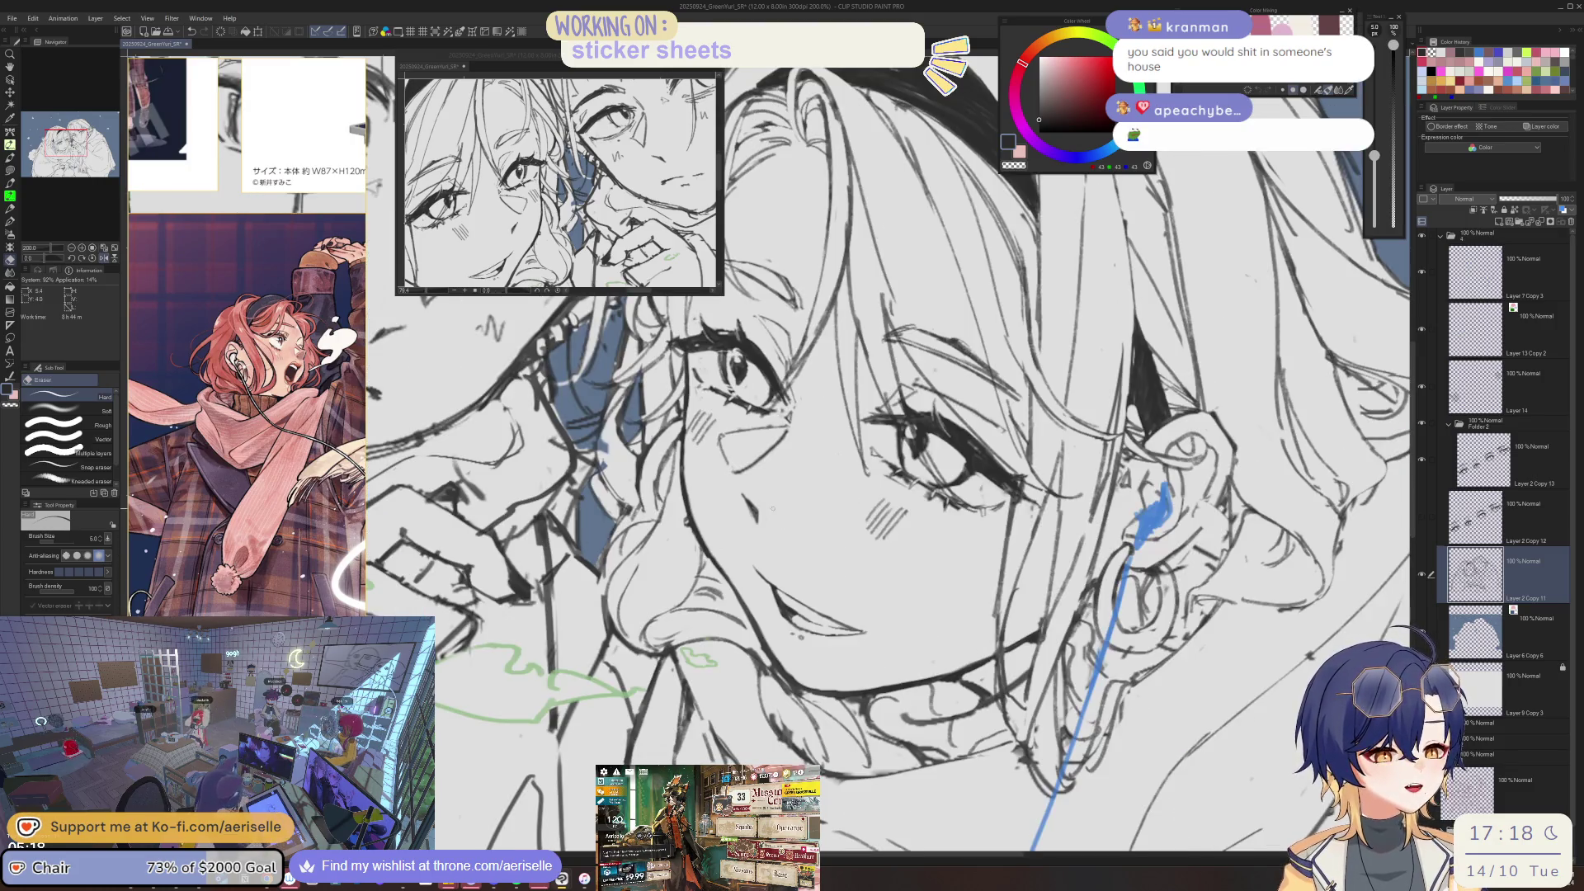
scroll(847, 596, "down", 4)
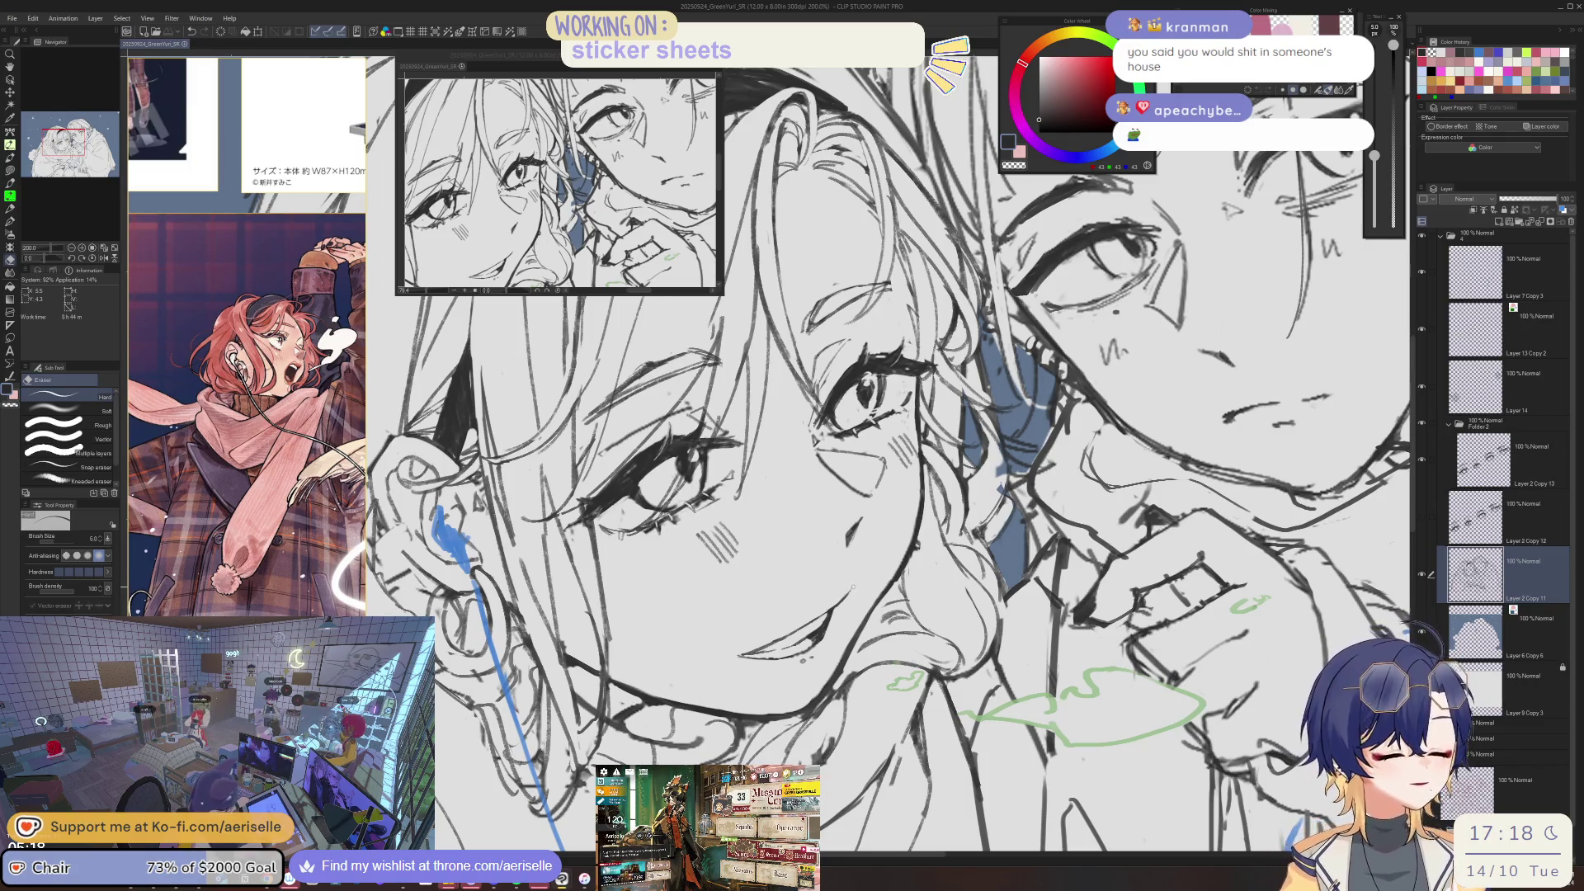
scroll(854, 587, "up", 2)
key("p")
scroll(854, 587, "down", 1)
scroll(853, 587, "down", 1)
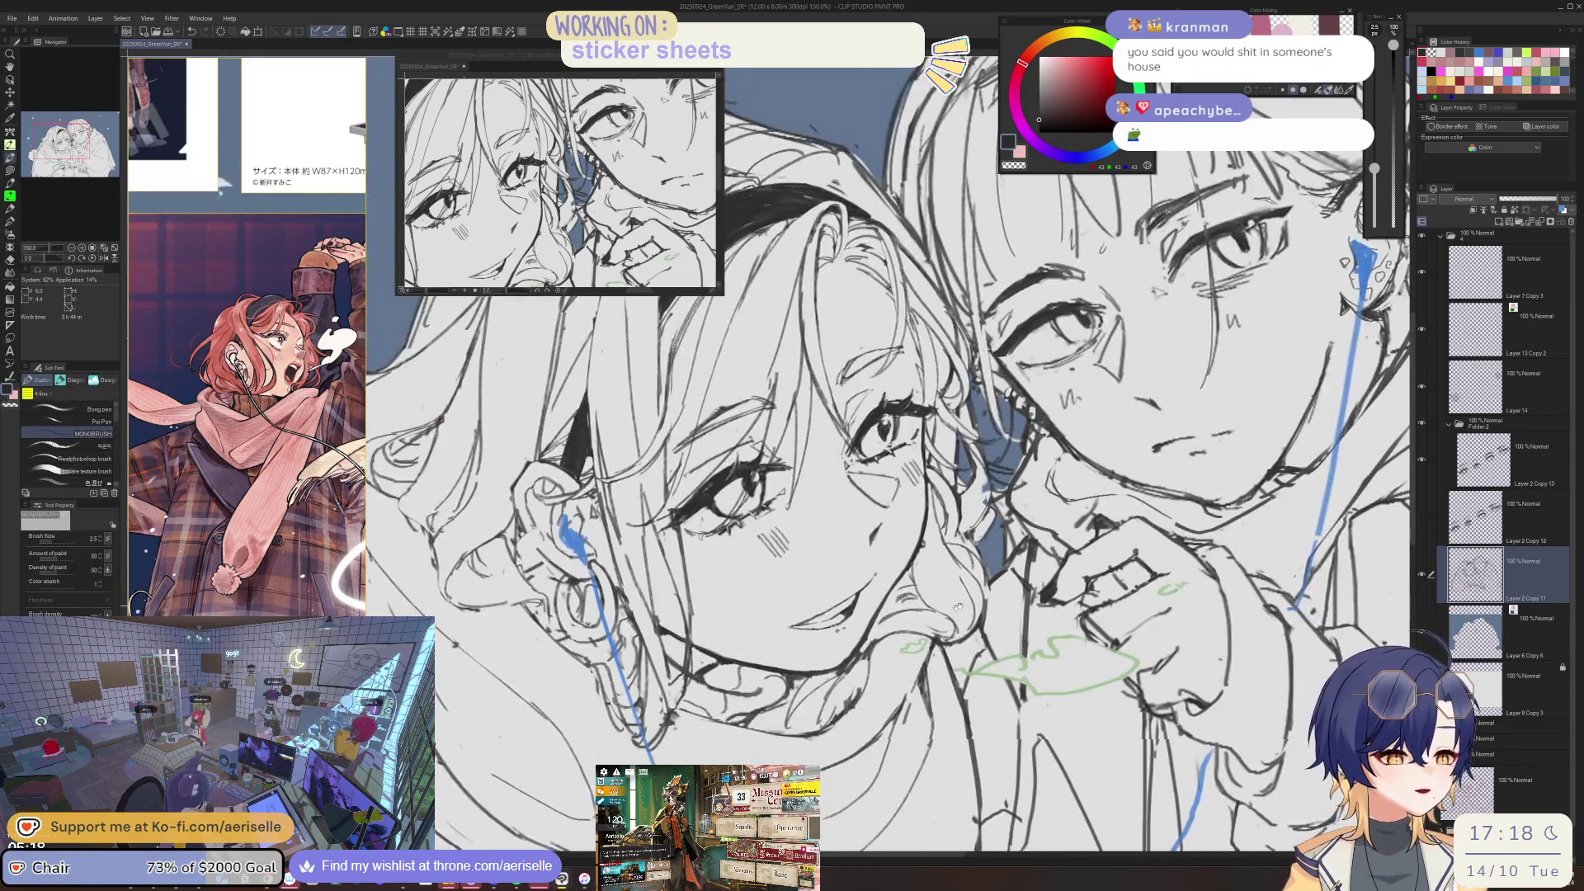
scroll(908, 569, "down", 1)
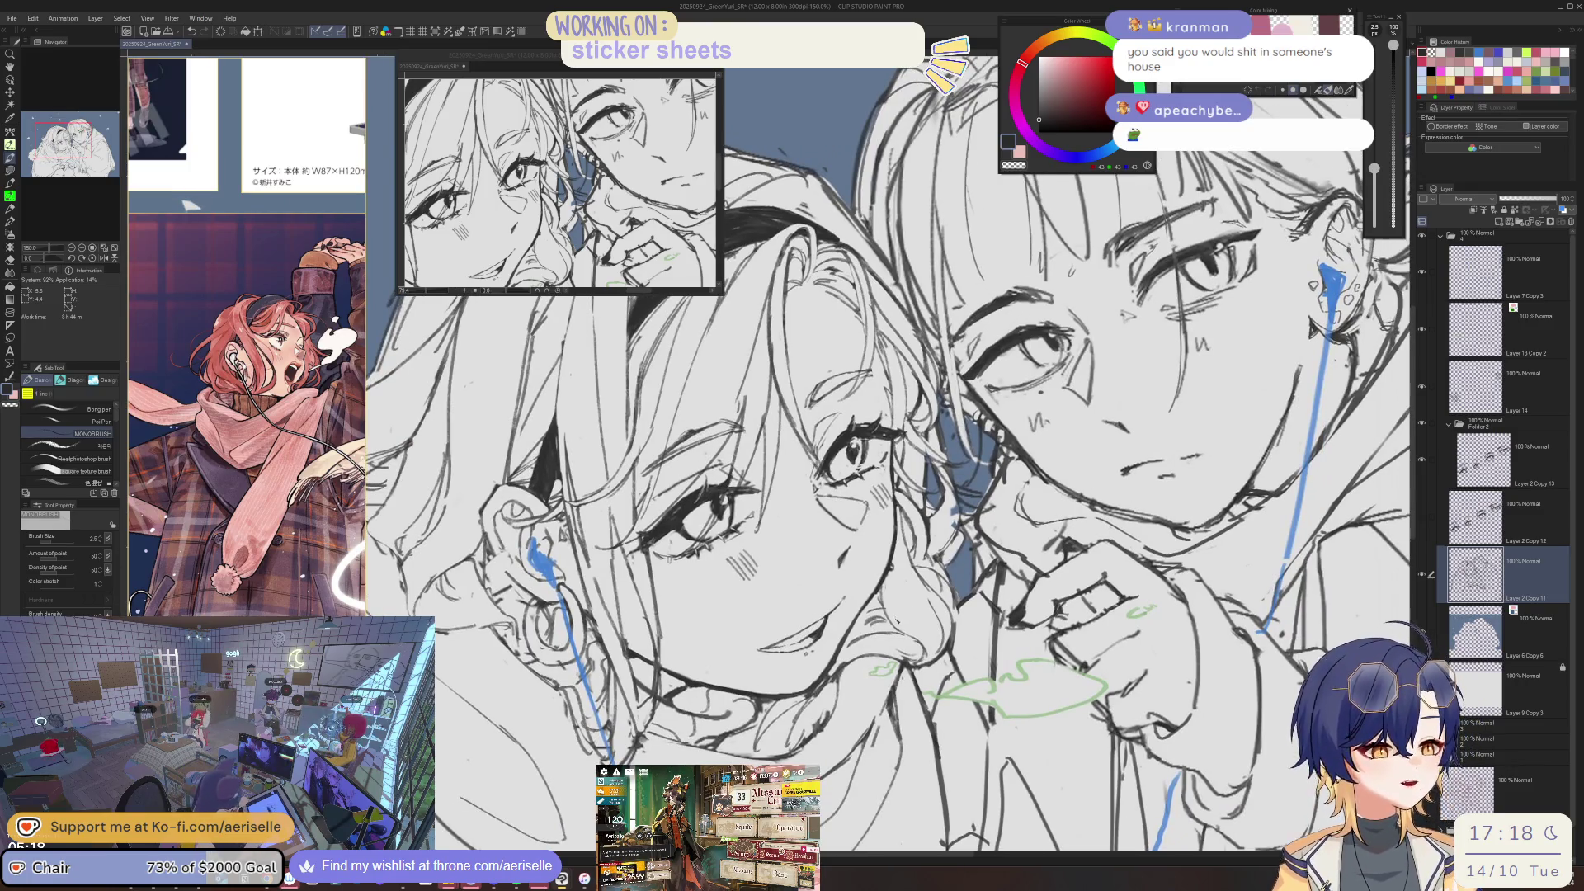
scroll(589, 614, "up", 1)
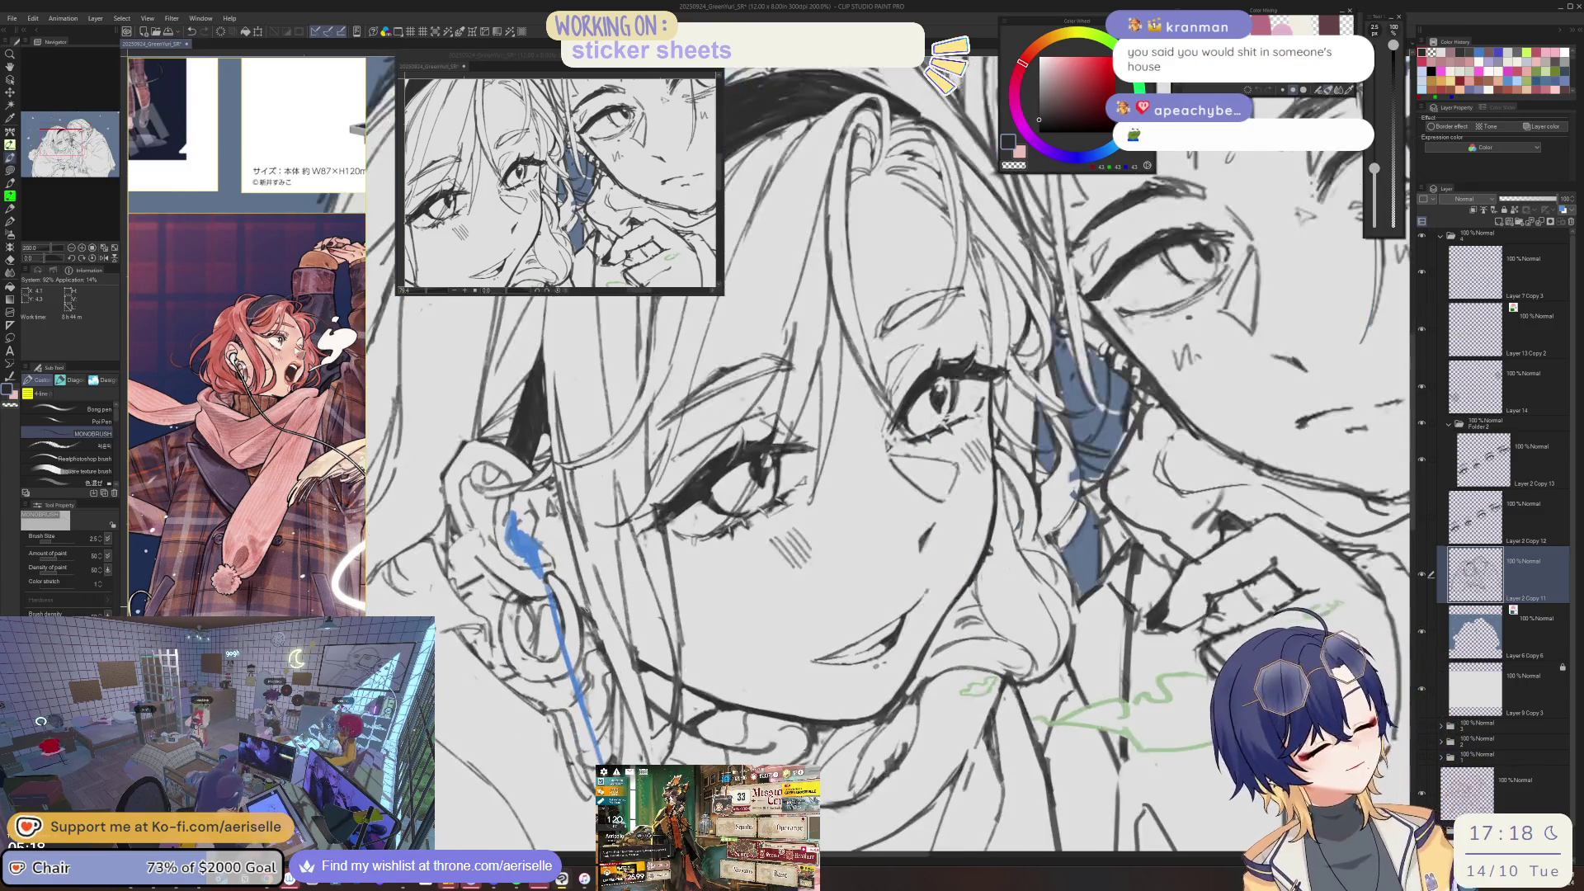
key("e")
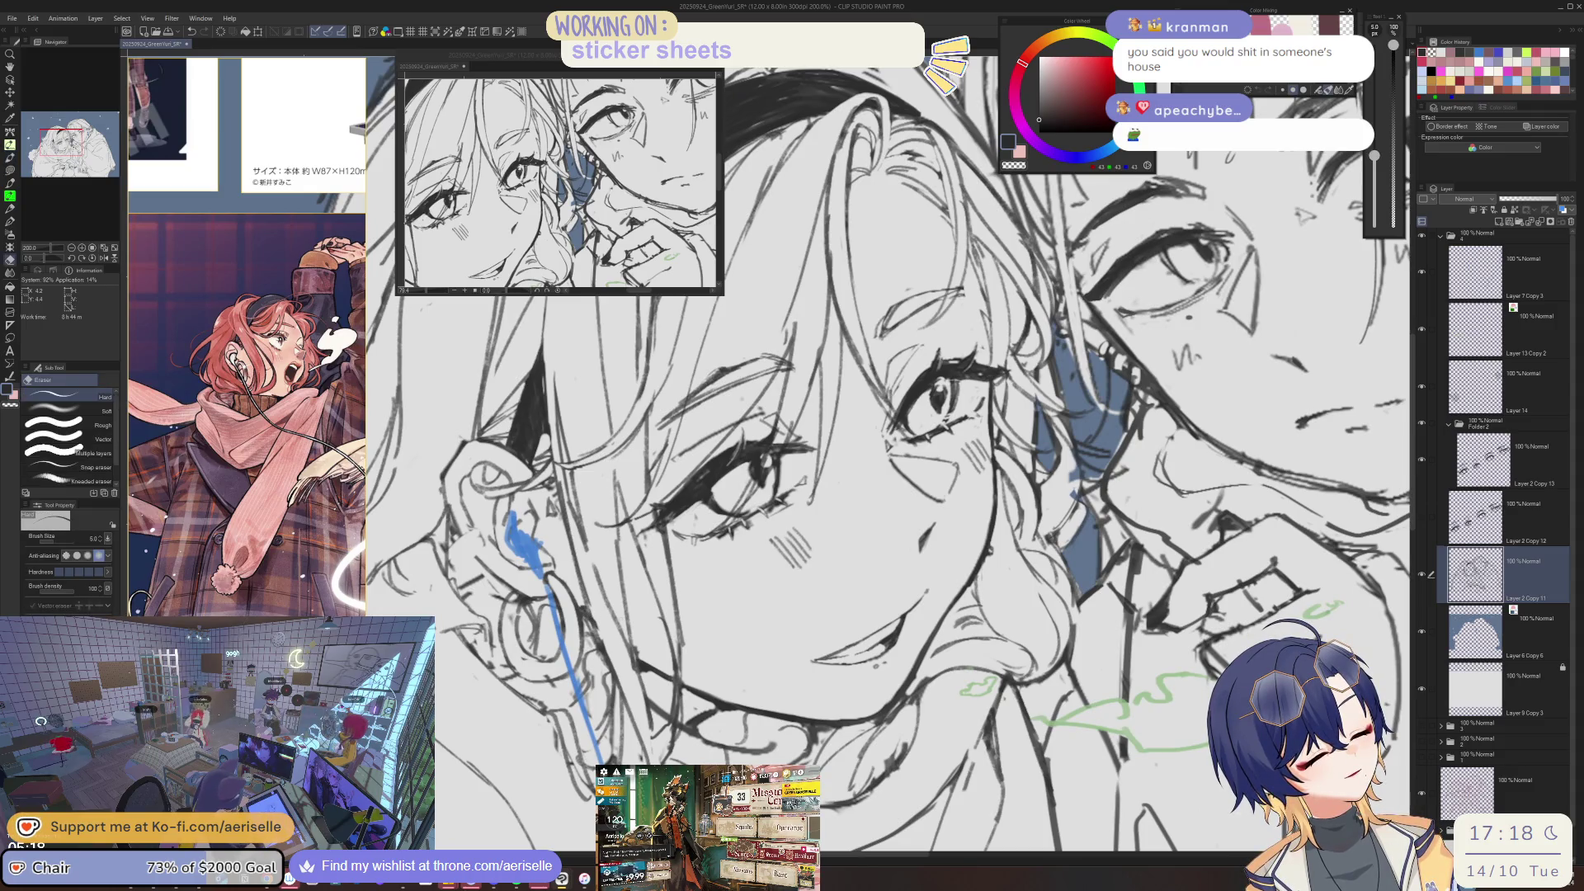
key("p")
key("e")
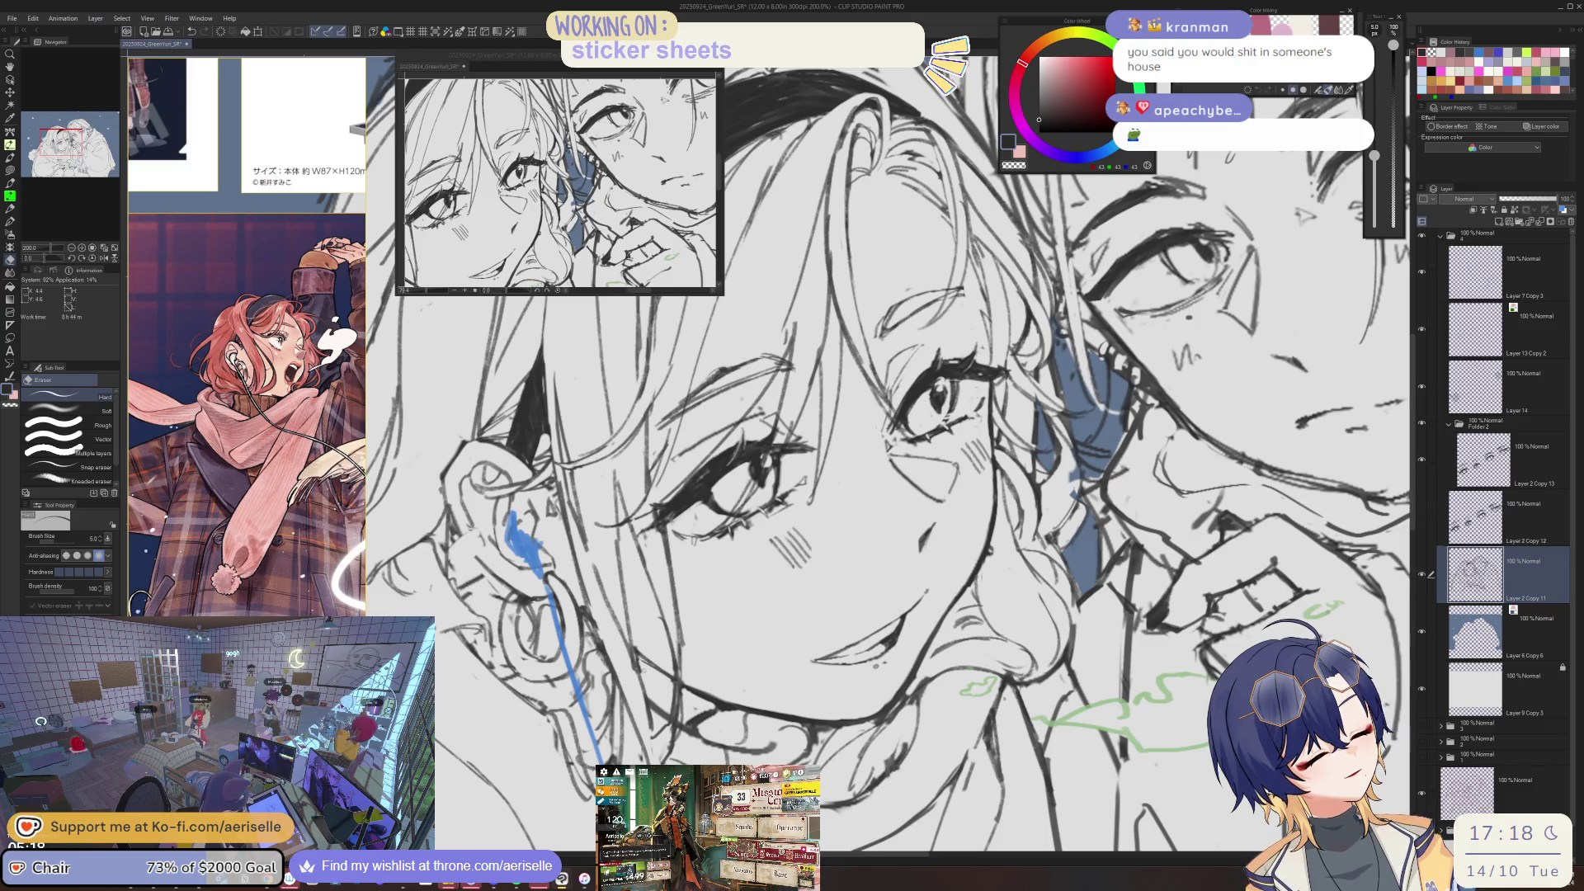
- Unflip the view at 150% zoom, switch to the pen, then fit the whole illustration upright
key("ctrl+0")
key("ctrl+alt+0")
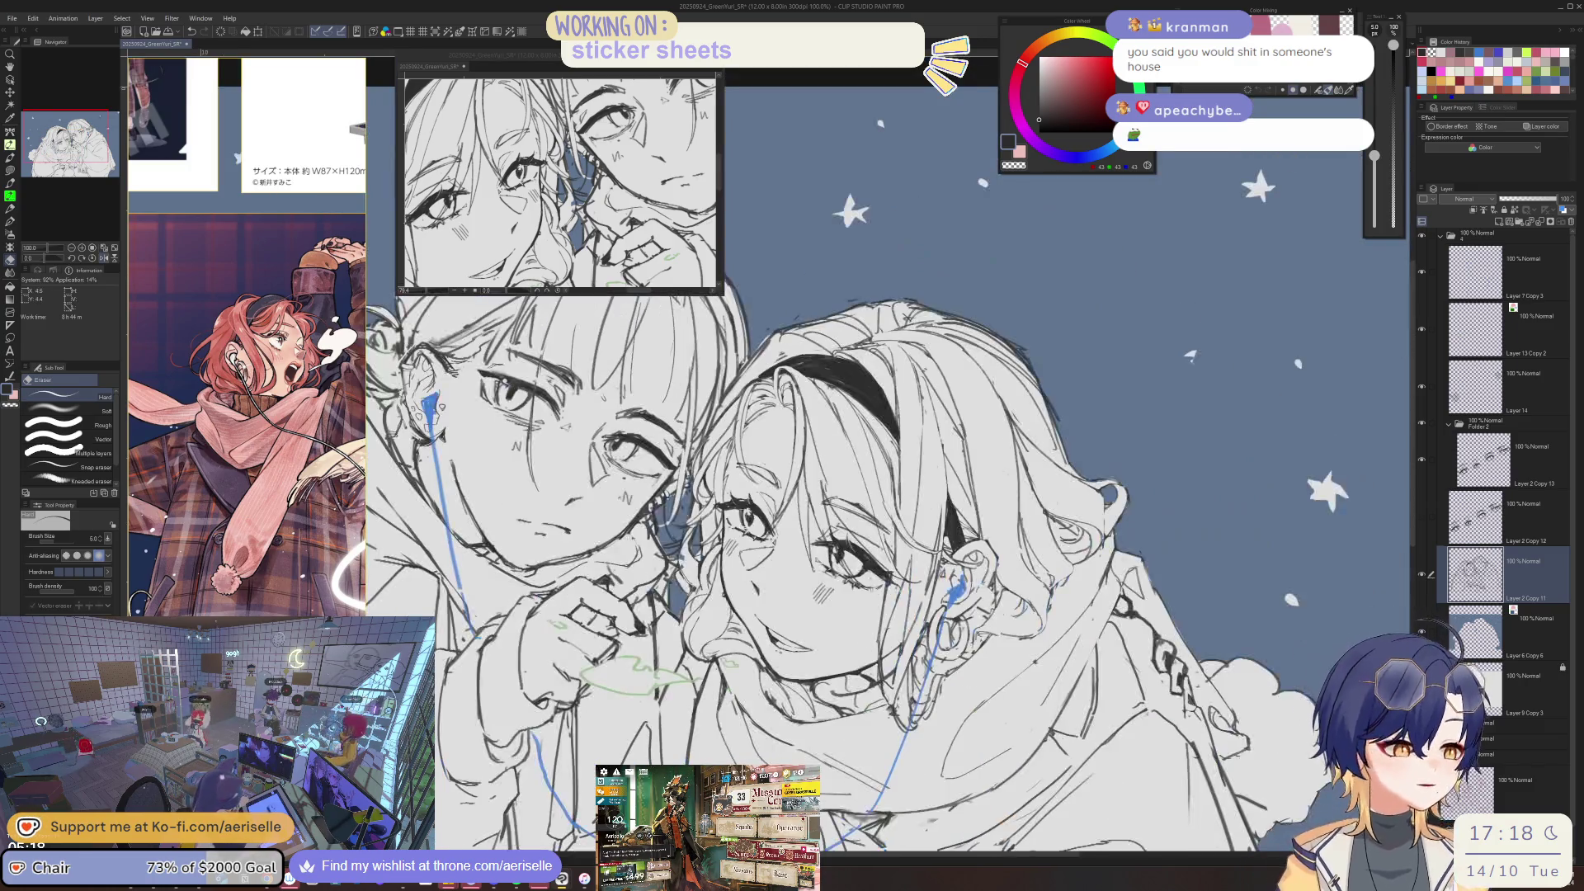
key("ctrl+plus")
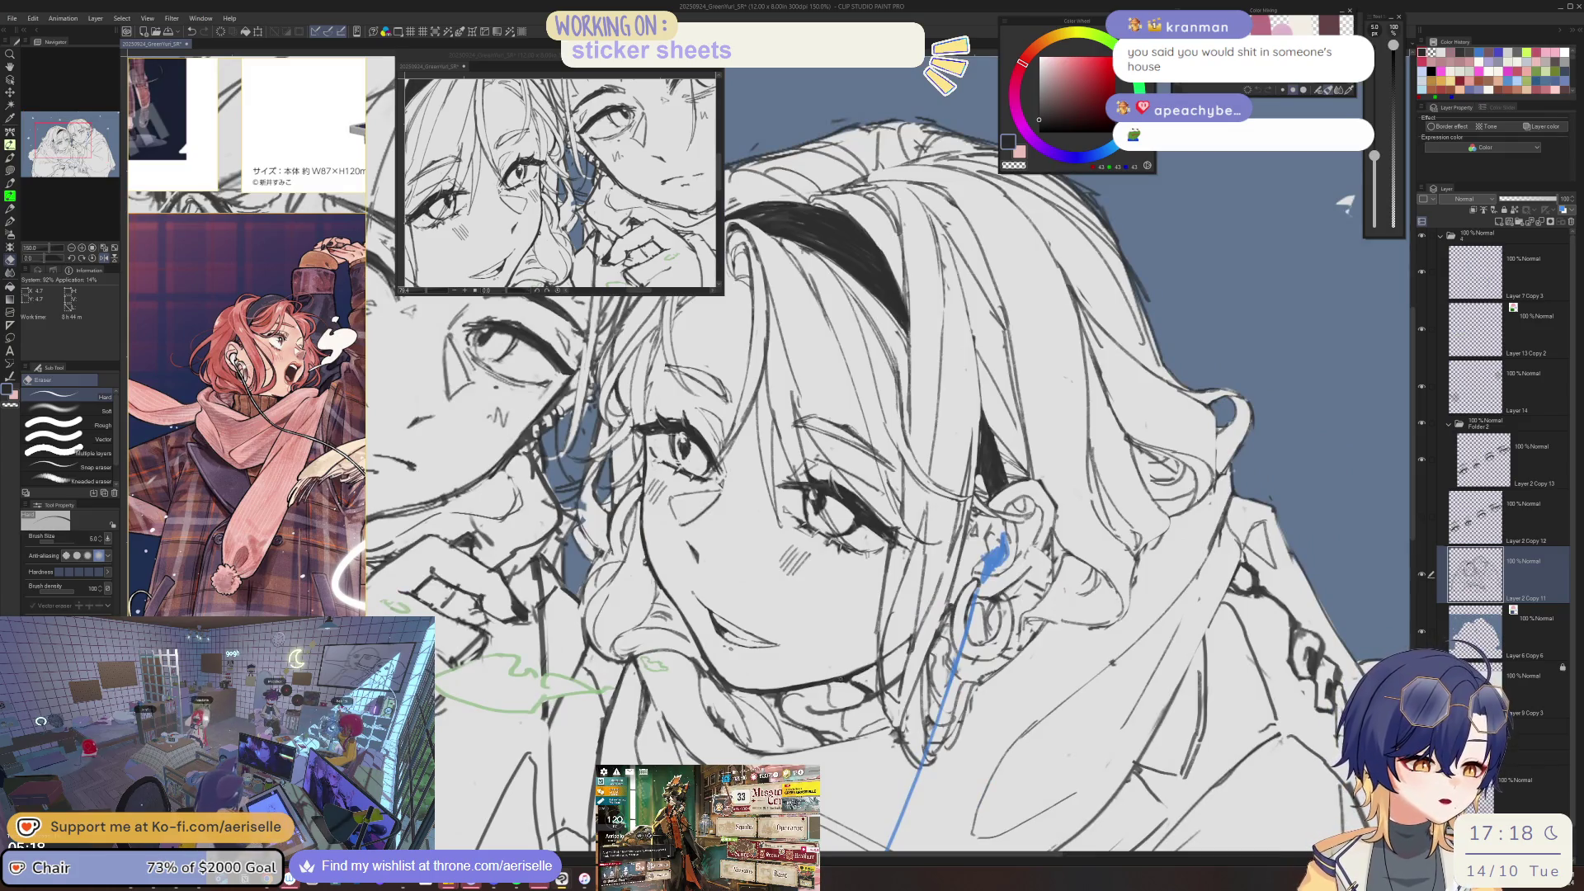
key("h")
key("minus")
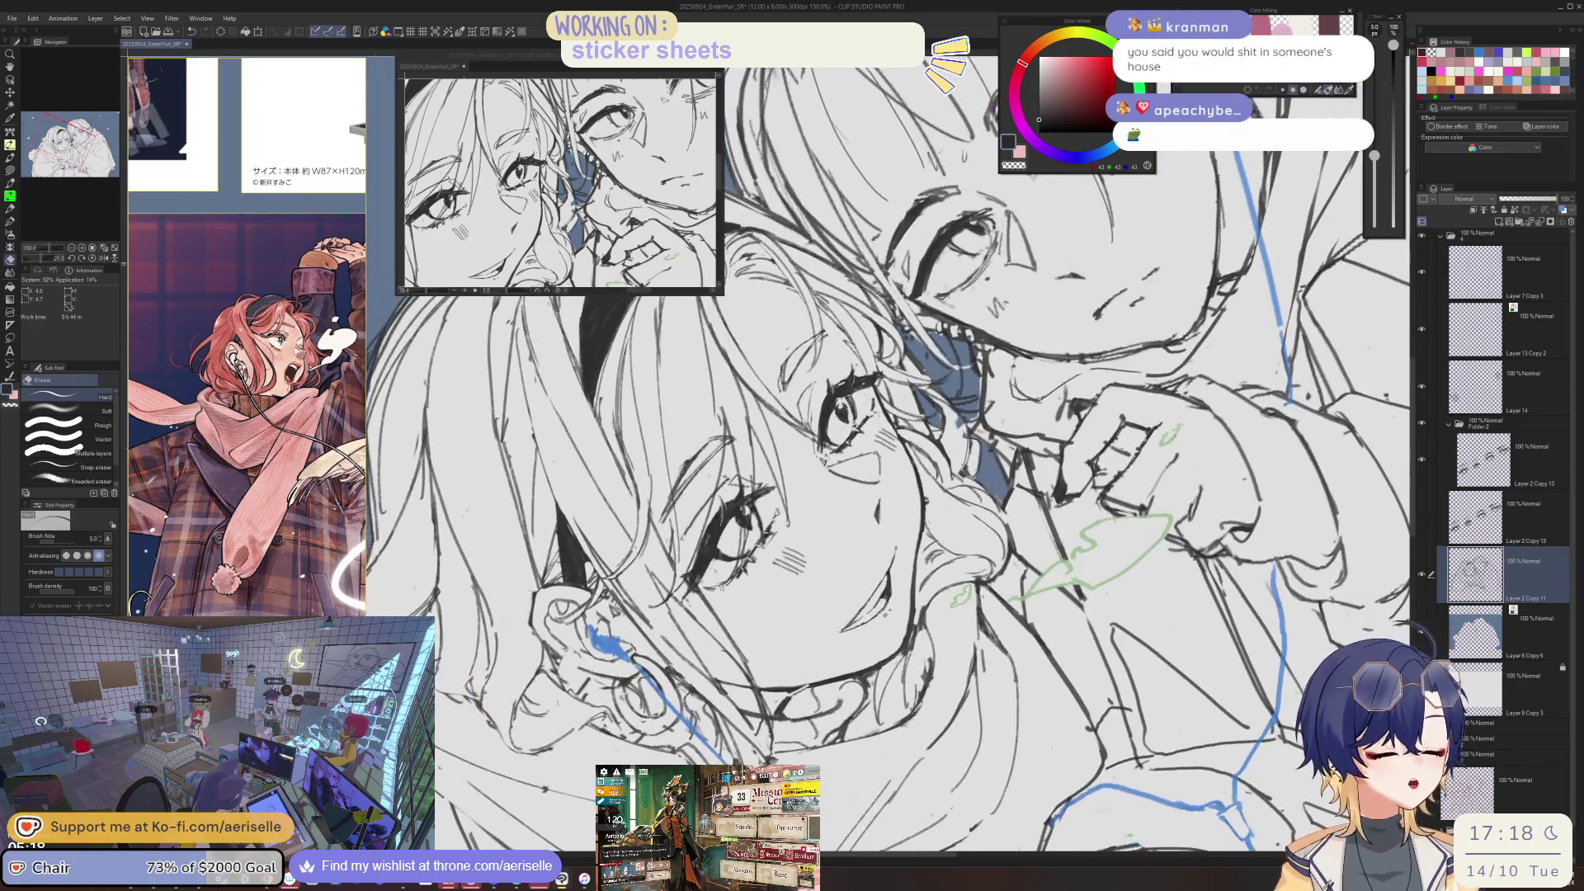
key("p")
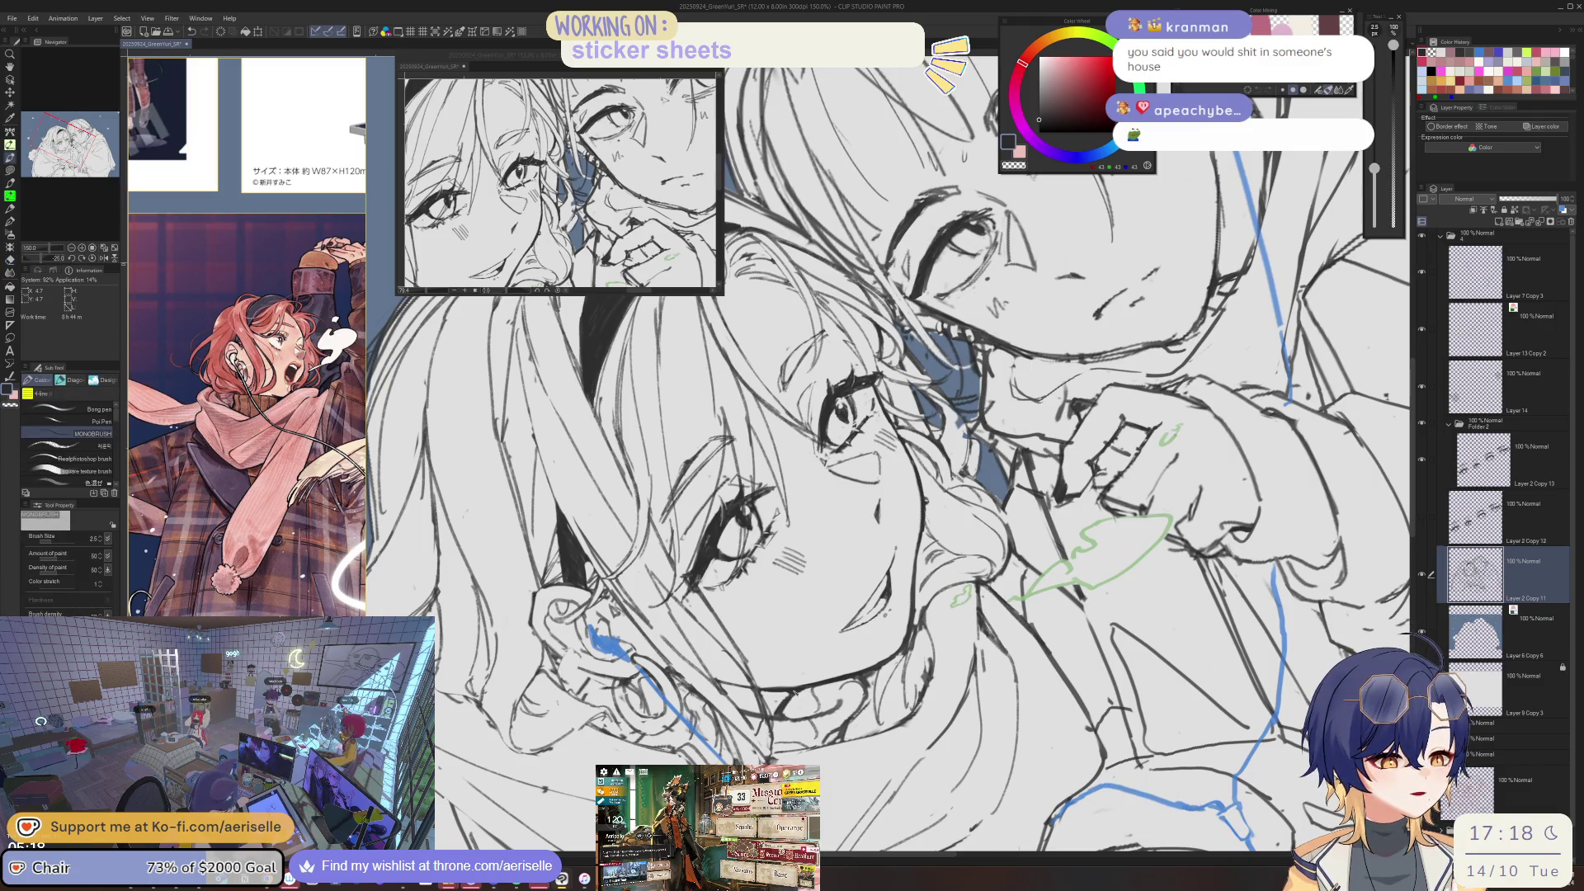
key("ctrl+0")
key("ctrl+at")
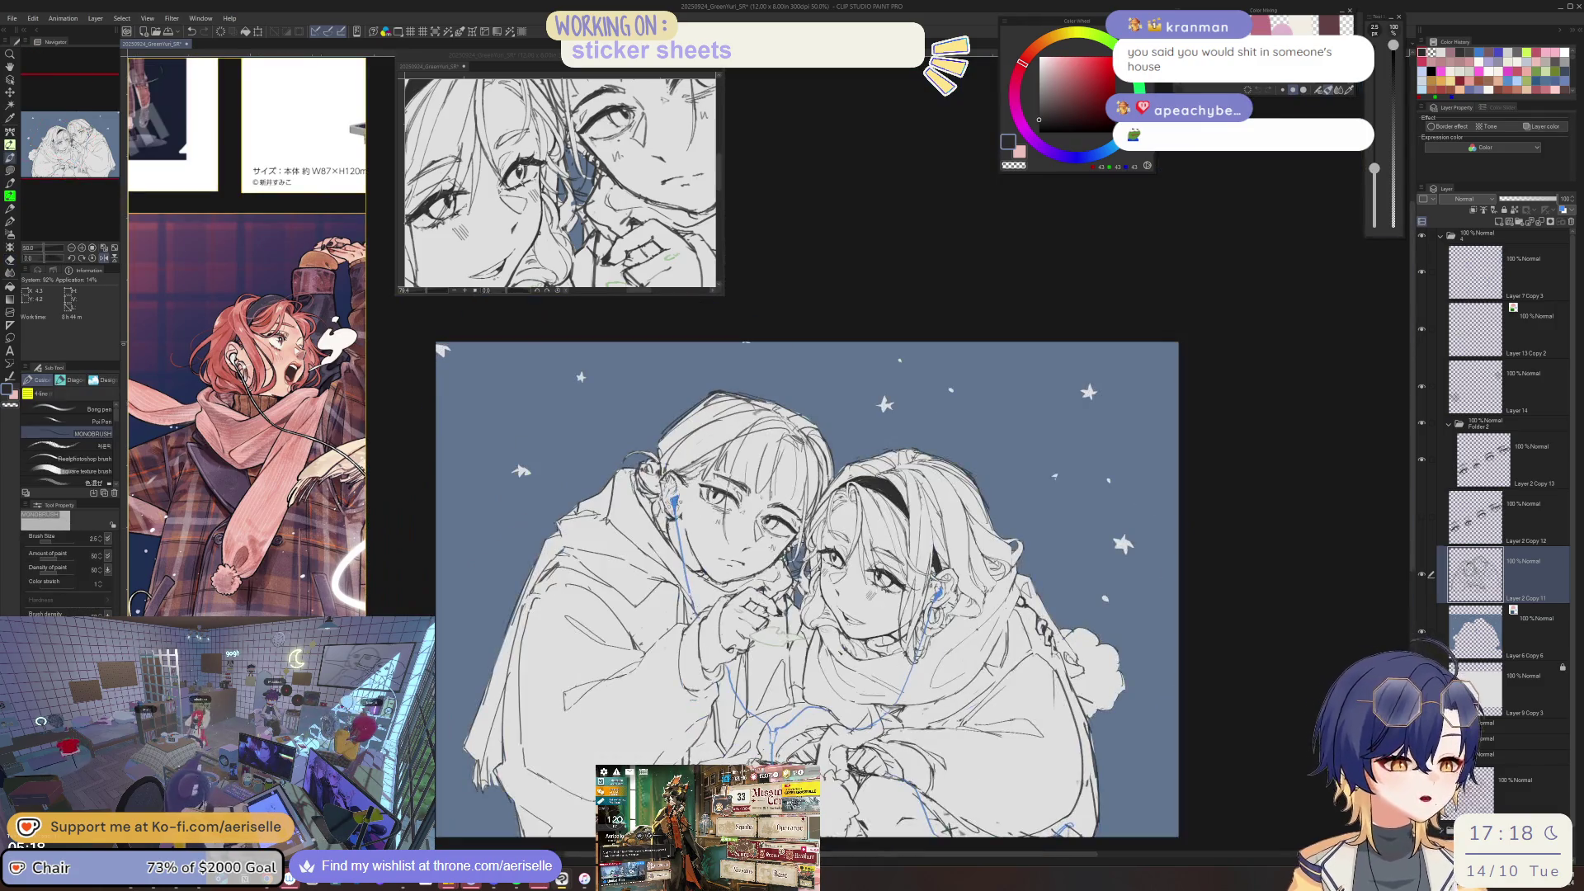
- Mirror the view, zoom to 200% on the faces, and pick Layer 2 Copy 13 for pen work
key("ctrl+plus")
key("h")
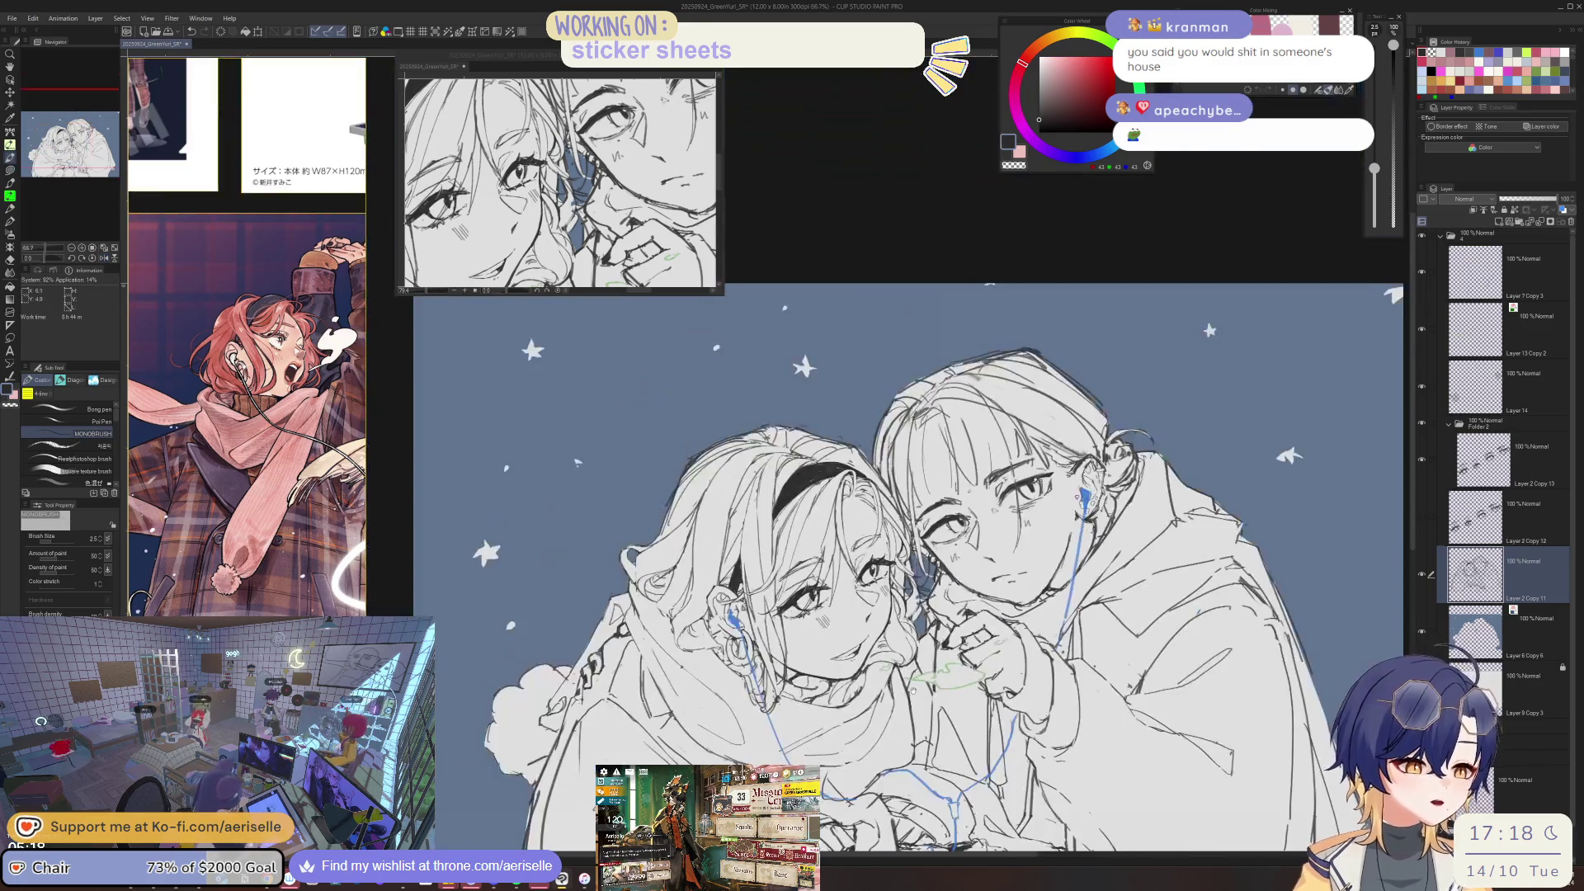
key("ctrl+plus")
key("ctrl+plus")
key("ctrl+plus")
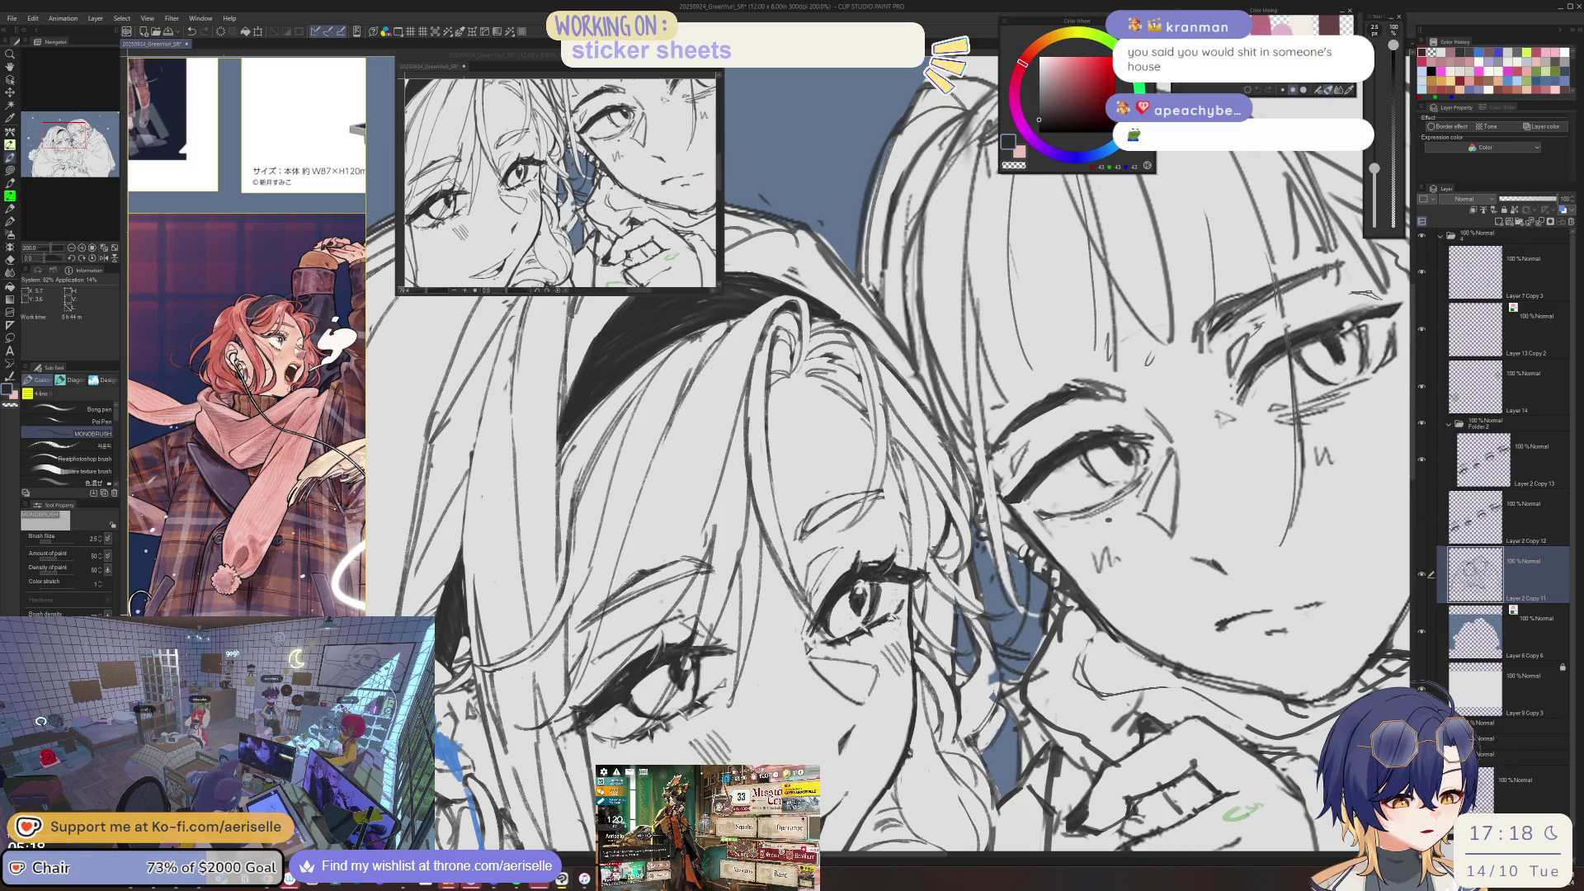
key("e")
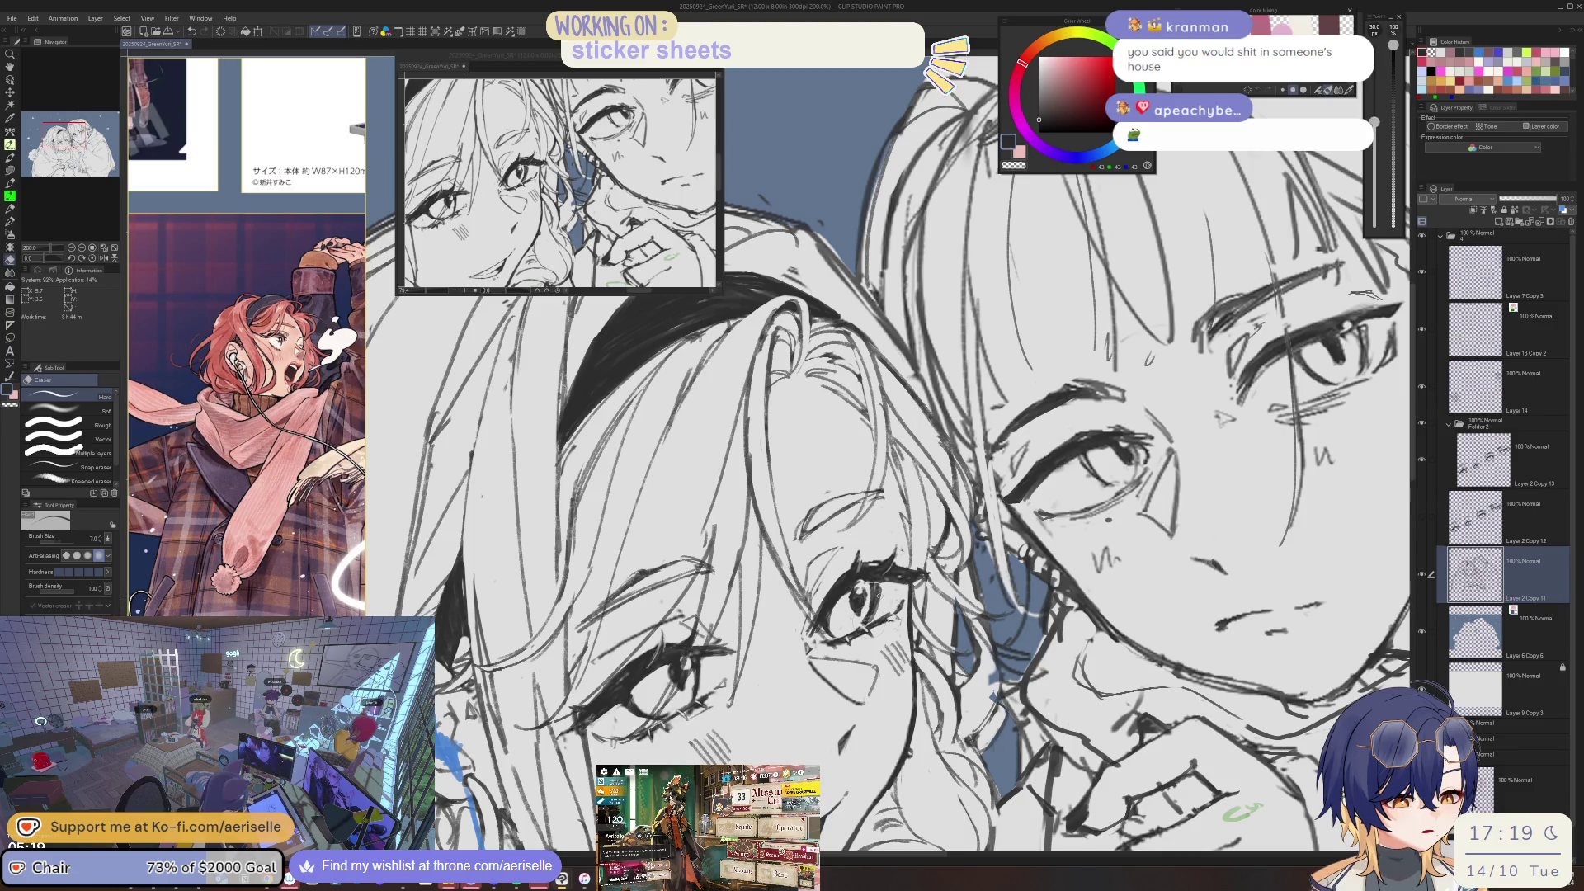
key("o")
left_click(1485, 459)
key("p")
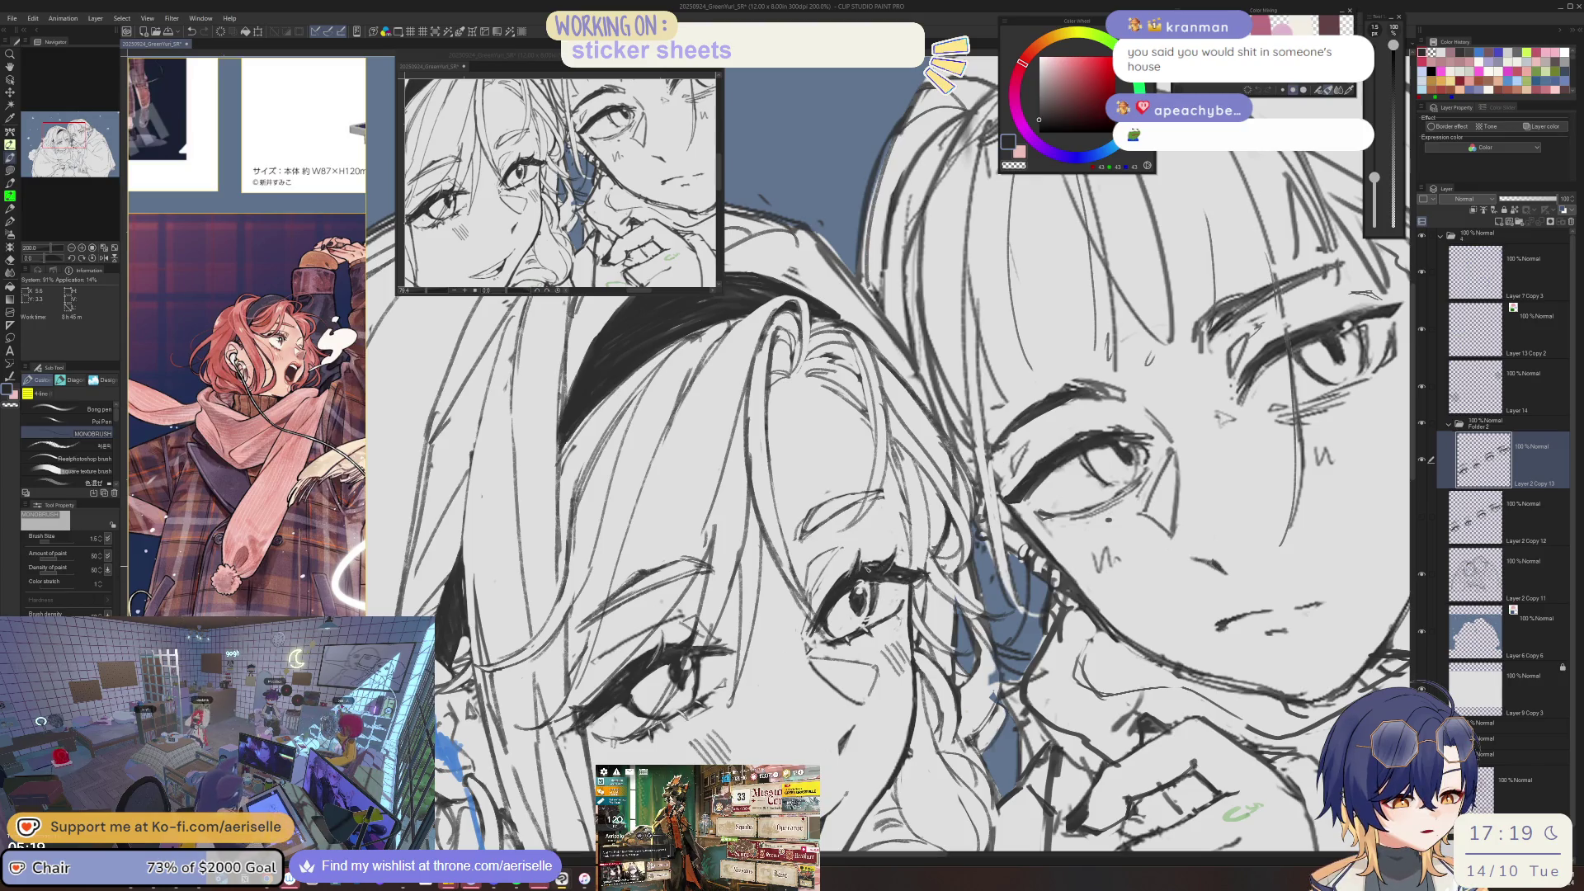
- Check the whole drawing, return to a 100% view, and save the file
key("ctrl+0")
key("ctrl+plus")
key("ctrl+plus")
key("ctrl+plus")
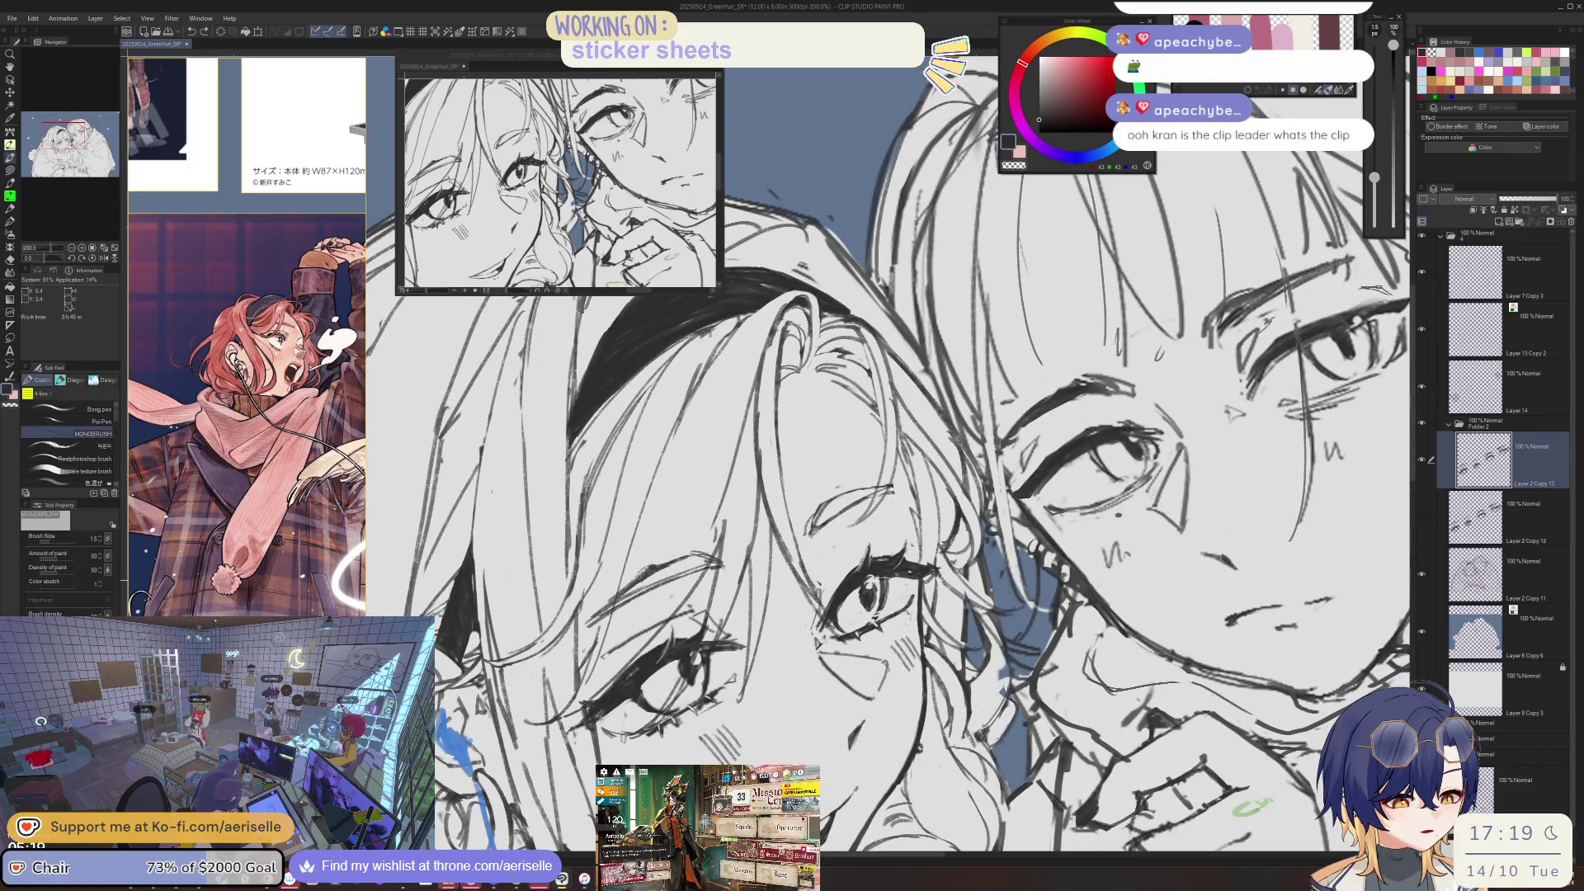
key("ctrl+minus")
key("ctrl+minus")
key("ctrl+minus")
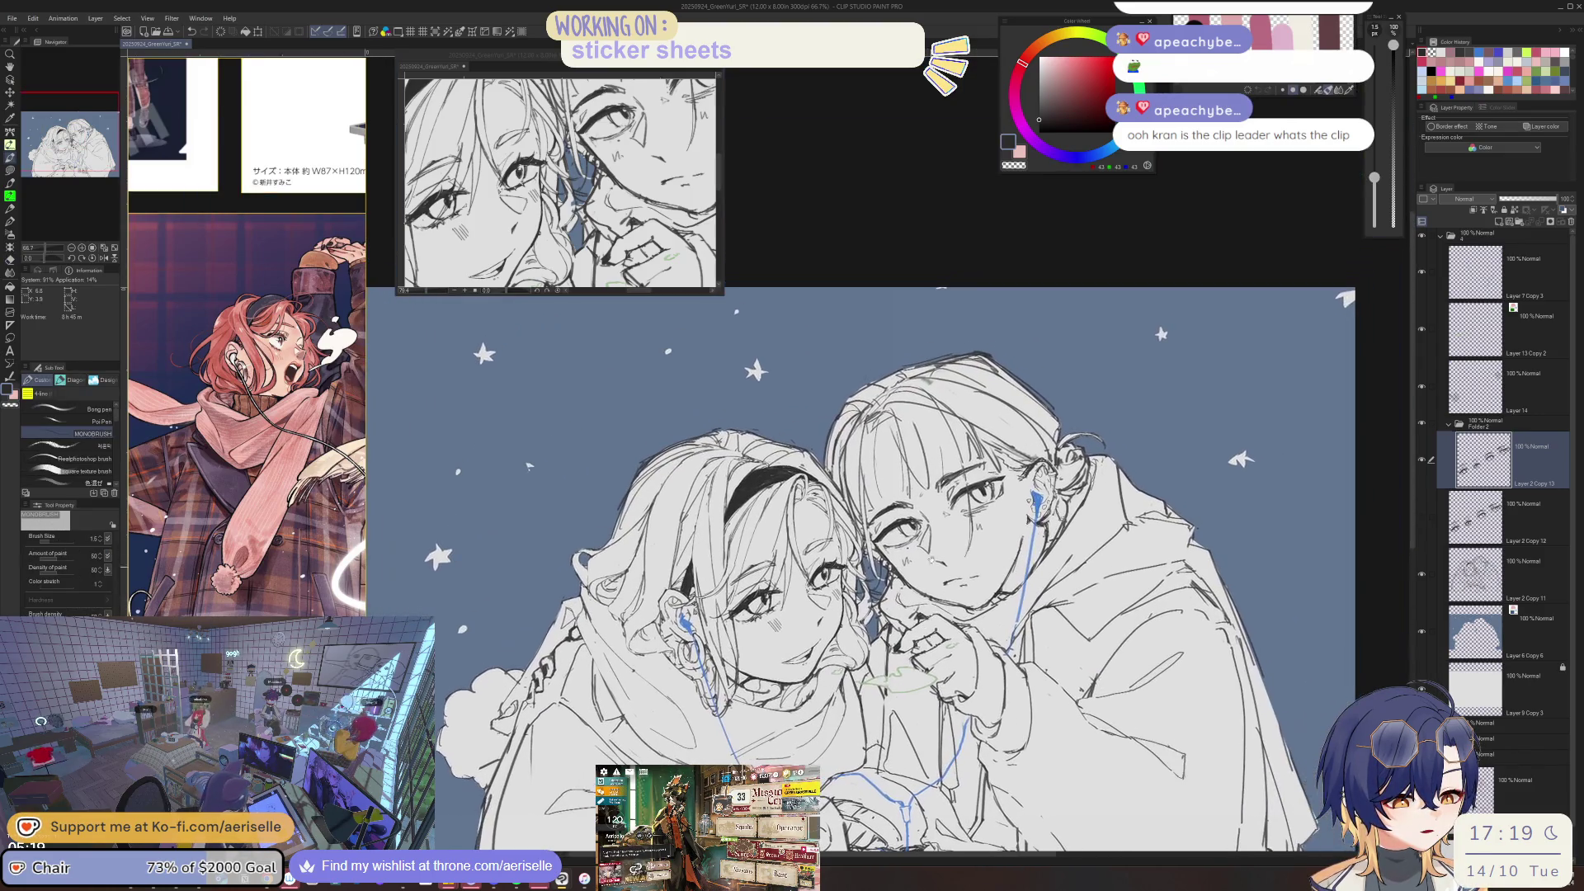
key("ctrl+plus")
key("ctrl+plus")
key("ctrl+plus")
key("ctrl+plus")
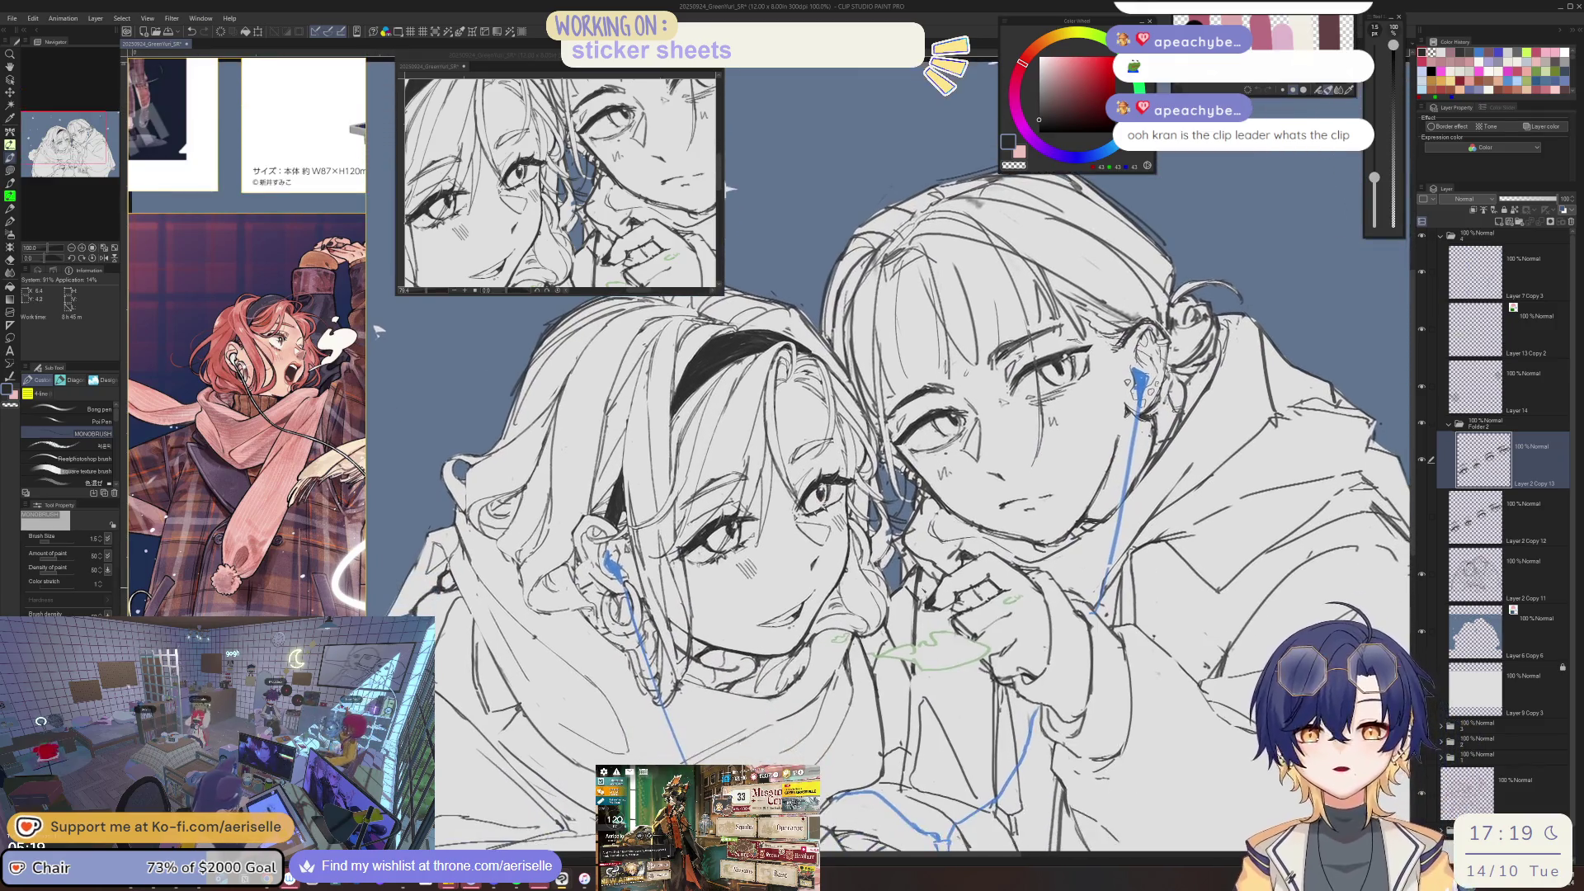
key("ctrl+s")
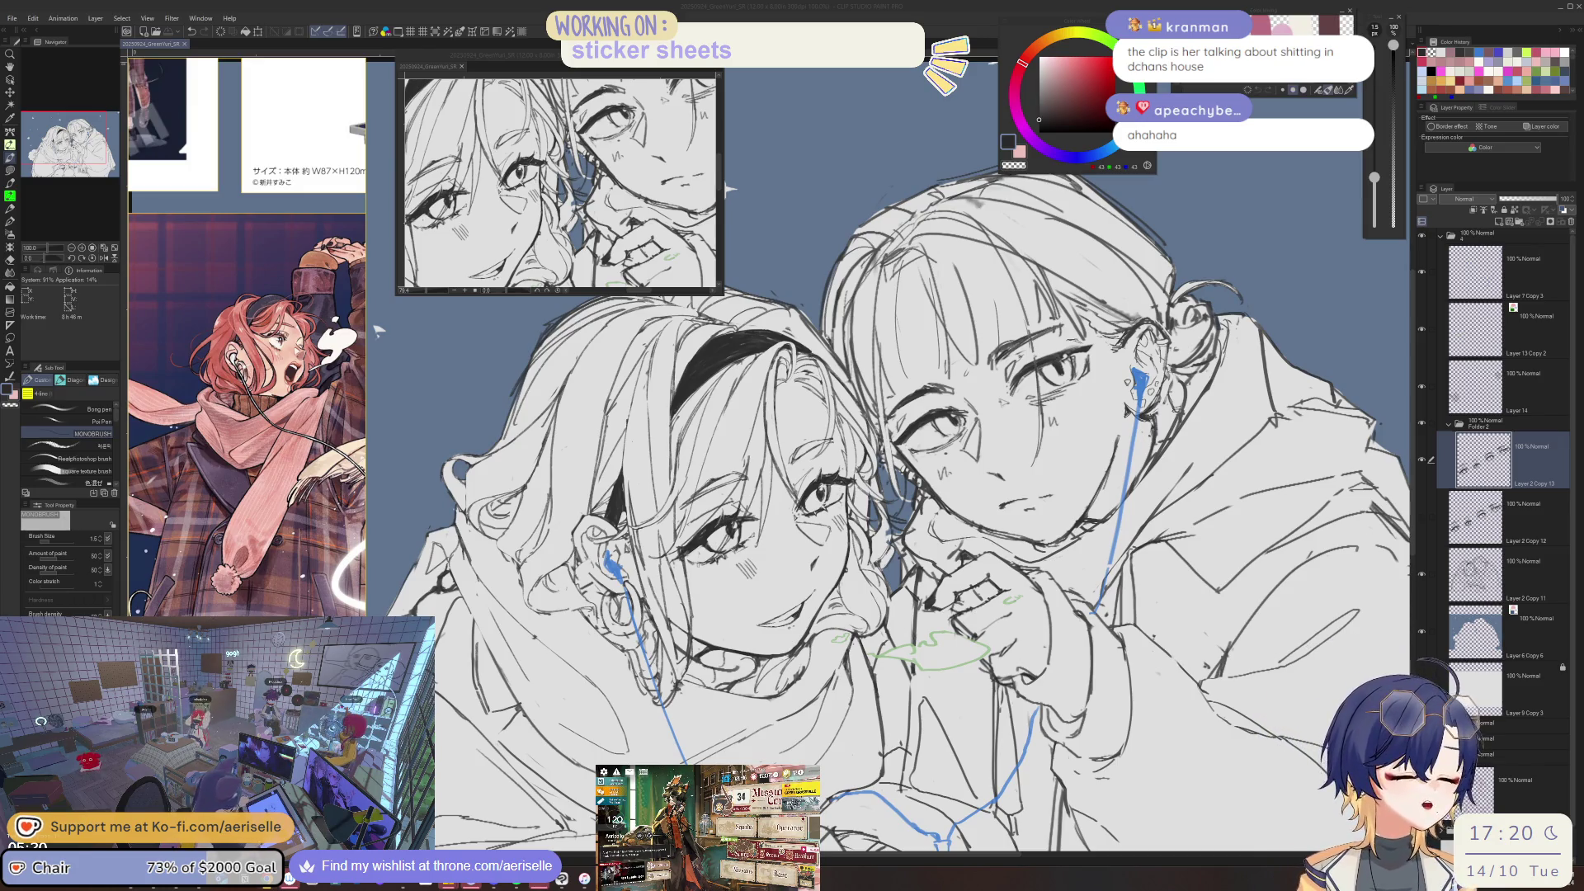
- Clean up the faces on Layer 2 Copy 11, alternating Eraser and a larger MONOBRUSH pen
scroll(841, 585, "up", 3)
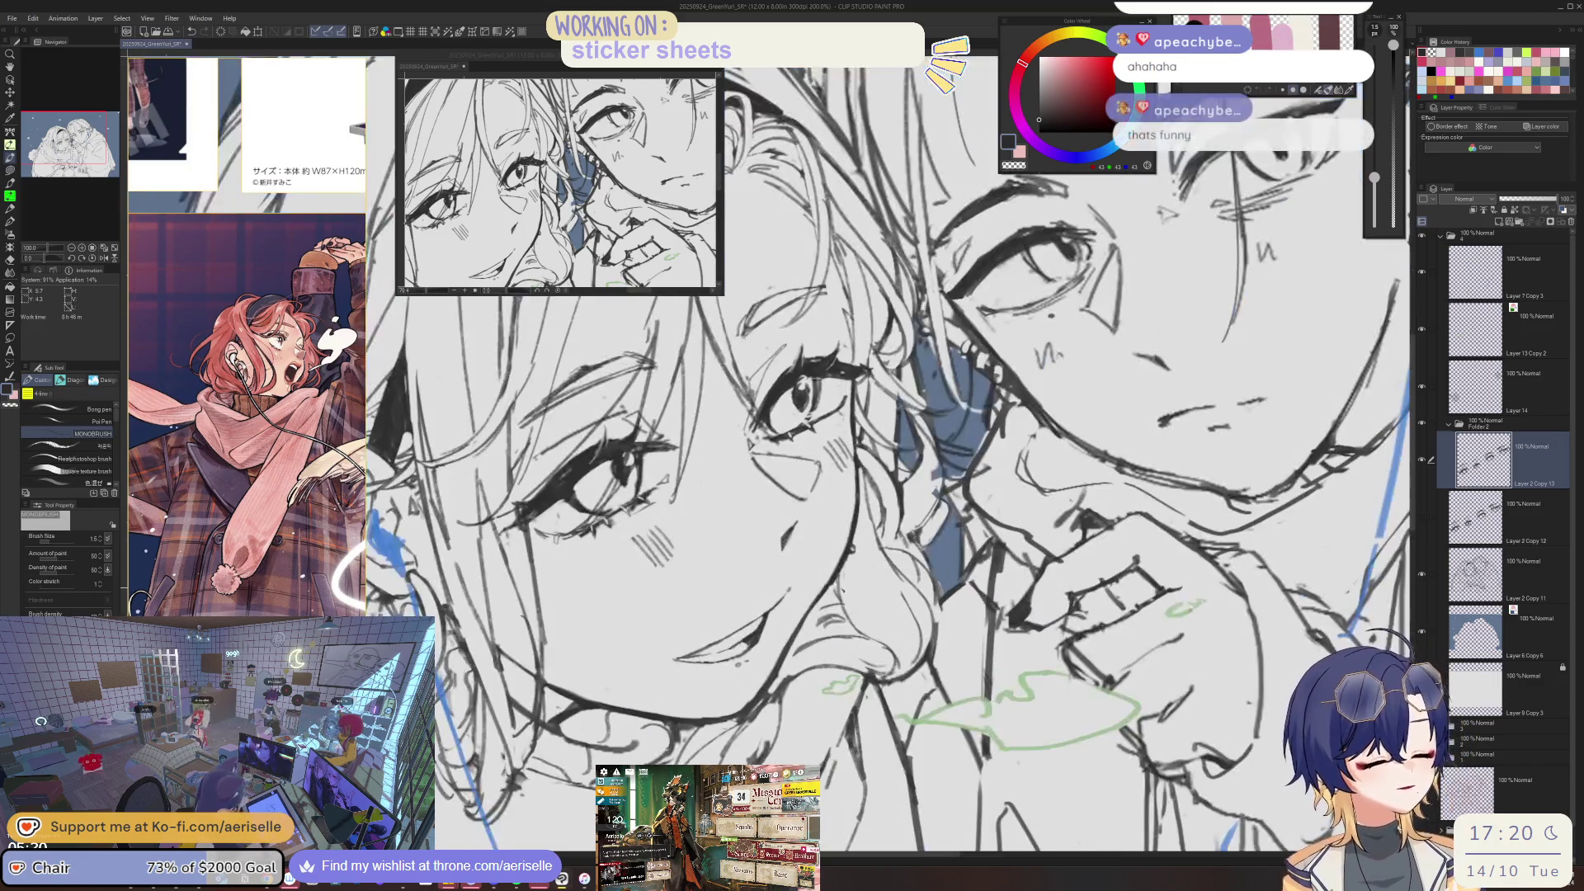
key("e")
left_click(876, 648, "ctrl+shift")
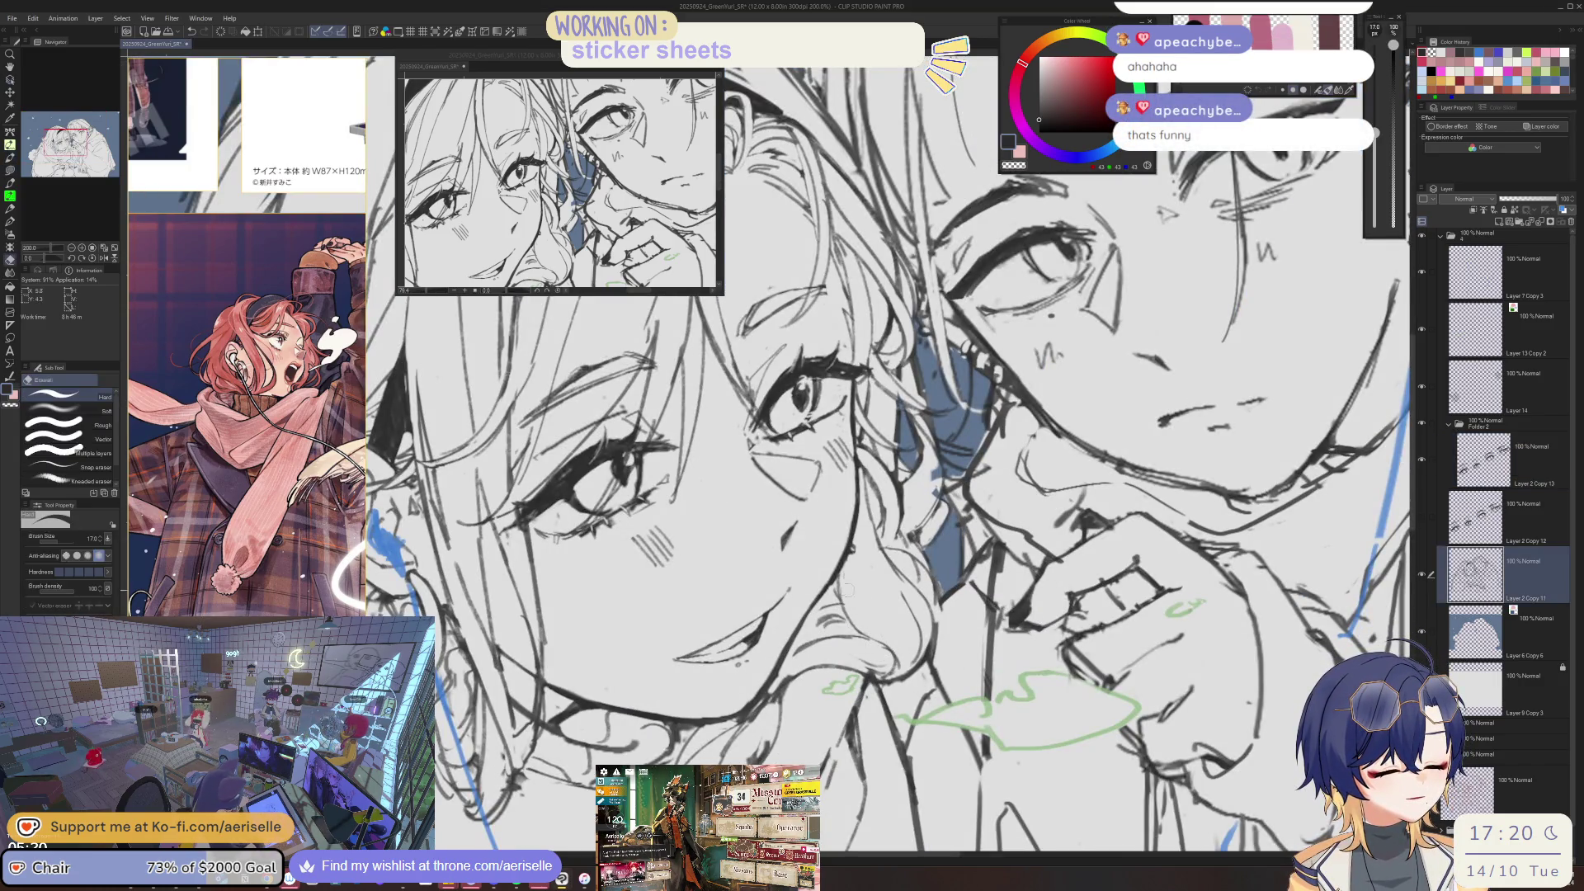
key("h")
scroll(710, 656, "down", 3)
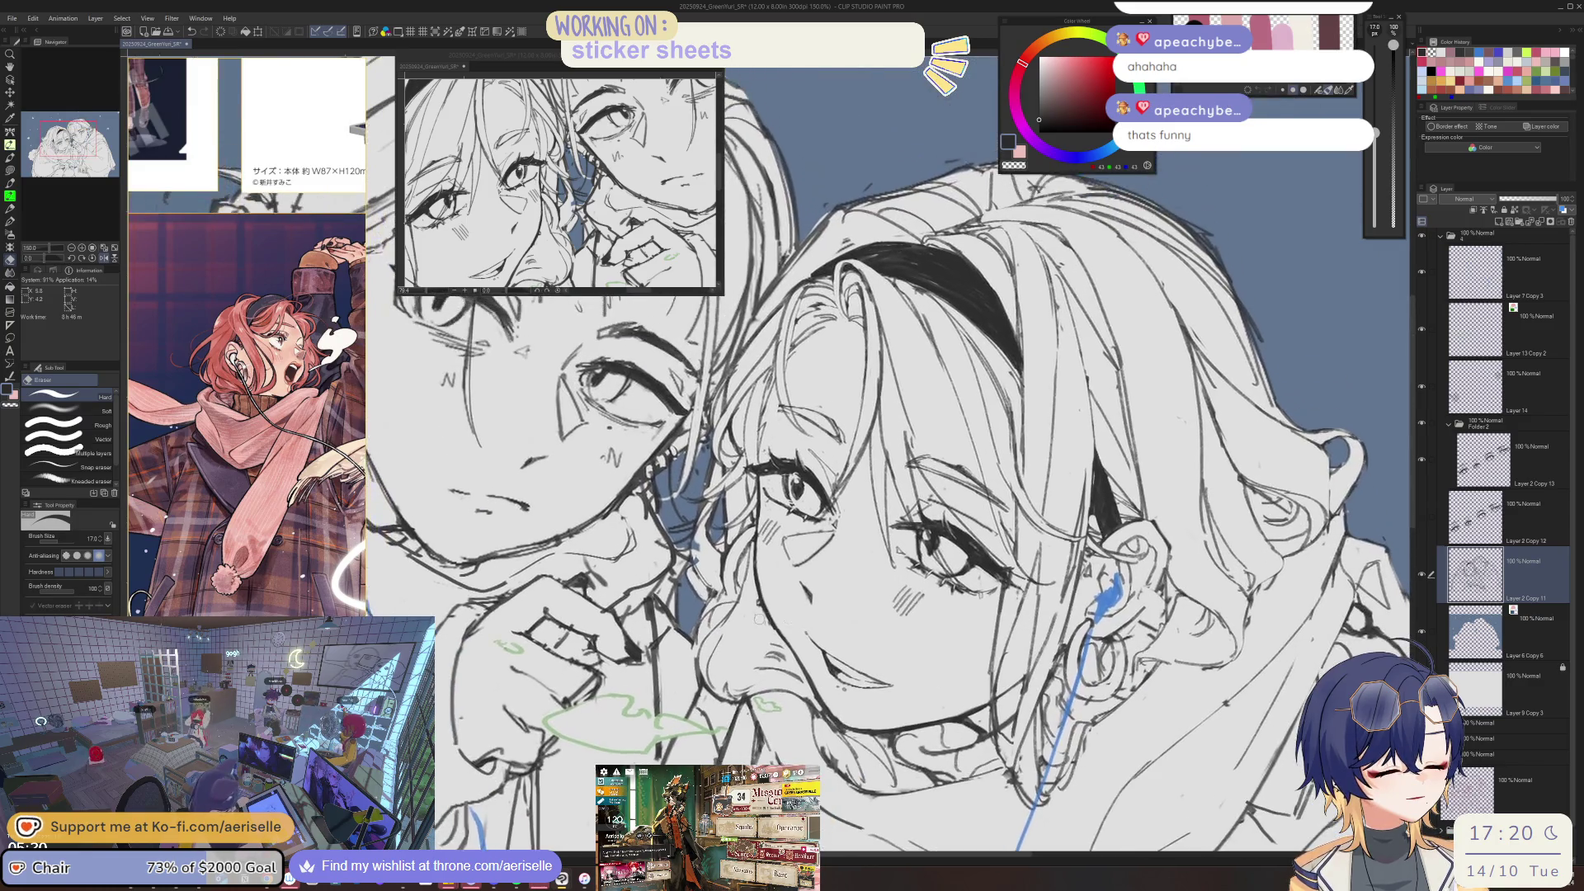
scroll(710, 656, "up", 5)
key("b")
scroll(710, 656, "down", 2)
key("e")
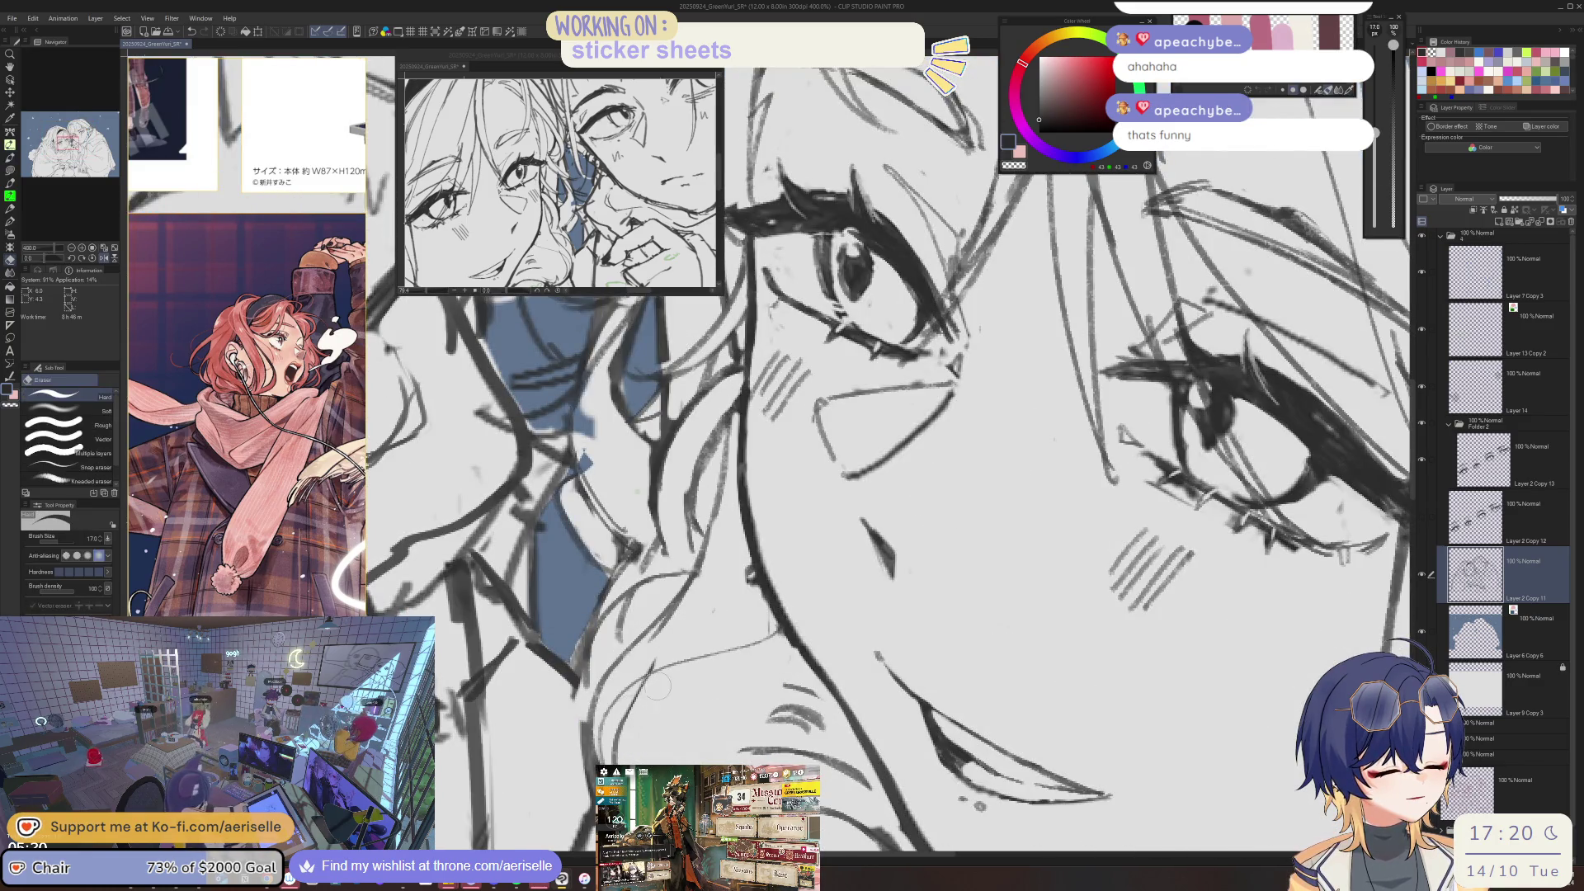
scroll(743, 687, "down", 2)
scroll(743, 687, "up", 2)
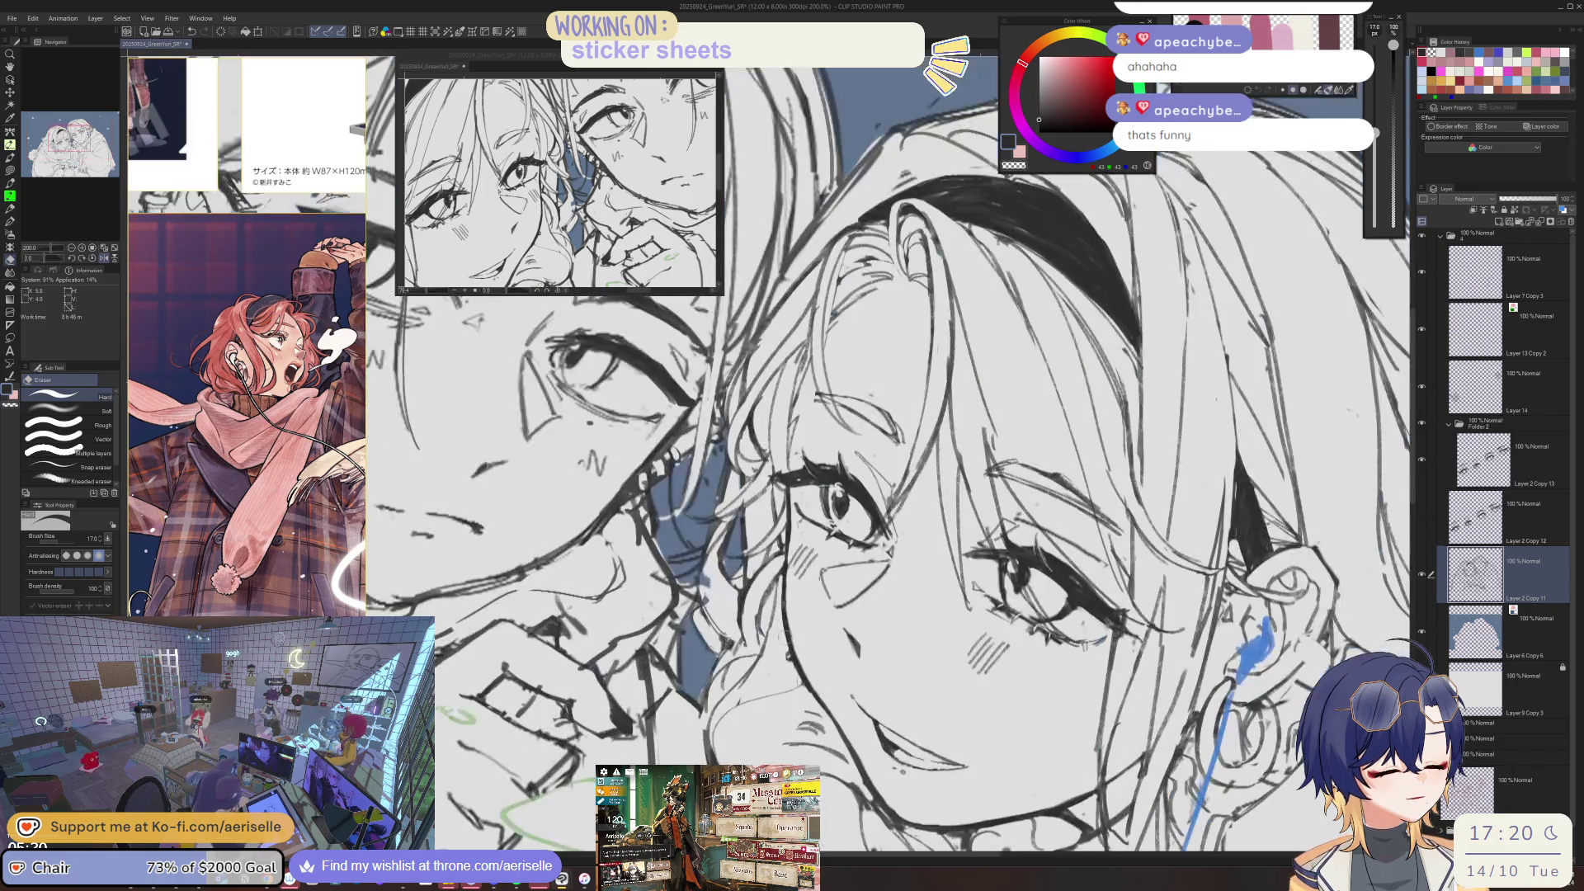
key("b")
key("bracketright")
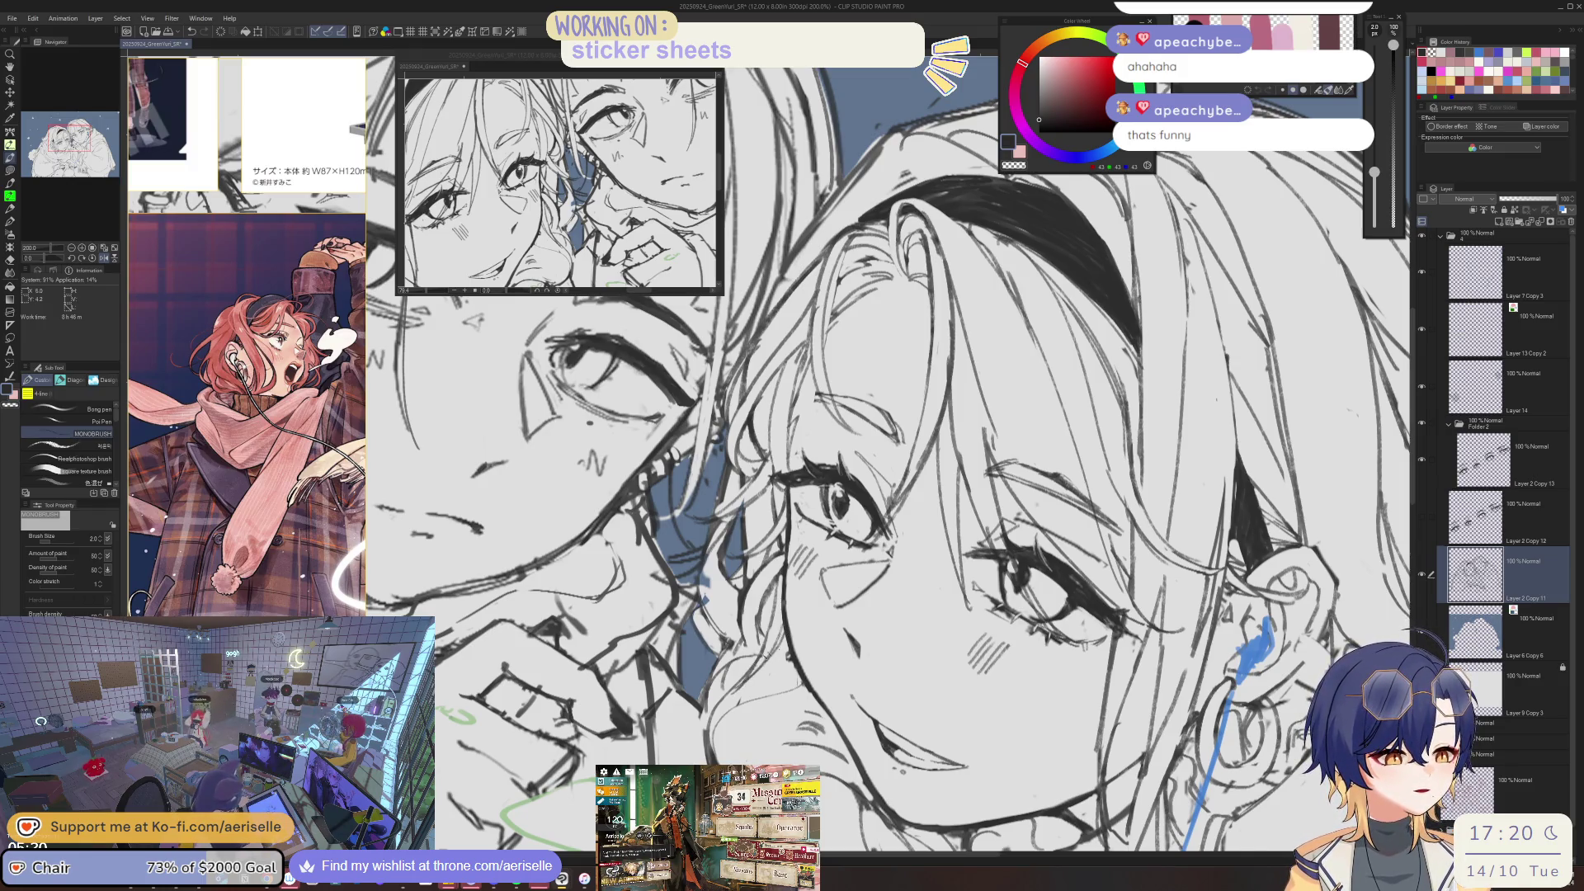
- Check the faces in a flipped and tilted view, then reset upright and zoom on the faces
key("h")
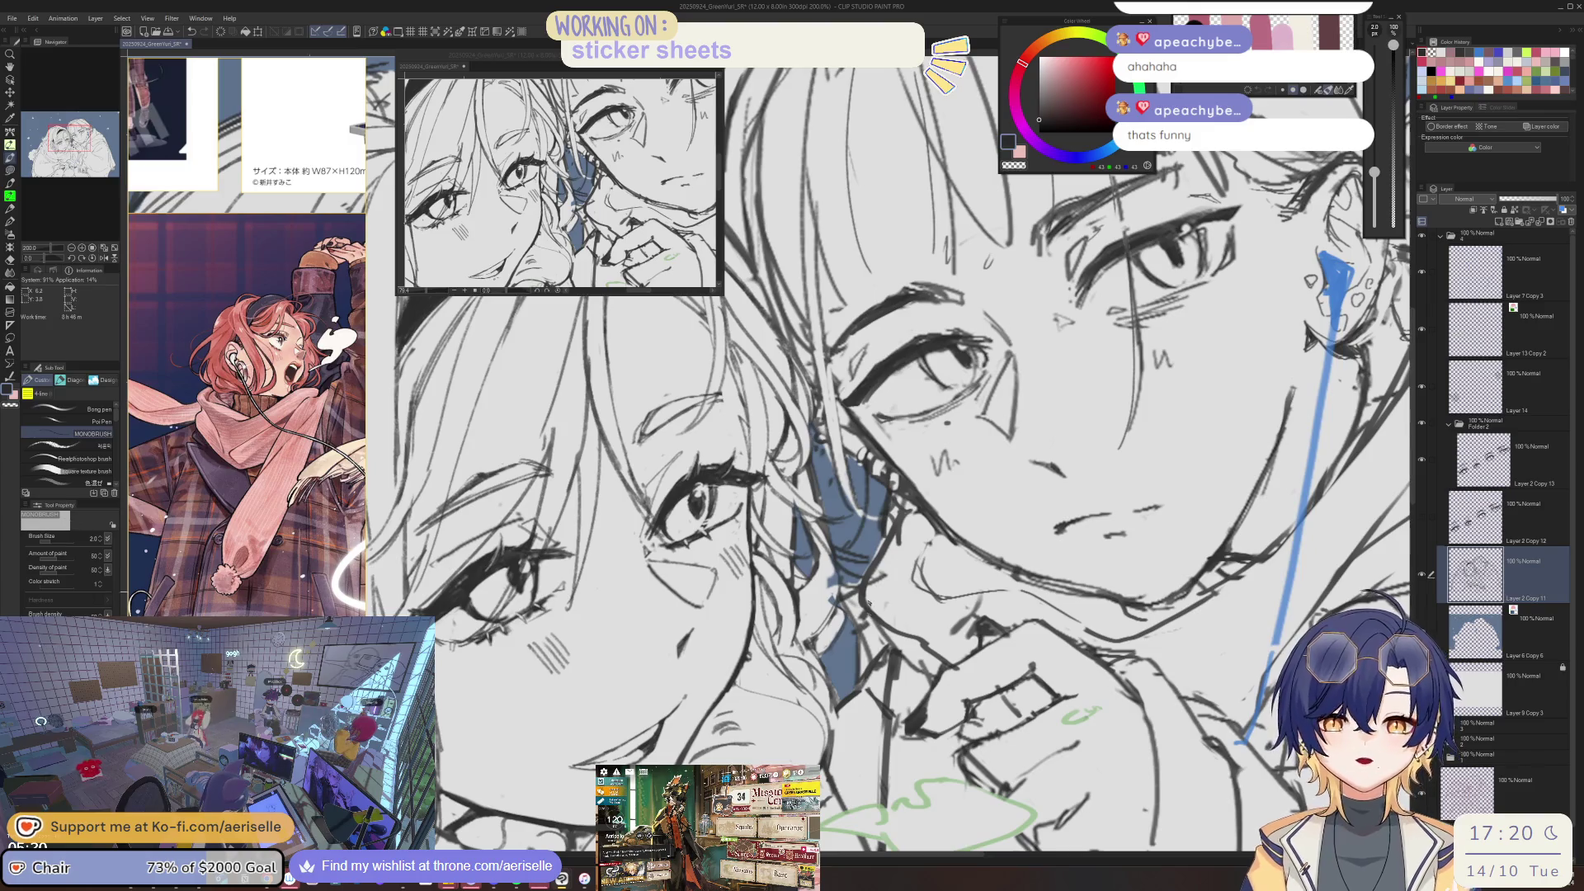
key("e")
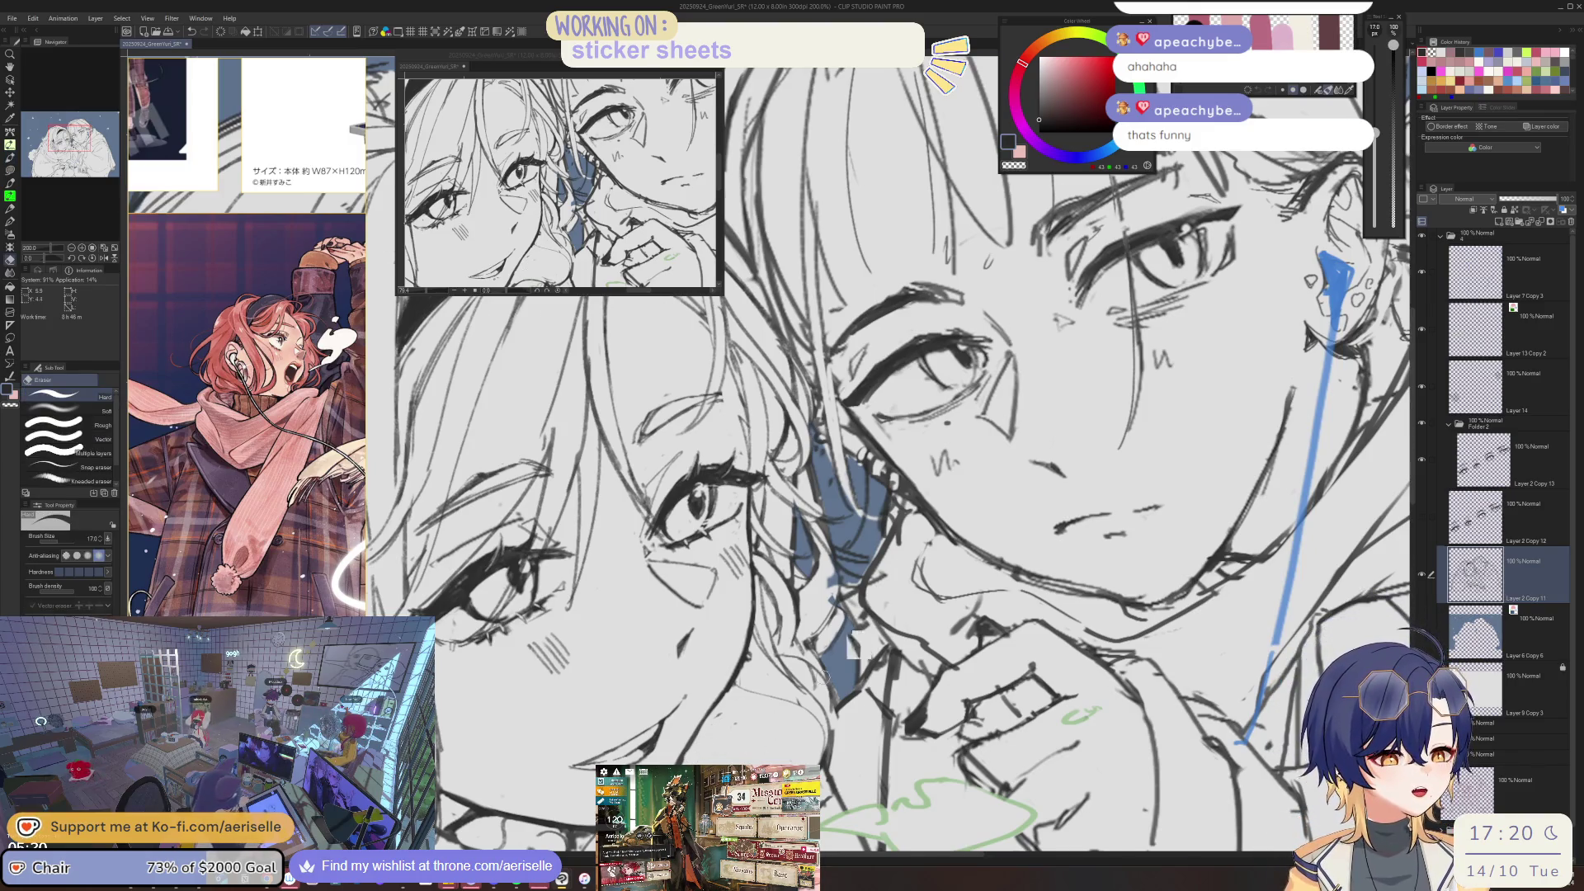
key("h")
scroll(905, 622, "down", 1)
scroll(808, 678, "up", 1)
key("p")
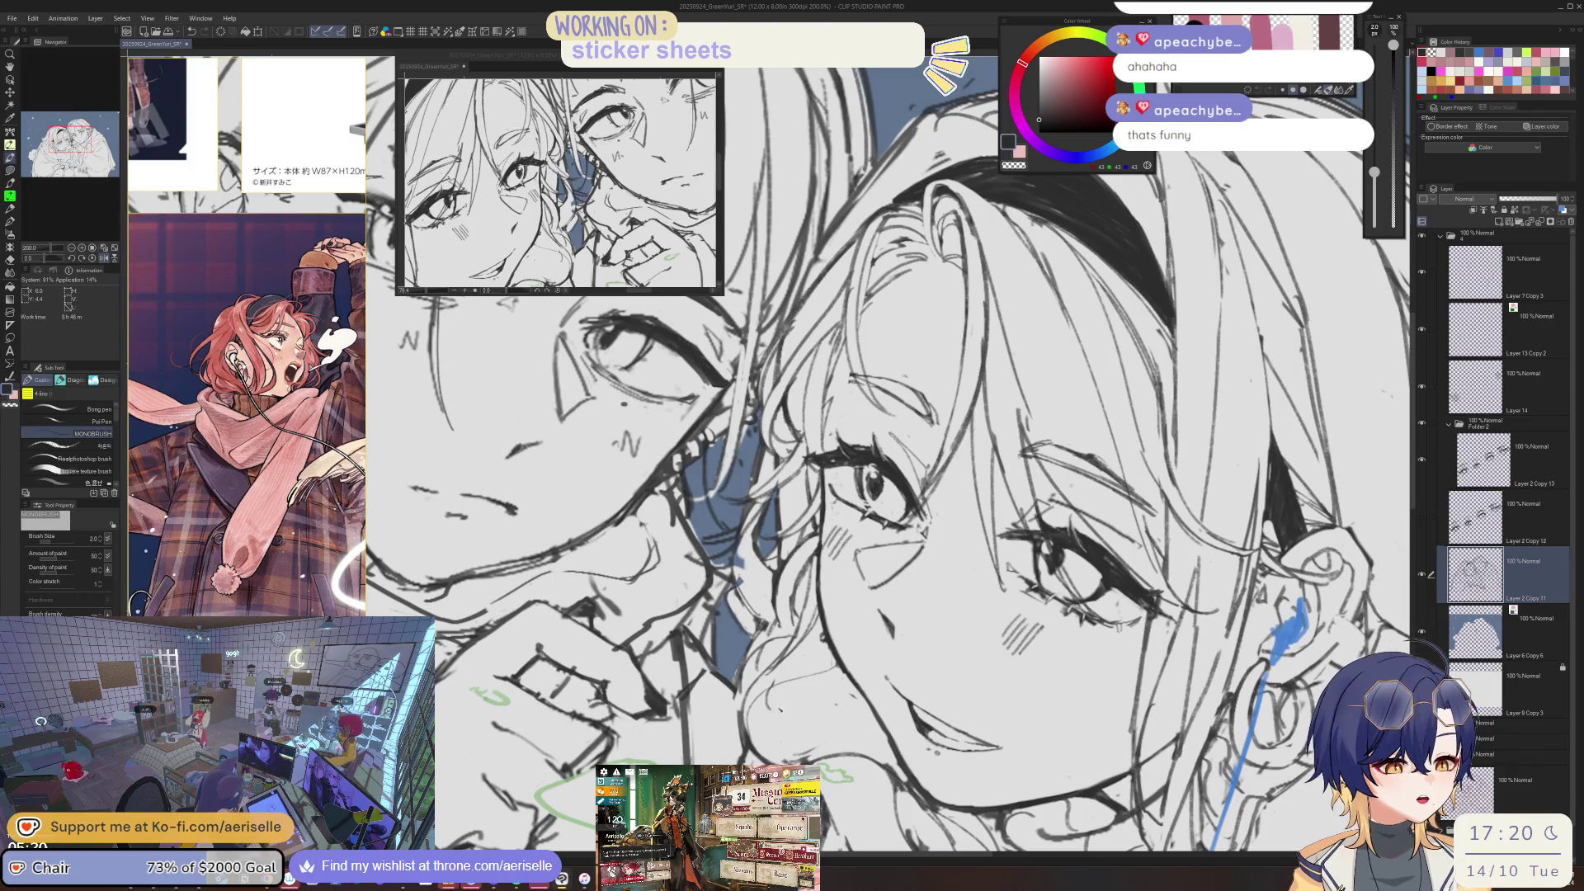
key("minus")
key("minus")
key("minus")
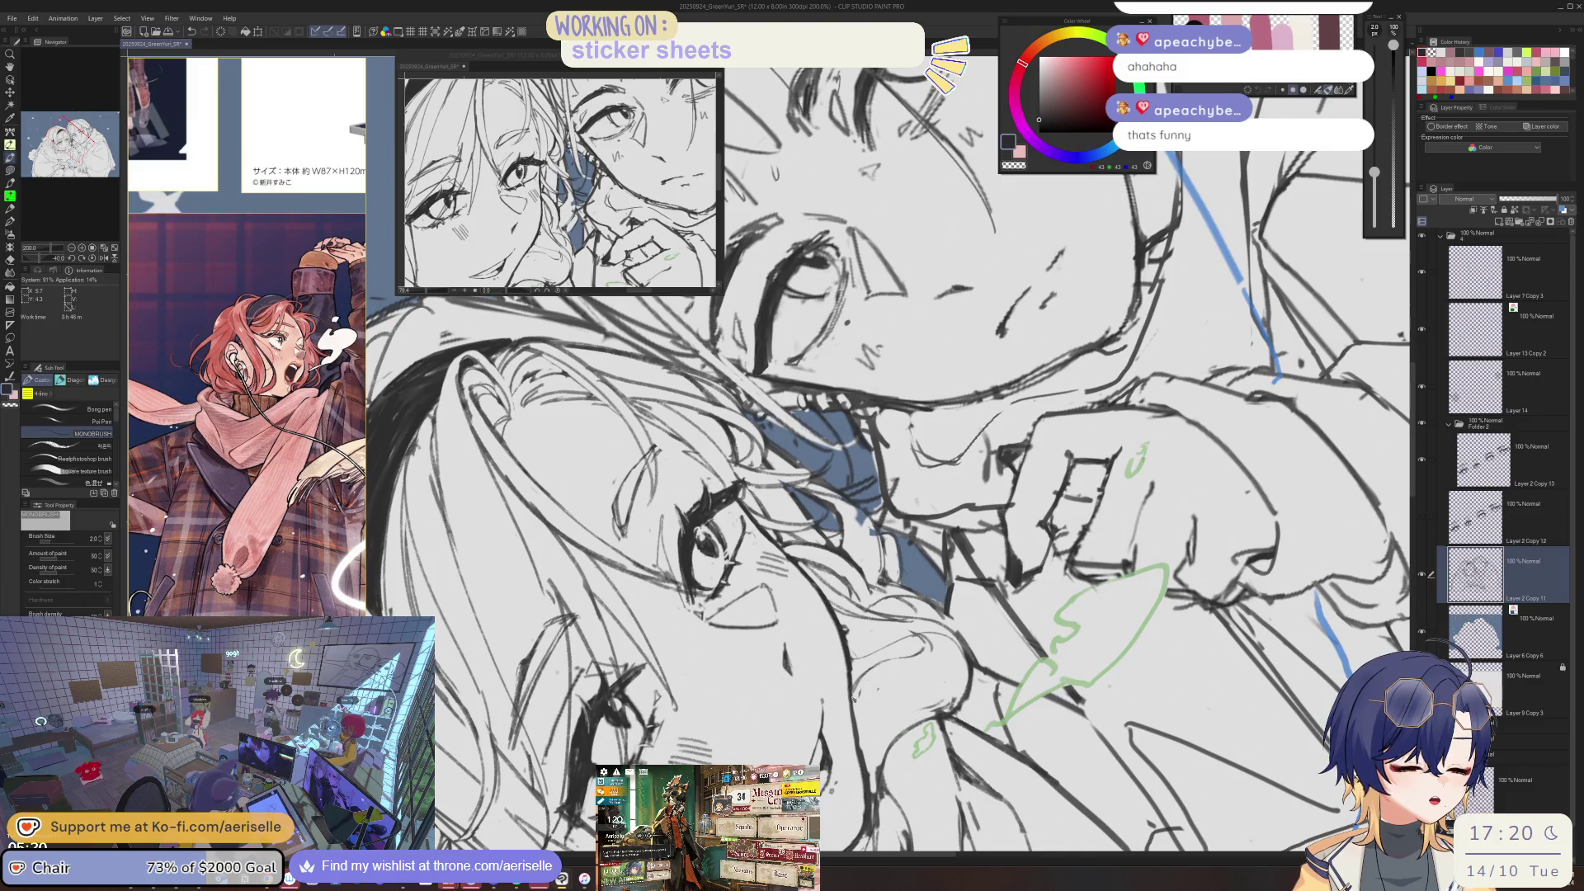
key("ctrl+at")
key("ctrl+alt+0")
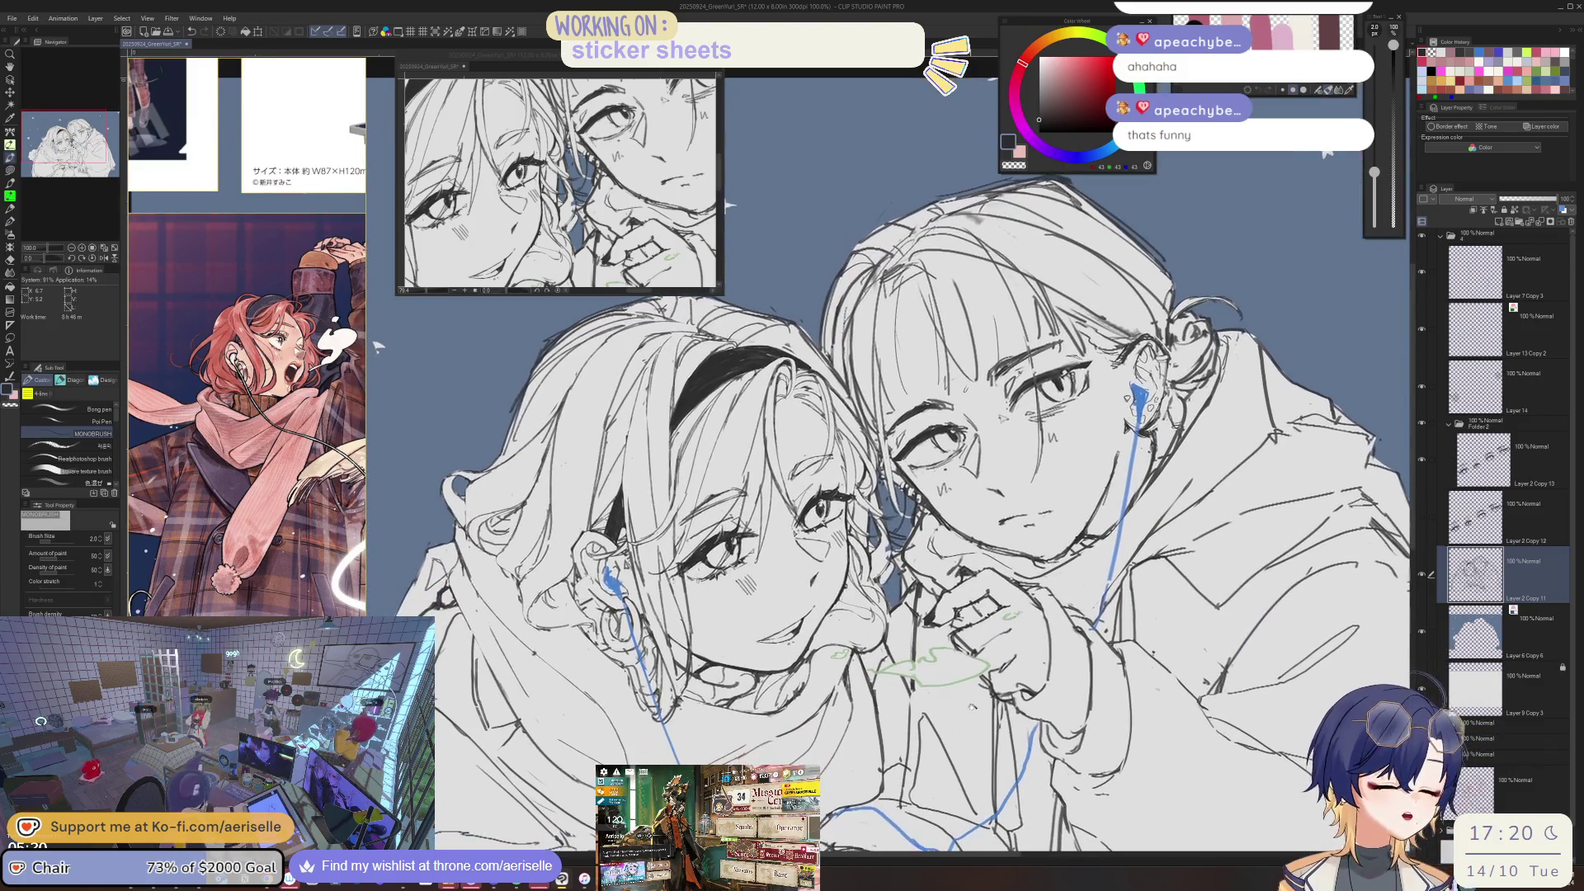
key("ctrl+plus")
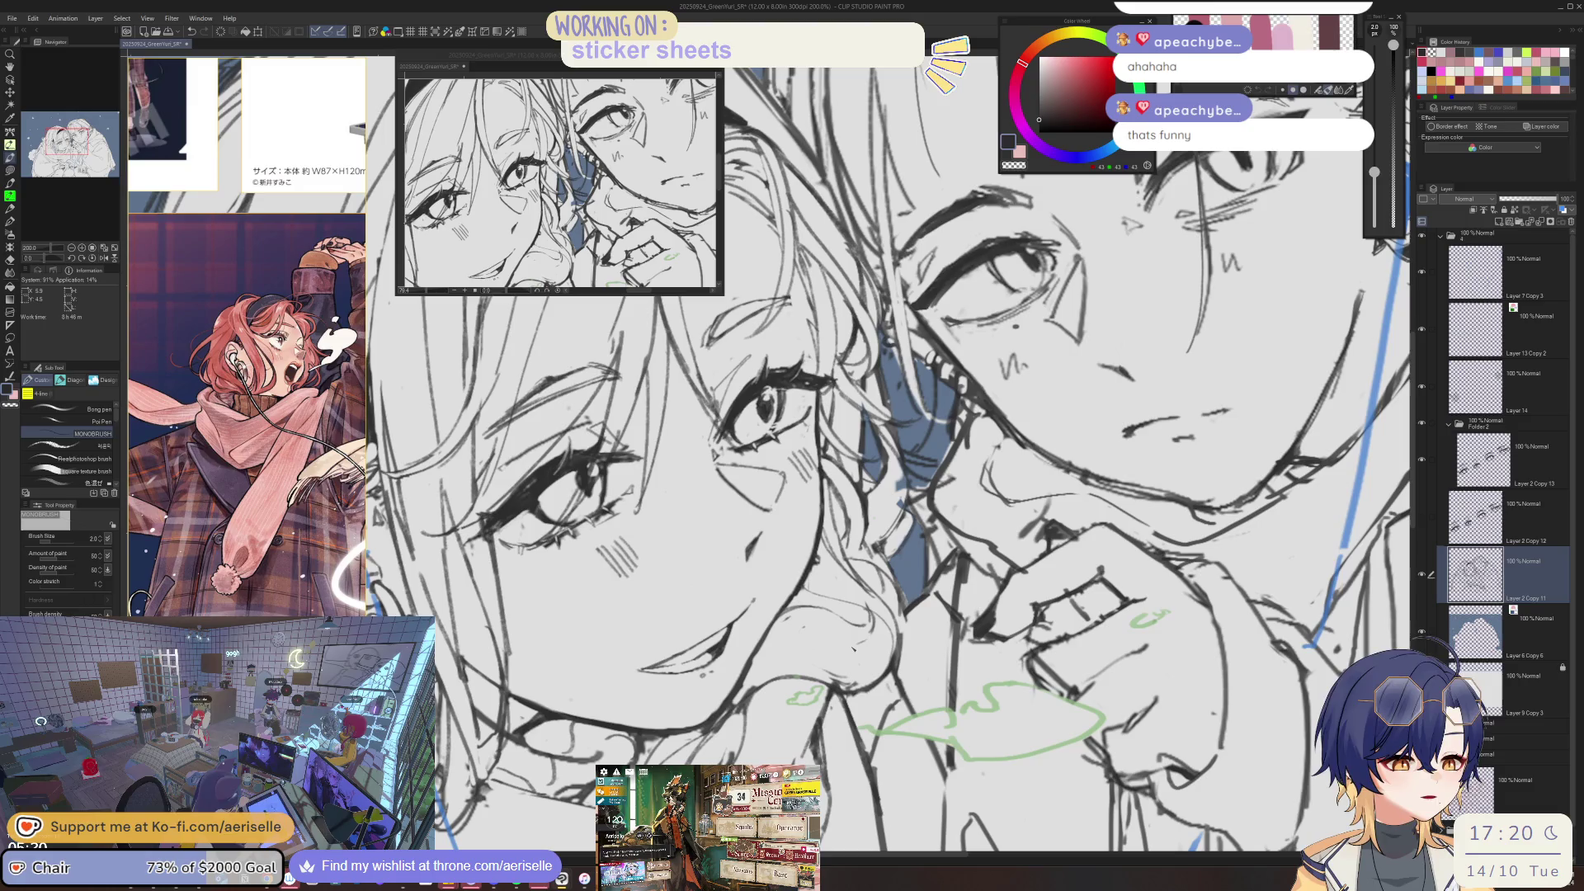
key("ctrl+minus")
key("ctrl+minus")
key("ctrl+plus")
key("ctrl+plus")
- Erase stray lines and redraw the girl's head with a slightly thicker pen, rechecking it flipped
key("e")
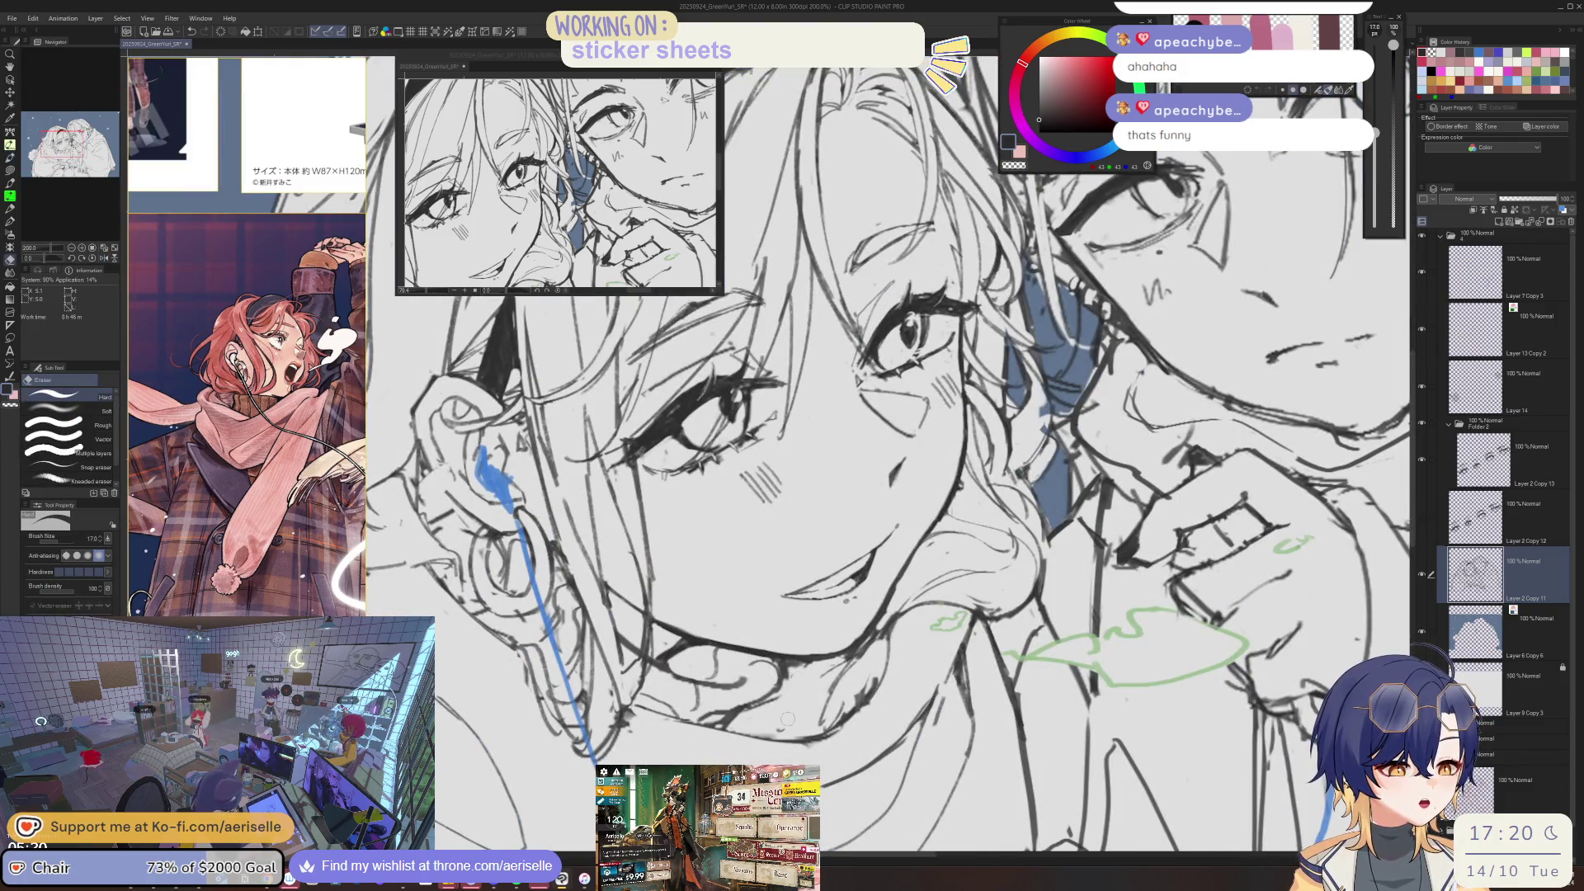
key("p")
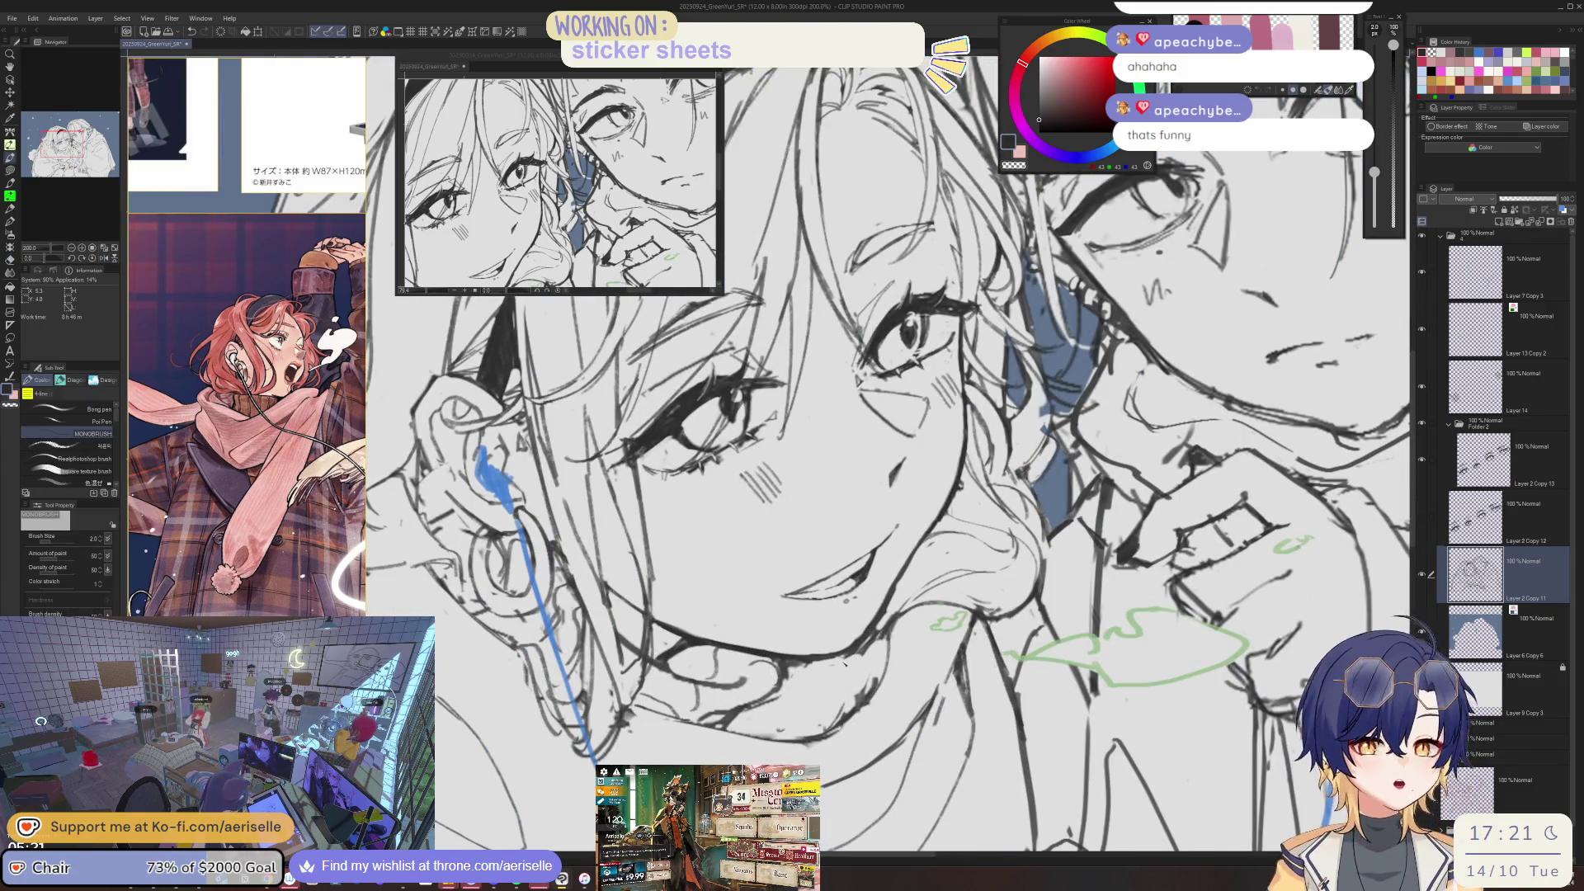
scroll(804, 672, "down", 3)
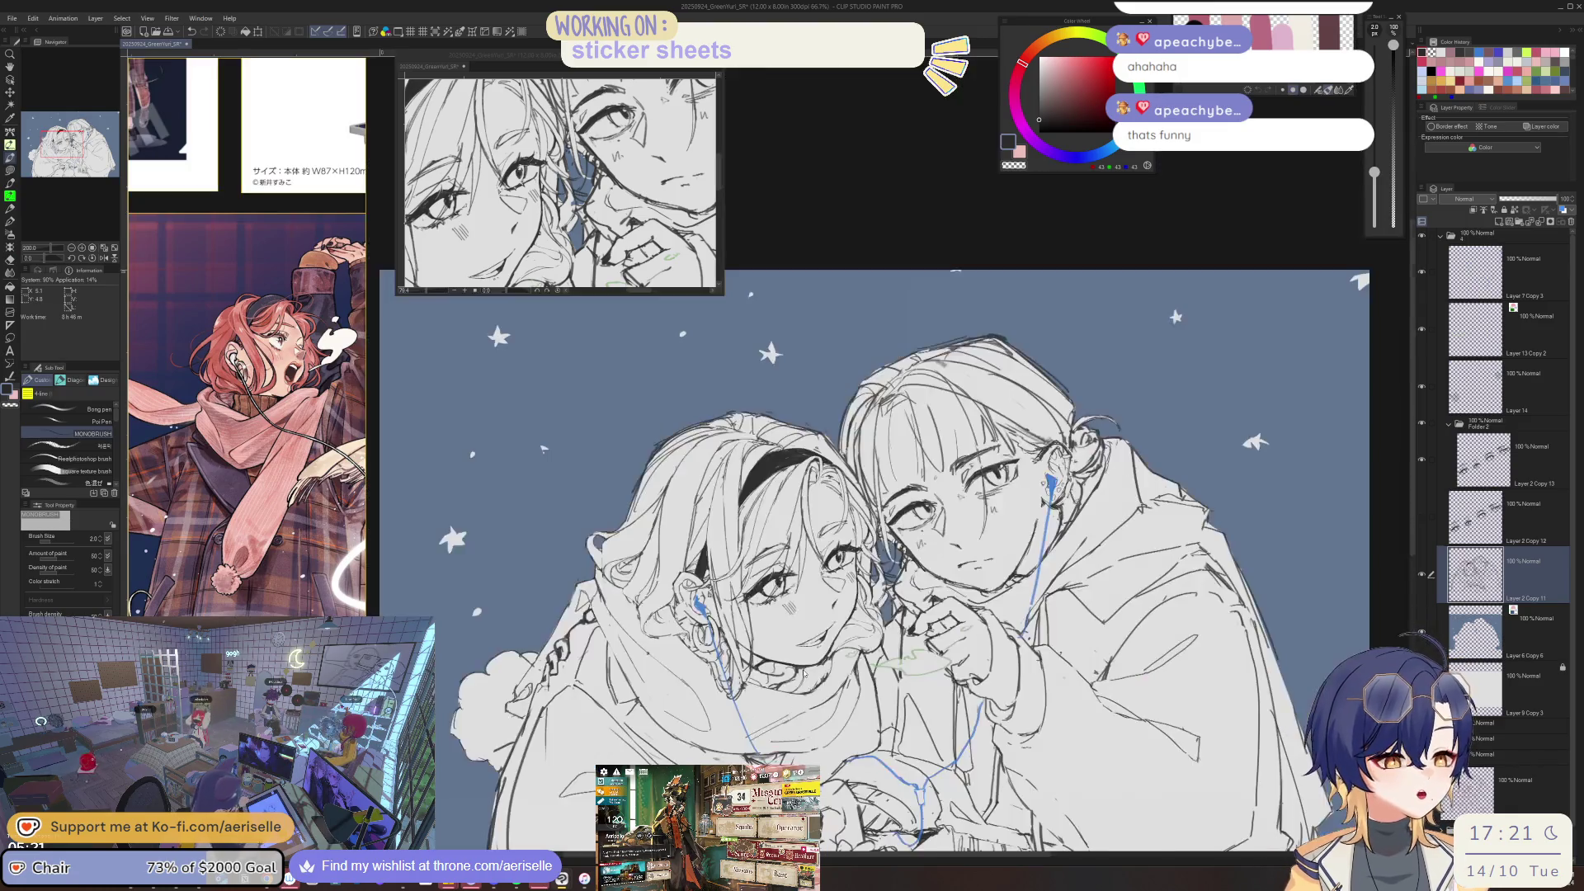
scroll(802, 708, "up", 2)
scroll(802, 710, "up", 1)
key("e")
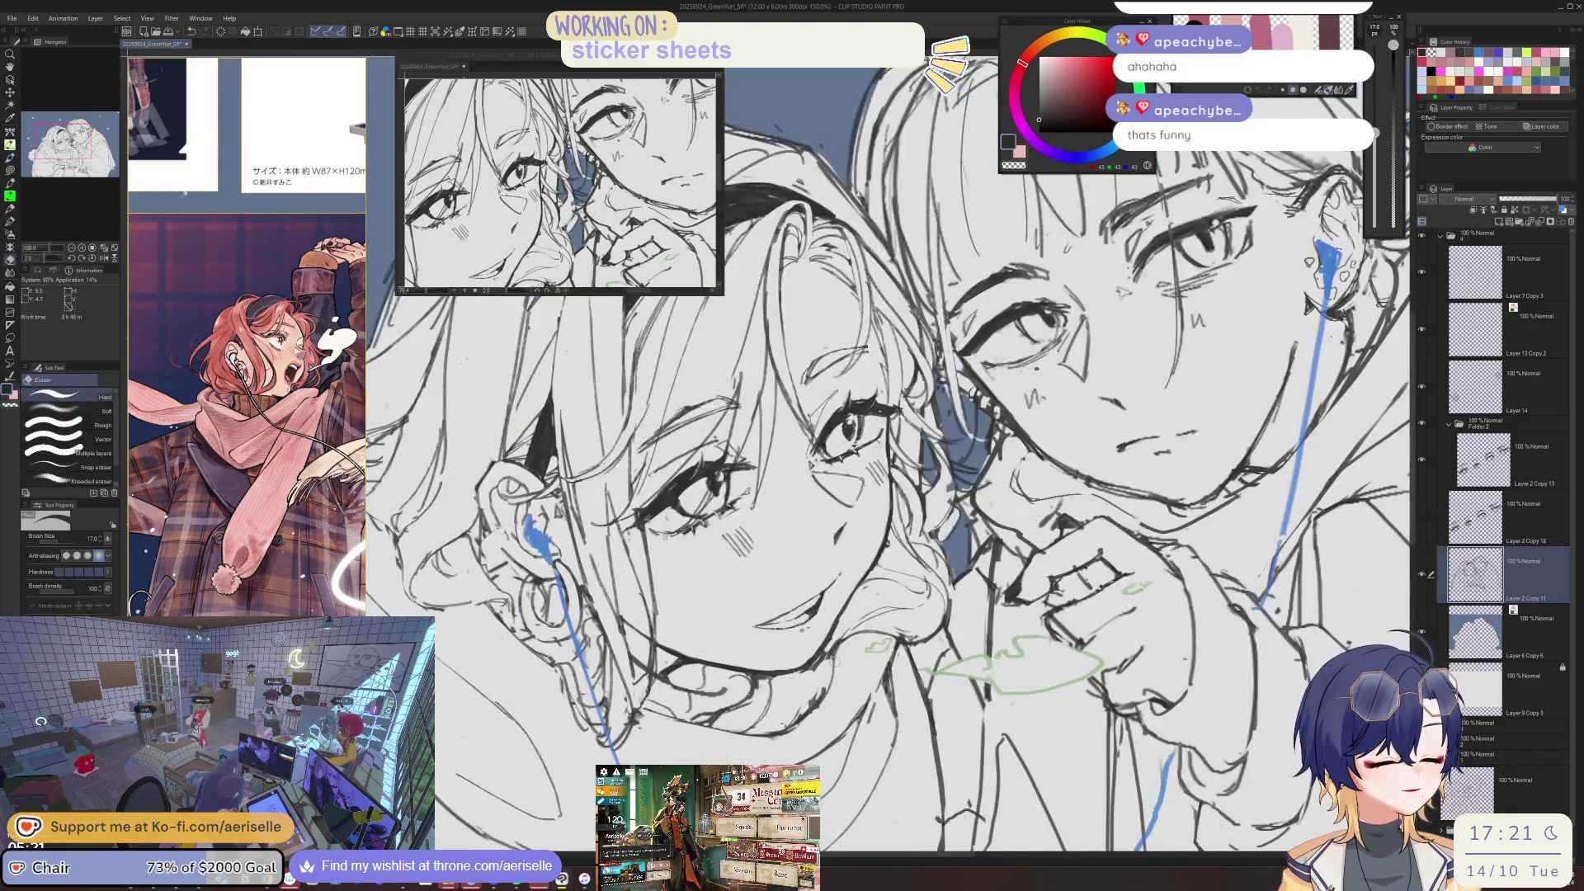
key("p")
left_click_drag(802, 709, 1403, 512)
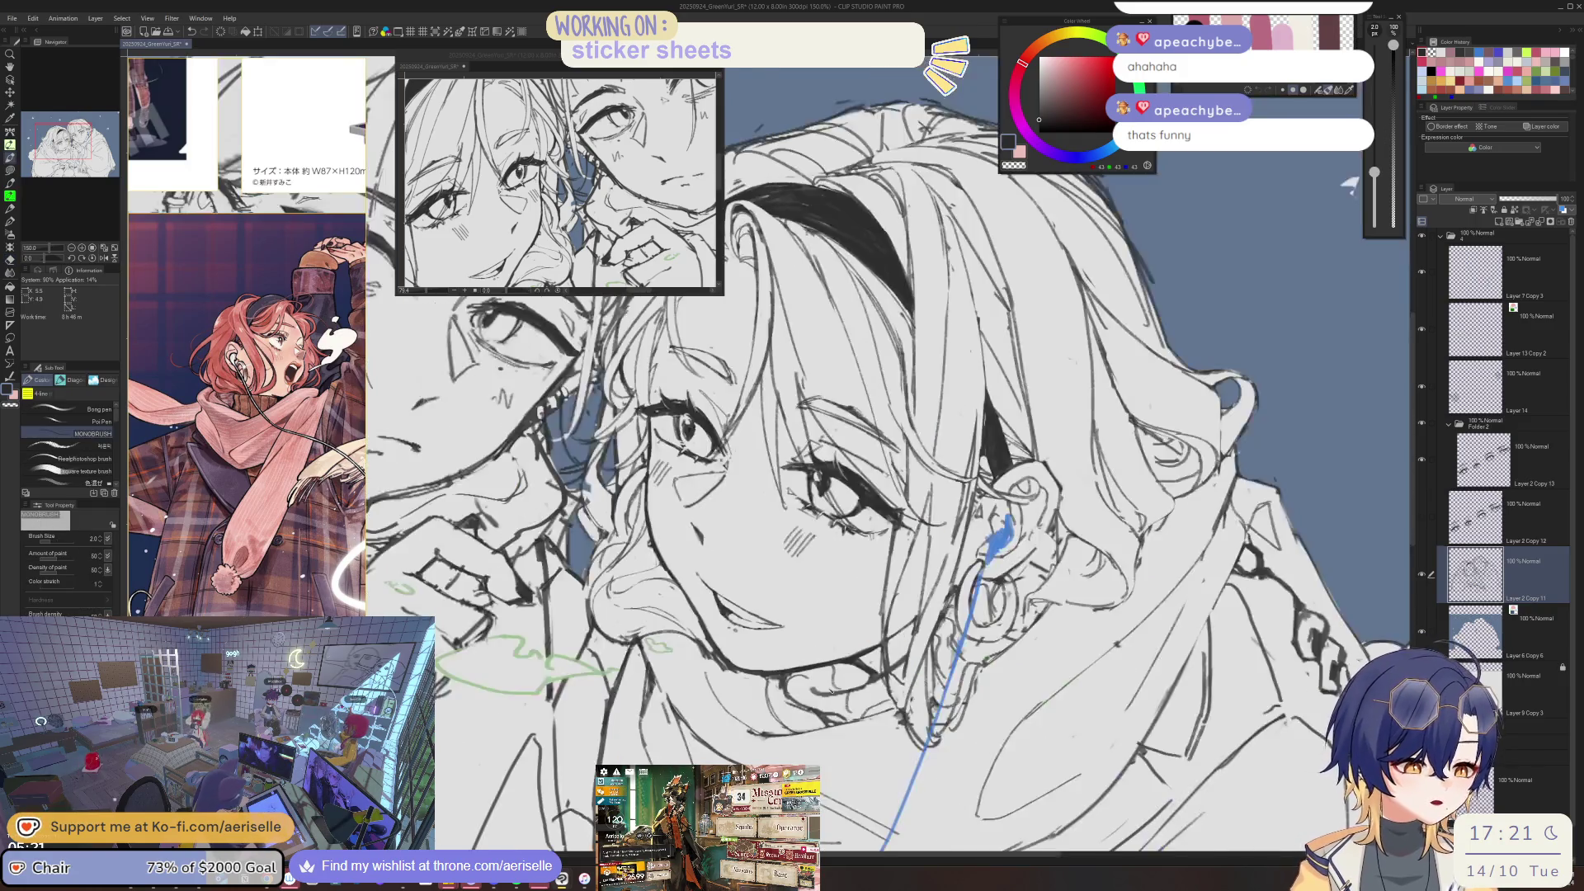
key("bracketright")
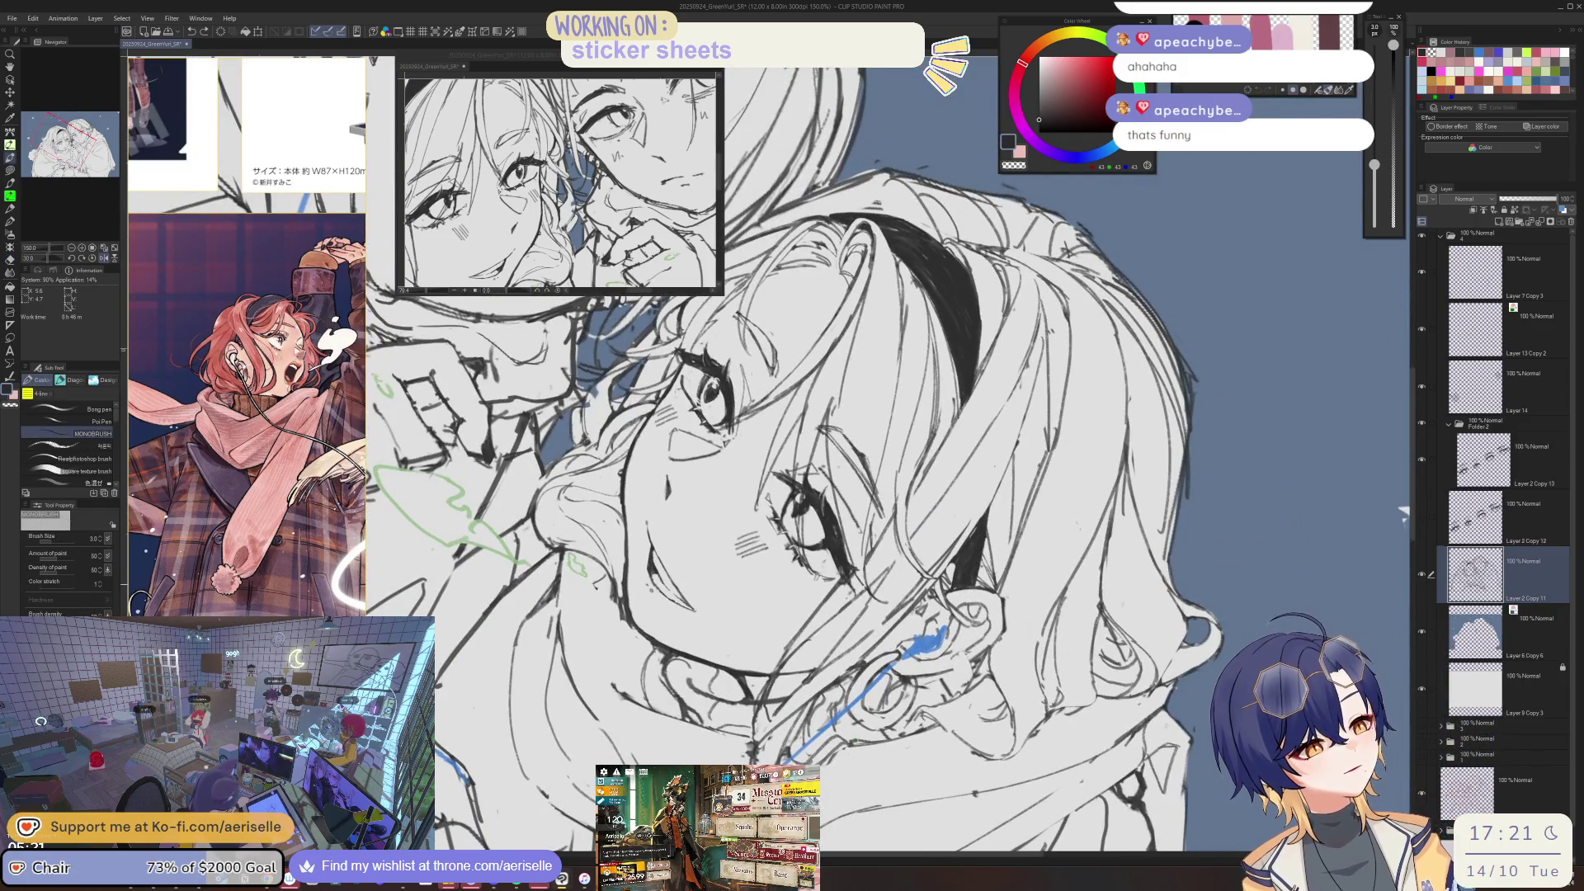
scroll(968, 589, "down", 2)
key("ctrl+0")
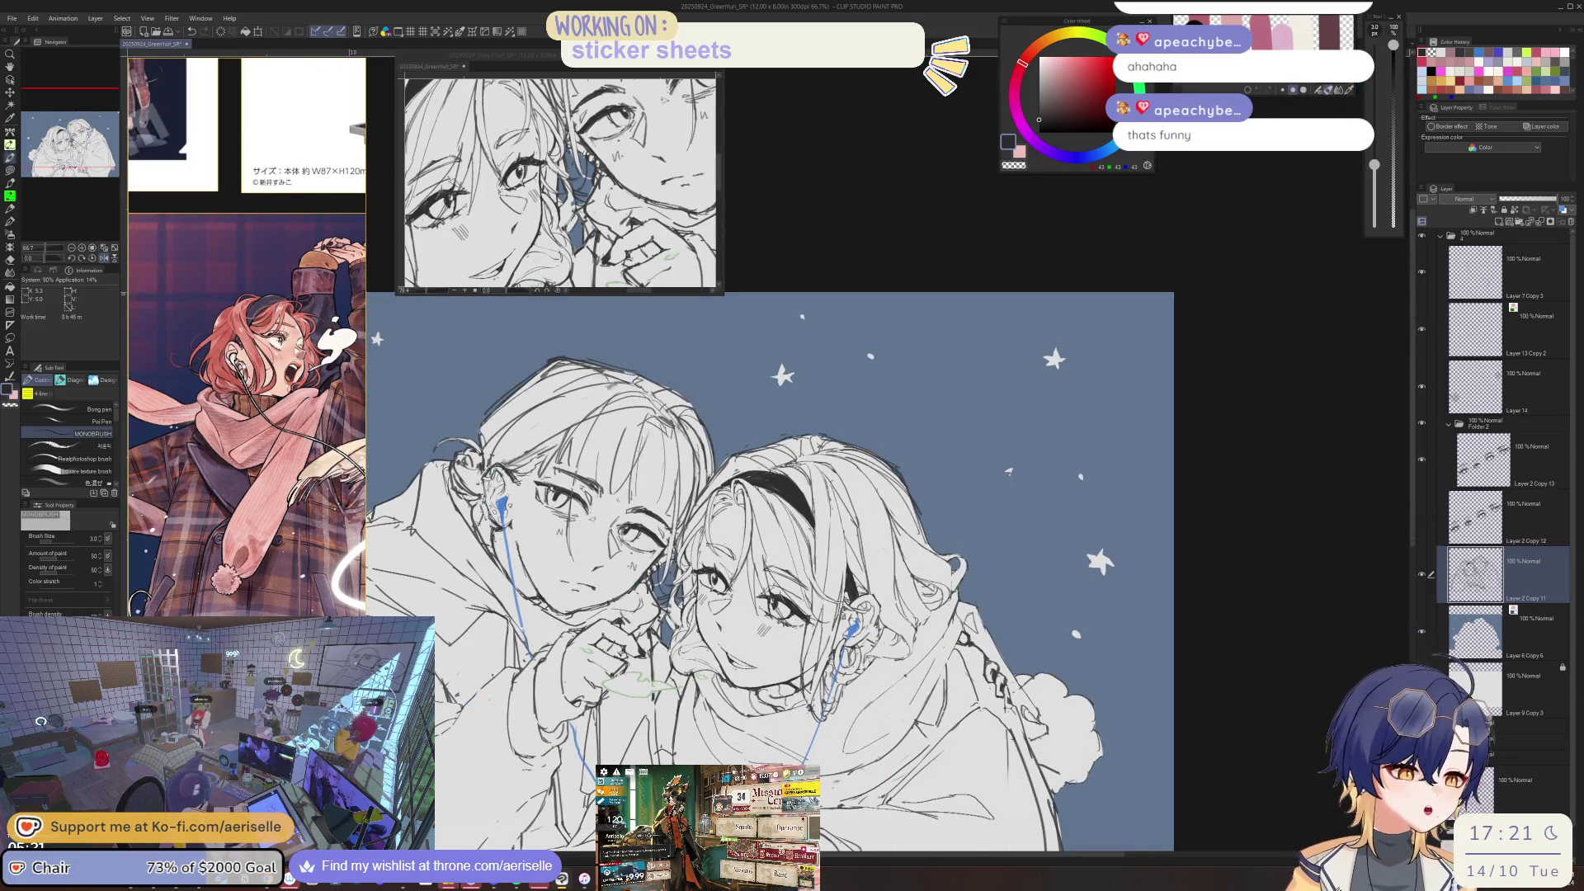
scroll(685, 702, "up", 3)
key("e")
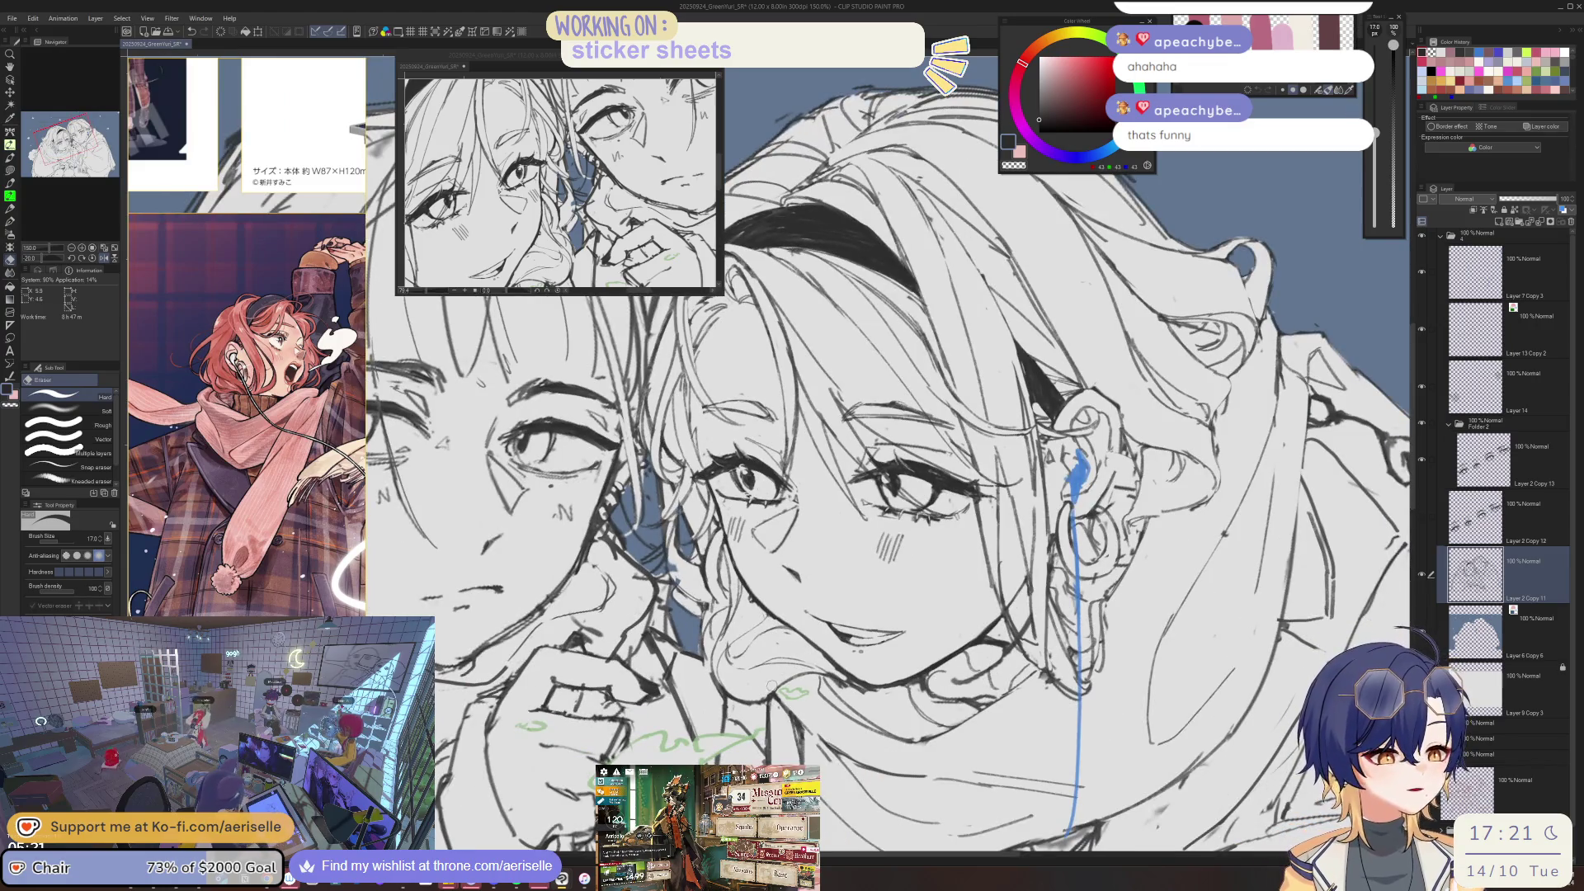
scroll(864, 633, "up", 2)
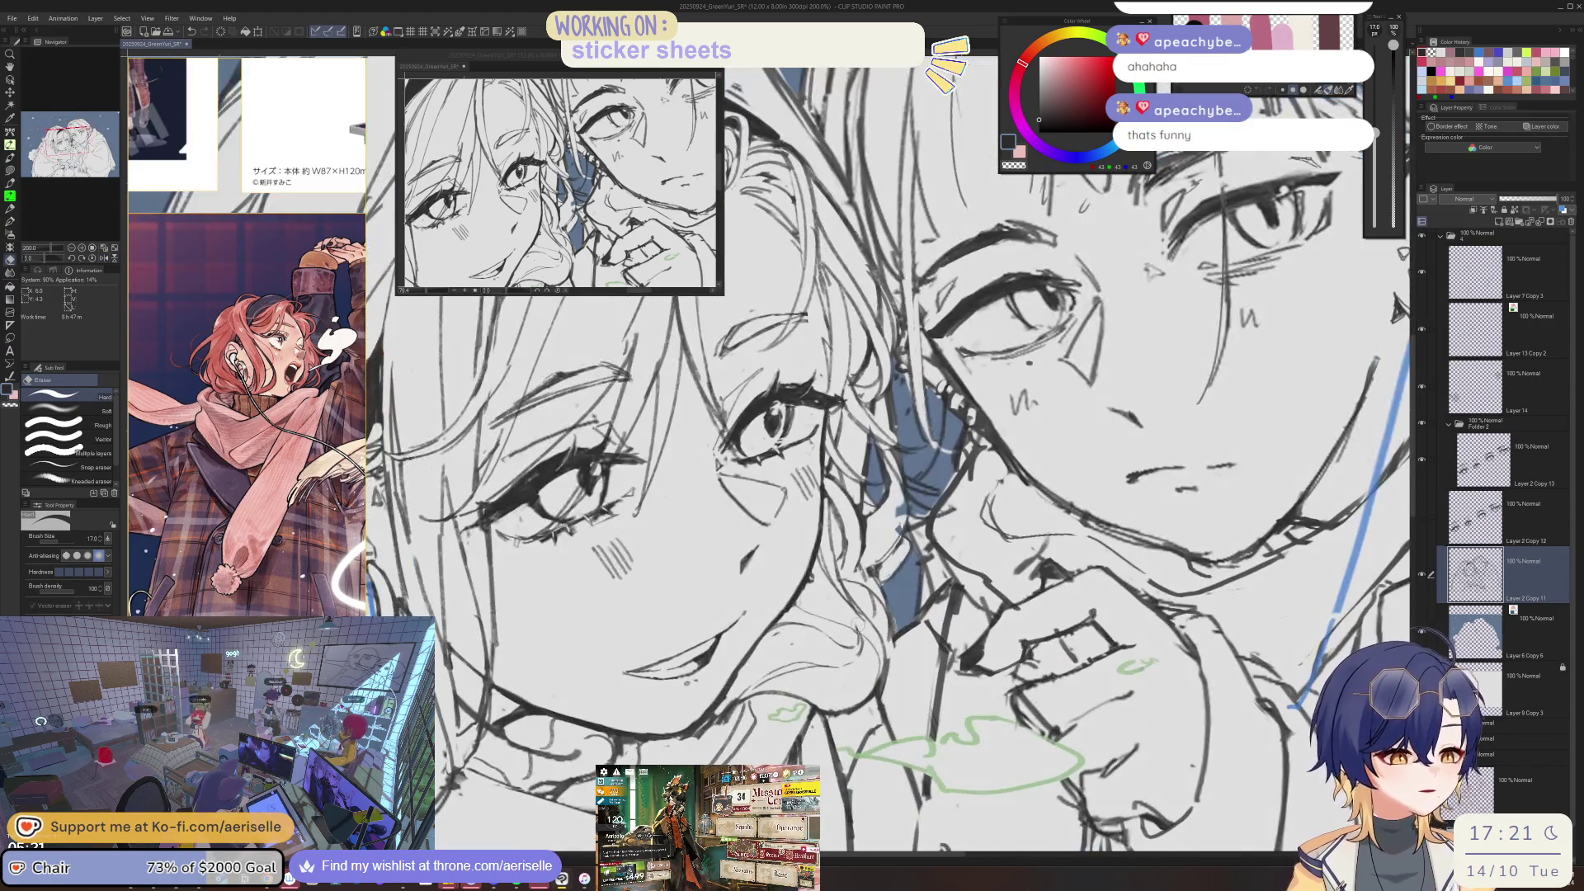
key("p")
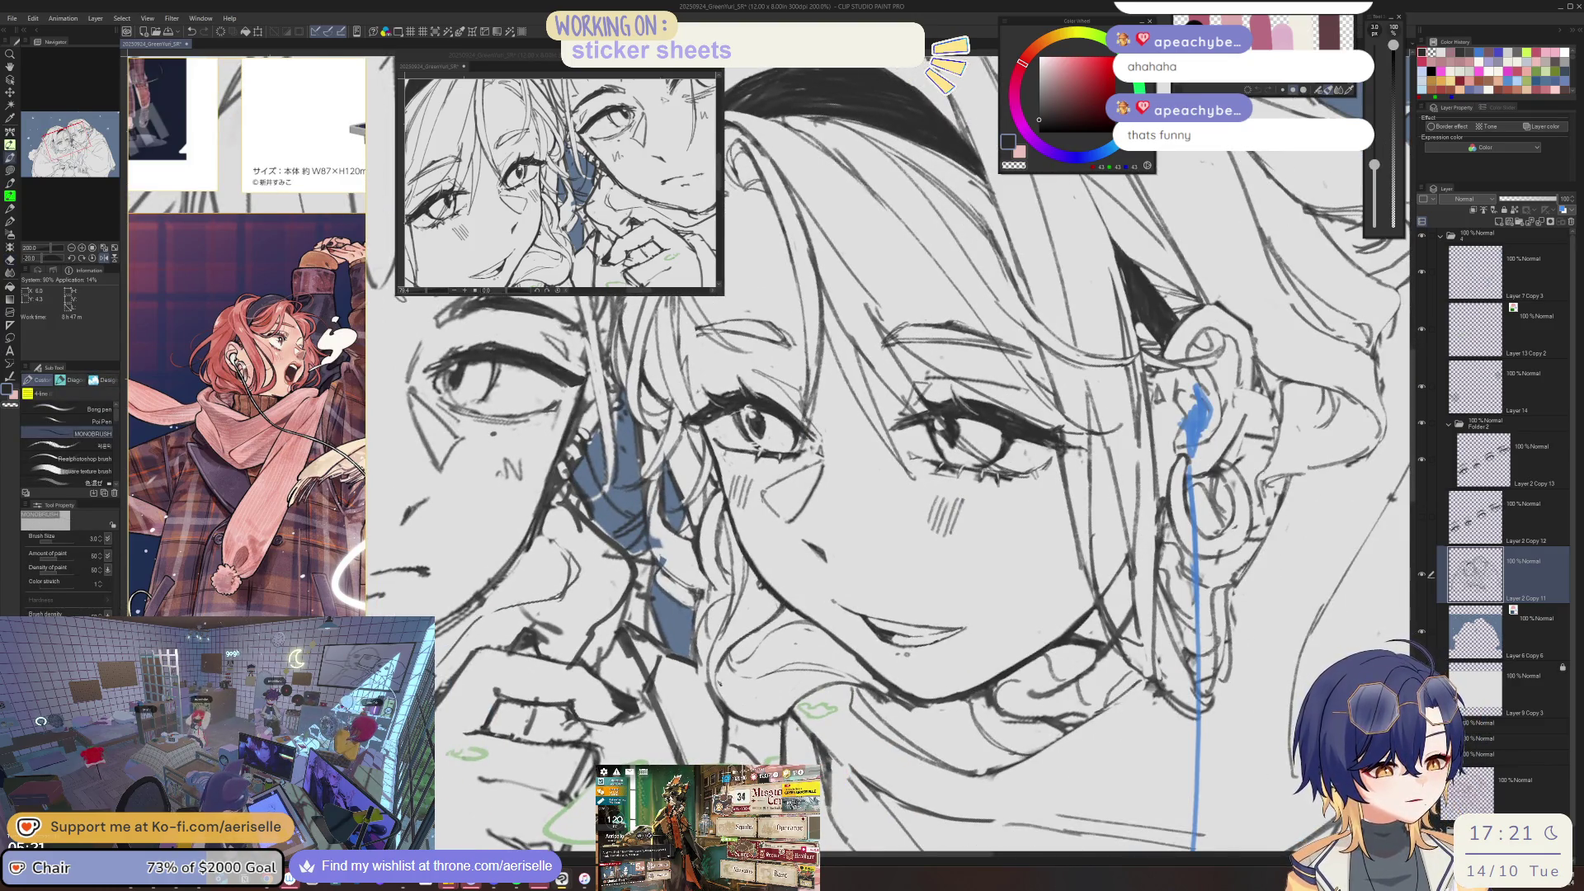
key("e")
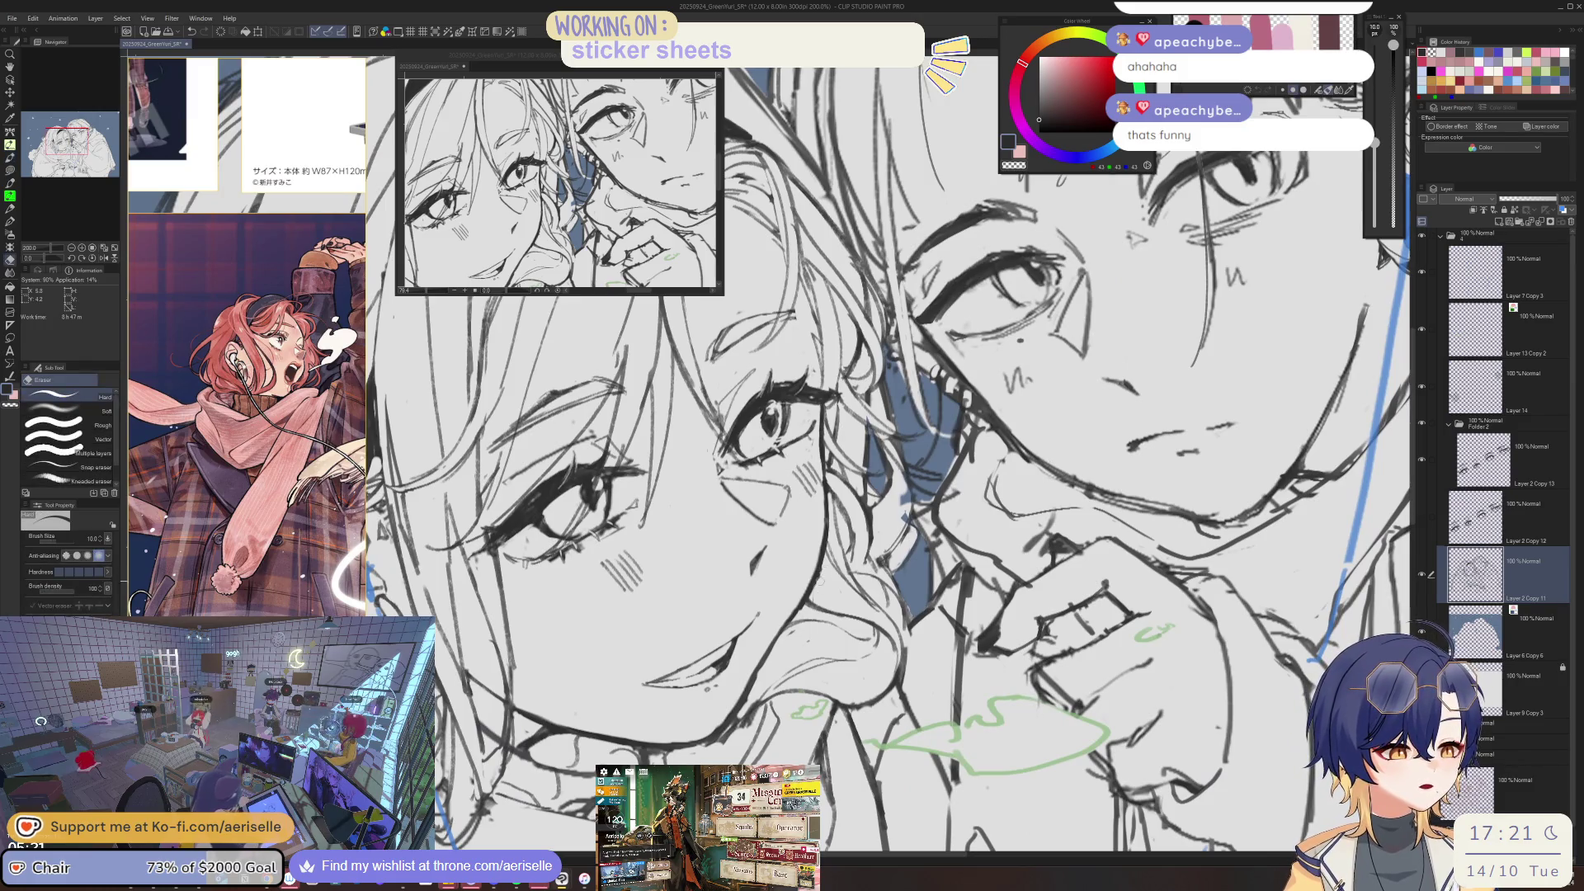
key("h")
- Erase on blue Layer 6 Copy 6, then return to Layer 2 Copy 11 and erase with resized eraser
key("o")
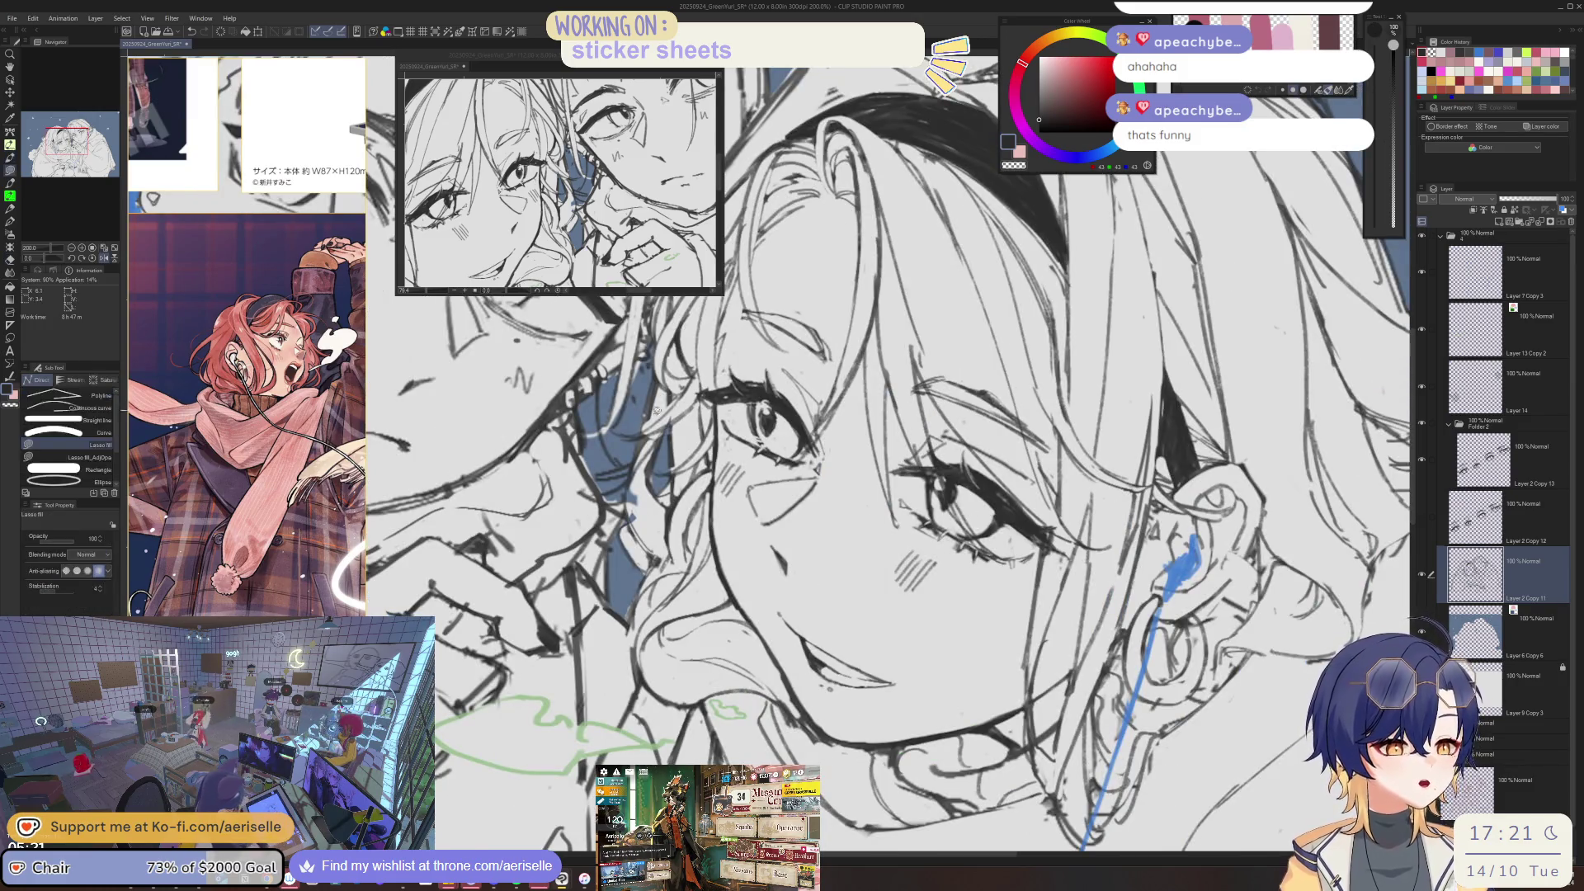
left_click(648, 561)
key("e")
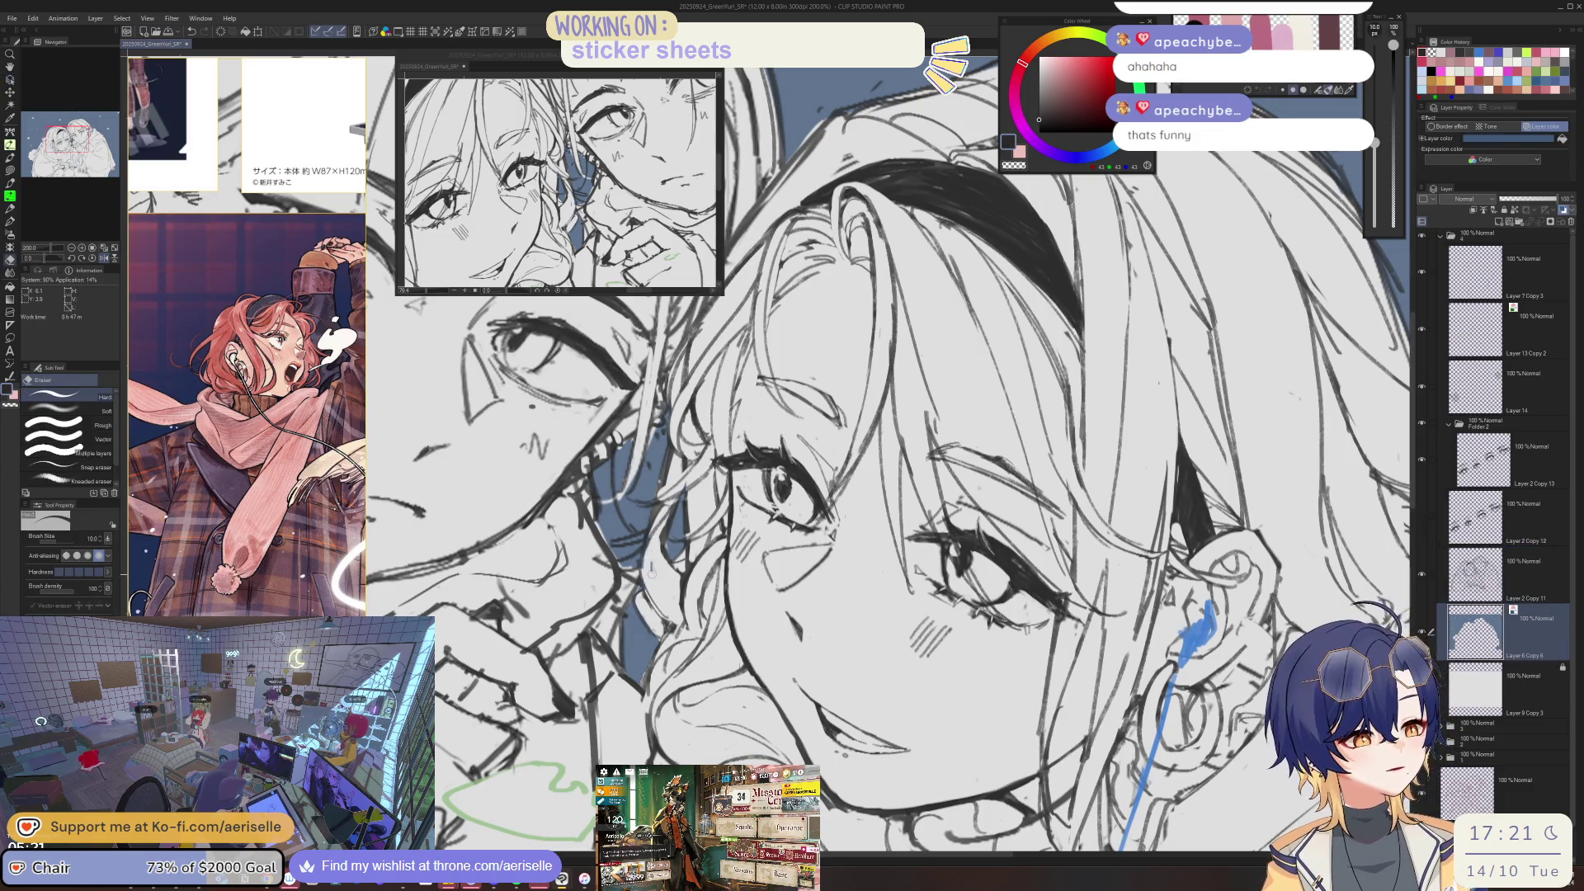
scroll(826, 454, "down", 2)
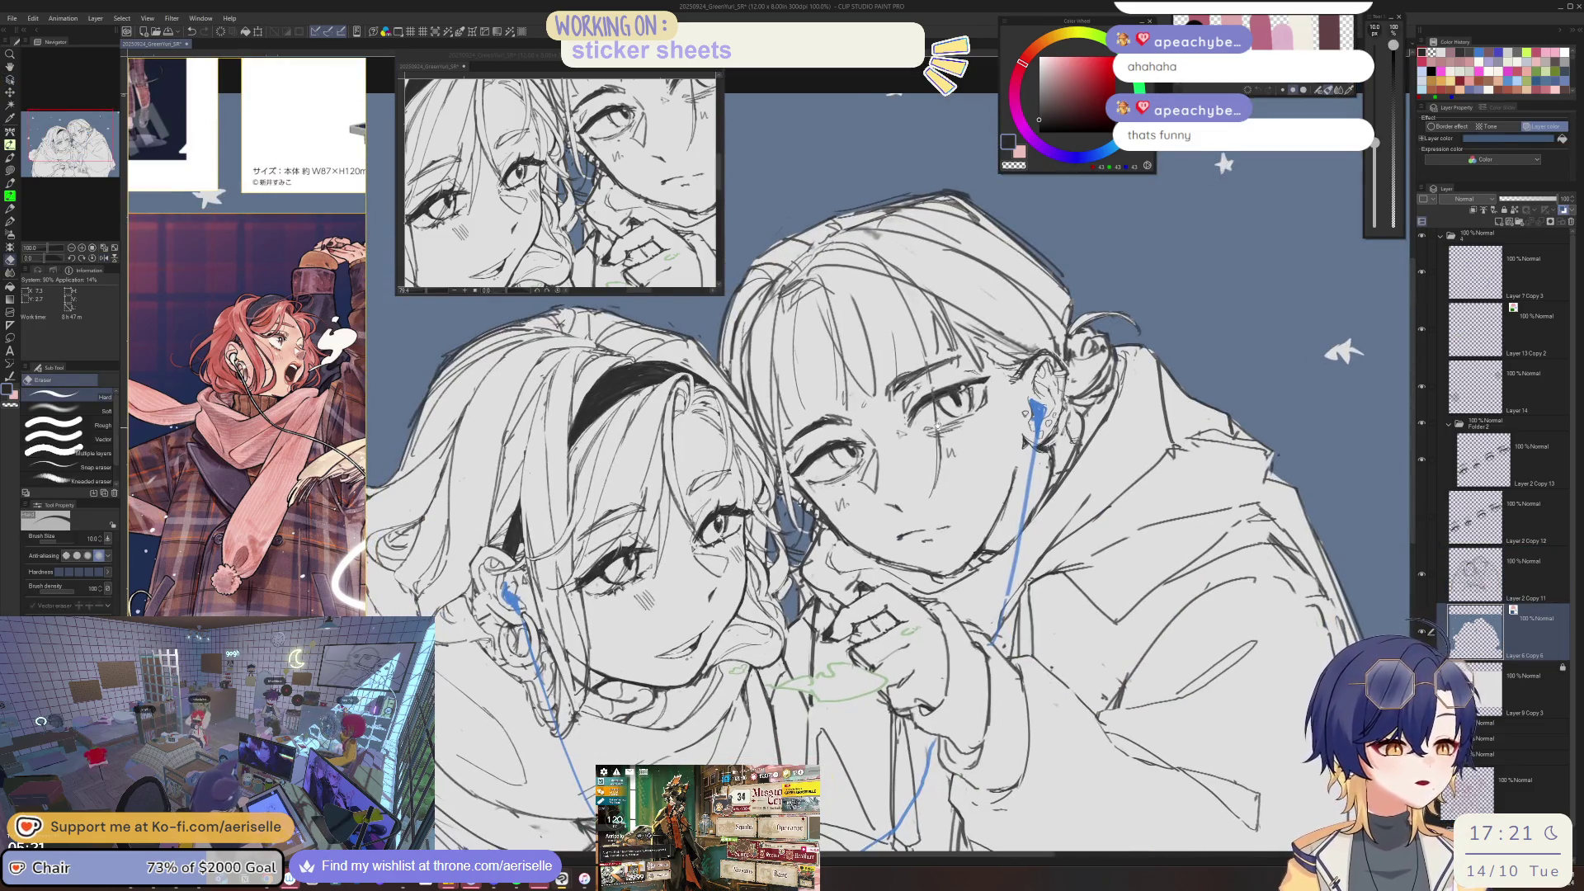
scroll(747, 495, "up", 2)
scroll(747, 495, "up", 2)
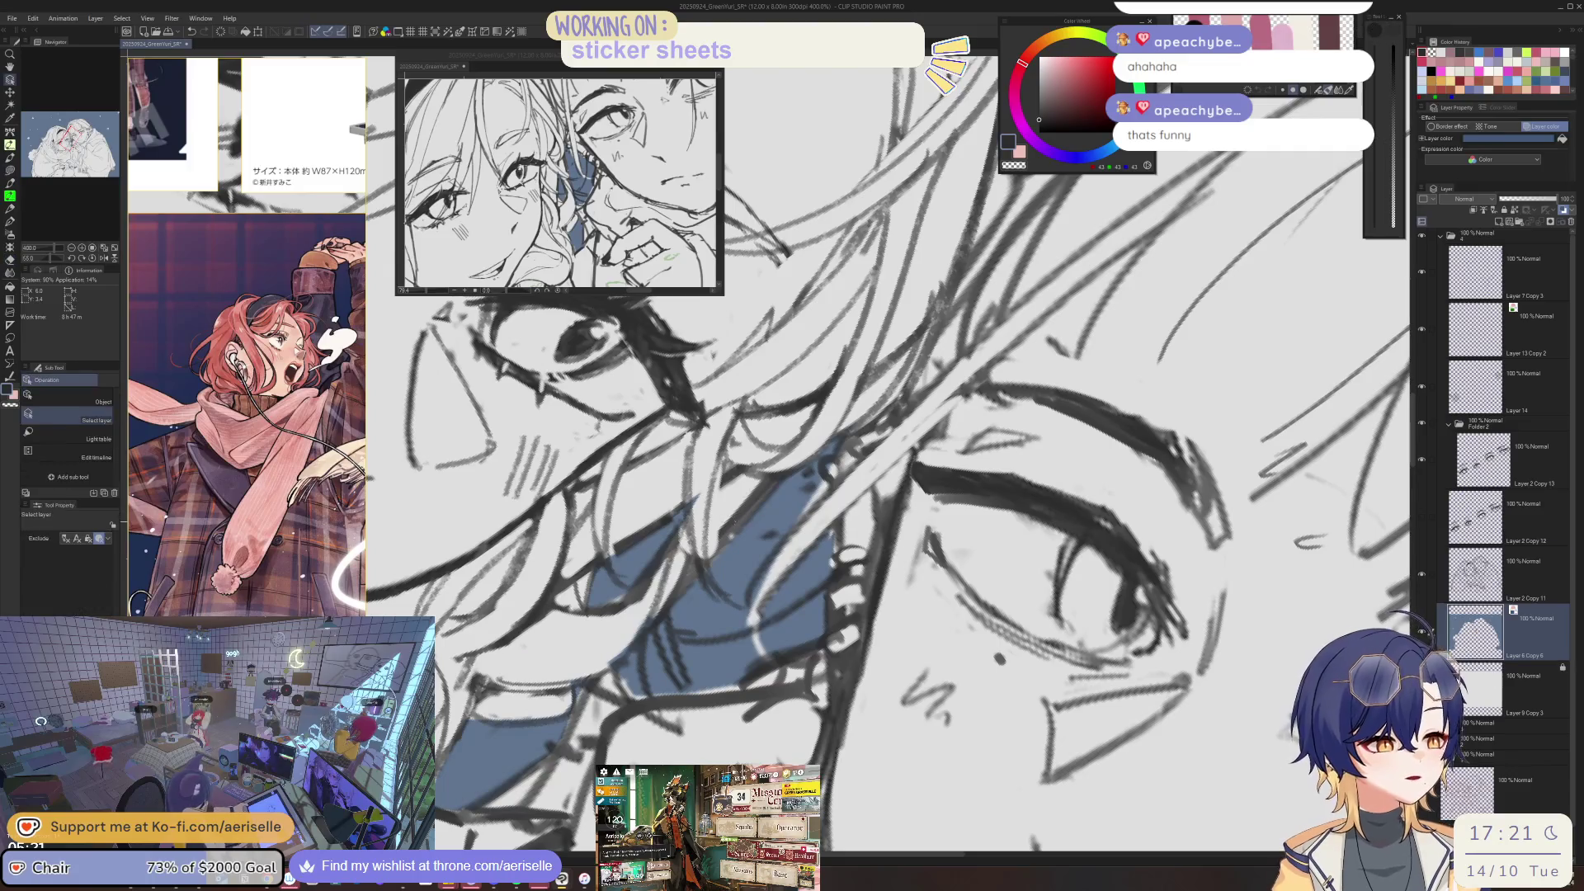
left_click(746, 495, "ctrl")
key("bracketleft")
key("bracketleft")
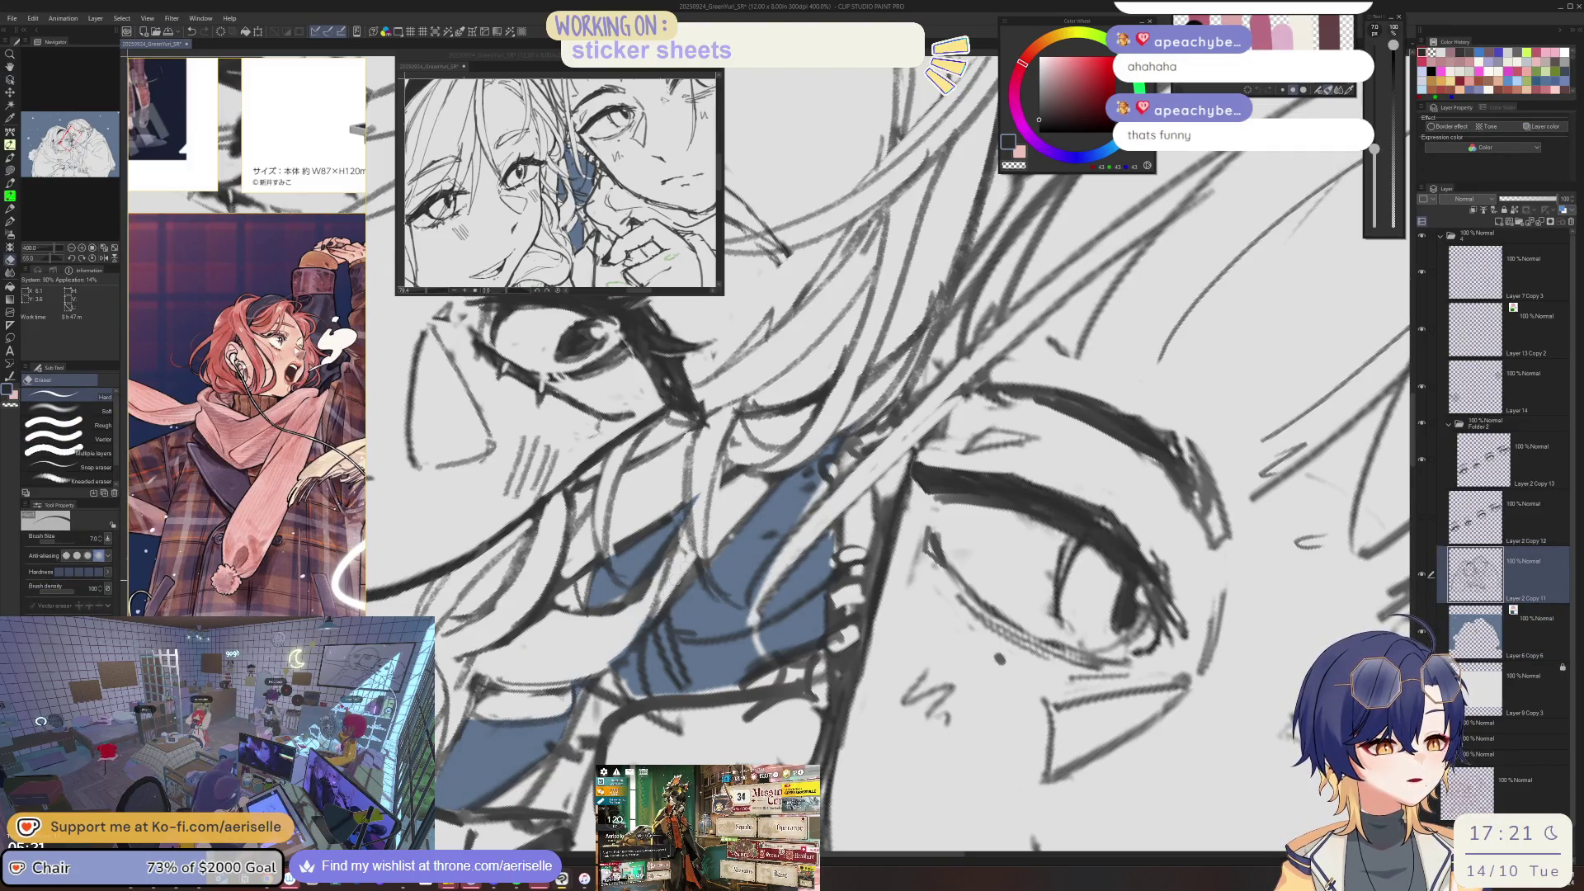
scroll(675, 569, "down", 1)
scroll(675, 569, "down", 1)
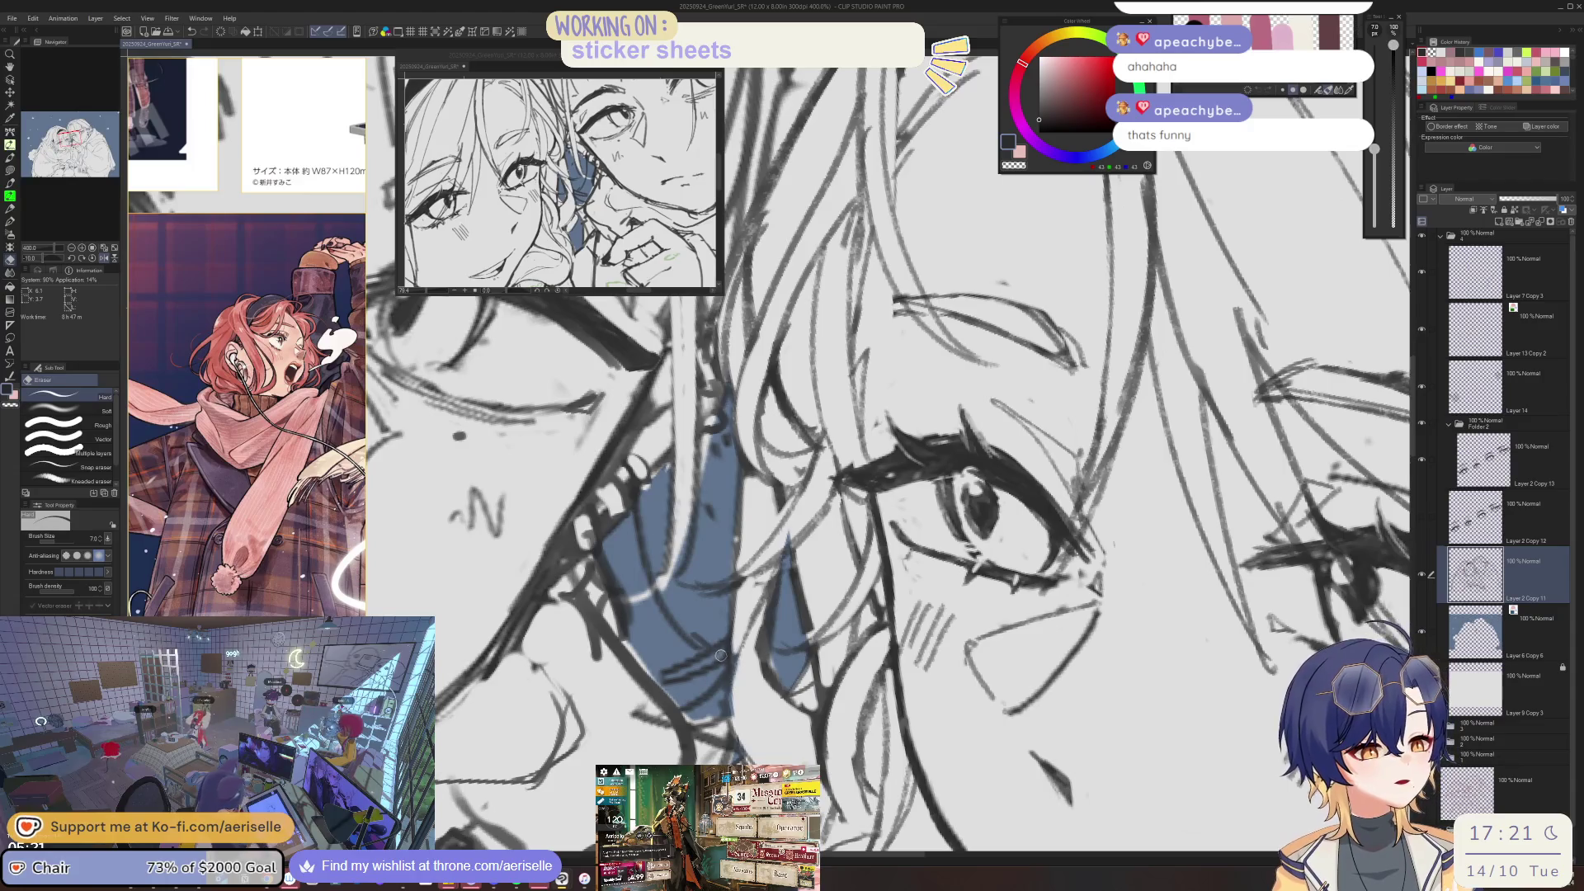
scroll(720, 656, "down", 2)
scroll(710, 623, "up", 2)
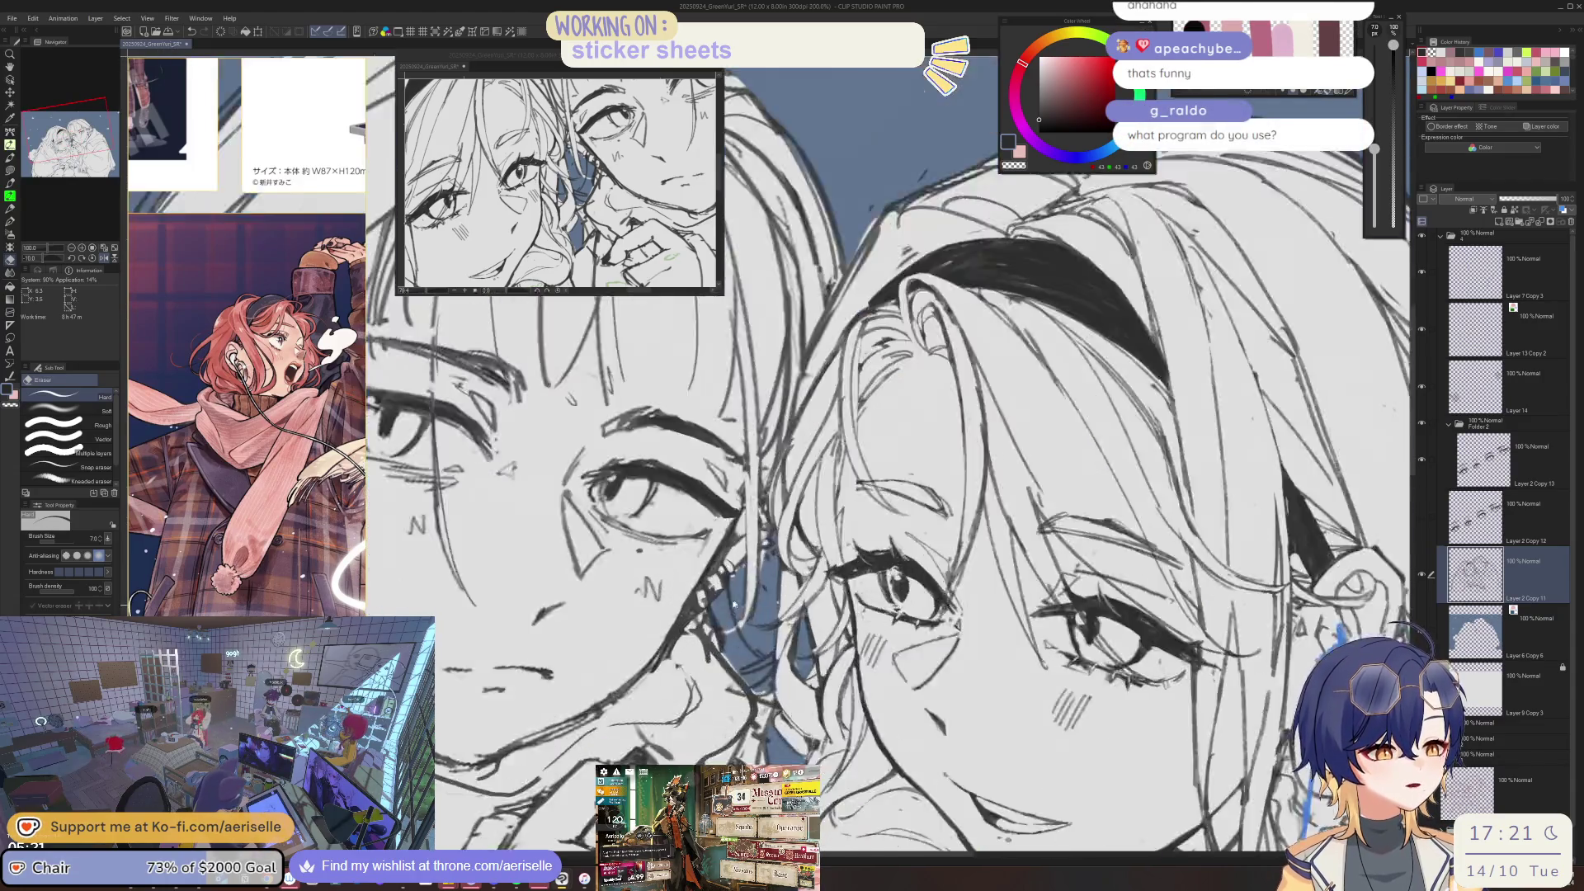
scroll(726, 610, "up", 2)
key("bracketright")
key("bracketright")
key("bracketright")
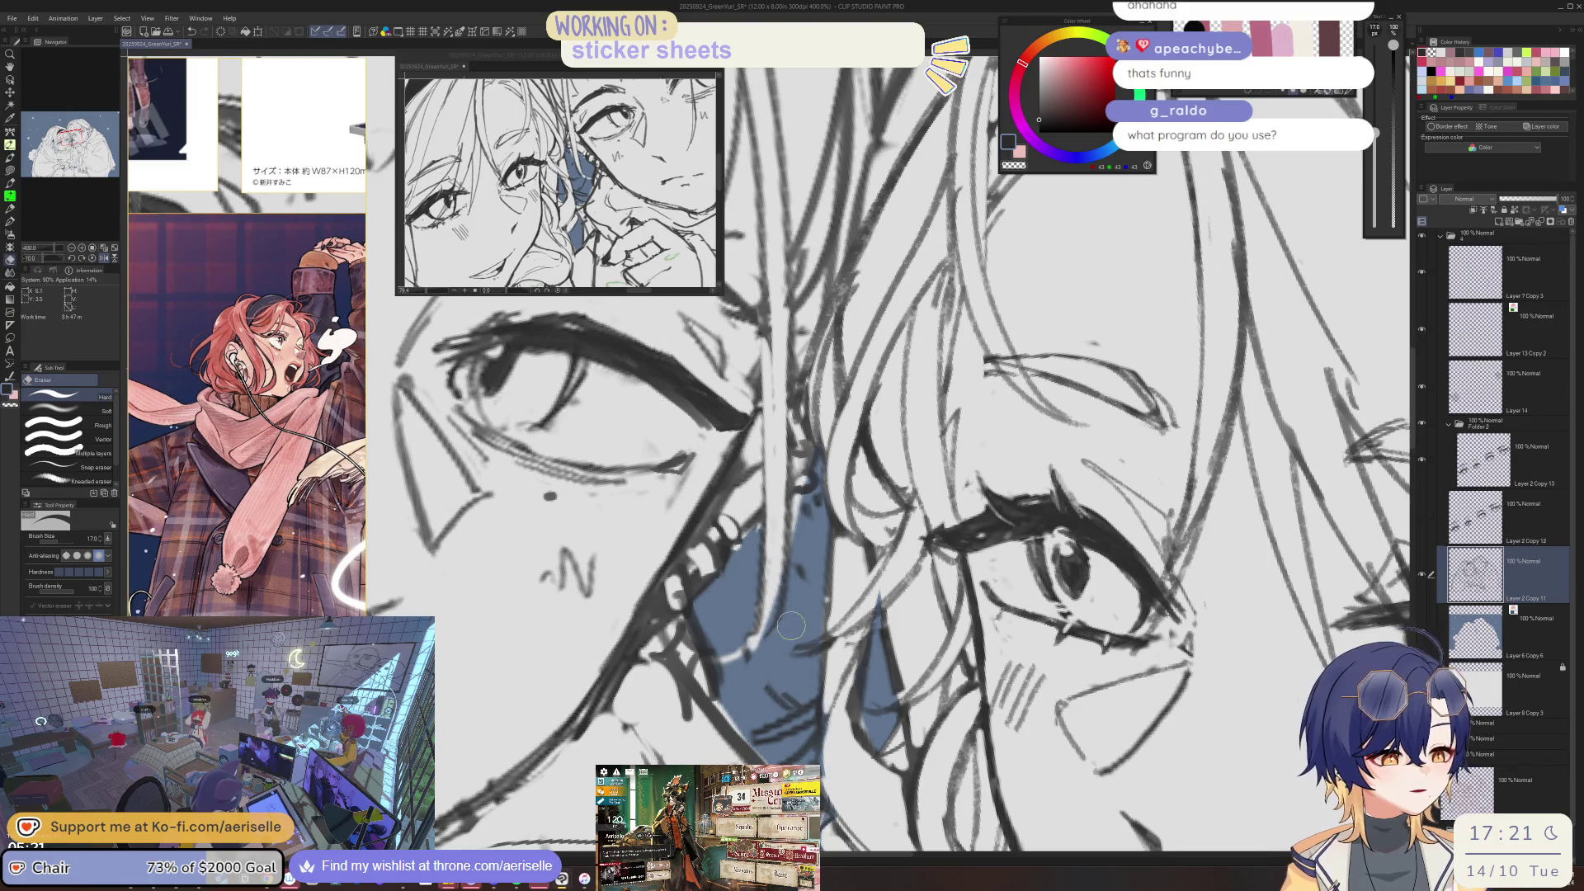
scroll(767, 718, "down", 2)
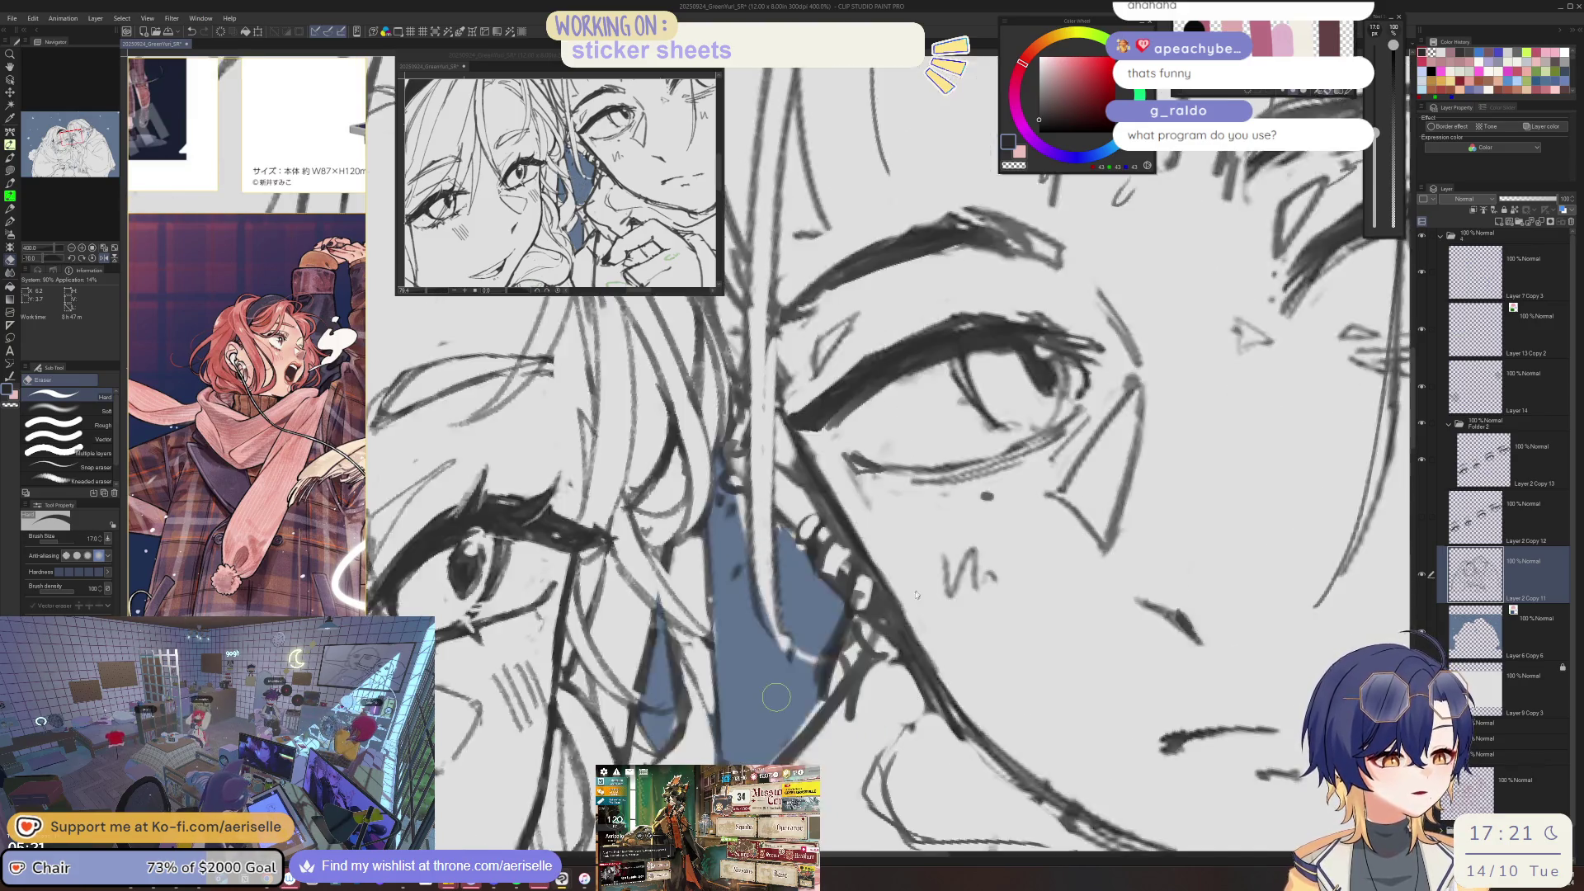
scroll(767, 718, "down", 2)
scroll(784, 644, "up", 1)
scroll(784, 644, "up", 1)
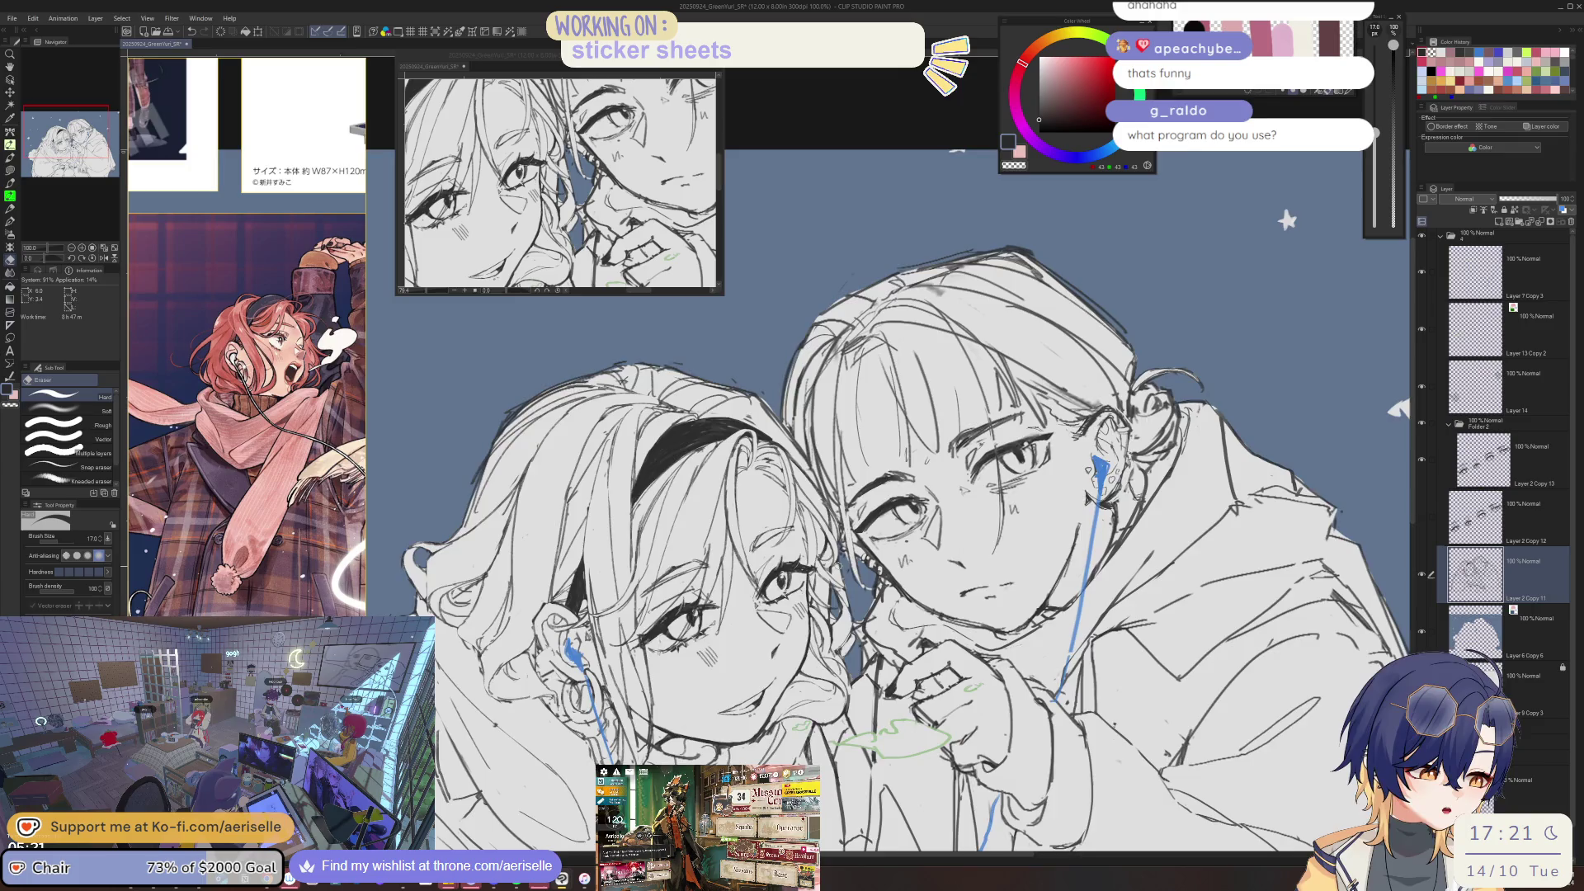
scroll(784, 644, "up", 1)
- Thin the pen to 2.0 and touch up lines, switching between pen, eraser and Lasso fill
key("p")
key("bracketleft")
key("e")
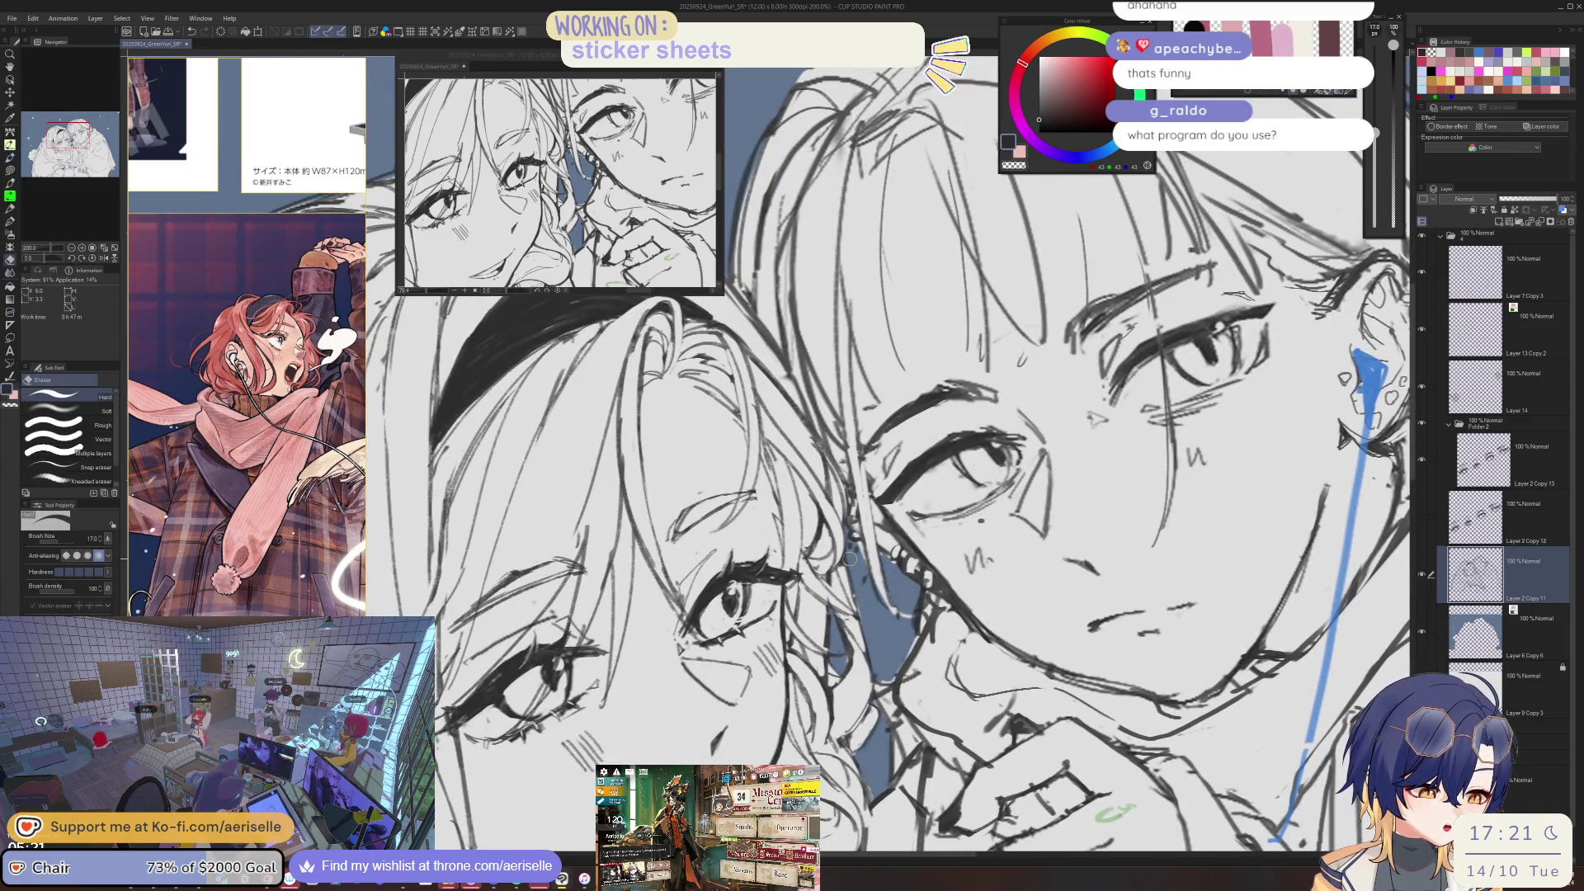
key("u")
scroll(887, 454, "up", 6)
key("b")
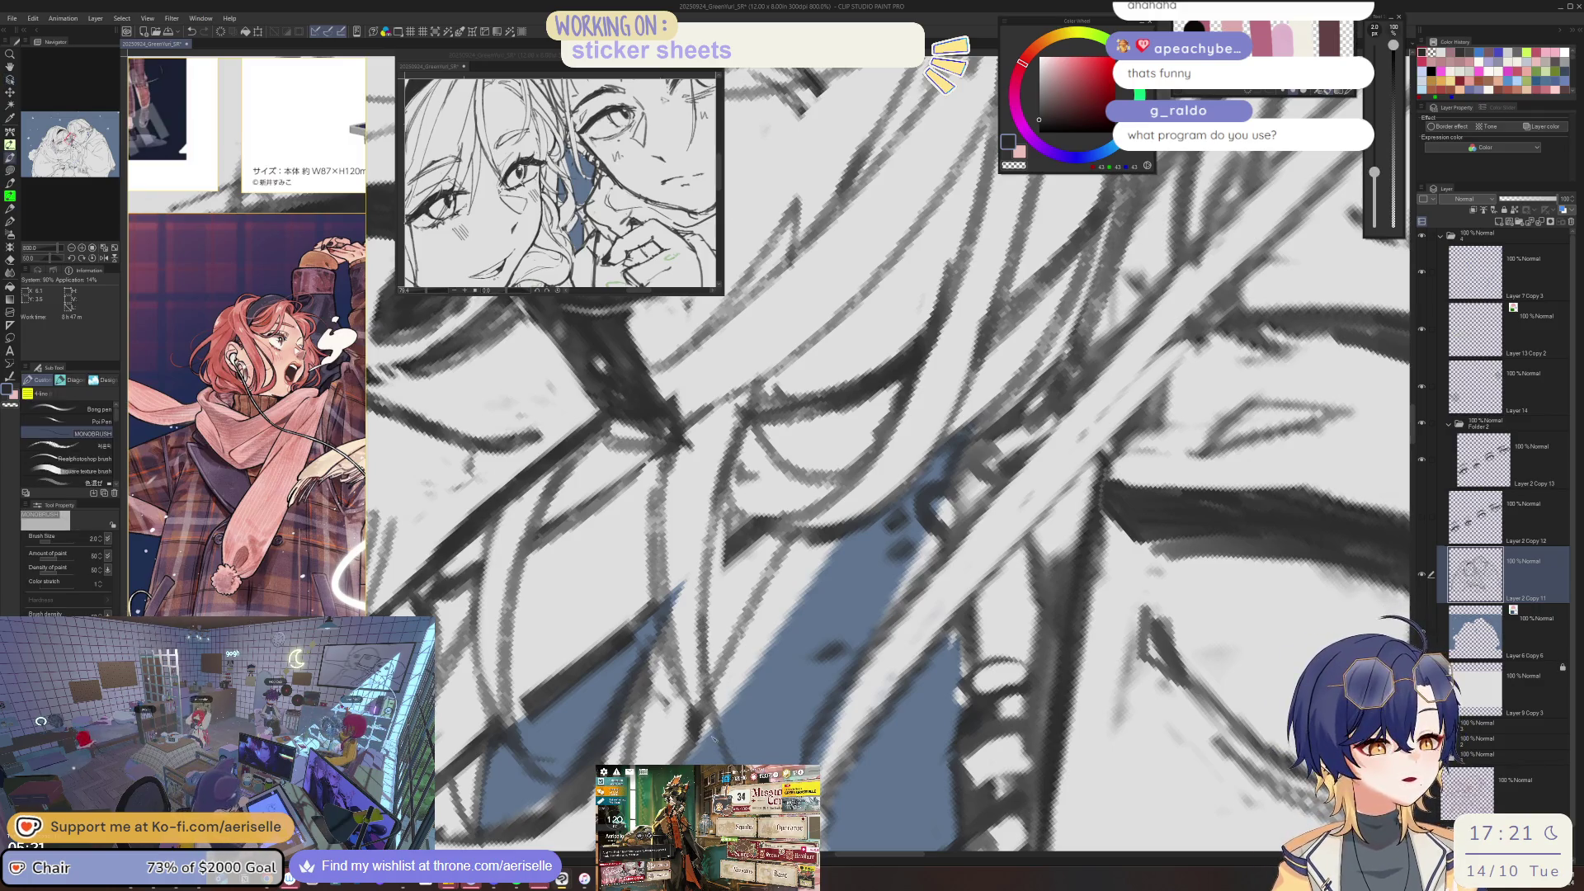
key("e")
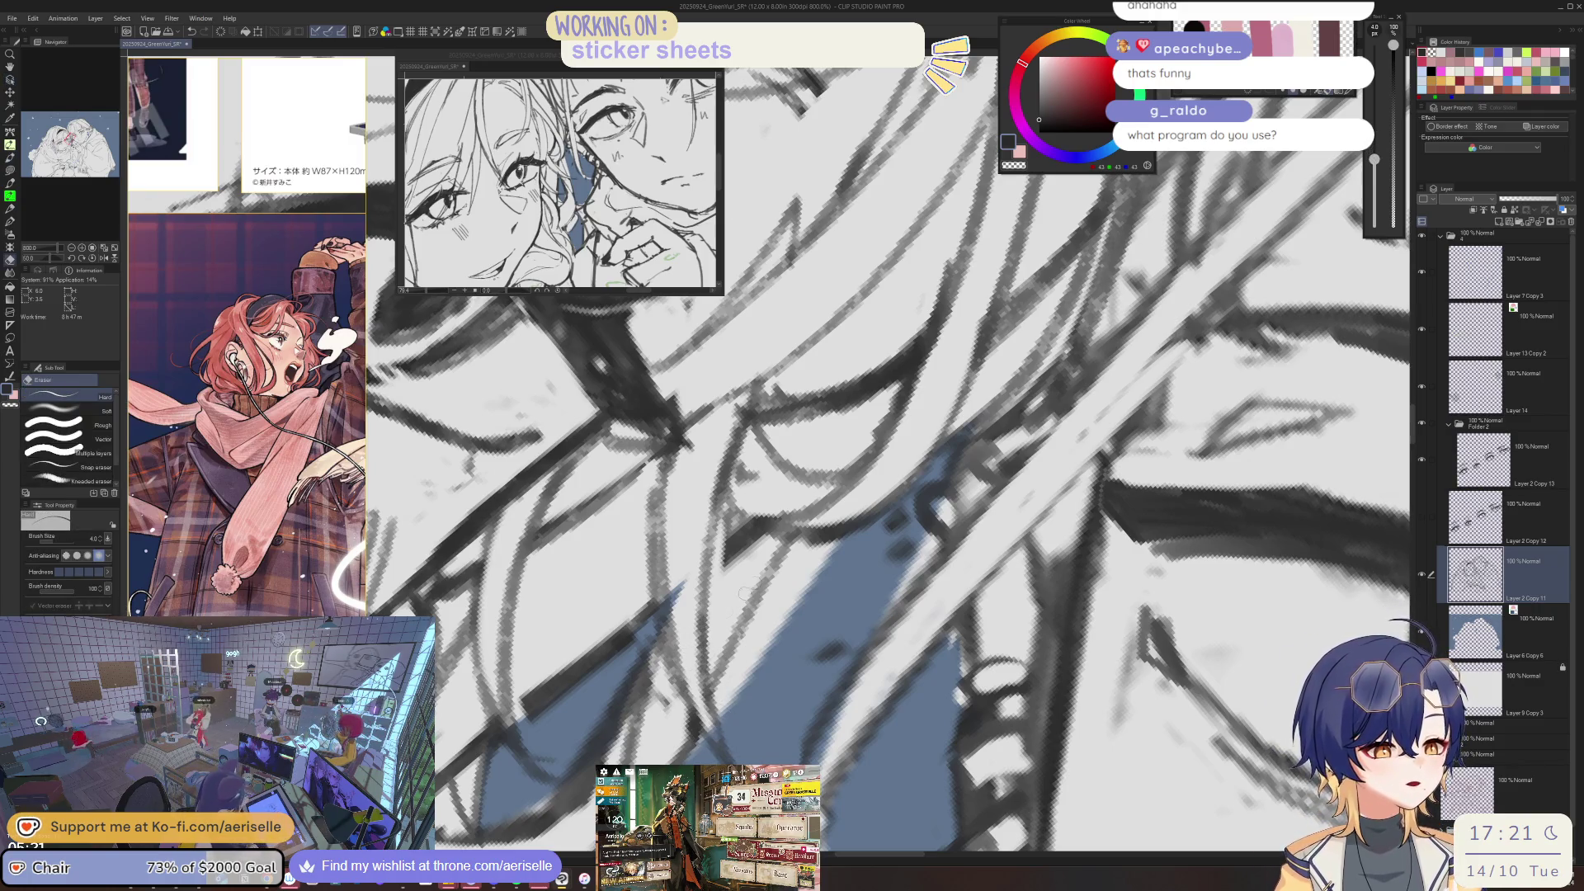
key("u")
- Lasso-fill a blue patch below the eye on Layer 6 Copy 6 and check it zoomed out
left_click(848, 537, "ctrl+shift")
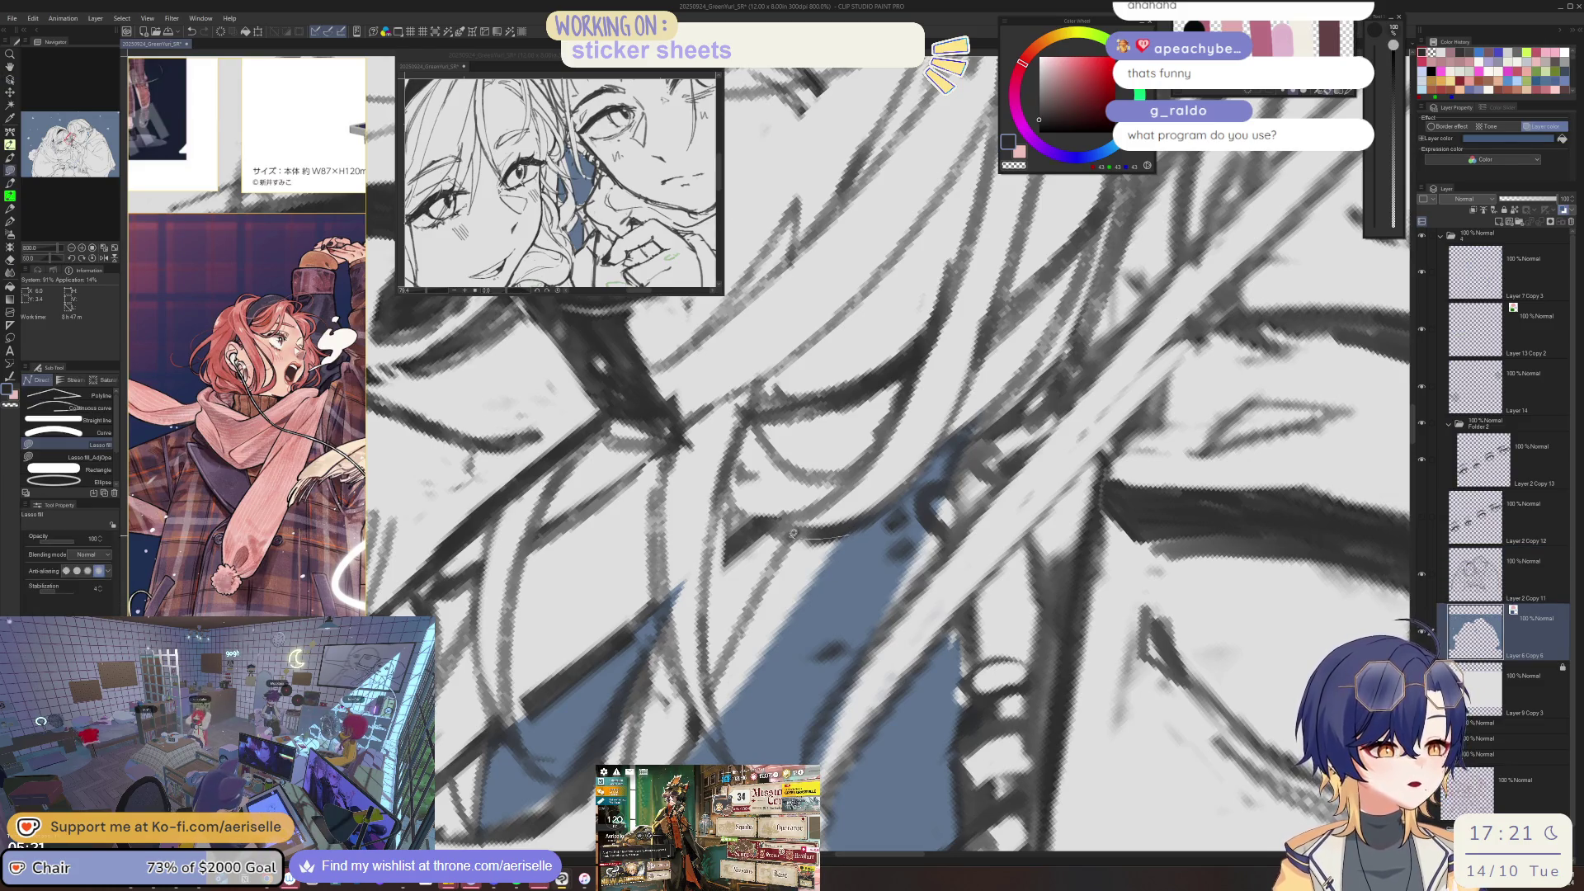
left_click_drag(794, 533, 715, 634)
key("e")
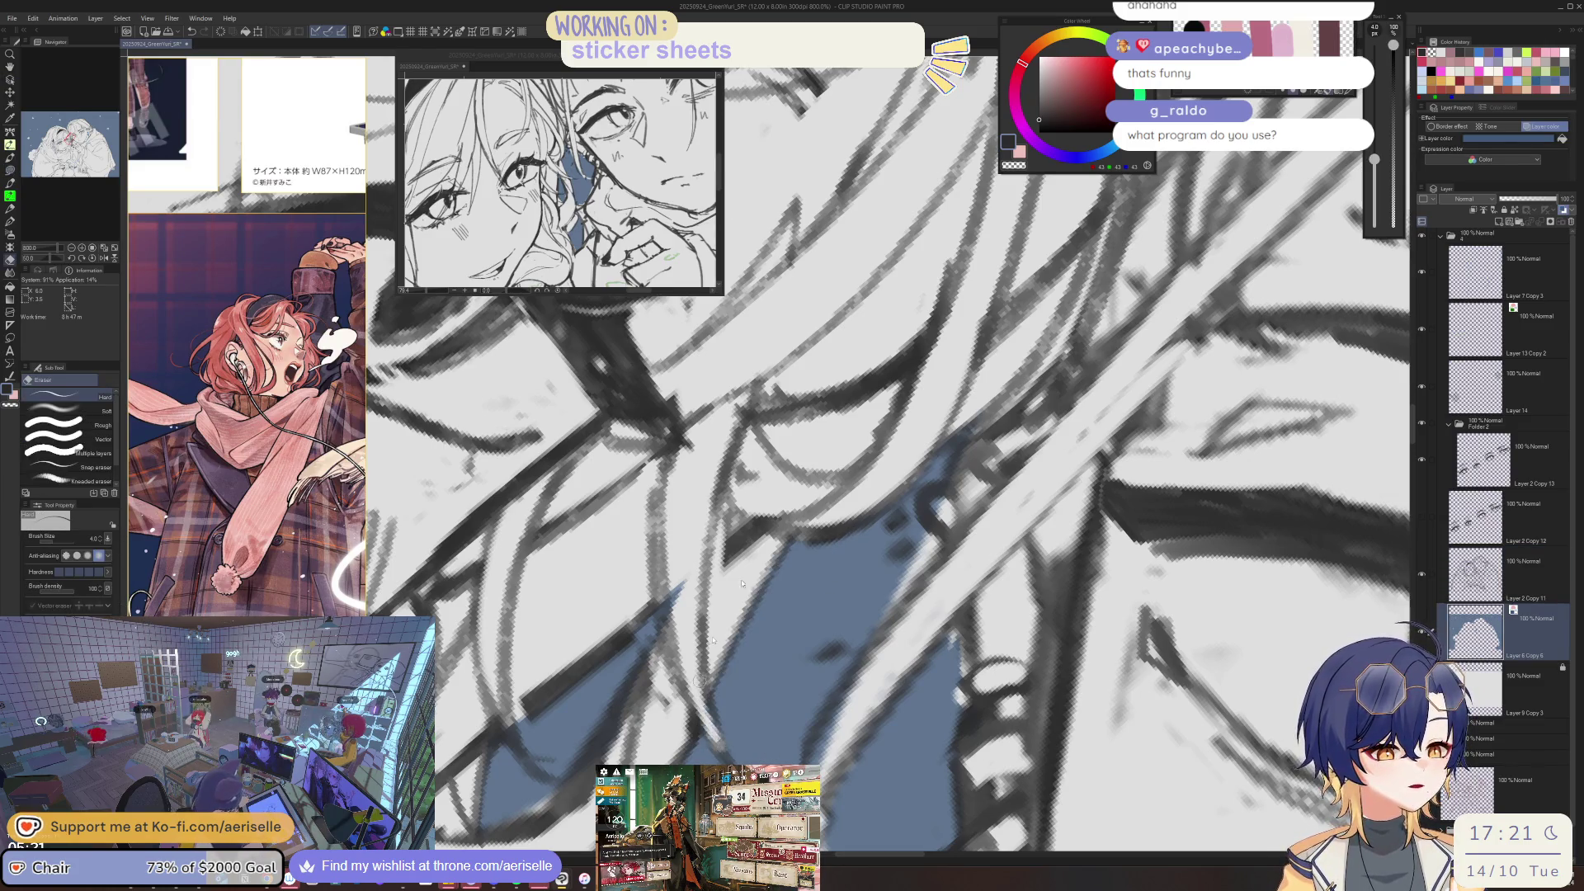
key("ctrl+0")
key("ctrl+plus")
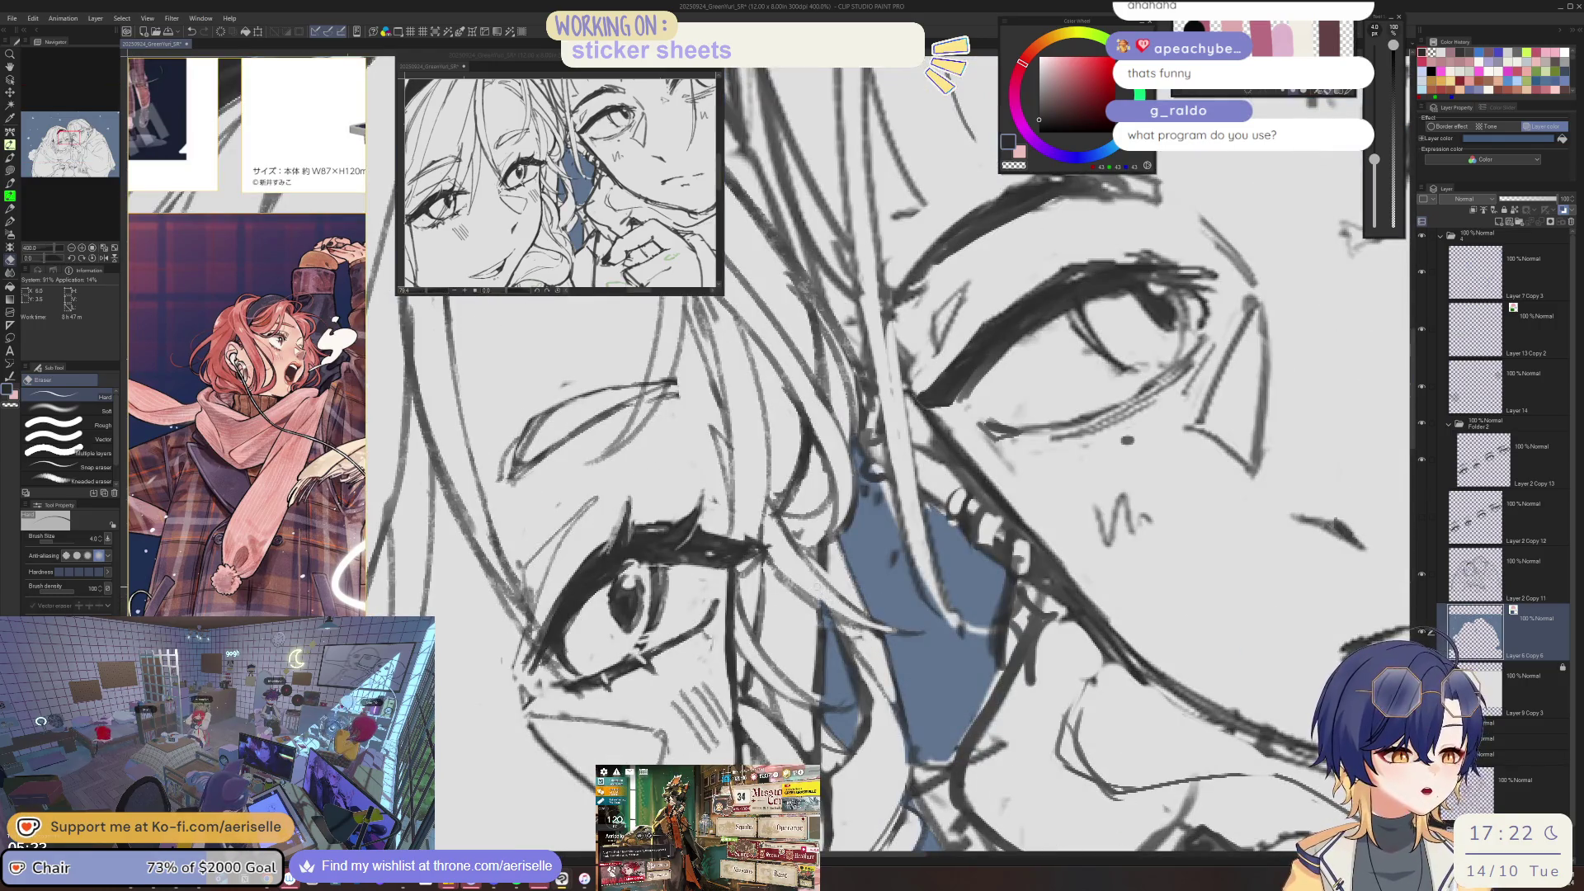
key("ctrl+minus")
key("ctrl+minus")
key("ctrl+minus")
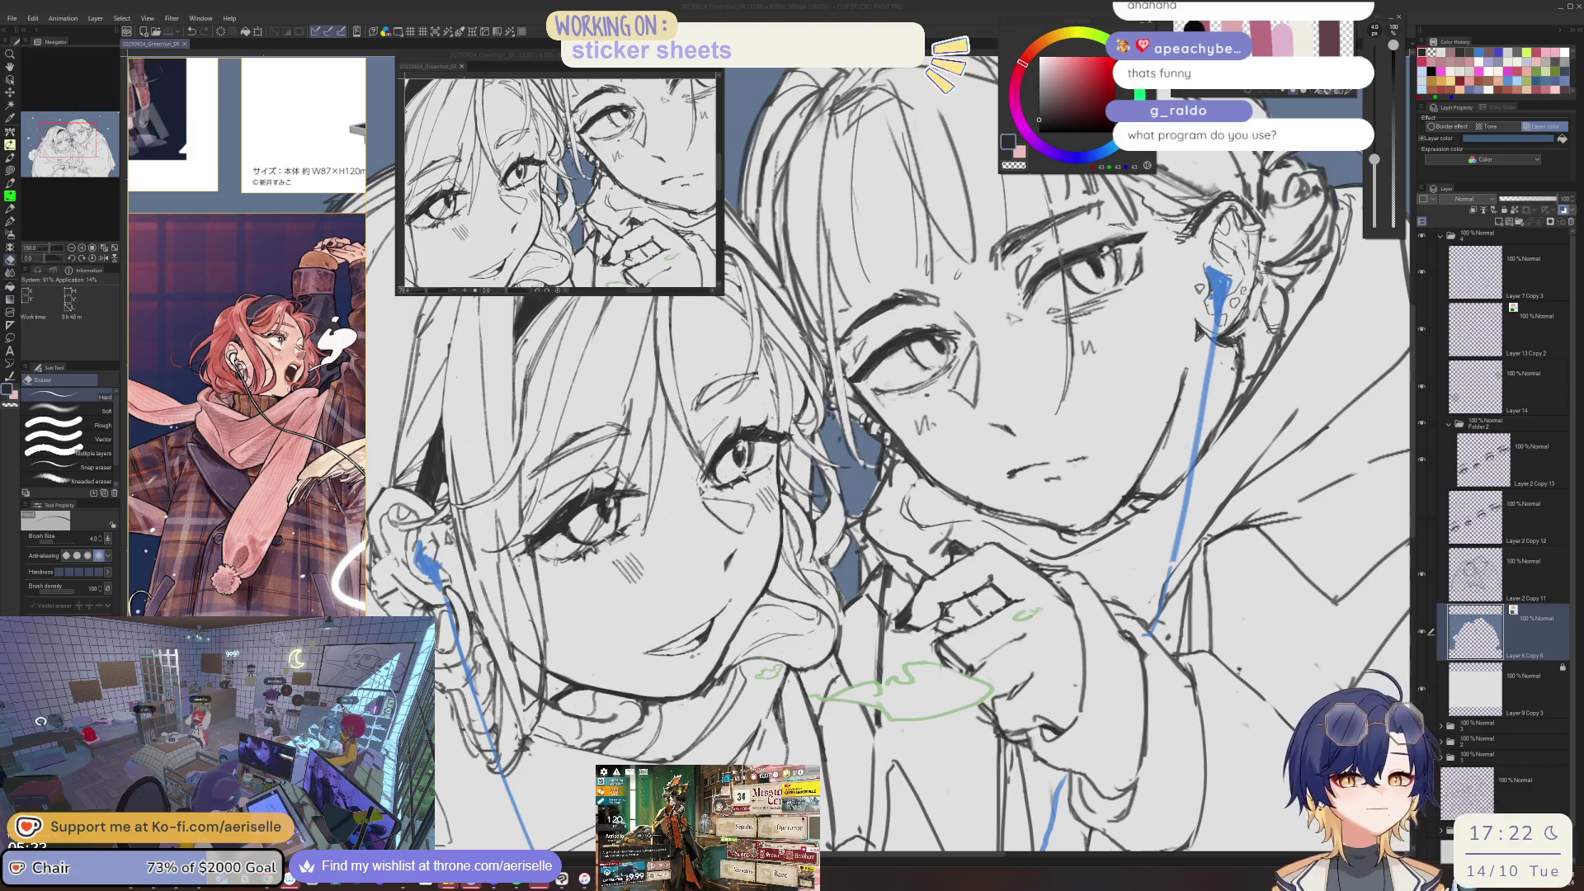
left_click(1476, 636)
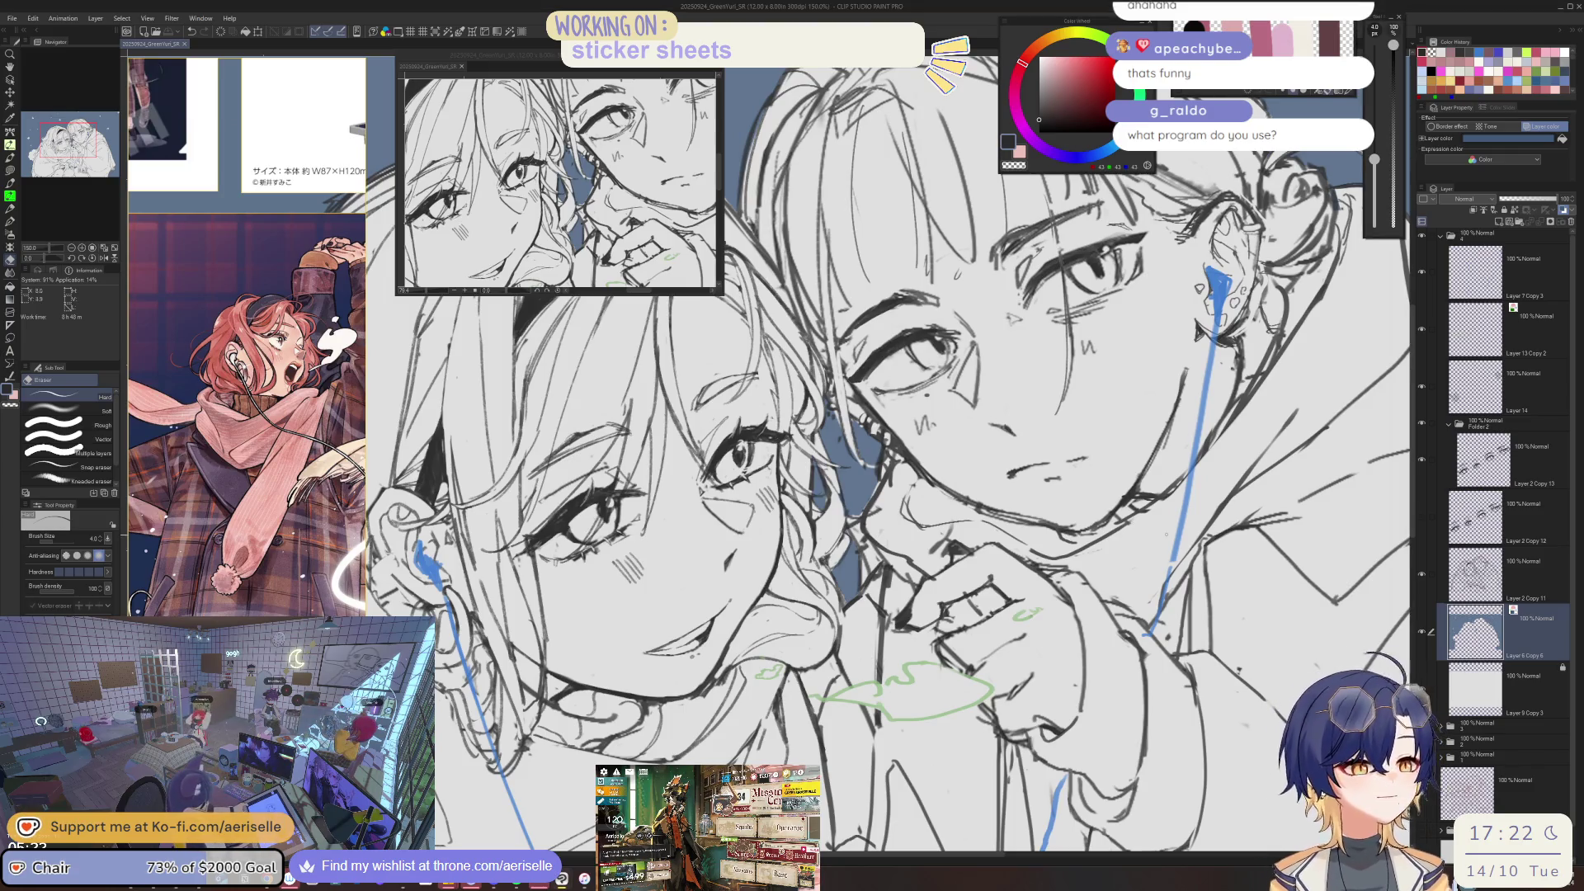
- Fit the whole illustration in view with Lasso fill ready for the upper-right sky
scroll(872, 297, "up", 5)
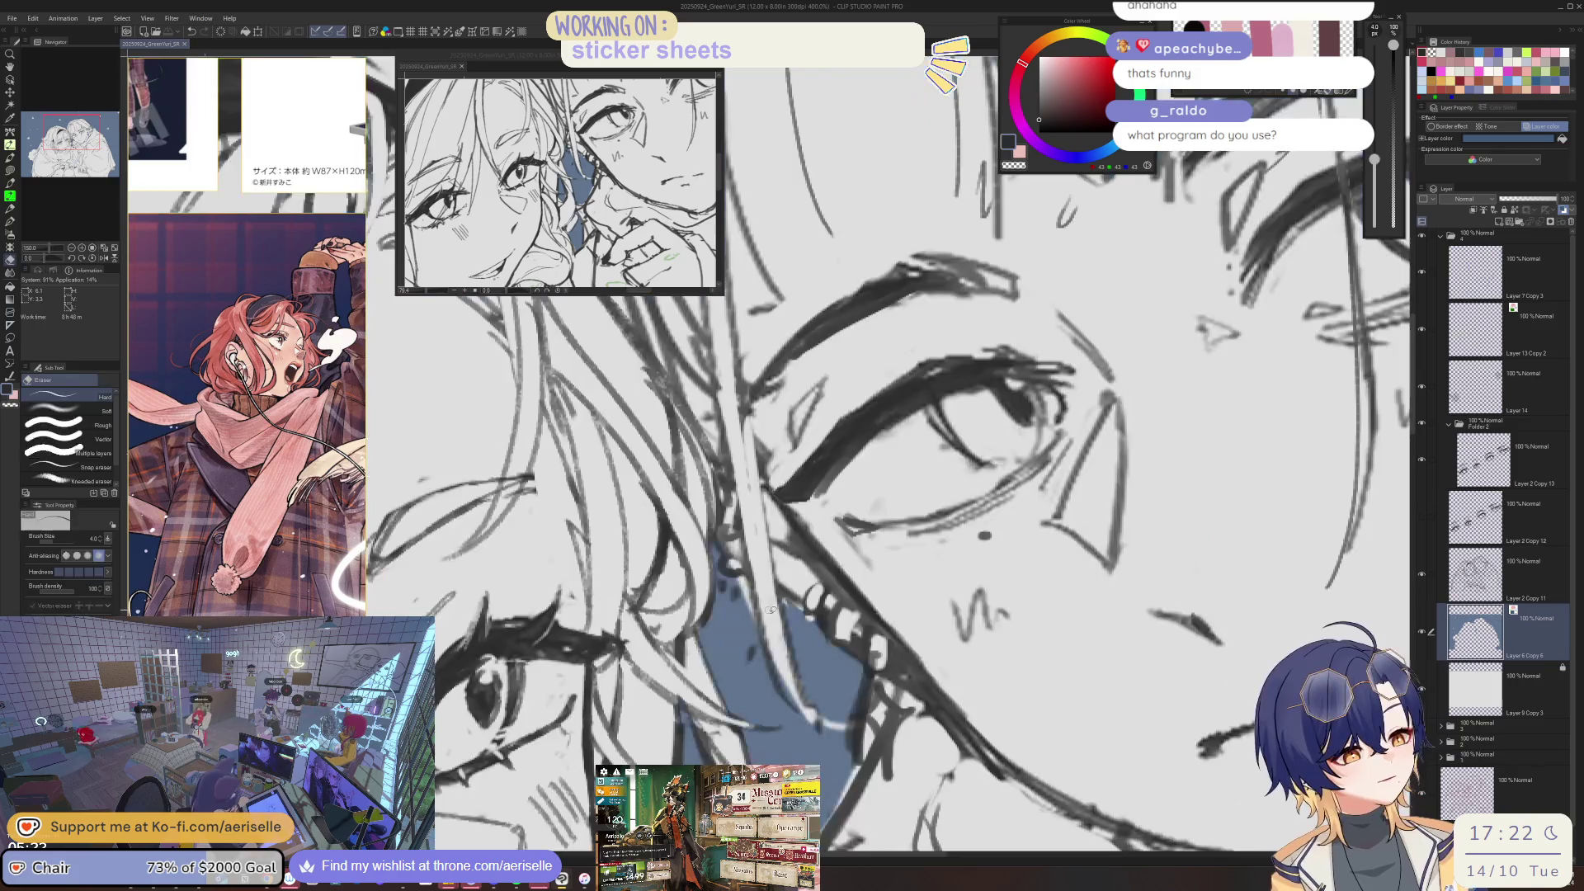
key("u")
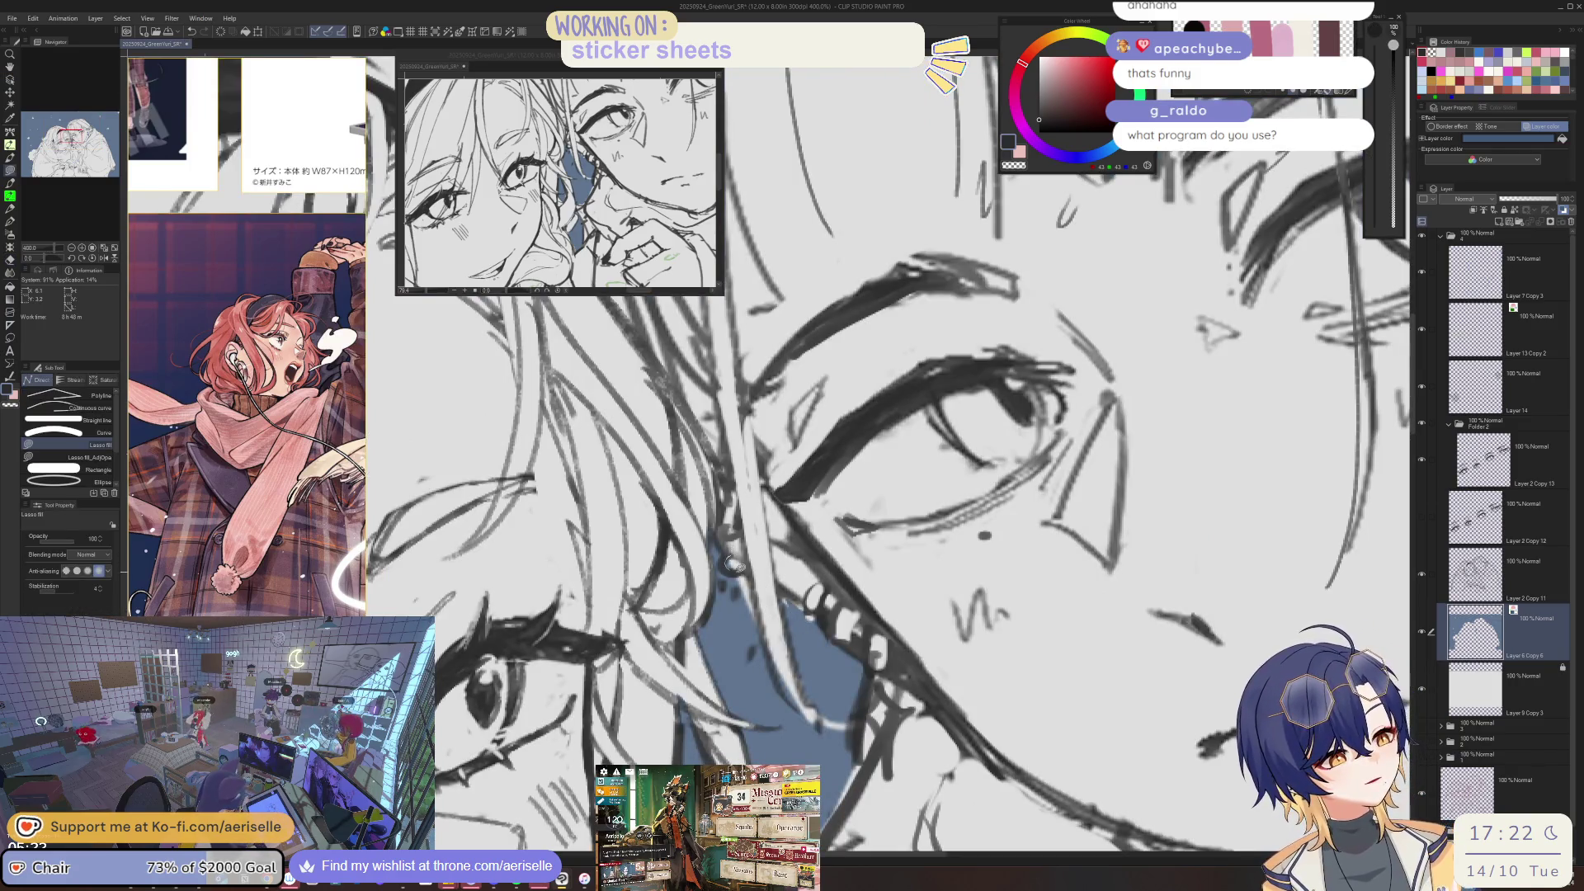
key("e")
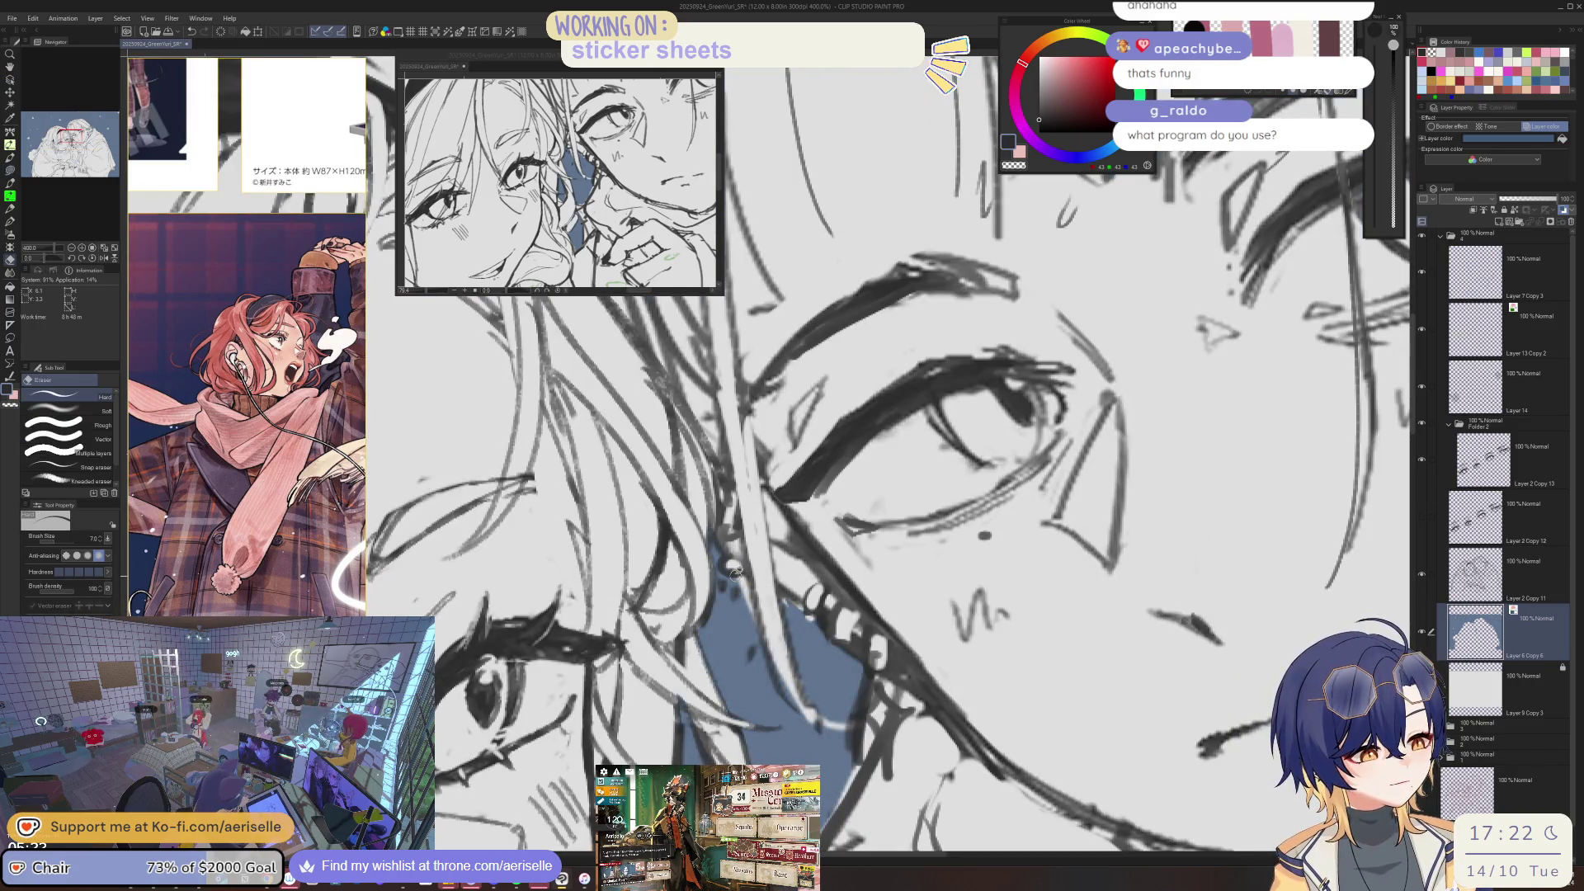
key("u")
key("ctrl+alt+0")
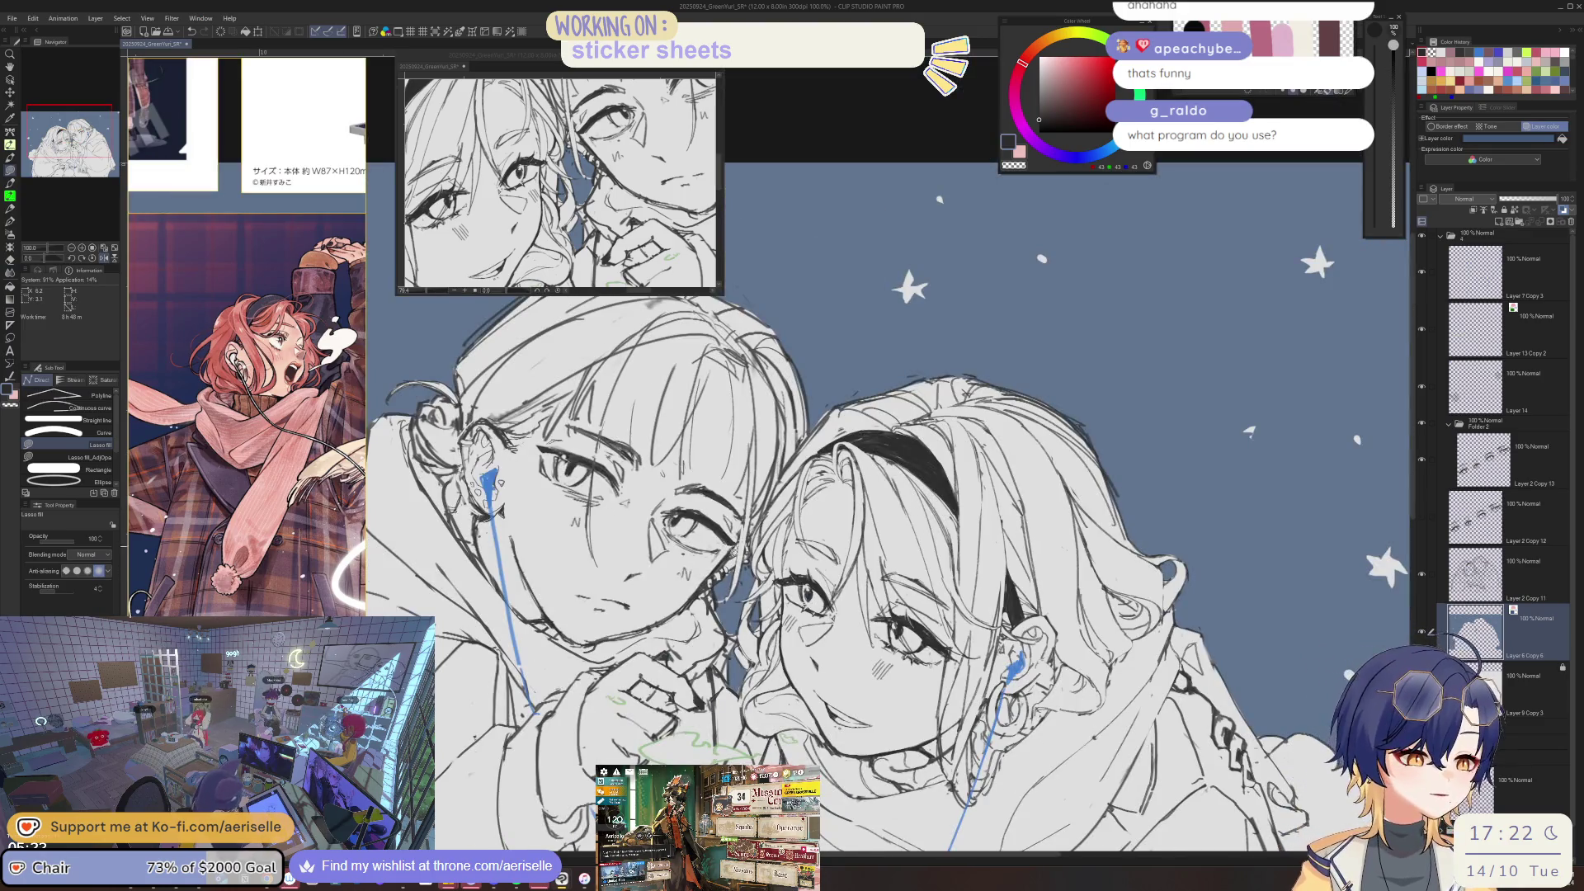
scroll(657, 585, "up", 5)
scroll(641, 643, "down", 3)
scroll(640, 643, "down", 1)
scroll(854, 560, "up", 1)
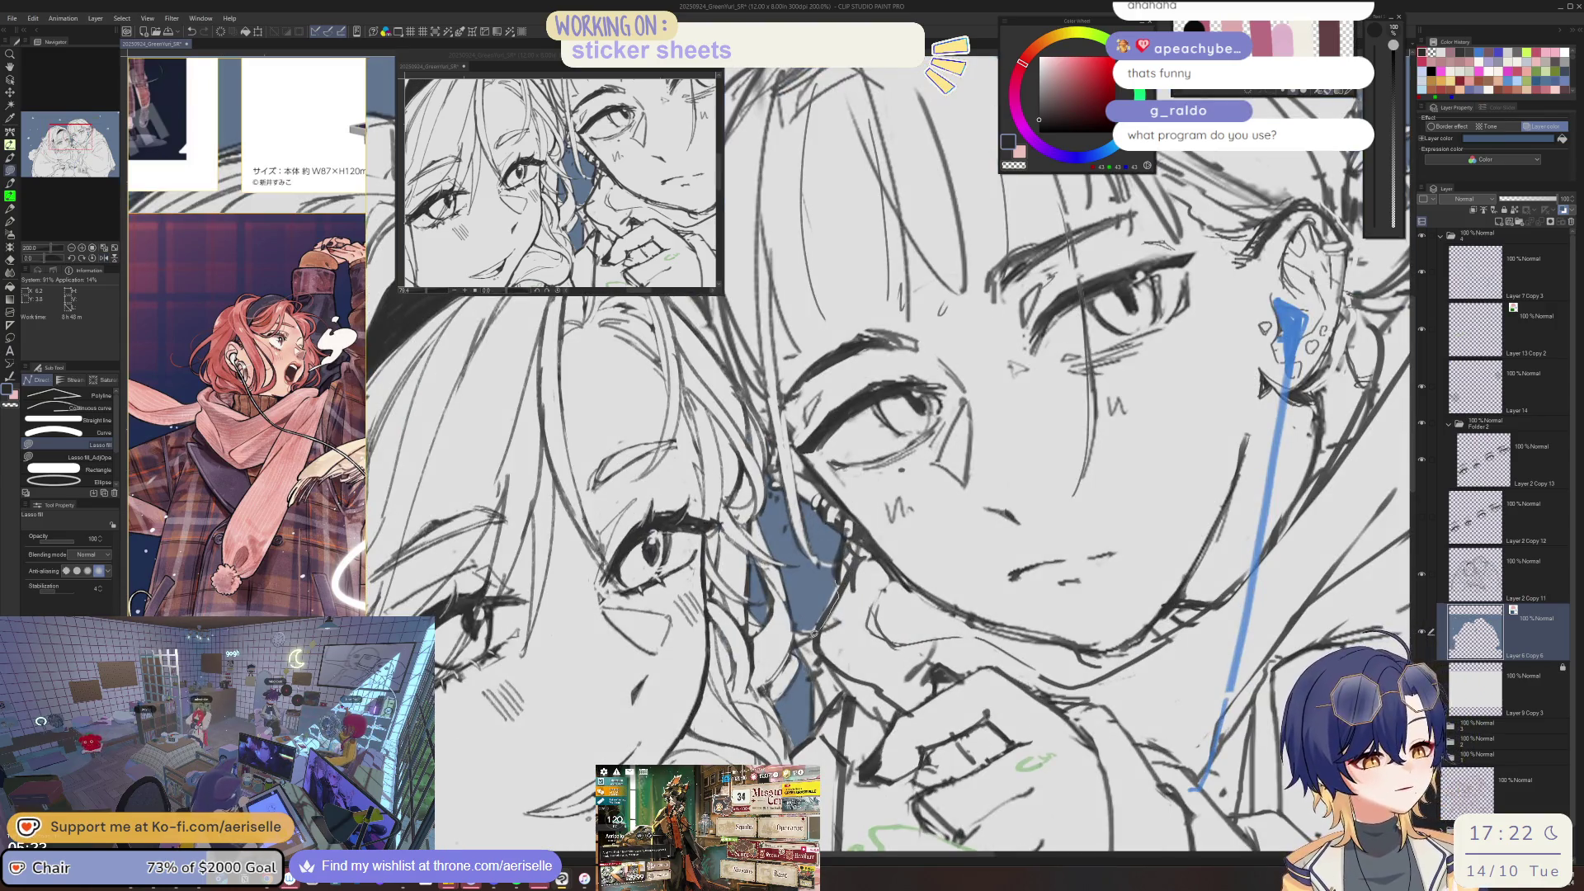
key("ctrl+0")
scroll(861, 571, "up", 5)
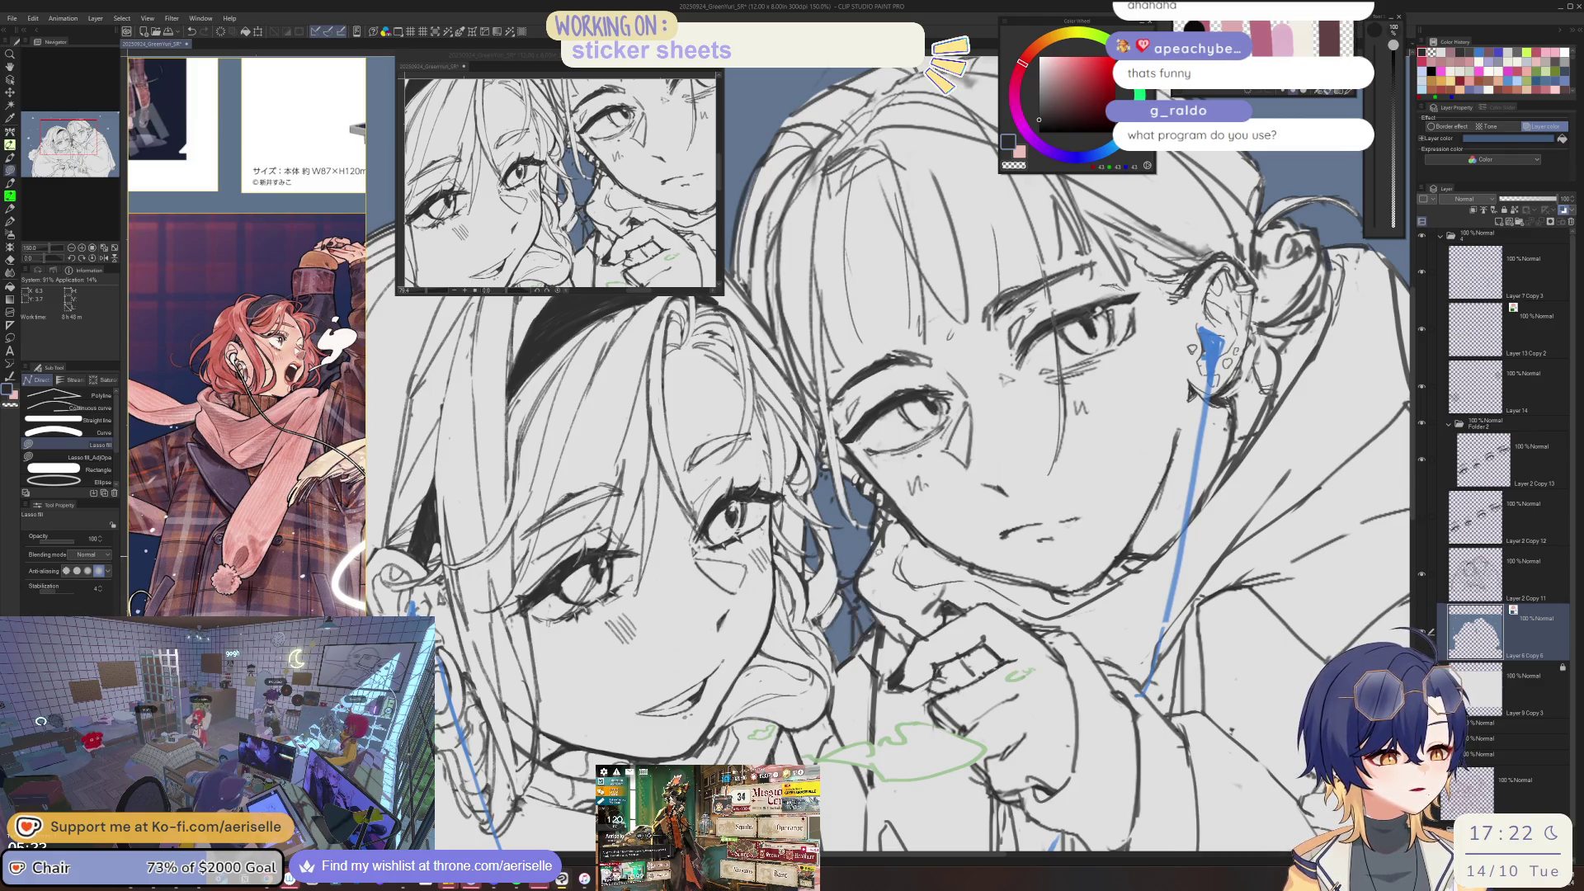
scroll(850, 577, "down", 3)
left_click_drag(924, 620, 919, 656)
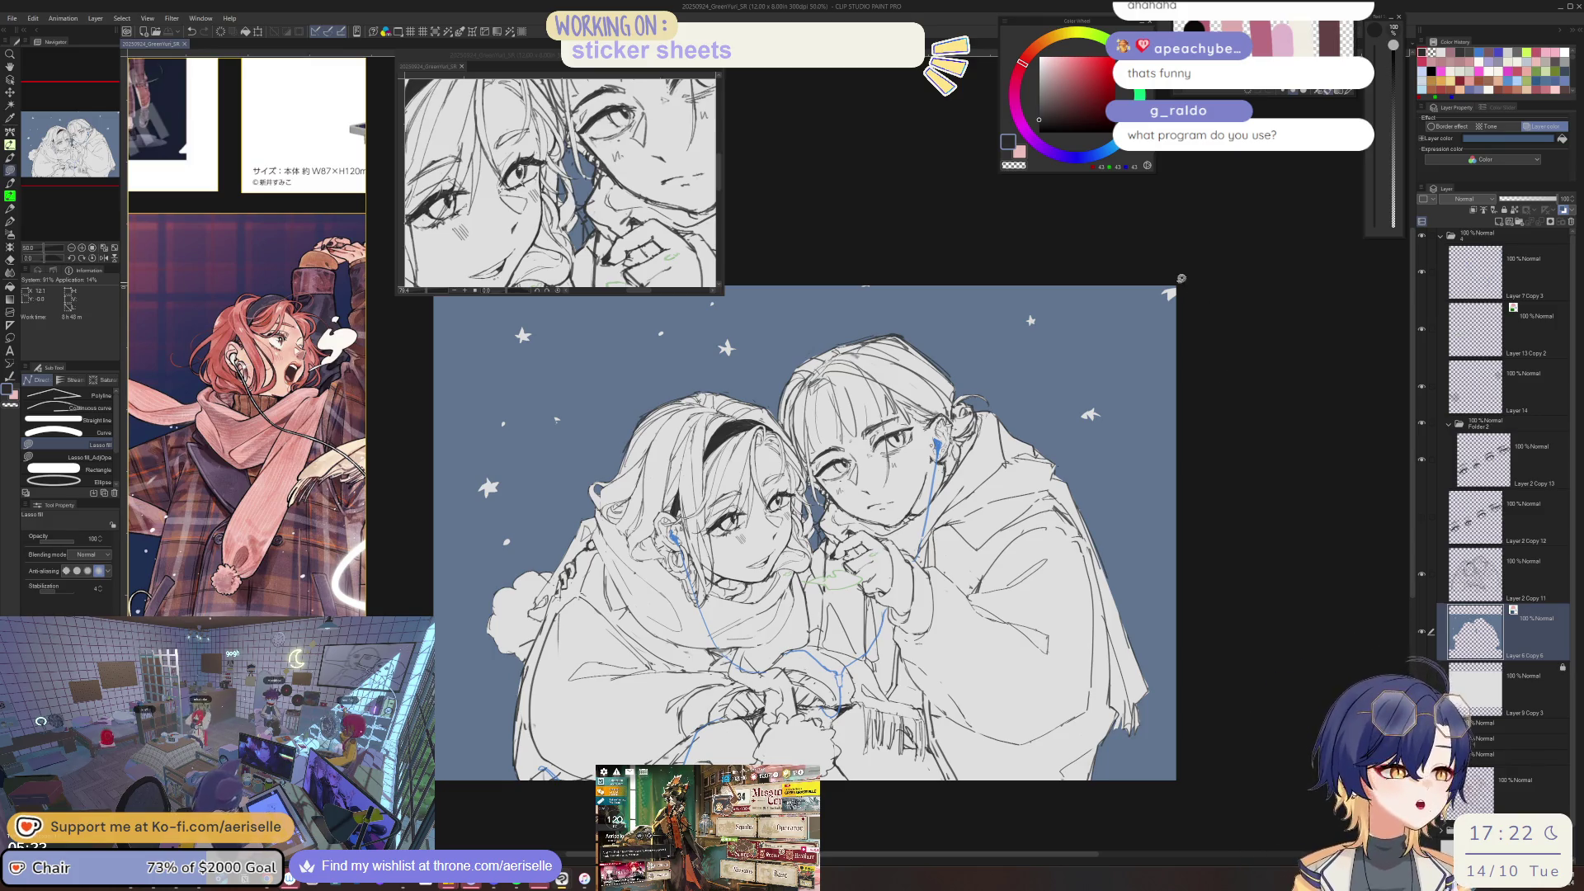
- Lasso-fill a small star in the upper-right sky, then shrink the Hard eraser from 20 to 8
left_click_drag(1171, 274, 1233, 276)
scroll(1122, 316, "up", 5)
key("e")
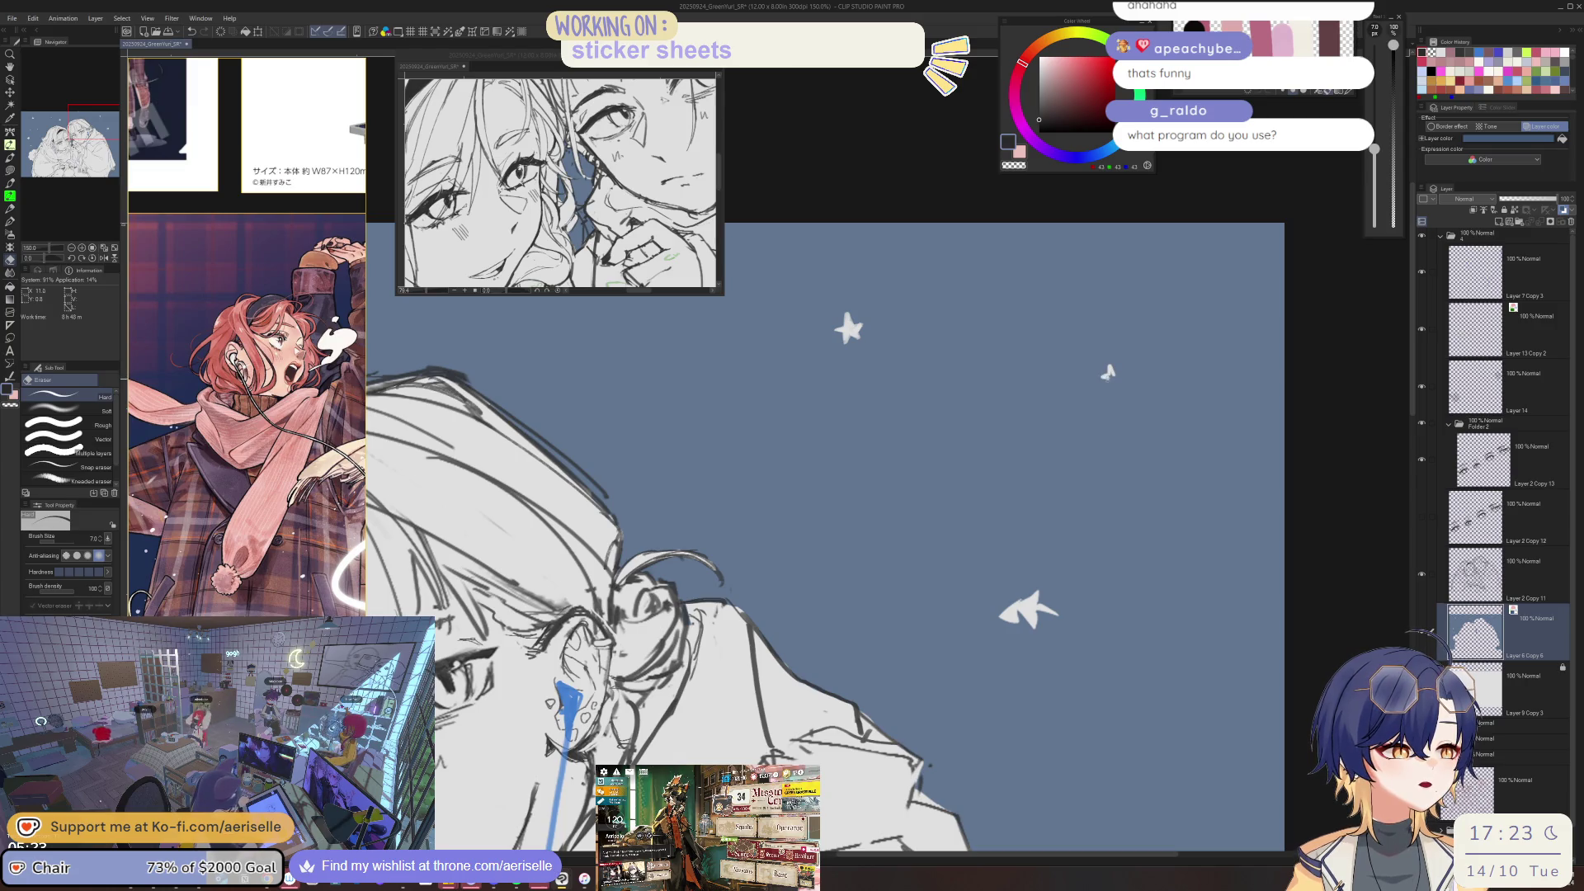
scroll(1125, 369, "down", 5)
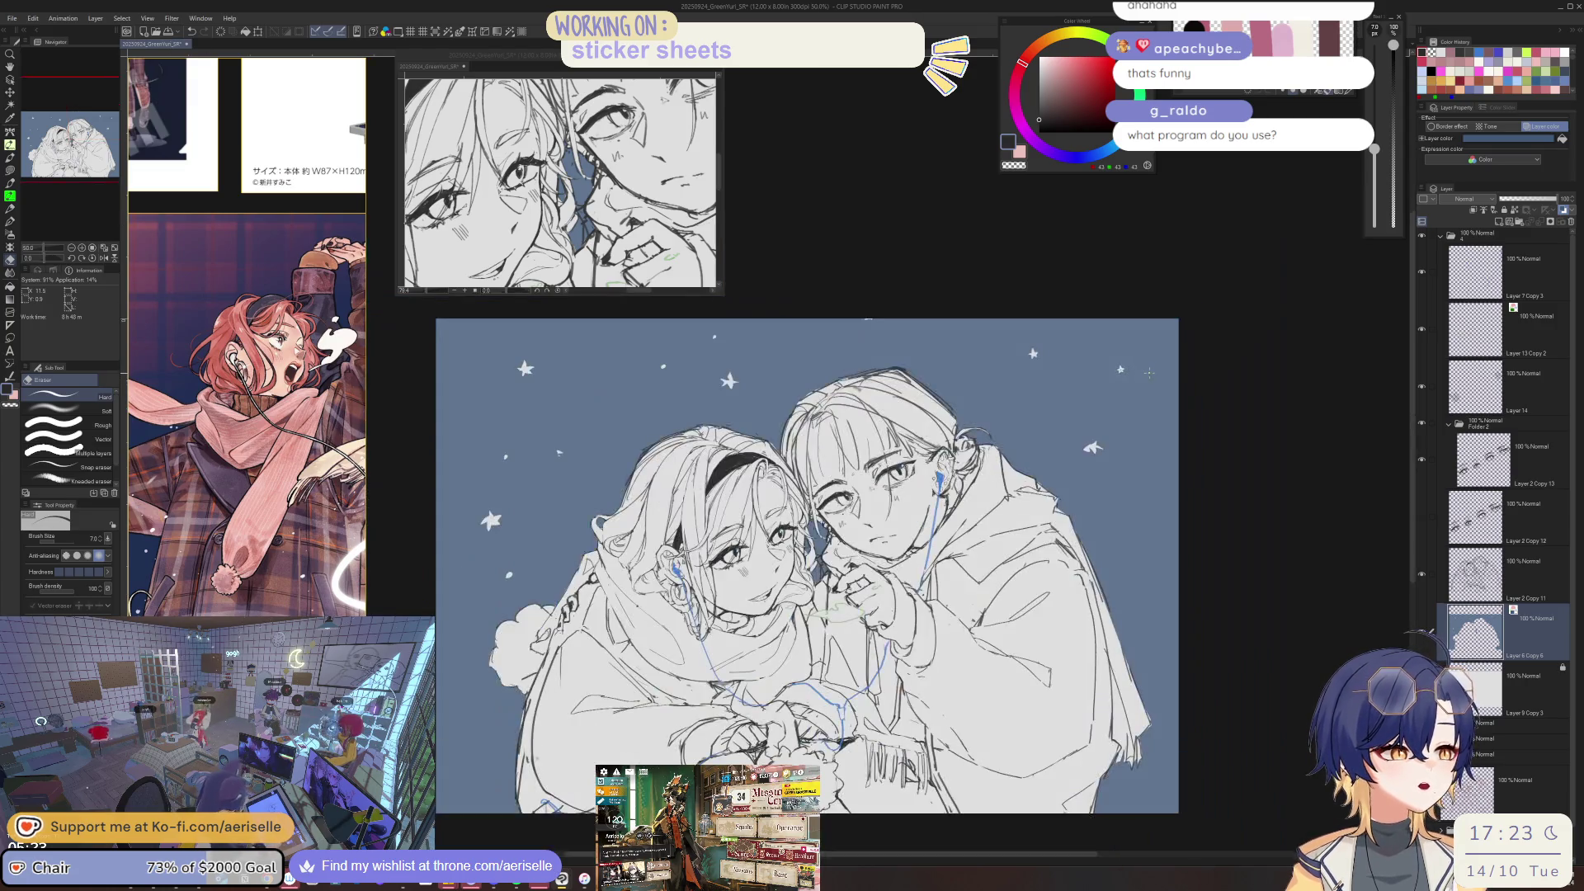
scroll(1124, 369, "up", 5)
scroll(1125, 369, "down", 5)
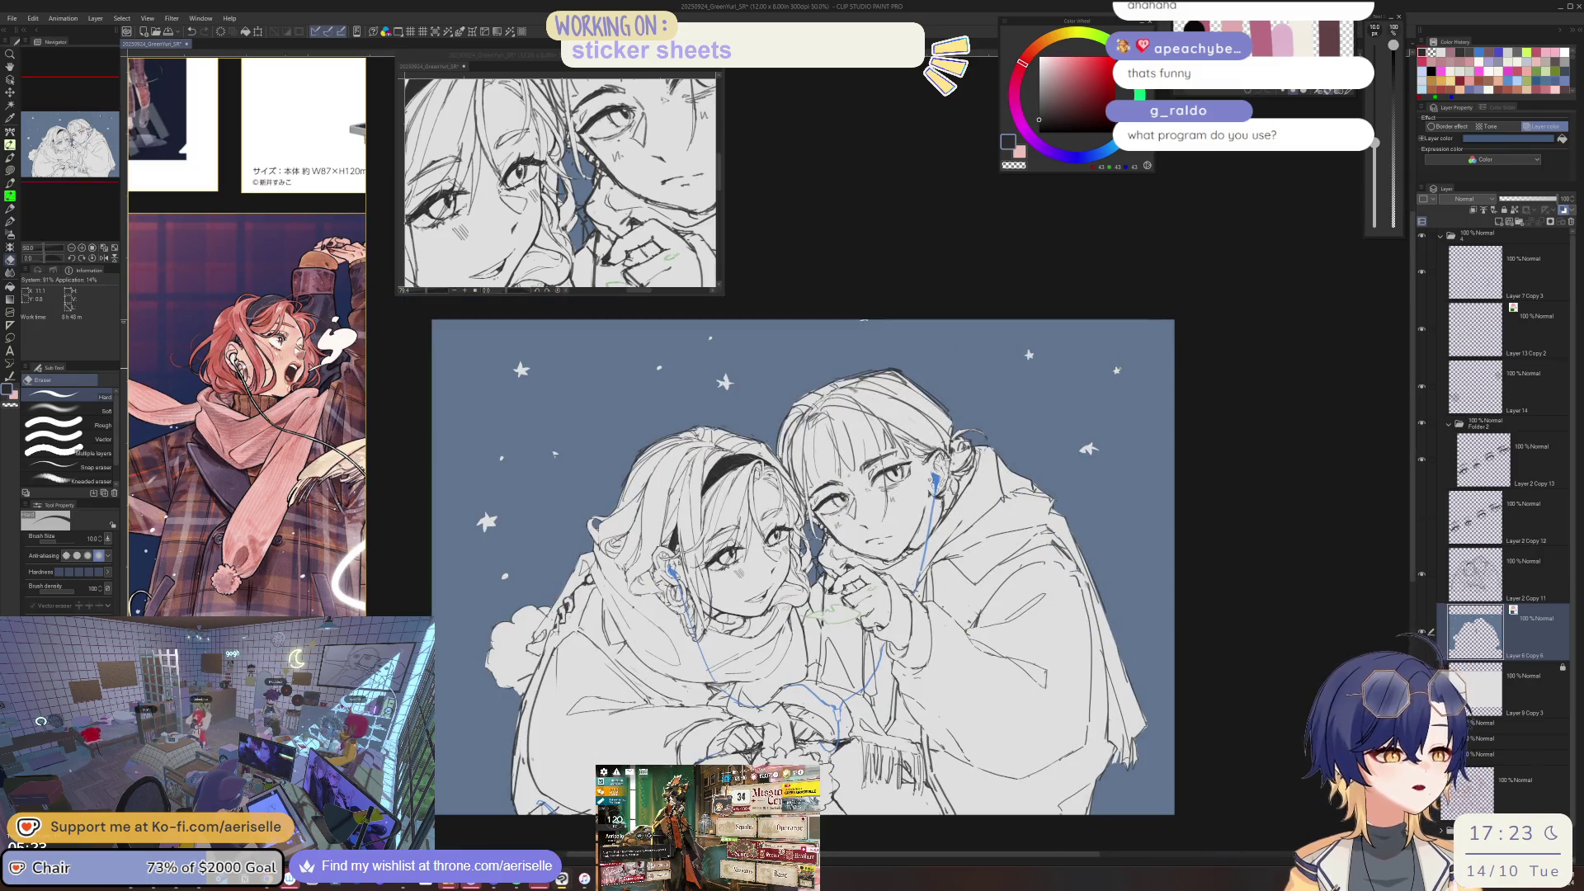
scroll(864, 320, "up", 3)
key("p")
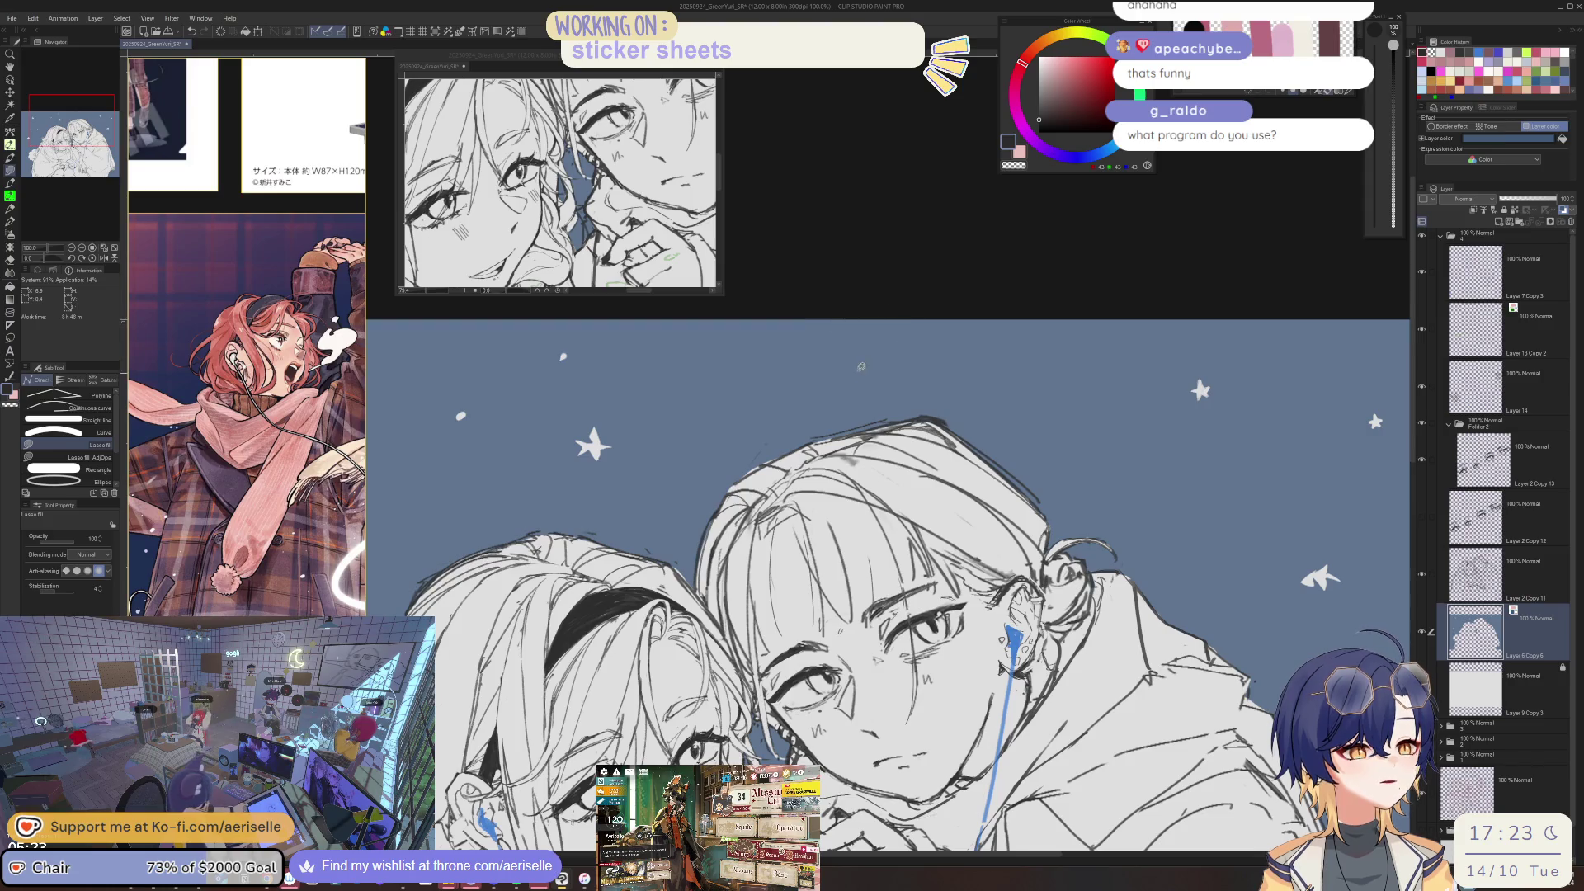
key("b")
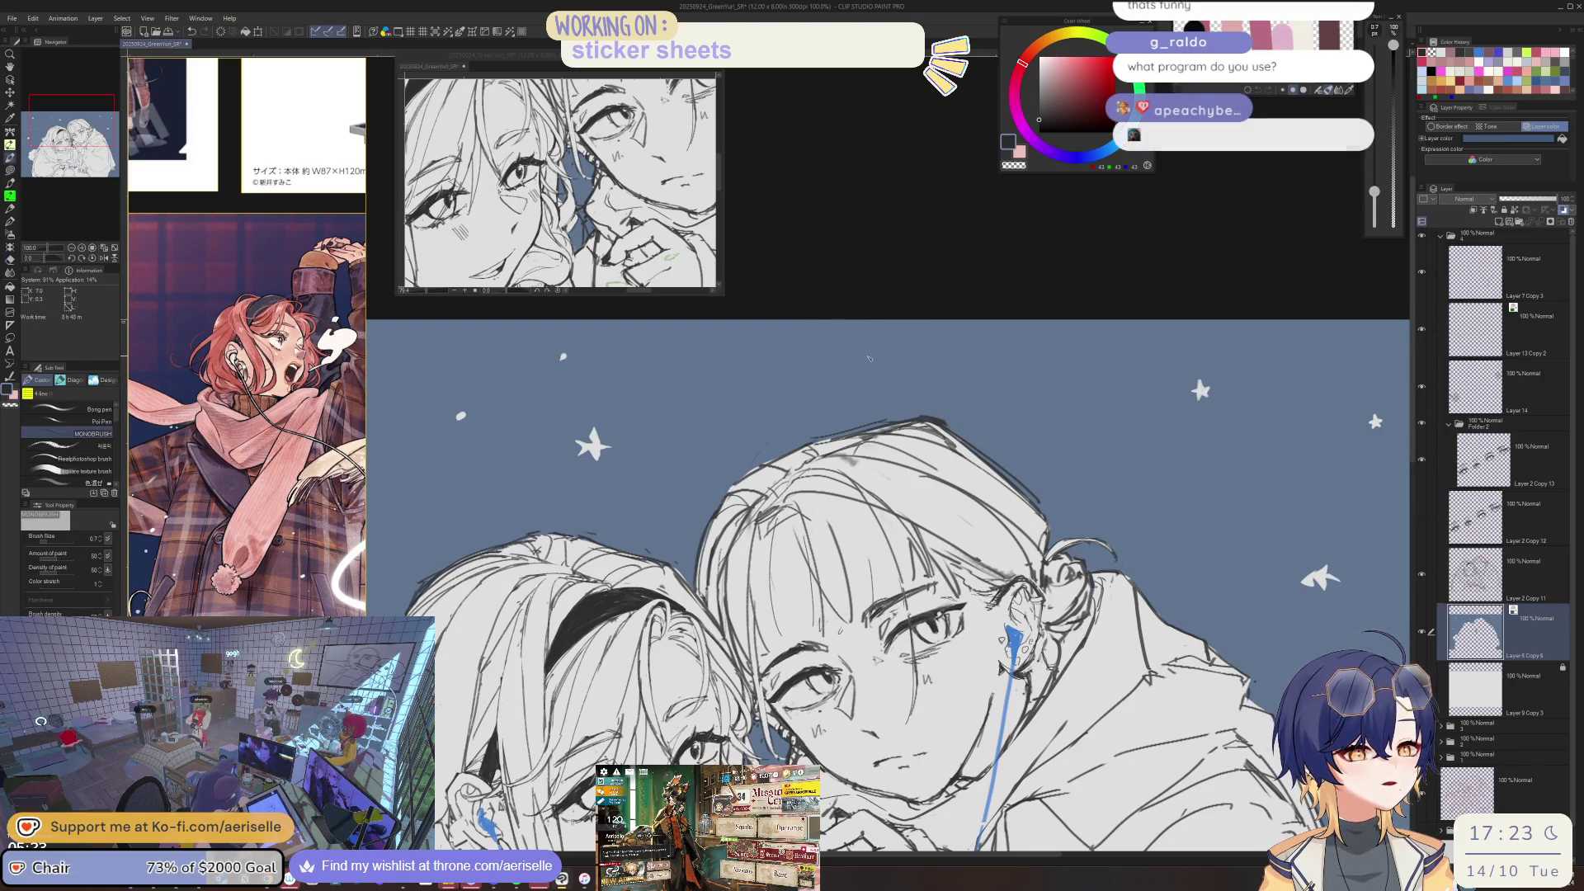
key("e")
key("bracketleft")
key("bracketleft")
key("bracketleft")
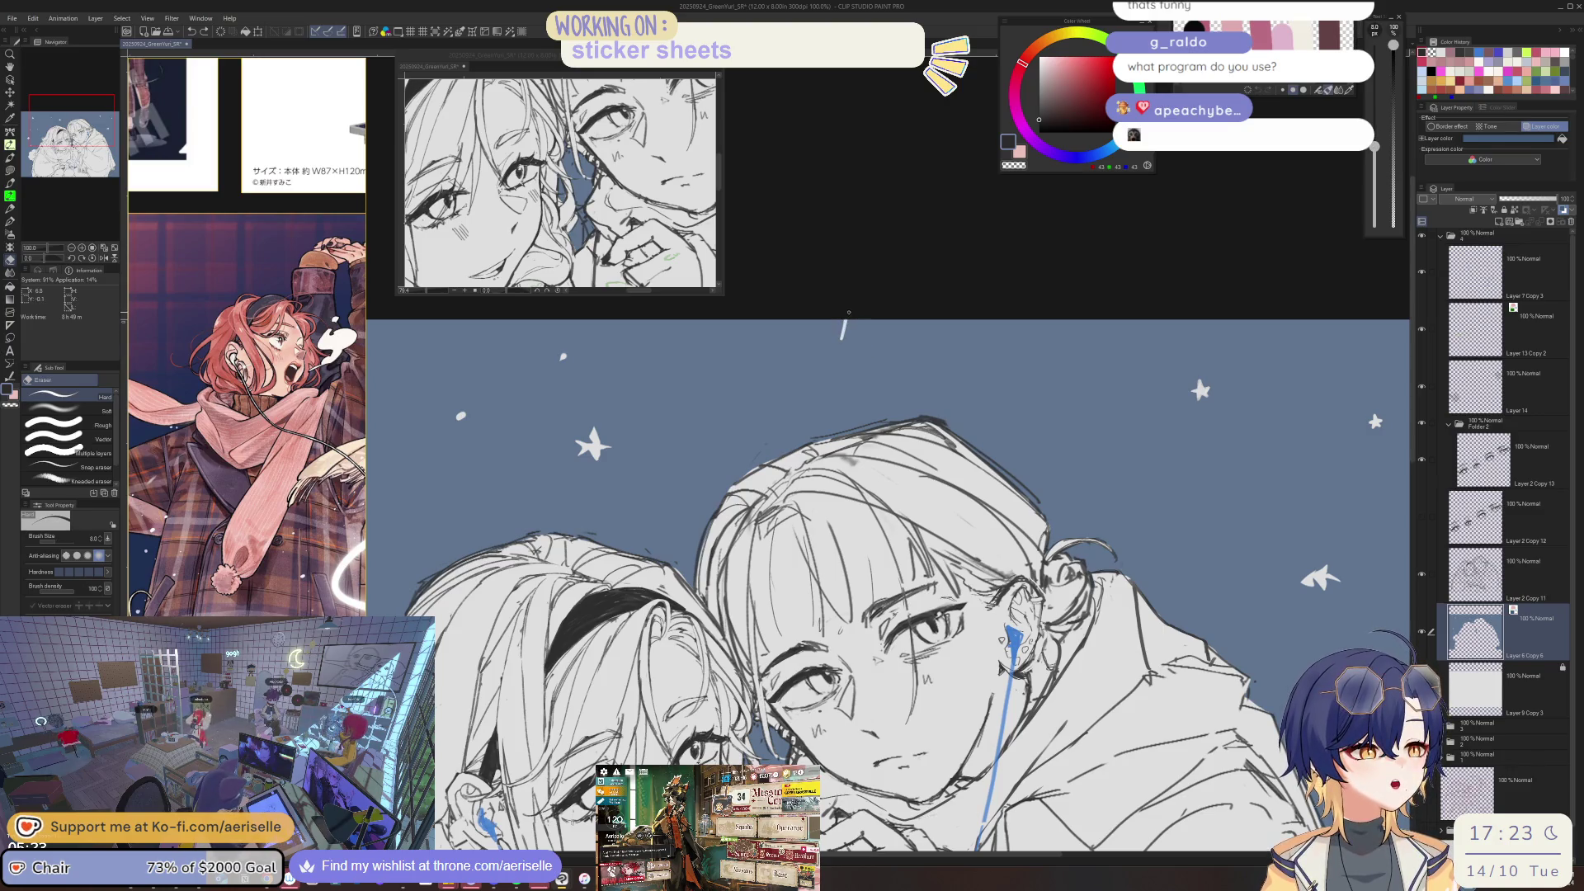
scroll(846, 317, "down", 3)
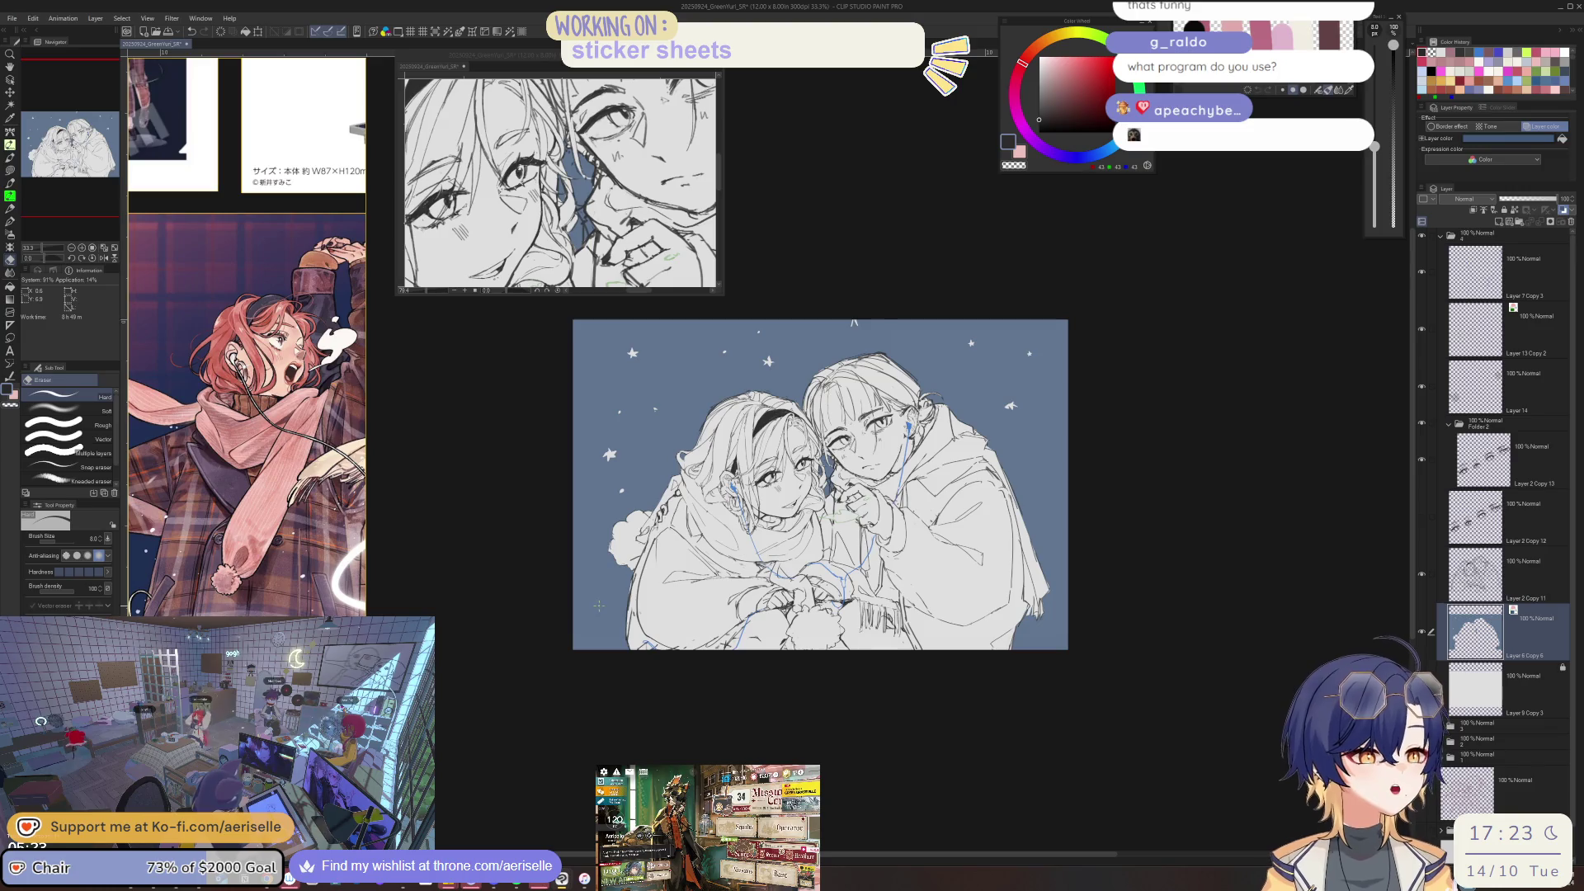
- Gradient-erase the background upward from the canvas bottom and turn off its blue Layer color tint
key("g")
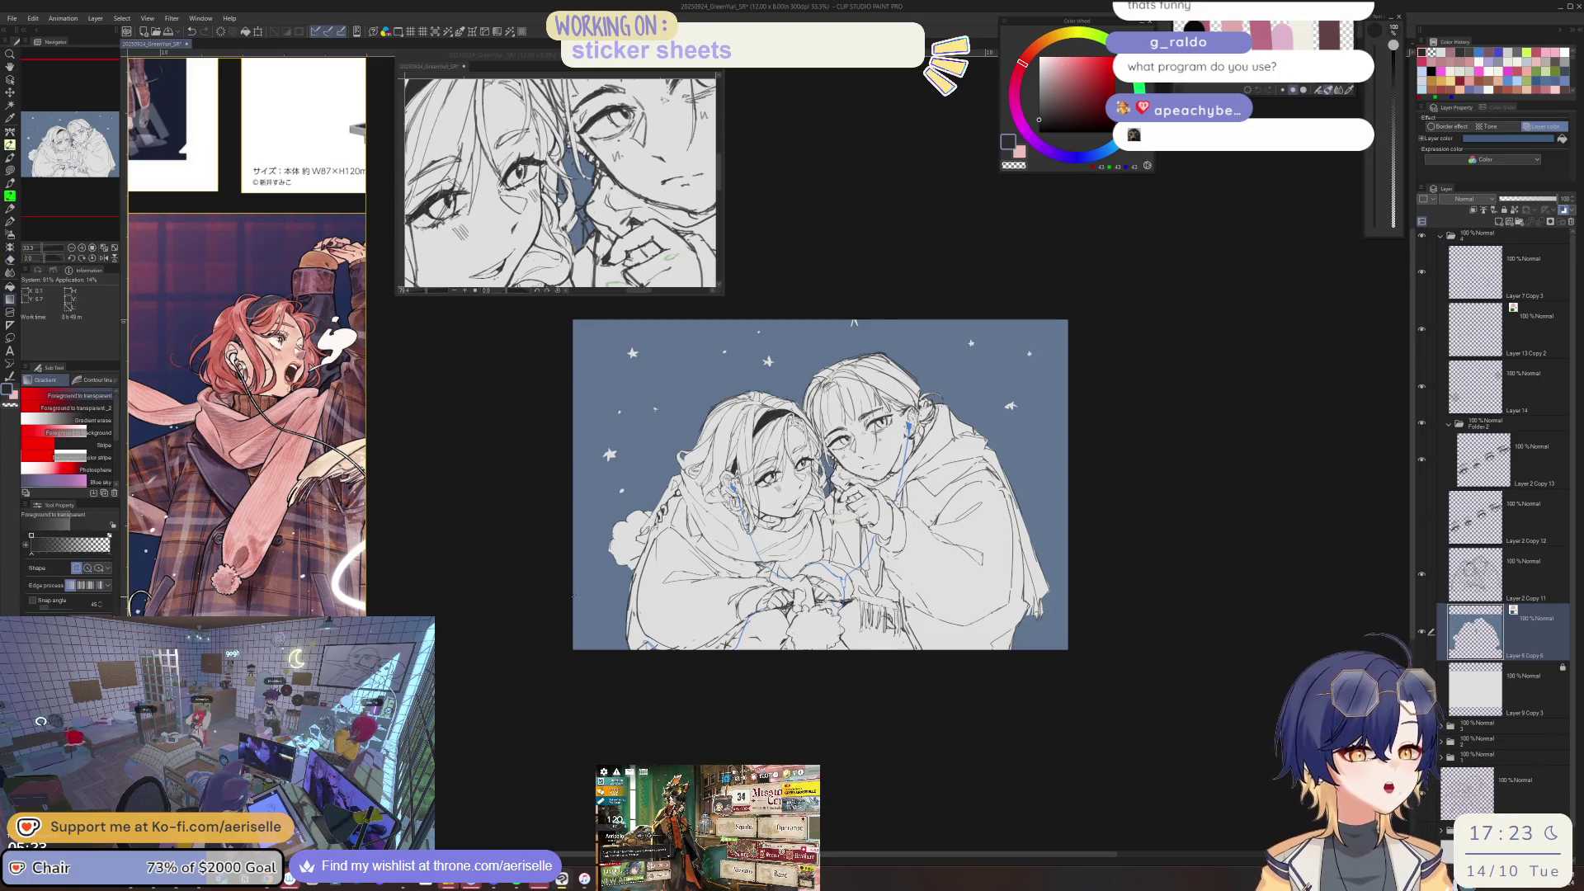
left_click(92, 420)
left_click_drag(798, 723, 794, 413)
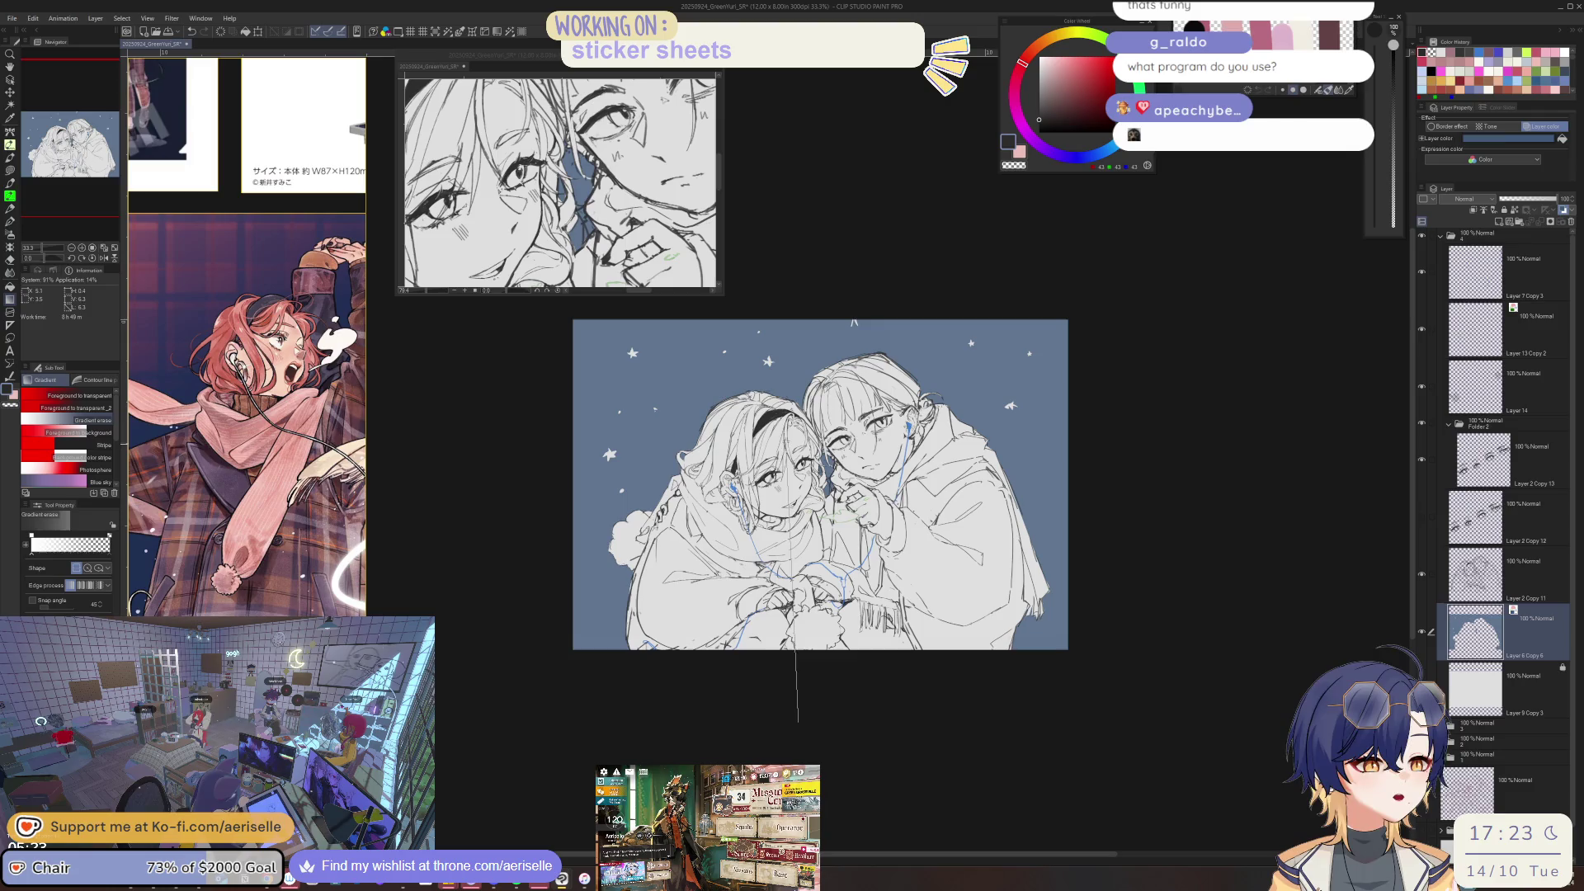
left_click_drag(797, 467, 796, 464)
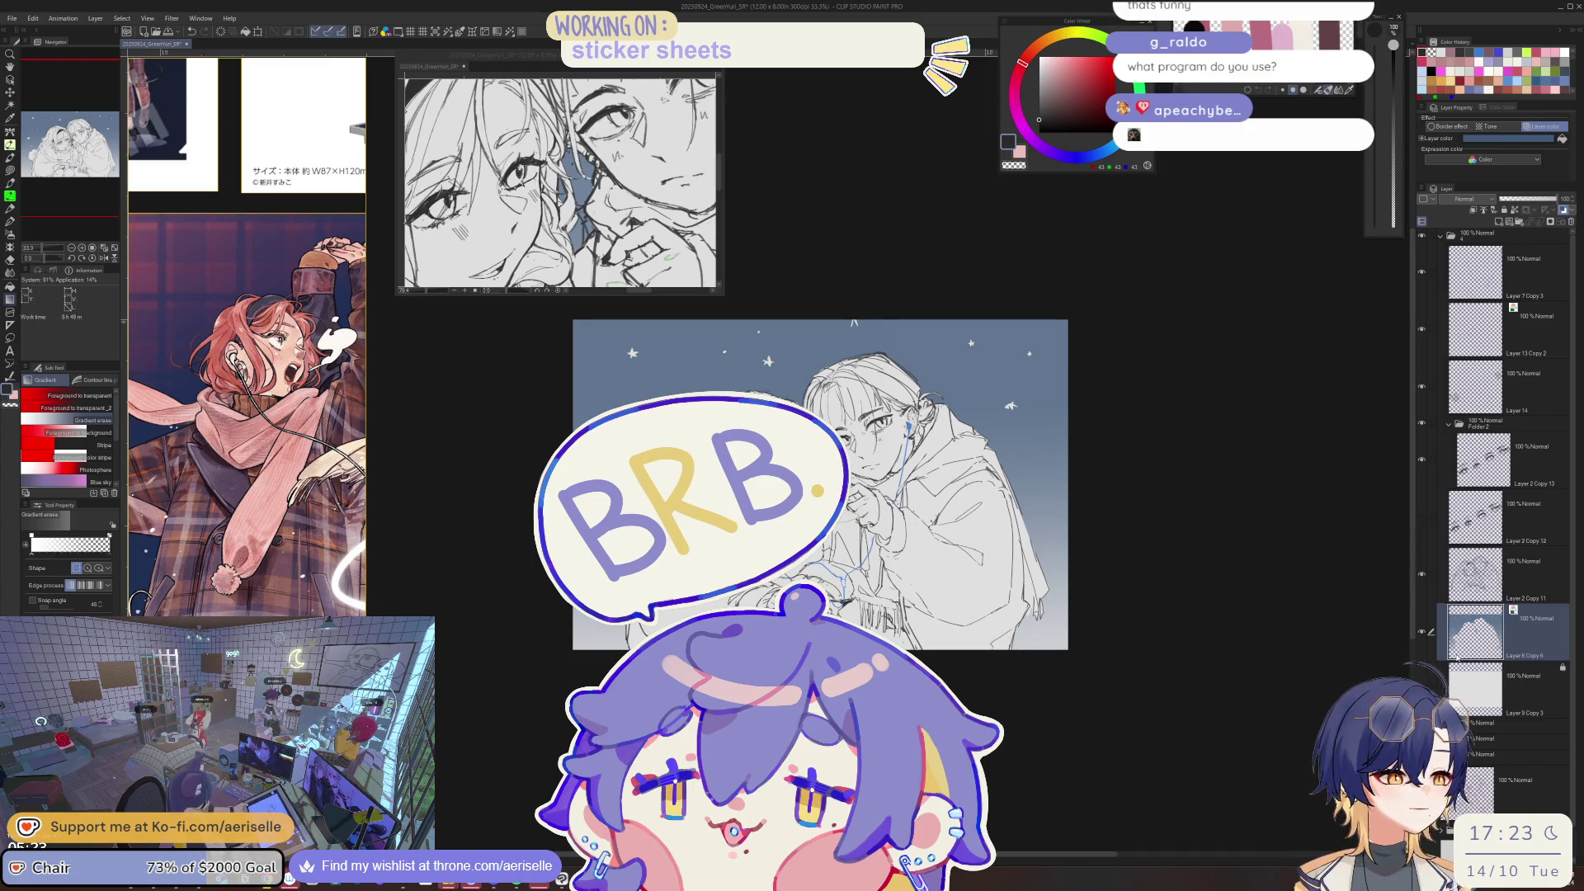
left_click_drag(1119, 455, 1362, 453)
scroll(1202, 459, "up", 1)
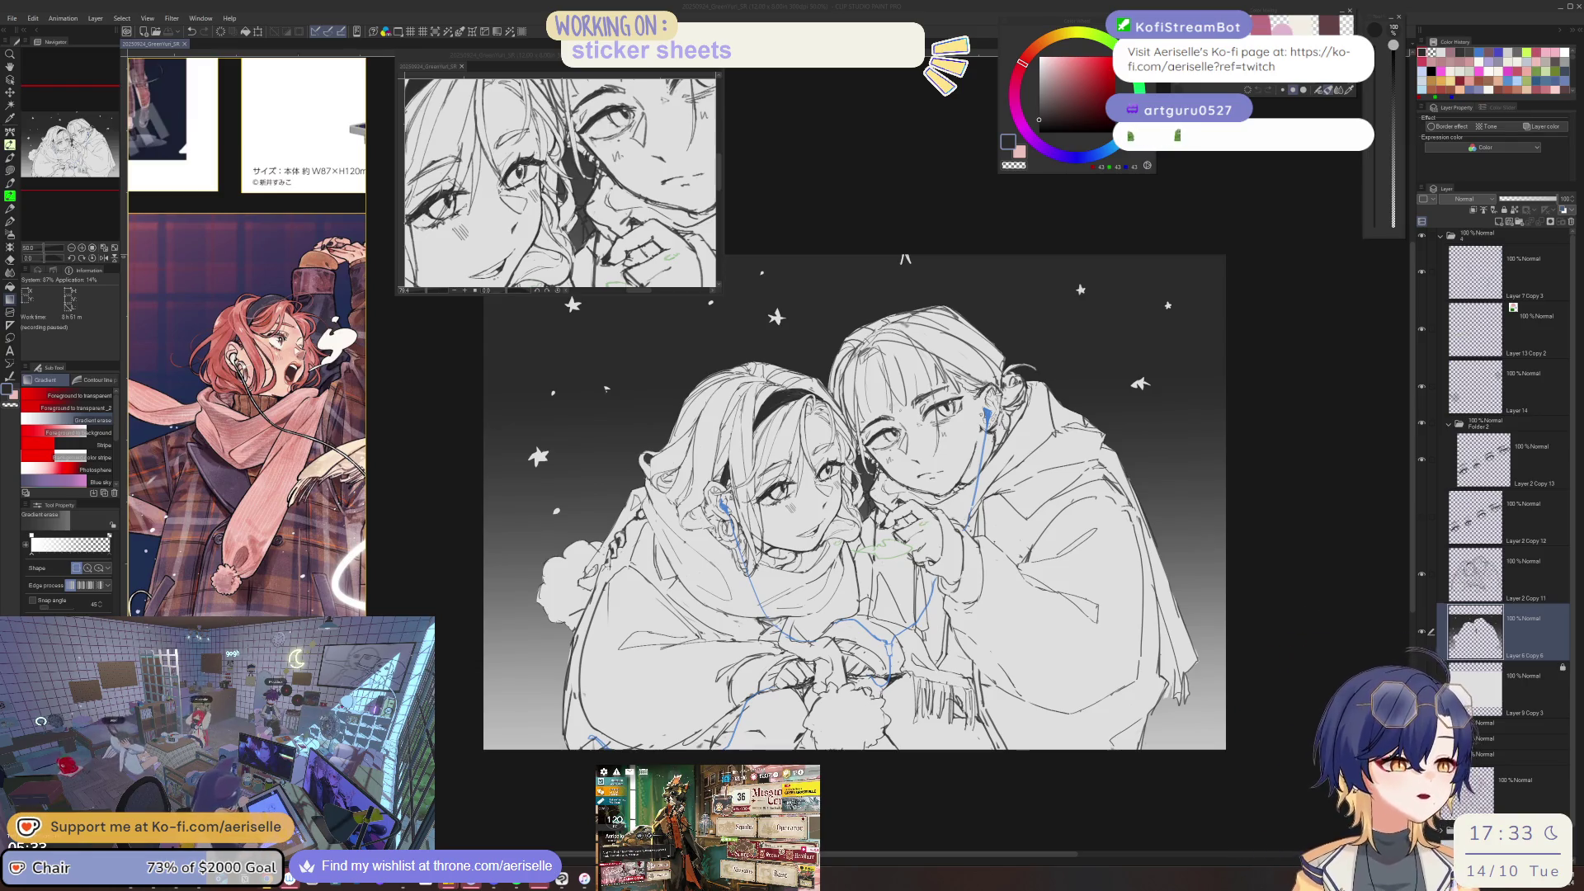
- Make the Layer 2 Copy 11 sketch layer active and erase stray lines near the neck
scroll(775, 718, "up", 5)
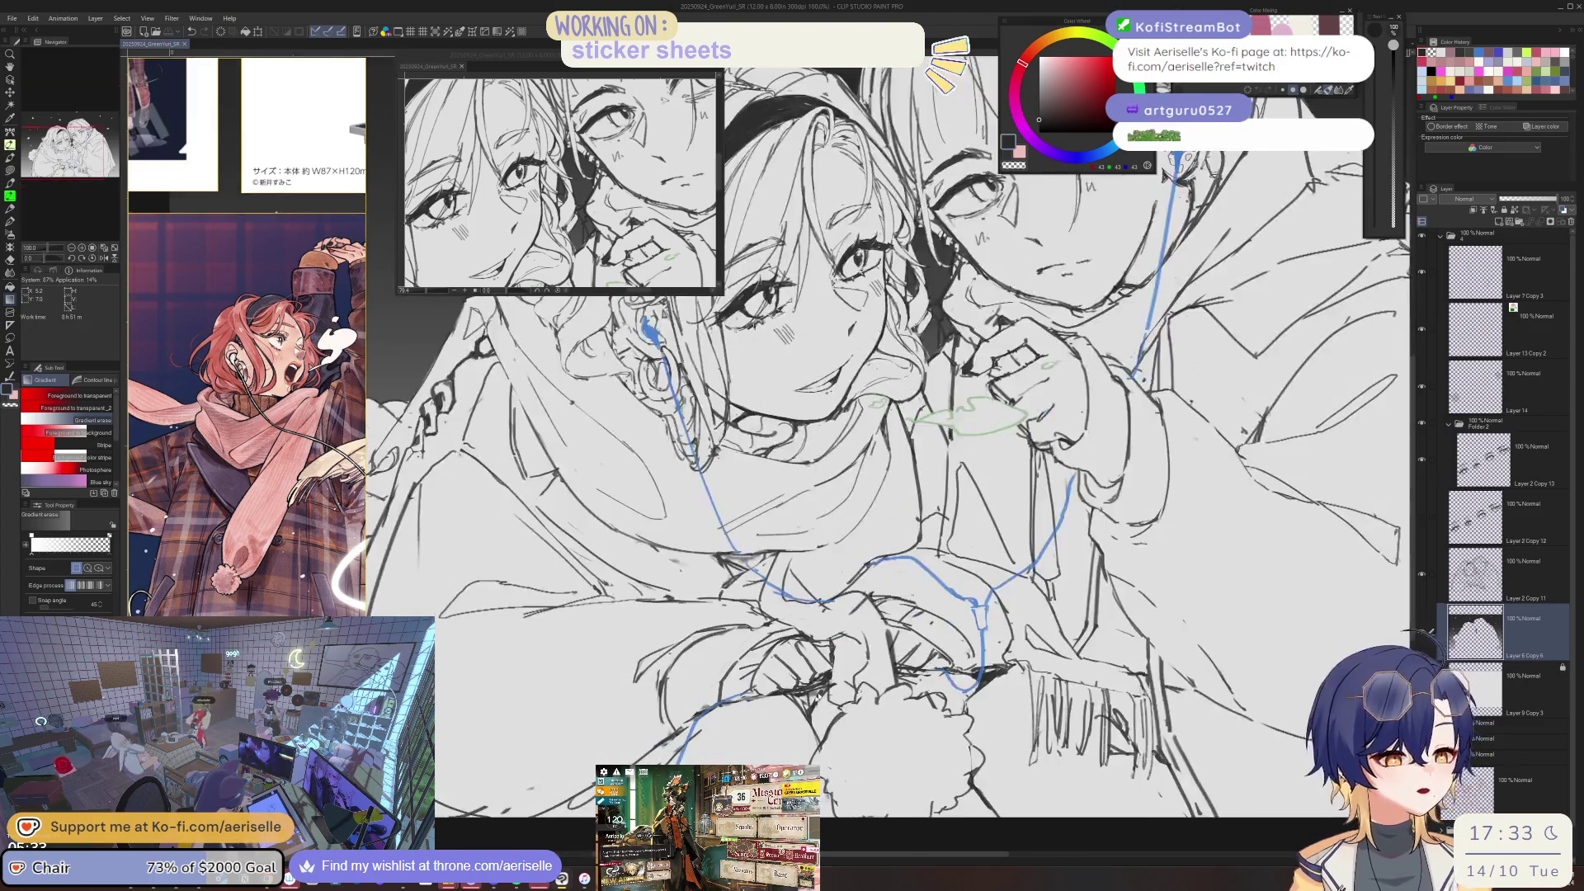
scroll(487, 304, "down", 5)
scroll(487, 303, "up", 4)
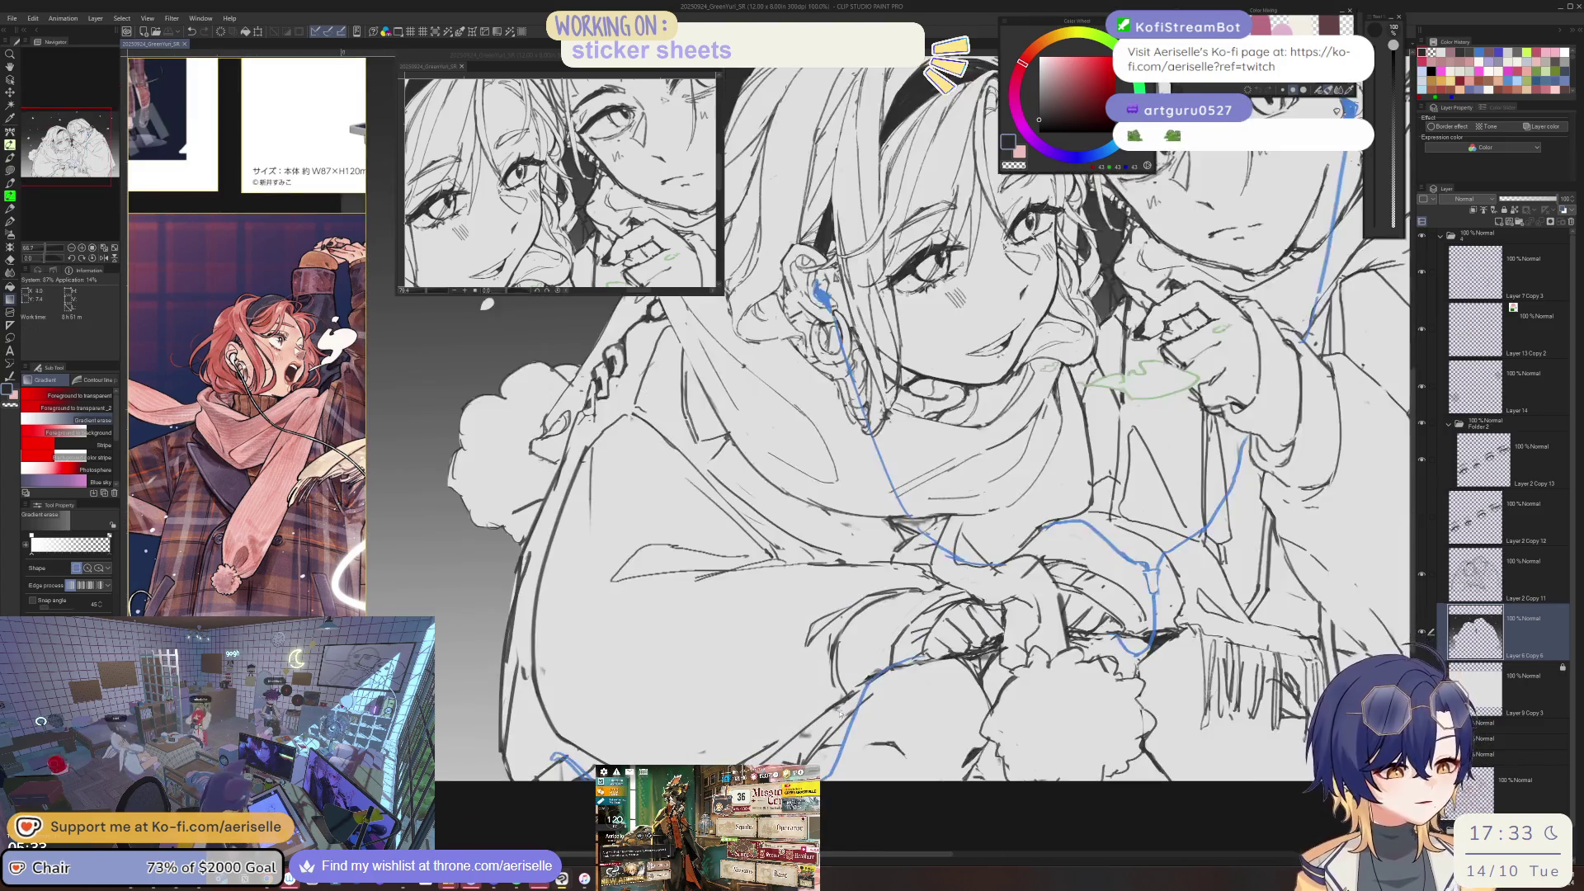
key("o")
left_click(847, 593)
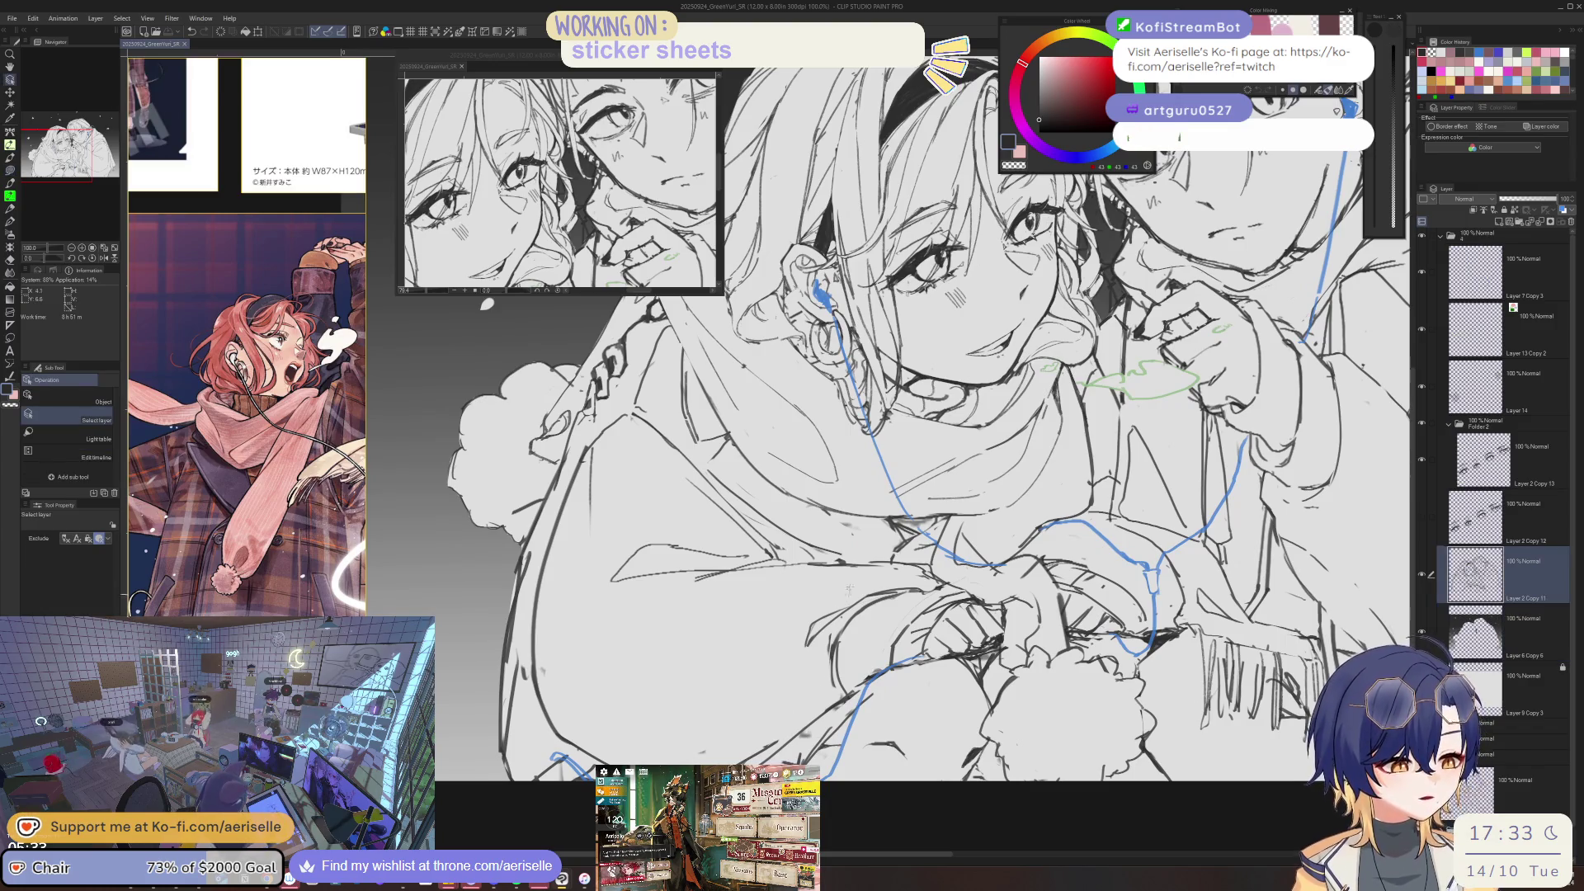
key("e")
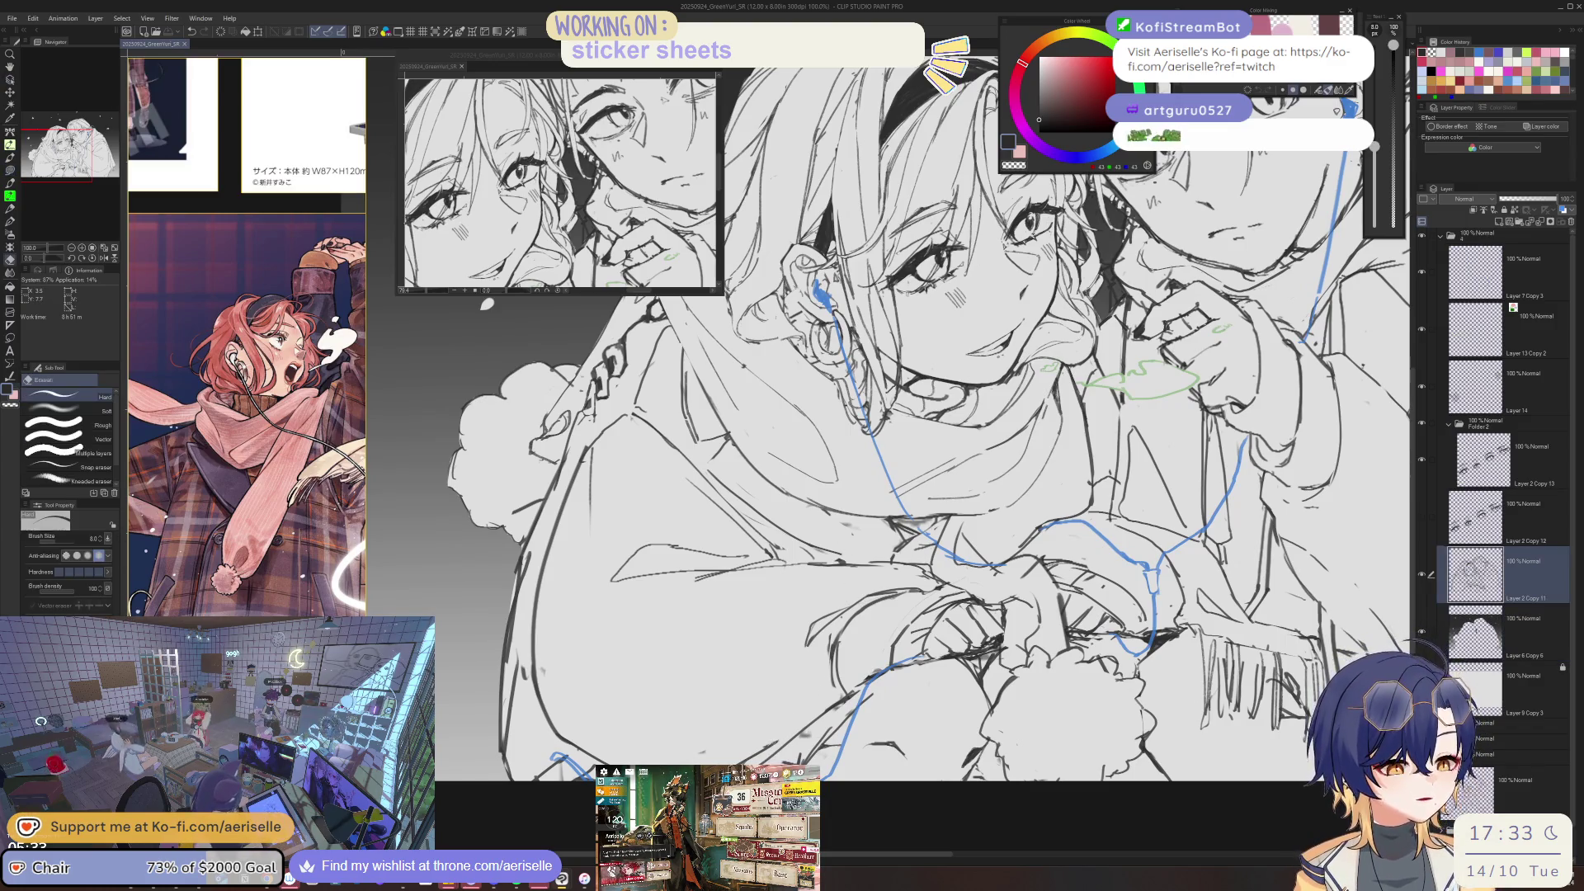
mouse_move(487, 303)
left_mouse_down()
mouse_move(1036, 280)
mouse_move(454, 410)
left_mouse_up()
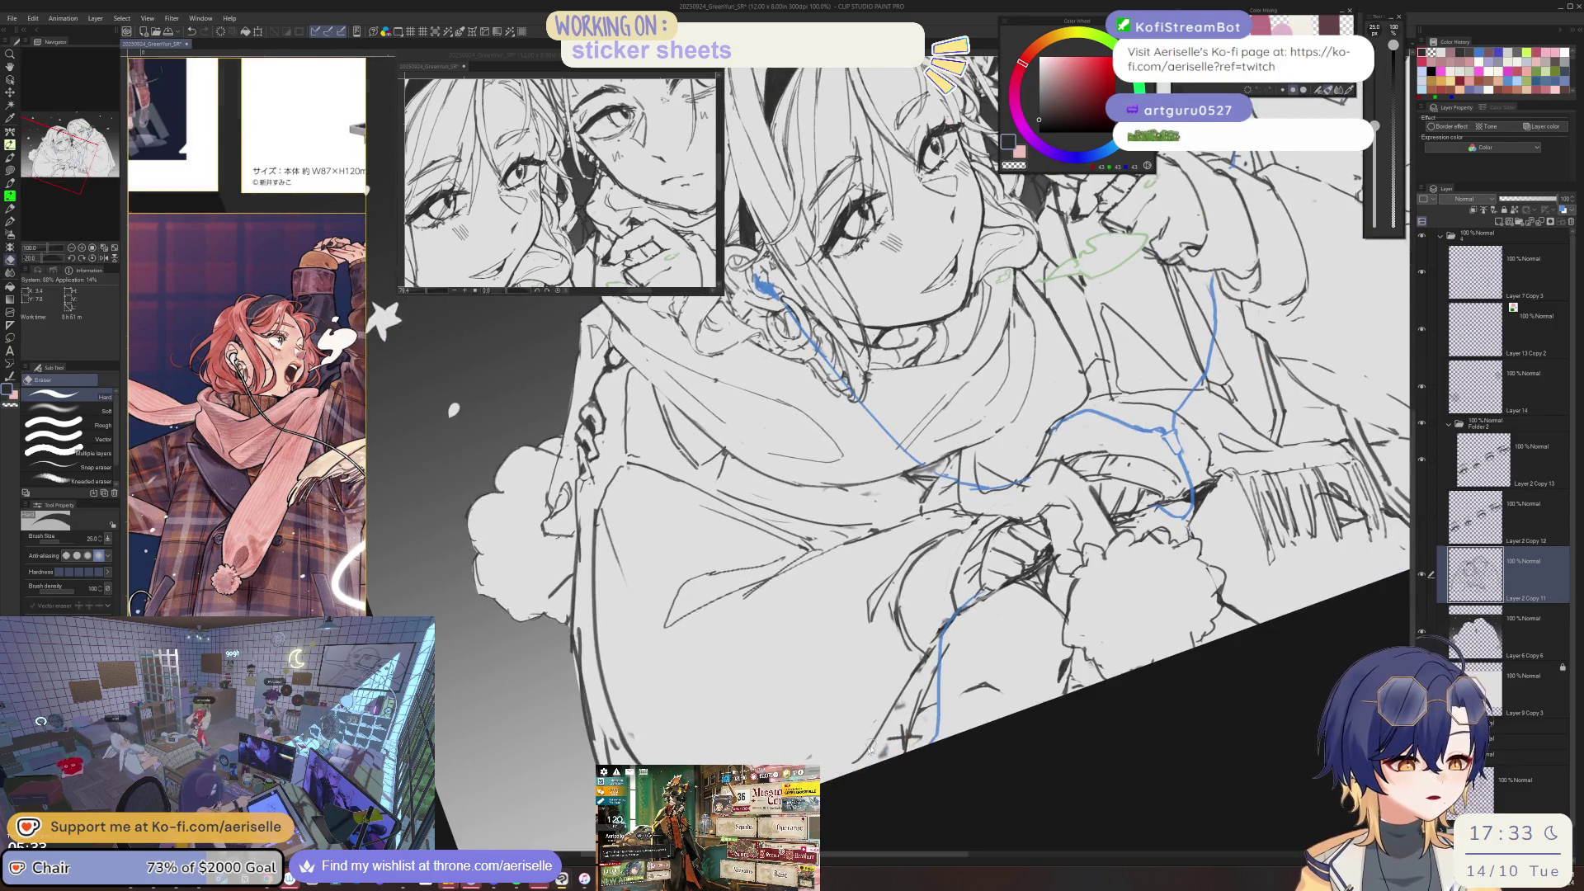
scroll(870, 747, "up", 1)
- Redraw scarf lines with a 2.5 pen in a new colour, checking them mirrored and at -20°
key("p")
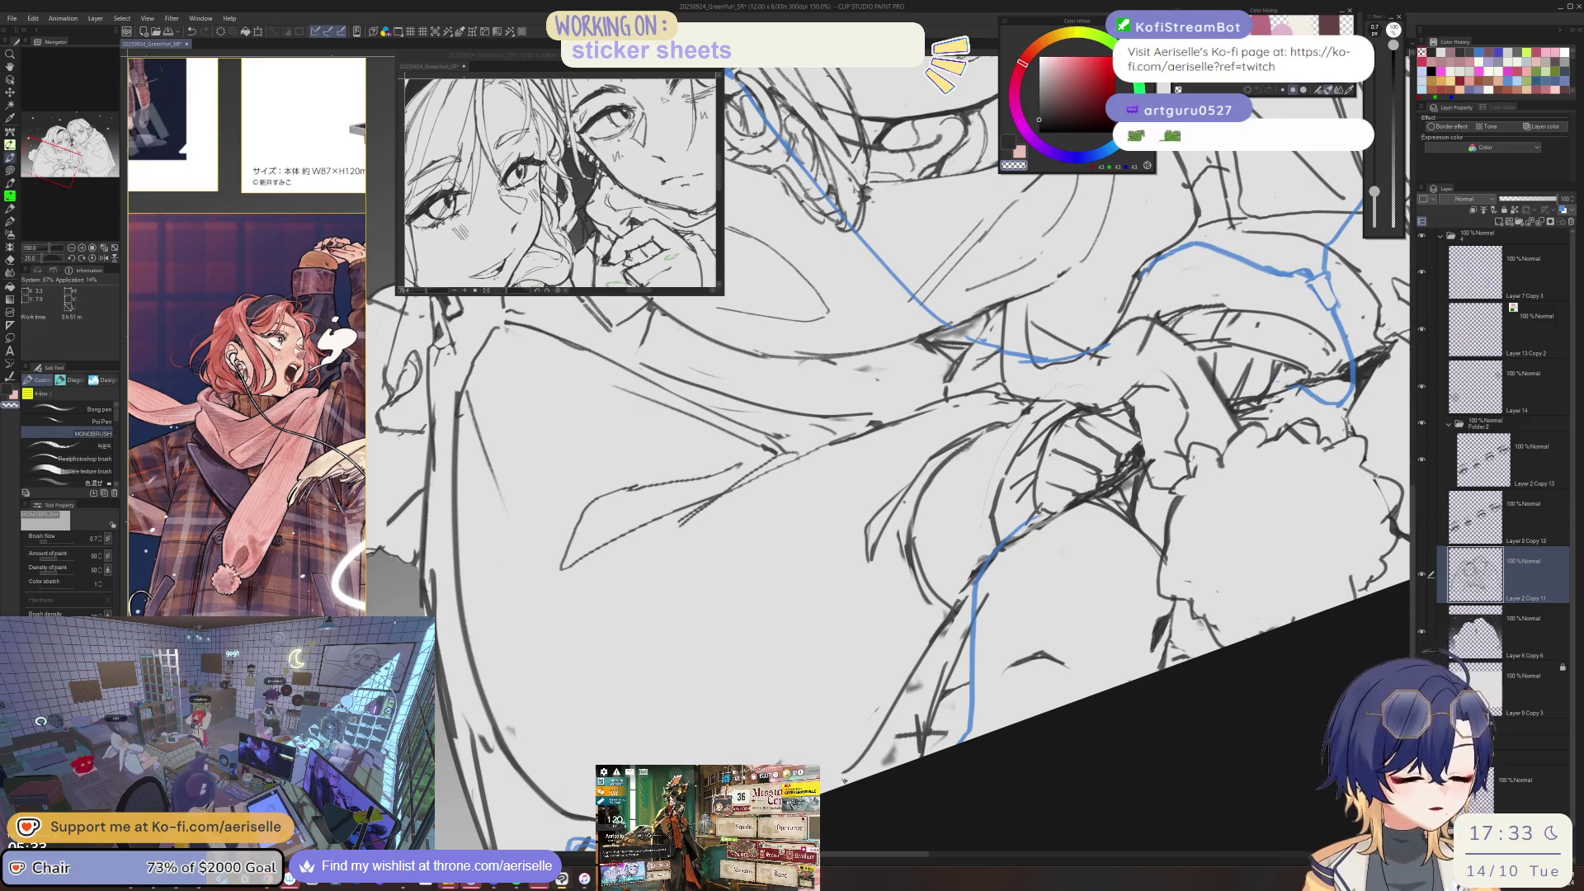
key("c")
key("bracketright")
key("bracketright")
key("bracketright")
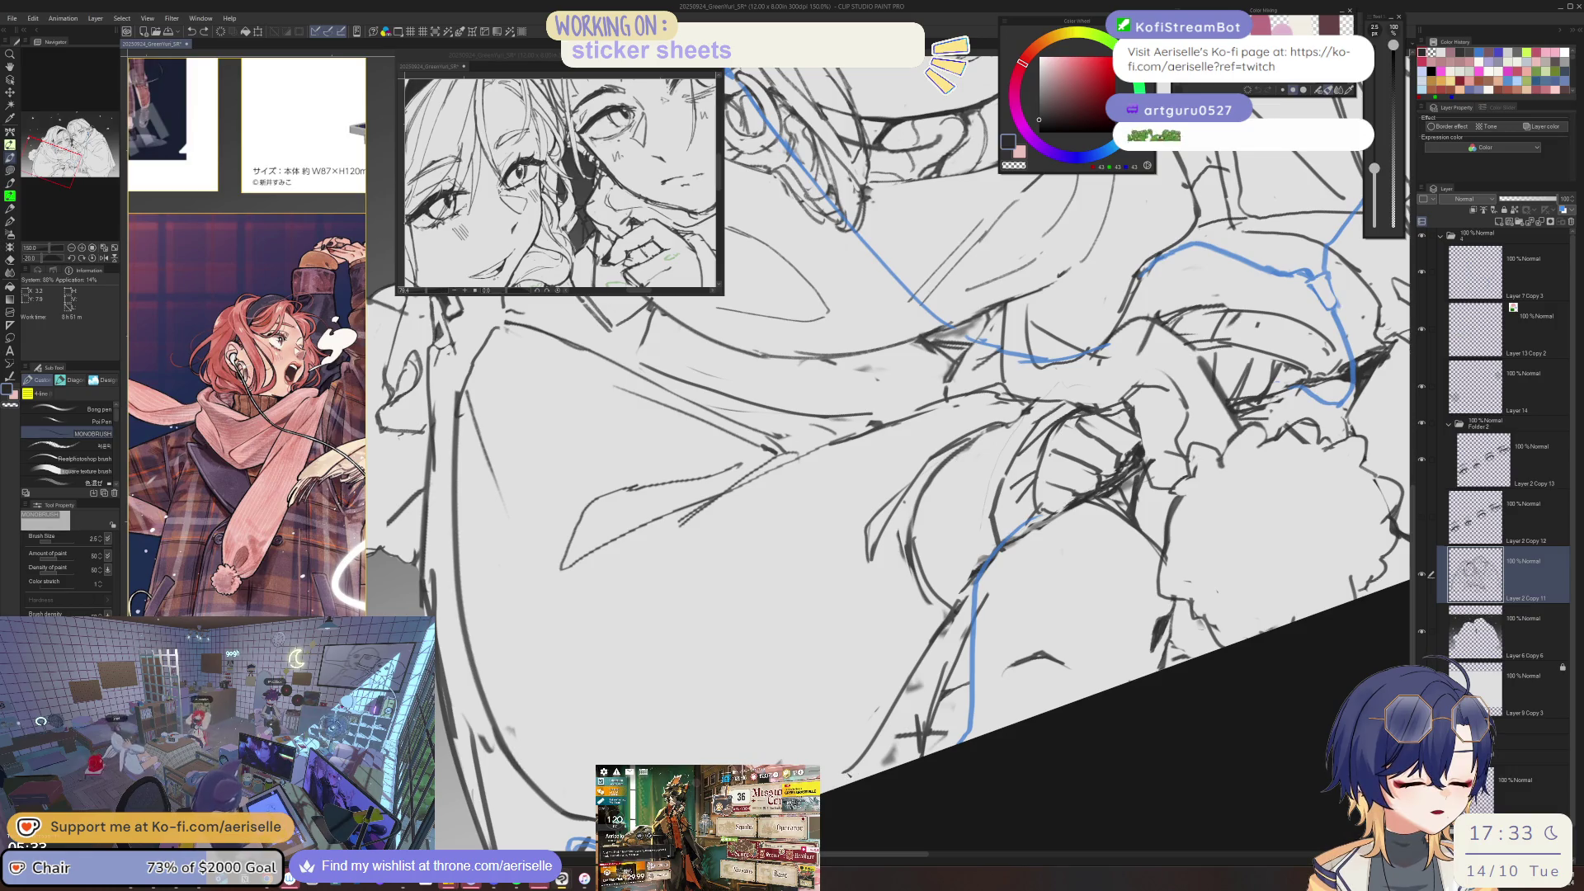
key("h")
key("minus")
key("minus")
key("e")
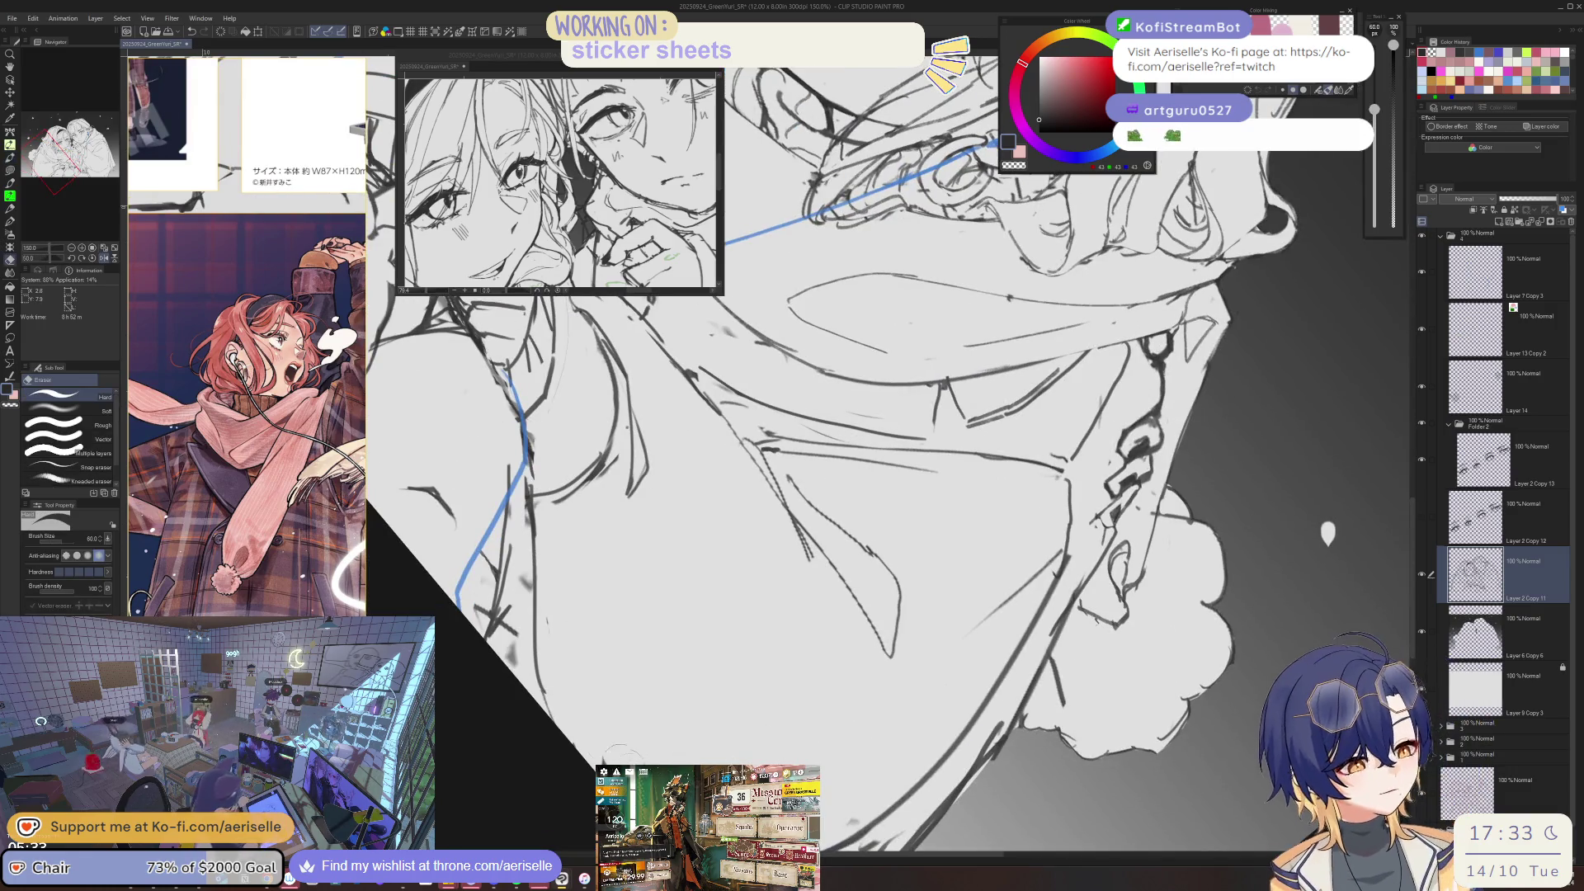
key("h")
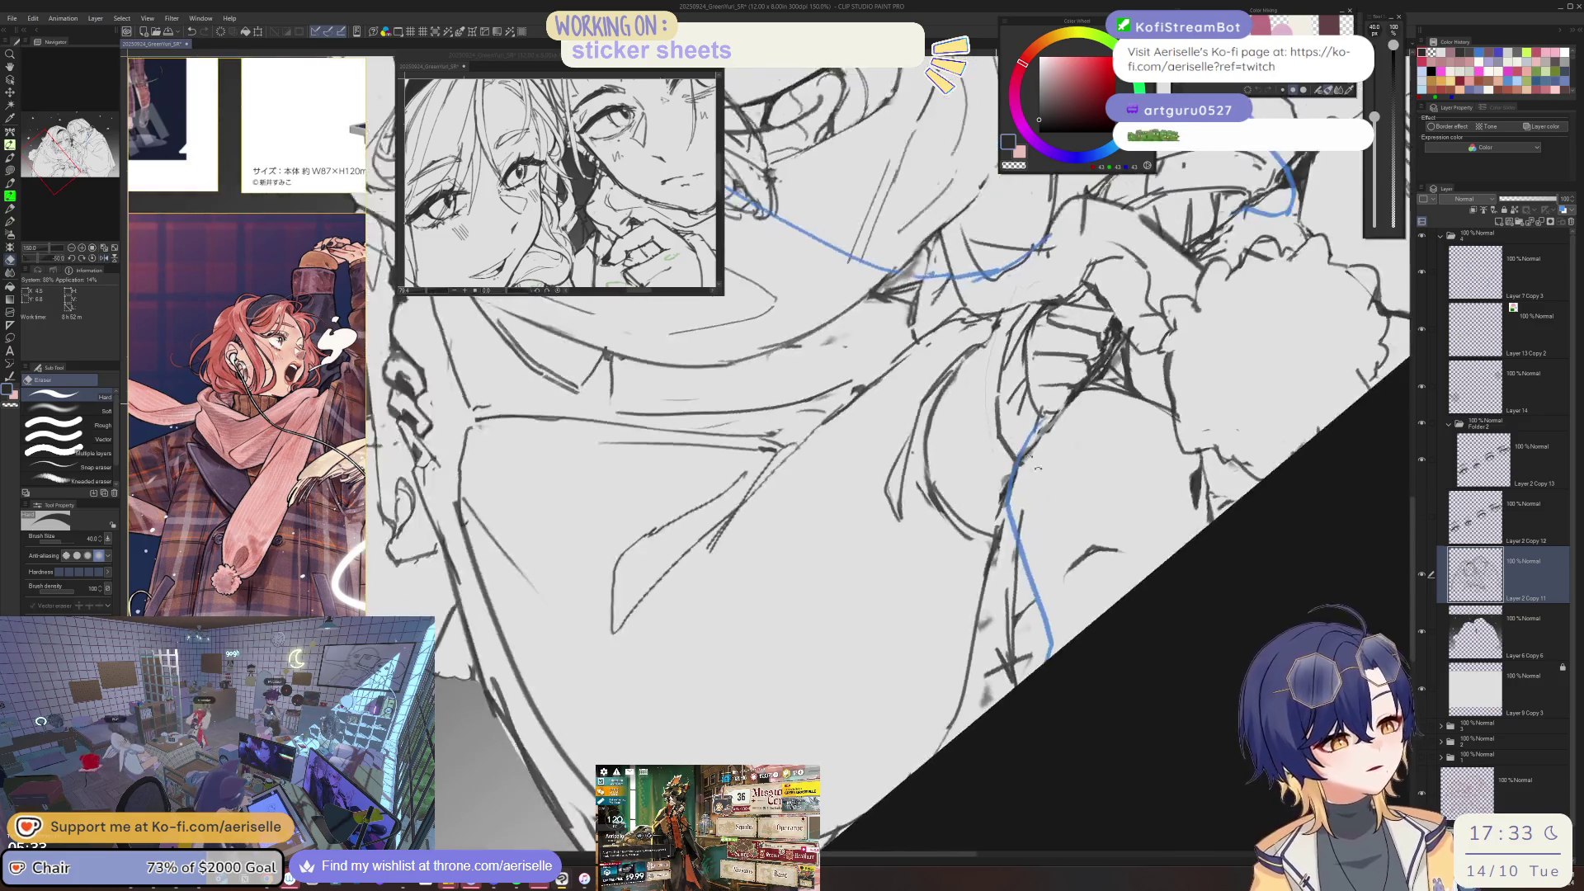
key("minus")
key("minus")
key("p")
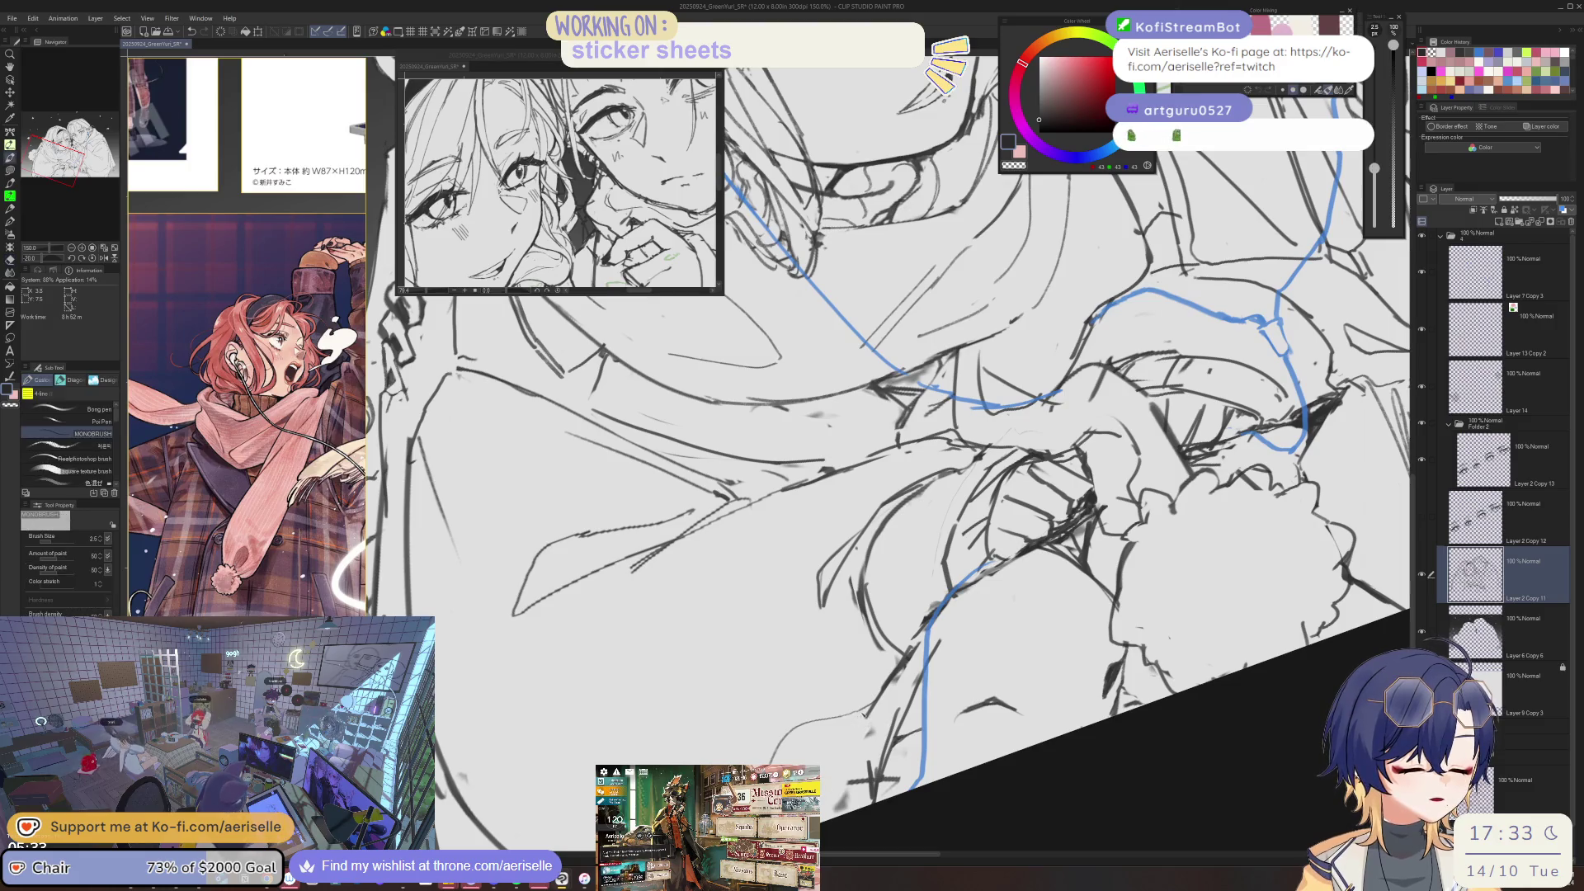
- Straighten the view to 0° and clean up fine lines with the eraser at size 8
key("asciicircum")
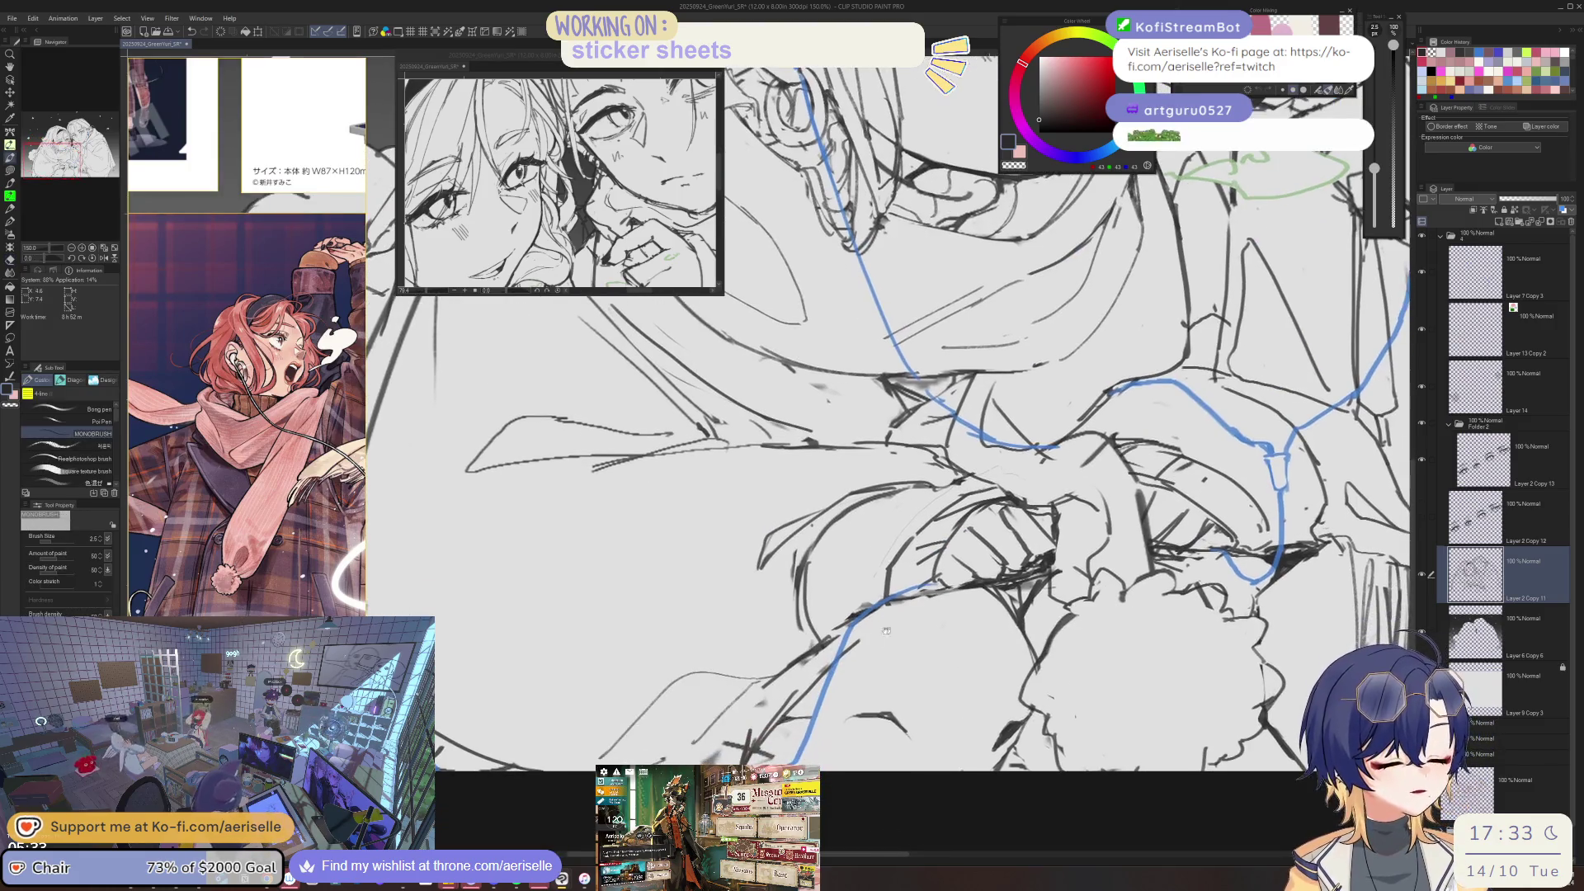
key("e")
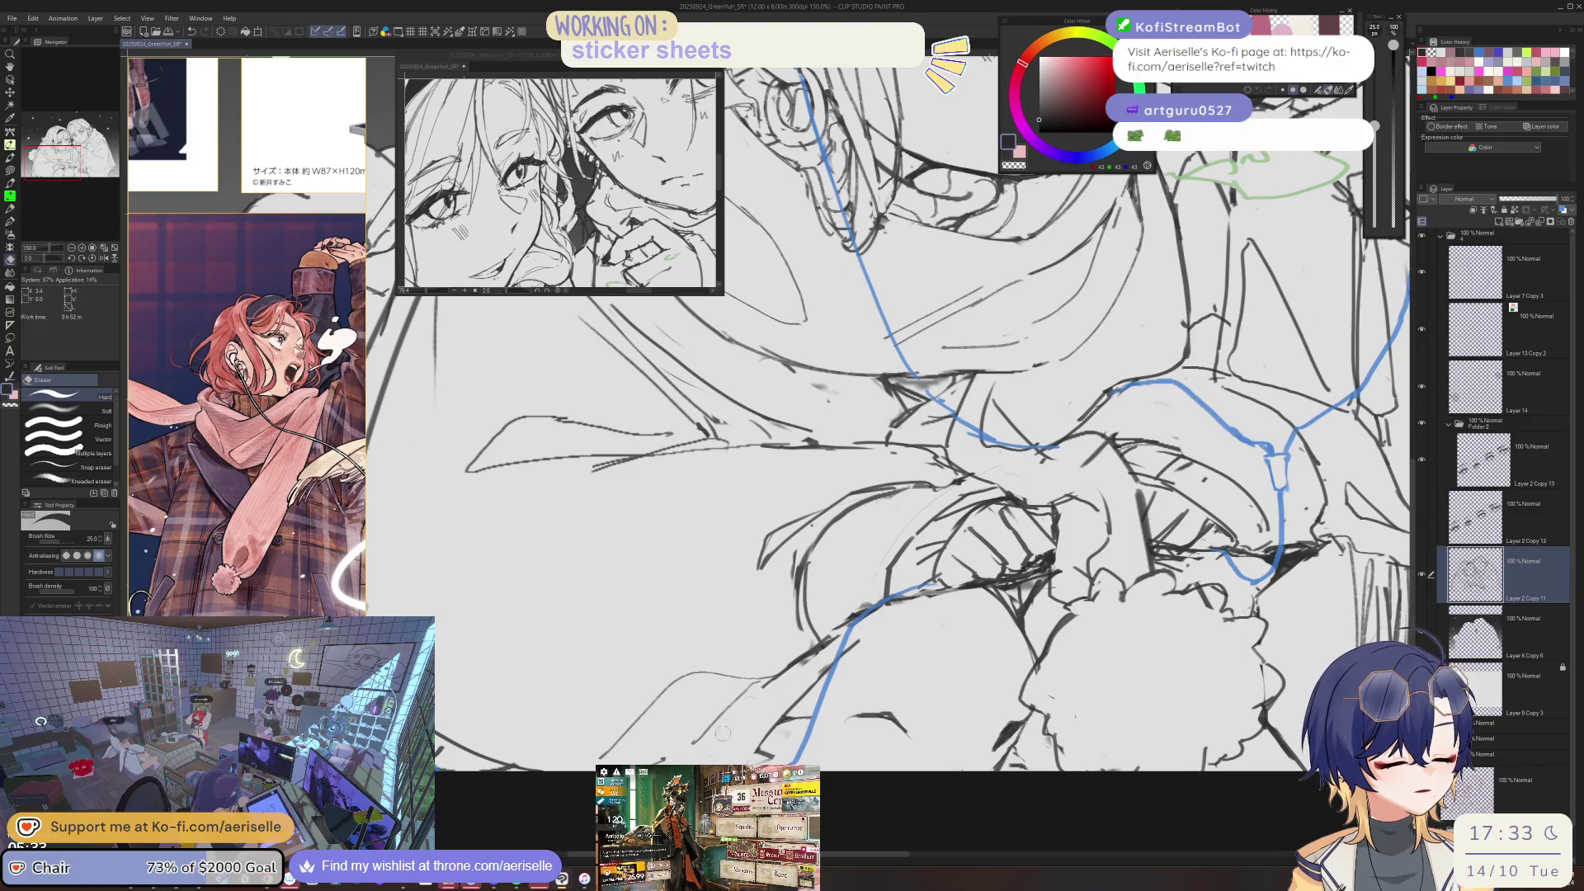
key("p")
scroll(826, 640, "up", 1)
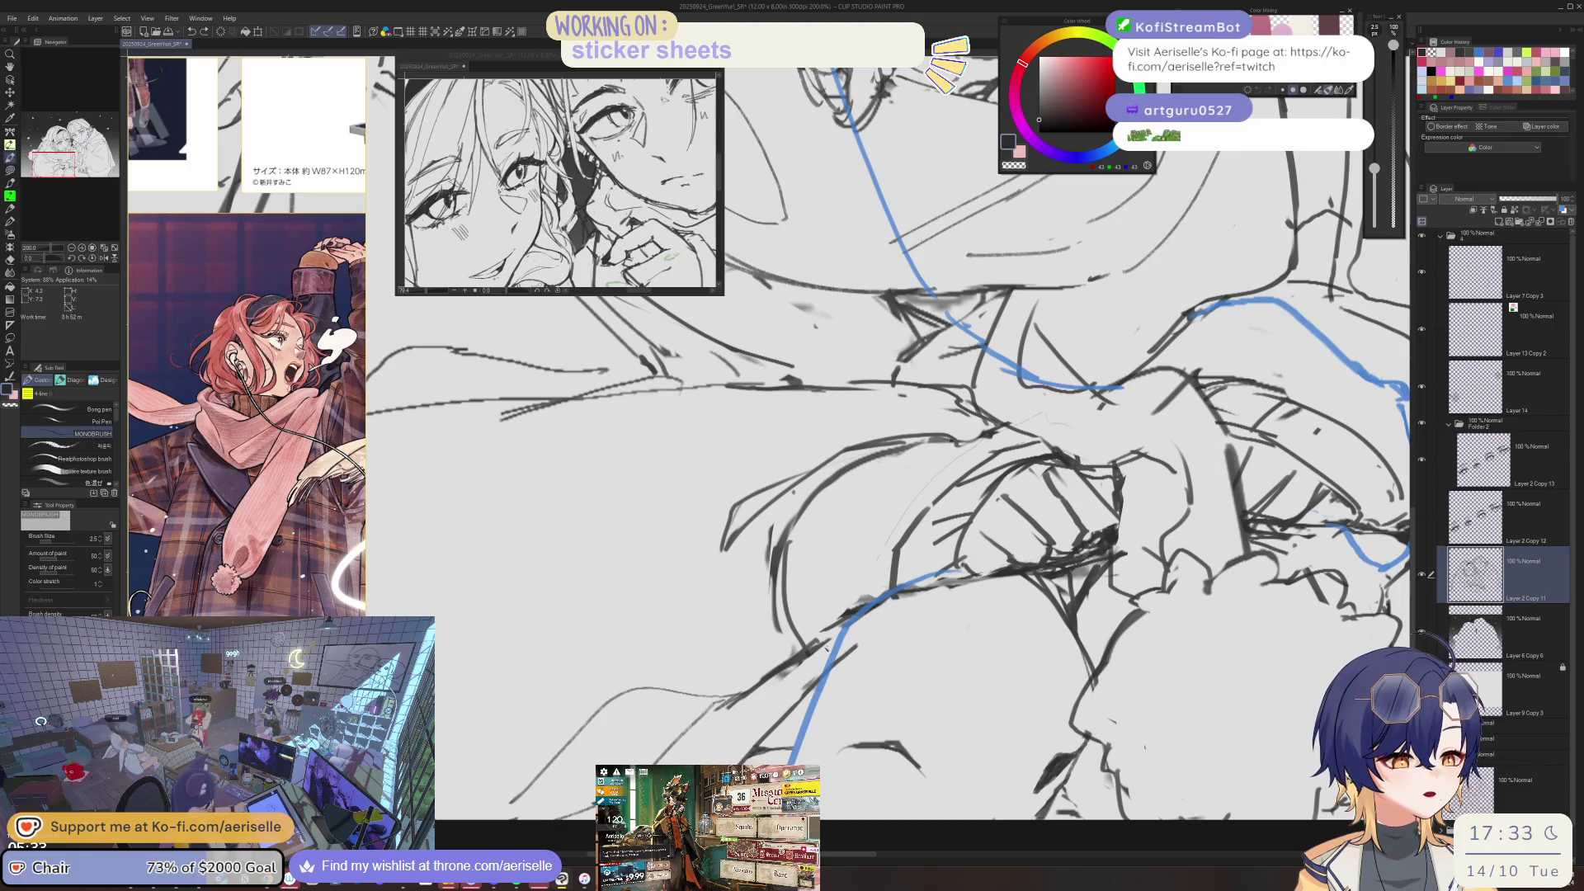
key("e")
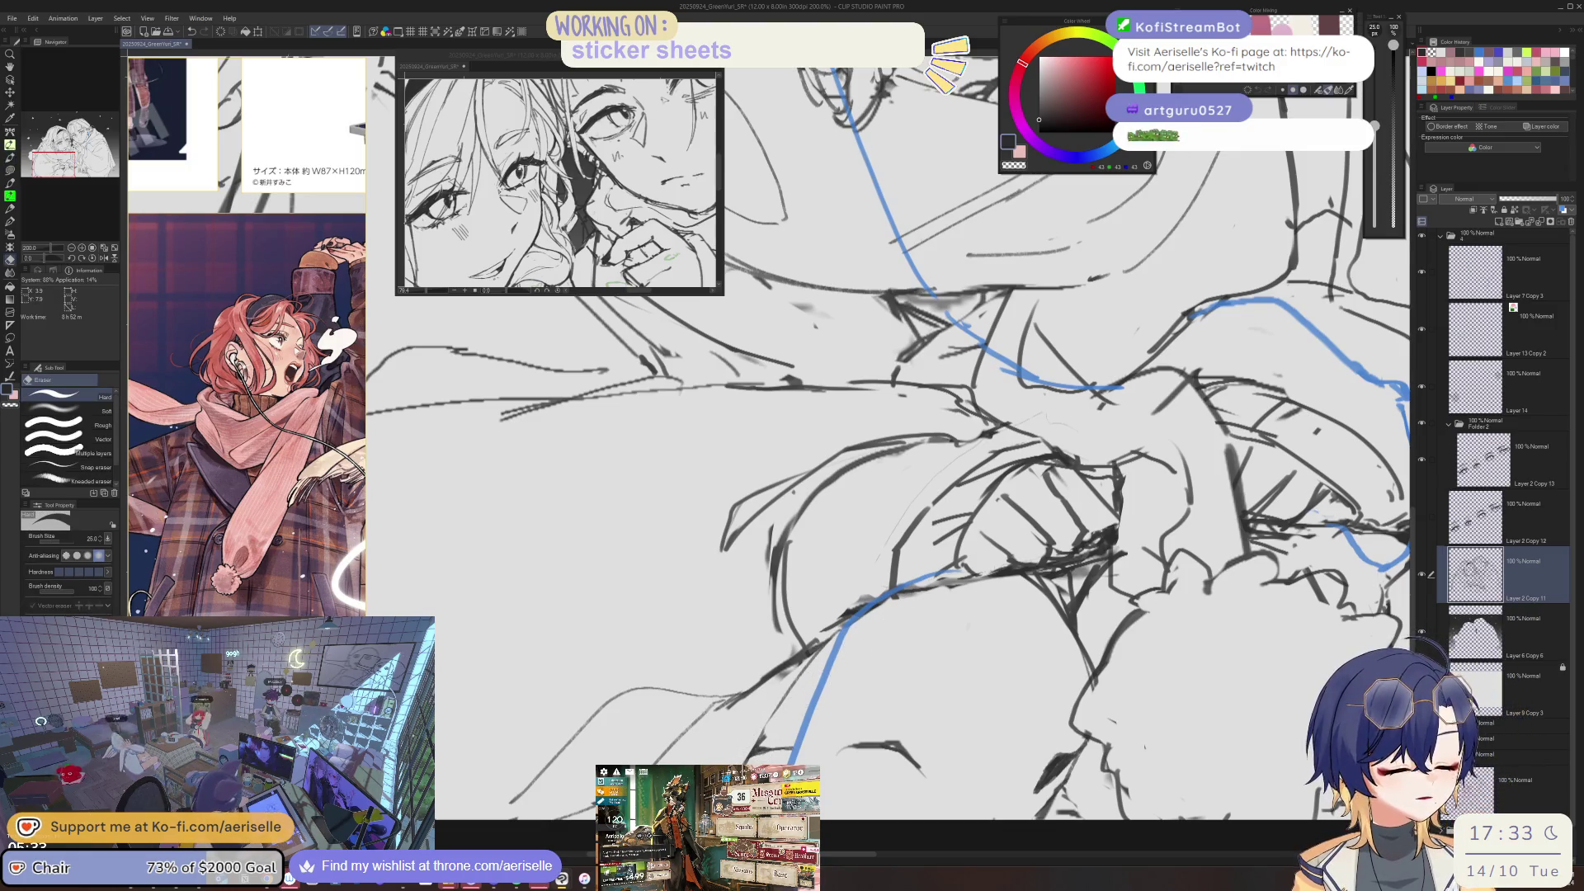
key("bracketleft")
key("bracketleft")
key("bracketleft")
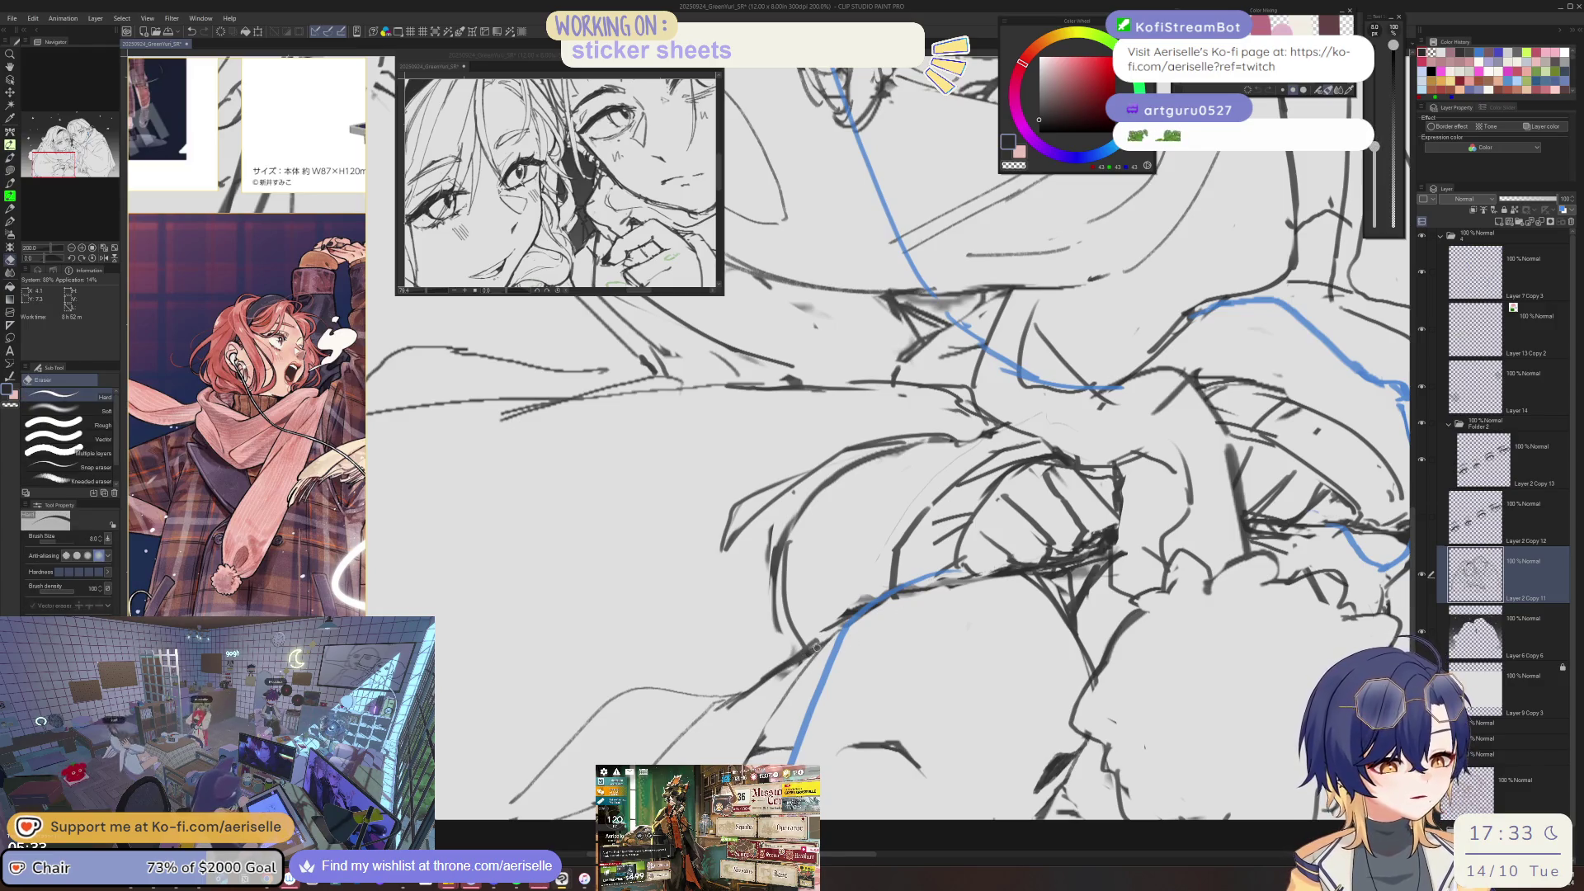
scroll(829, 630, "up", 2)
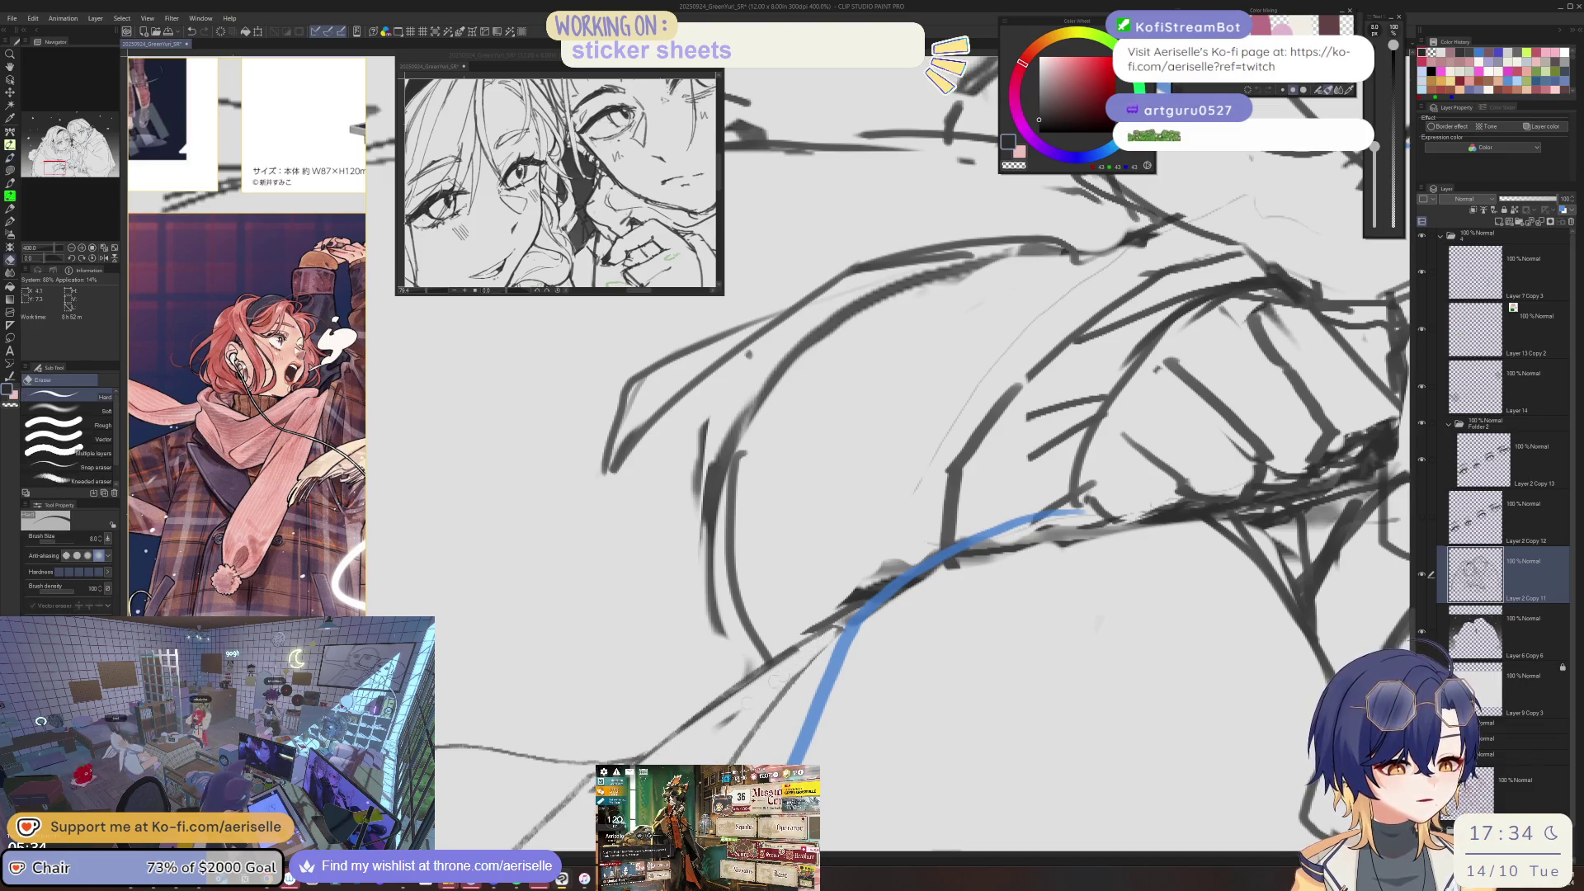
scroll(830, 630, "down", 2)
- Redraw details around the clasped hands with the fine pen on a level canvas
key("p")
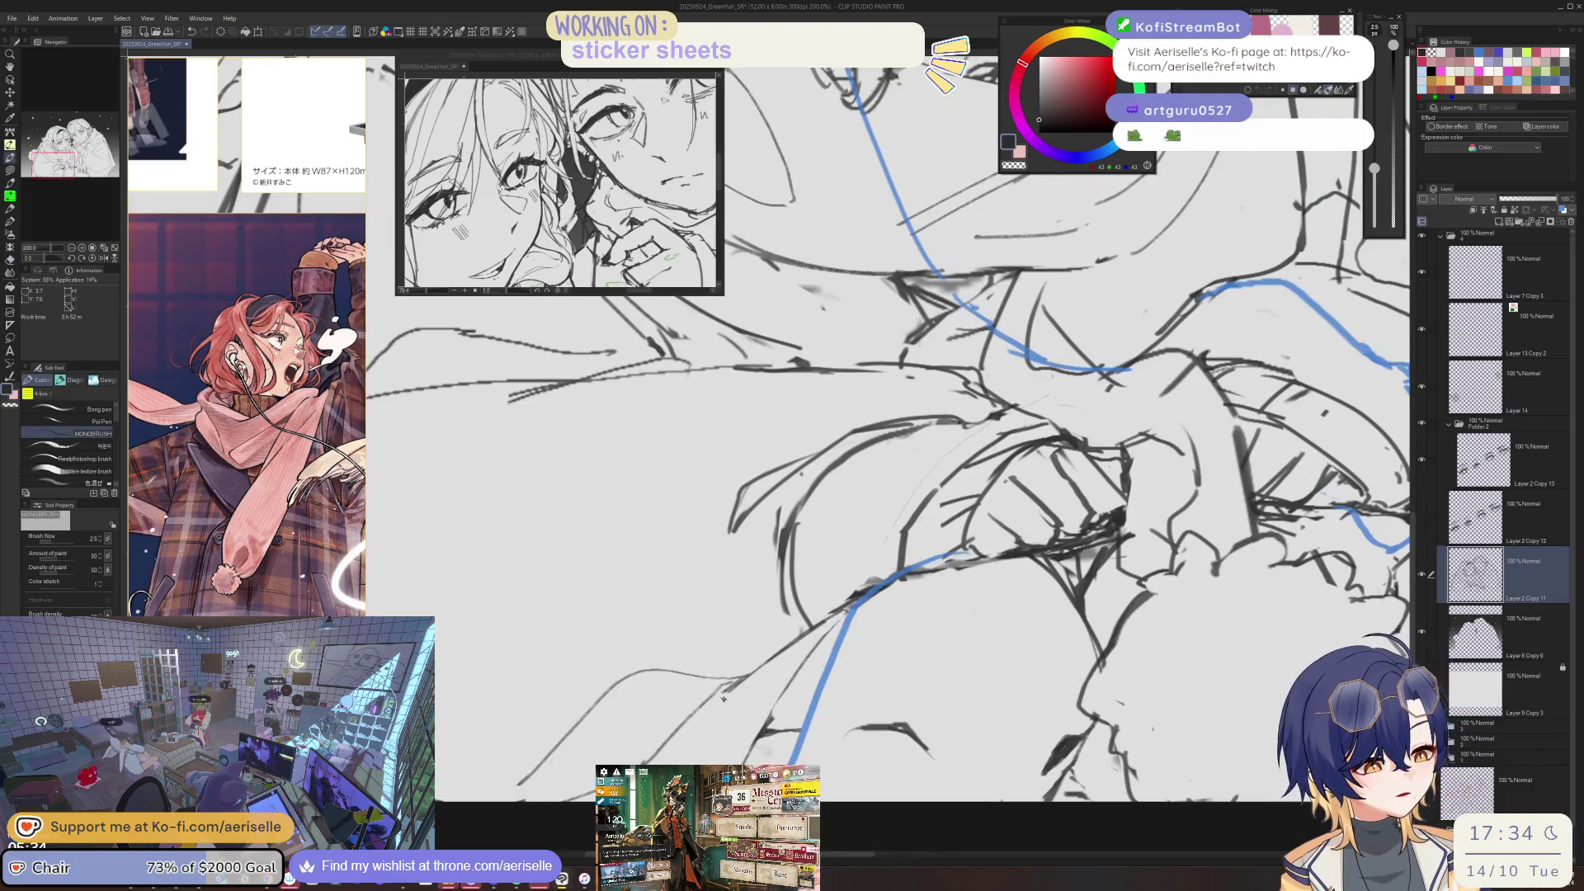
scroll(819, 638, "down", 2)
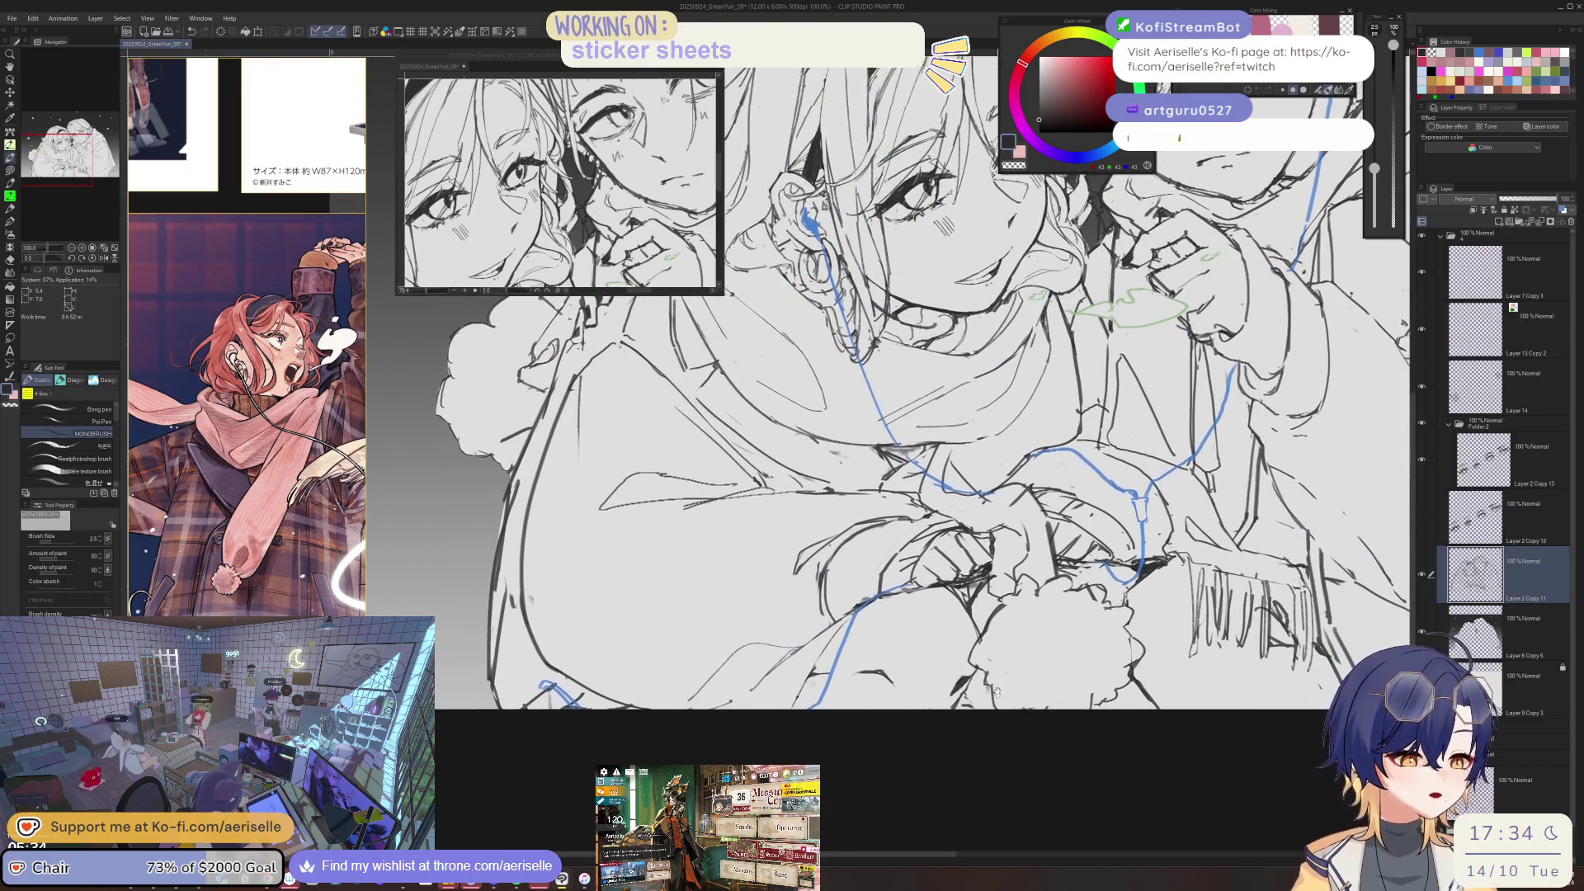
scroll(803, 666, "up", 2)
scroll(873, 656, "up", 2)
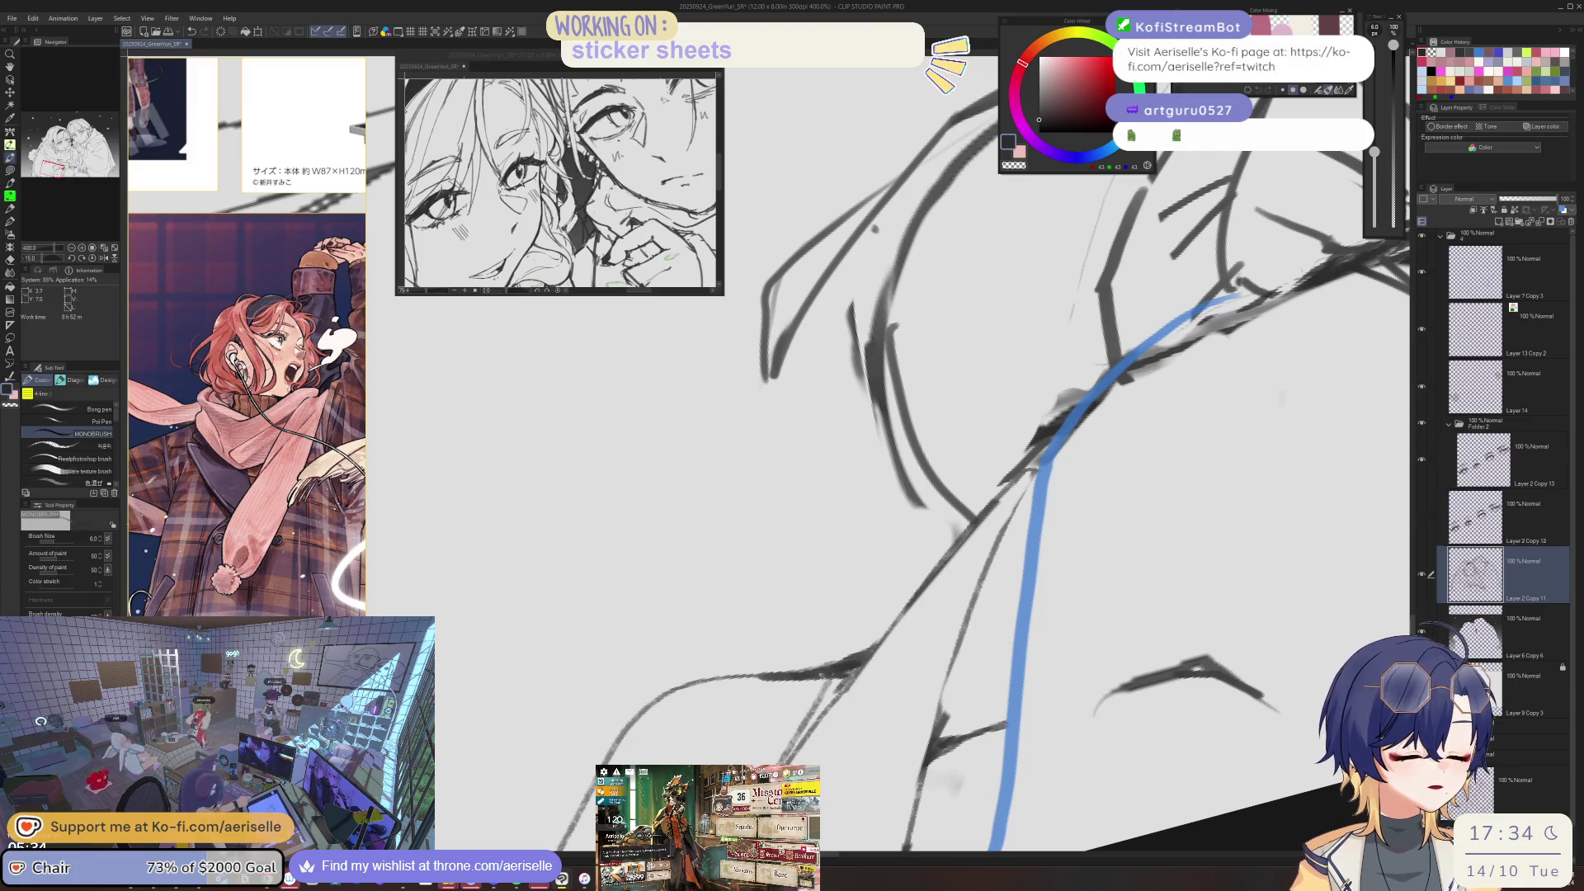
scroll(850, 673, "down", 3)
key("ctrl+at")
scroll(891, 412, "up", 1)
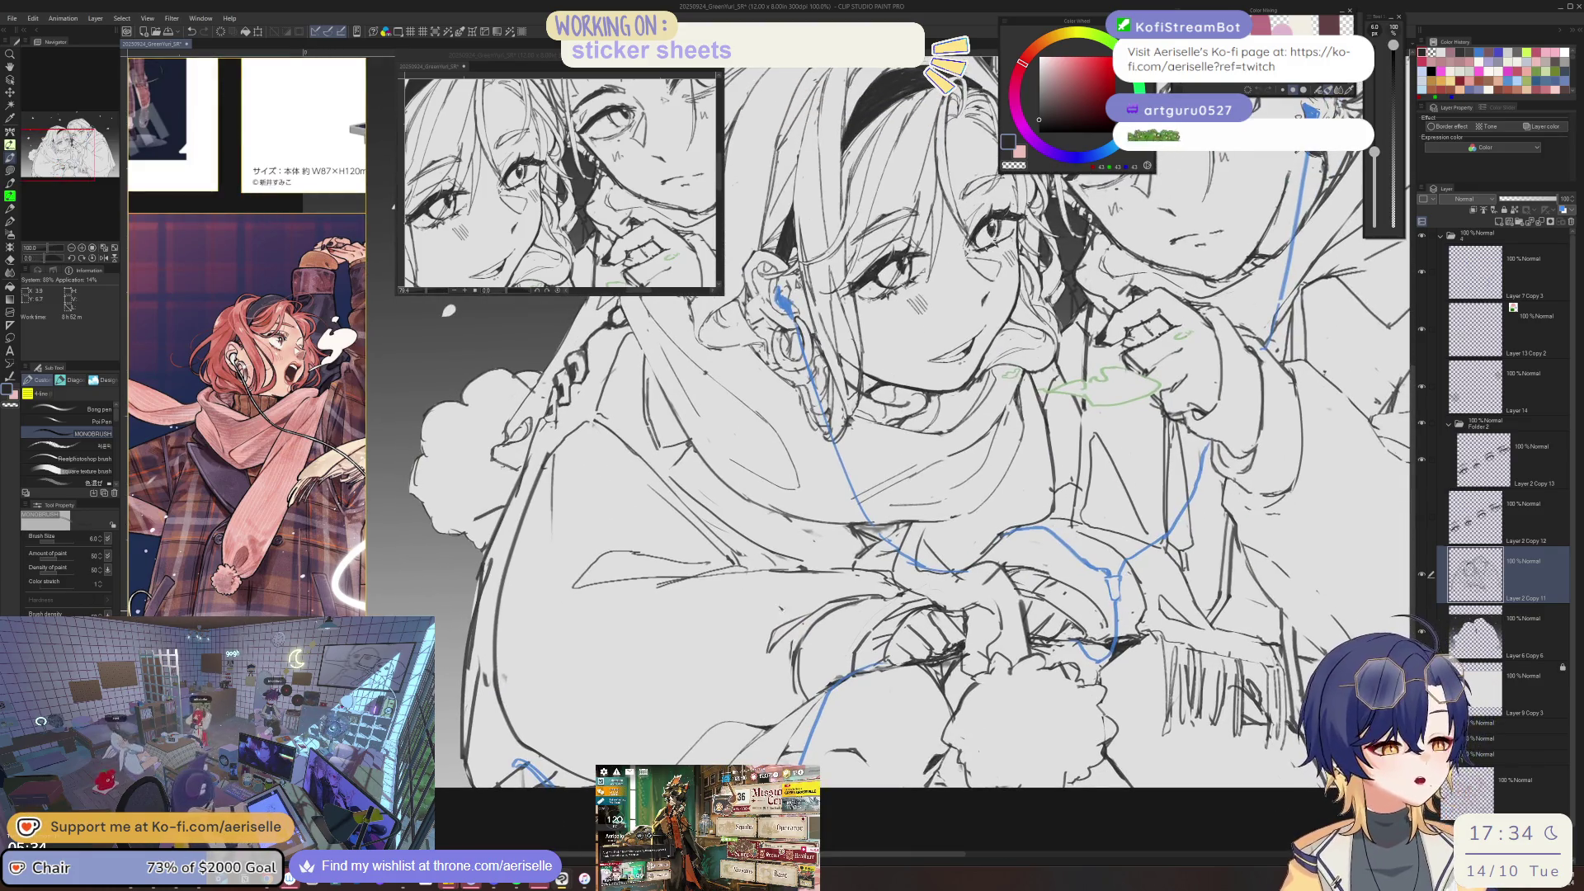
scroll(788, 661, "up", 1)
- Erase the earphone wire lines on a tilted canvas, touch up with a thinner pen, then fit the drawing
key("e")
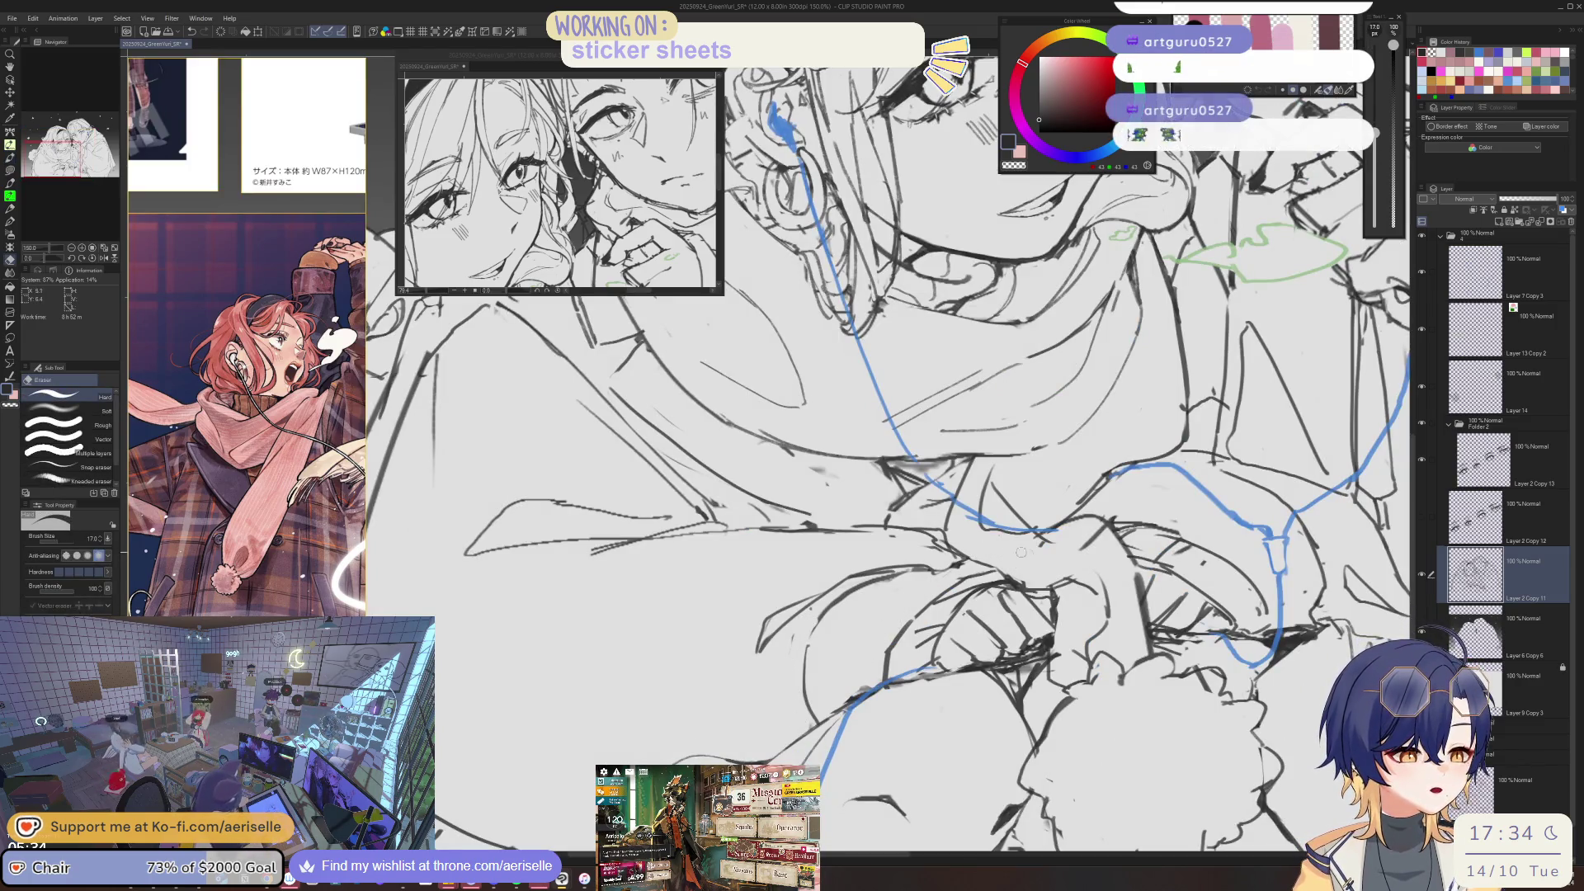
key("minus")
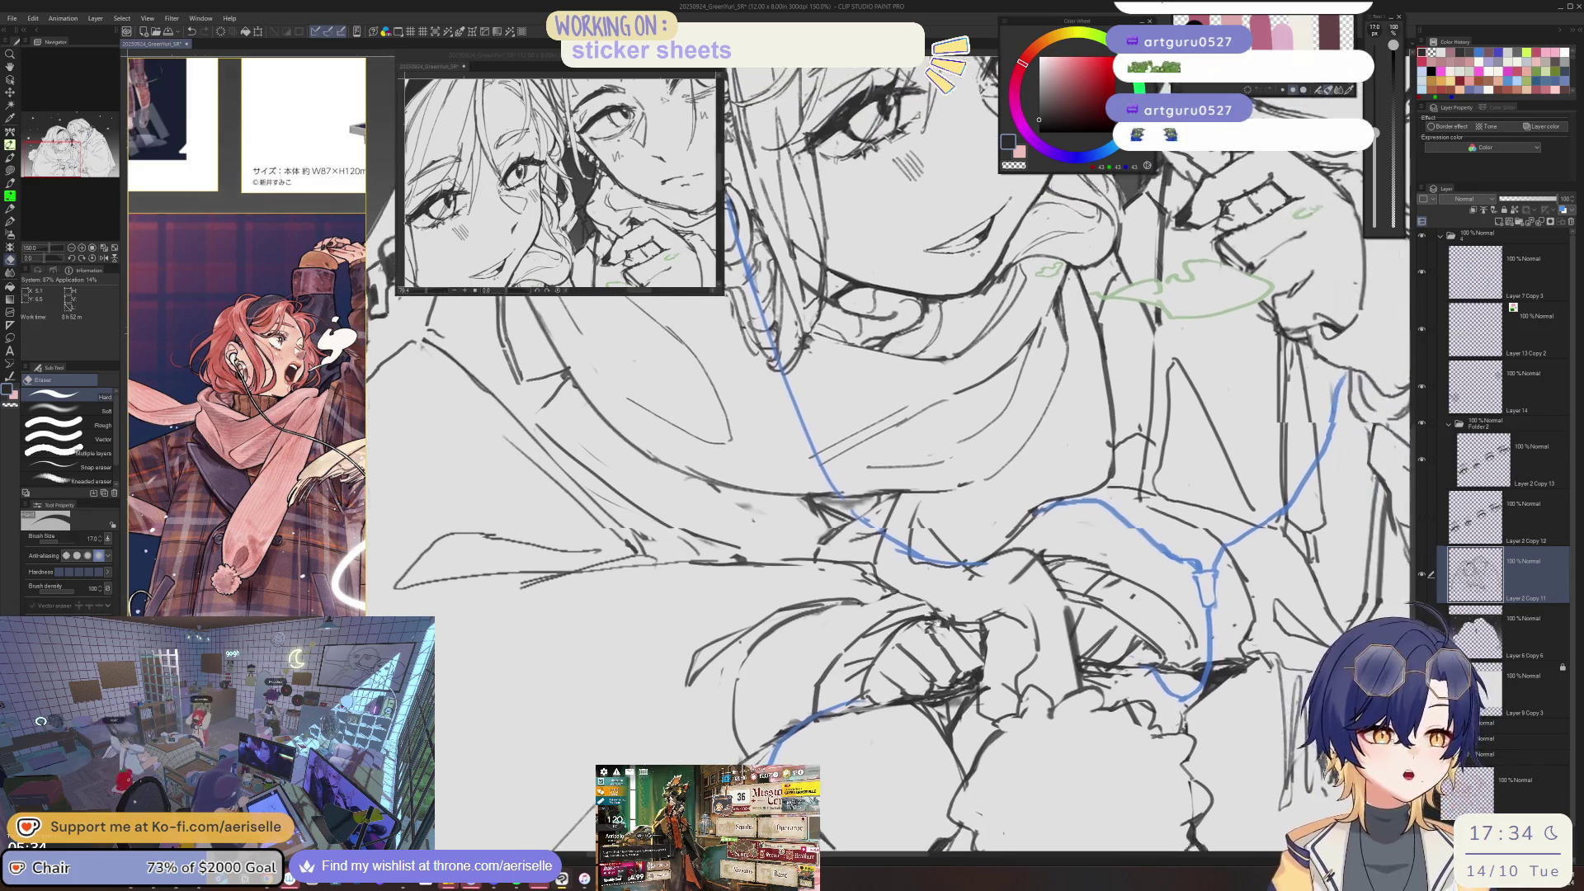
scroll(987, 570, "up", 2)
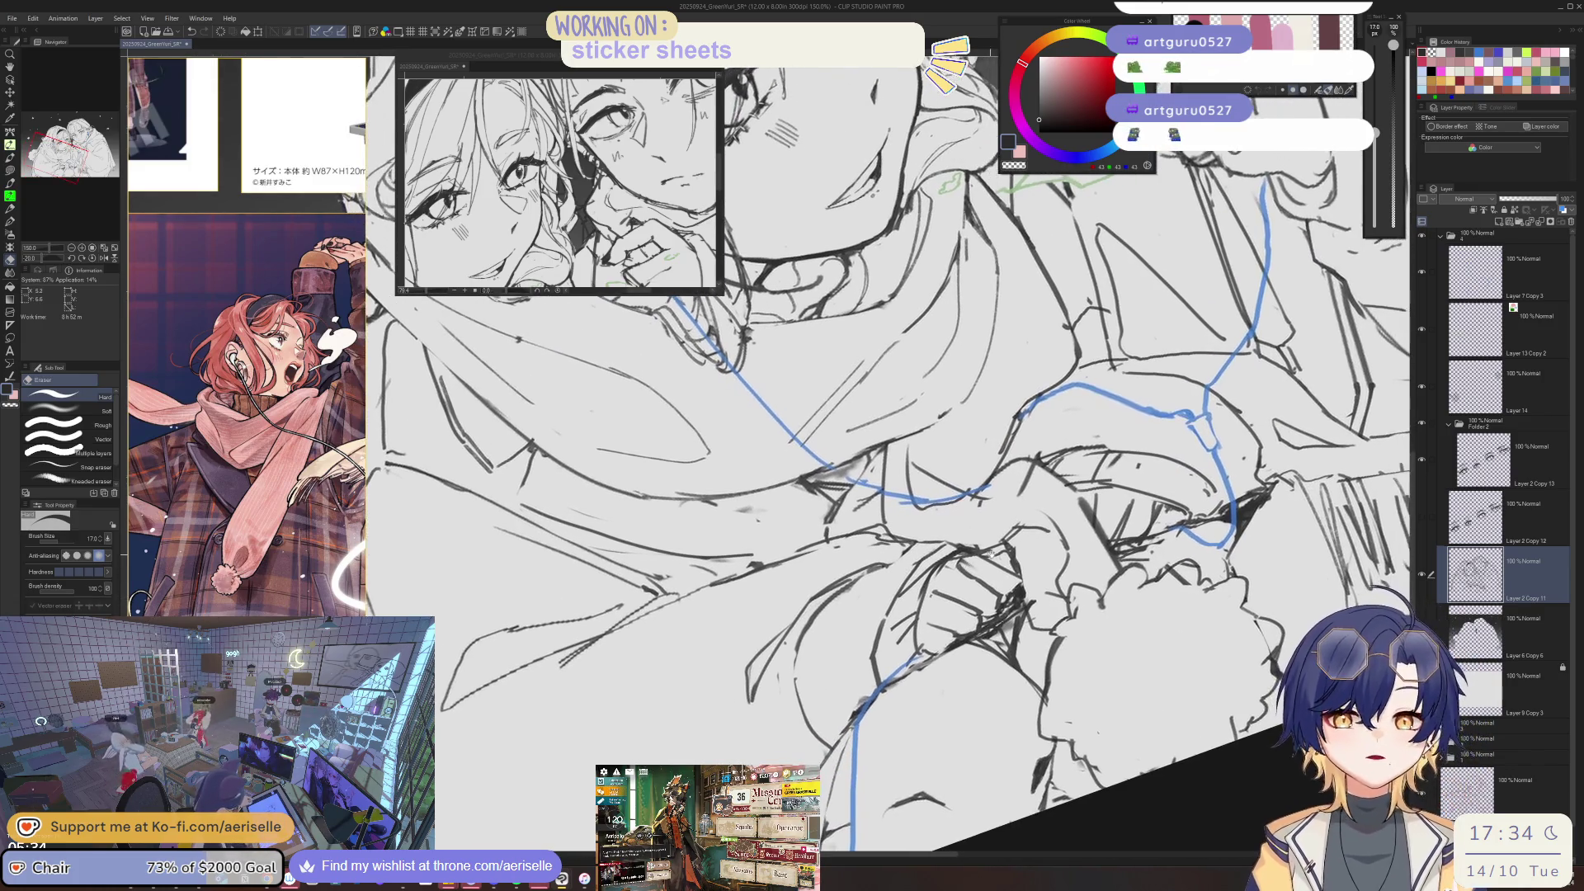
key("p")
key("bracketleft")
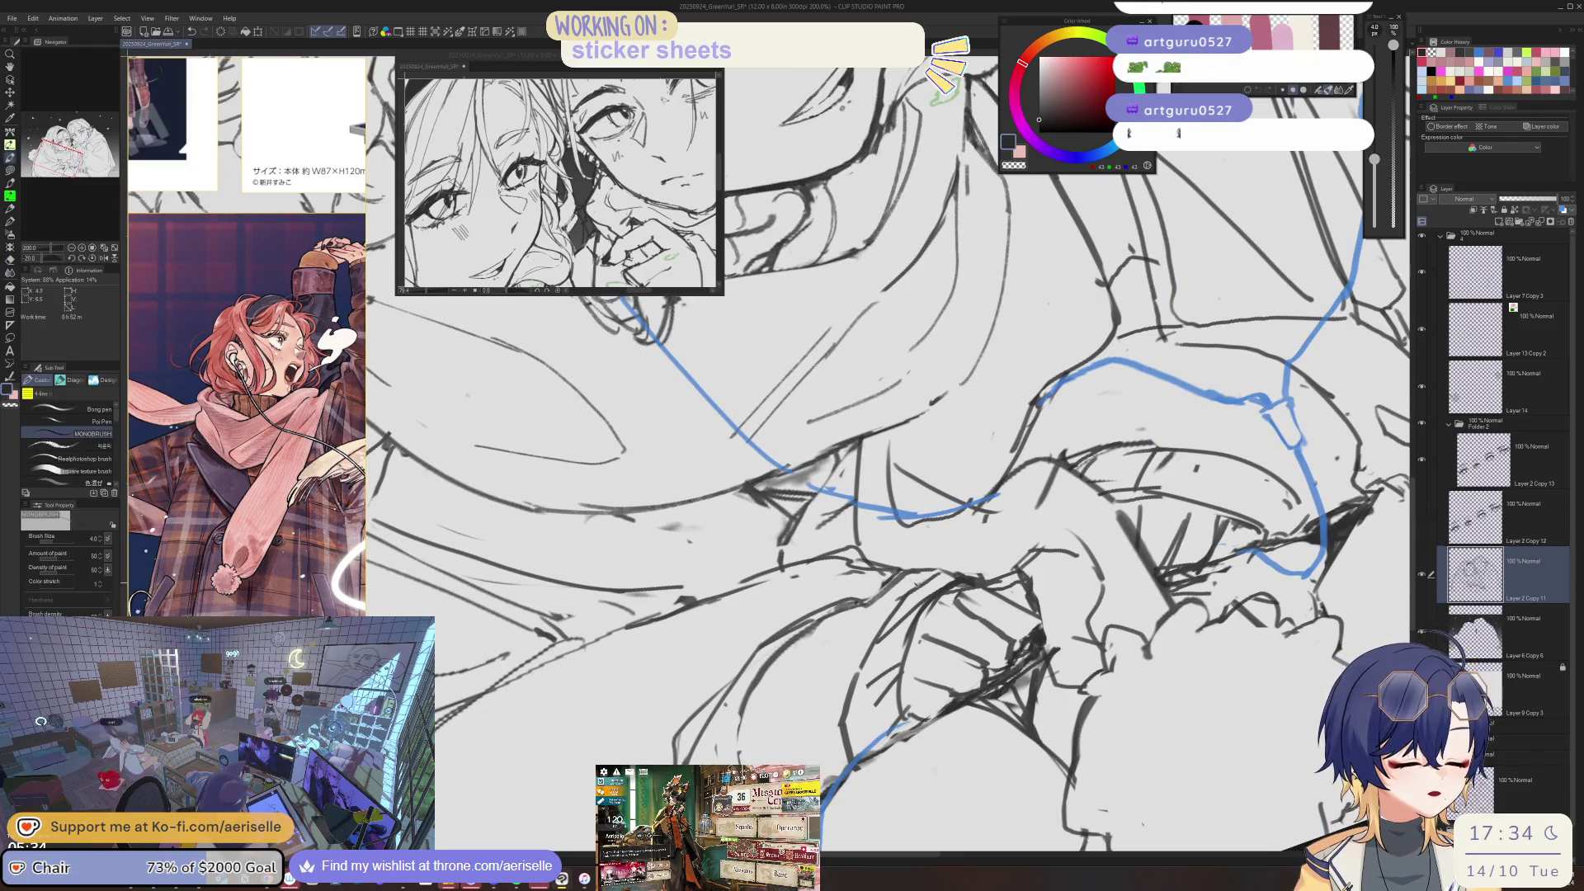
key("e")
key("asciicircum")
key("ctrl+0")
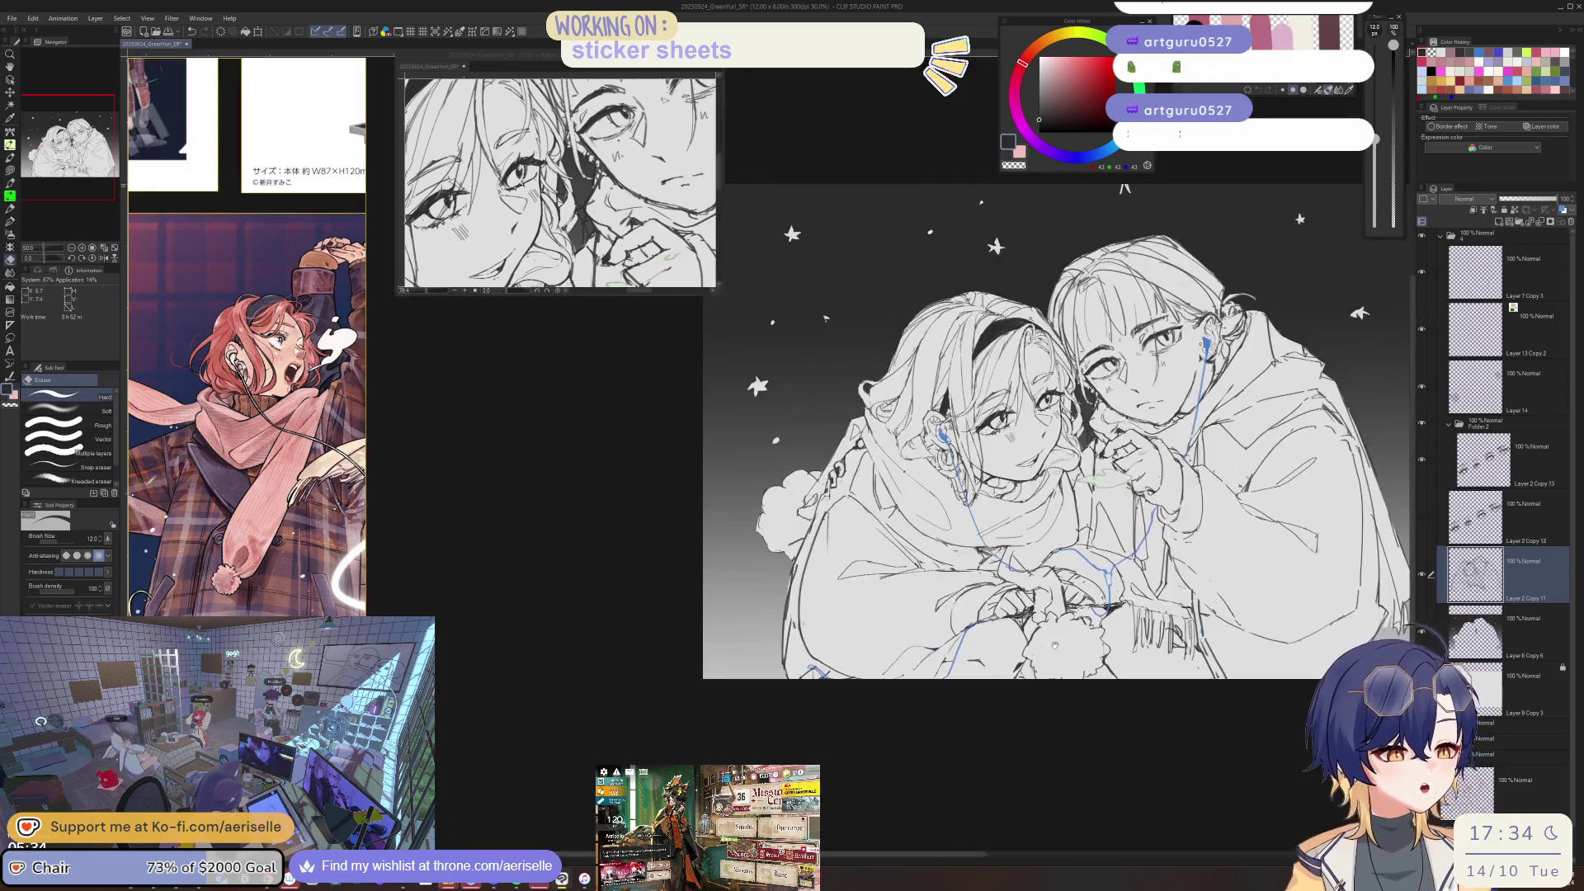
- Zoom in on the headband girl and erase around the scarf with a large hard eraser
scroll(908, 610, "up", 2)
mouse_move(908, 610)
left_mouse_down()
mouse_move(783, 689)
mouse_move(736, 673)
left_mouse_up()
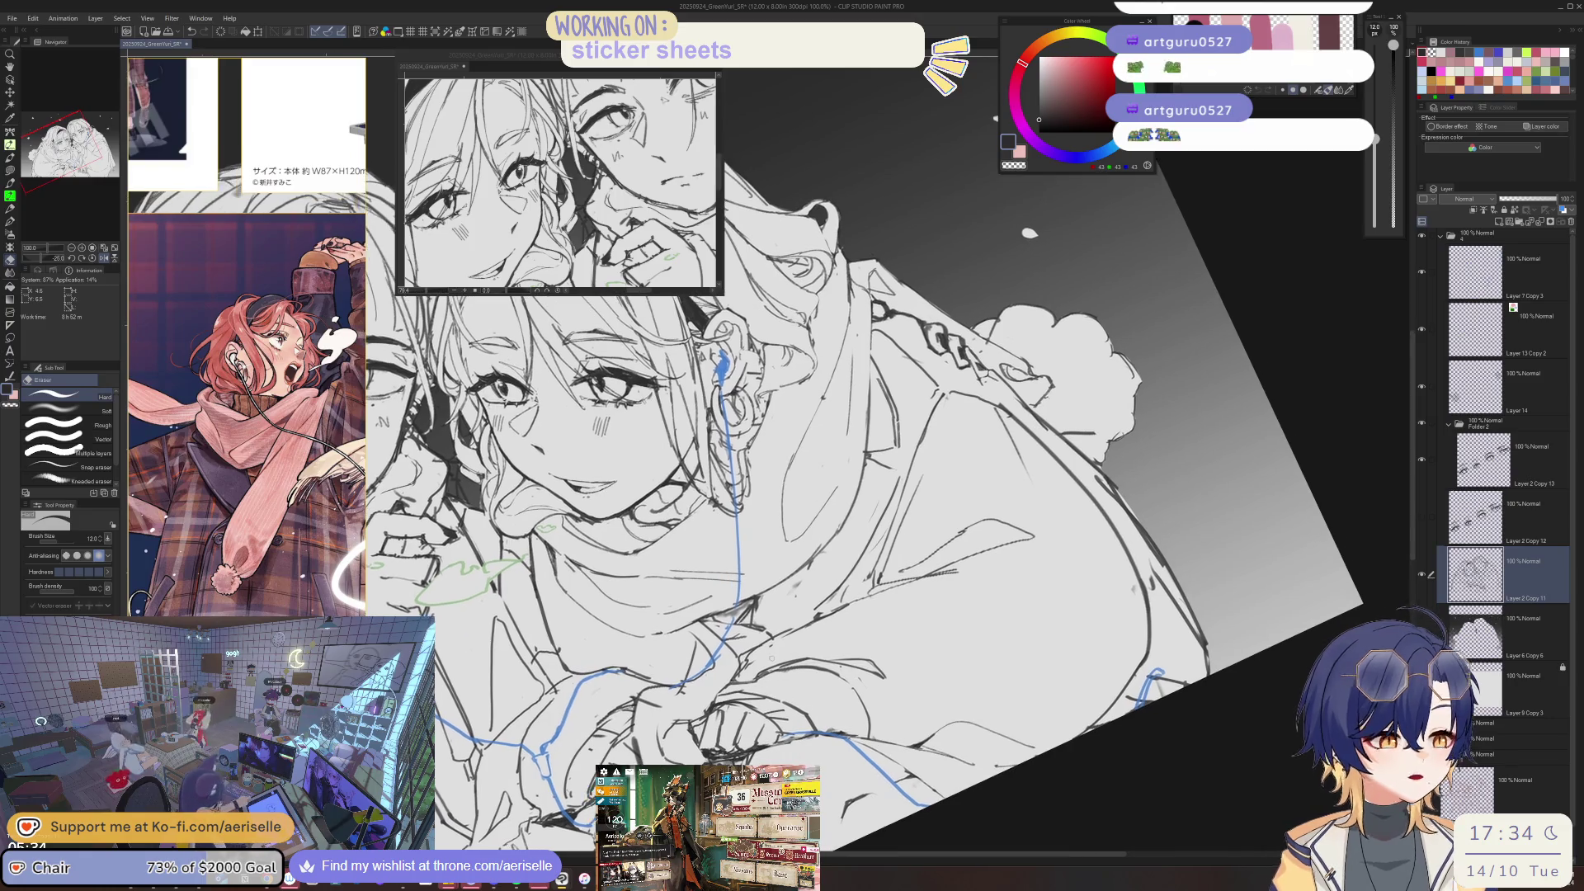
key("p")
key("e")
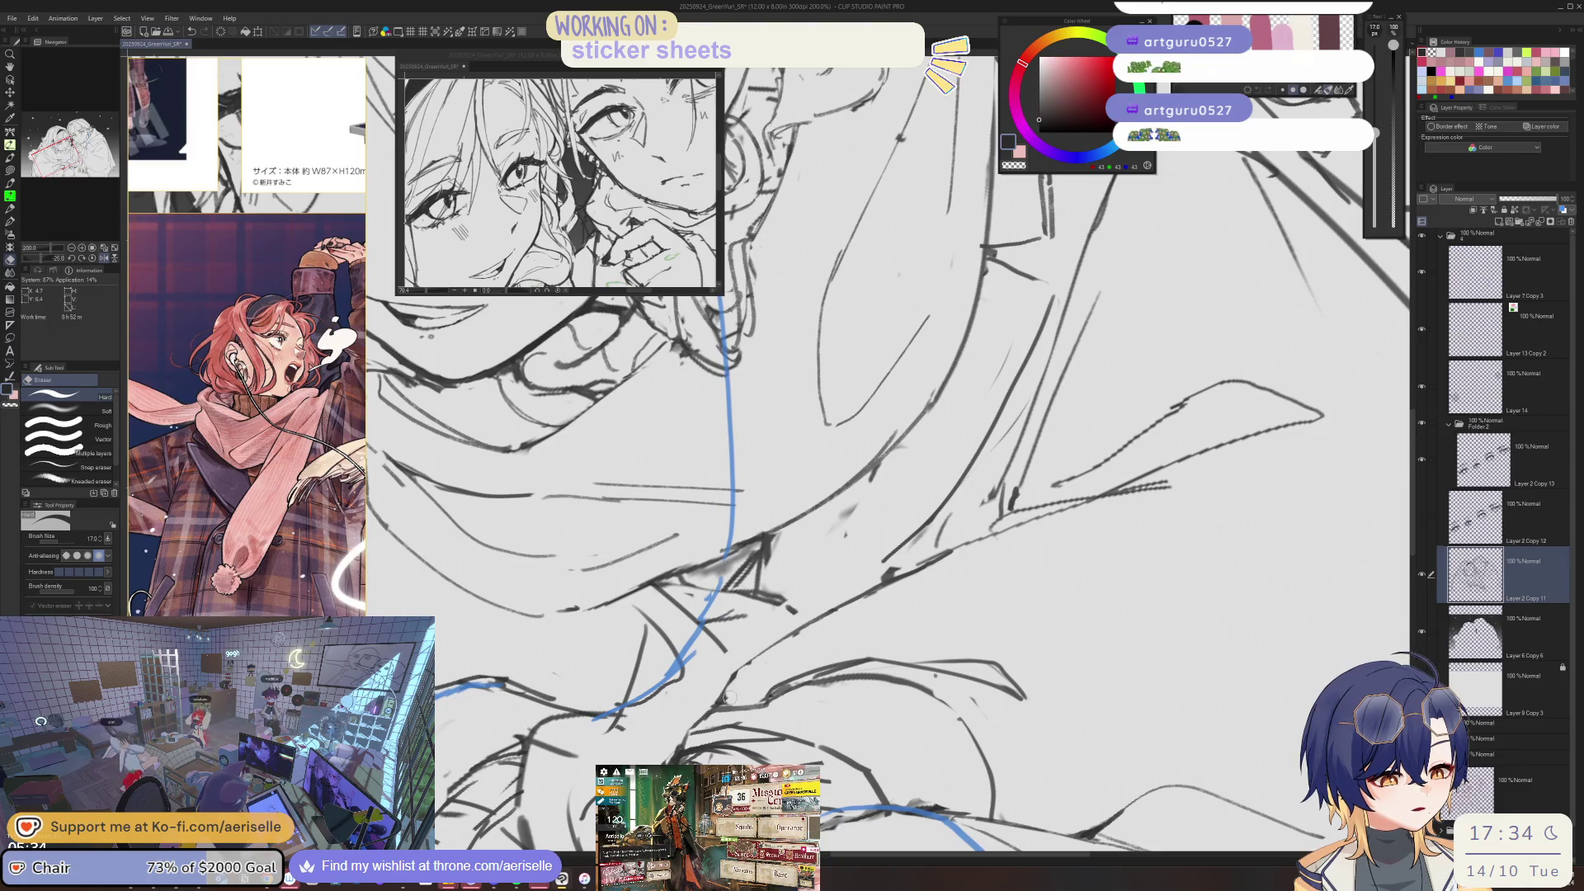
left_click_drag(729, 697, 916, 636)
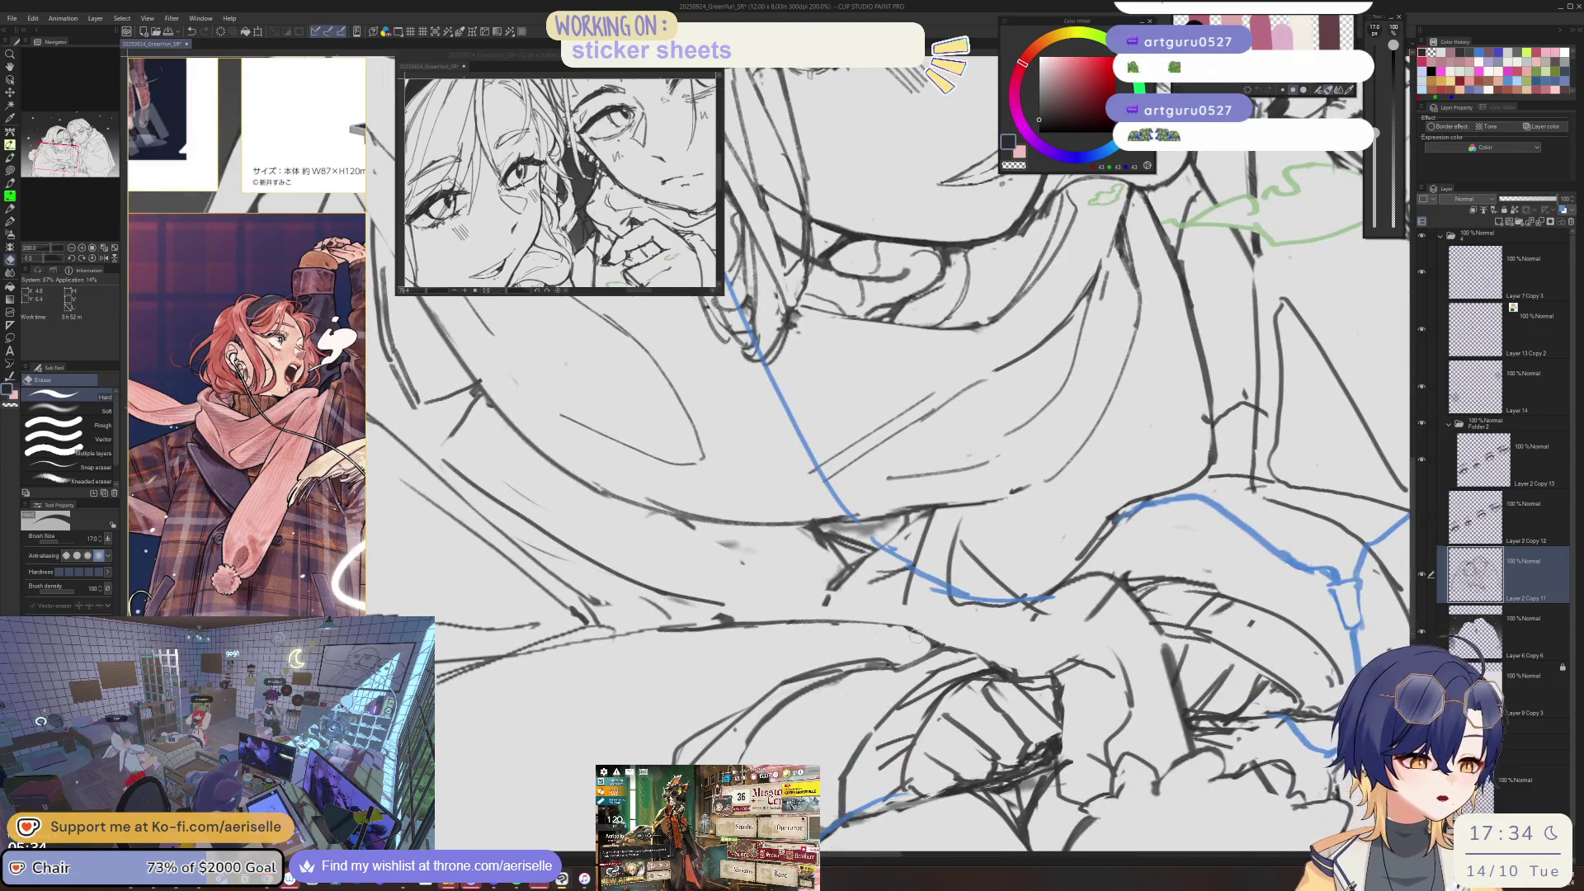
scroll(950, 623, "down", 5)
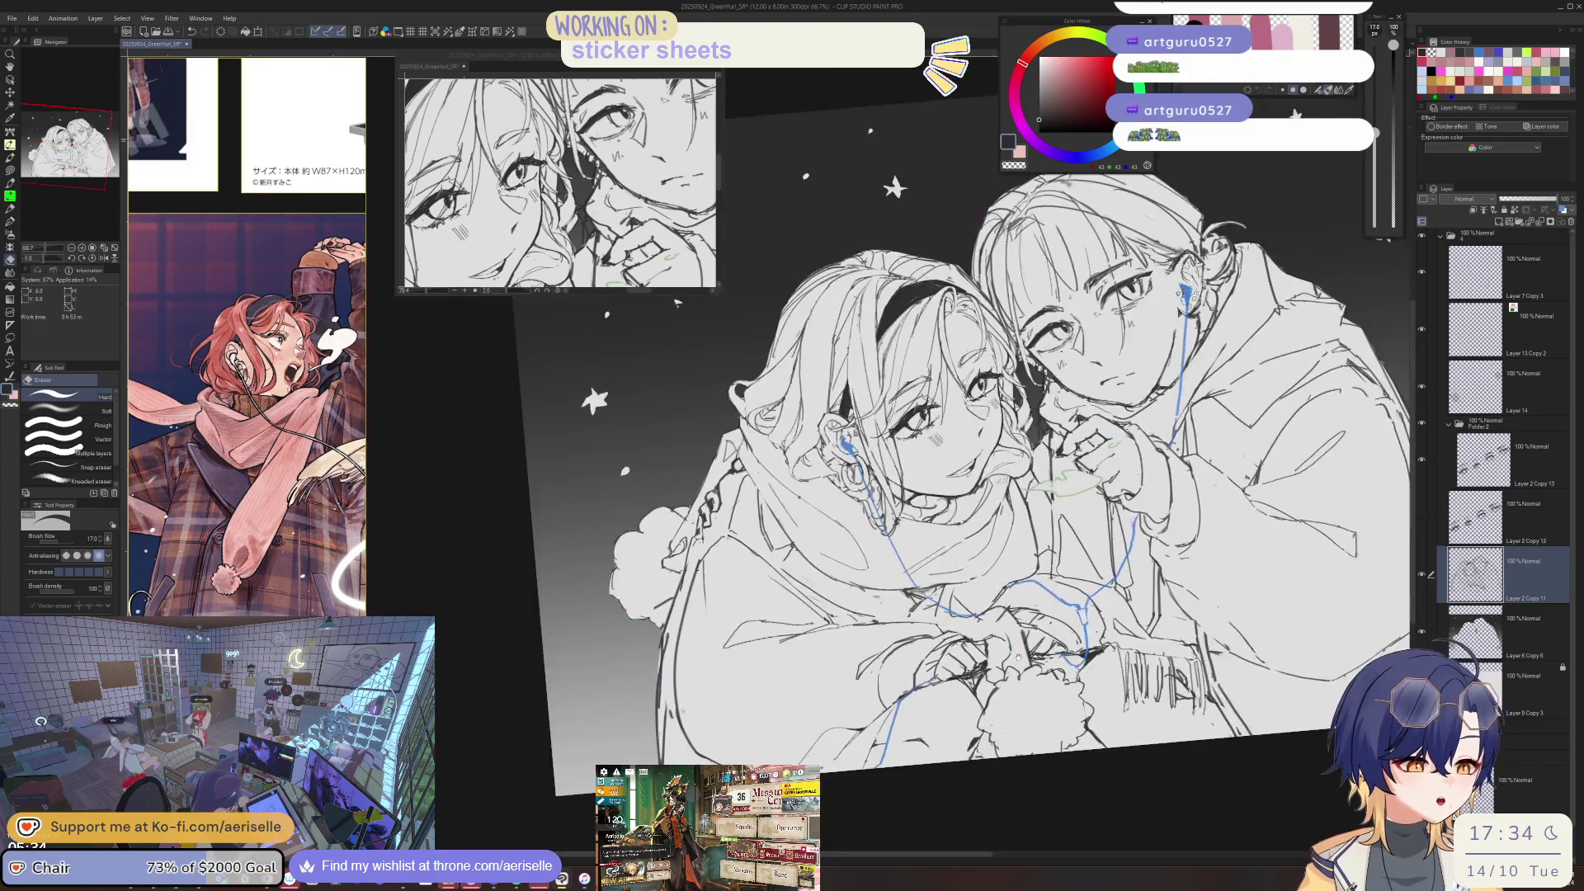
scroll(950, 631, "up", 4)
- Tidy the scarf with the lasso and a larger eraser, then move the view to the hands
key("m")
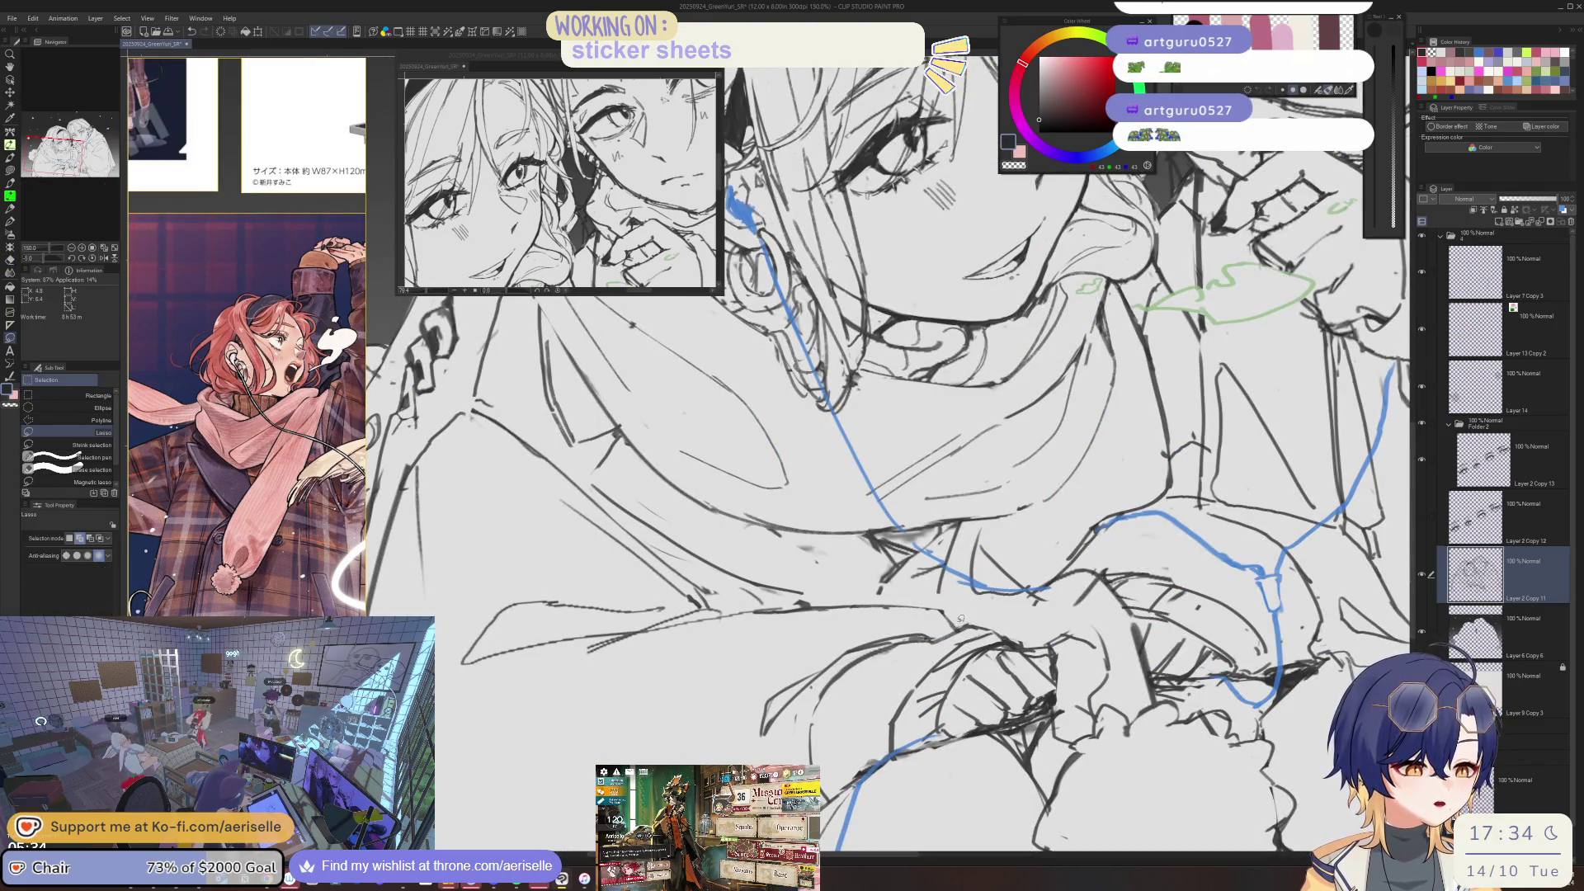
key("minus")
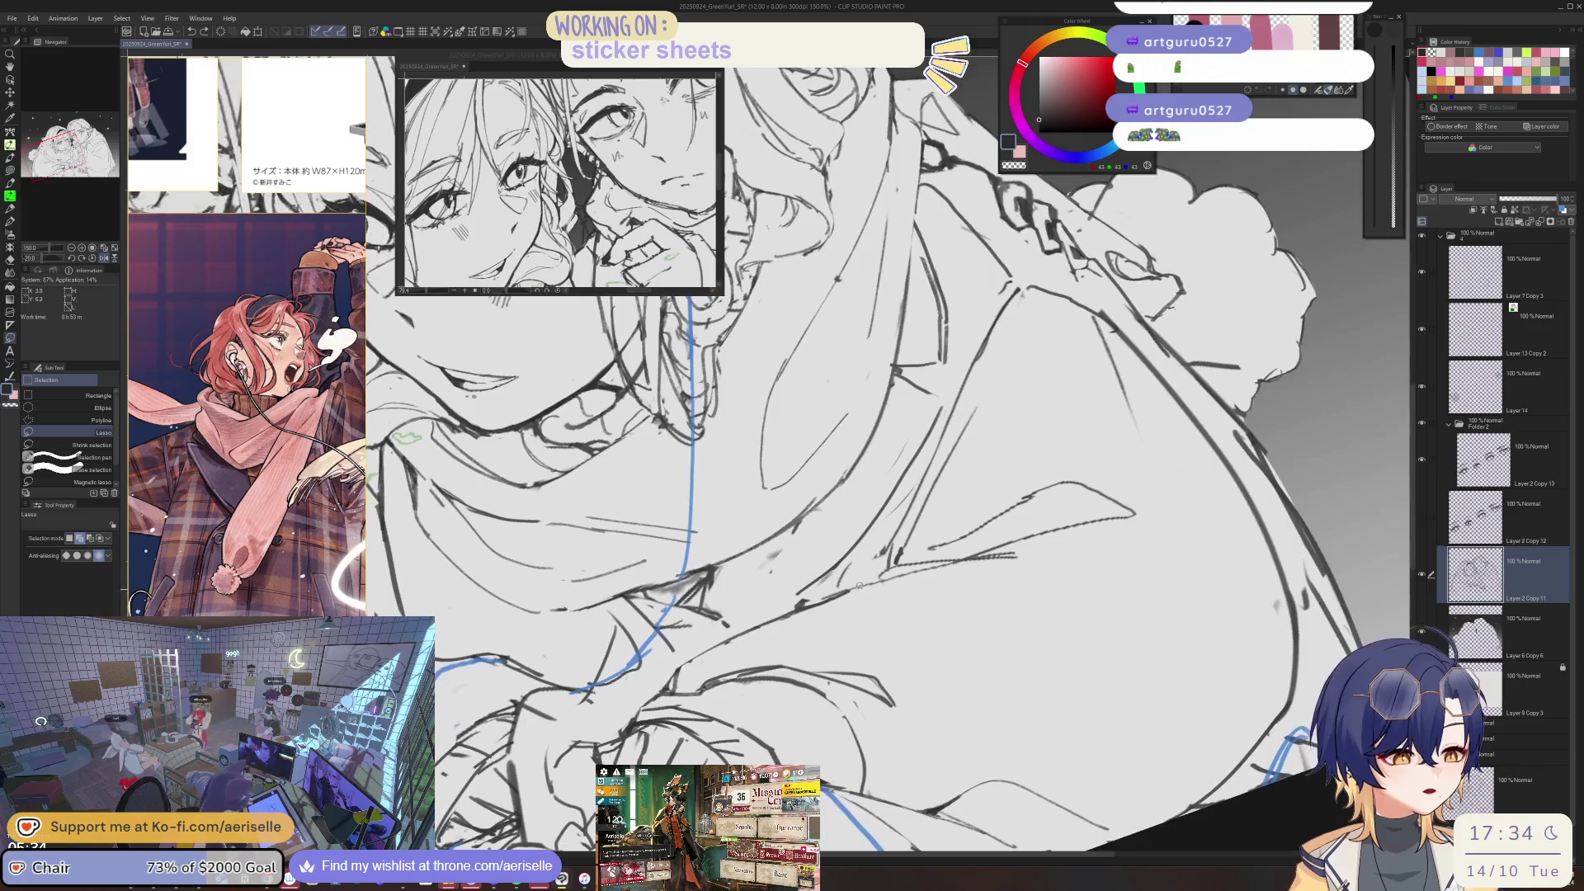
key("b")
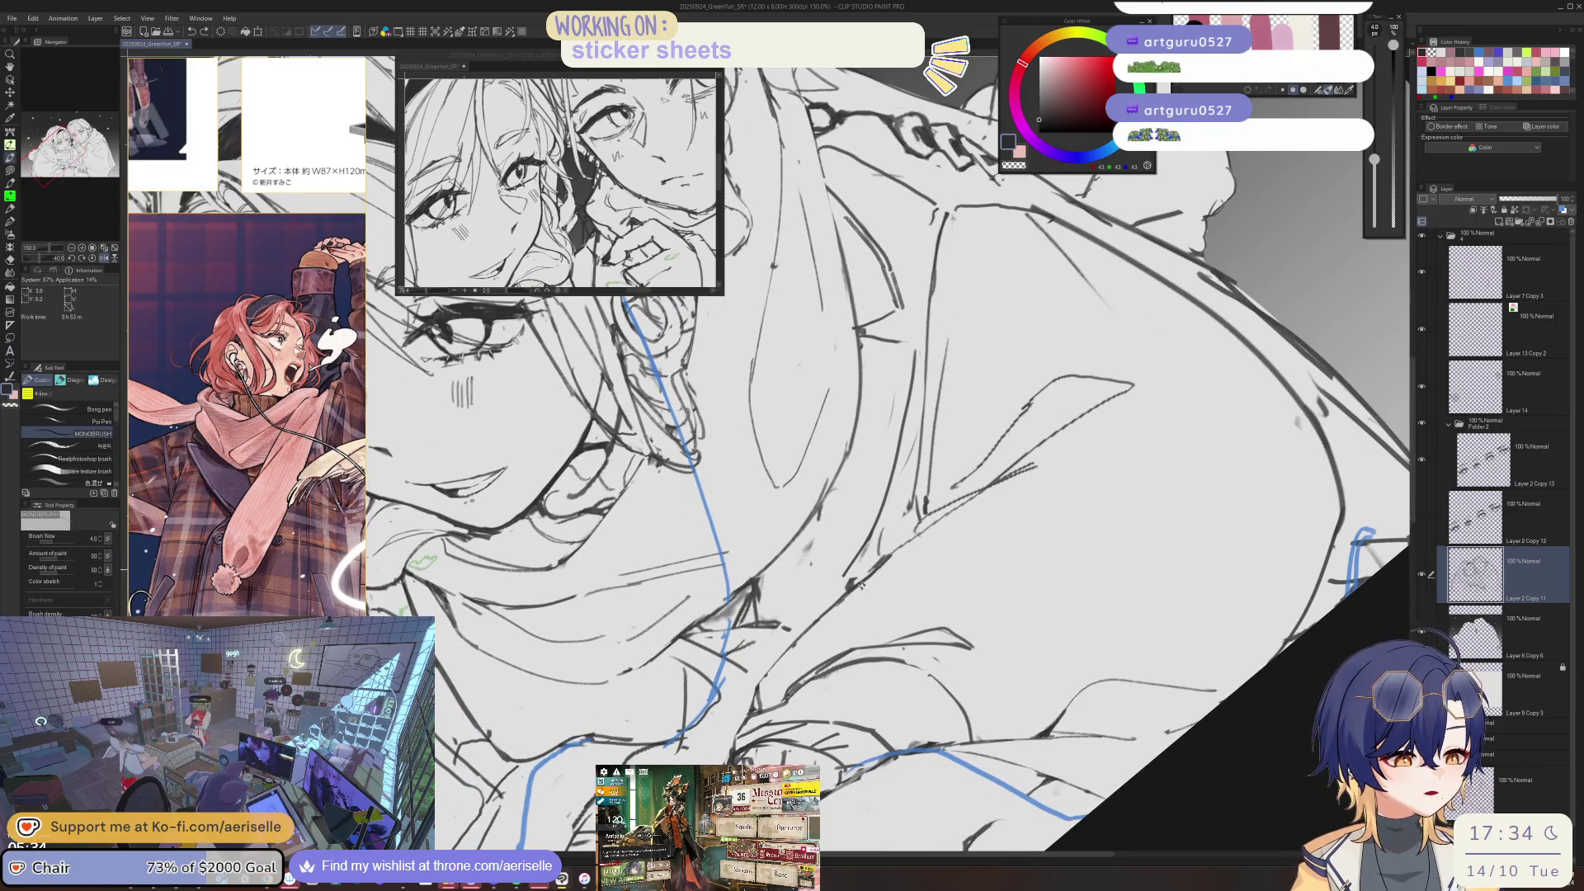
key("e")
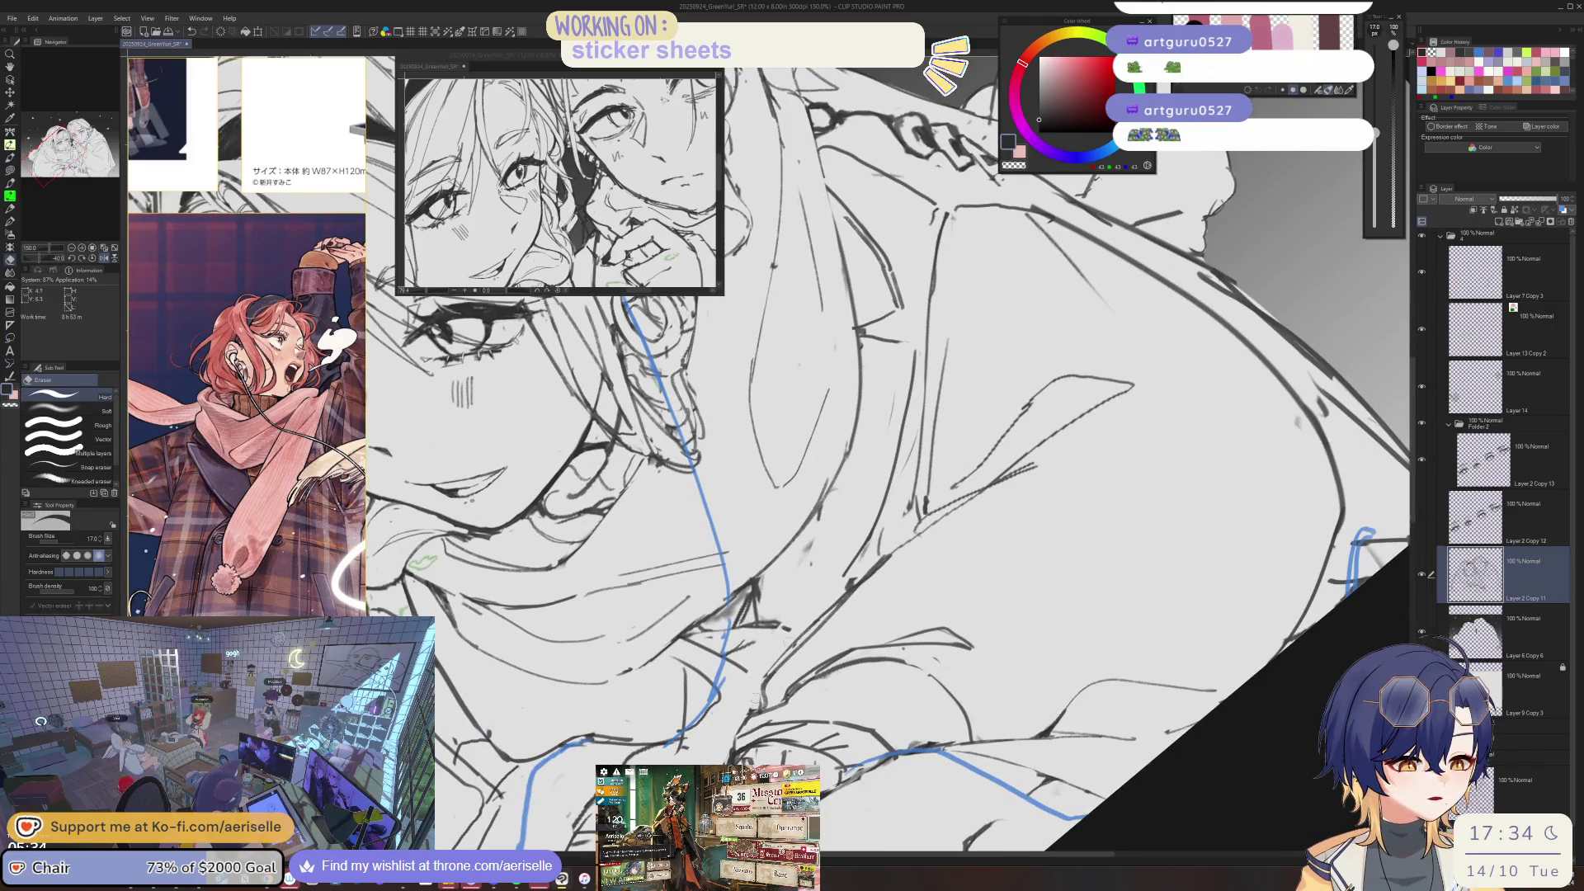
left_click_drag(766, 670, 911, 614)
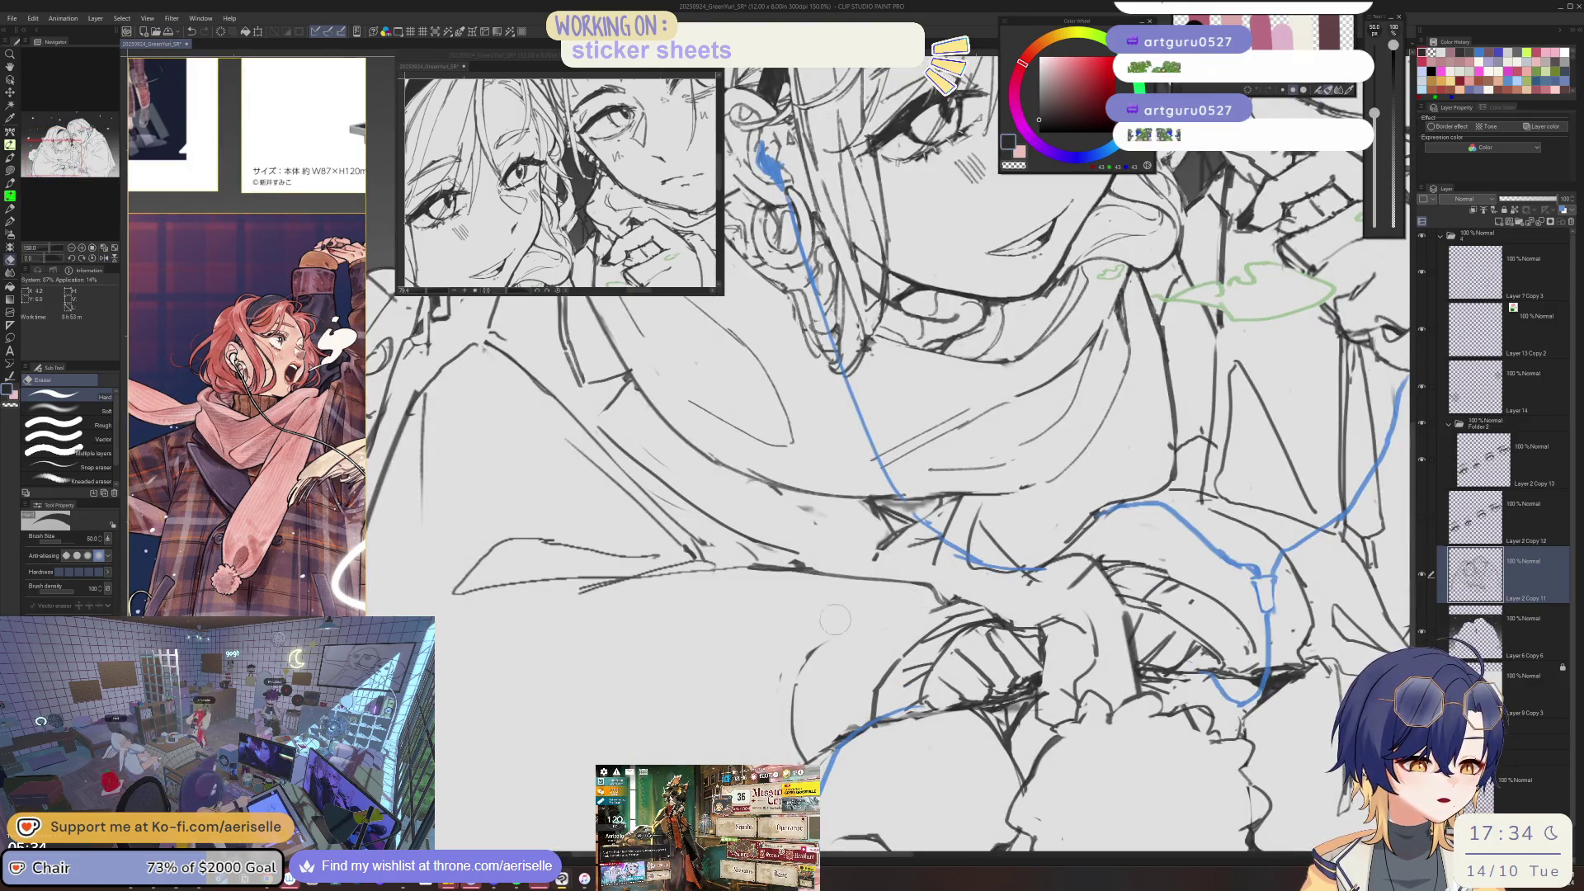
- Draw a curved MONOBRUSH line near the clasped hands and erase its excess
key("b")
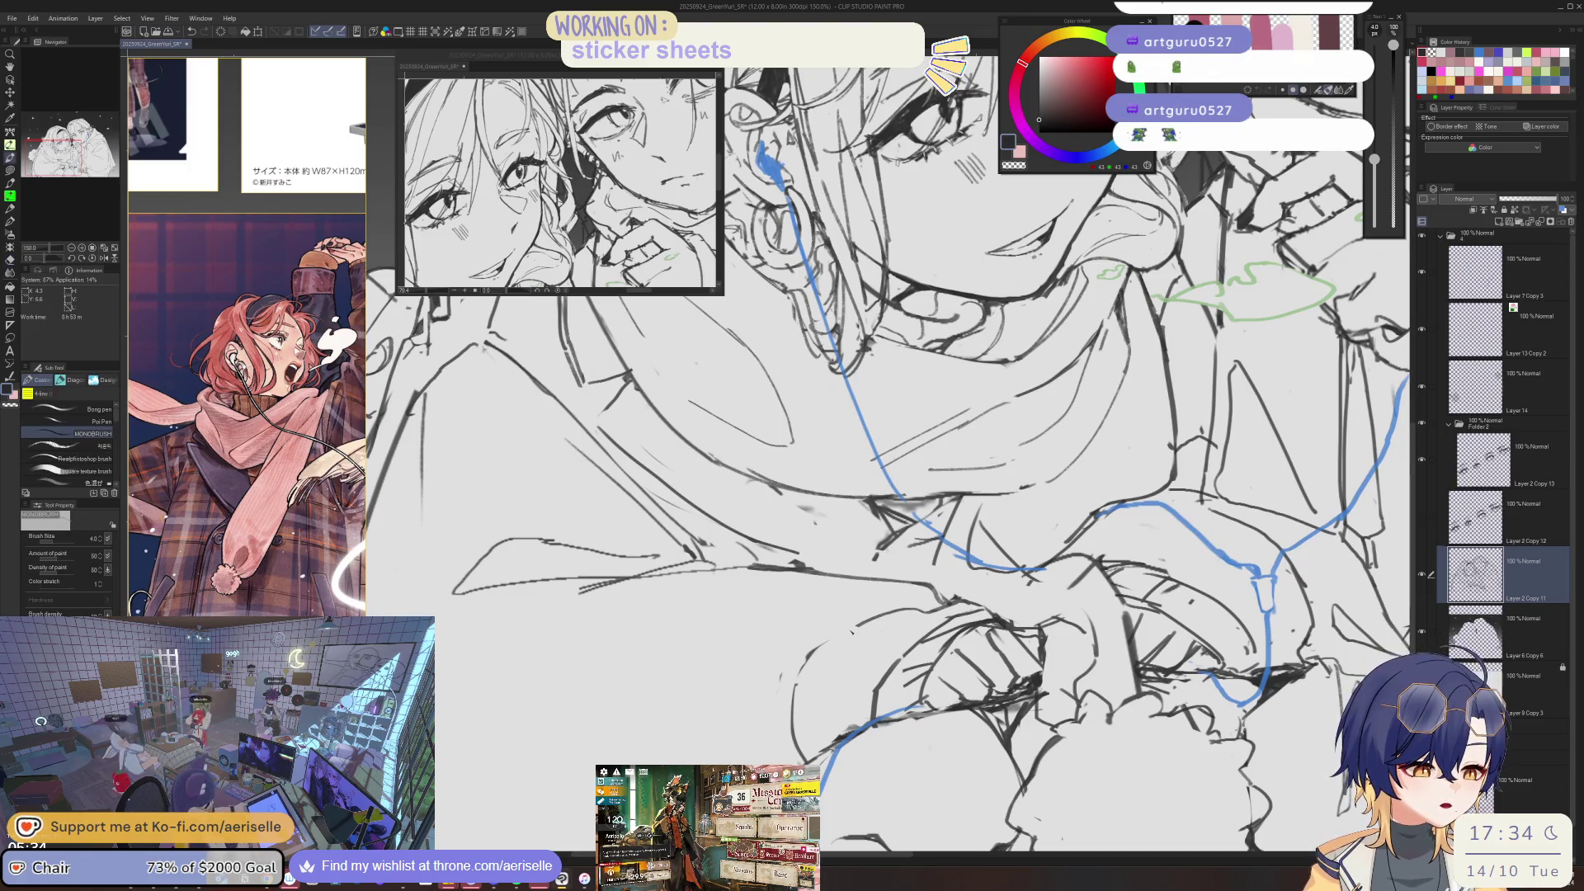
left_click_drag(916, 612, 749, 706)
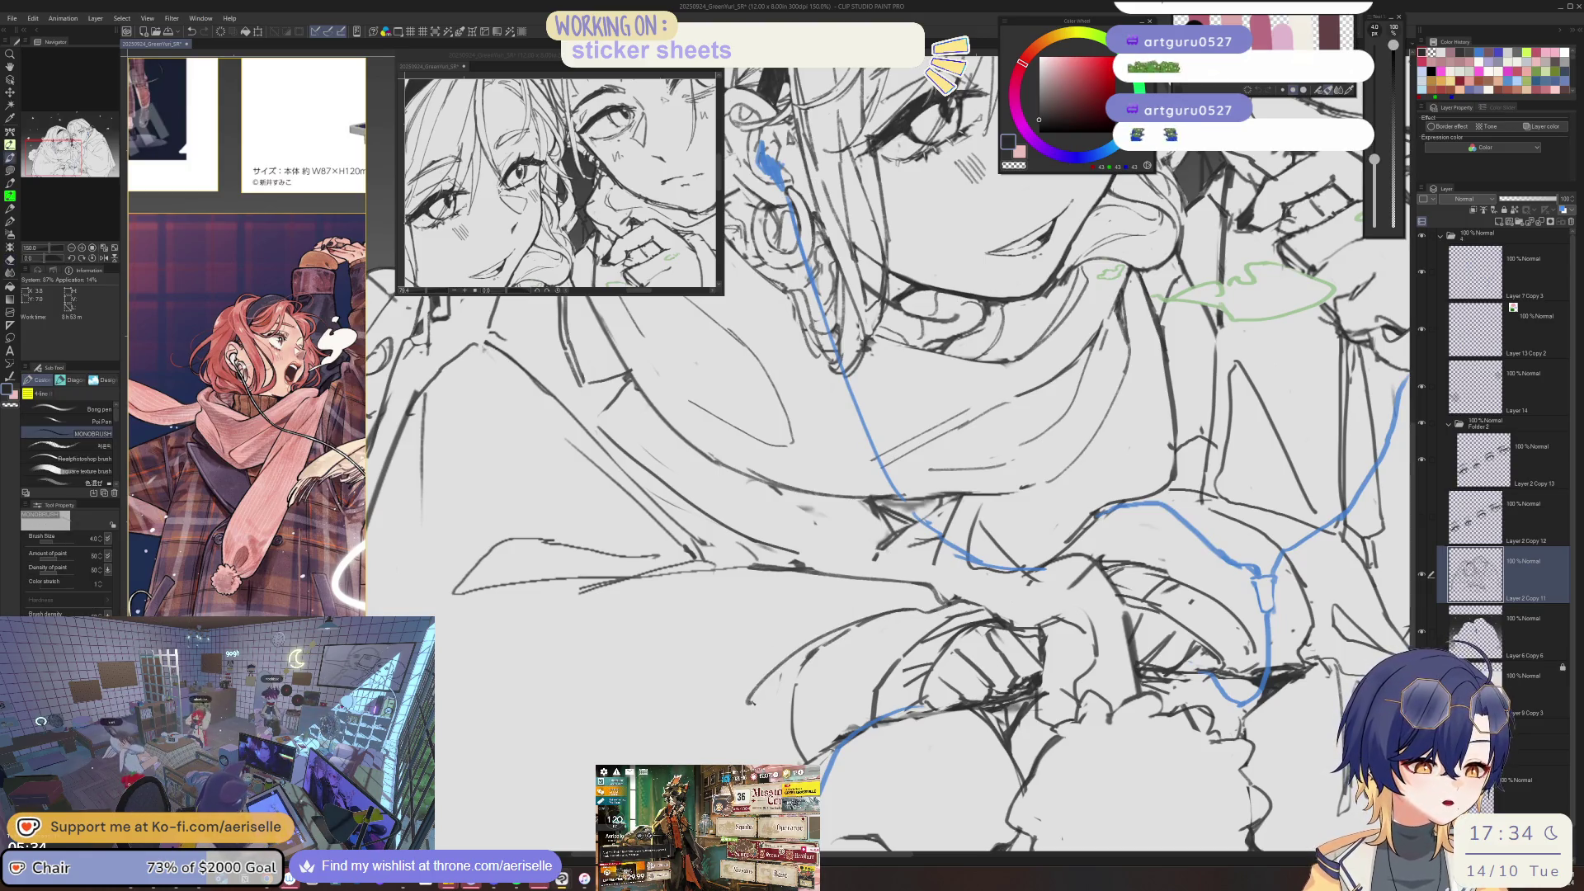
scroll(784, 706, "down", 3)
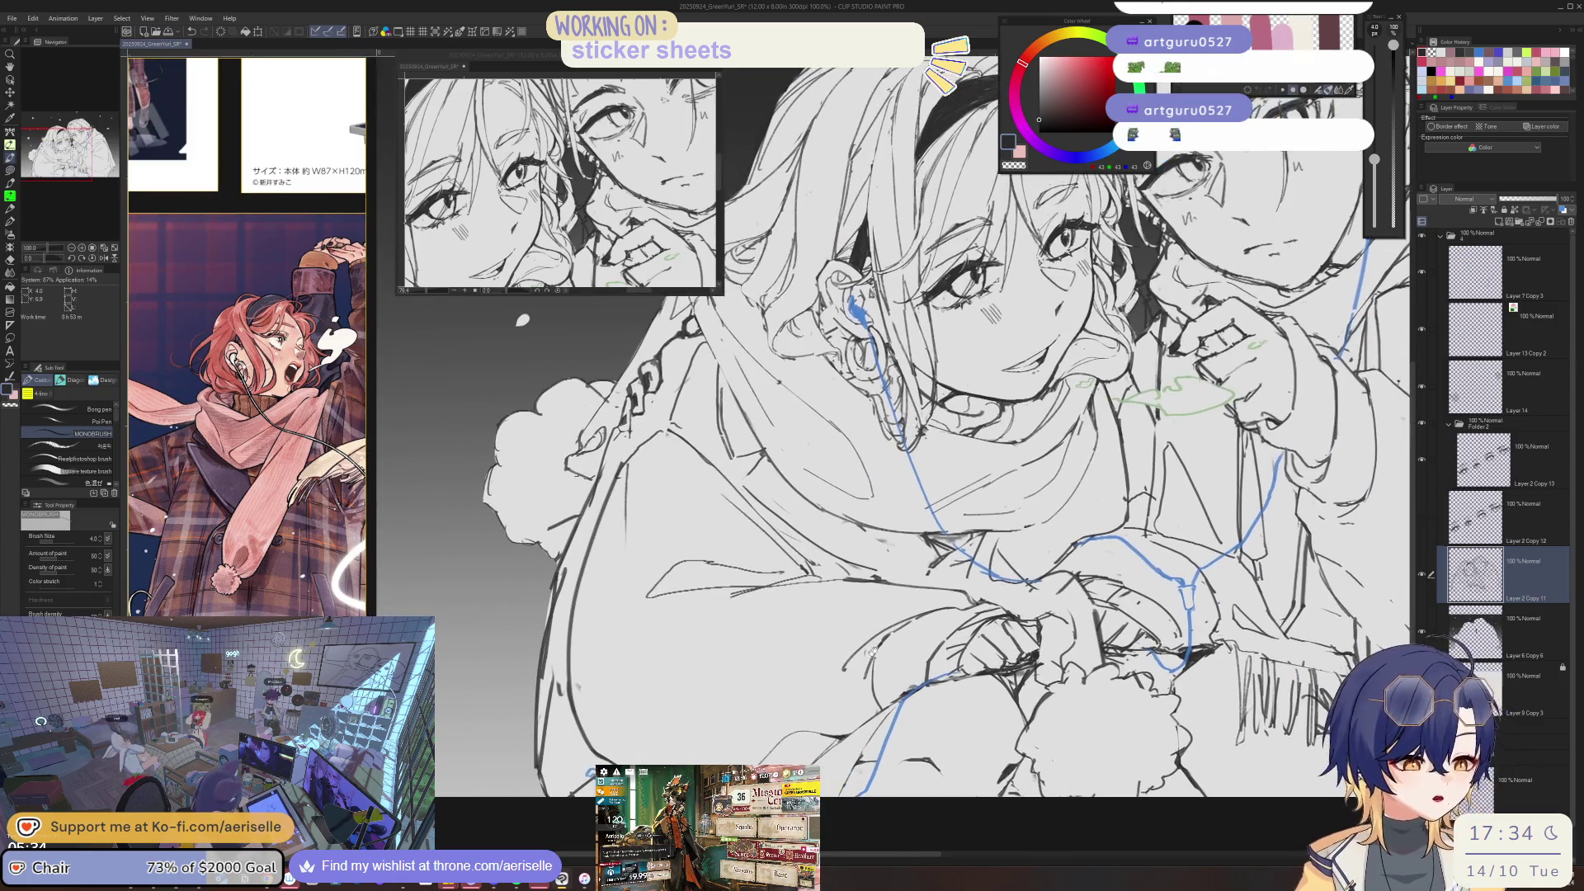
key("e")
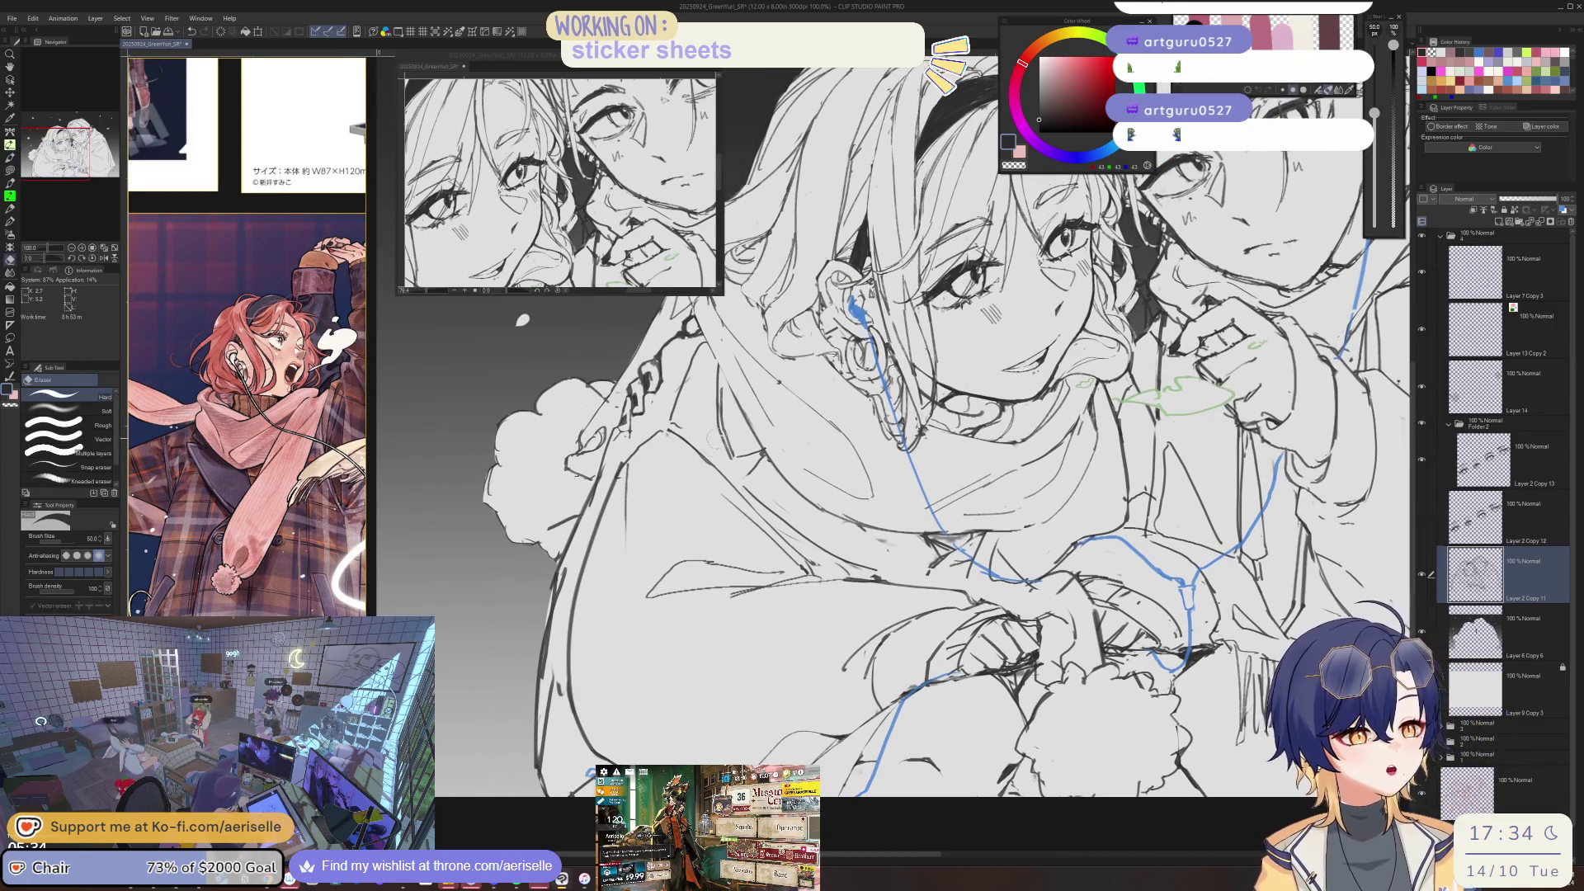
key("b")
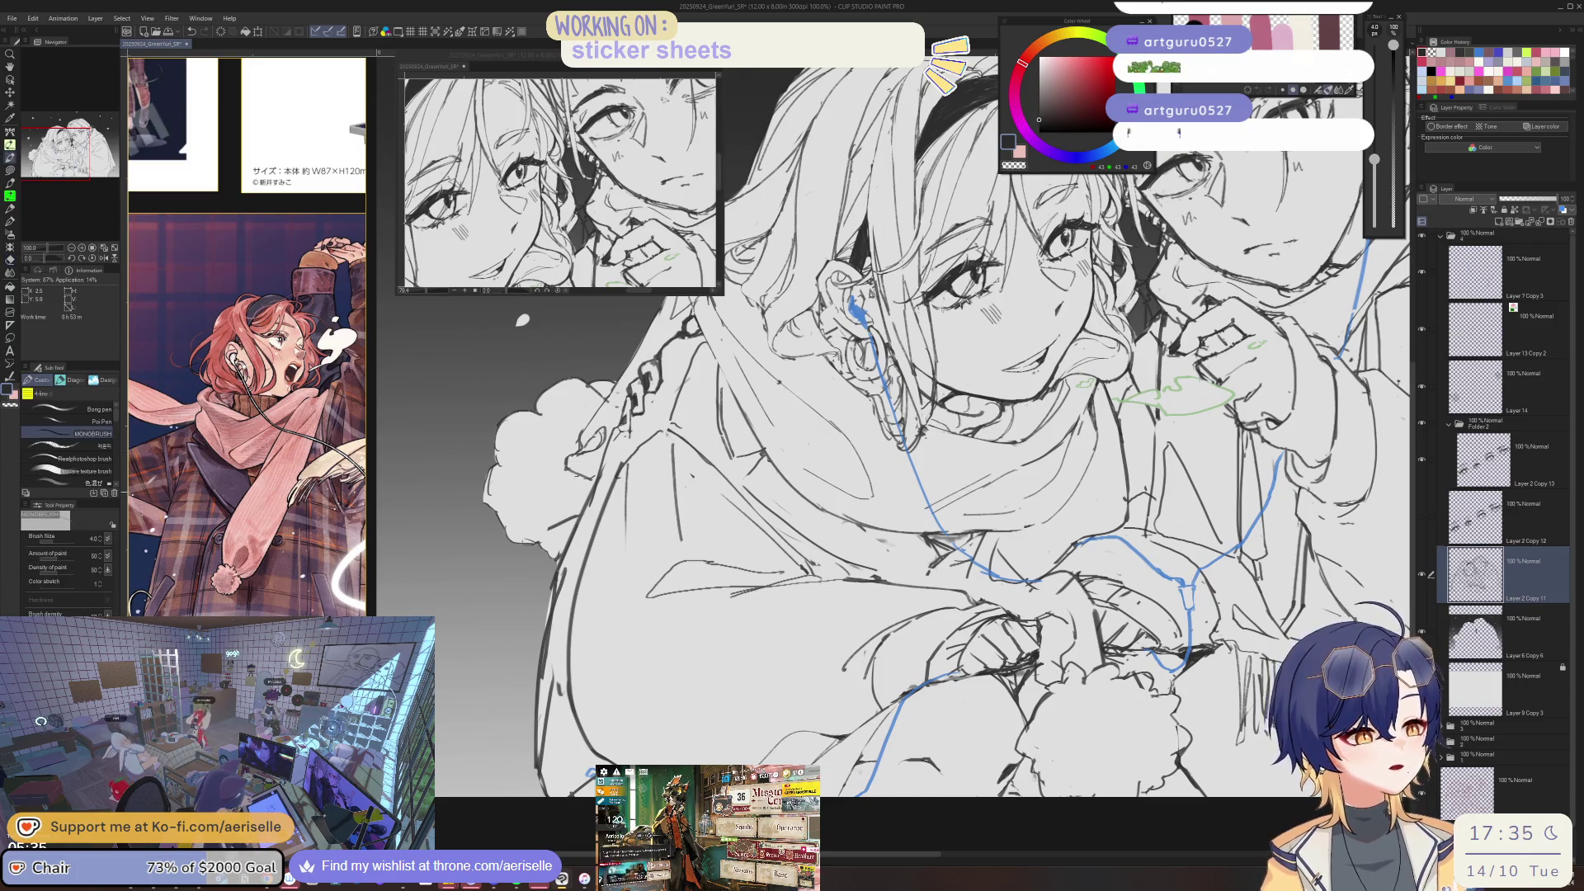
- Flip the drawing horizontally and zoom out to review the whole mirrored sketch
key("h")
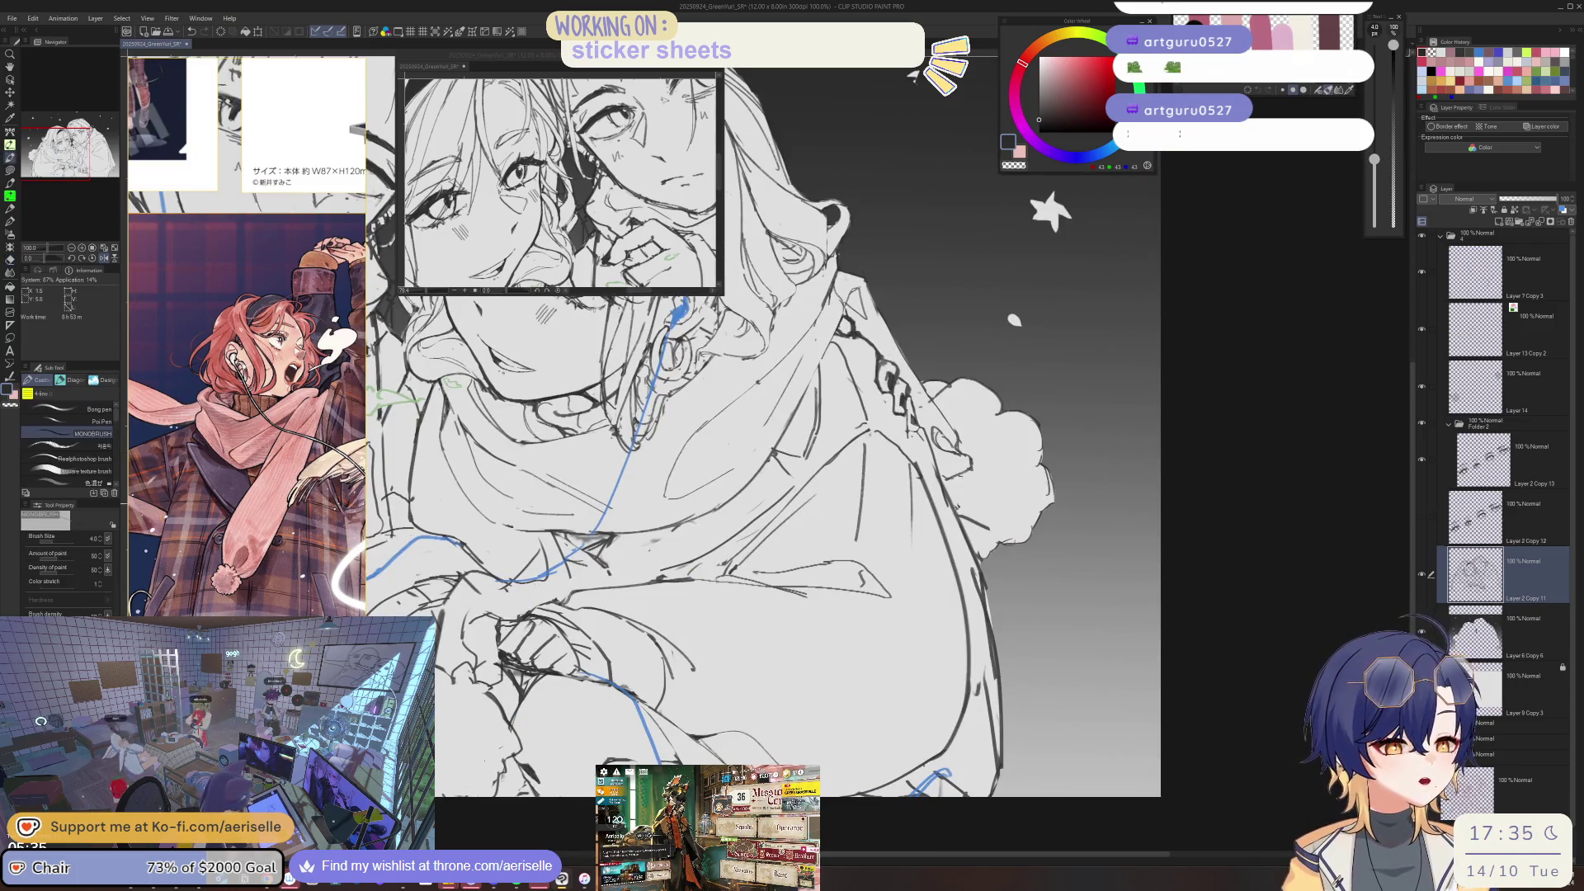
left_click_drag(960, 474, 826, 578)
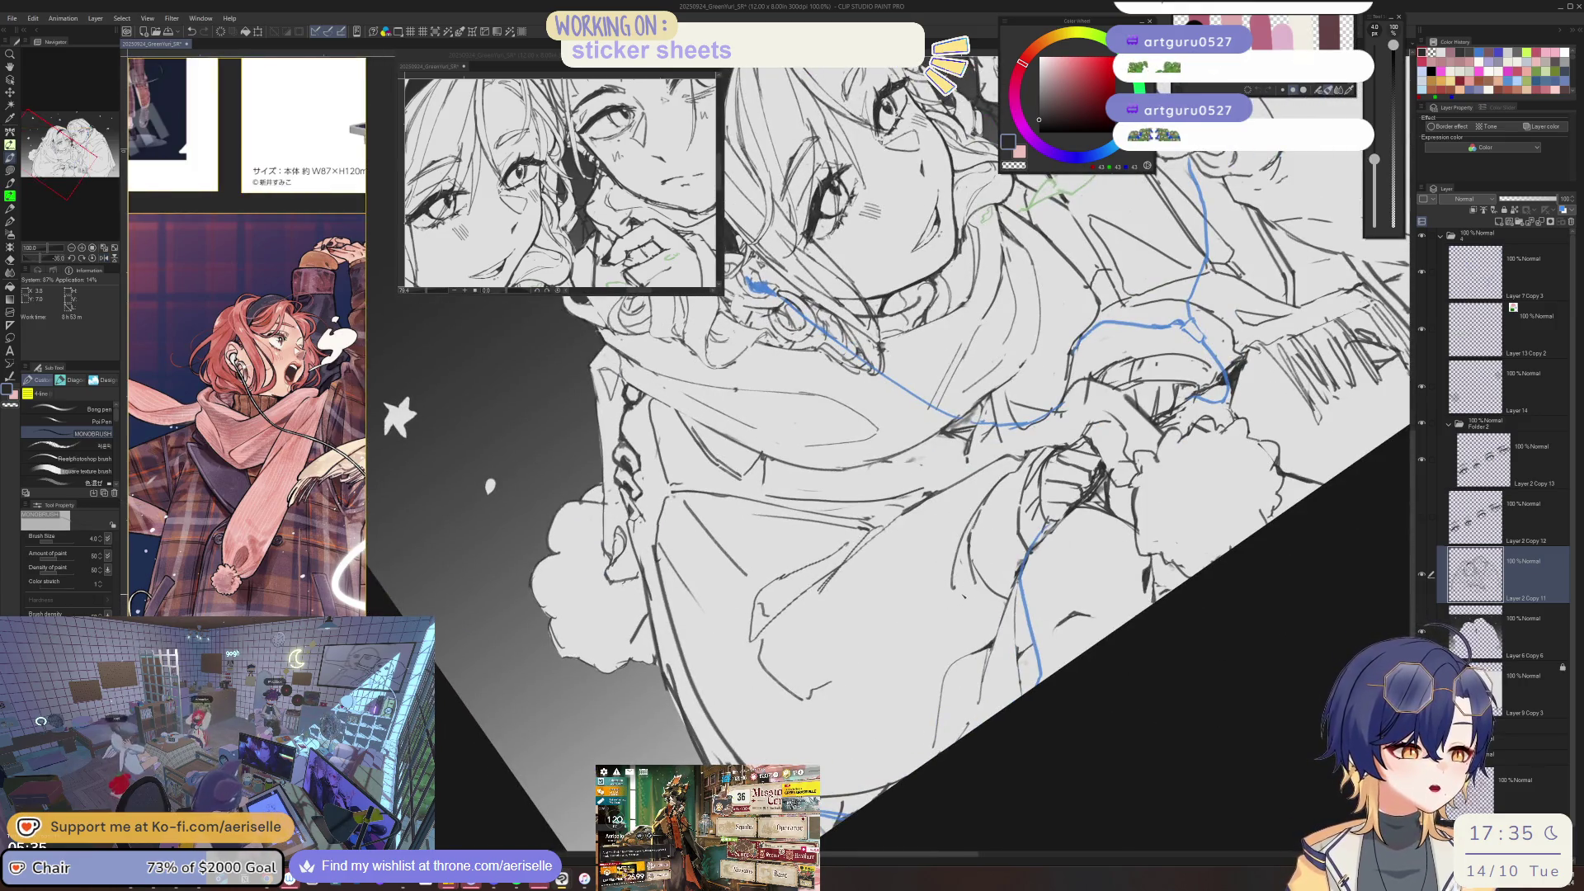
key("ctrl+at")
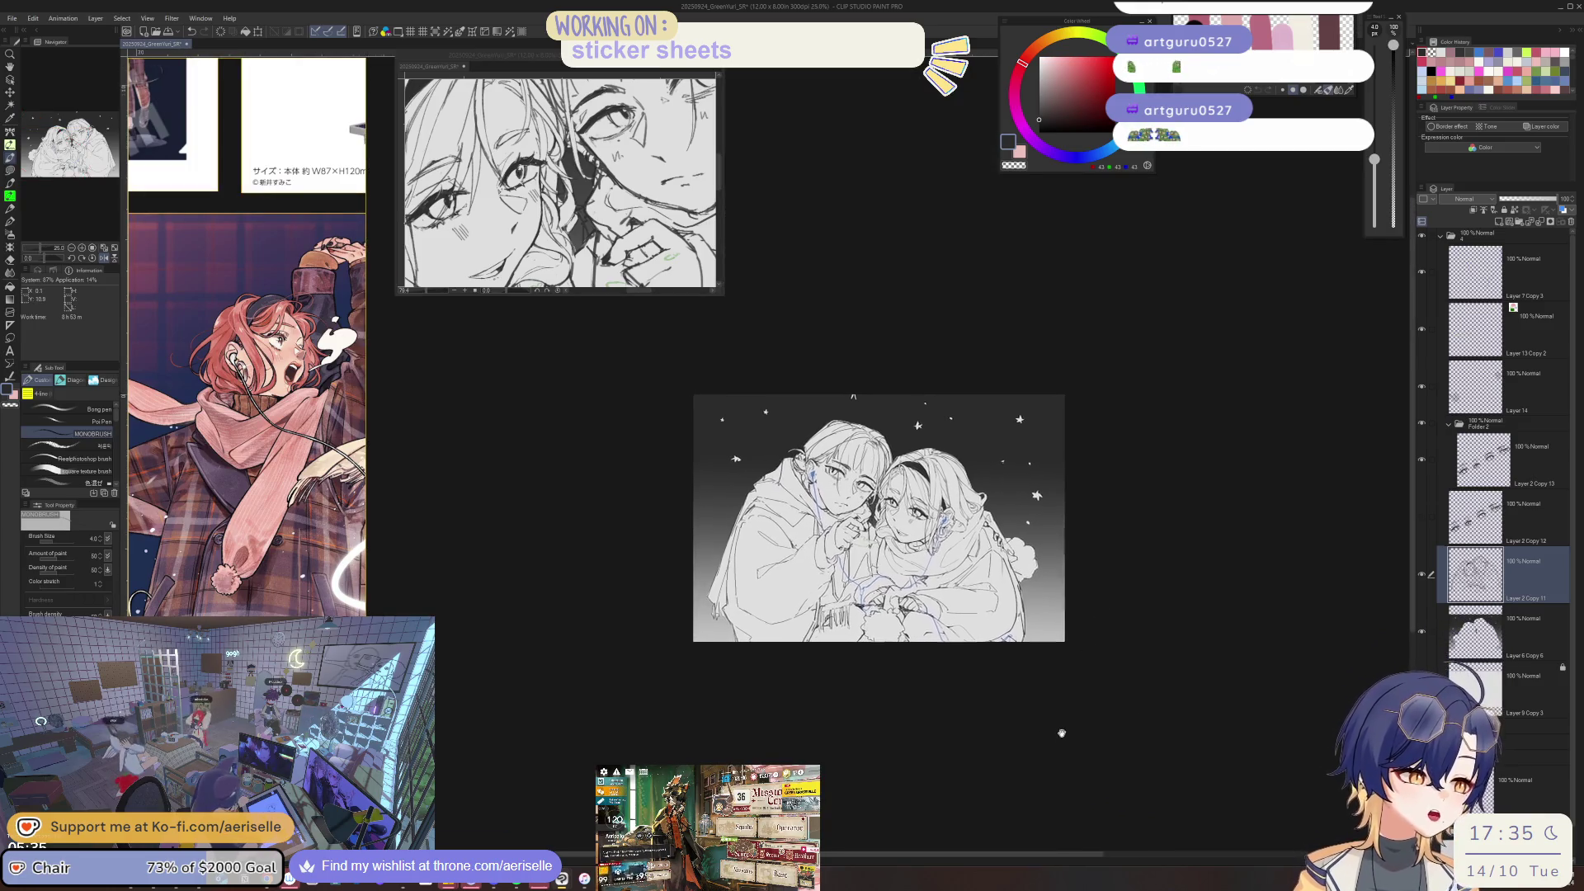
scroll(1002, 582, "up", 3)
key("e")
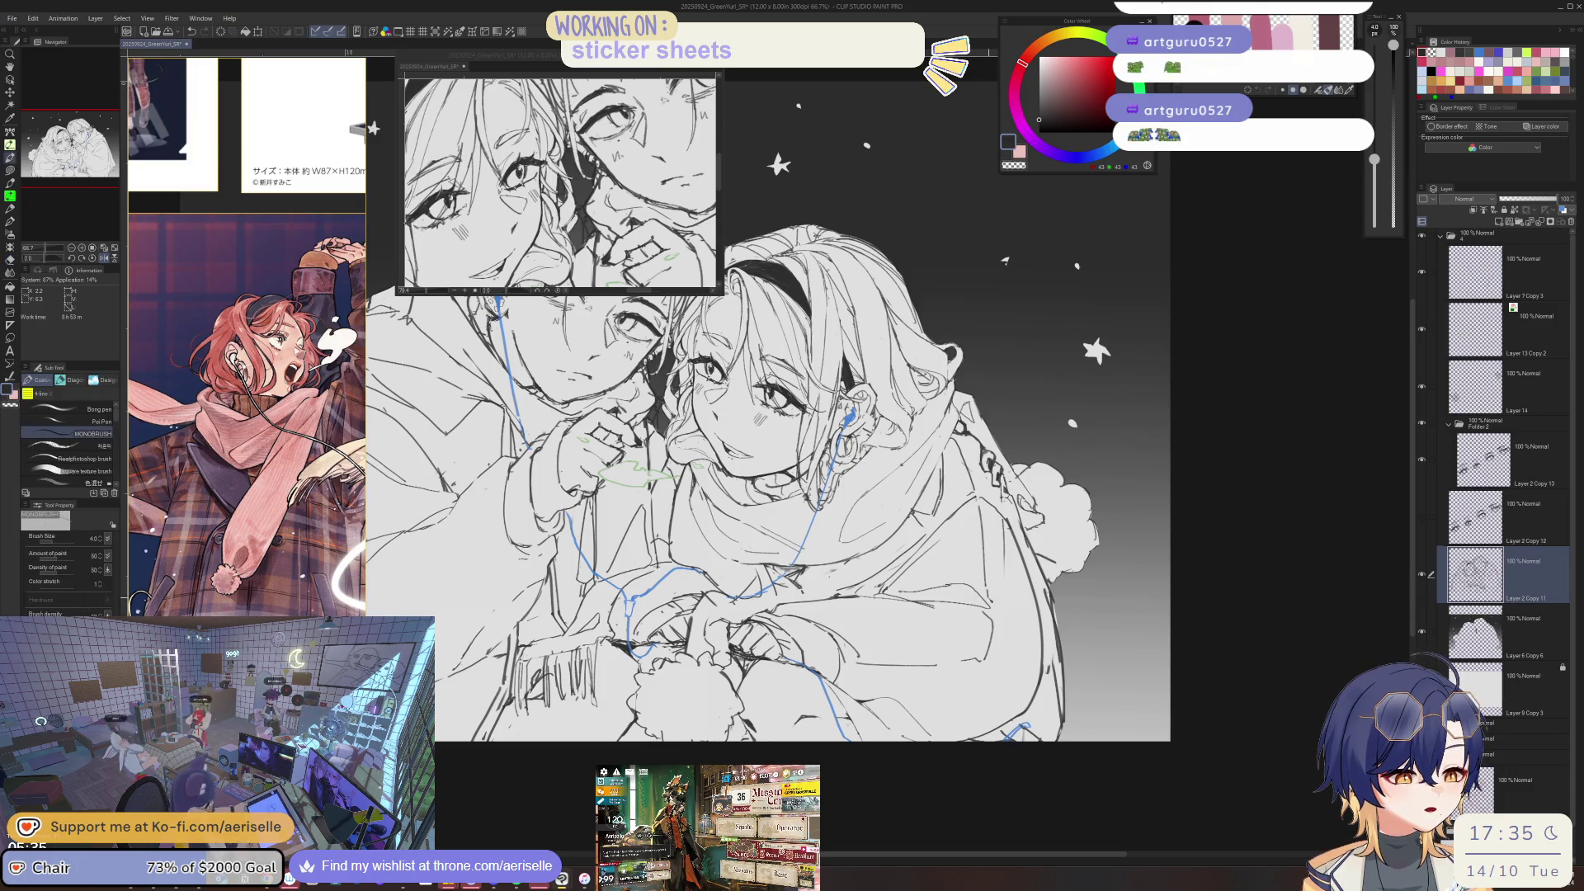
key("h")
left_click_drag(531, 261, 731, 307)
key("p")
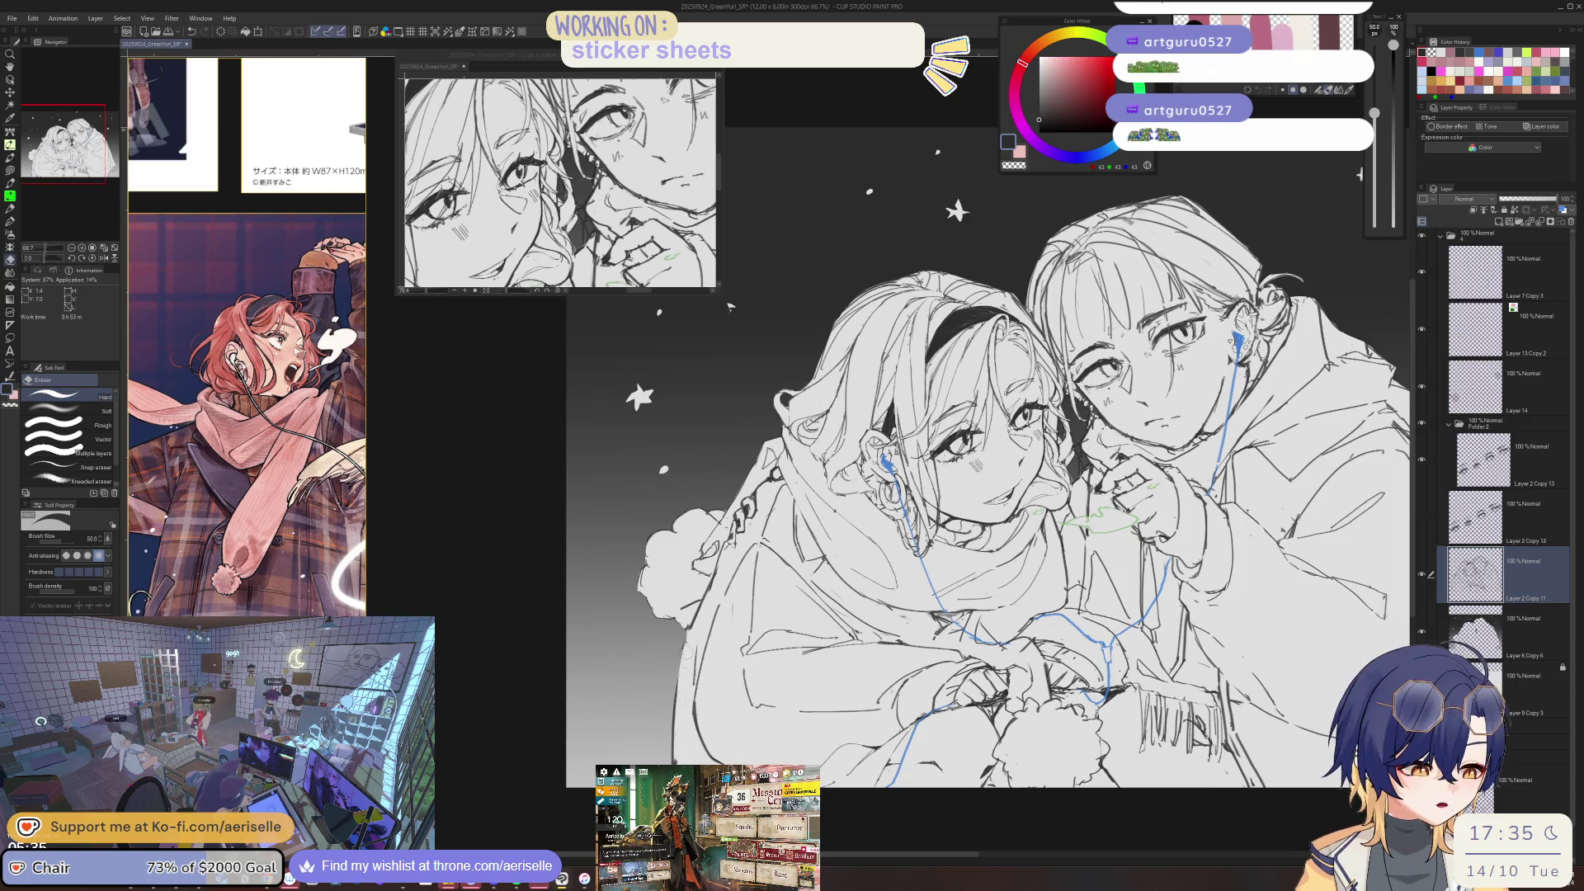
key("h")
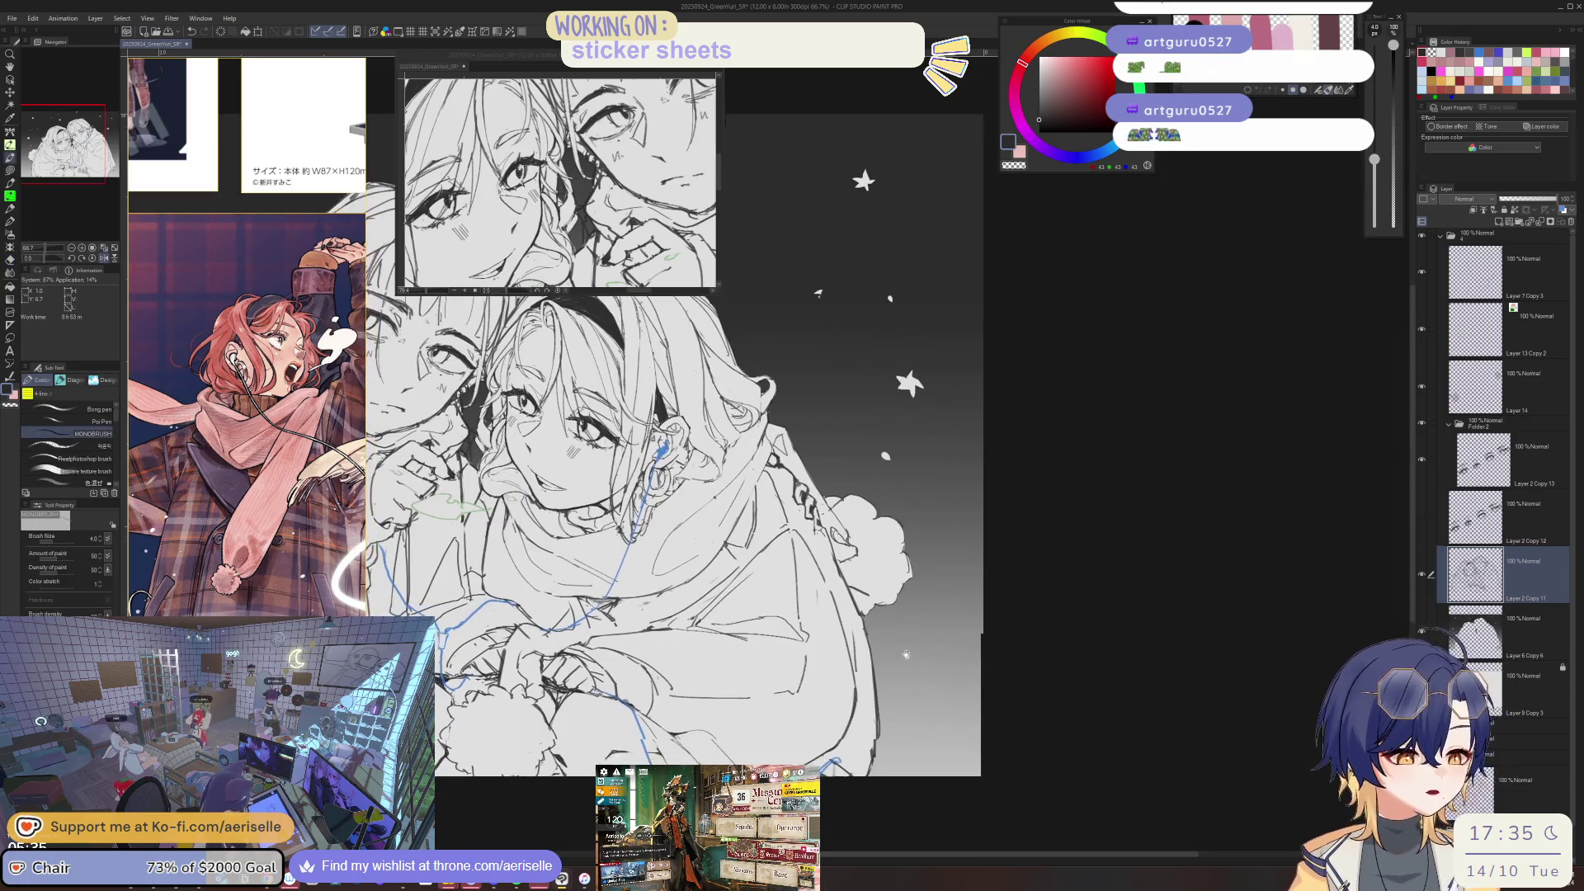
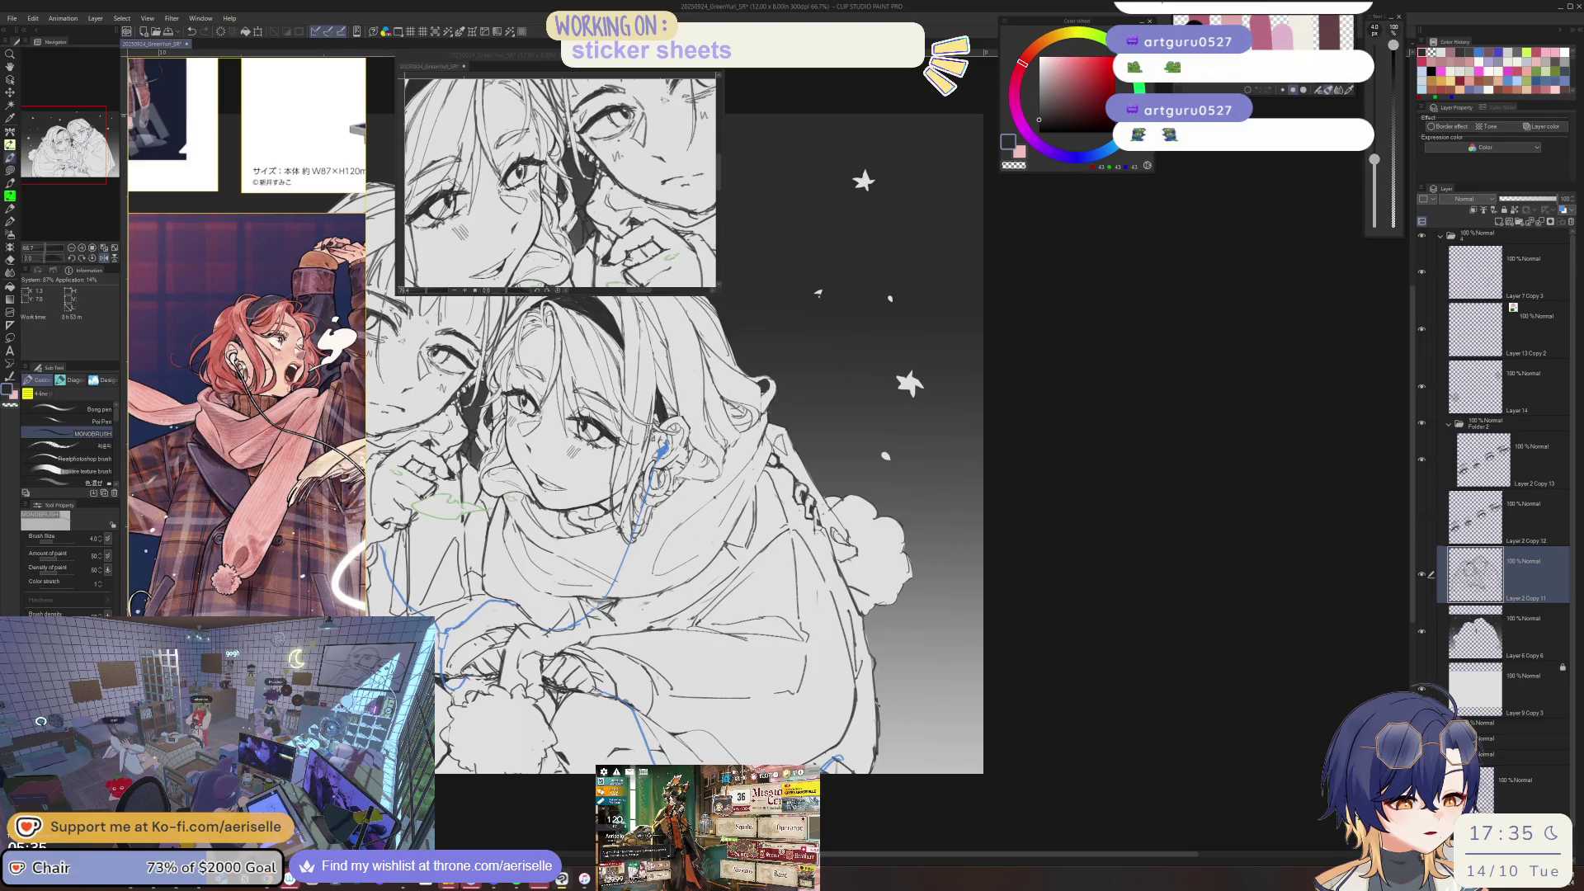
- Zoom in on the left girl and lasso-fill two small gaps along her coat edge on the fill layer
key("h")
scroll(961, 594, "down", 2)
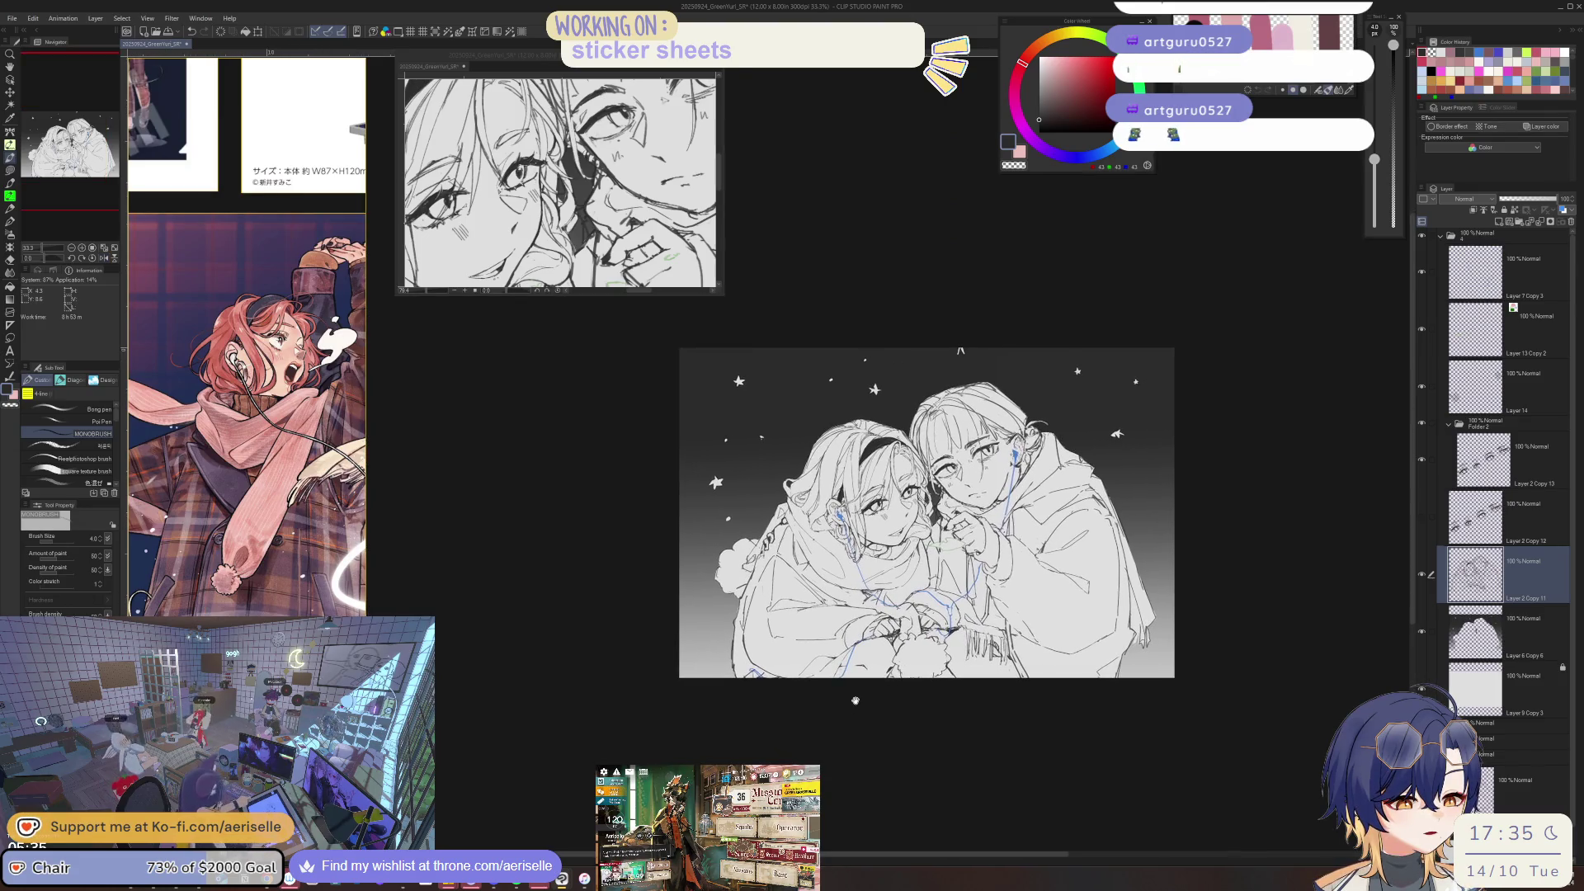
key("ctrl+alt+0")
key("e")
key("alt+bracketleft")
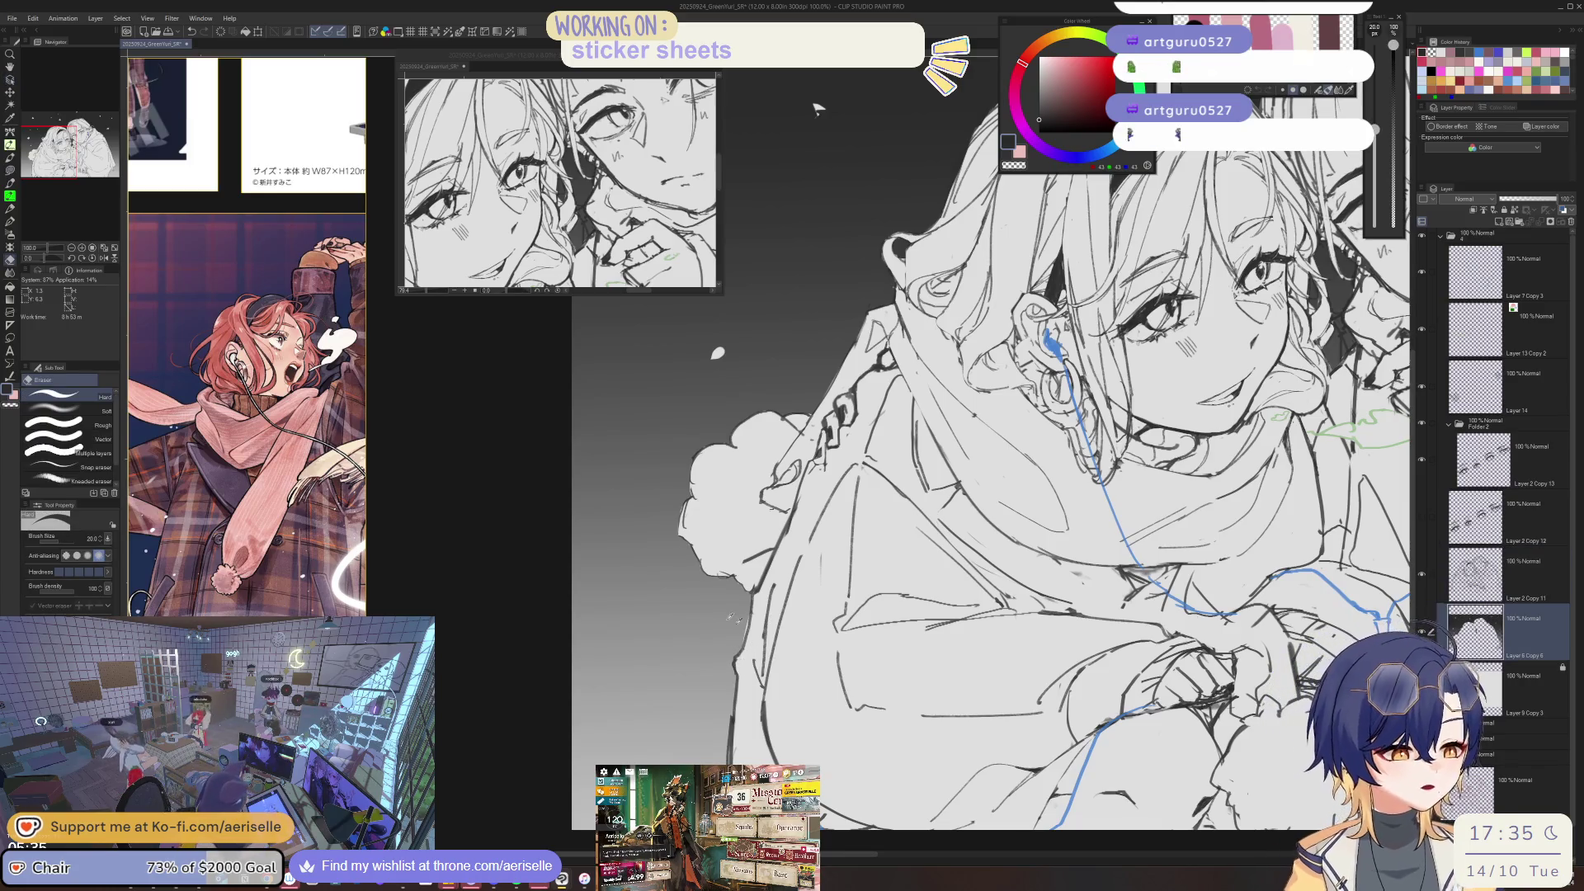
key("u")
left_click_drag(751, 596, 742, 644)
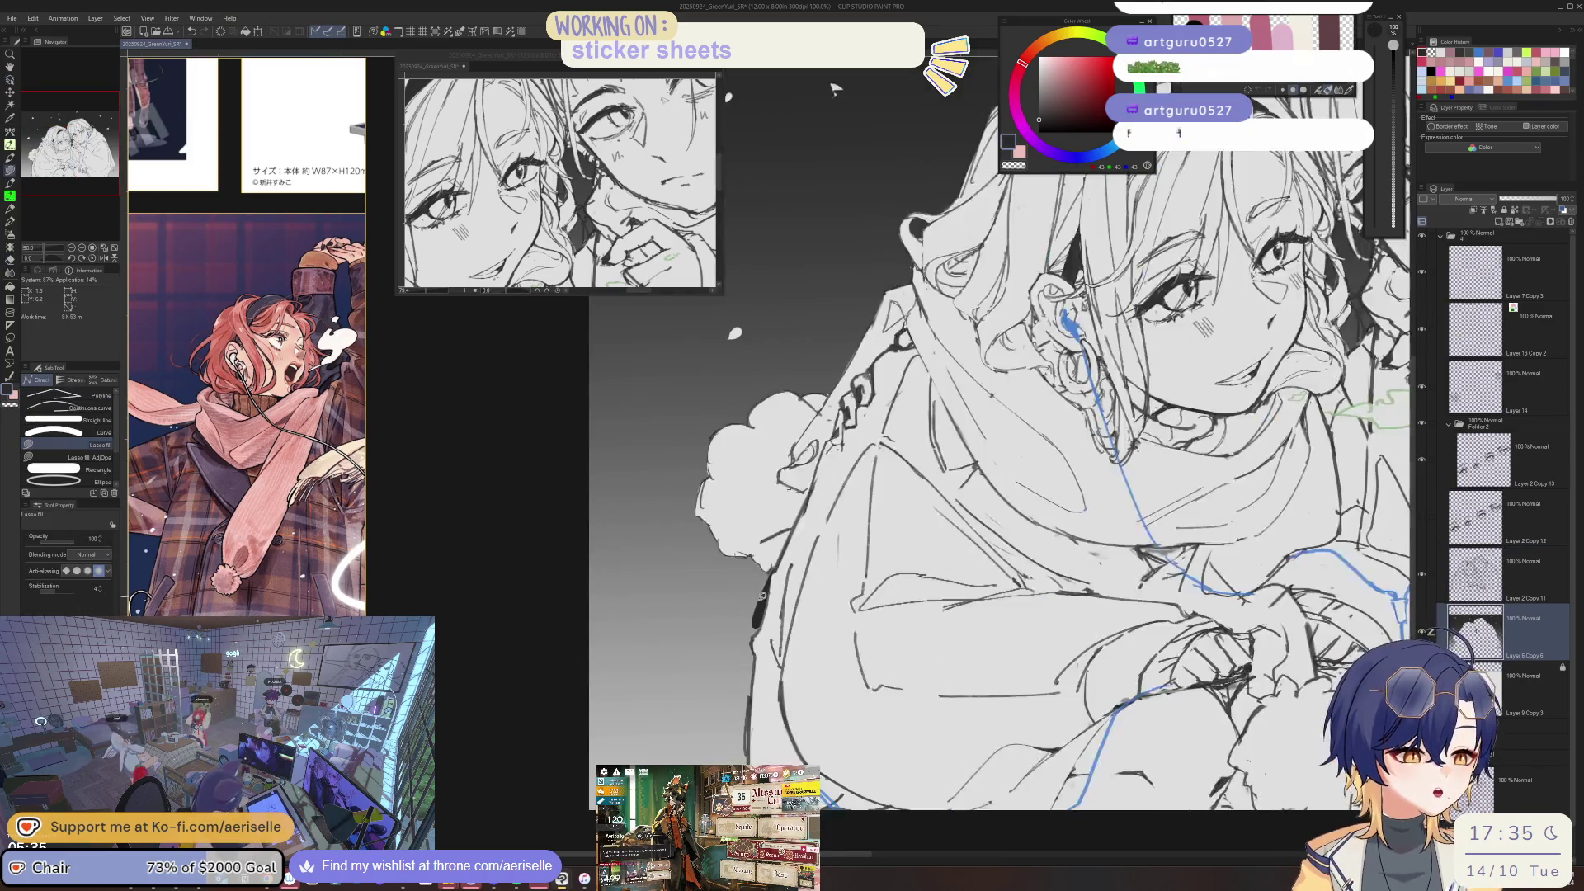
scroll(763, 591, "up", 1)
left_click_drag(772, 591, 786, 600)
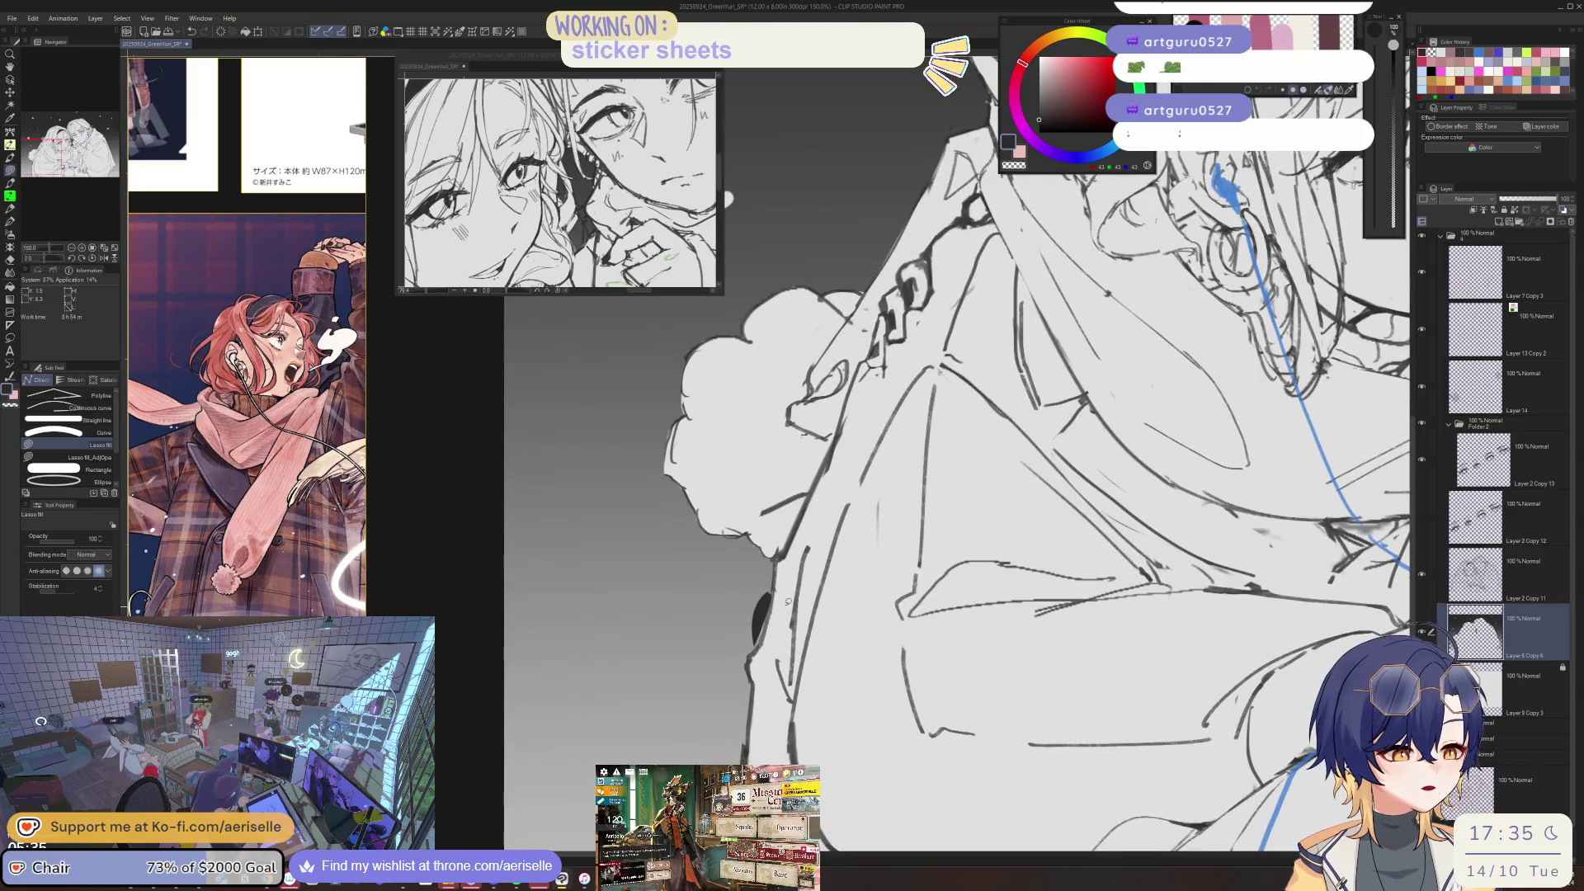
- Zoom back out and scroll down the Layer panel
scroll(766, 601, "down", 3)
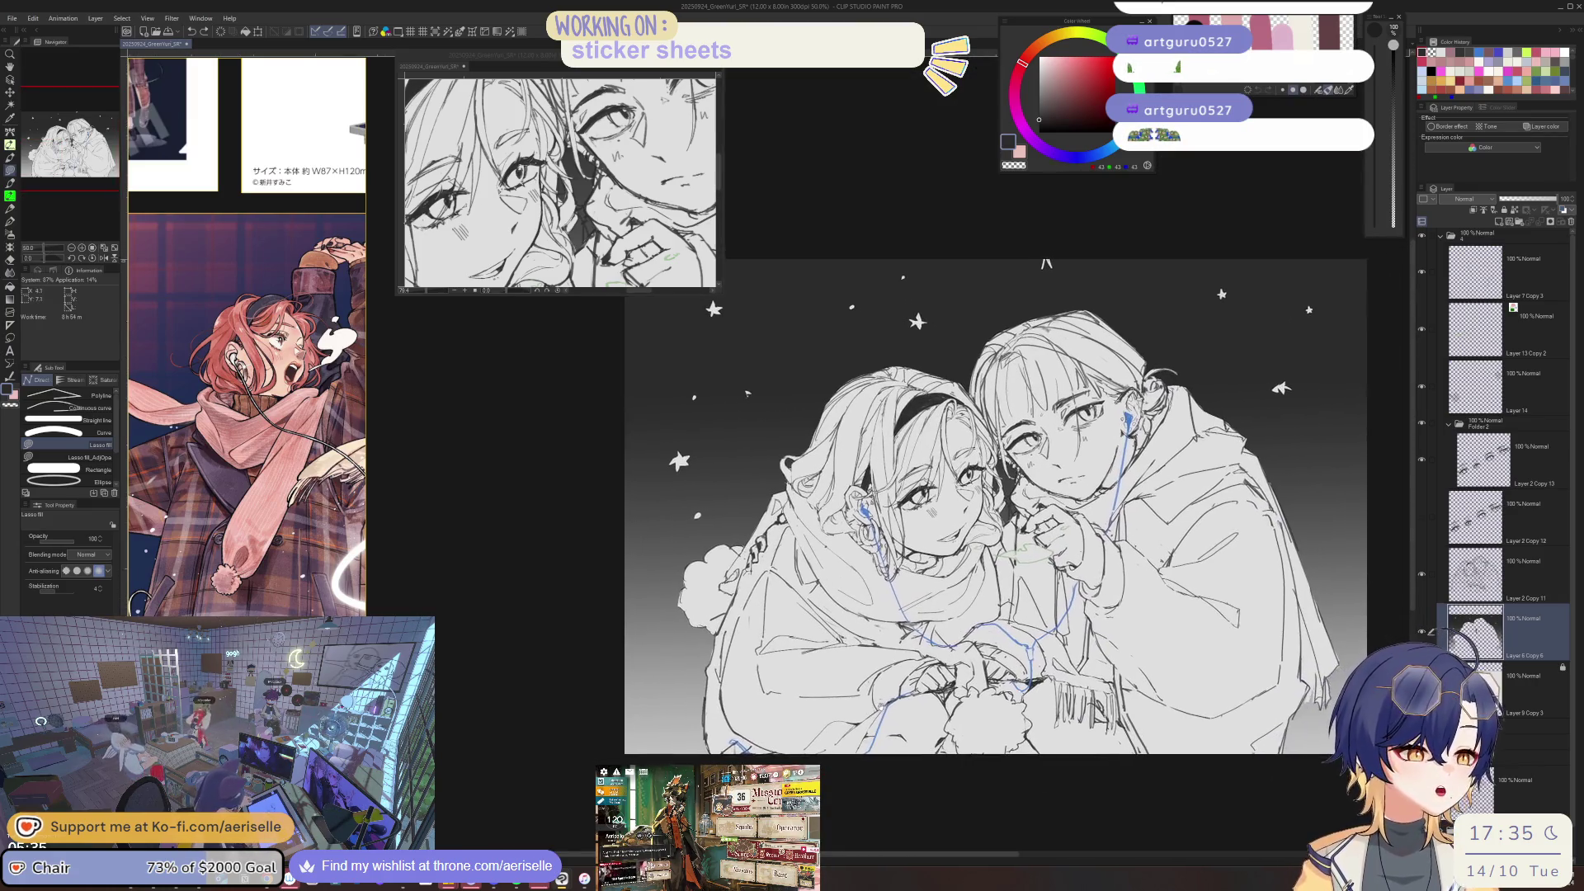
scroll(709, 619, "up", 3)
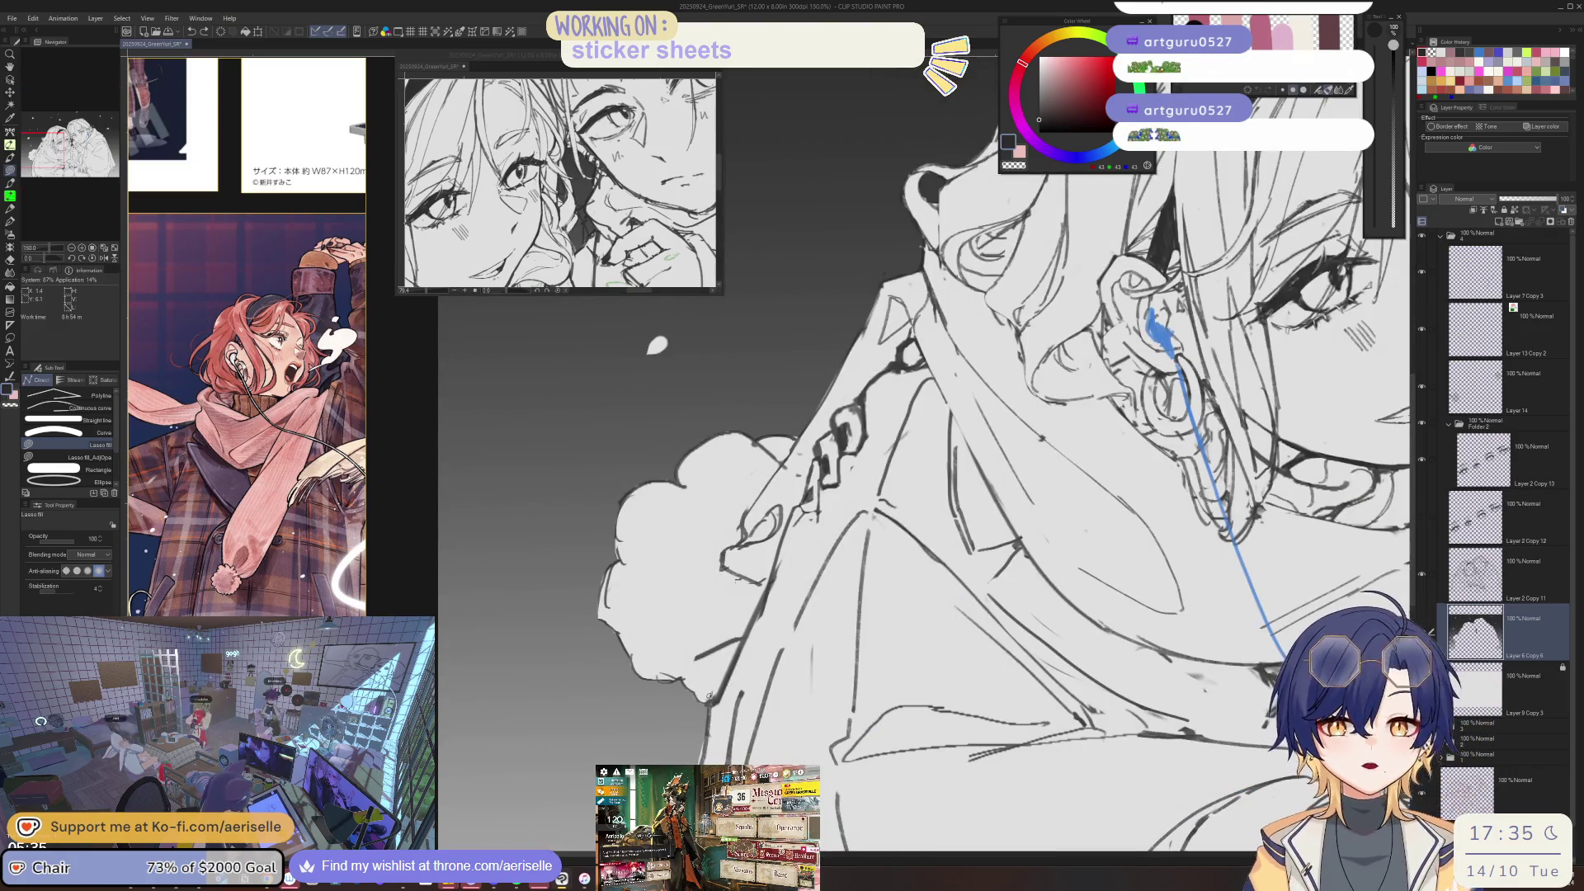
scroll(784, 242, "down", 3)
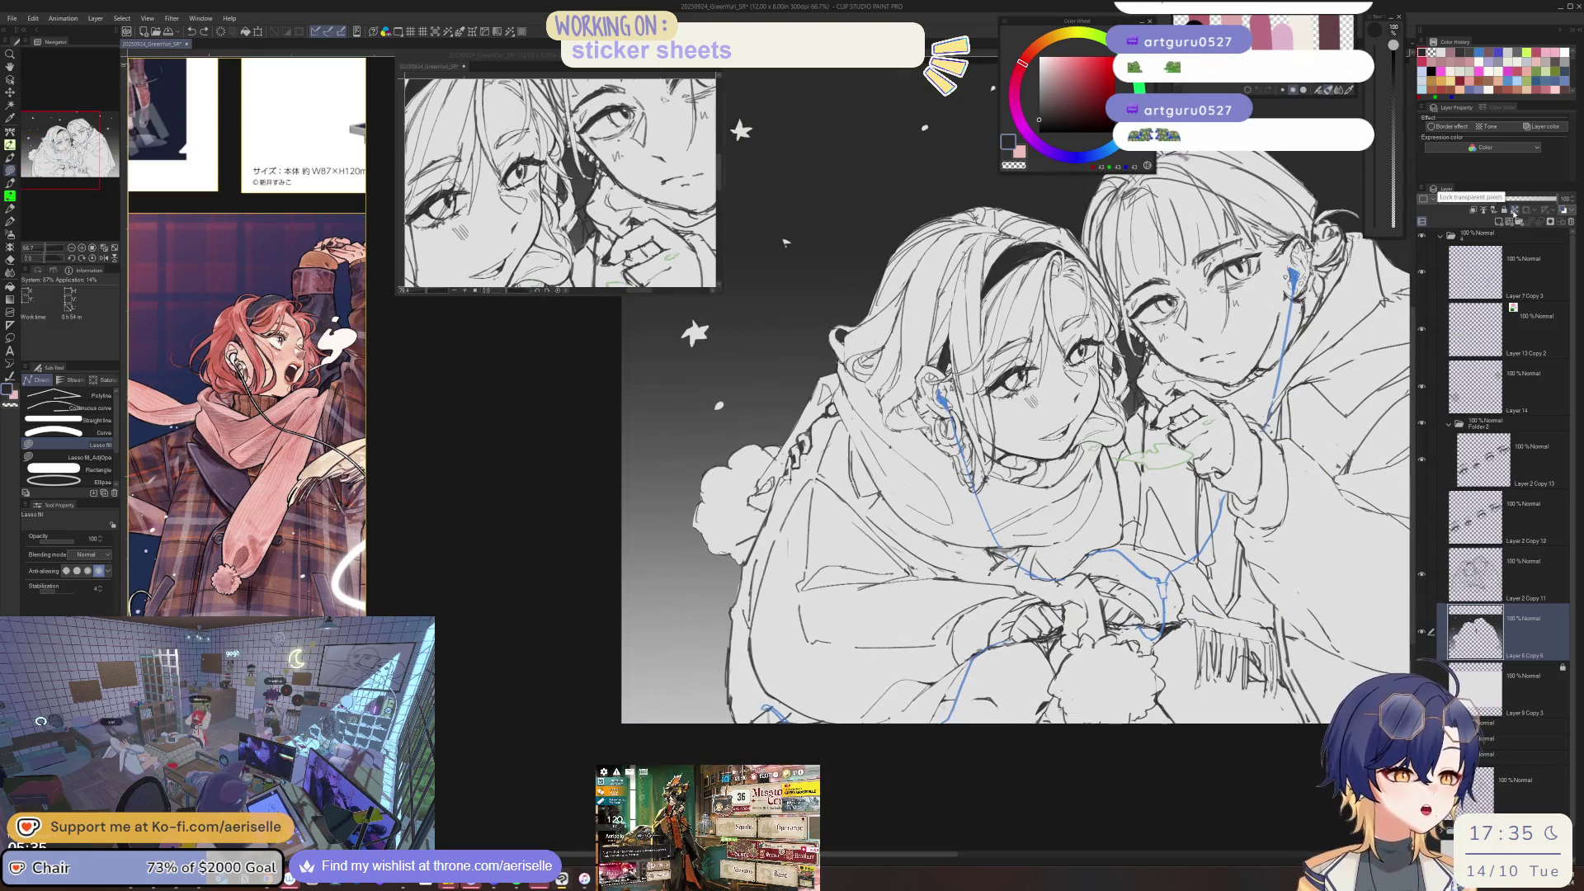
scroll(785, 242, "down", 3)
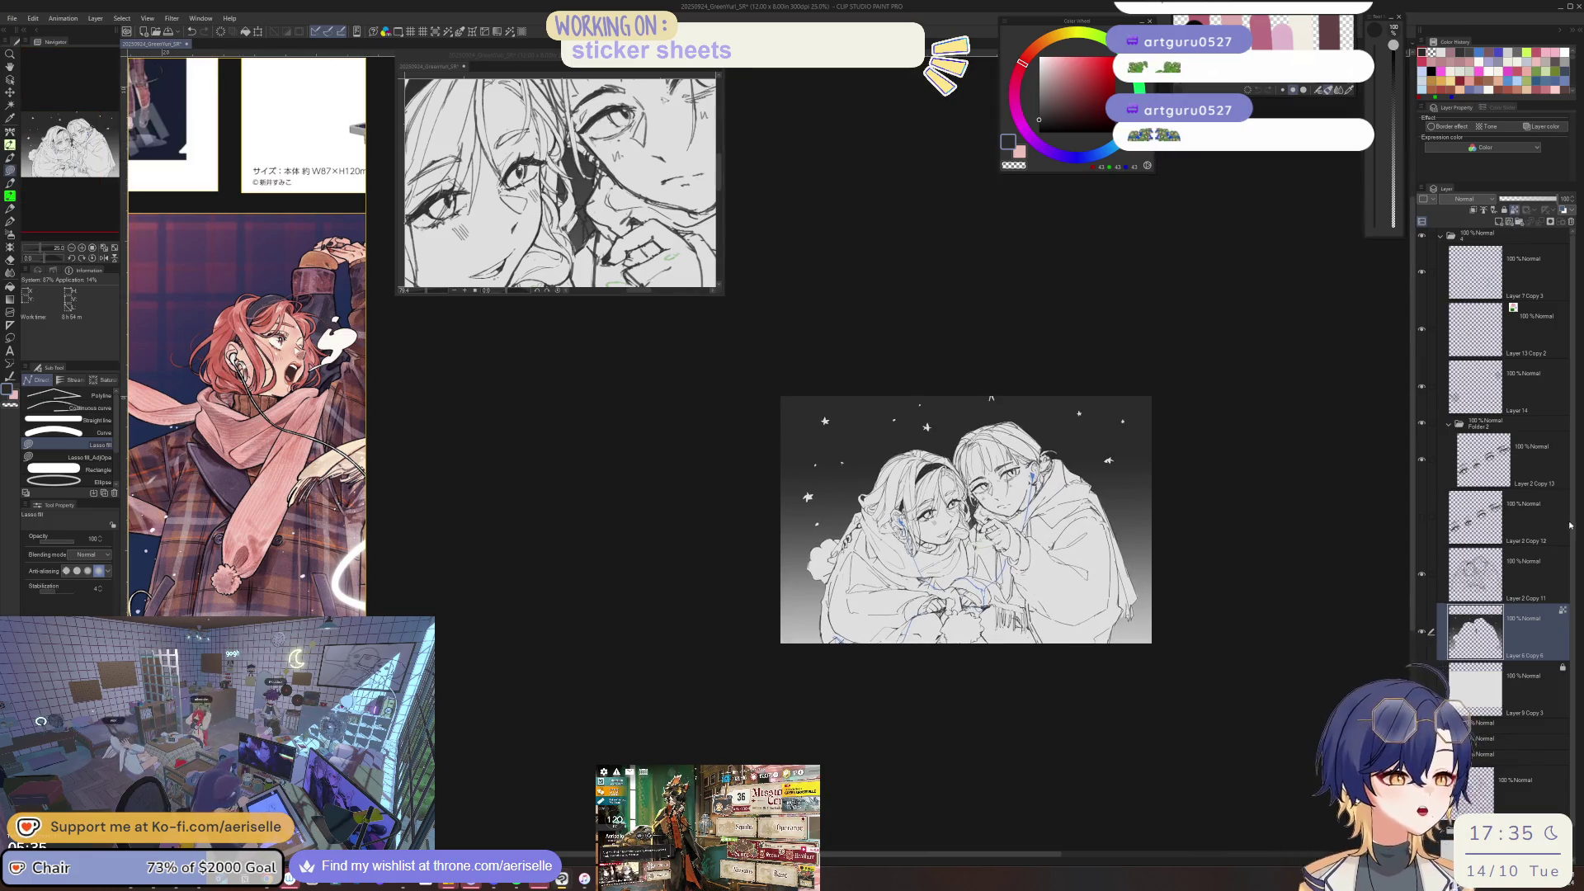
scroll(1576, 643, "down", 1)
mouse_move(1567, 533)
left_mouse_down()
mouse_move(1573, 666)
mouse_move(1574, 529)
left_mouse_up()
- Delete Layer 6 Copy 6 and turn on a blue Layer color for Layer 6 Copy 7
left_click(1548, 522)
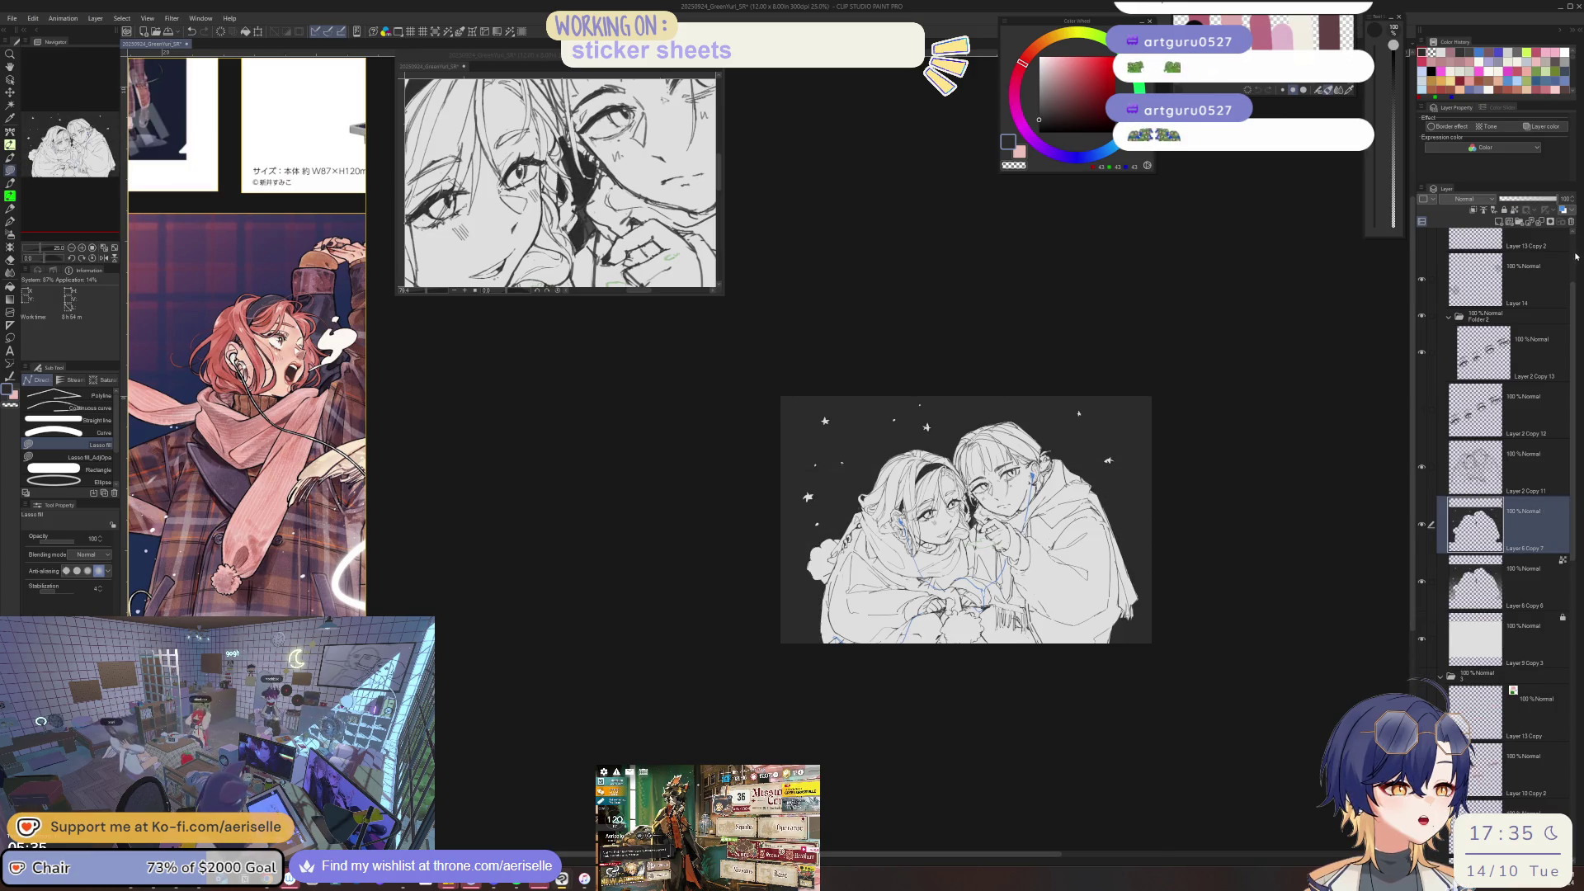
left_click(1552, 577)
left_click(1571, 222)
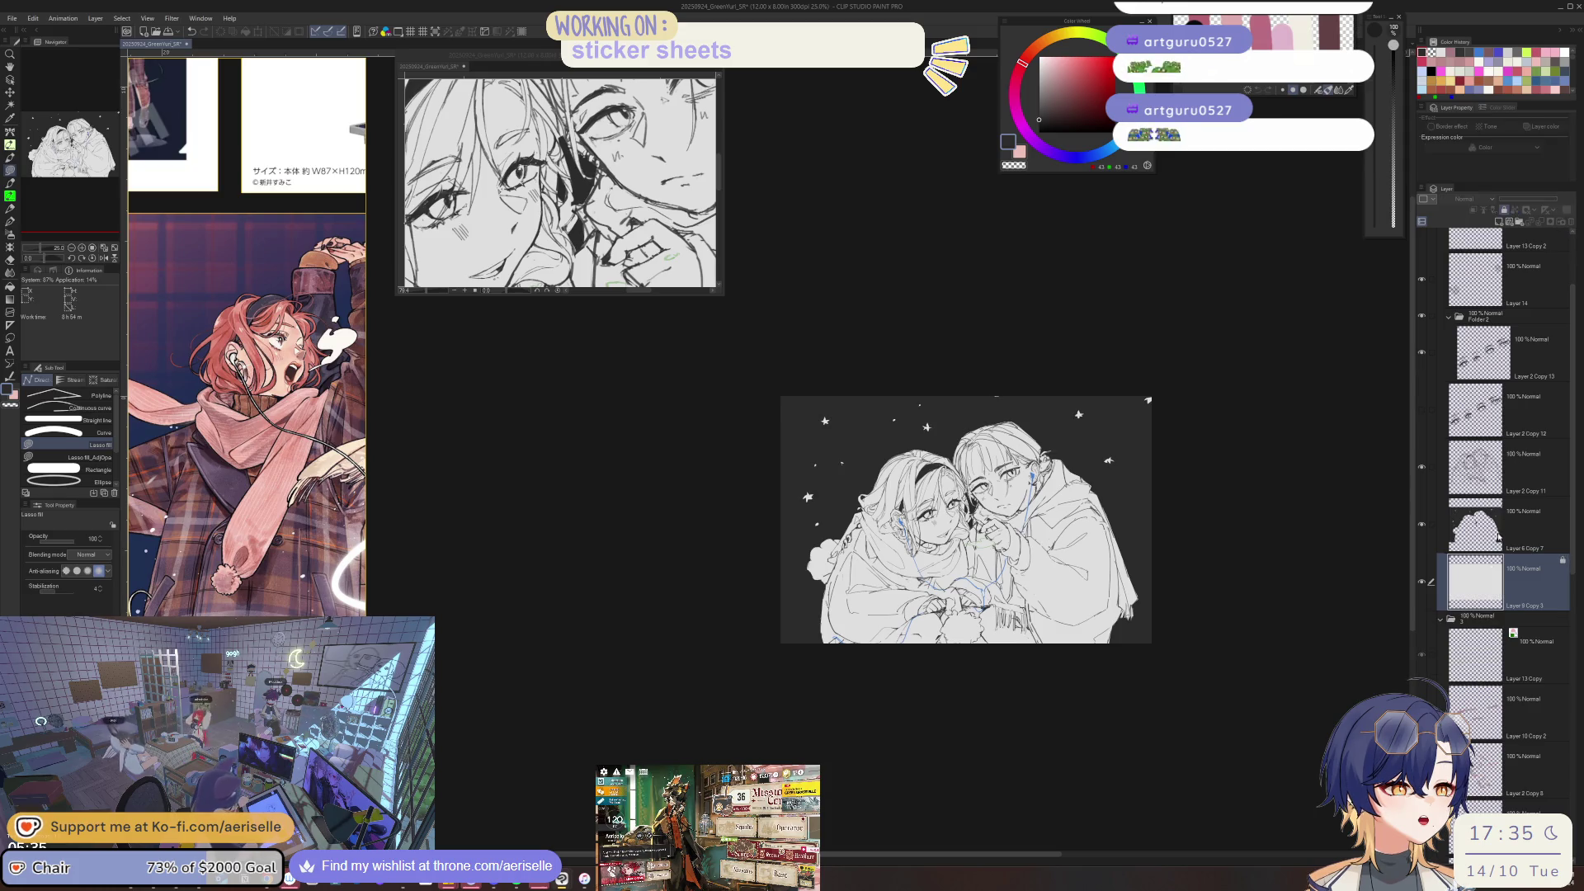
left_click(1497, 537)
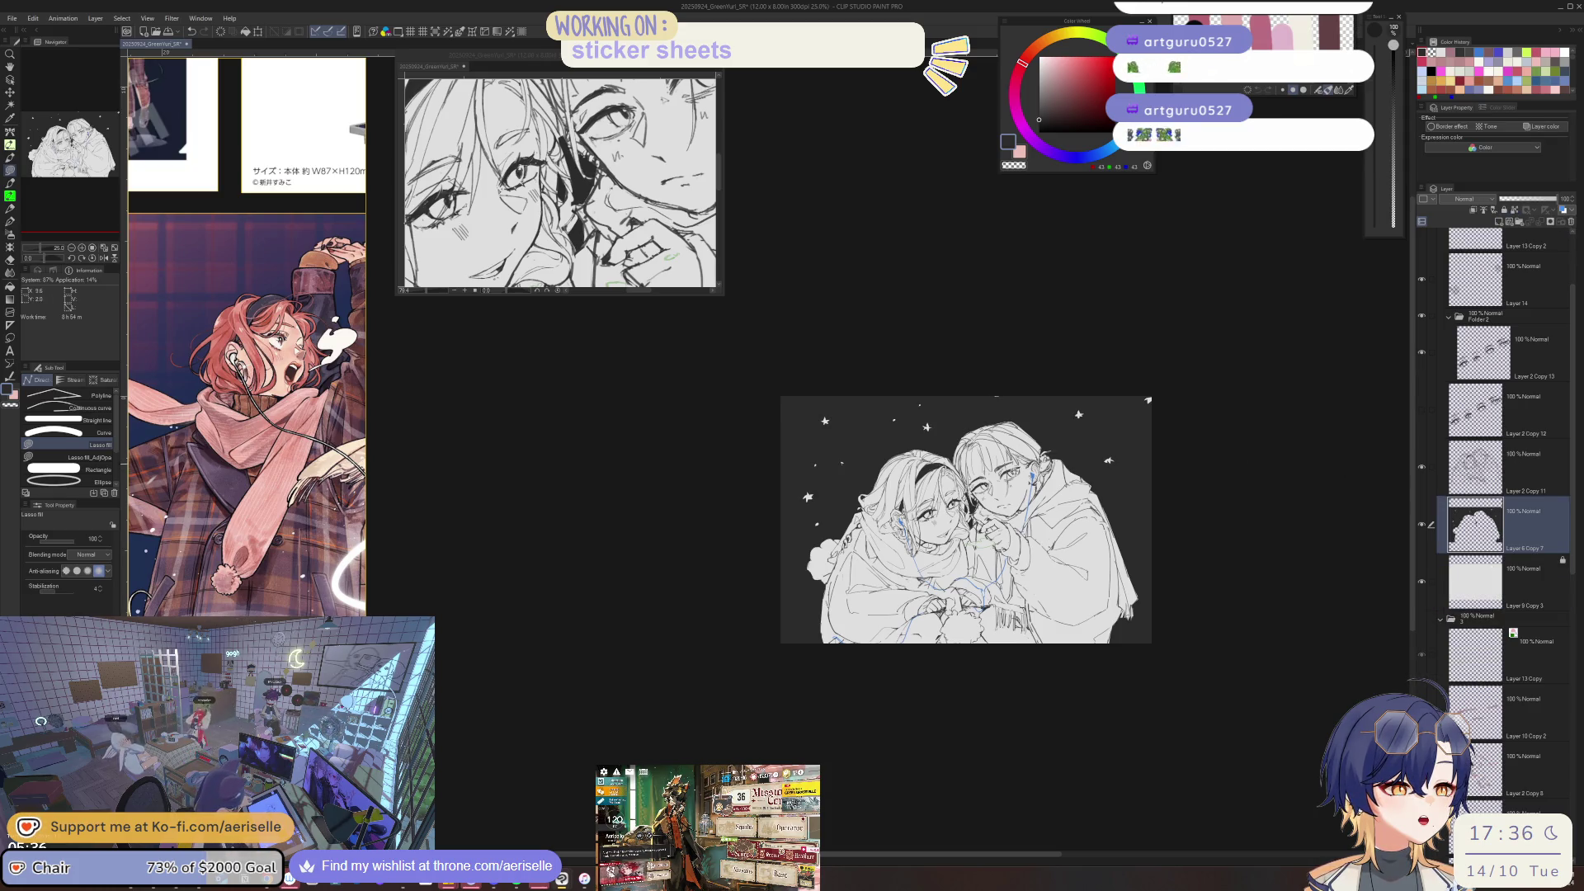
key("ctrl+alt+0")
mouse_move(908, 797)
left_mouse_down()
mouse_move(897, 674)
mouse_move(863, 678)
left_mouse_up()
left_click(1565, 125)
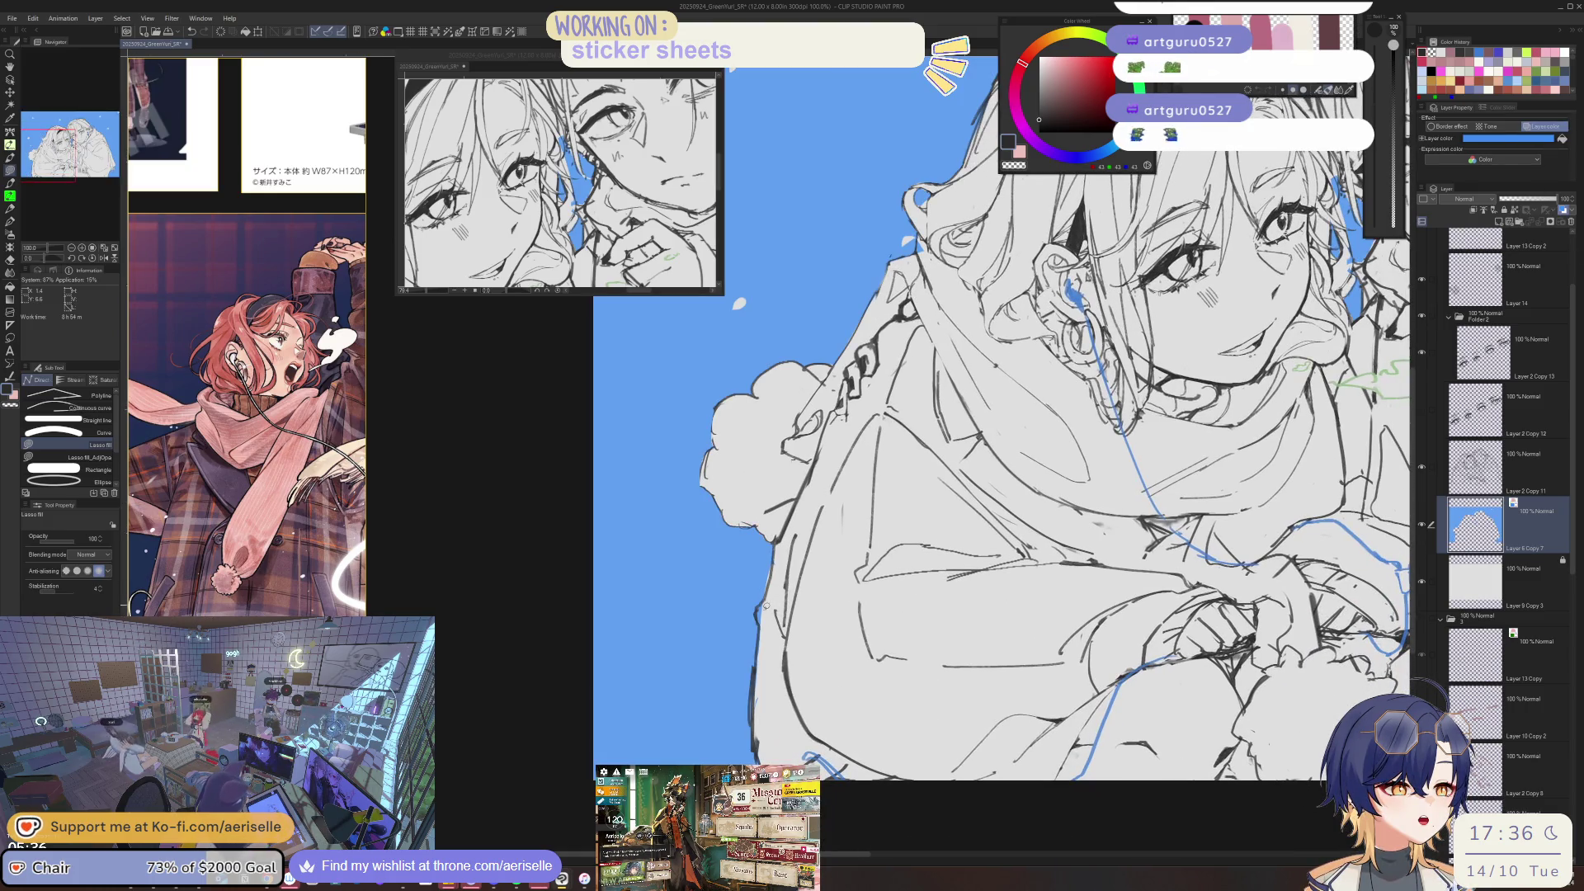
- Erase stray sections of the dark hair line with the Eraser
left_click_drag(765, 605, 811, 729)
key("e")
scroll(812, 729, "down", 1)
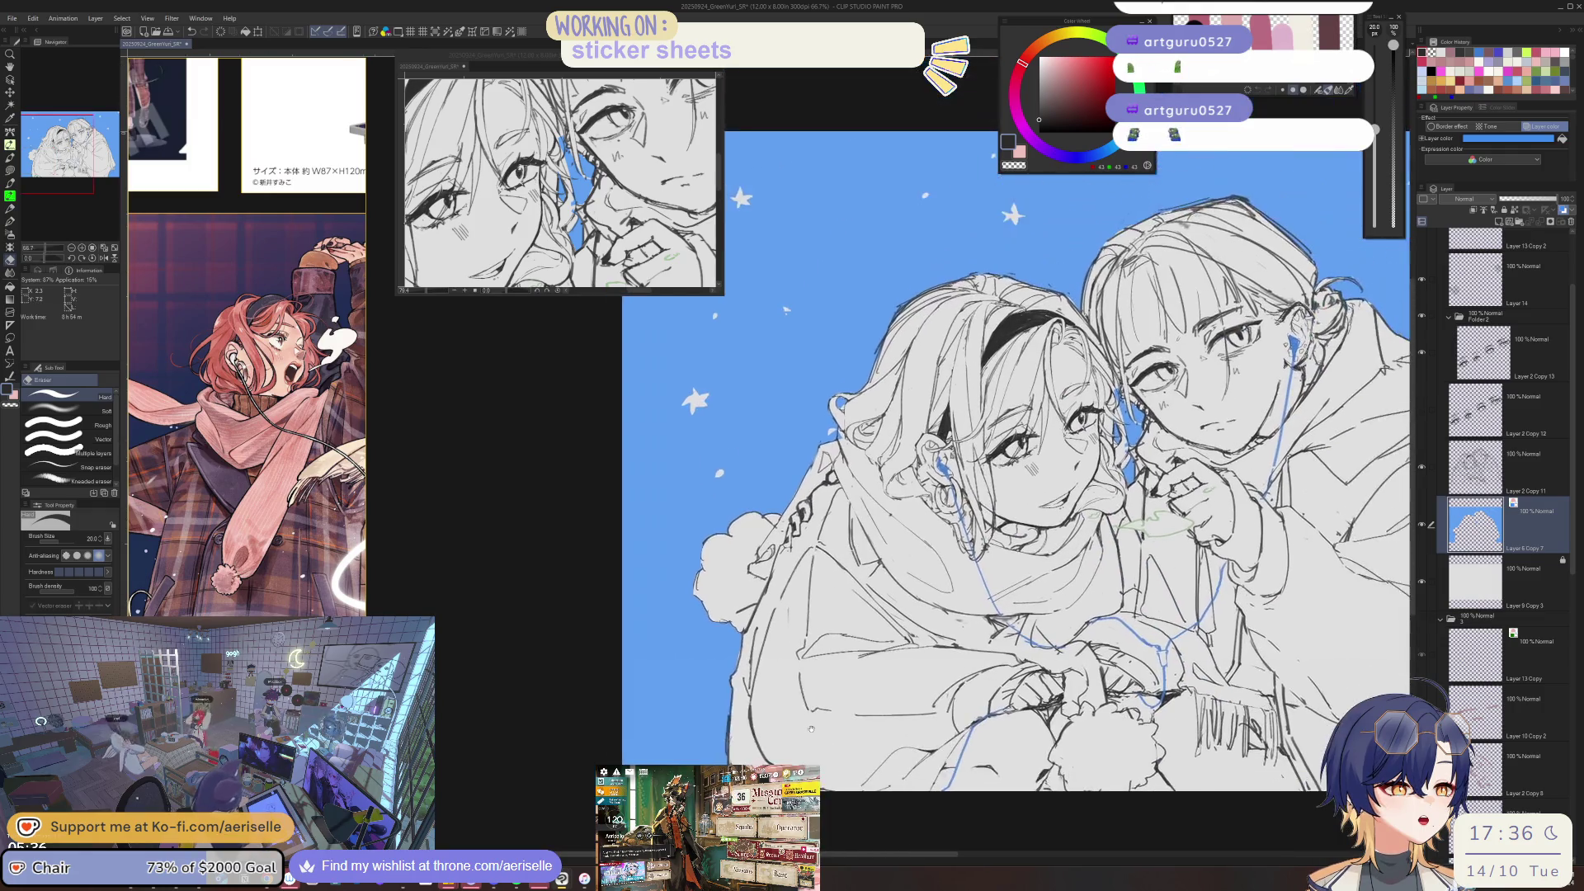
scroll(825, 718, "up", 5)
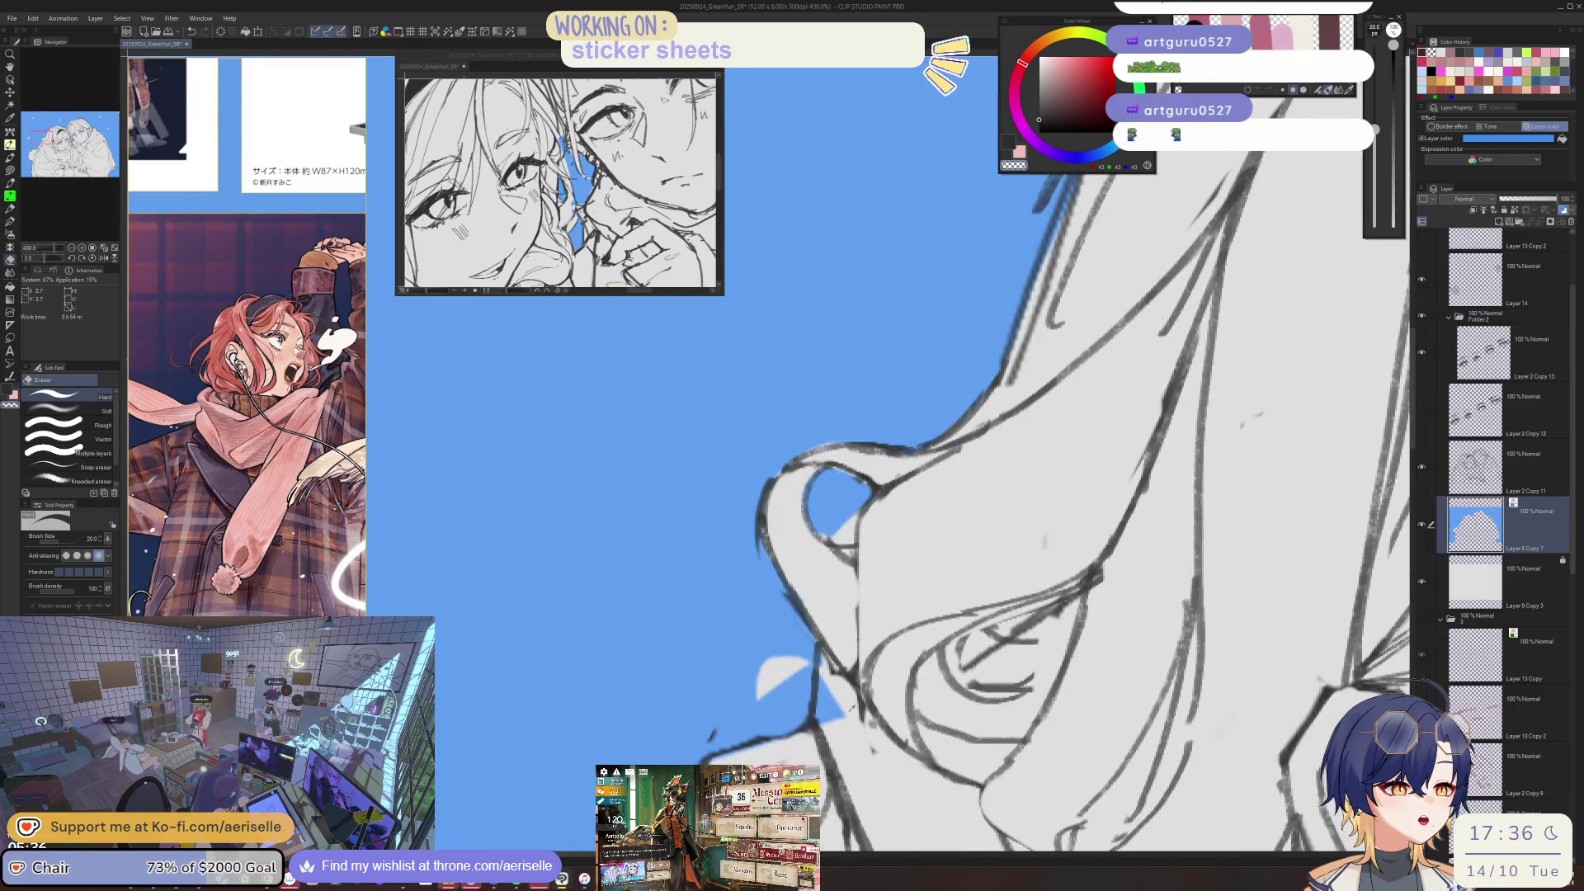
left_click_drag(830, 670, 816, 722)
mouse_move(825, 536)
left_mouse_down()
mouse_move(859, 505)
mouse_move(833, 541)
left_mouse_up()
- Rotate the canvas and erase stray lines along the top of the right girl's hair
key("u")
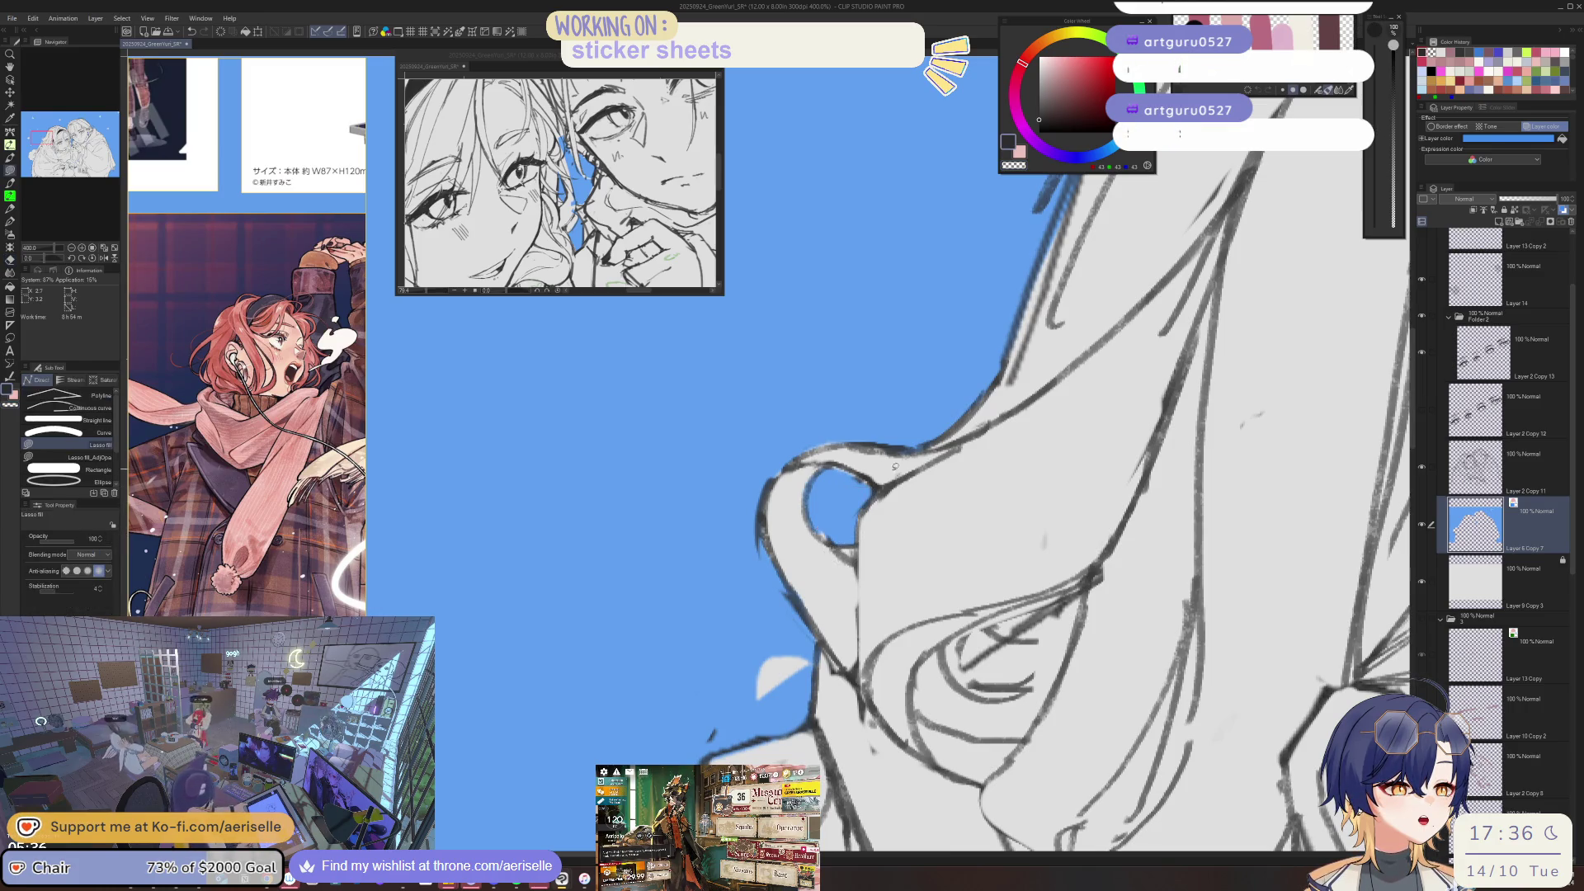
scroll(963, 568, "up", 4)
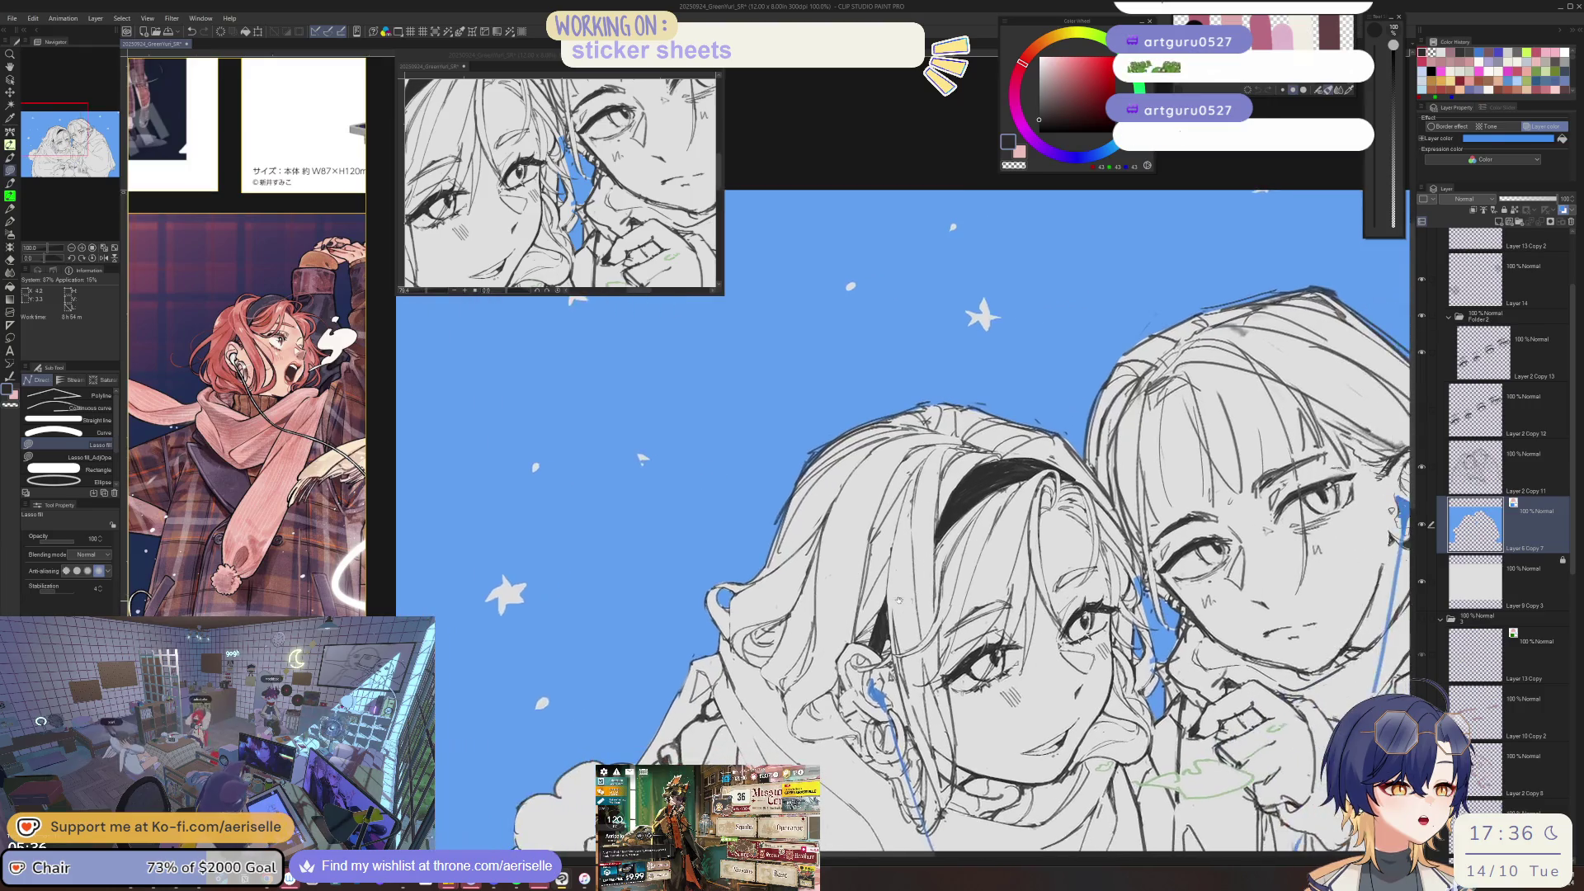
key("e")
scroll(510, 456, "down", 5)
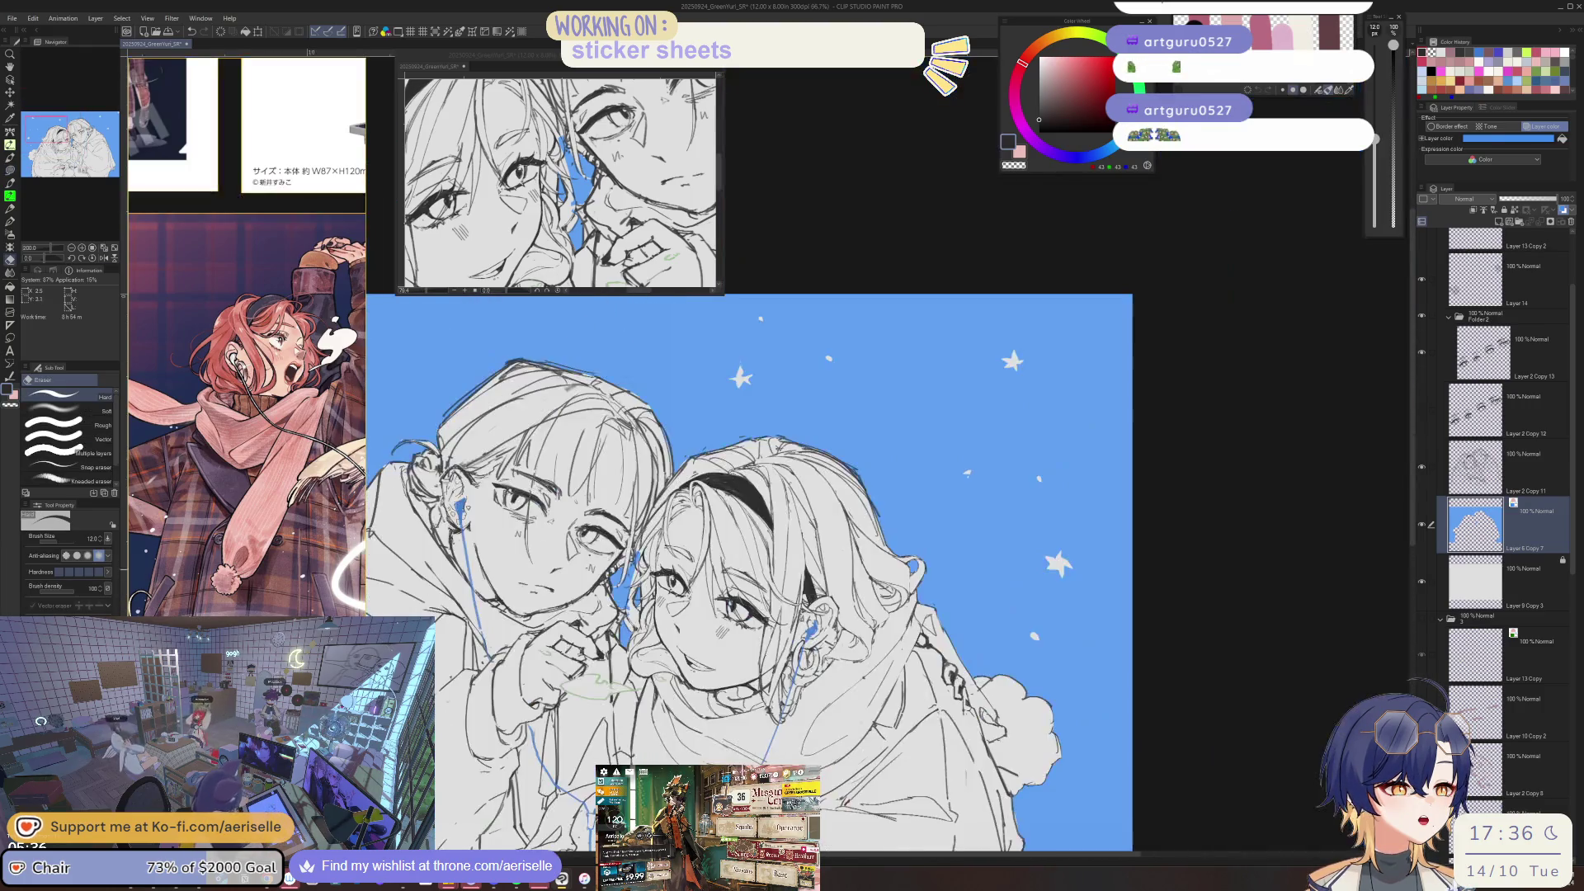
scroll(996, 475, "up", 2)
scroll(997, 475, "up", 1)
scroll(820, 515, "up", 3)
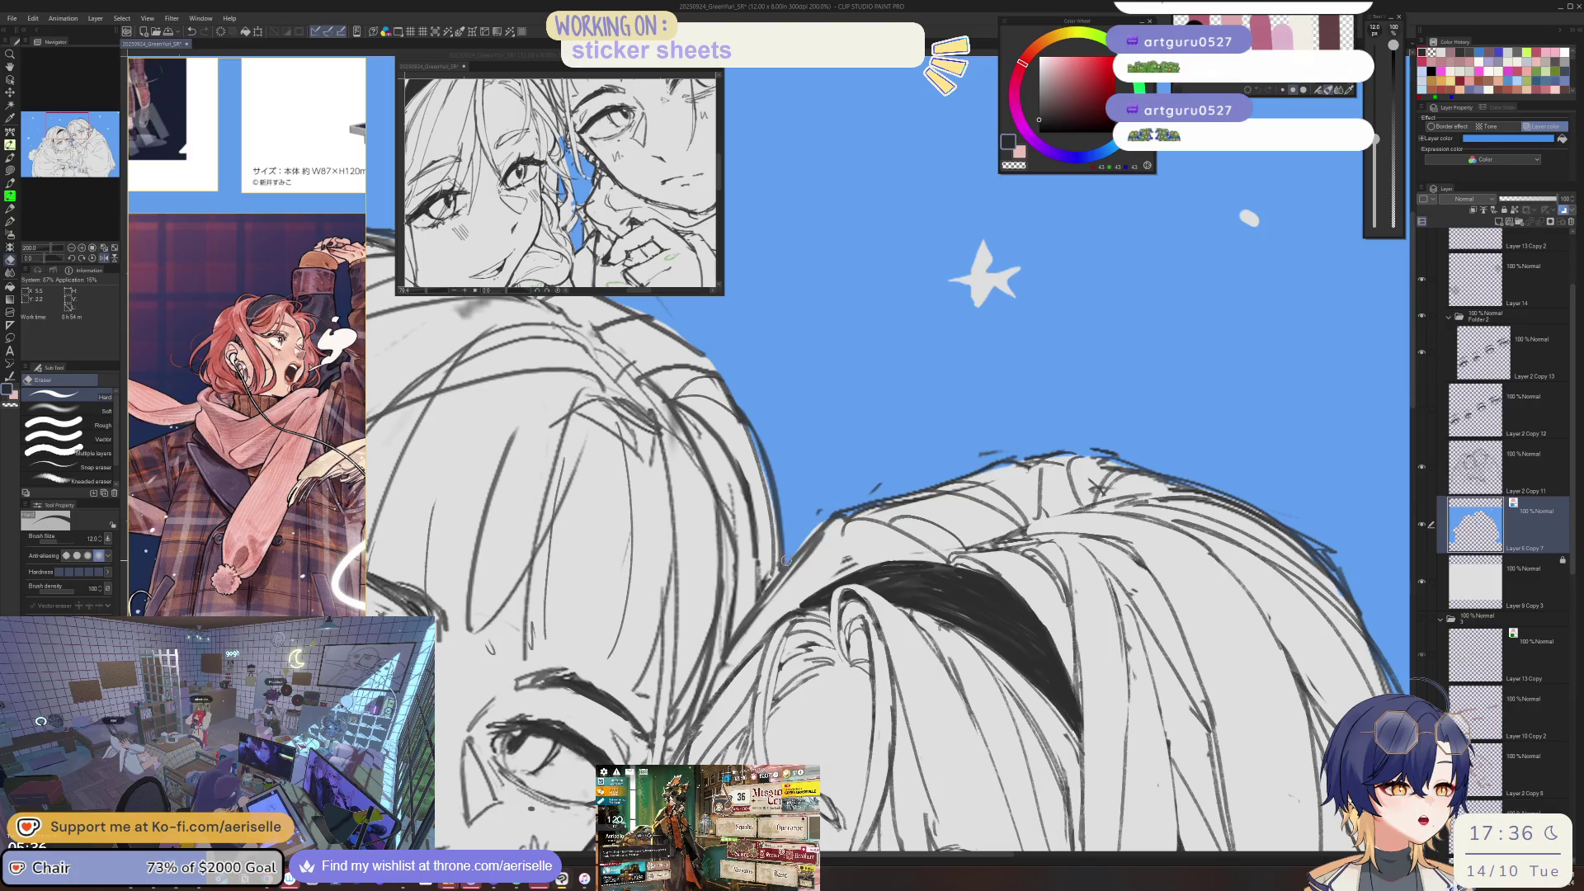
left_click_drag(785, 560, 805, 609)
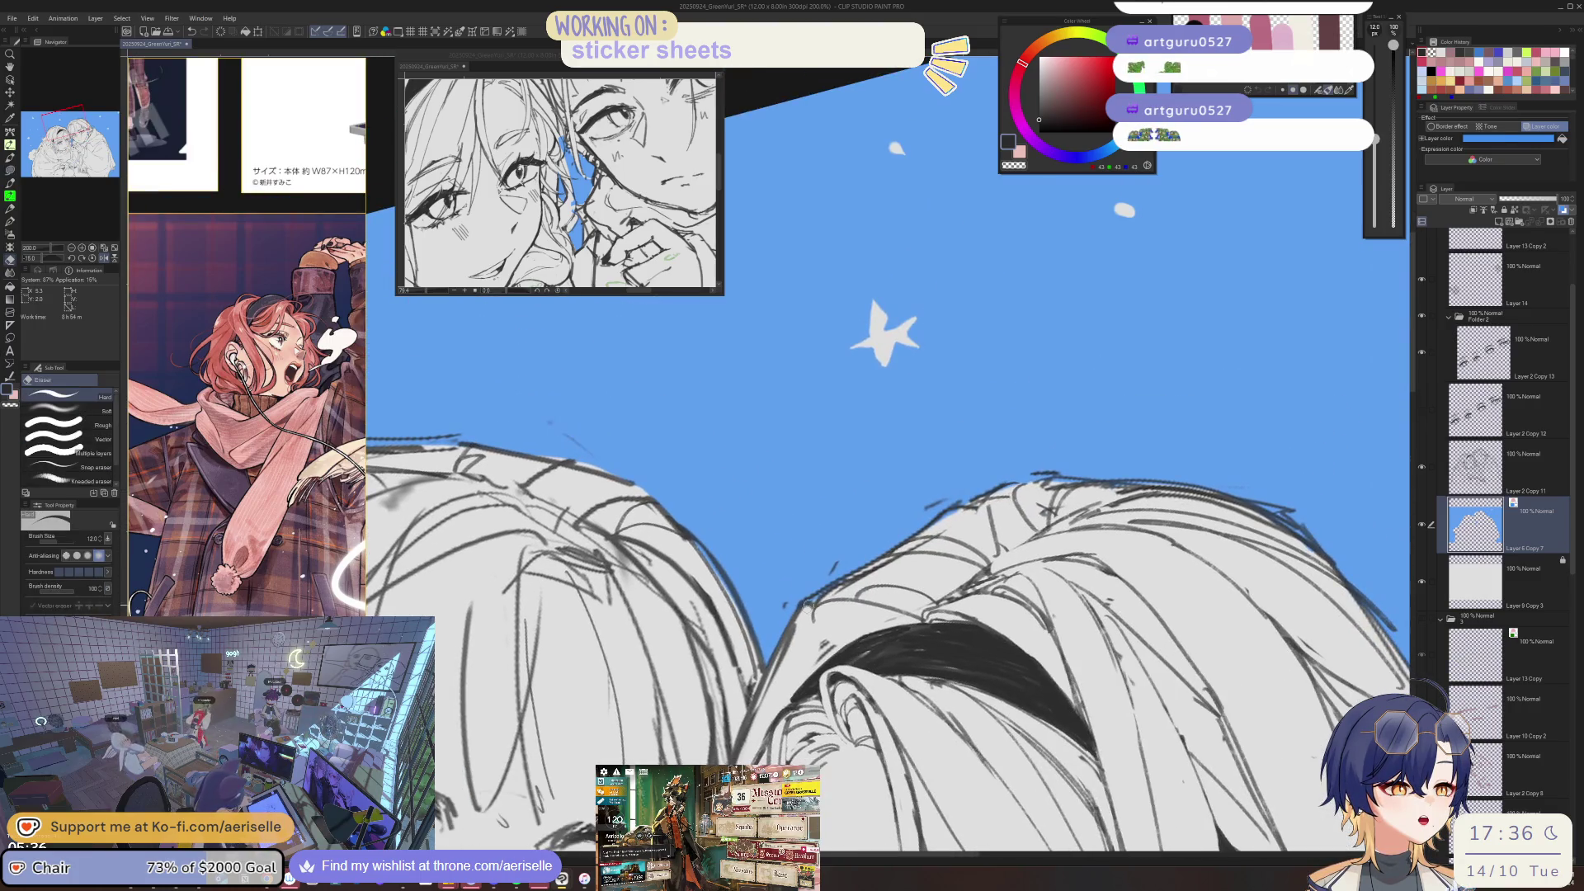
mouse_move(990, 492)
left_mouse_down()
mouse_move(1163, 489)
mouse_move(867, 500)
left_mouse_up()
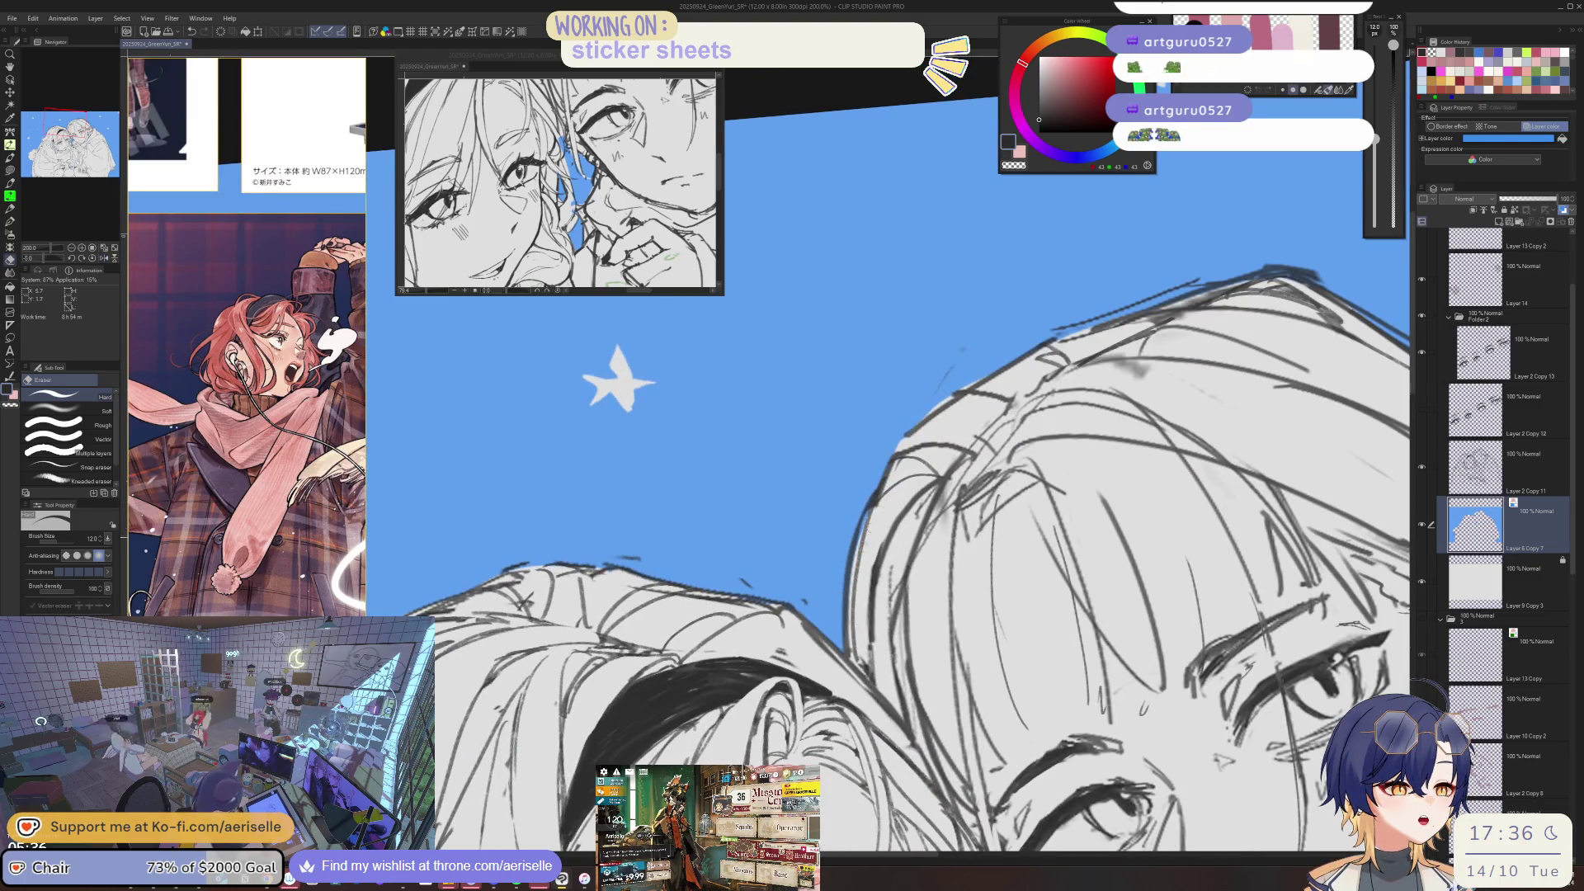
- Thin out a stray hair strand, then reset the rotation and fit the whole canvas in view
scroll(904, 588, "down", 3)
left_click_drag(903, 587, 866, 619)
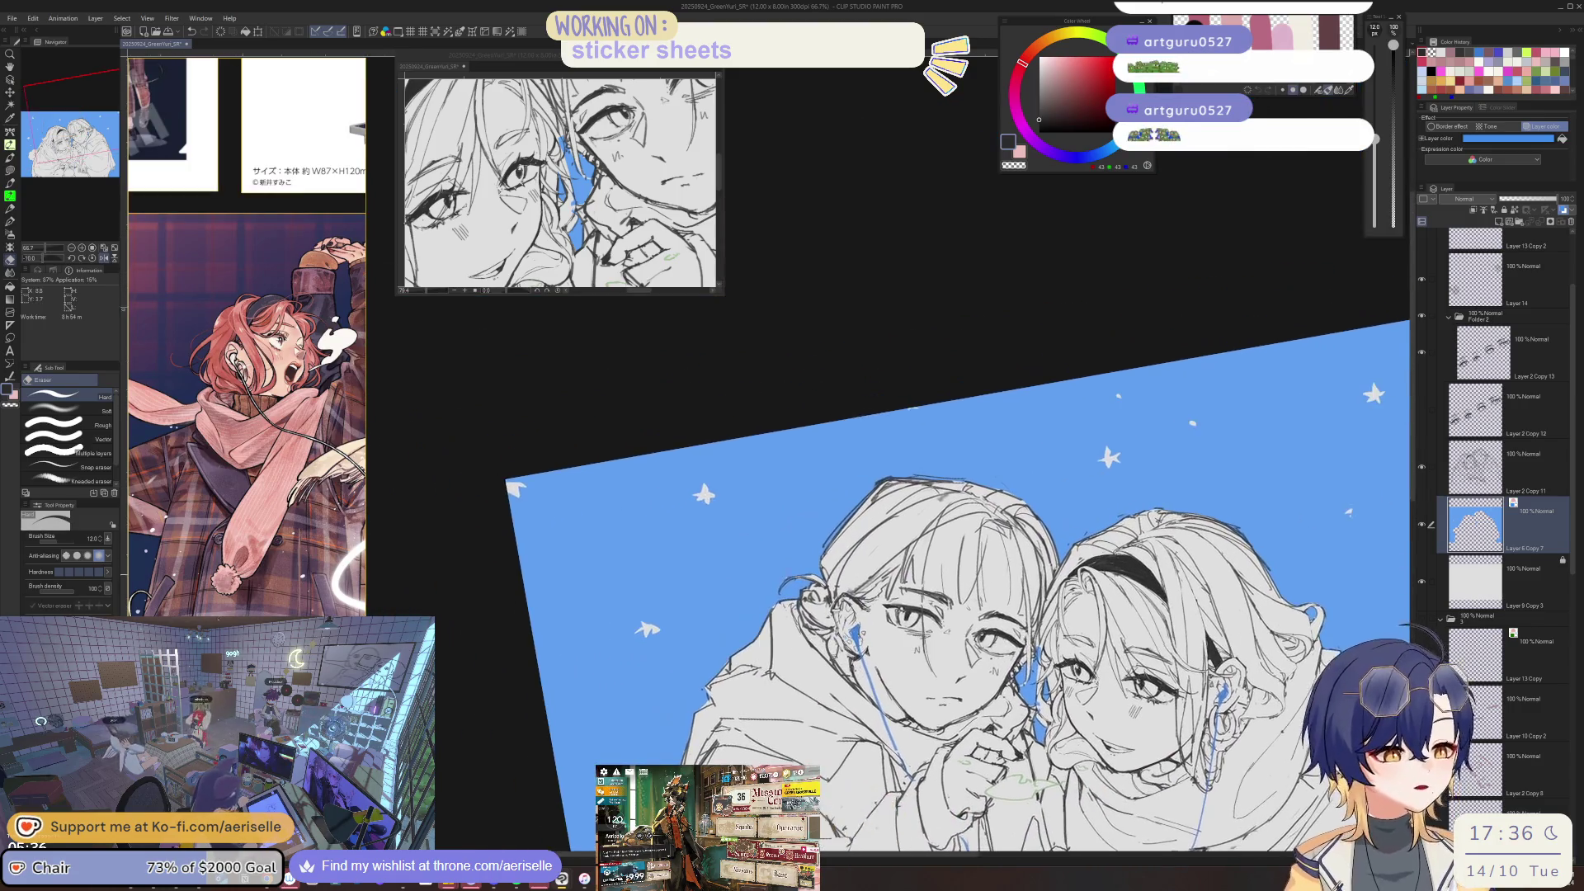
scroll(903, 587, "up", 5)
left_click_drag(929, 521, 812, 588)
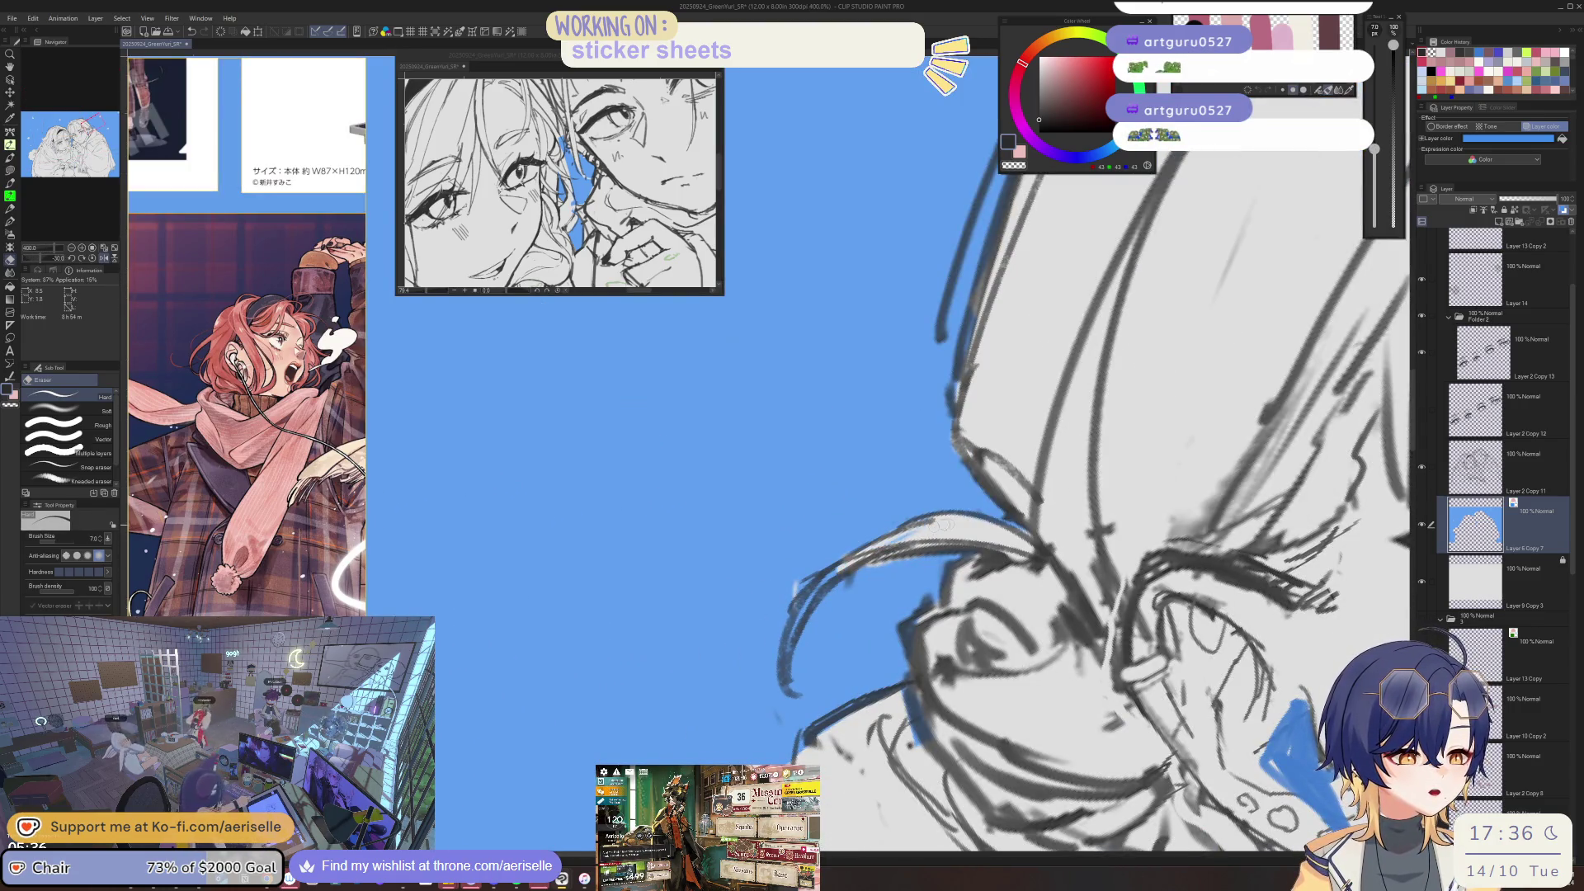
key("u")
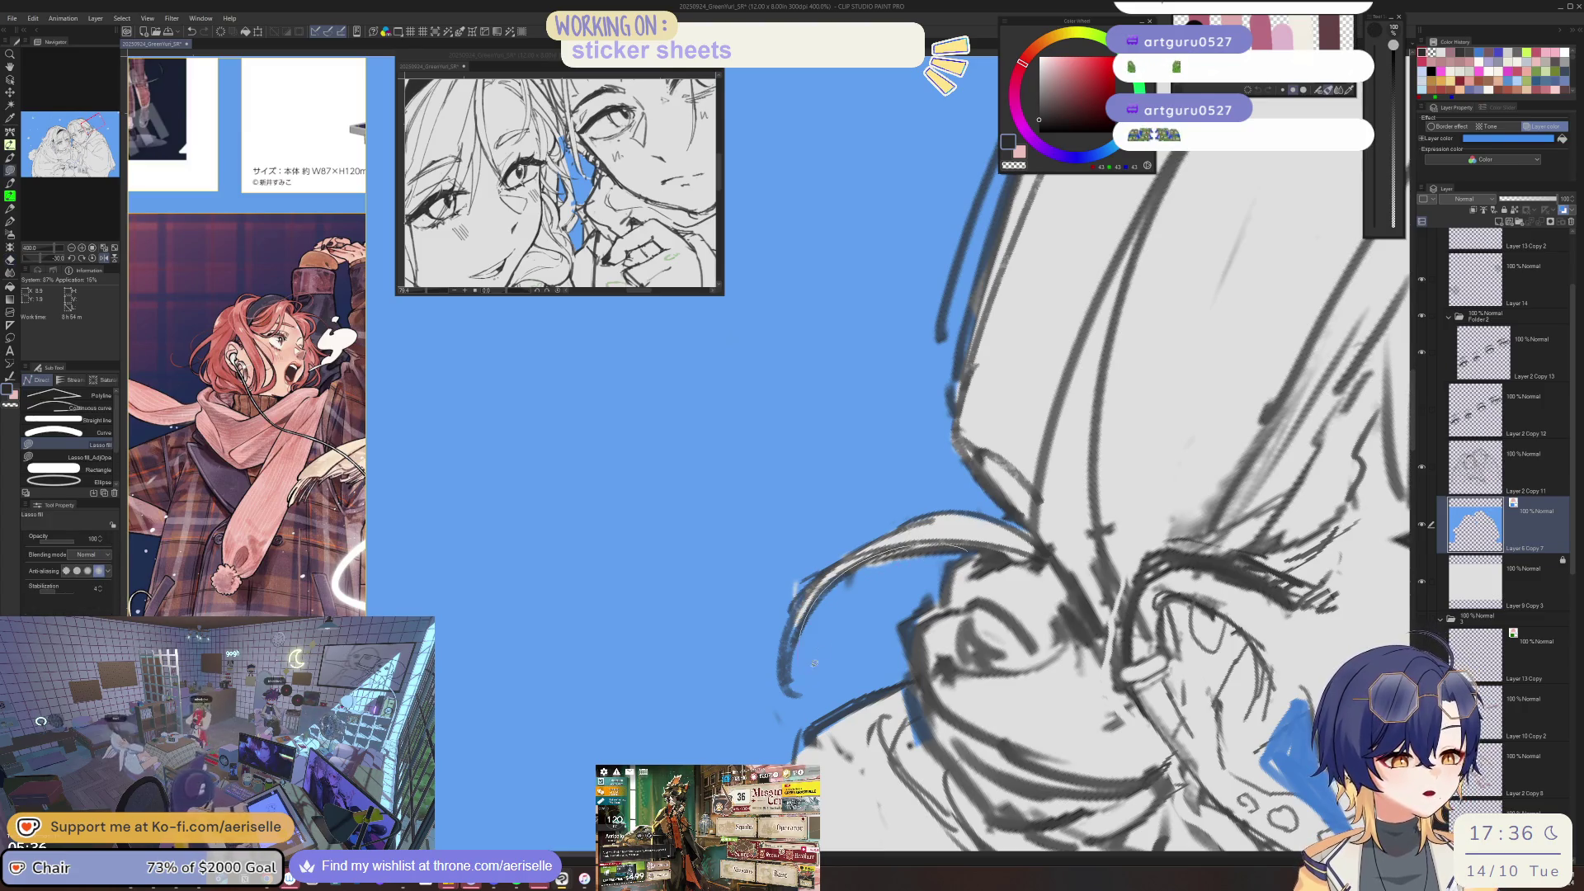
scroll(814, 580, "down", 5)
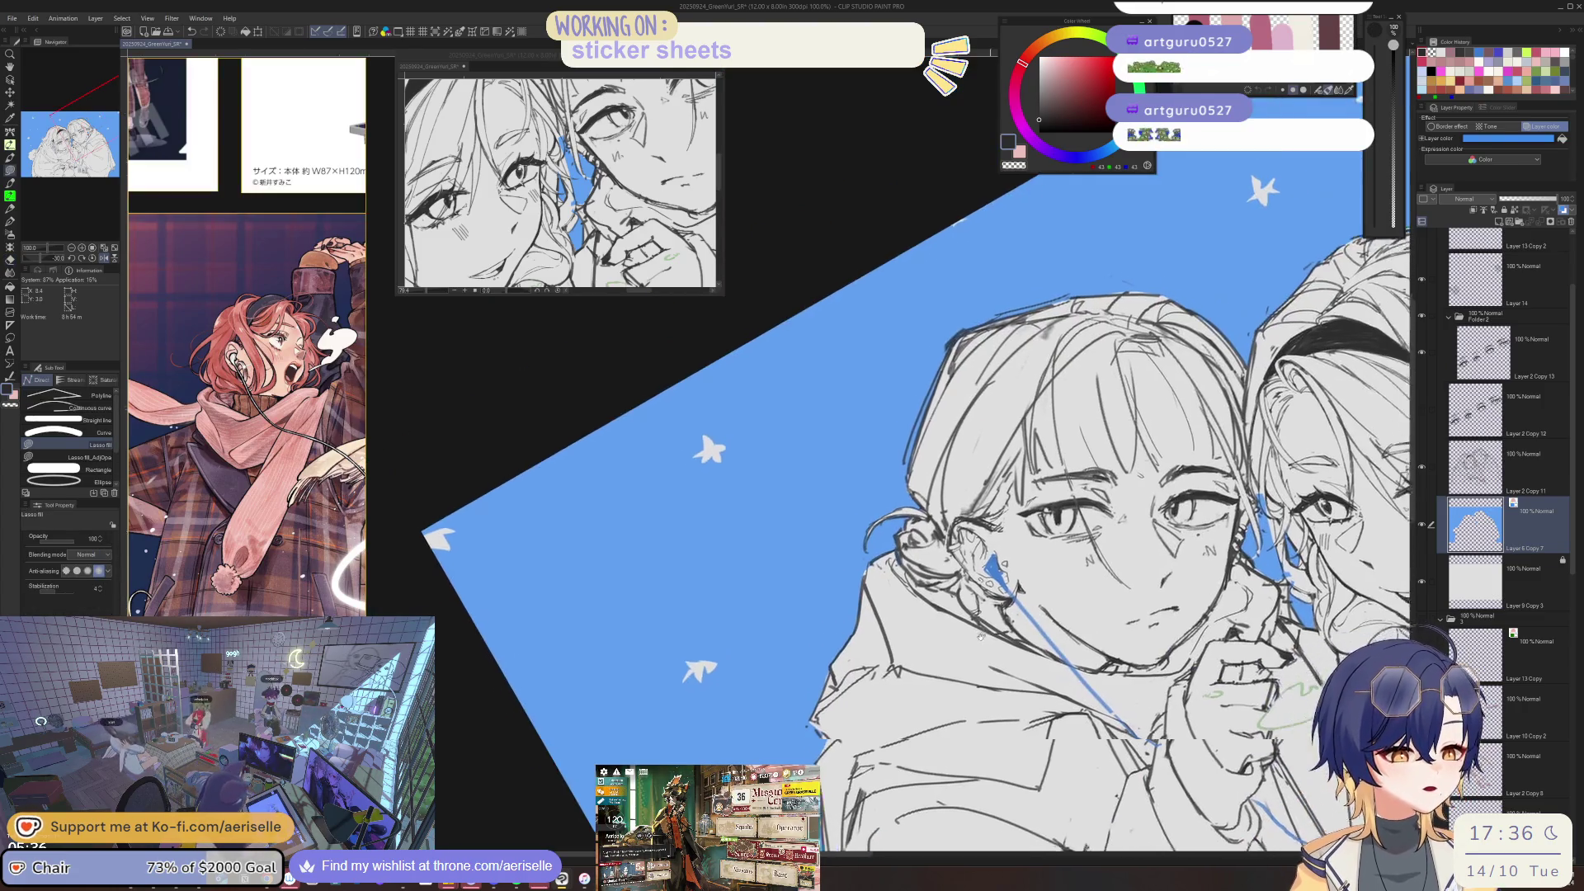
scroll(982, 628, "down", 3)
scroll(982, 628, "down", 2)
key("ctrl+@")
key("ctrl+0")
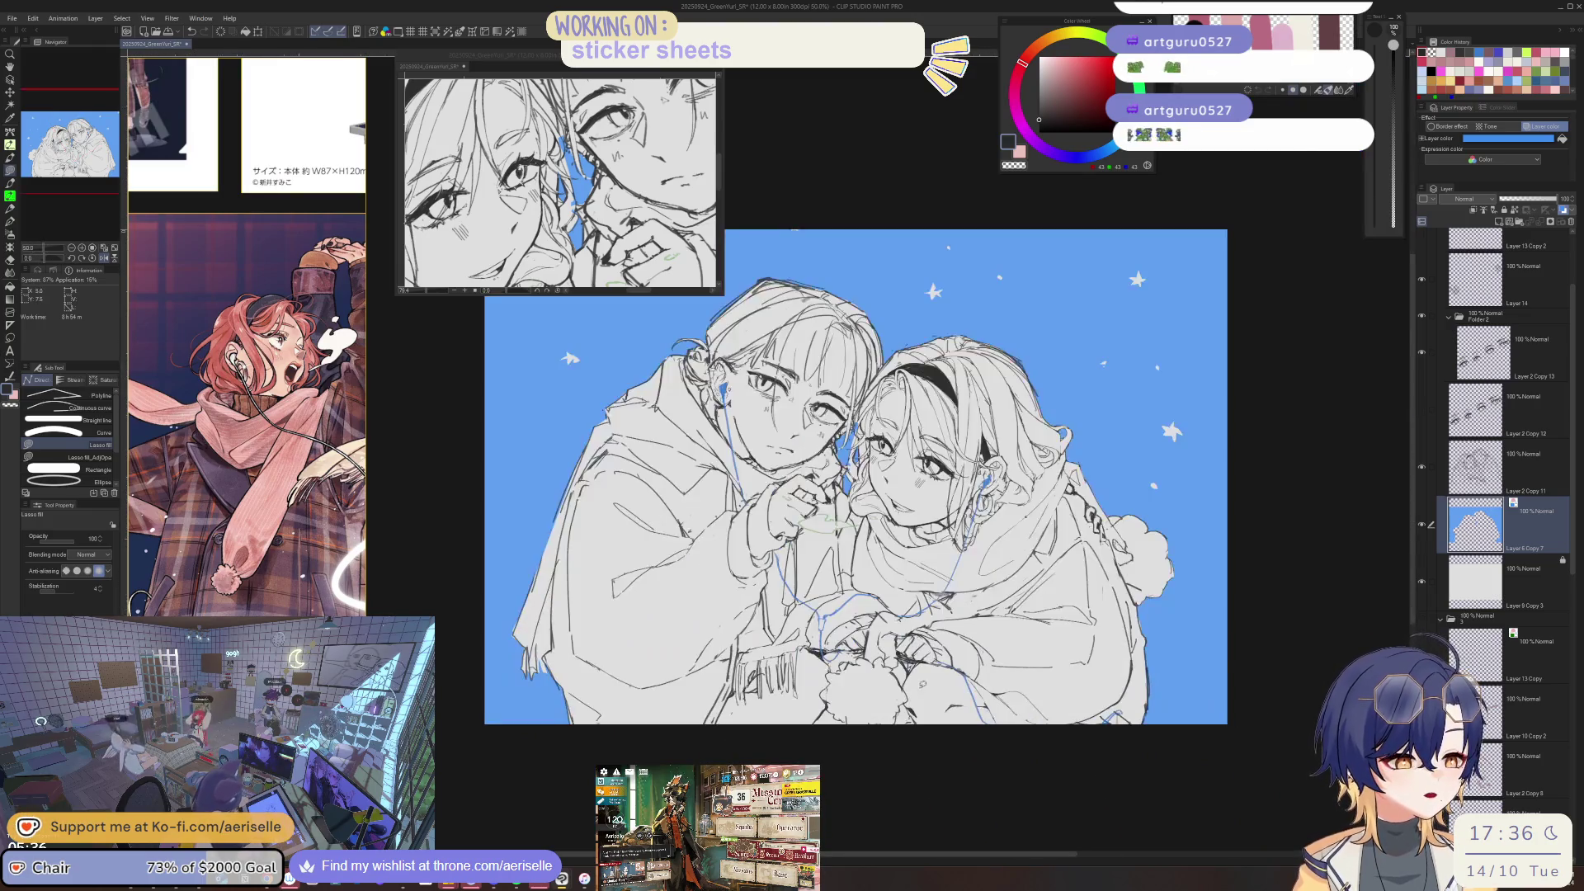
- Change the fill layer's Layer color to grey-blue
left_click(1531, 141)
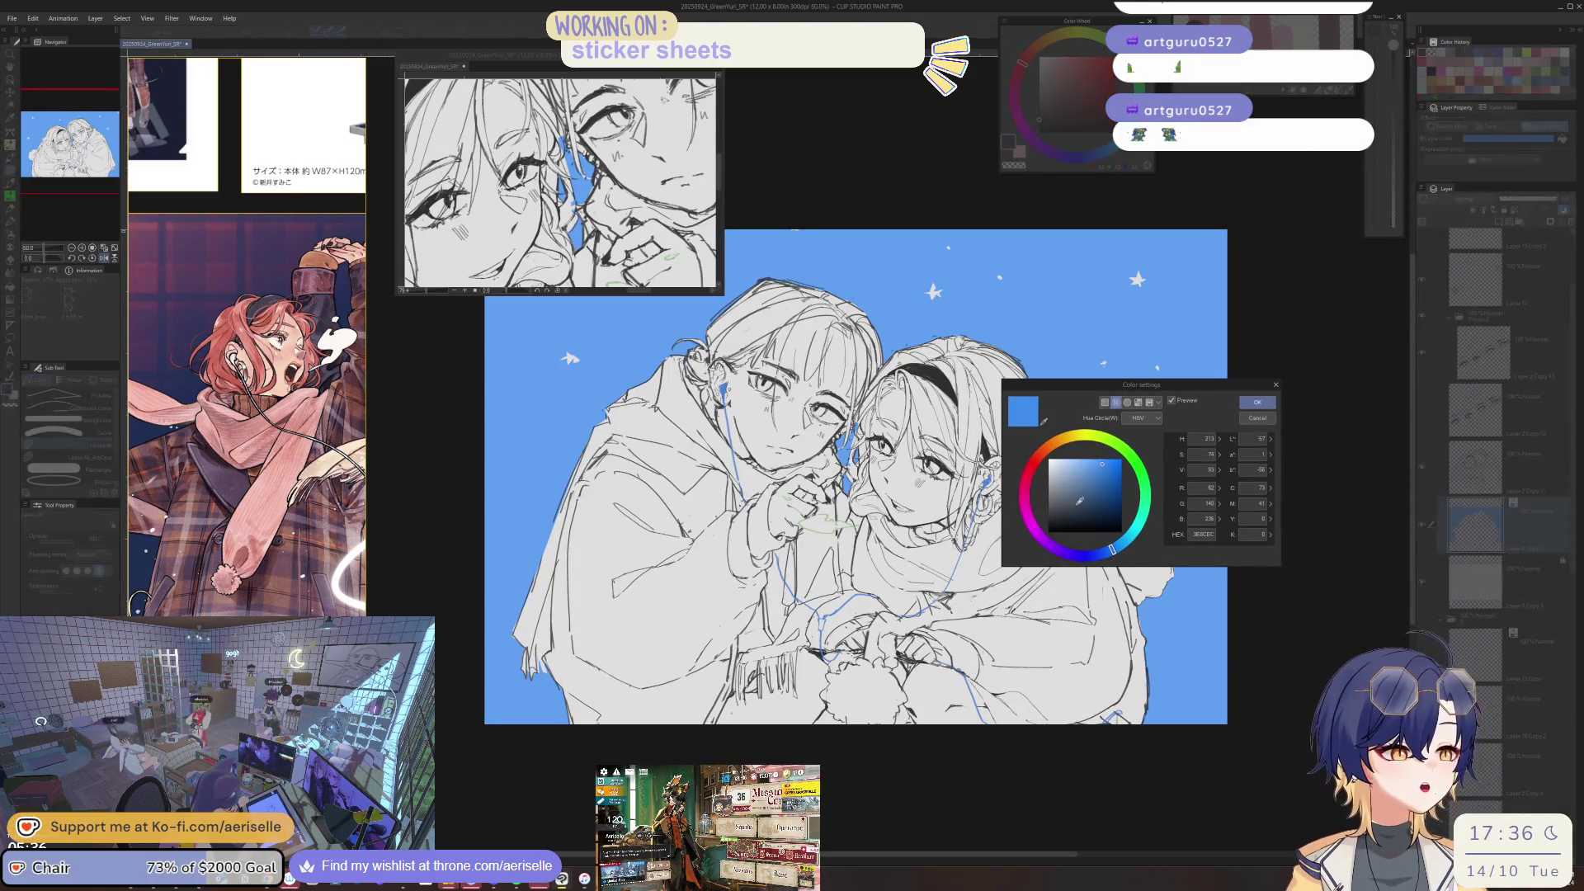
left_click(1065, 520)
key("Return")
- Erase the sketch lines between the two faces, lasso-fill the gap, and trim the excess fill
key("h")
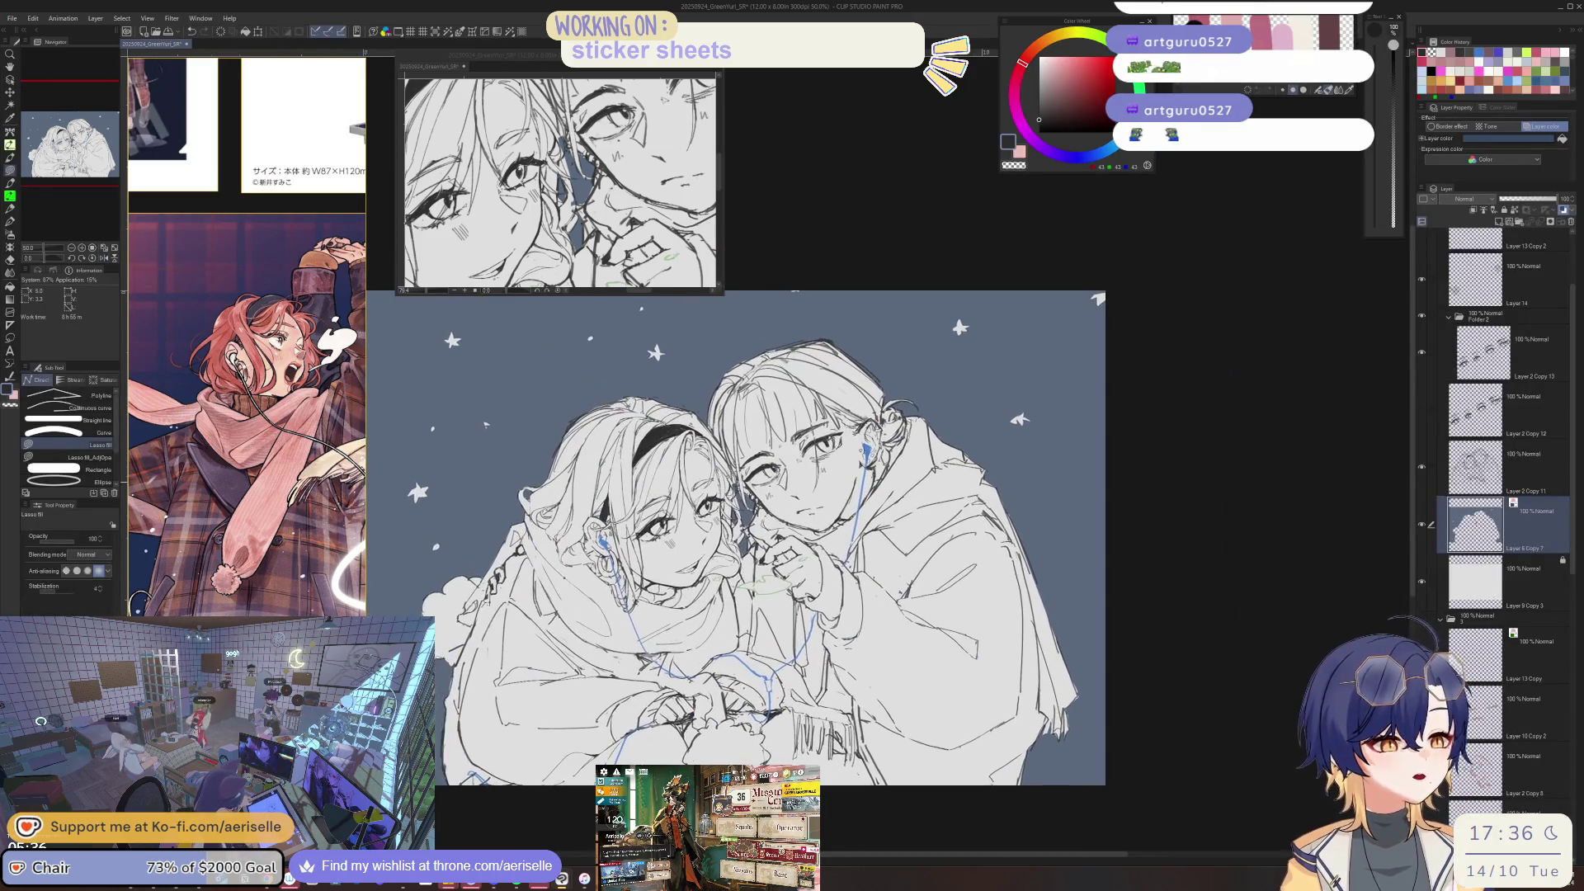
scroll(787, 513, "up", 5)
key("e")
mouse_move(784, 532)
left_mouse_down()
mouse_move(776, 549)
mouse_move(795, 409)
left_mouse_up()
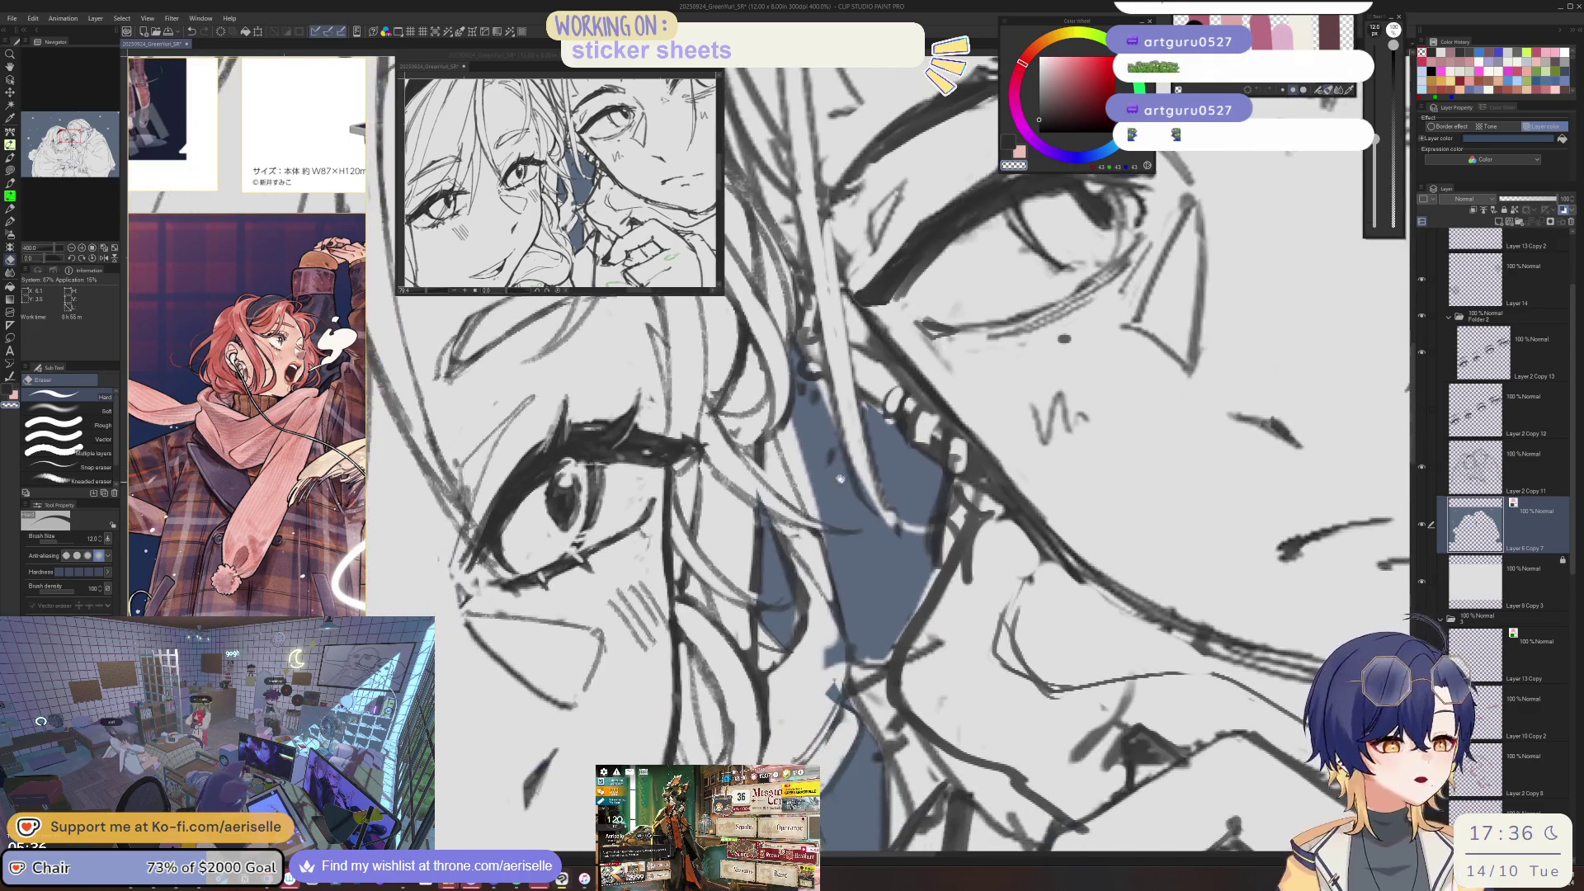
key("u")
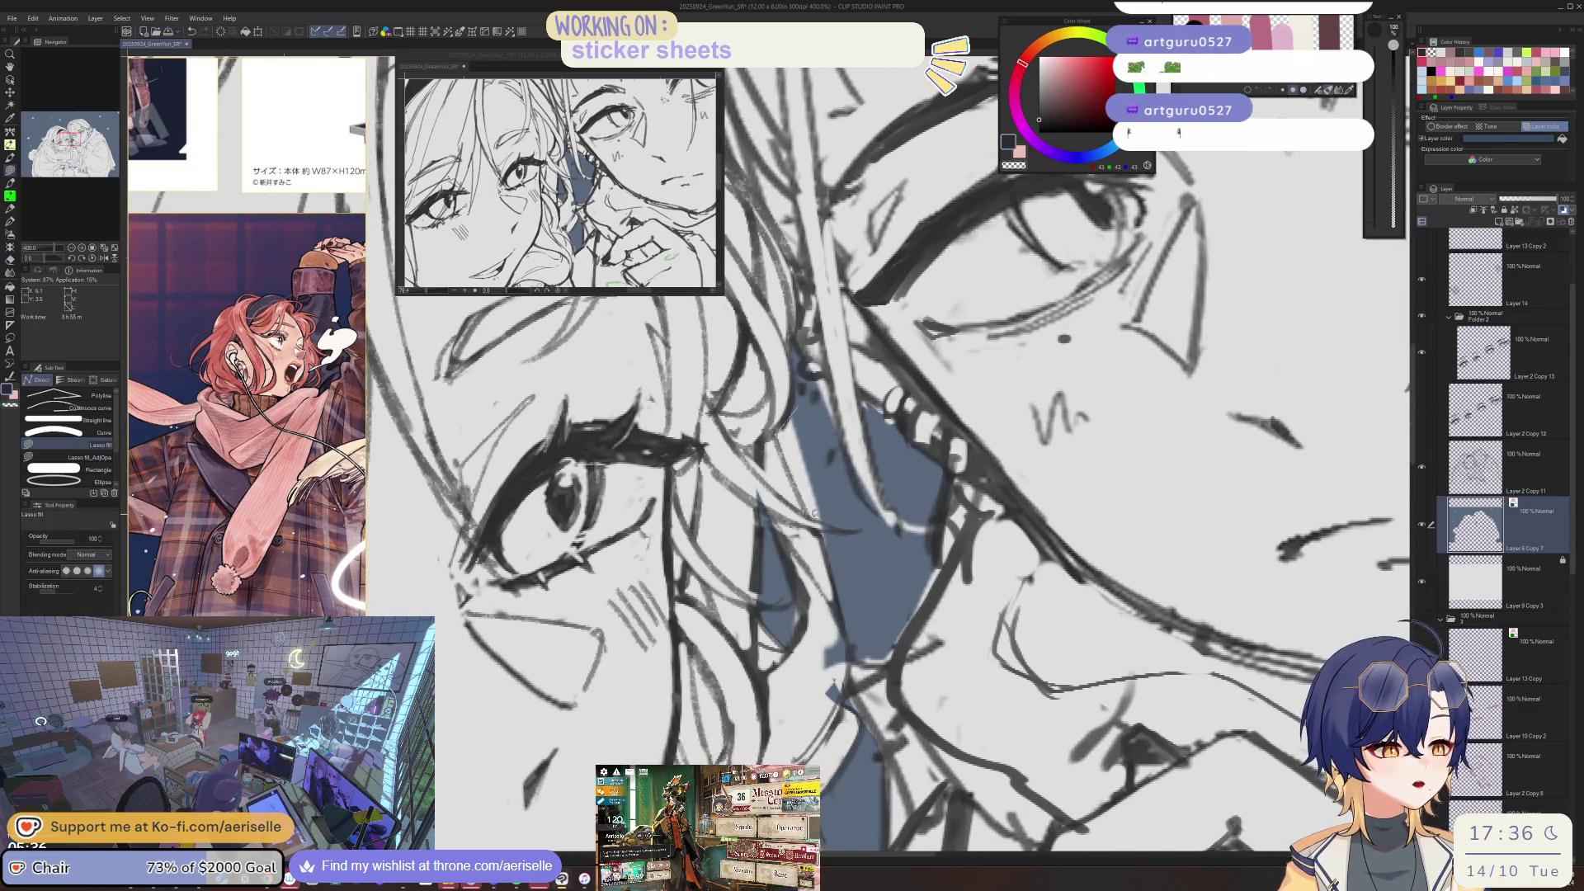
left_click_drag(829, 516, 835, 528)
key("e")
left_click_drag(830, 634, 833, 664)
mouse_move(771, 588)
left_mouse_down()
mouse_move(798, 622)
mouse_move(797, 601)
left_mouse_up()
- Lasso-fill a small blue-grey patch near the faces after checking the right character's ear
key("u")
key("^")
key("^")
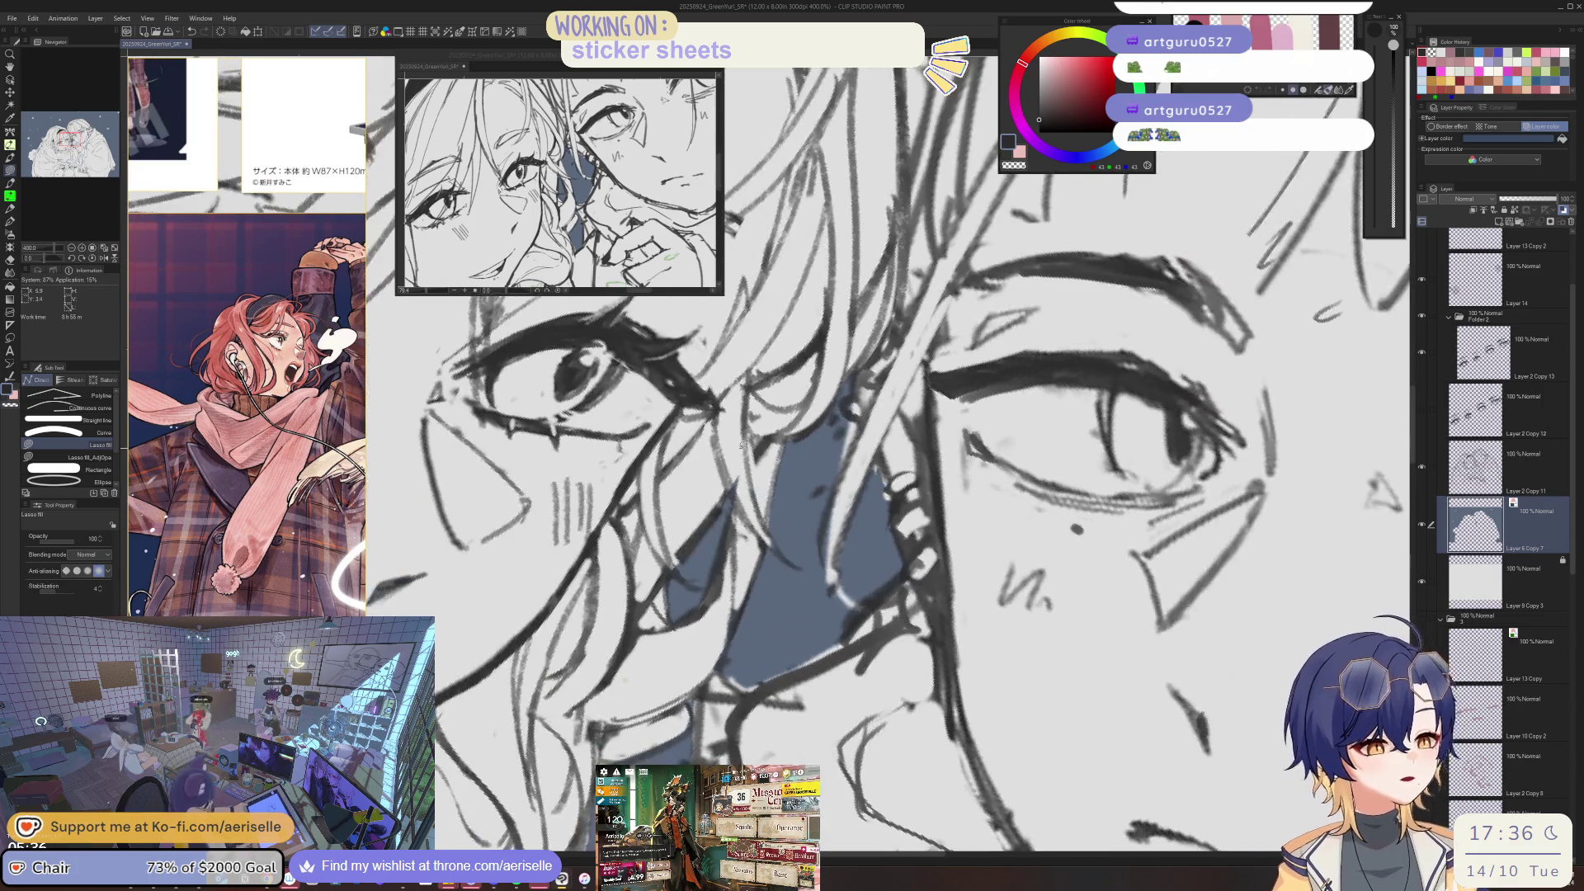
key("e")
key("ctrl+minus")
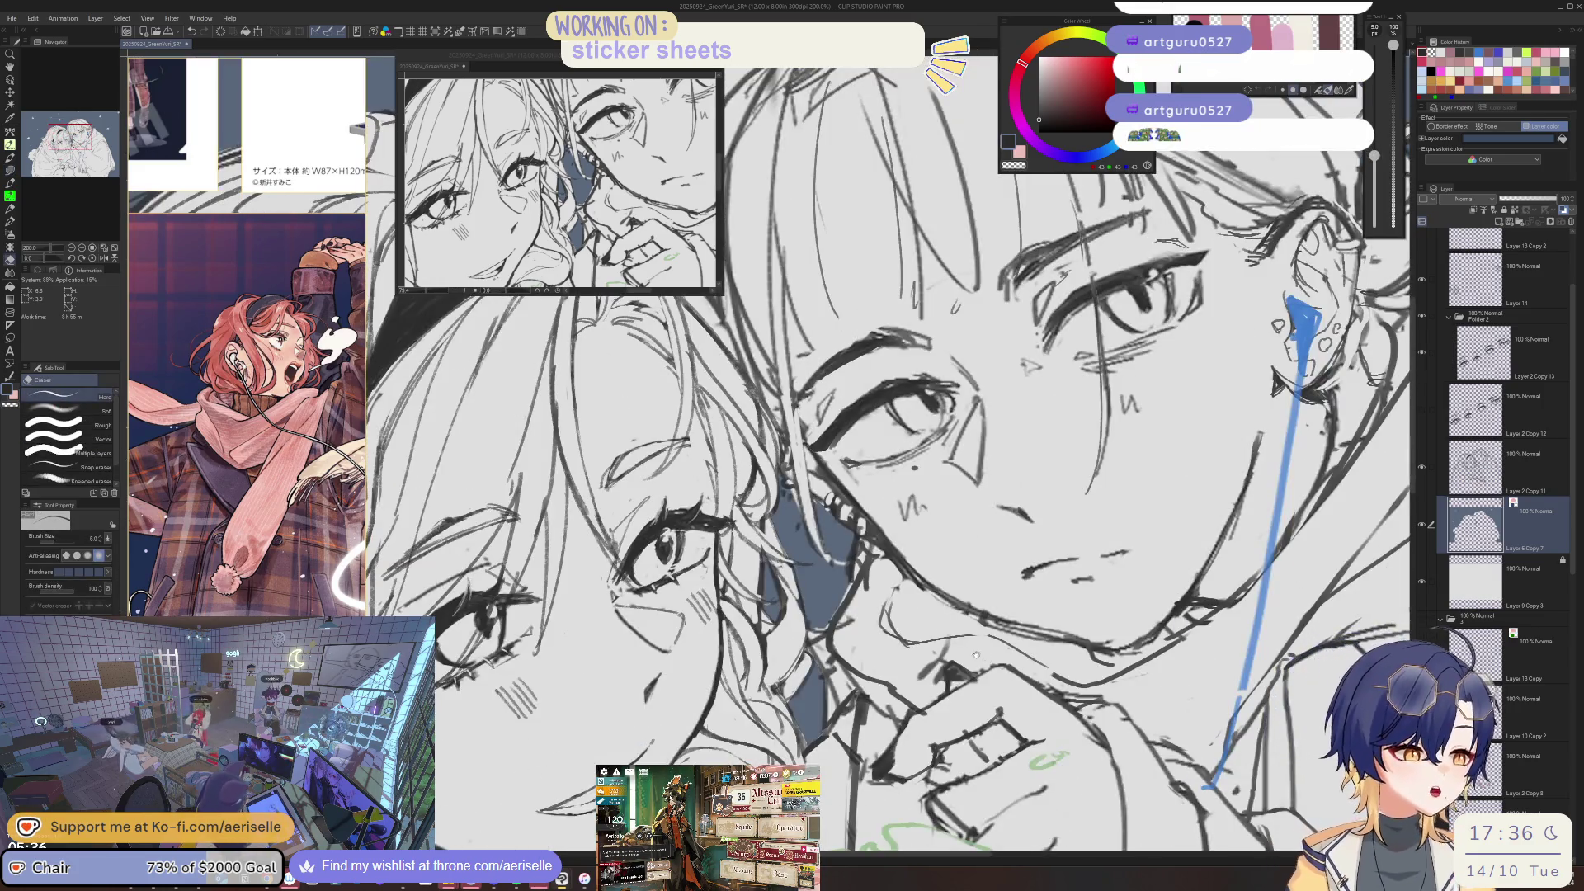
left_click_drag(978, 654, 1002, 751)
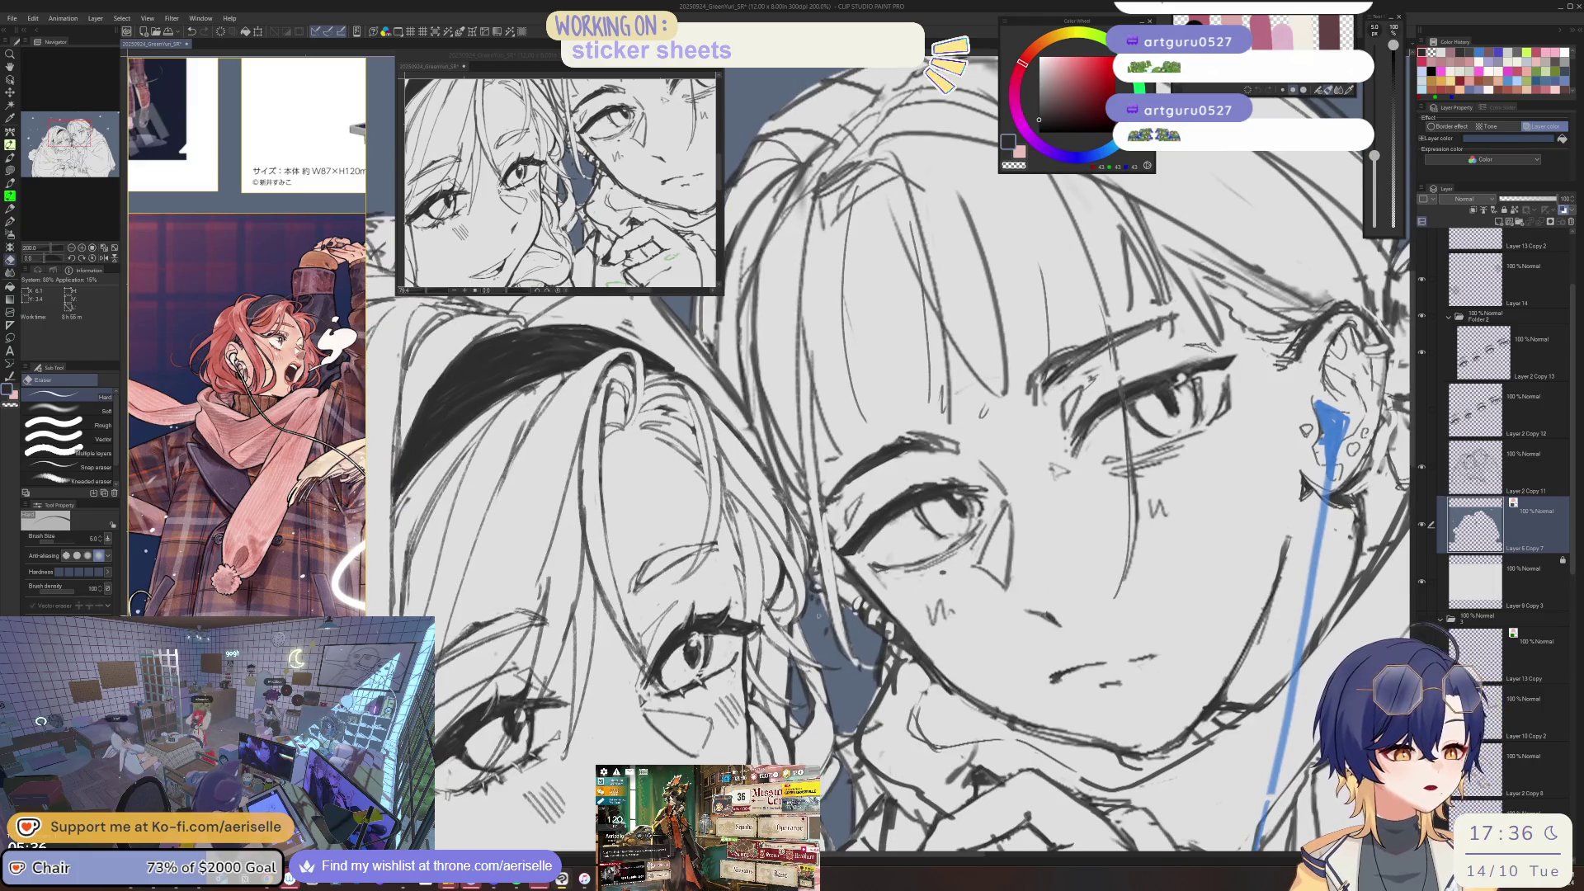
key("u")
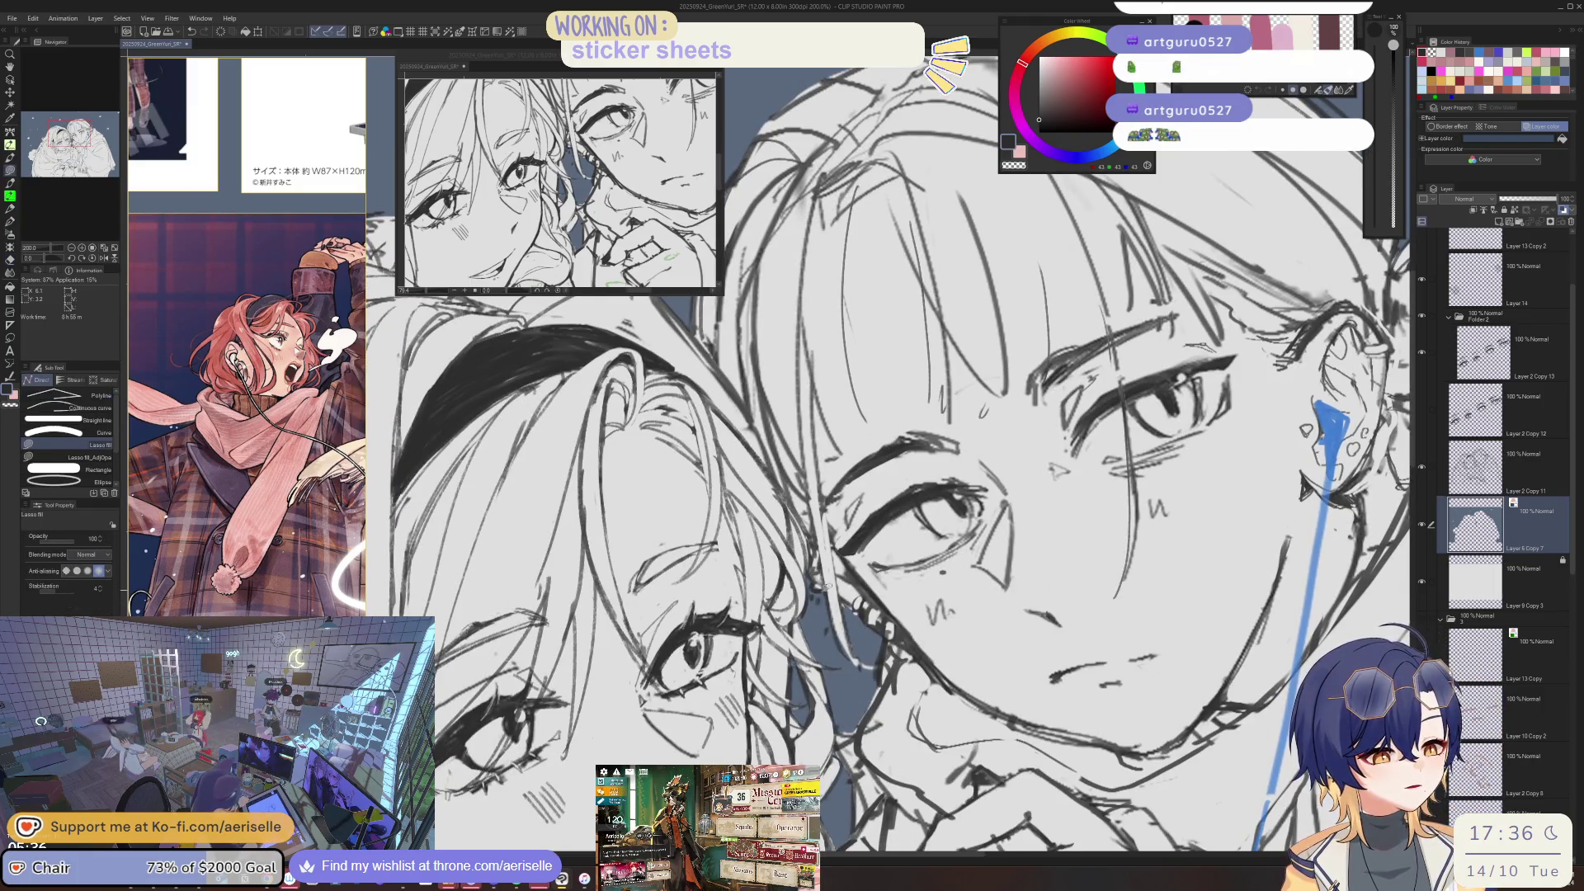
key("e")
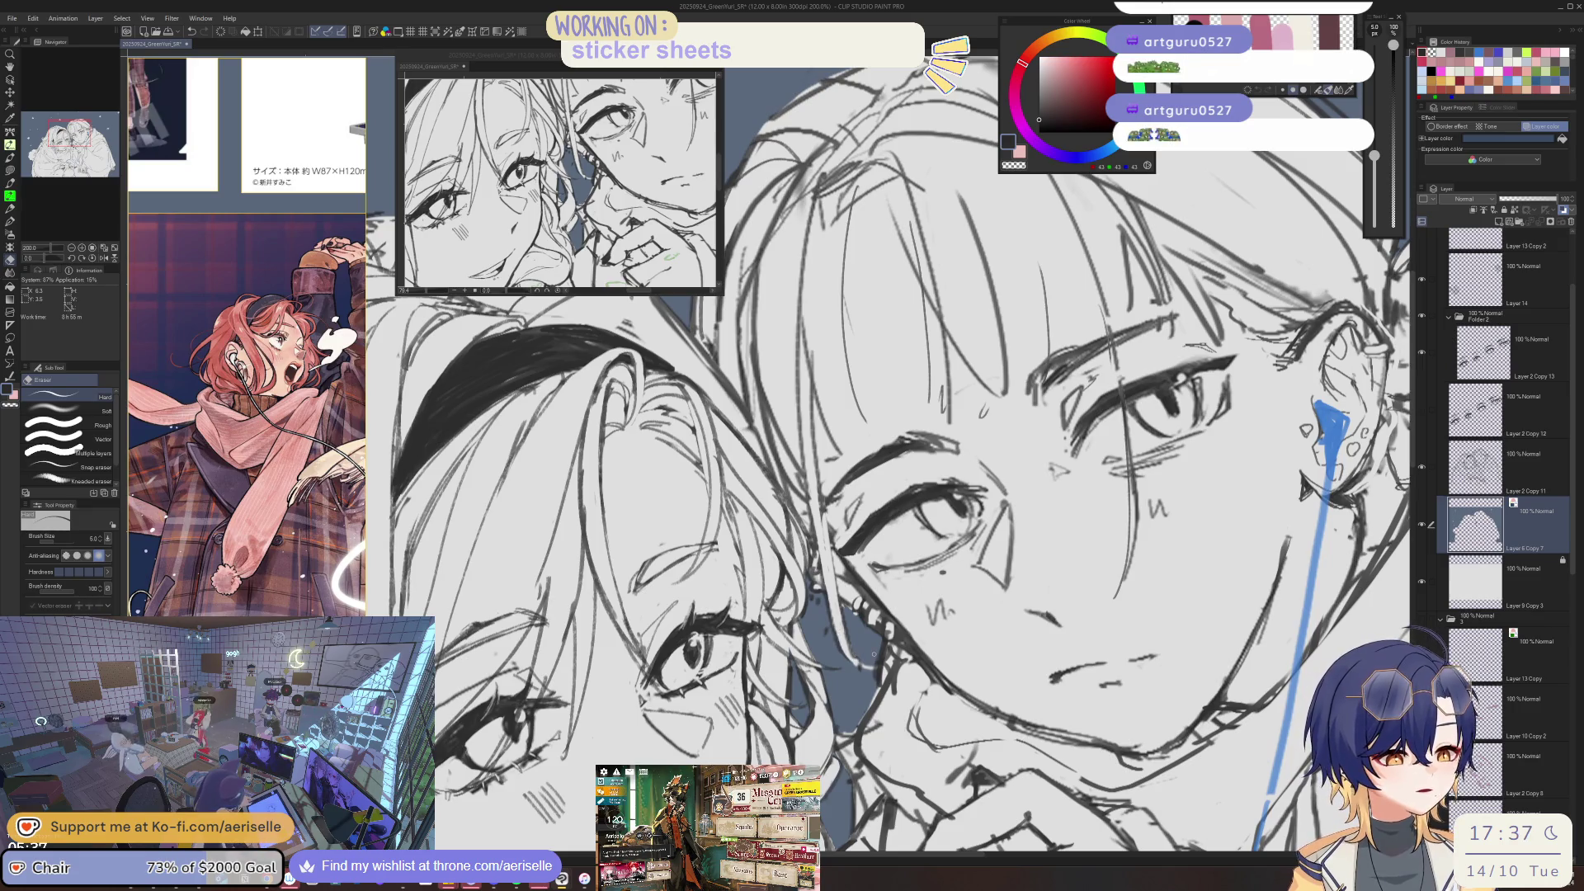
left_click_drag(874, 655, 893, 605)
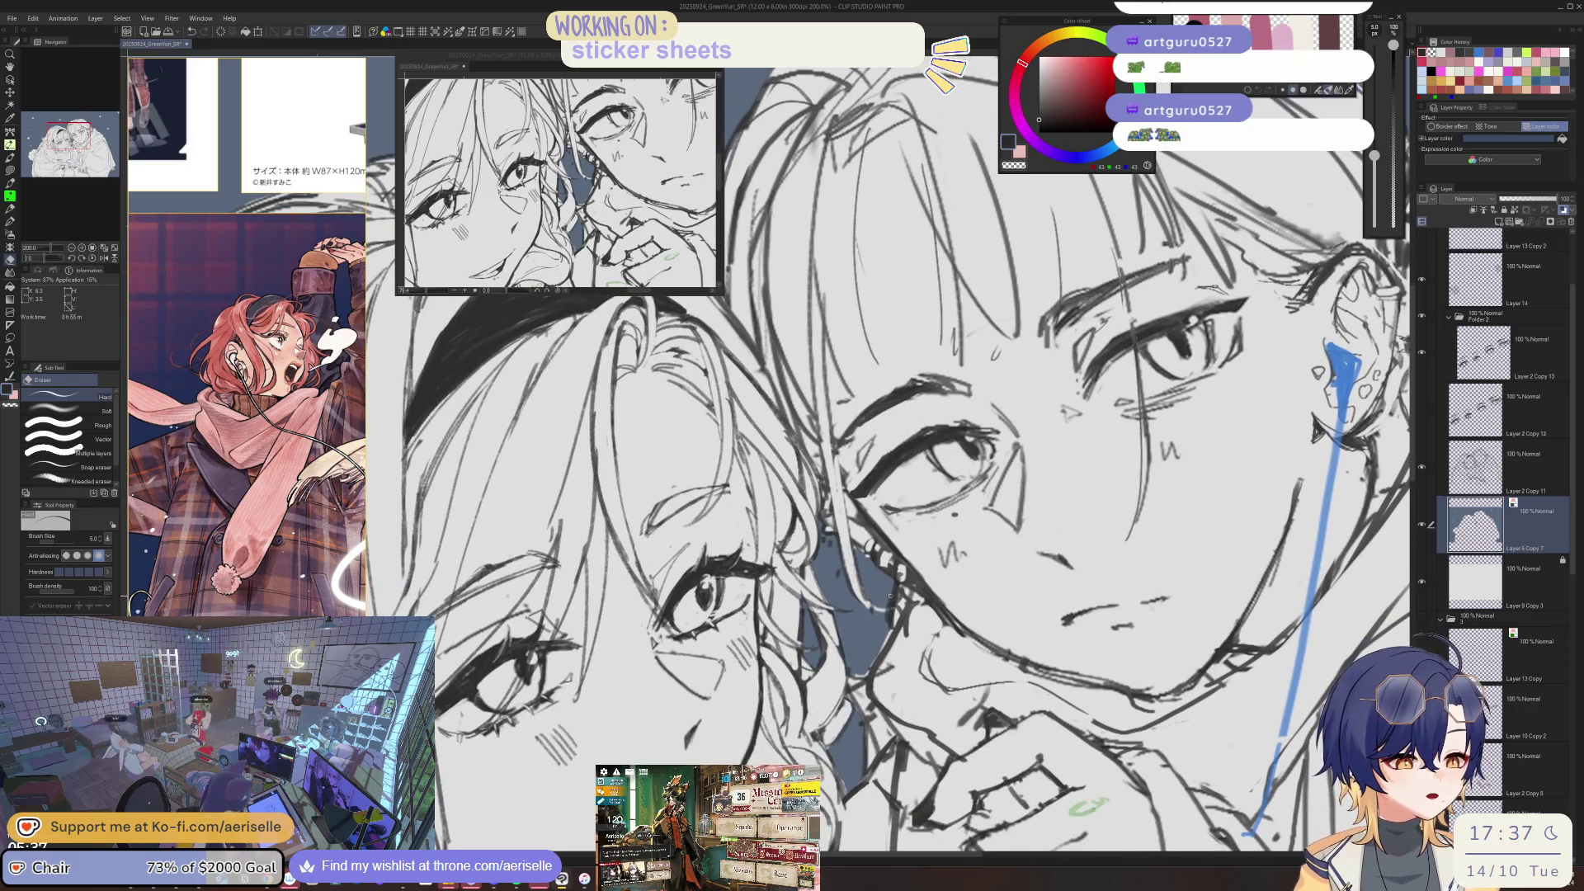
key("u")
scroll(891, 598, "down", 3)
scroll(893, 605, "down", 1)
scroll(901, 612, "up", 2)
scroll(852, 590, "up", 2)
left_click_drag(862, 687, 871, 592)
- Zoom out to the whole drawing, mirror and tilt the canvas to check proportions
scroll(826, 573, "down", 5)
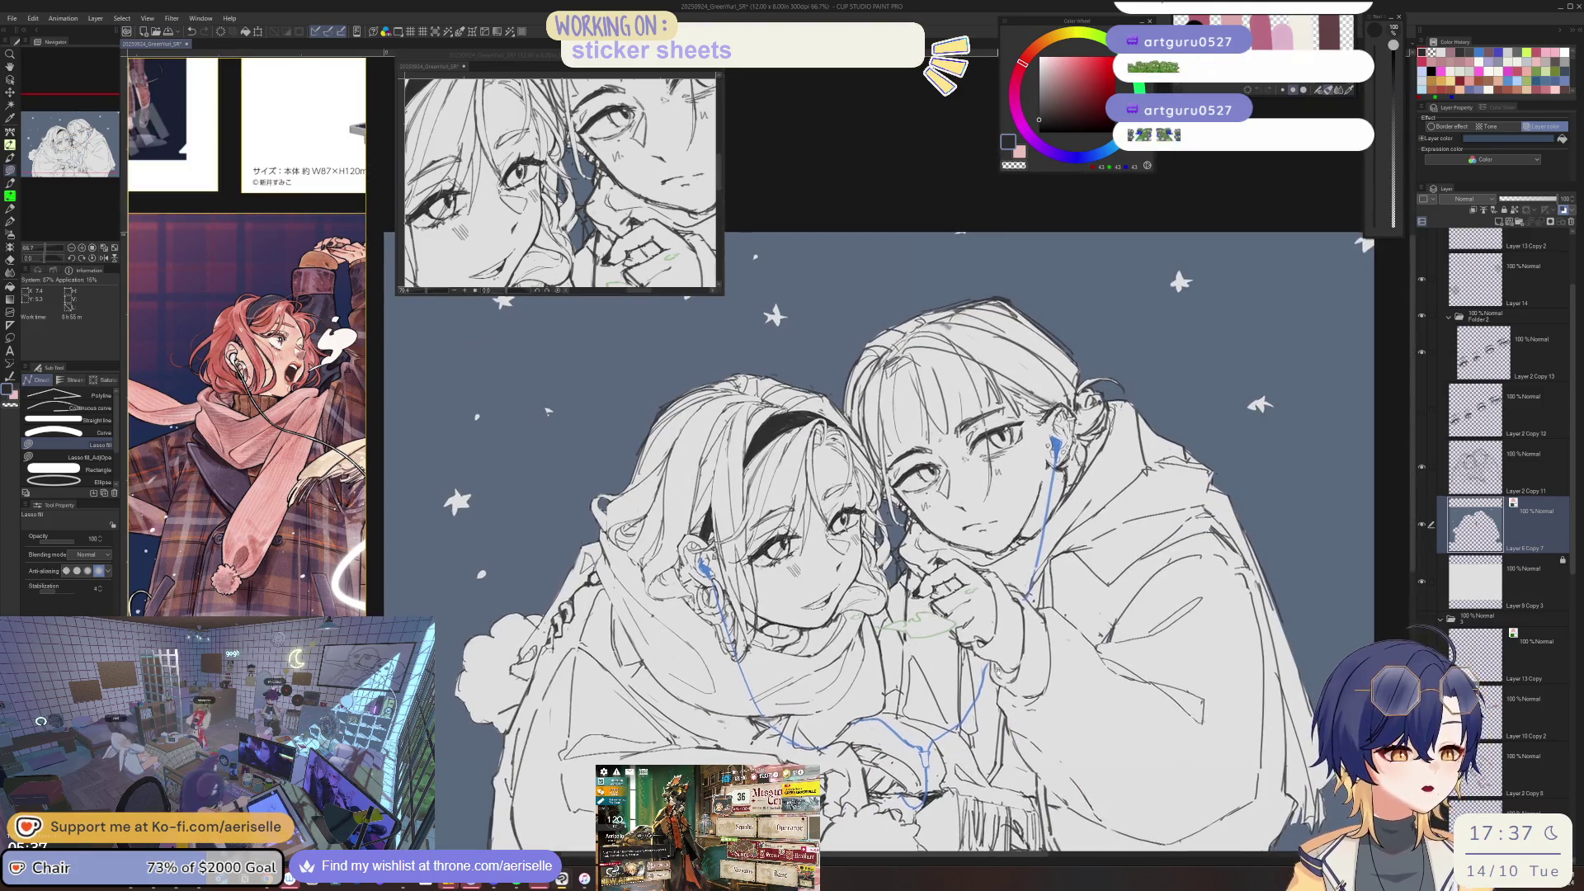
scroll(909, 533, "down", 3)
scroll(1012, 719, "down", 1)
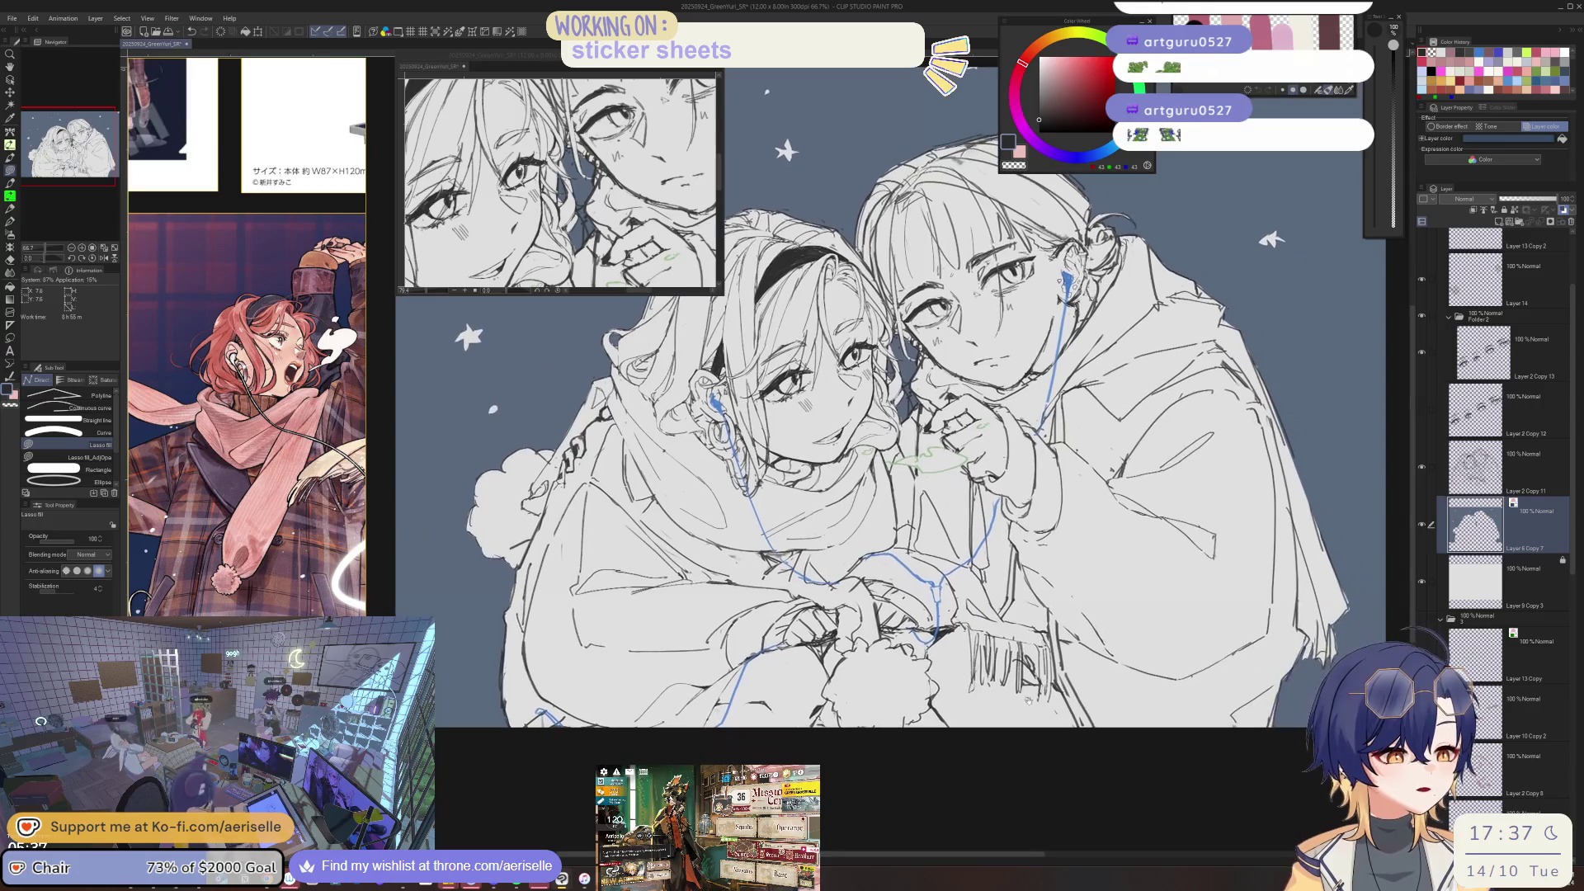
scroll(1012, 719, "down", 2)
scroll(1012, 719, "up", 3)
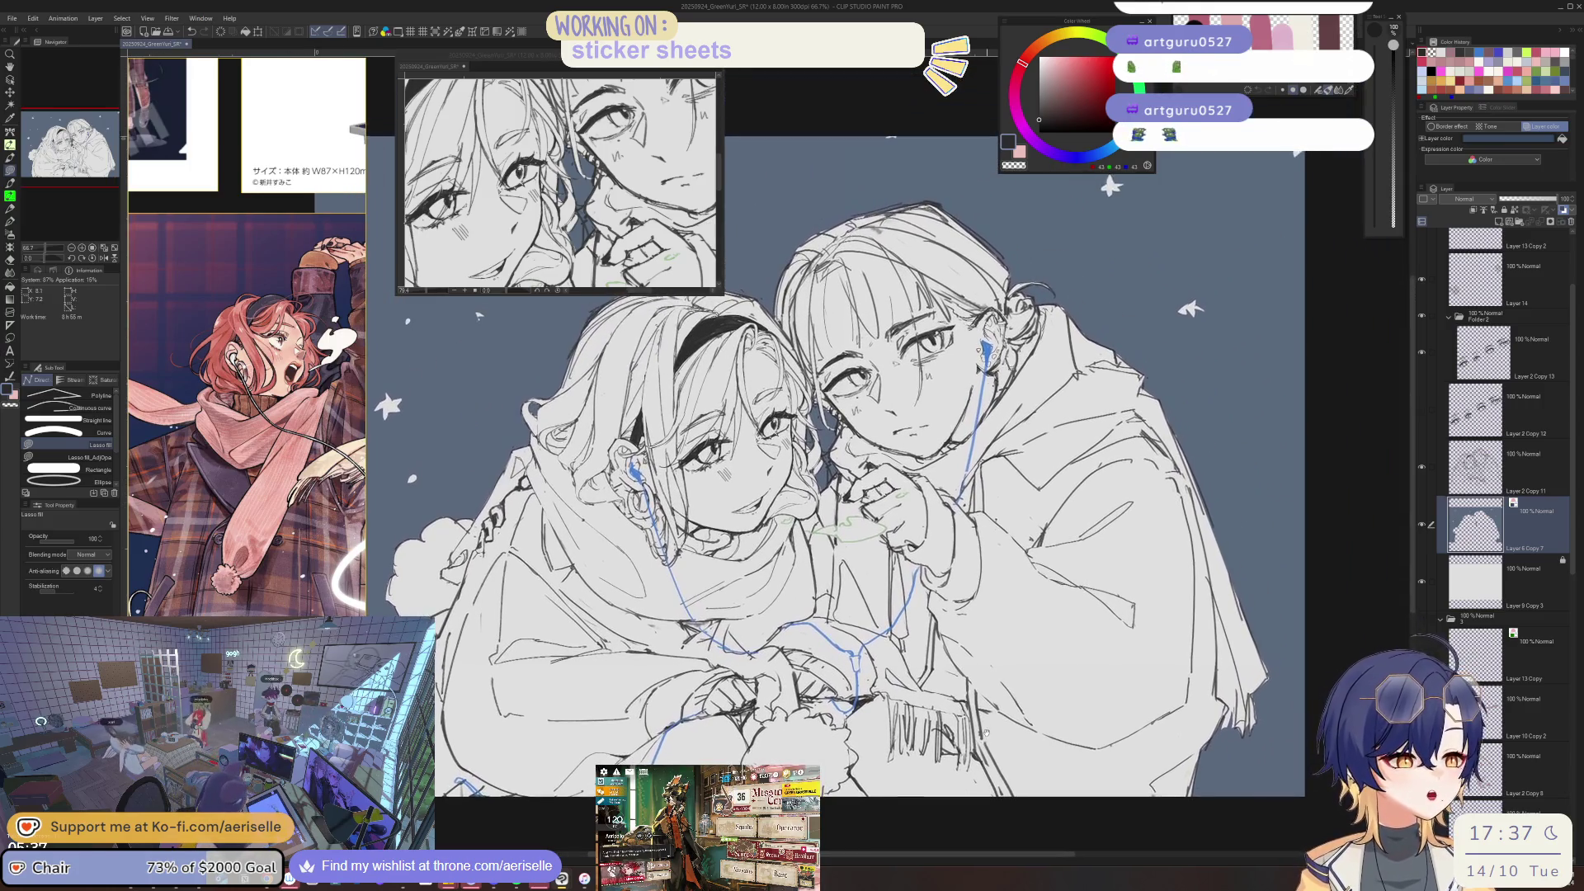
scroll(985, 749, "up", 2)
scroll(949, 644, "up", 2)
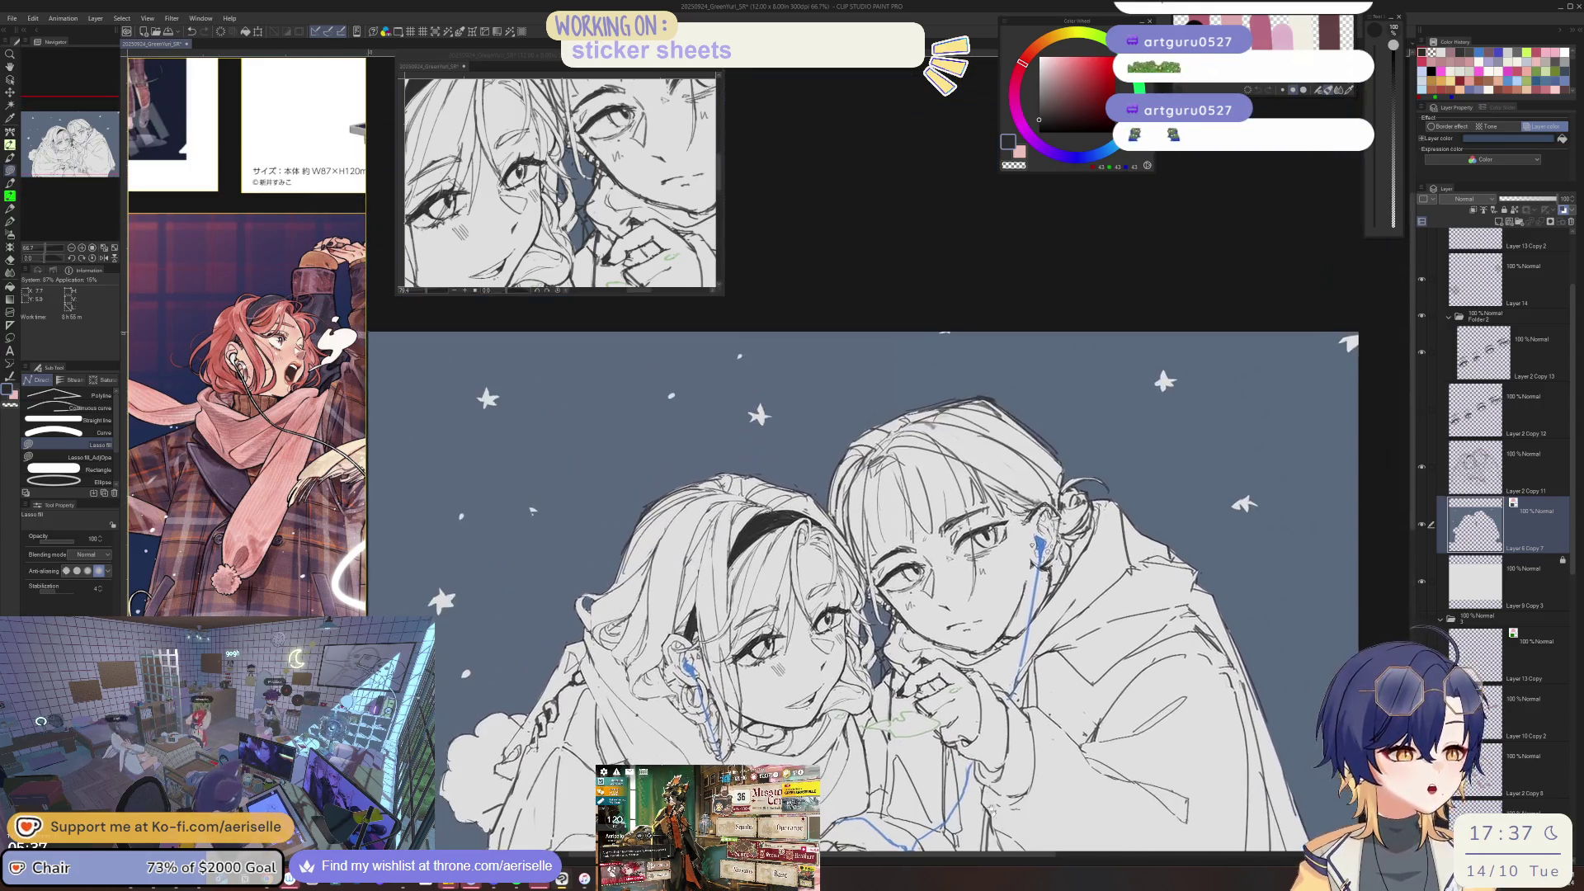
scroll(916, 528, "up", 2)
scroll(888, 429, "up", 2)
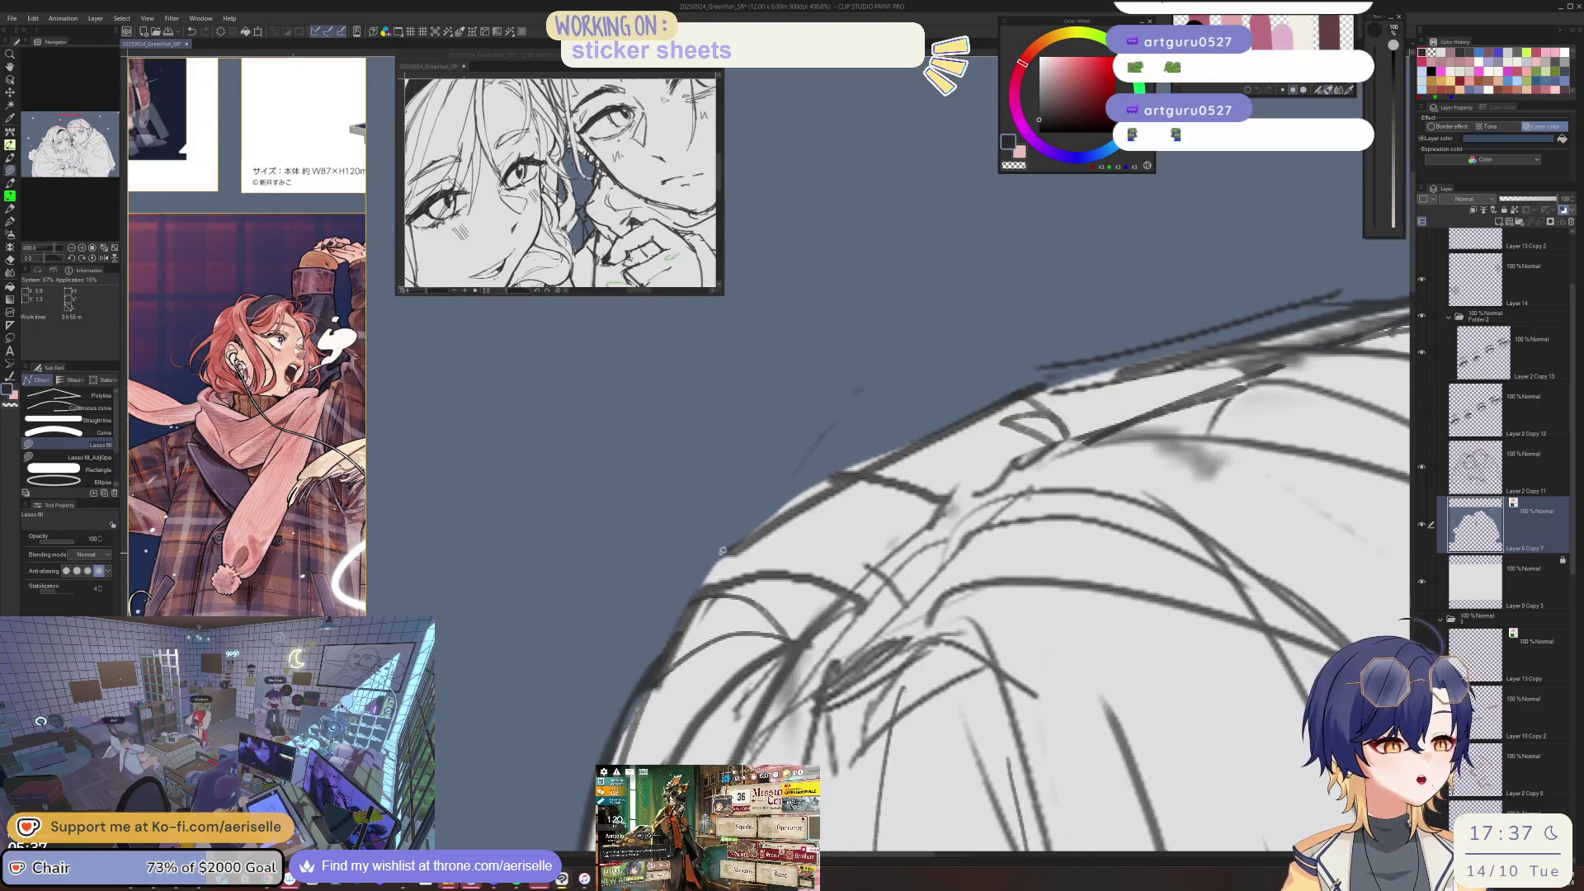
key("ctrl+0")
key("h")
key("asciicircum")
key("asciicircum")
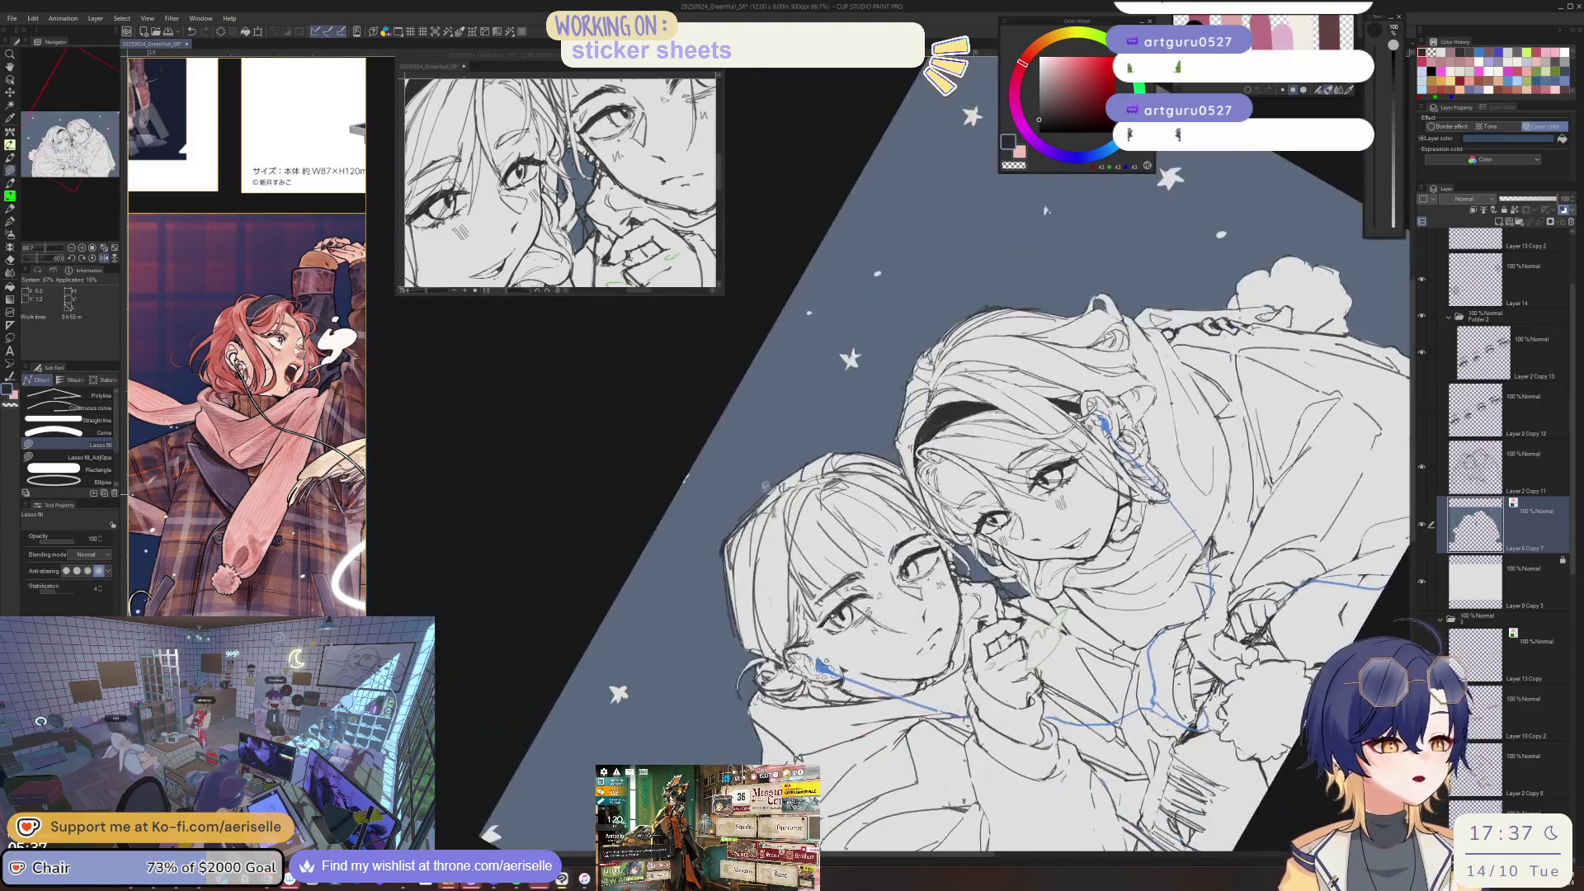
scroll(824, 666, "up", 4)
scroll(682, 612, "down", 2)
- Rotate the view to inspect the hair, ear and eye, then zoom out and mirror to review
key("minus")
key("minus")
scroll(590, 459, "down", 3)
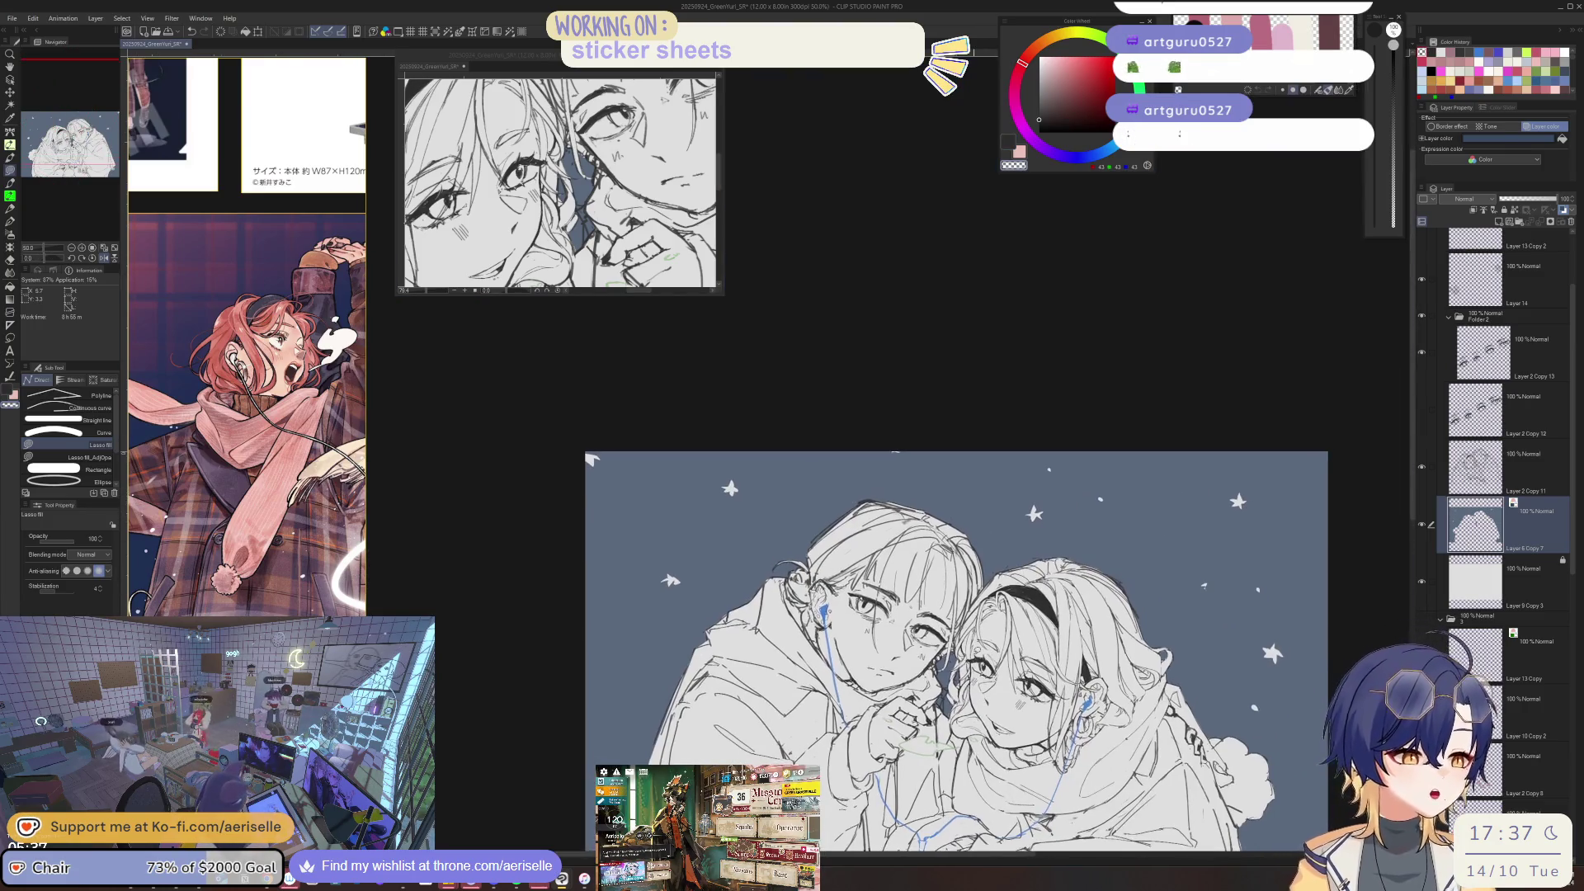
scroll(867, 508, "up", 4)
key("minus")
key("minus")
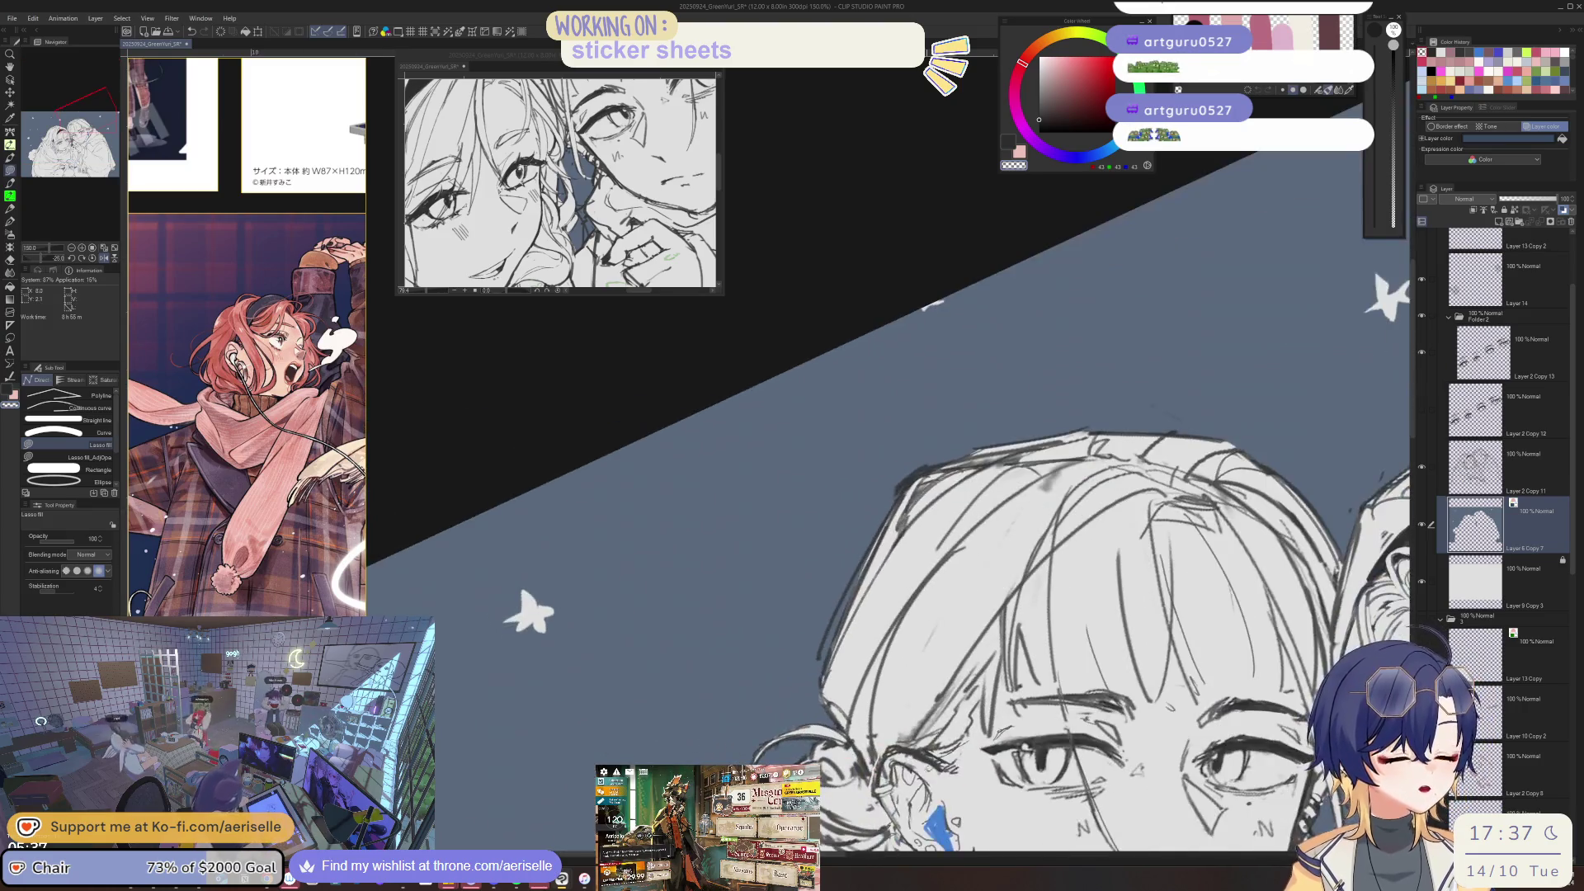
left_click_drag(933, 303, 765, 597)
scroll(765, 597, "up", 1)
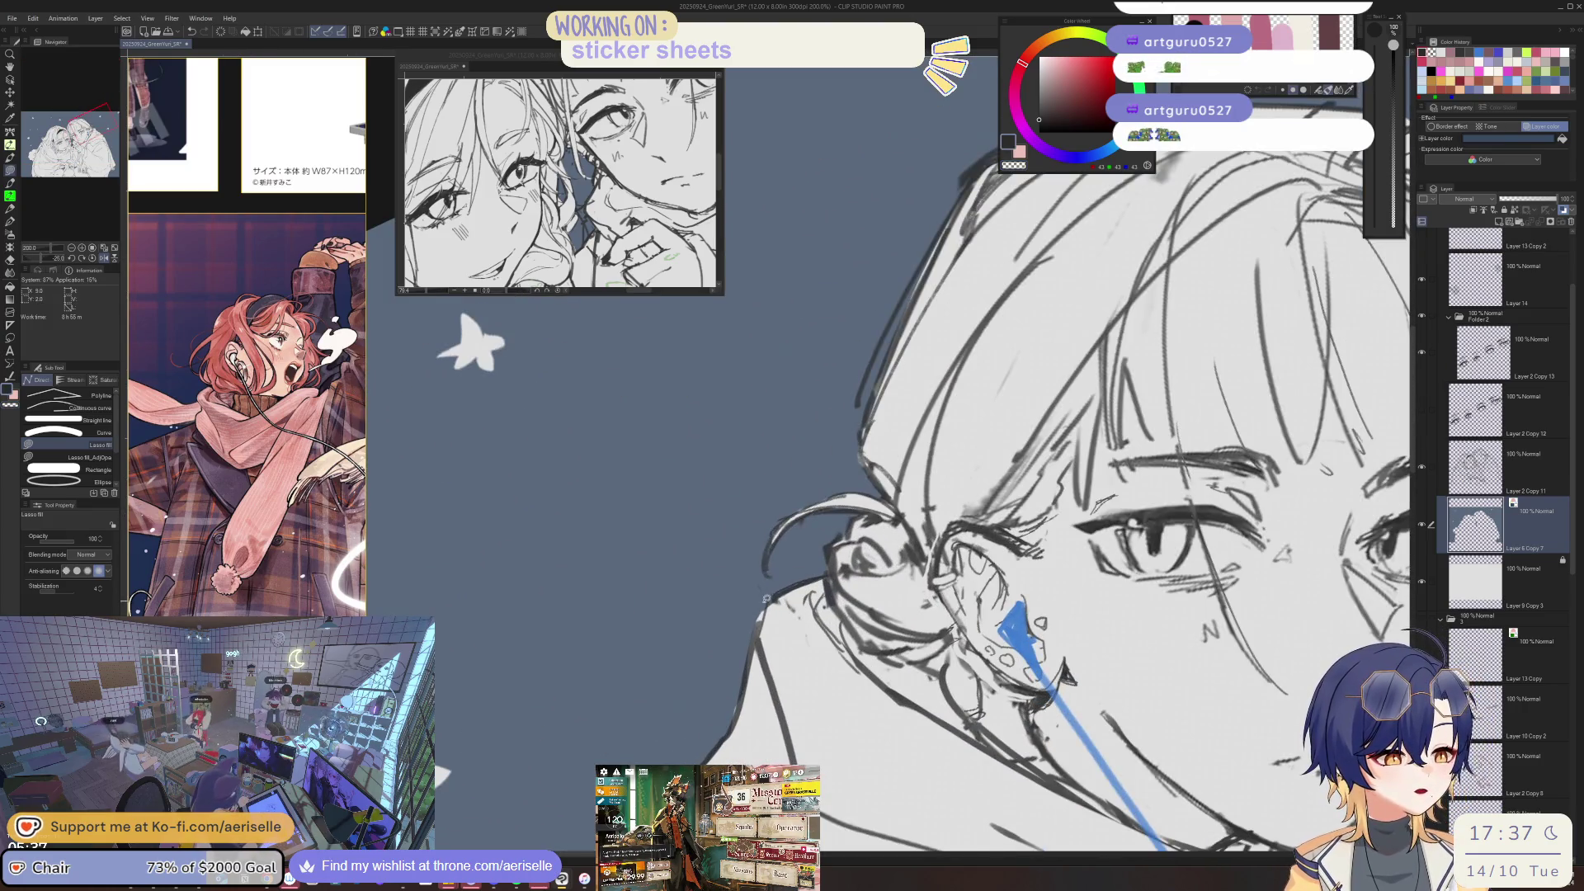
scroll(765, 597, "down", 3)
key("asciicircum")
key("asciicircum")
left_click_drag(914, 534, 903, 521)
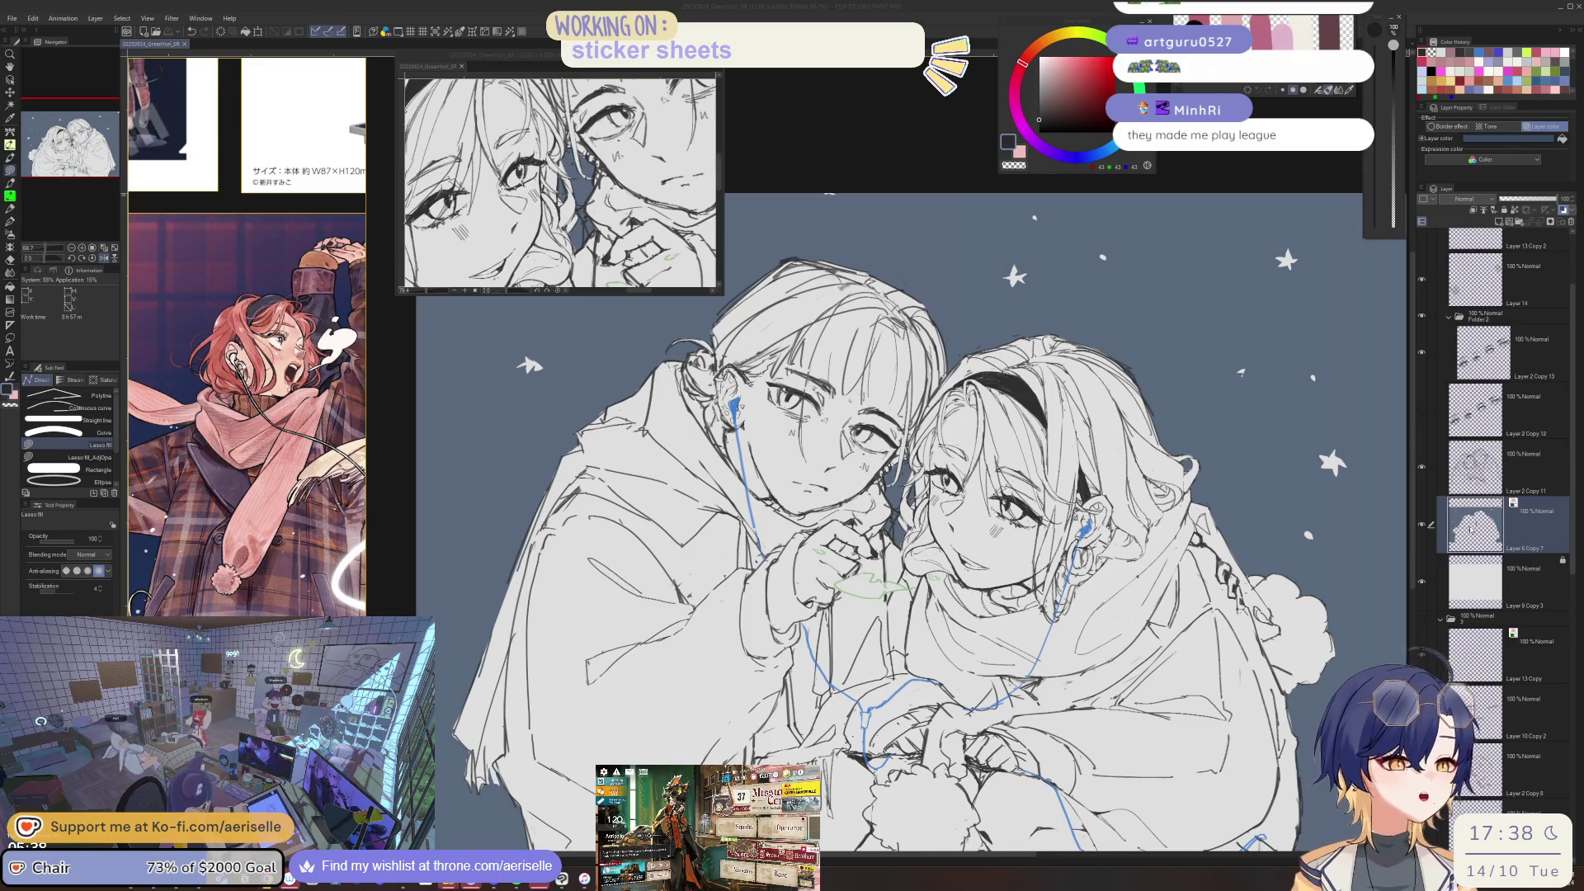
key("ctrl+minus")
key("ctrl+minus")
key("h")
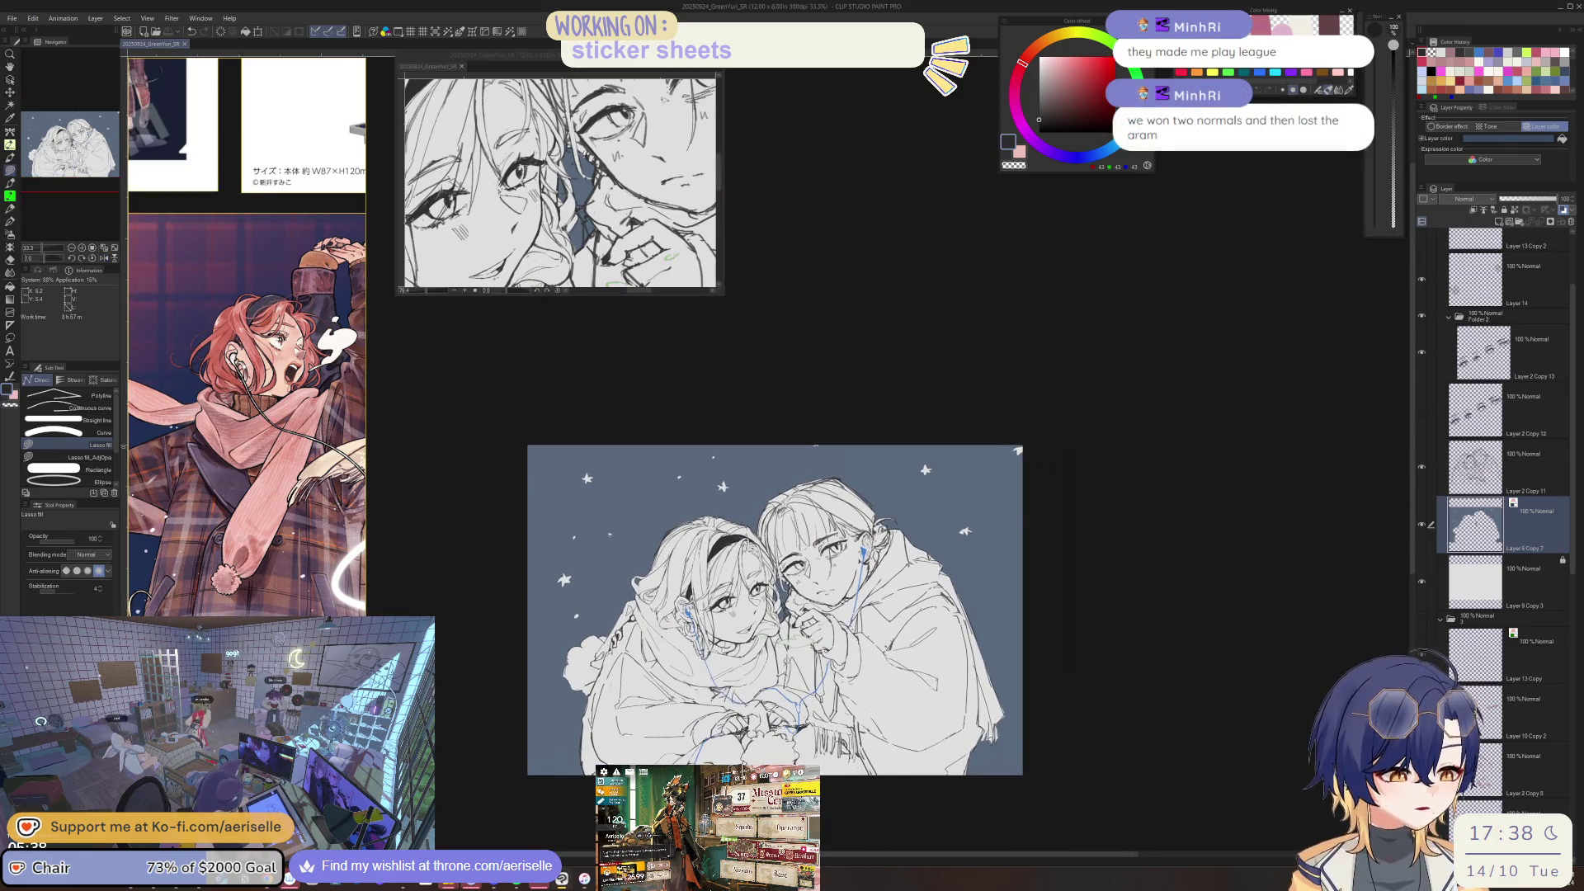
- Zoom in on the figures and select the line art layer Layer 2 Copy 11
key("ctrl+alt+0")
key("alt+bracketleft")
key("e")
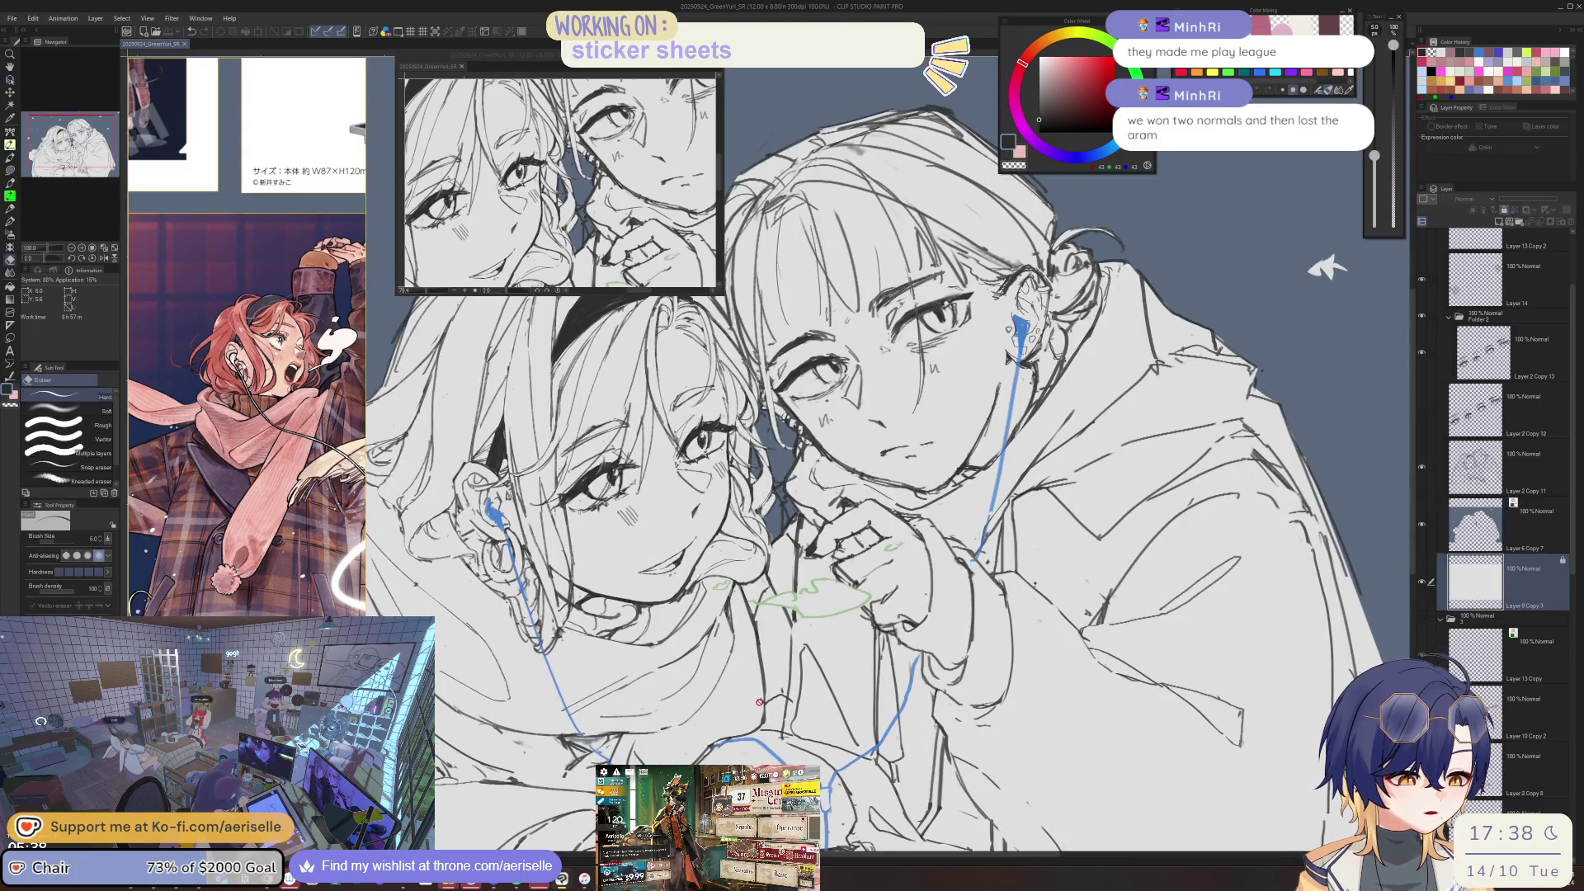
key("o")
left_click(1527, 467)
key("e")
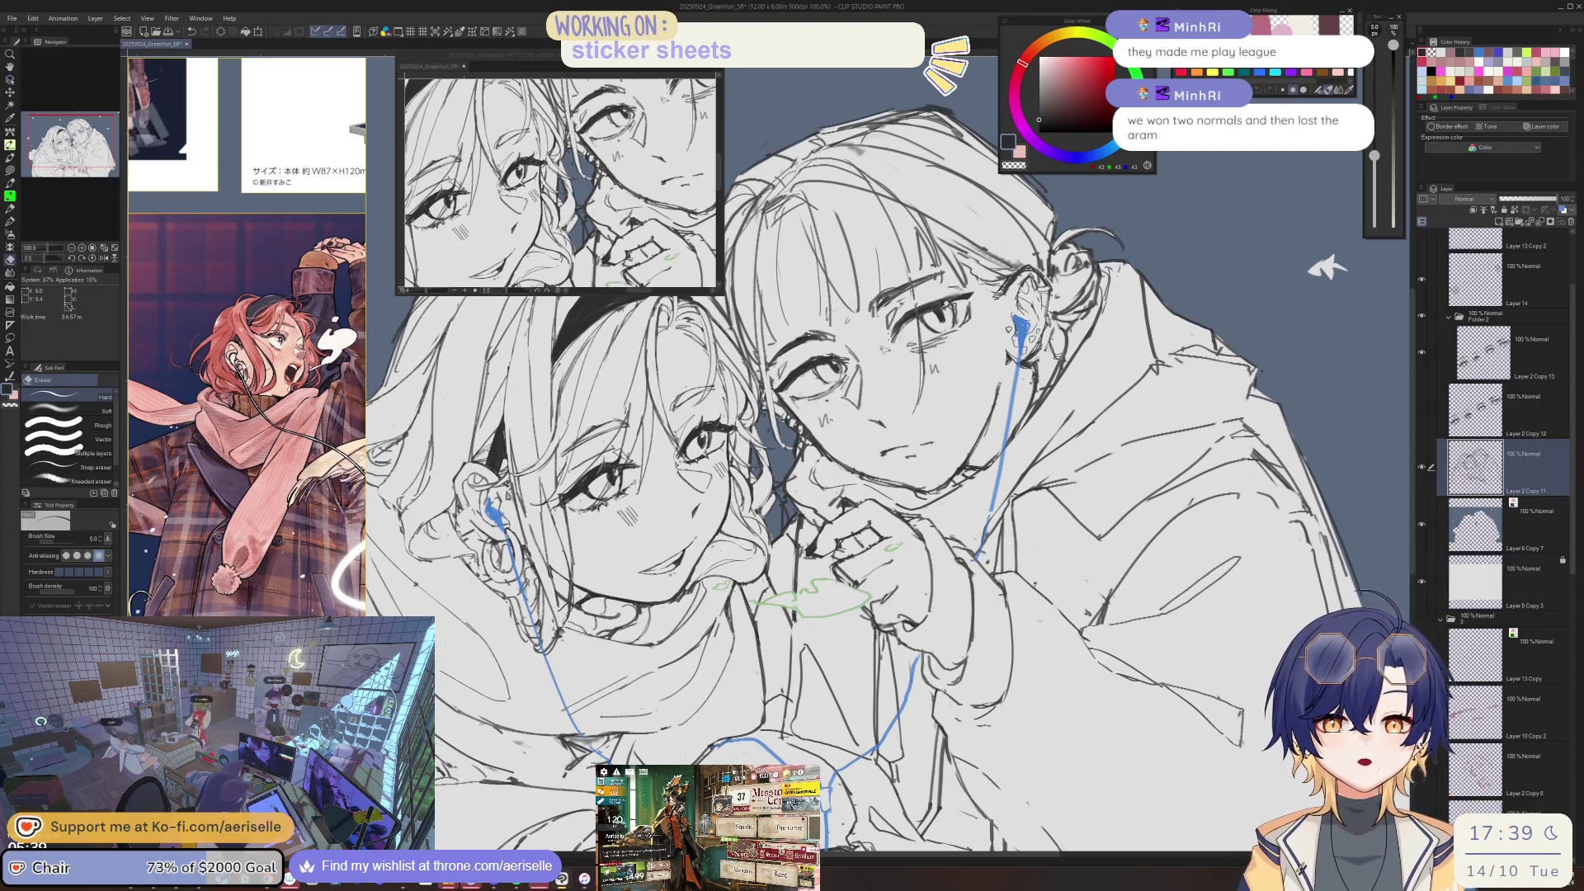
- Rework the scarf lines with a thinner MONOBRUSH pen and a resized Hard eraser
left_click_drag(783, 734, 953, 630)
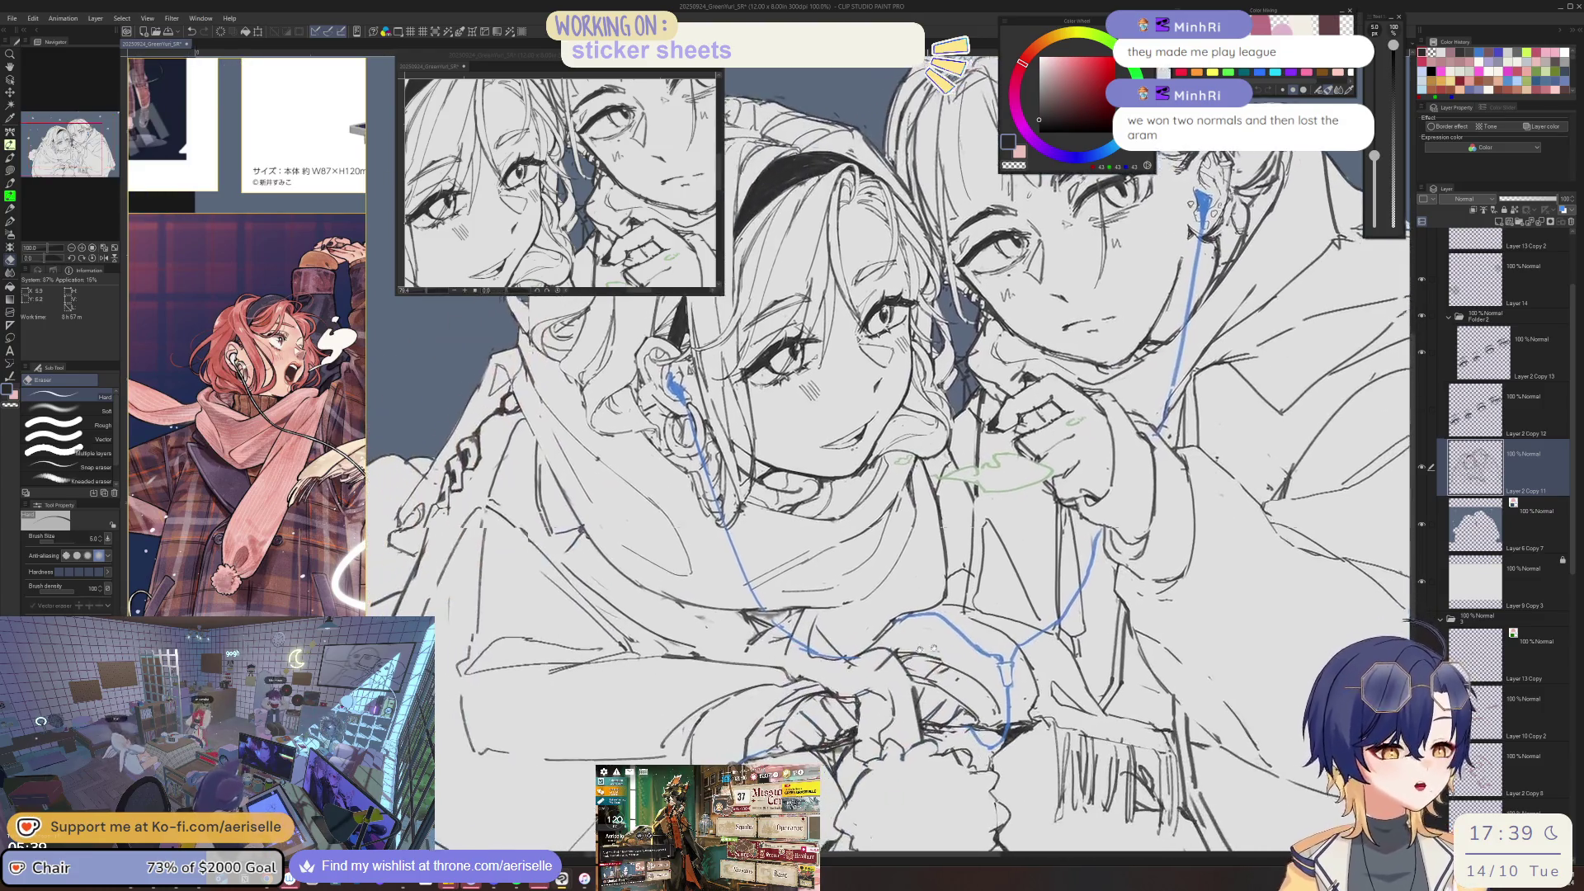
scroll(800, 685, "up", 4)
key("p")
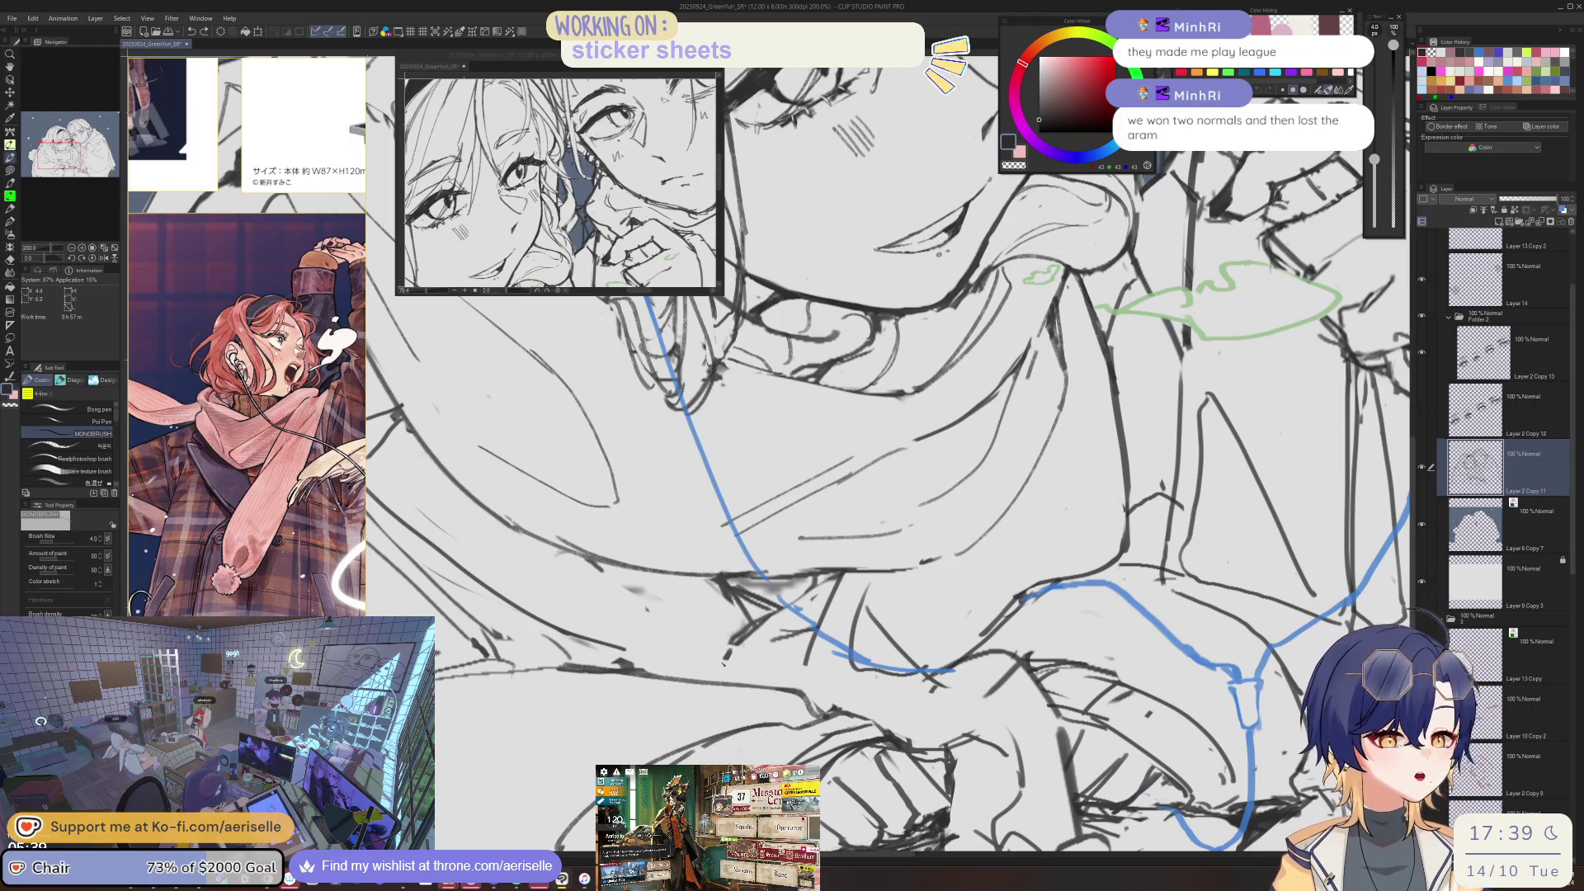
key("bracketleft")
key("e")
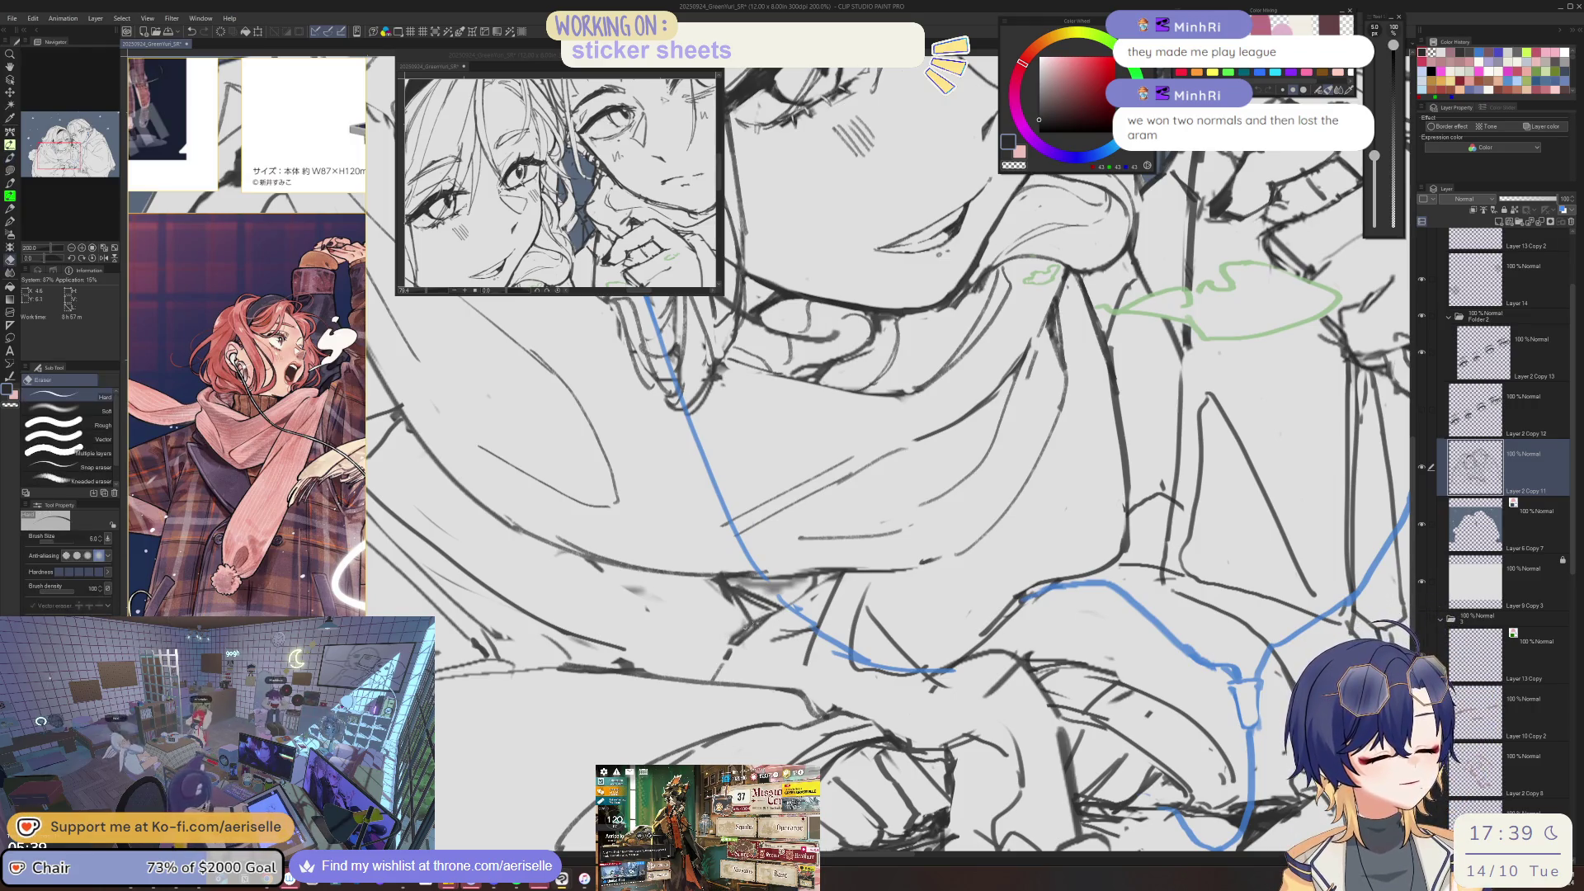
scroll(795, 712, "up", 1)
scroll(795, 711, "up", 1)
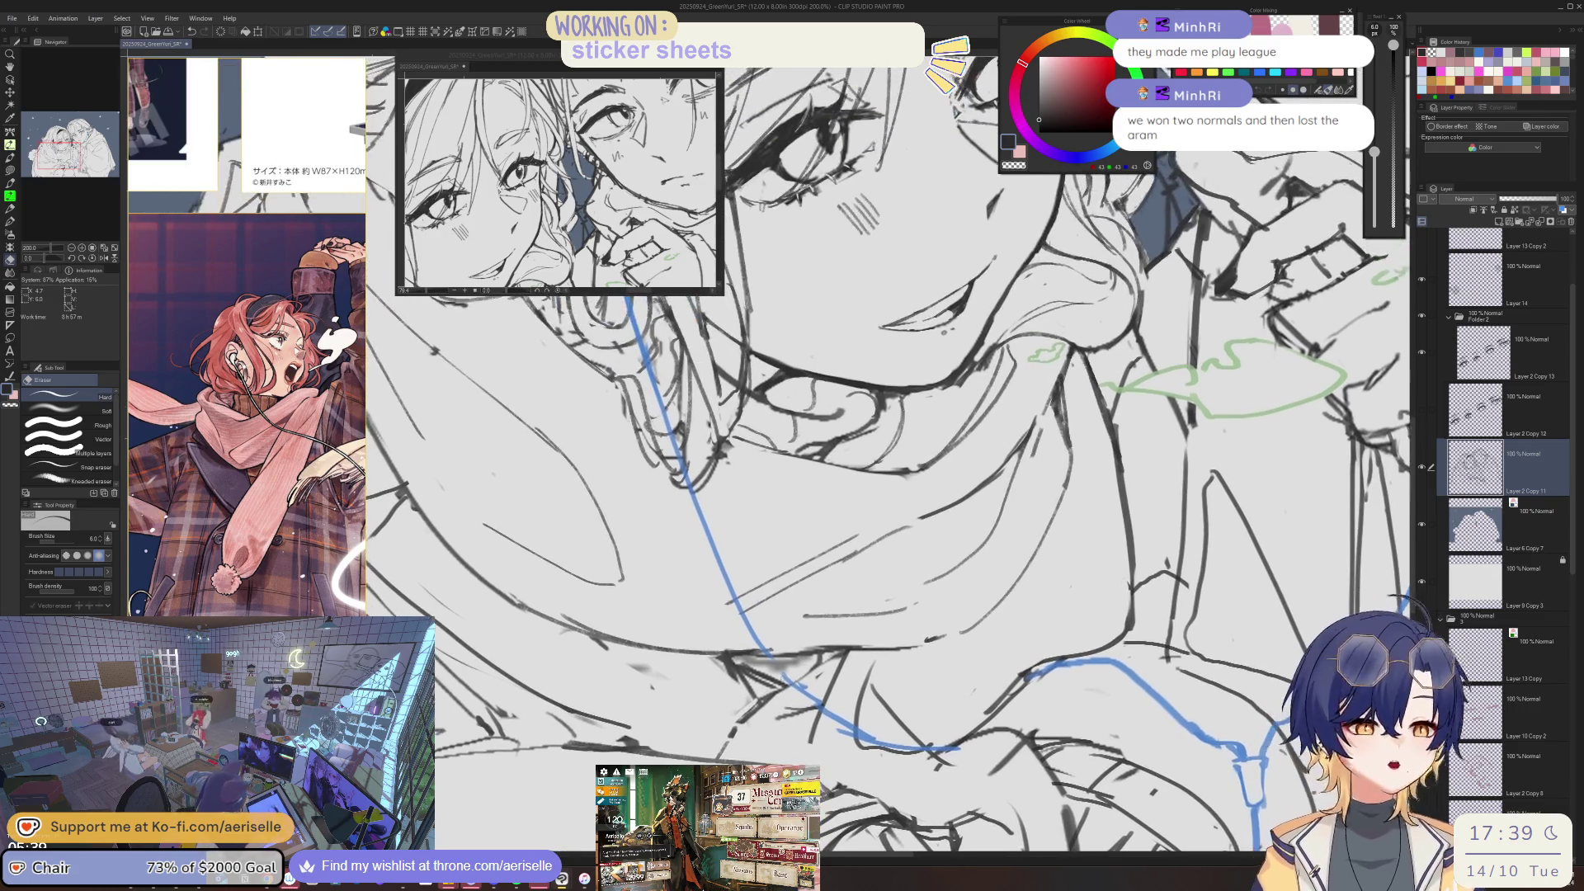
key("bracketright")
key("bracketright")
key("bracketright")
key("bracketleft")
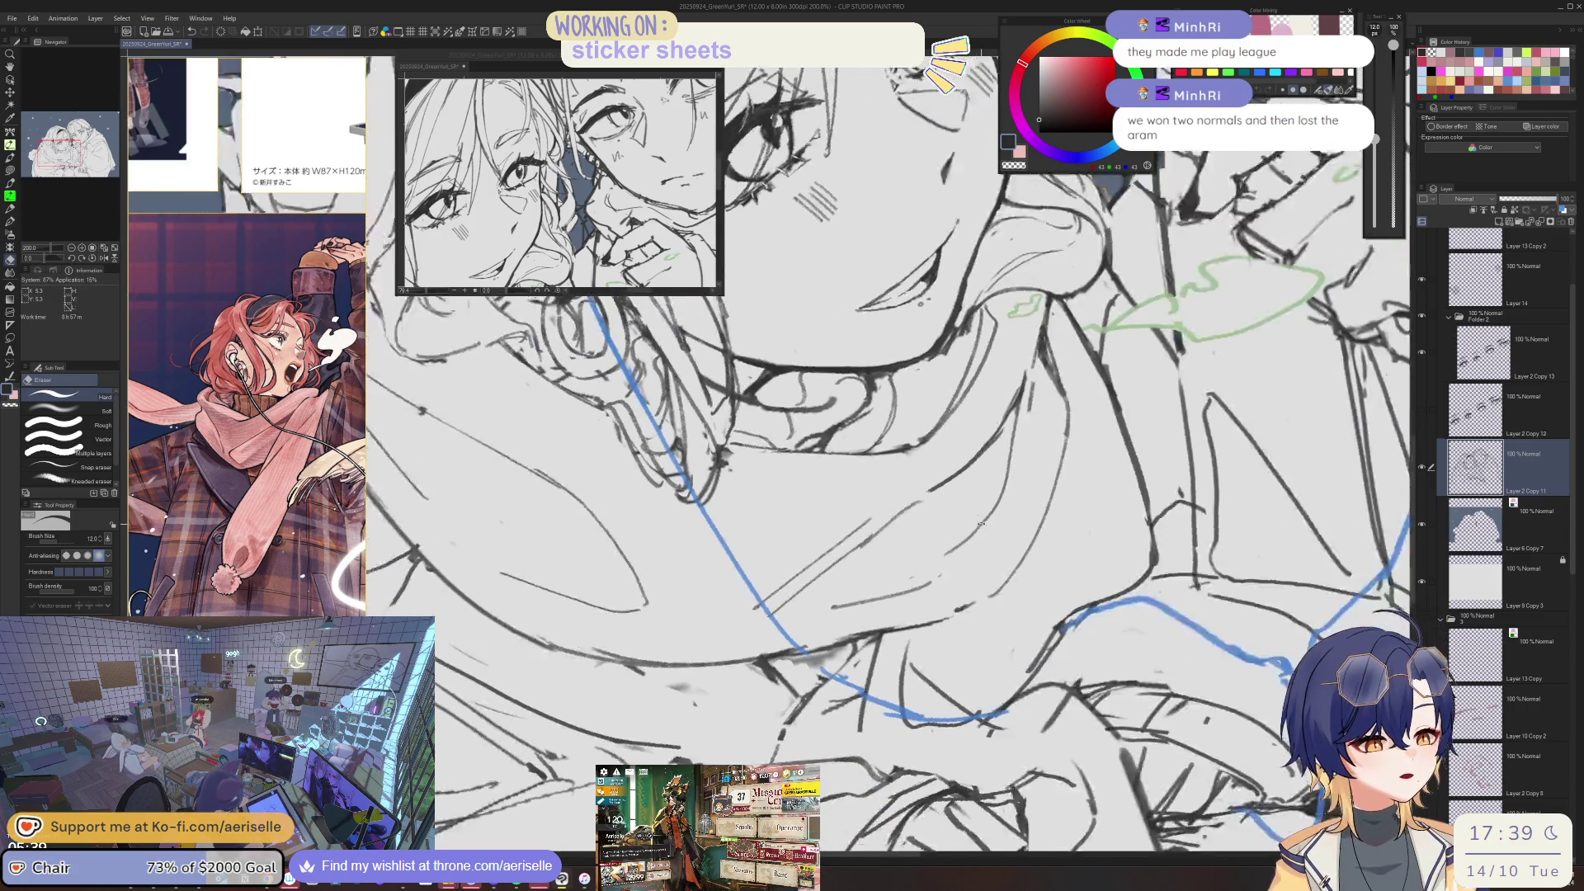
left_click_drag(773, 682, 893, 609)
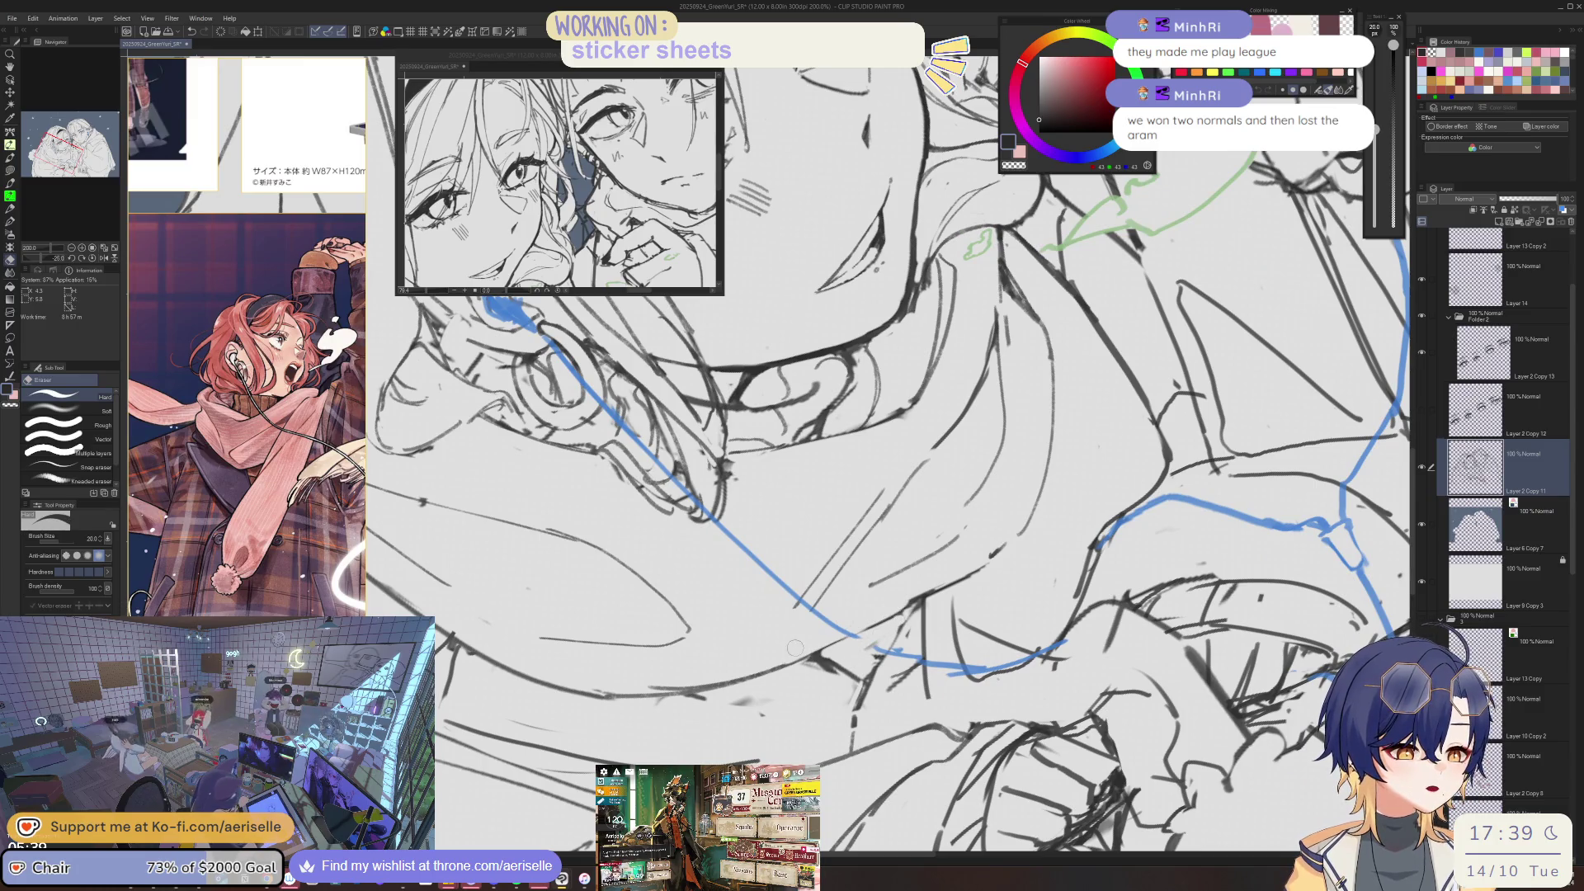
- Redraw and erase the chin and collar lines with the thin pen, rotating the canvas as needed
key("p")
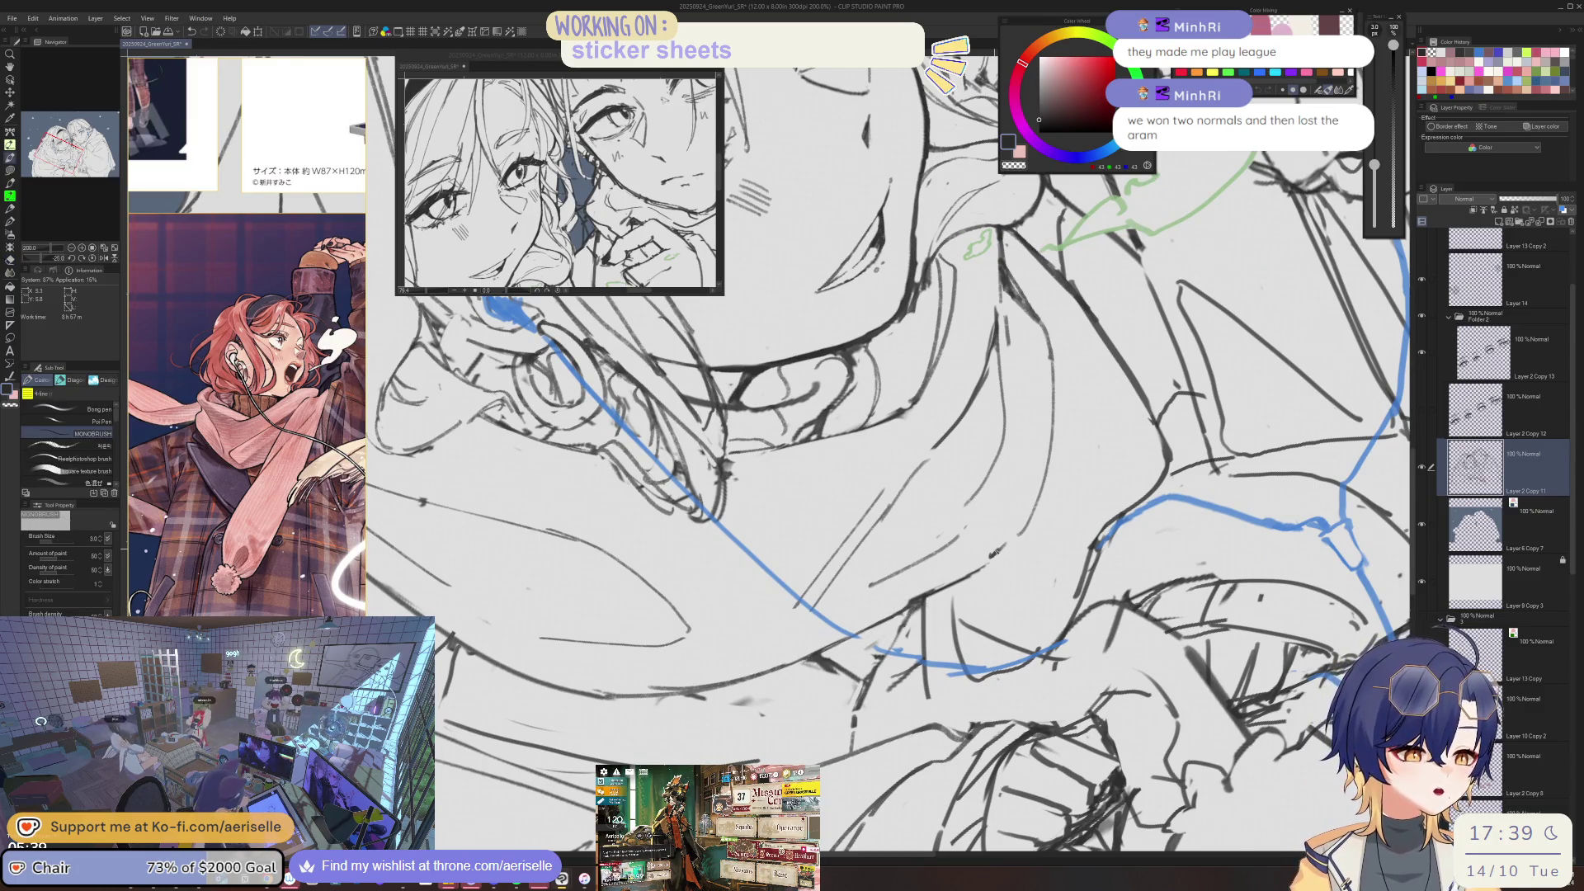
key("at")
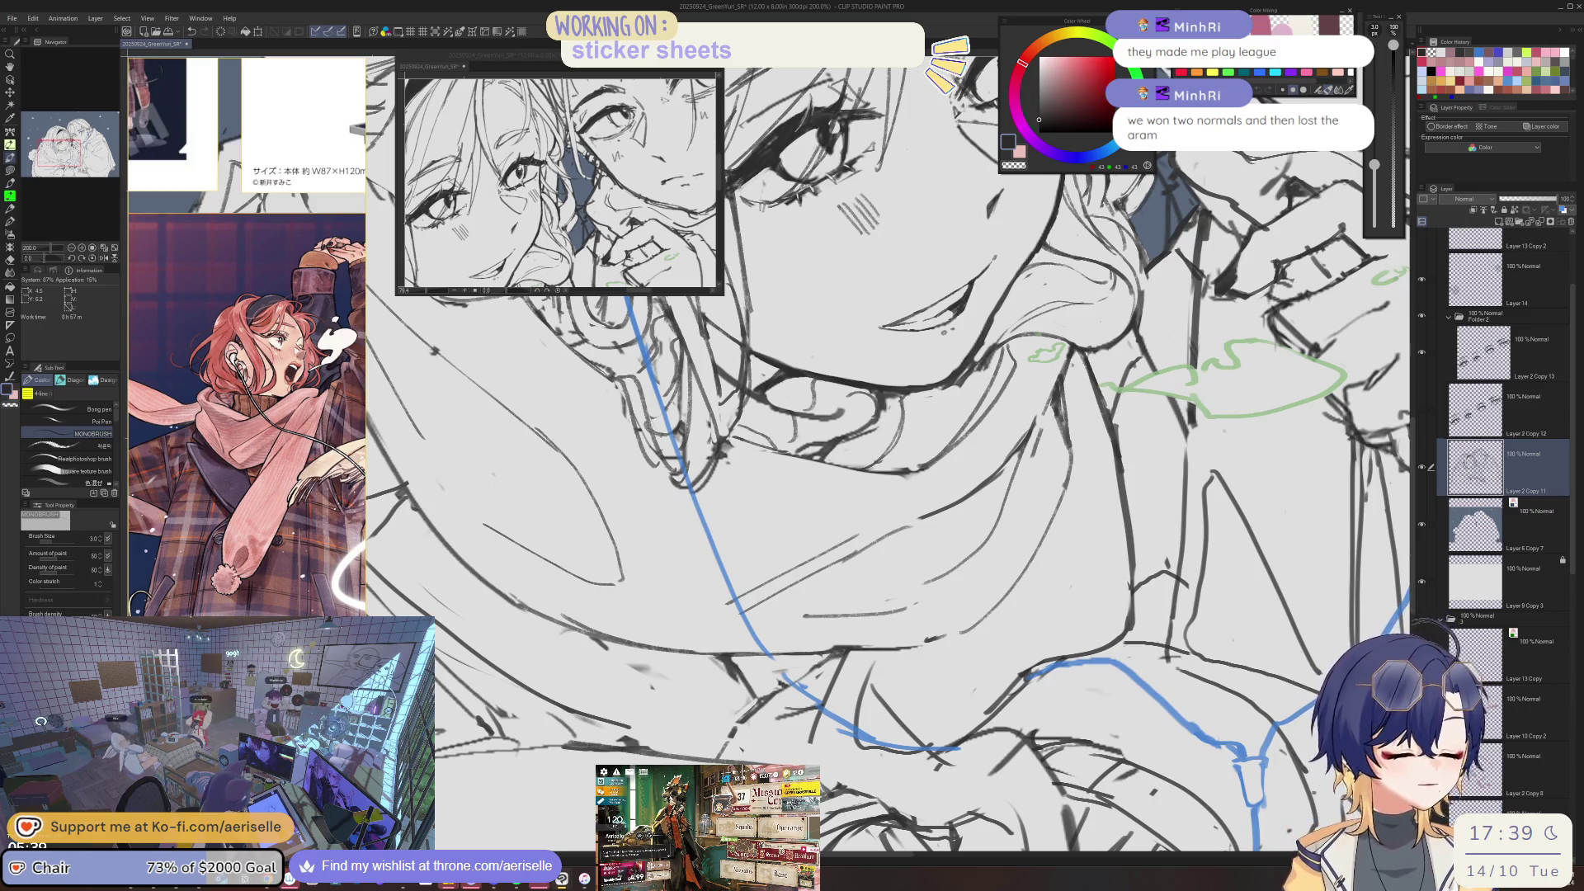
key("e")
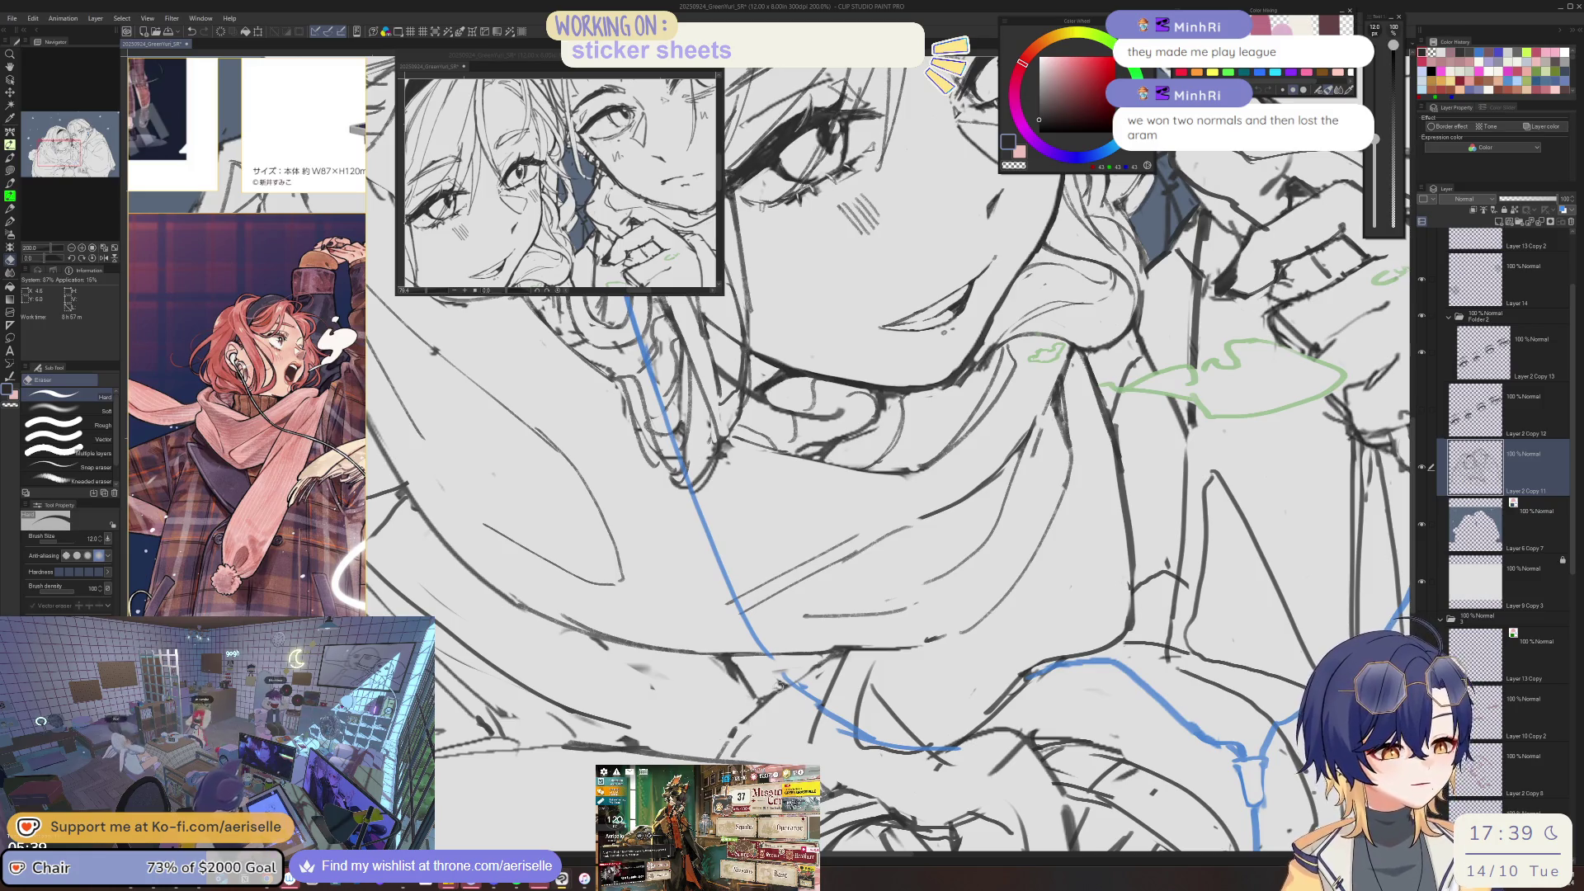
key("p")
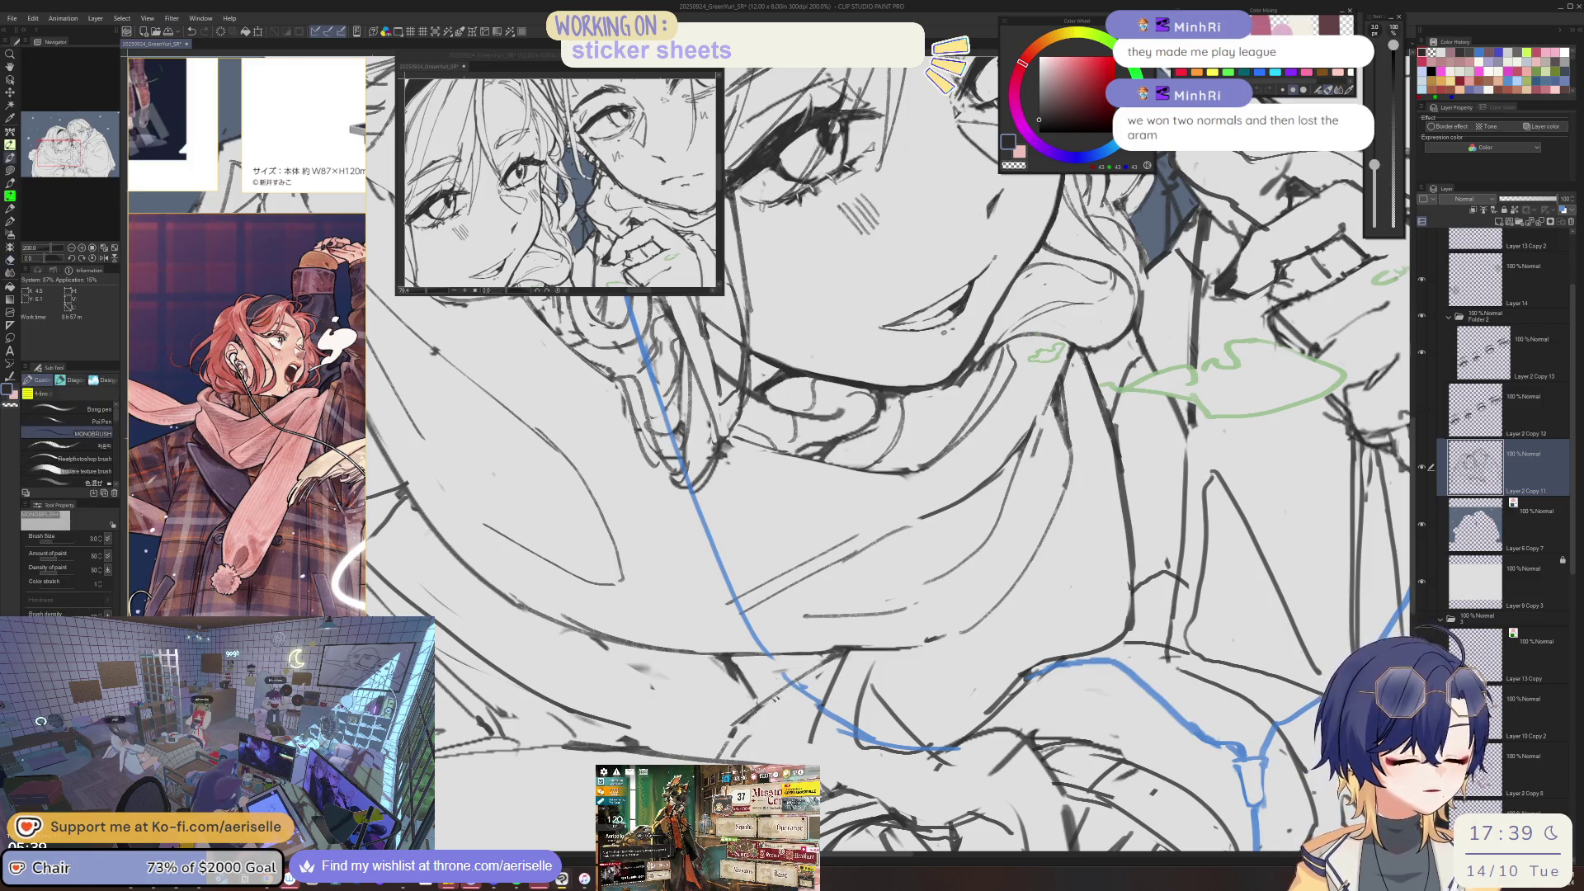
key("minus")
key("minus")
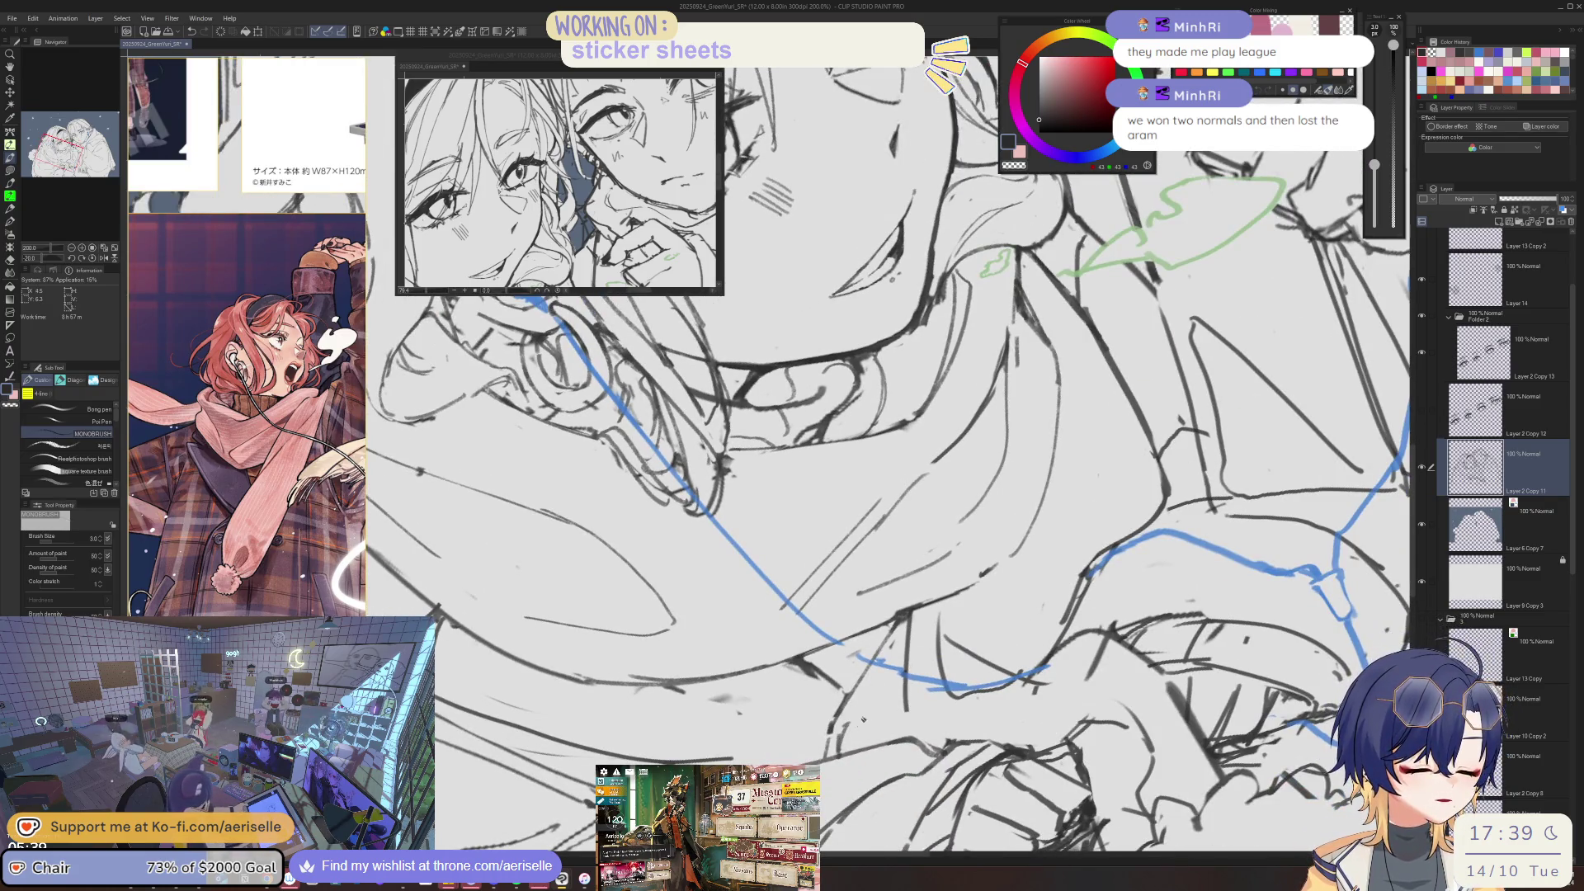
key("asciicircum")
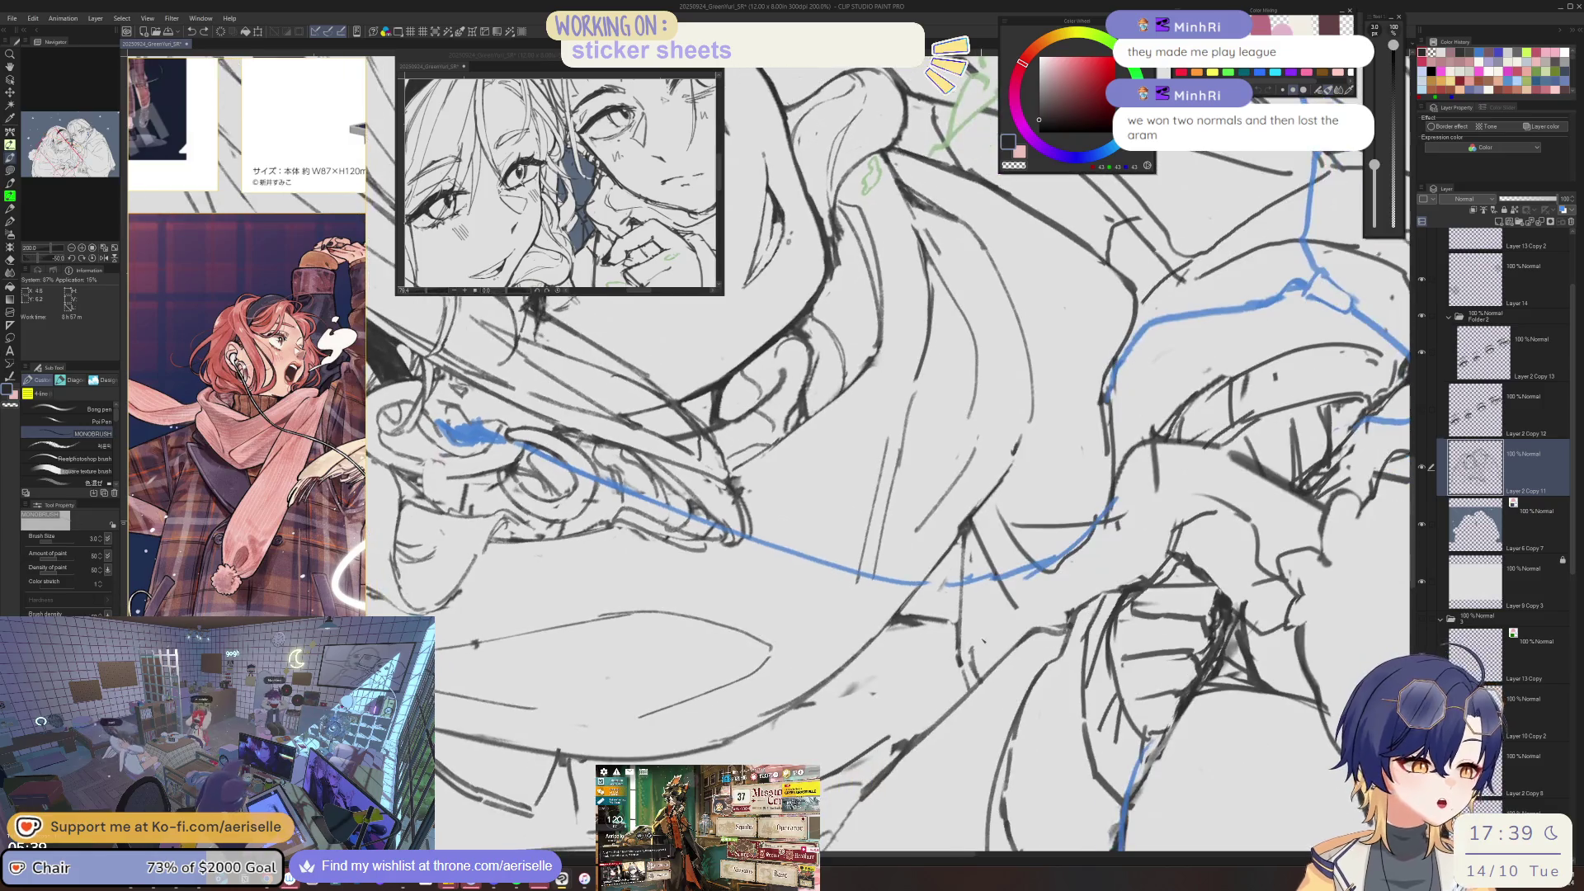
key("asciicircum")
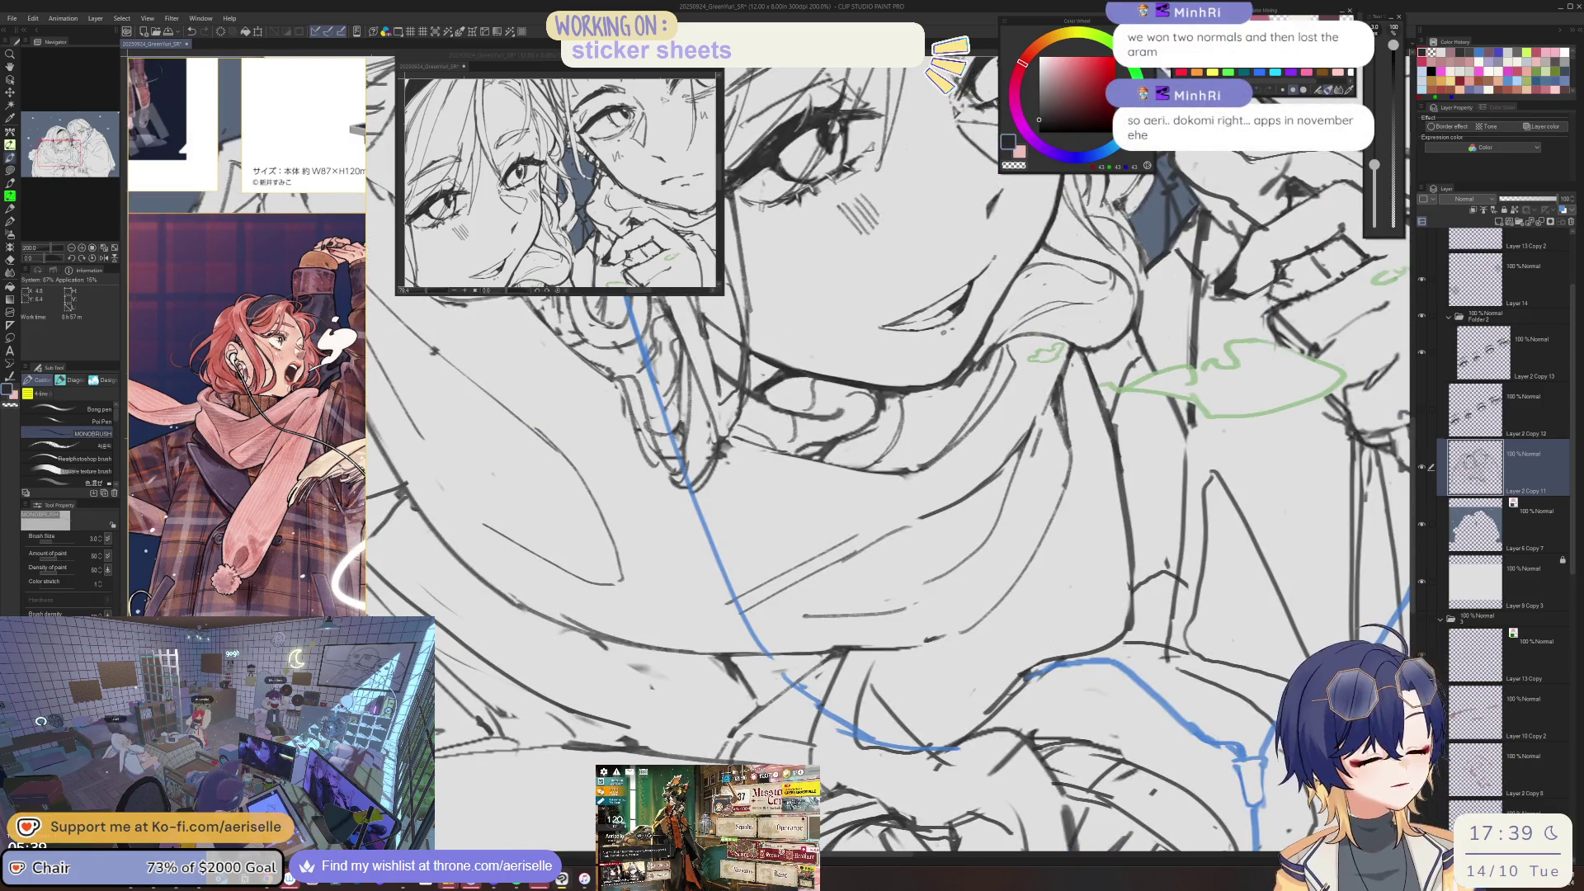
key("e")
key("ctrl+alt+0")
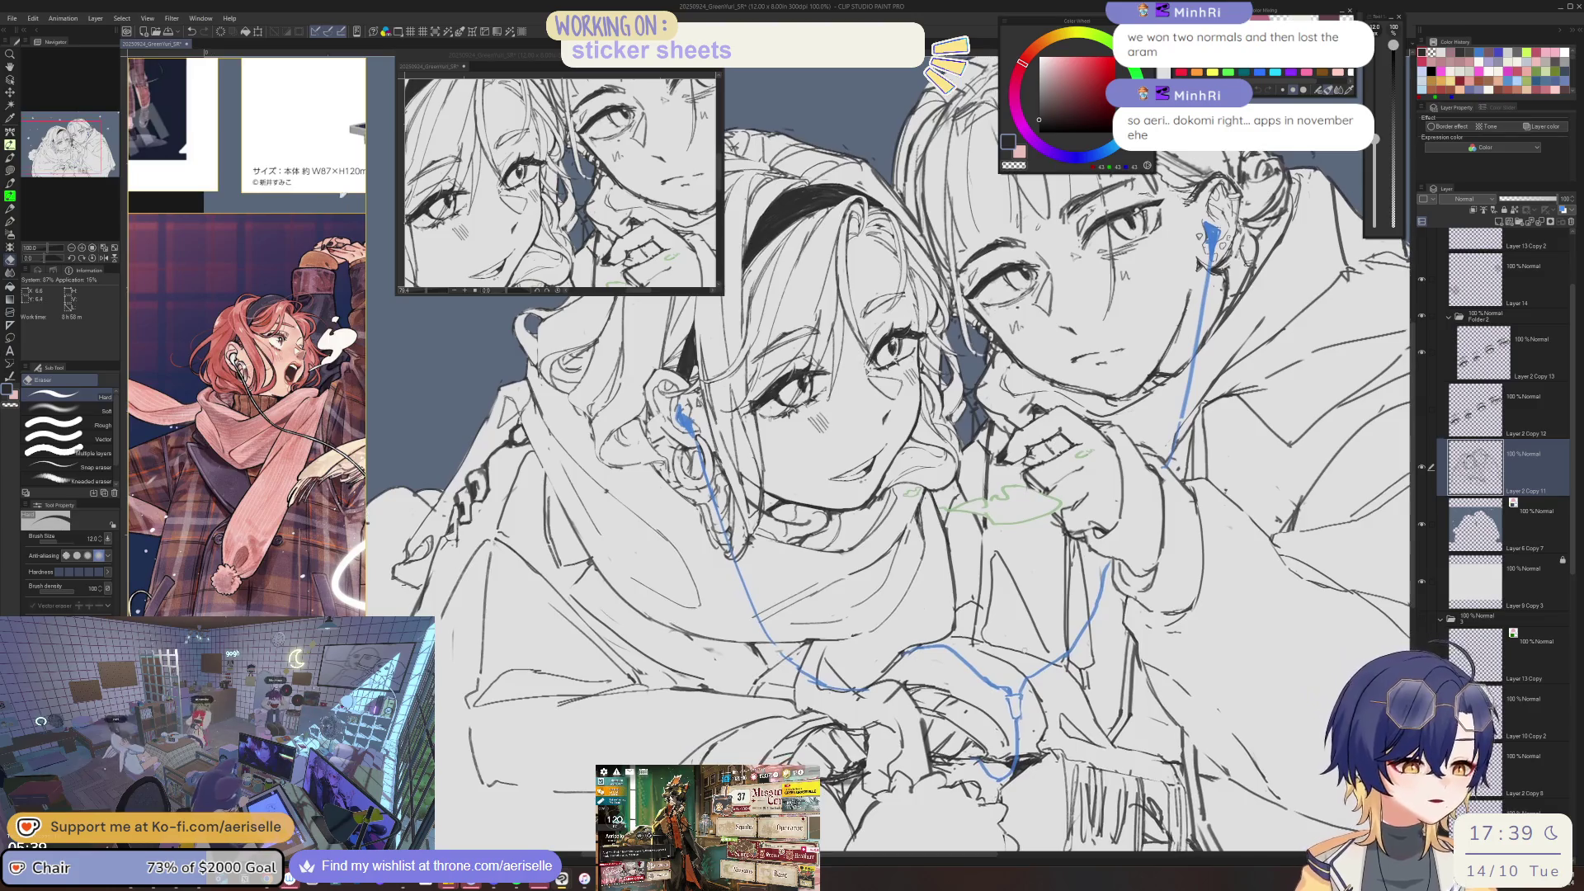
scroll(1502, 312, "up", 3)
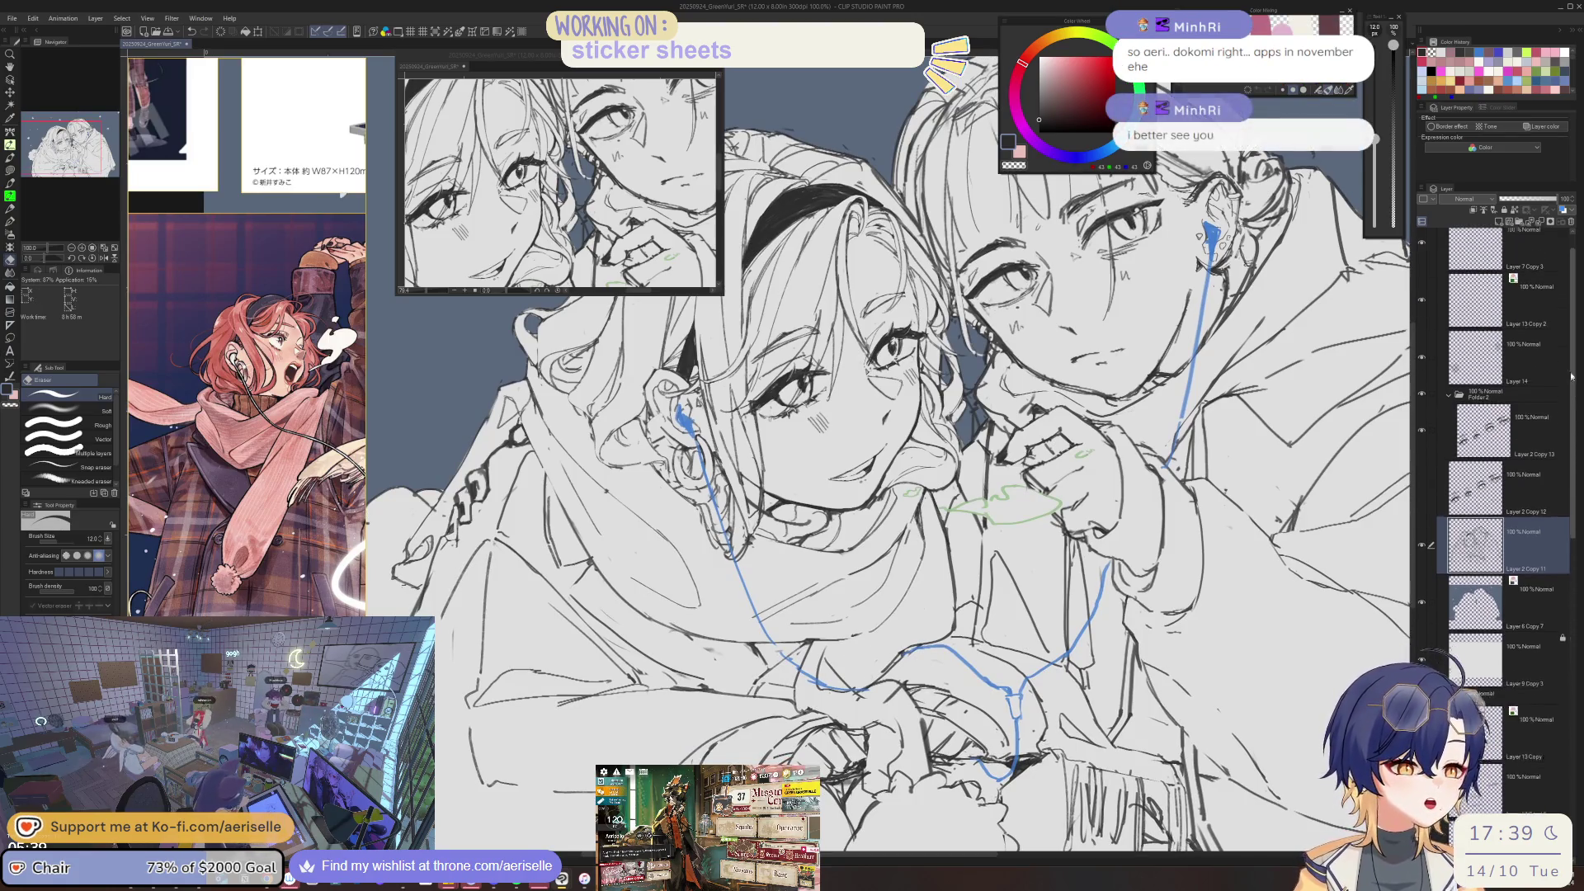
- Hide the blue earphone-cord strokes, shrink the eraser to 40, and bring the girl's face and scarf into view
left_click(1421, 272)
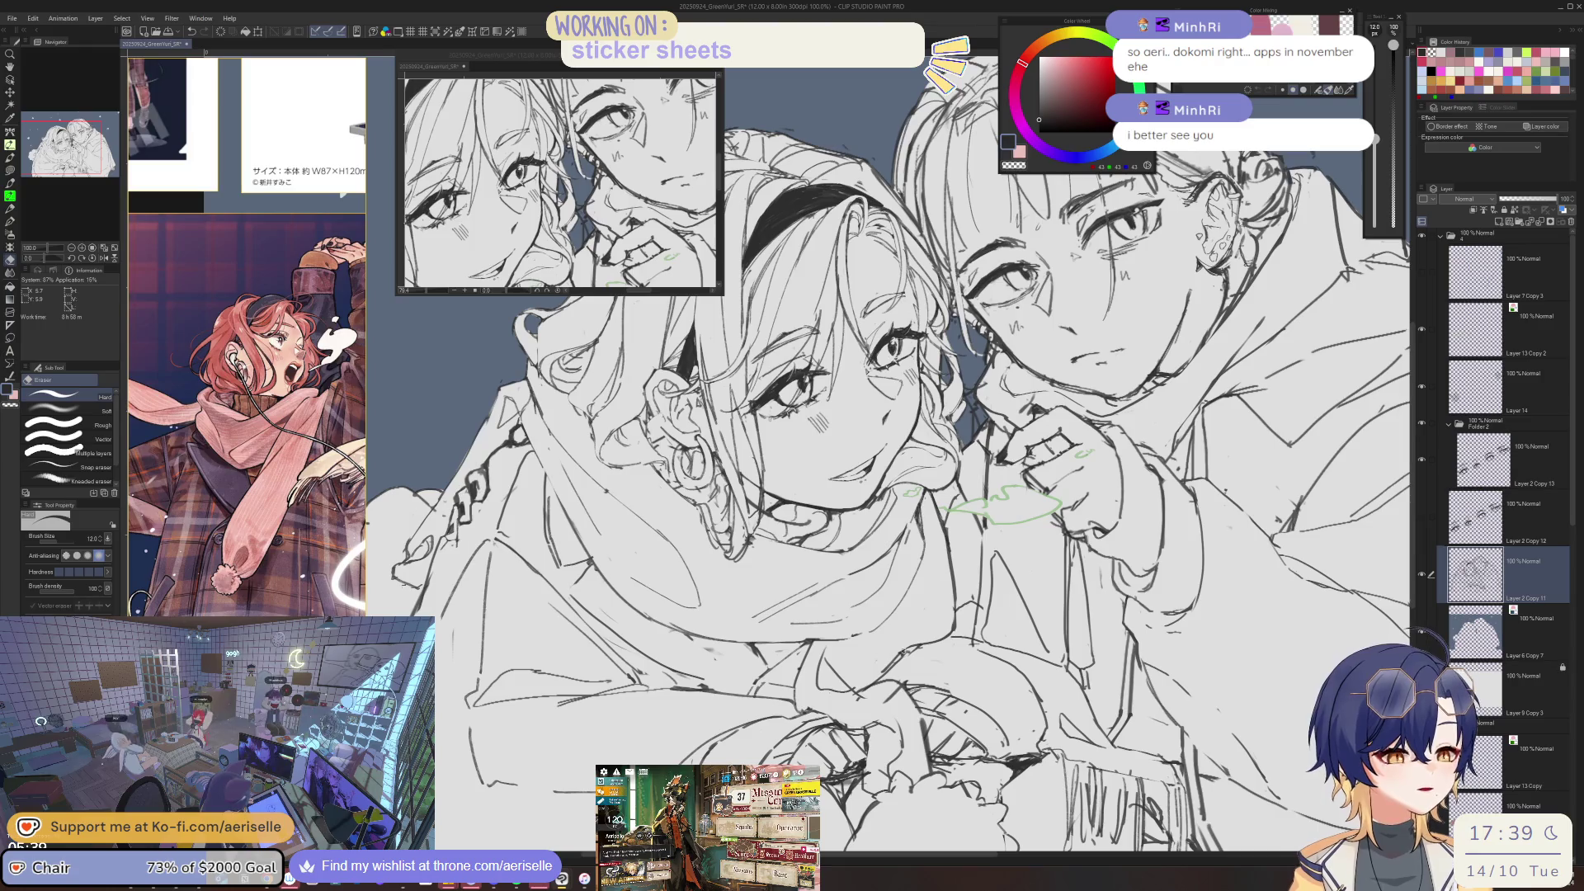
left_click_drag(859, 704, 813, 699)
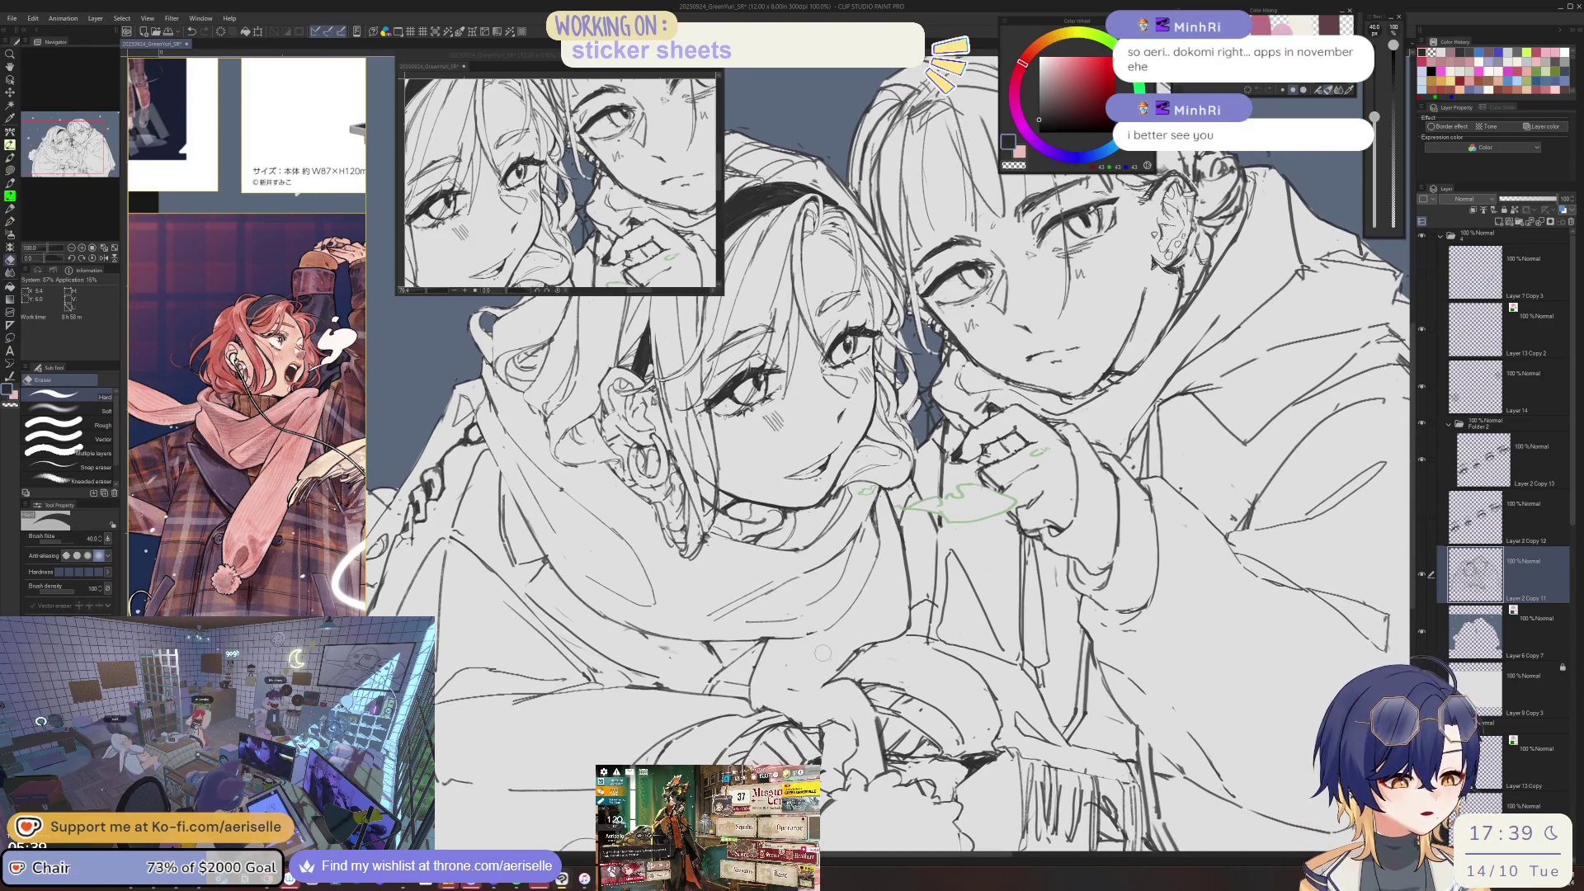
key("p")
scroll(792, 666, "up", 3)
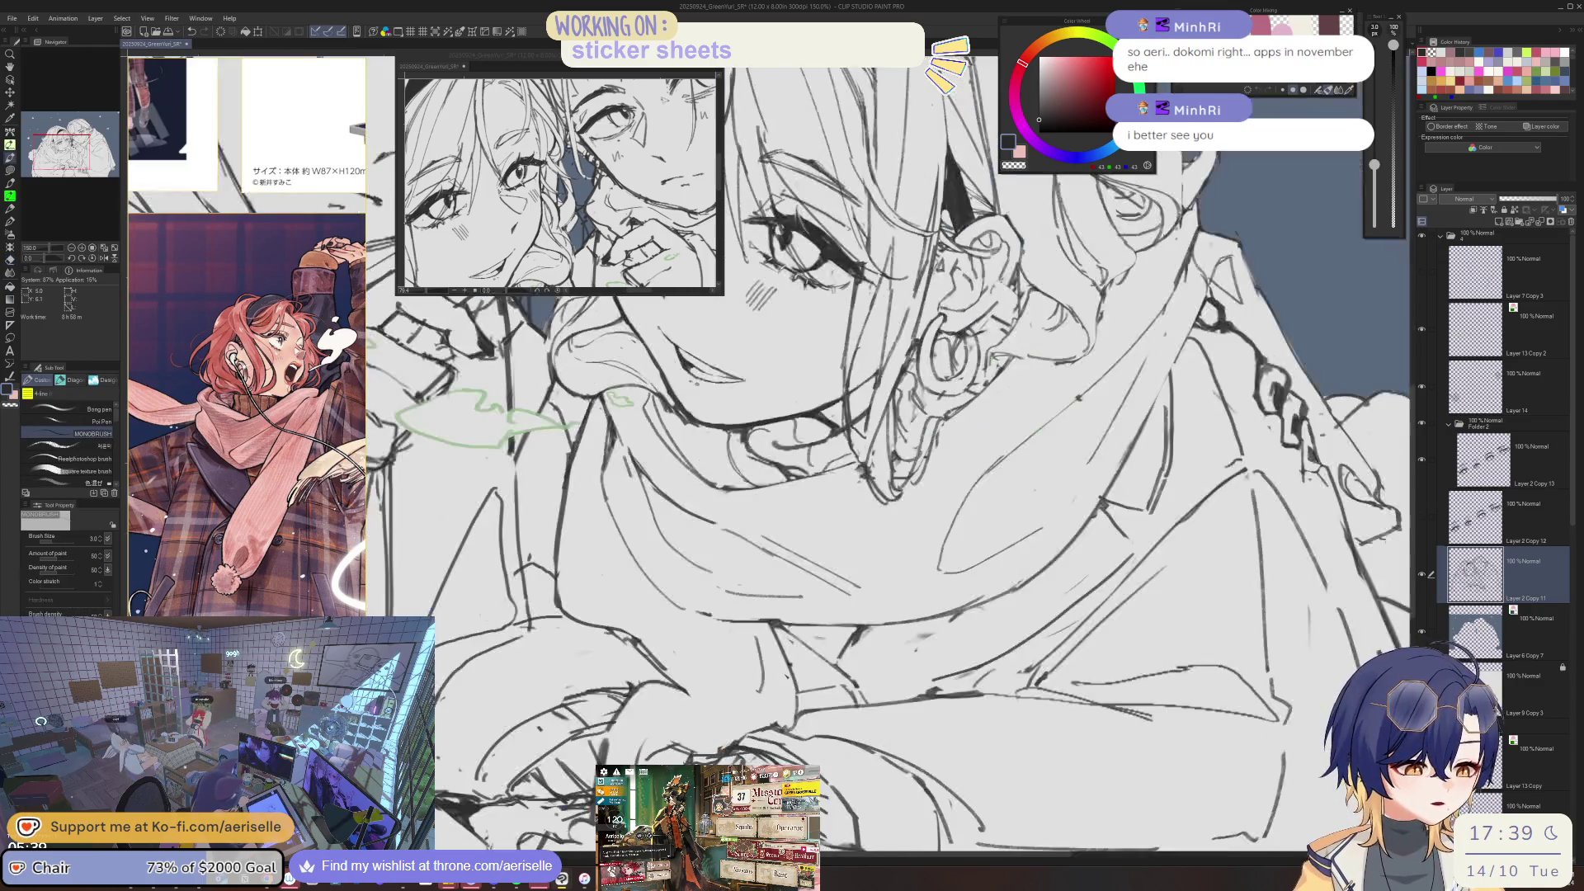
left_click_drag(925, 663, 994, 646)
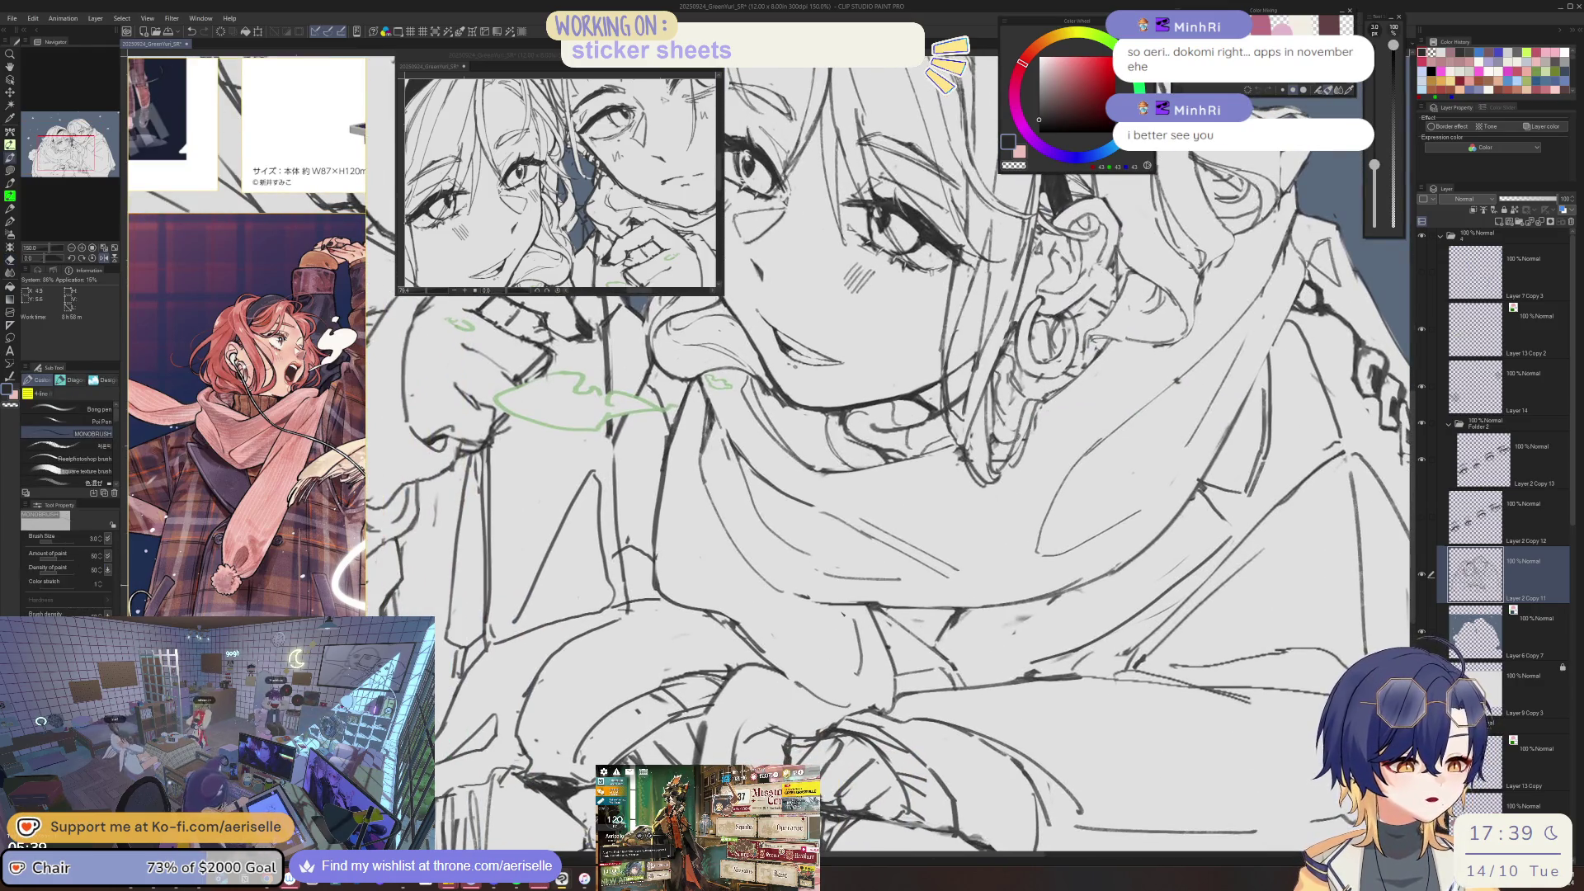
- Alternate eraser and MONOBRUSH pen to tidy lines around the boy's hand by her face
key("e")
left_click_drag(291, 695, 745, 711)
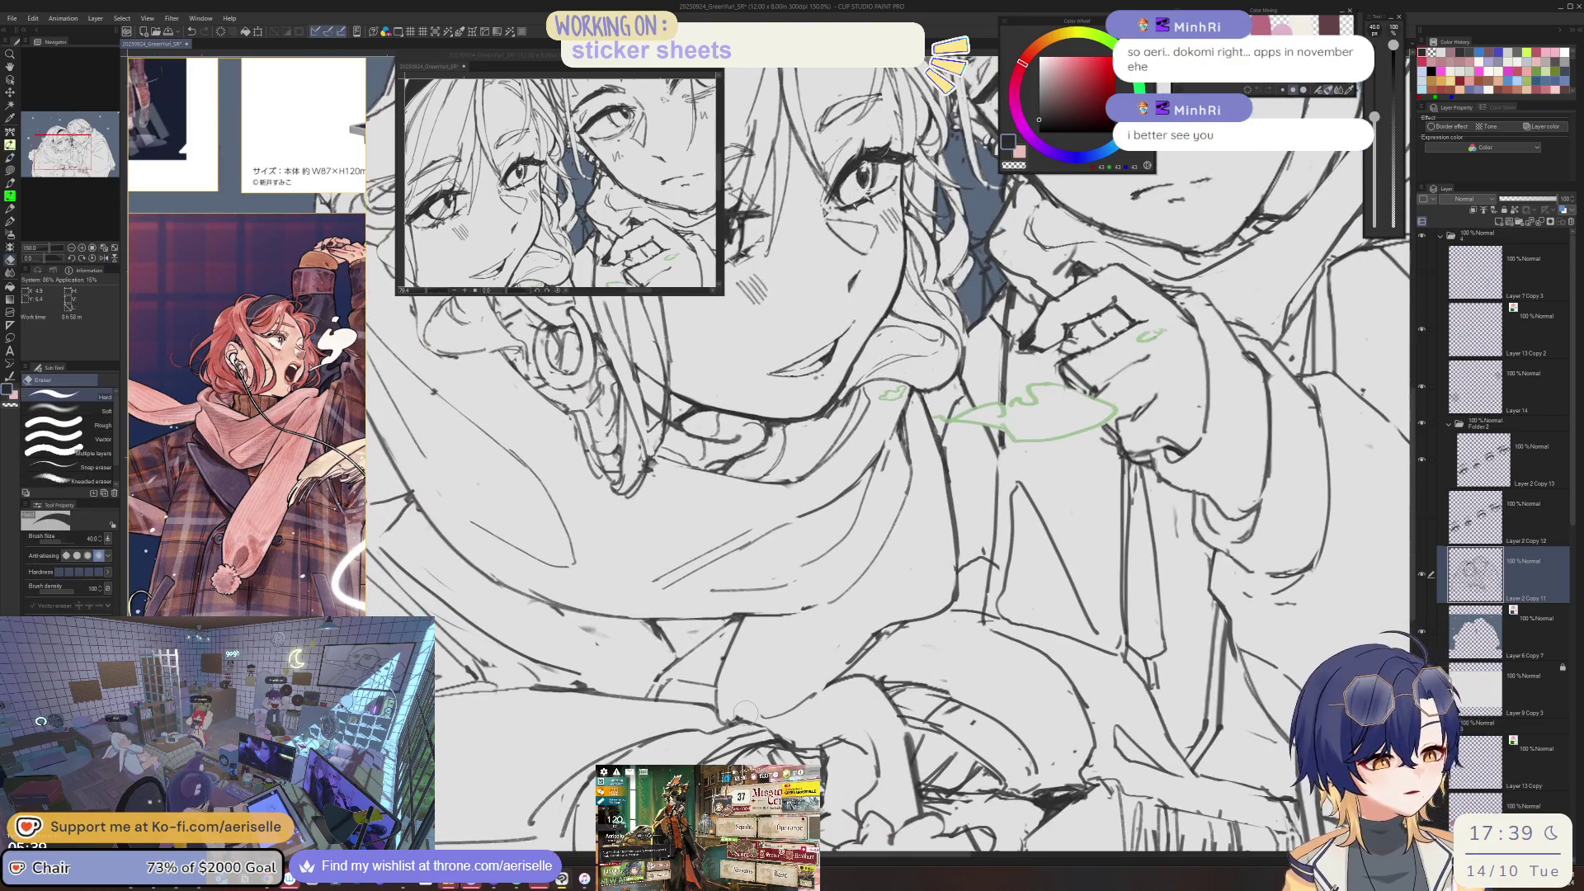
key("p")
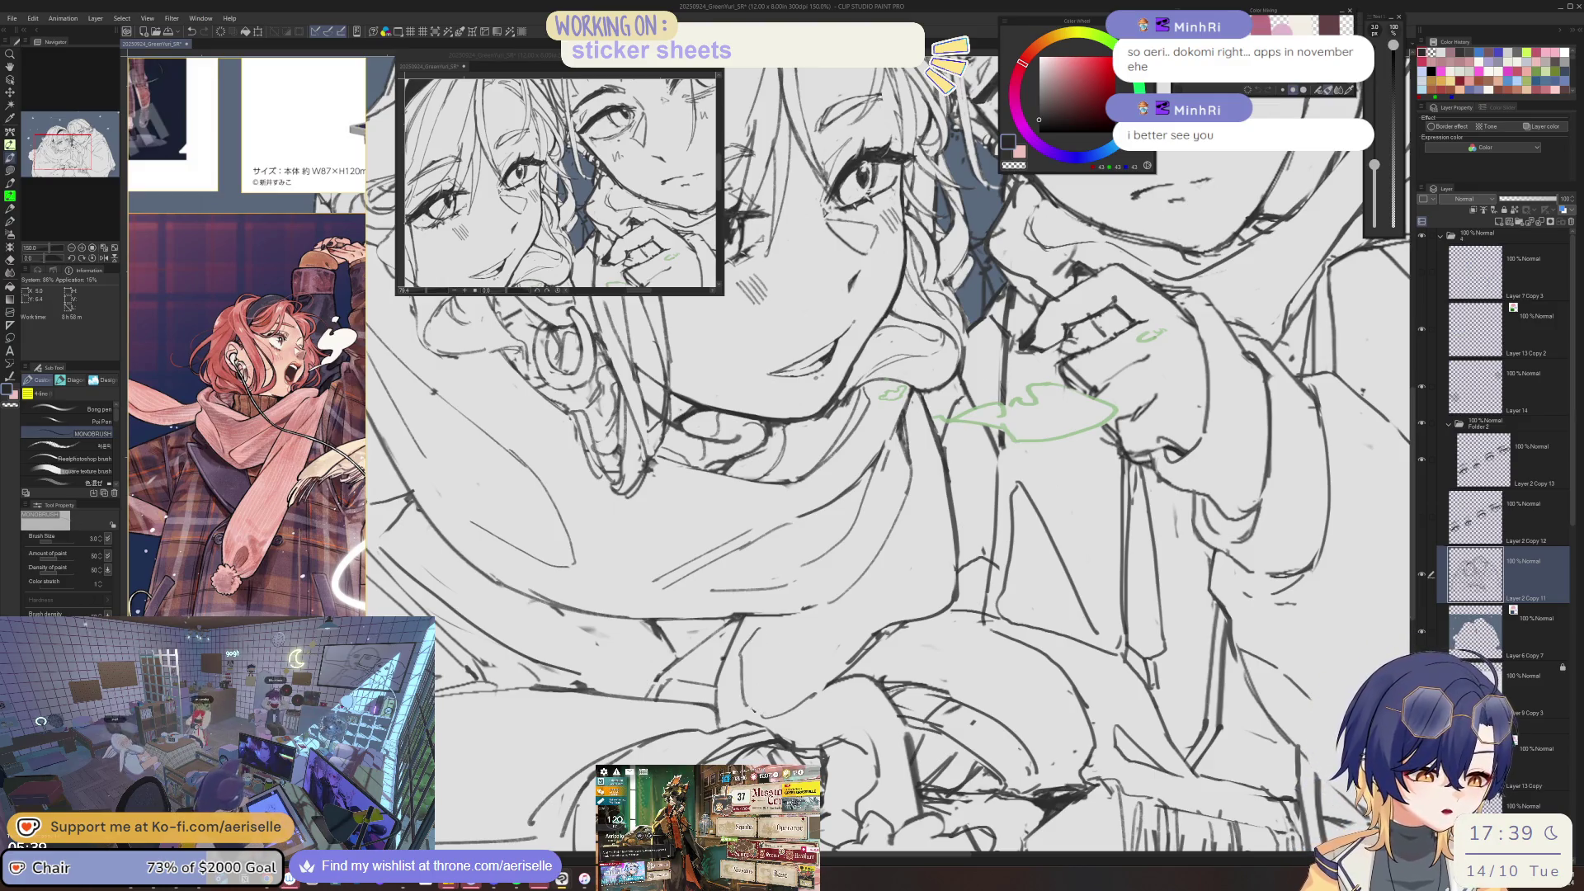
scroll(749, 642, "down", 5)
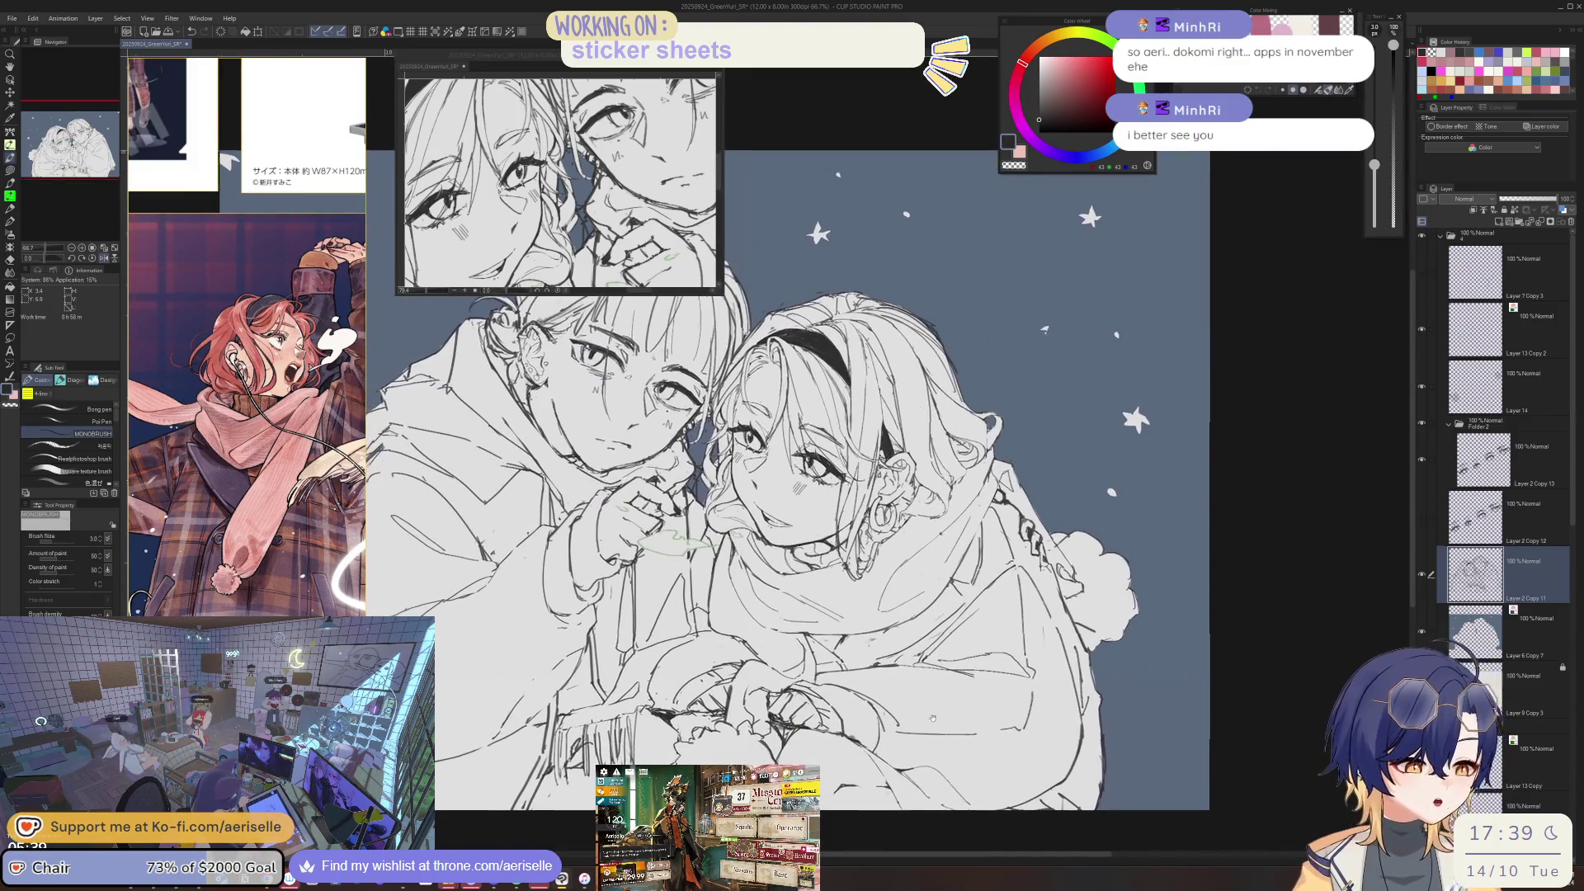
scroll(817, 644, "up", 2)
key("e")
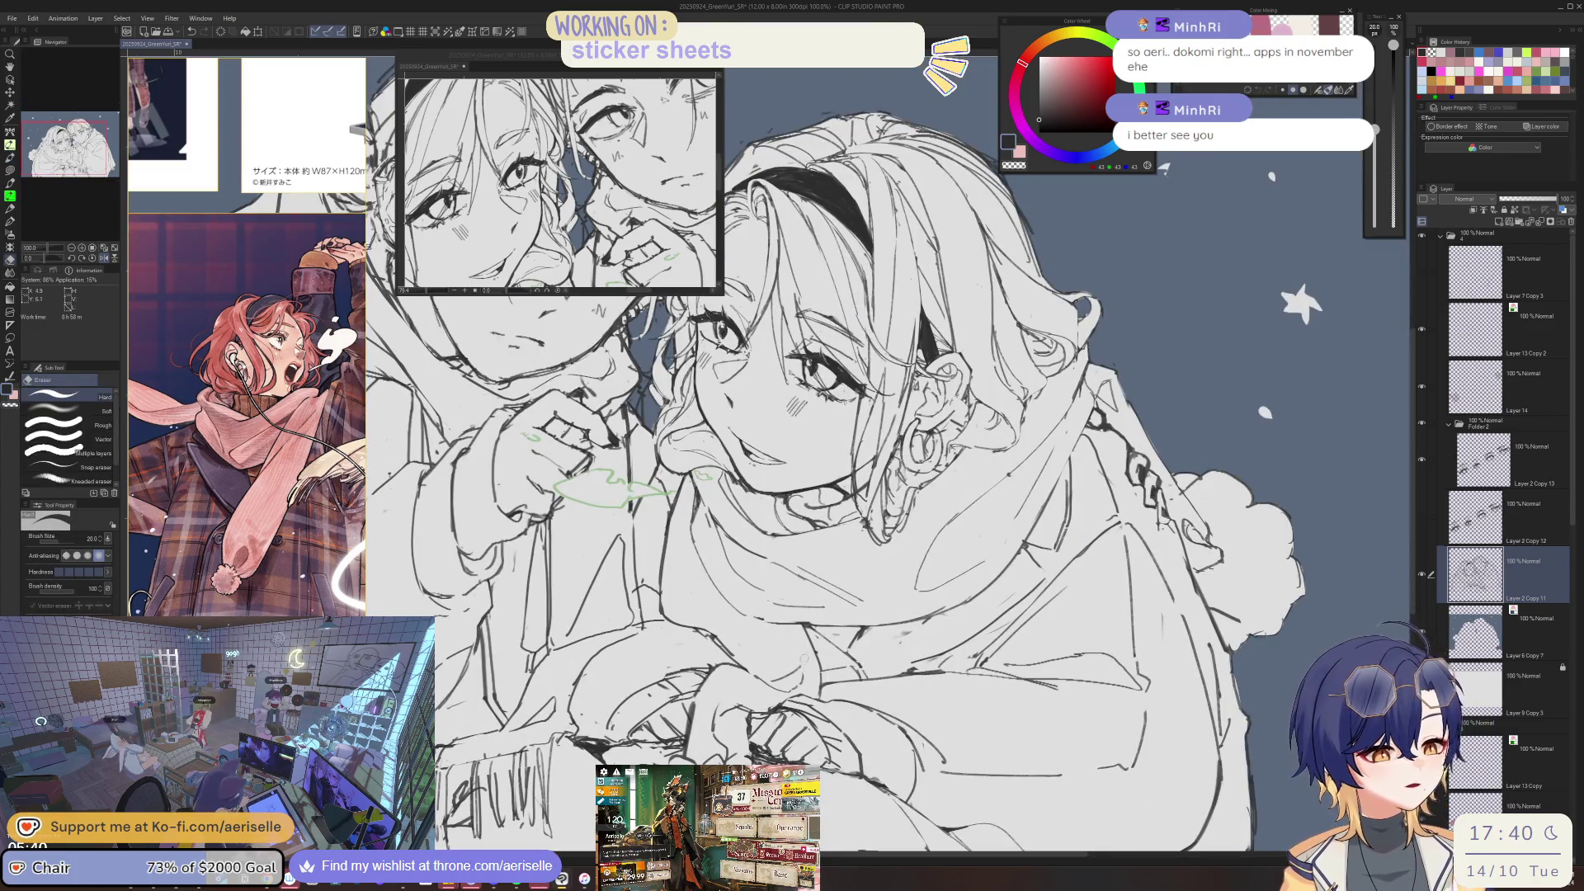
key("p")
scroll(805, 658, "down", 2)
scroll(855, 663, "up", 4)
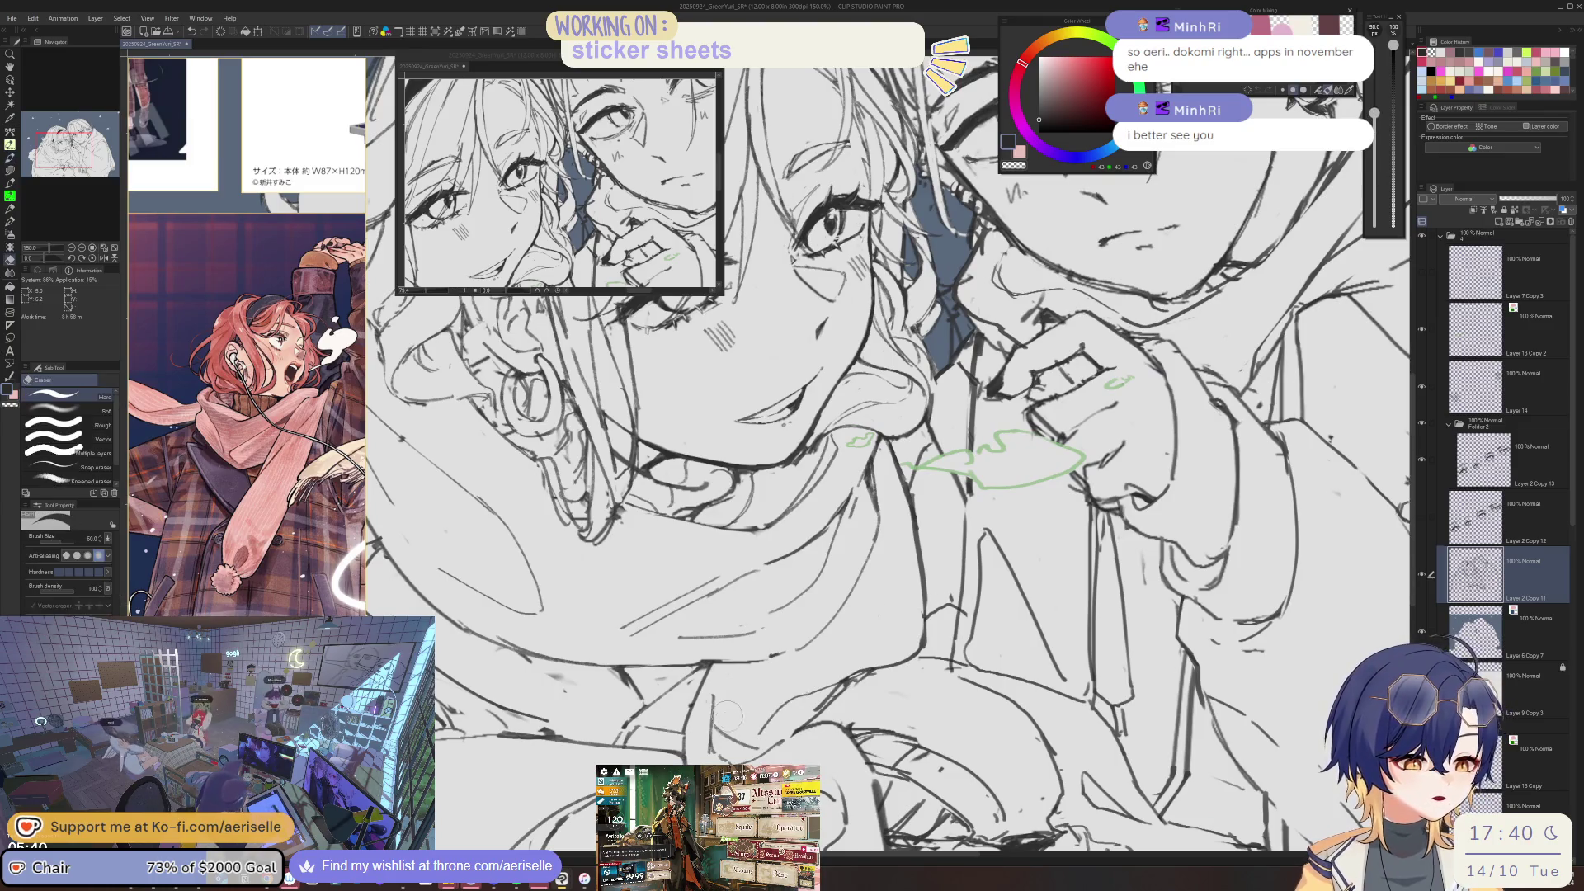
- Rotate the view for hand strokes, reset it to 100%, touch up lines, and save GreenYuri_SR
left_click_drag(884, 608, 913, 650)
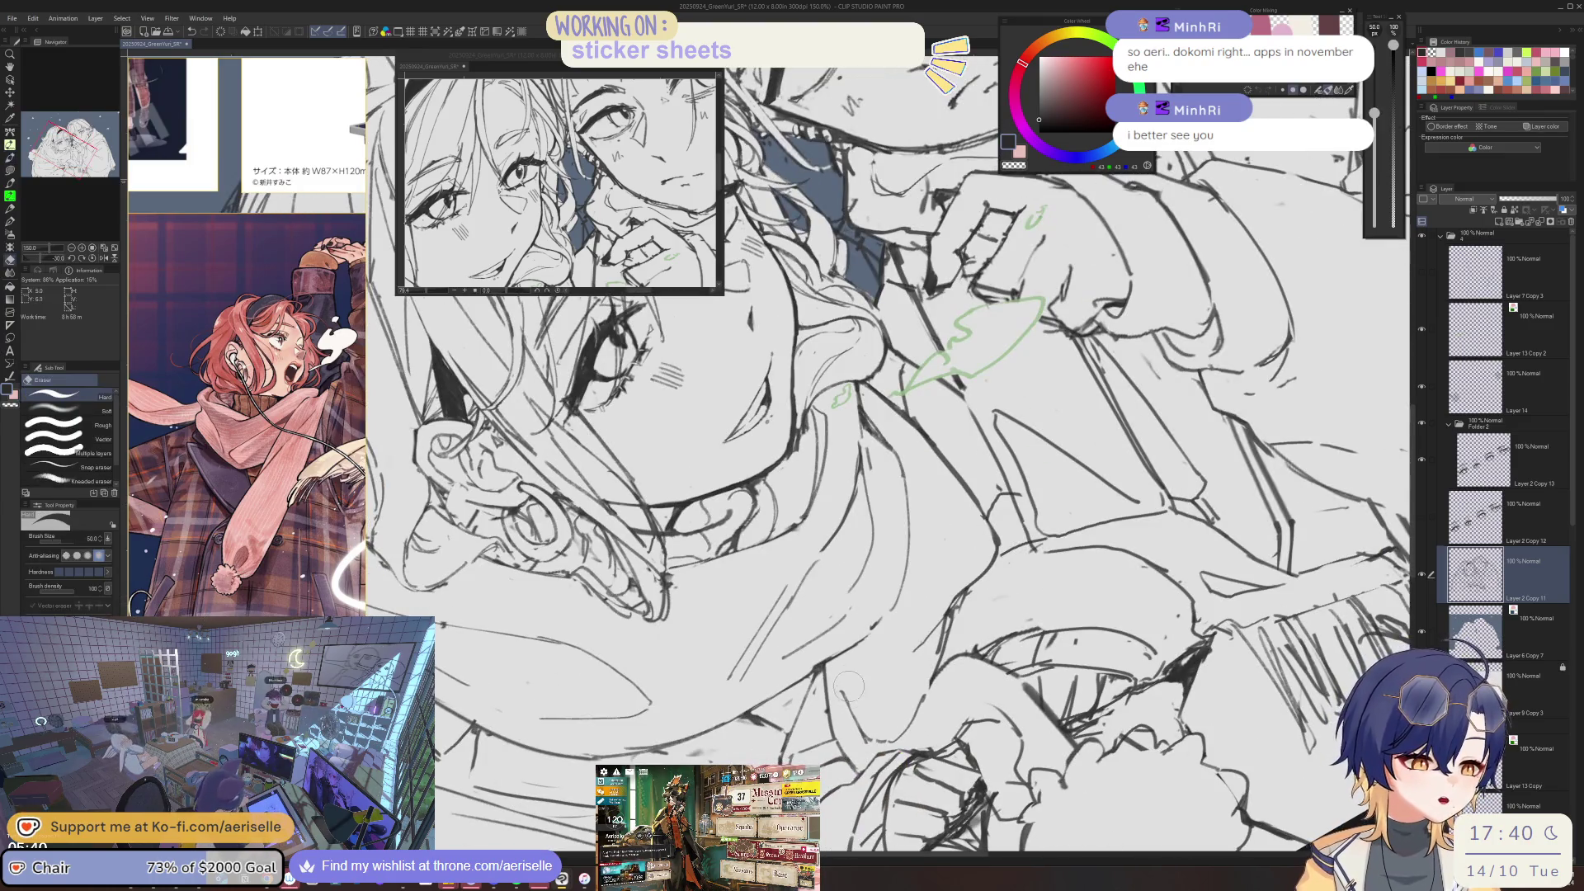
key("ctrl+alt+0")
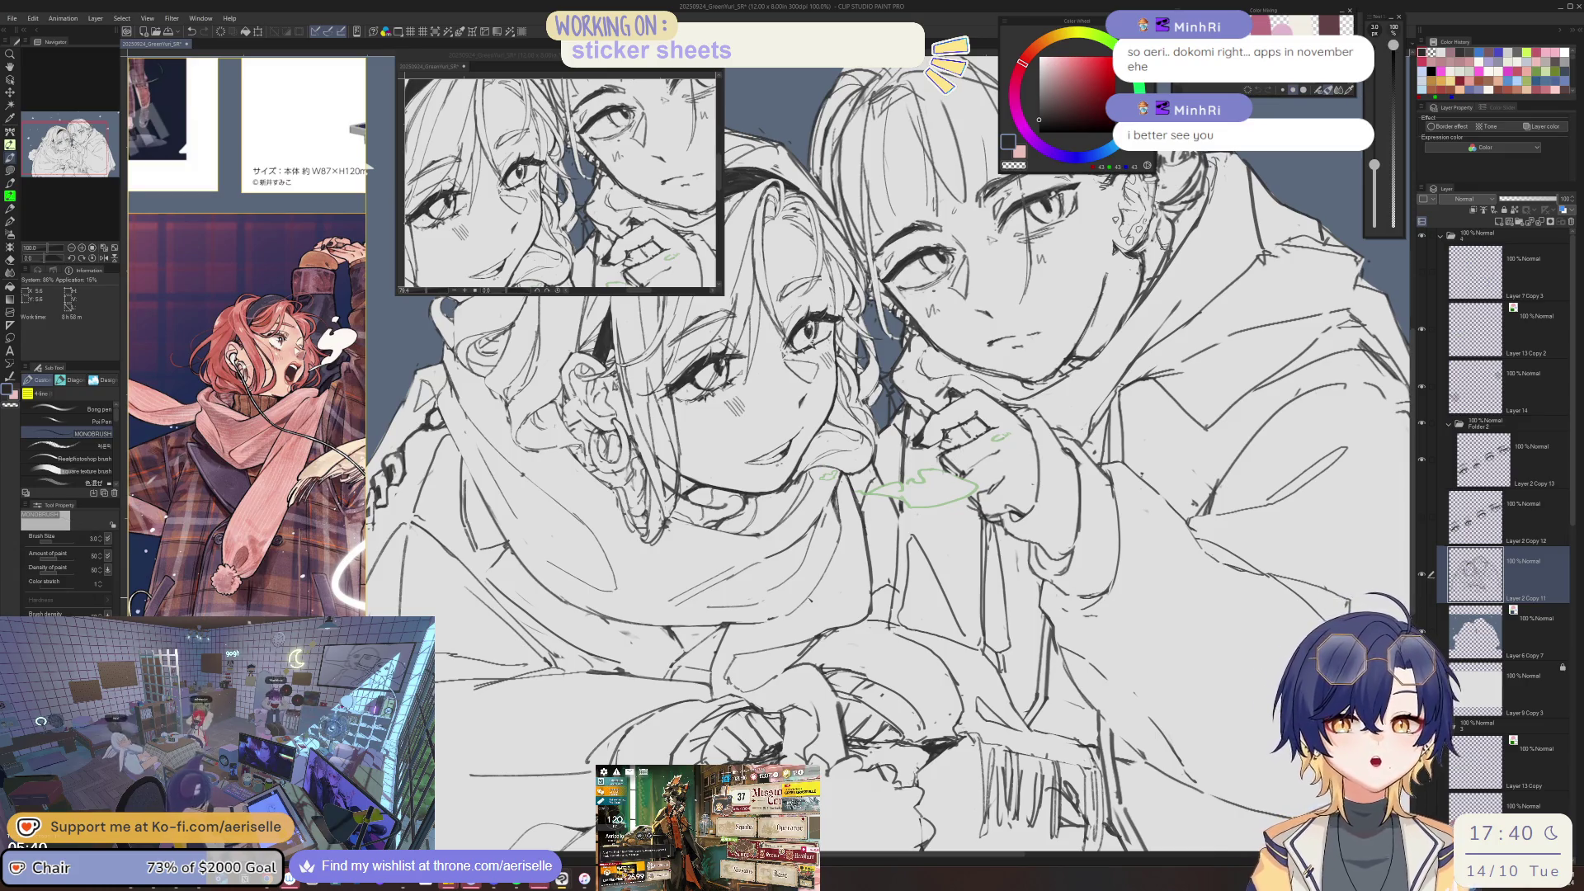
scroll(830, 642, "up", 1)
key("e")
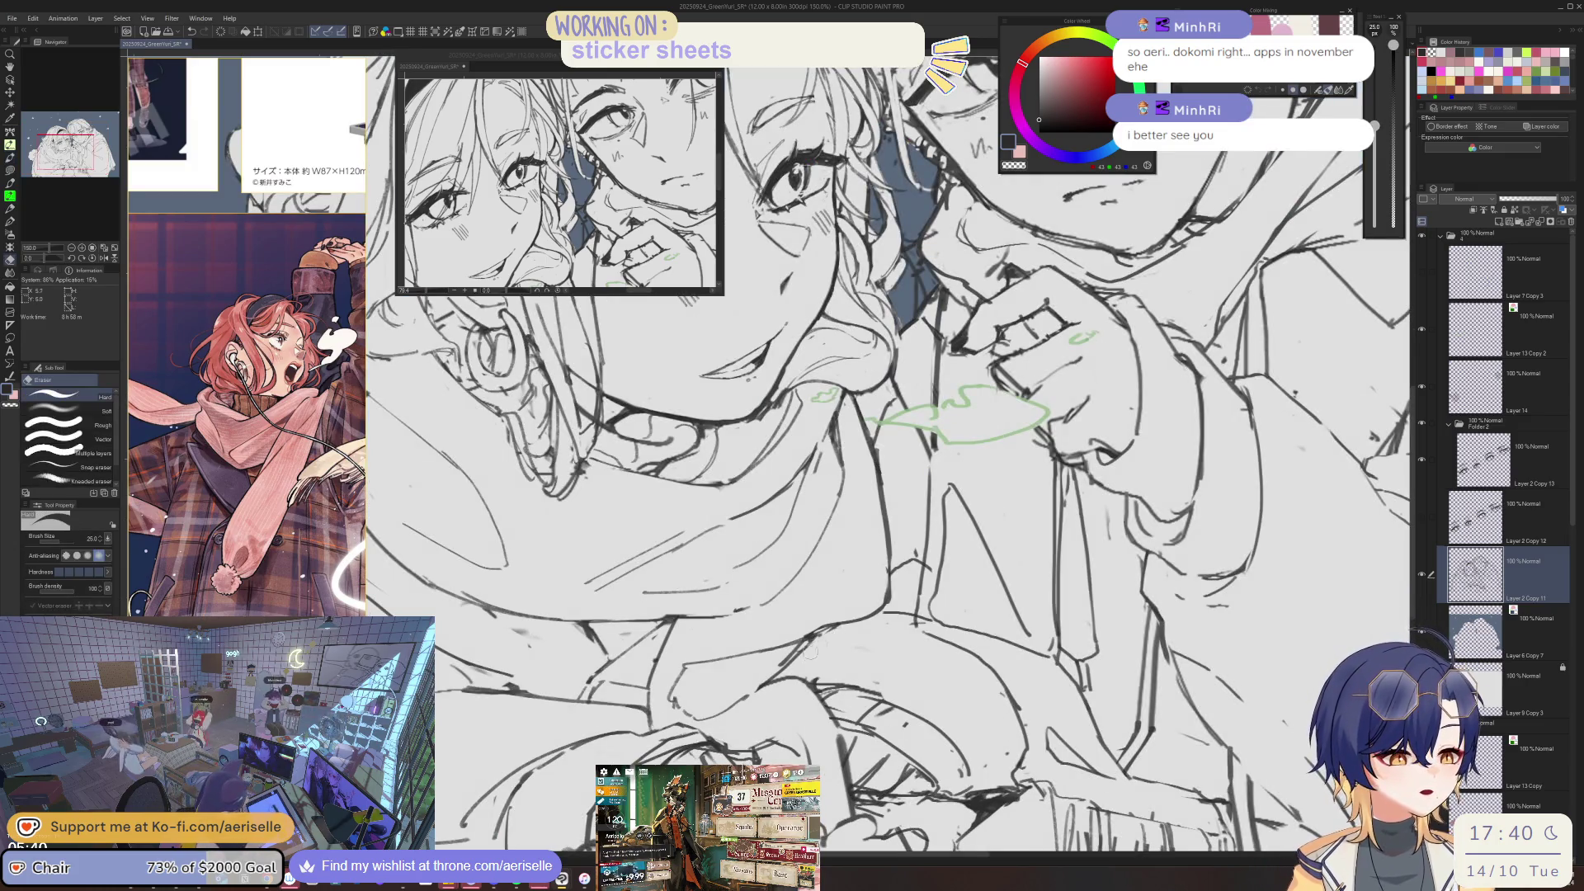
key("p")
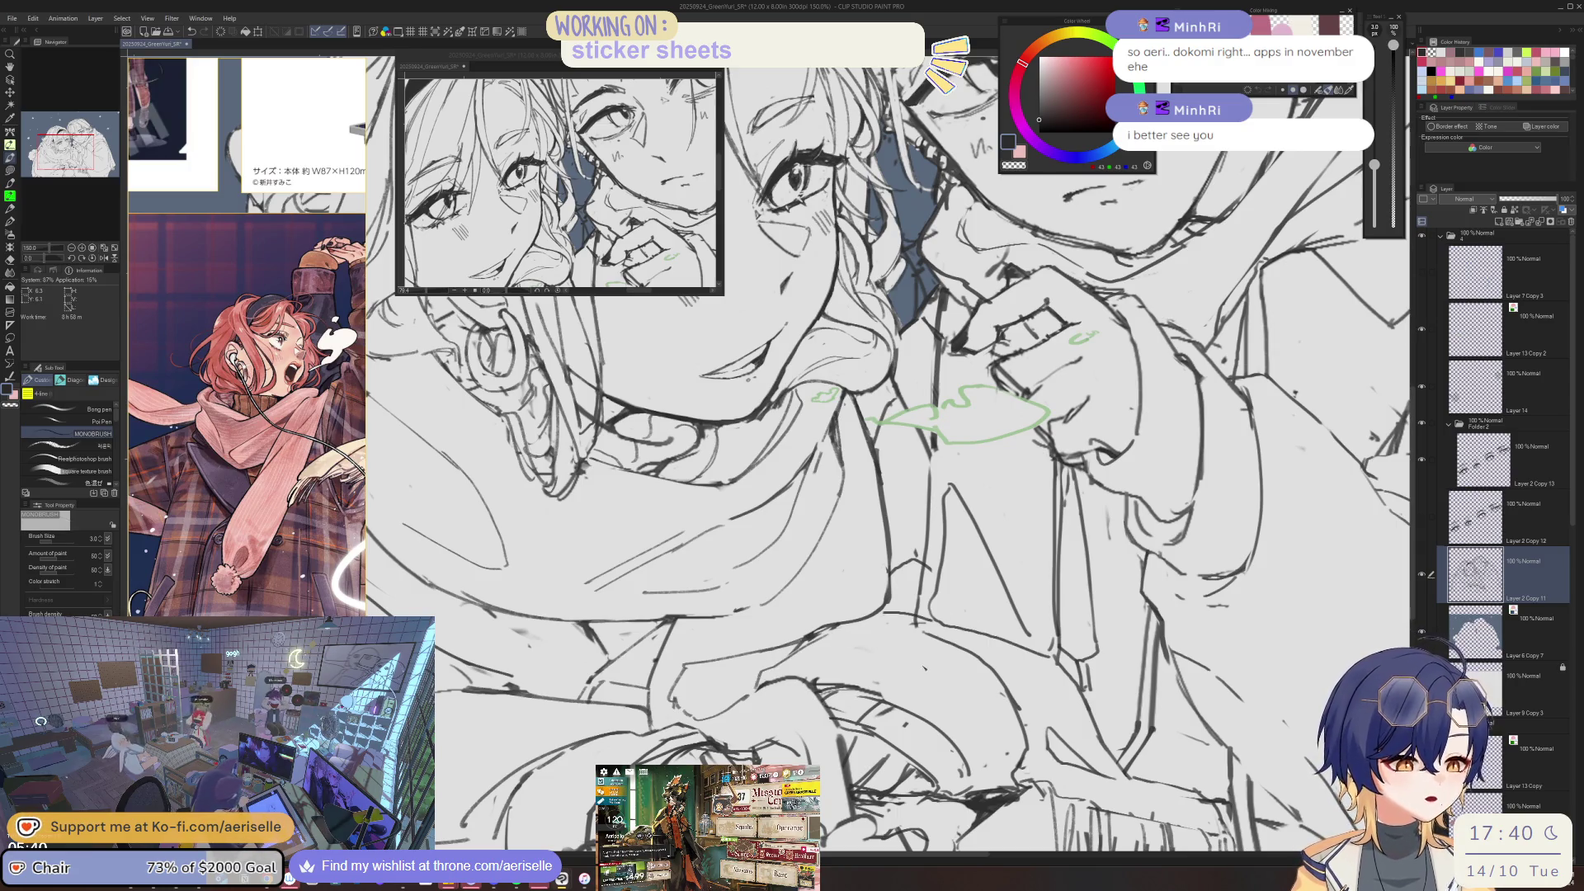
scroll(888, 454, "down", 3)
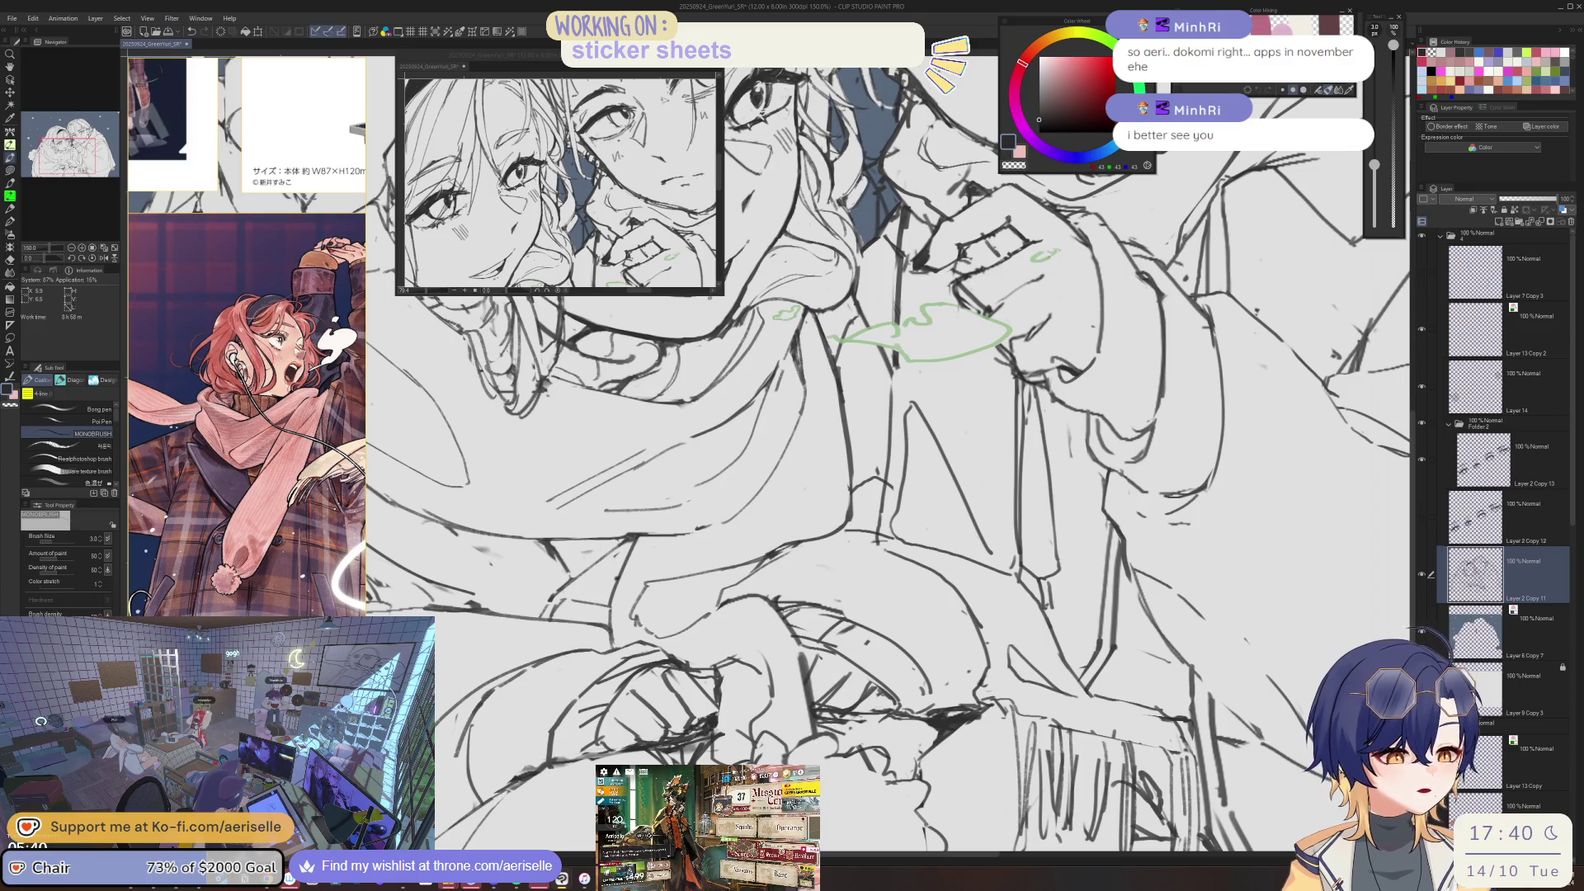
key("ctrl+s")
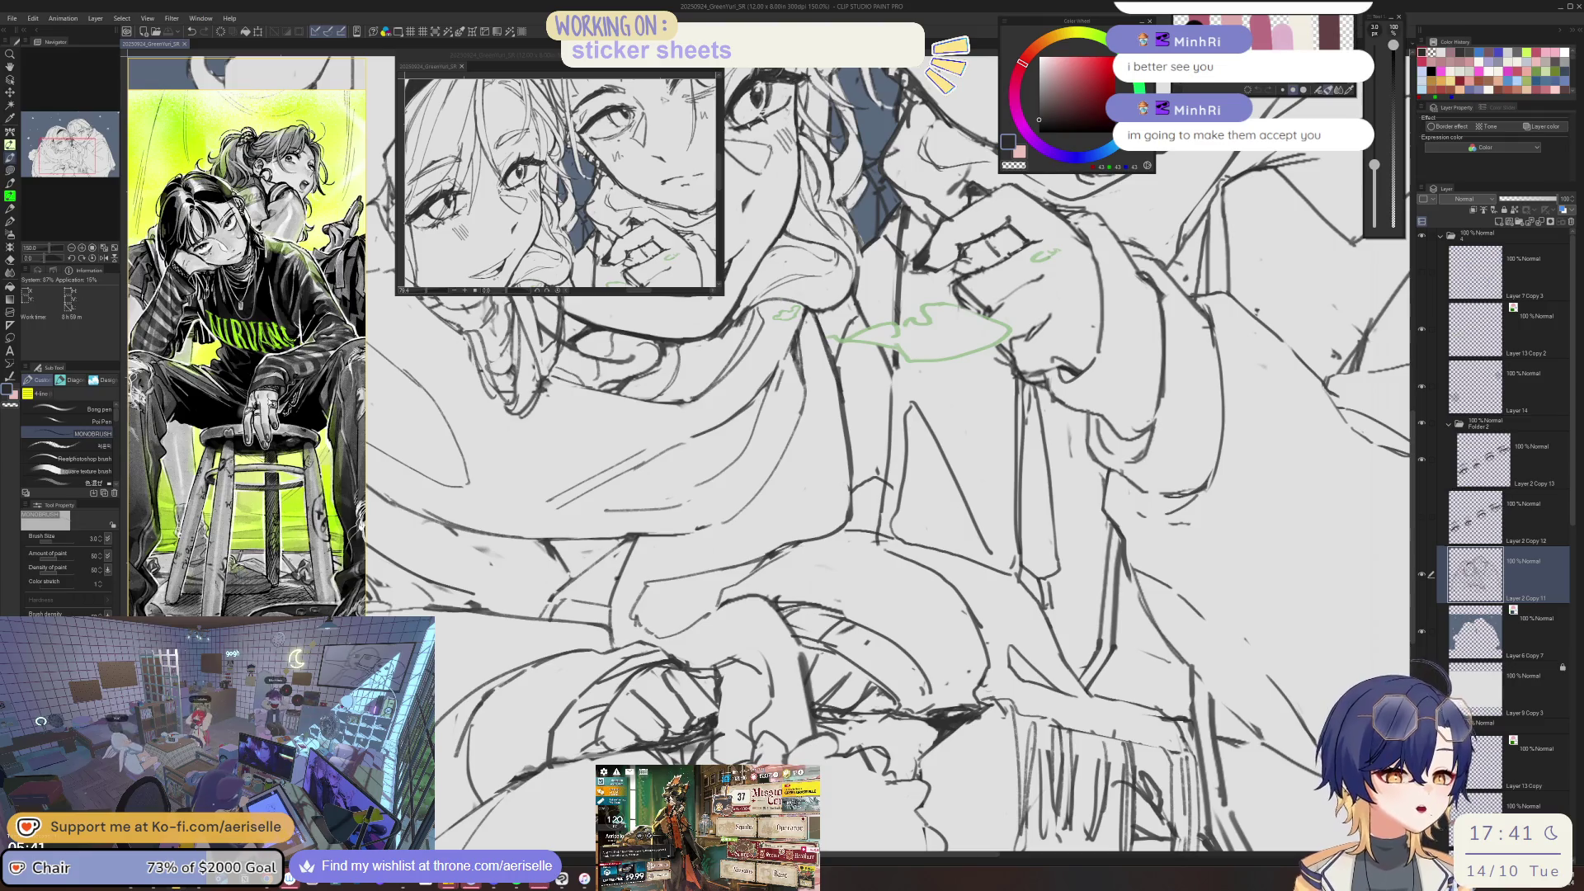
- At 200% zoom, erase and redraw hand lines, adding a dark line refining the hand
key("ctrl+plus")
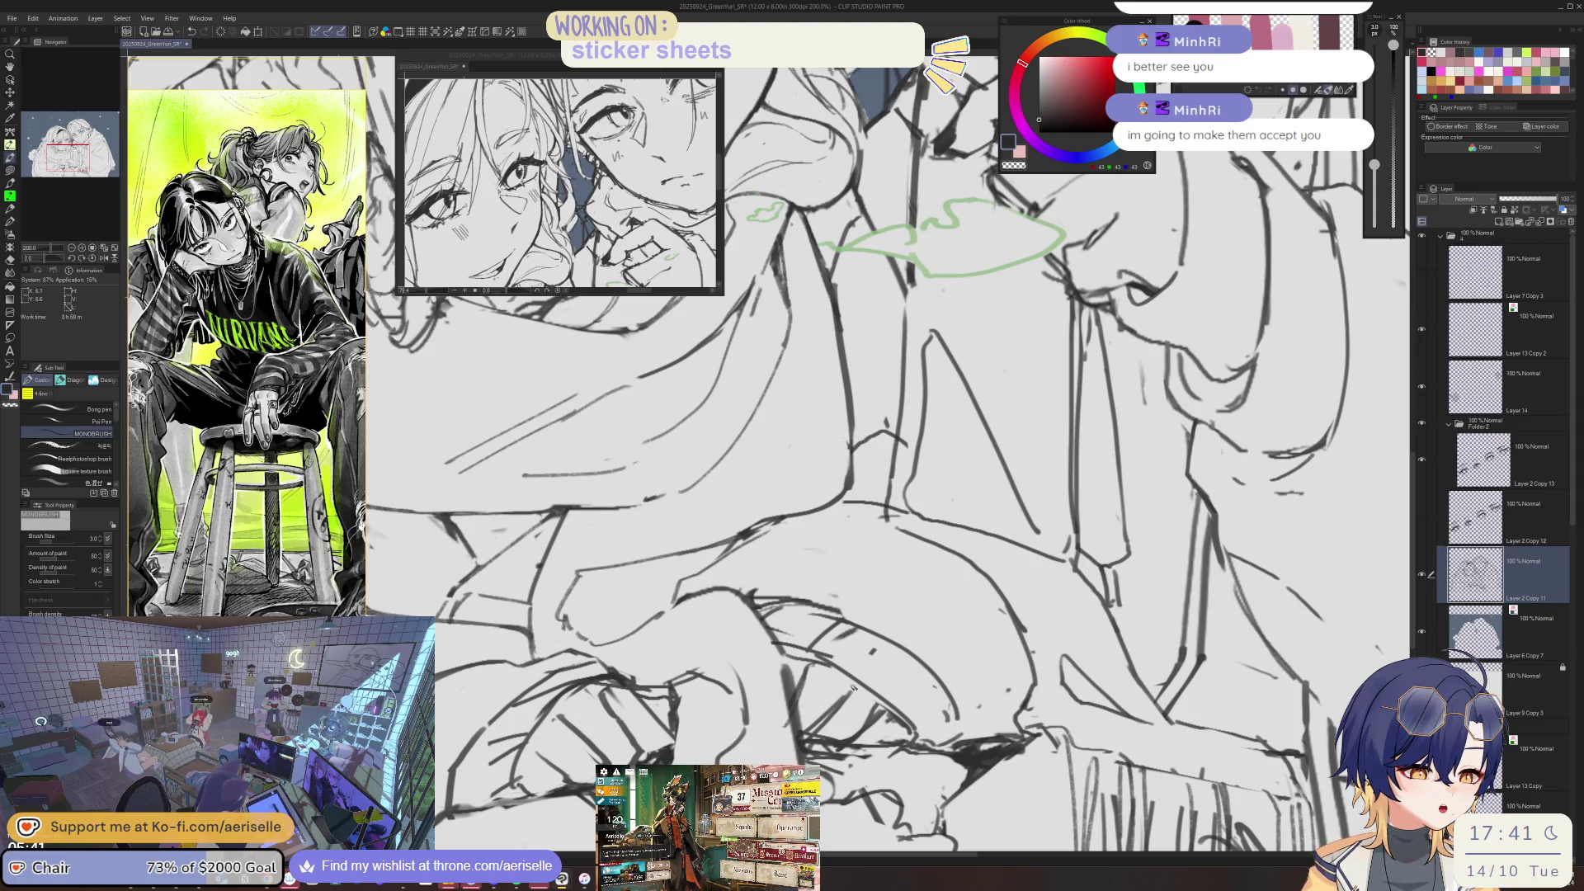
key("e")
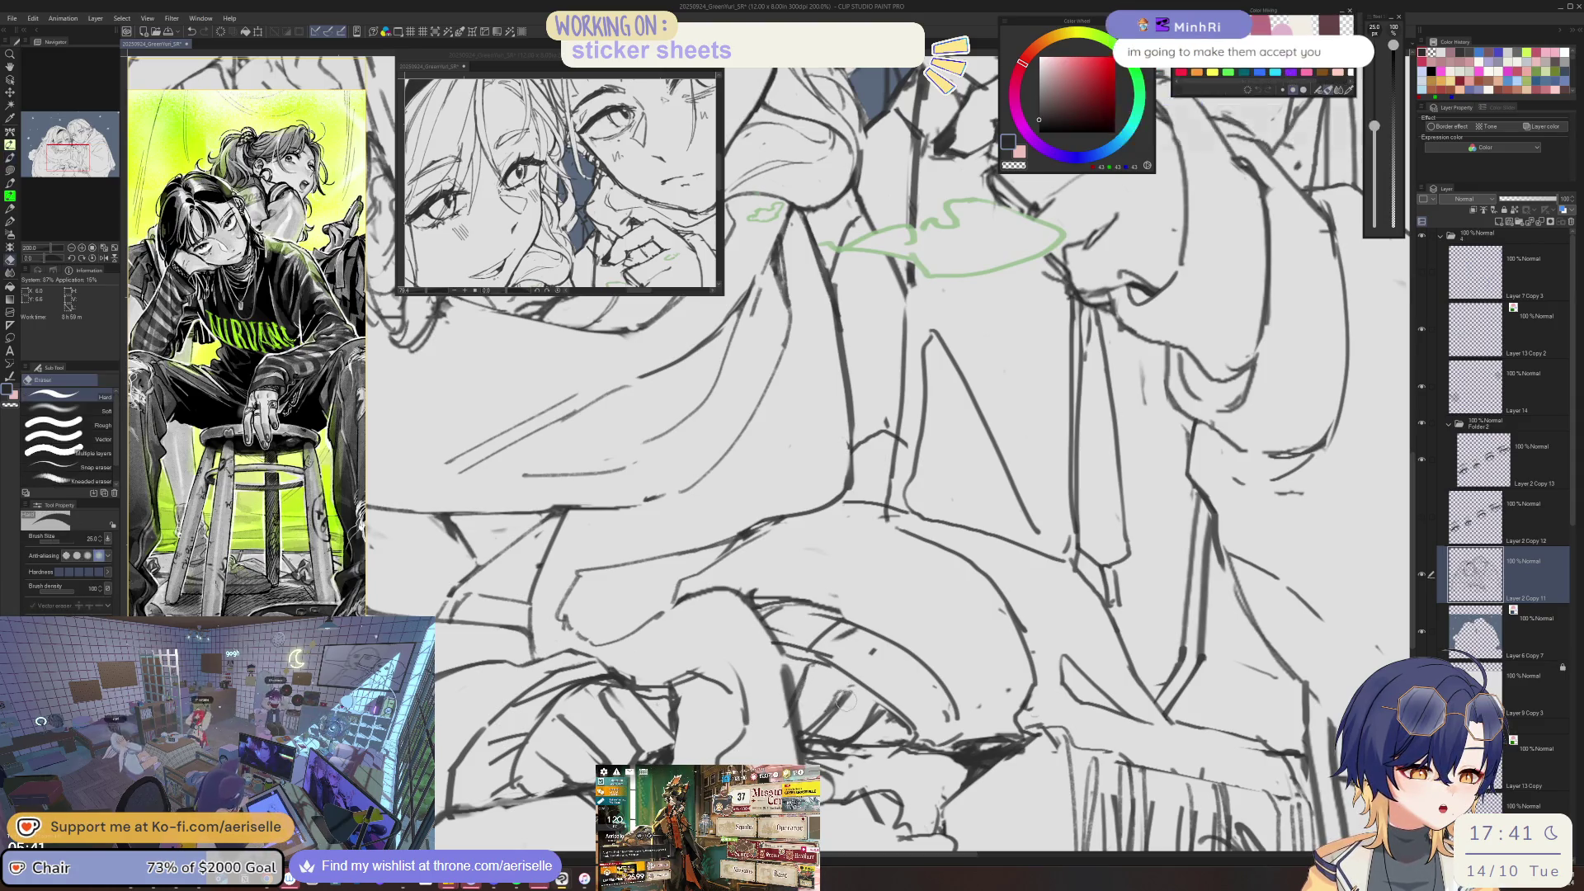
key("p")
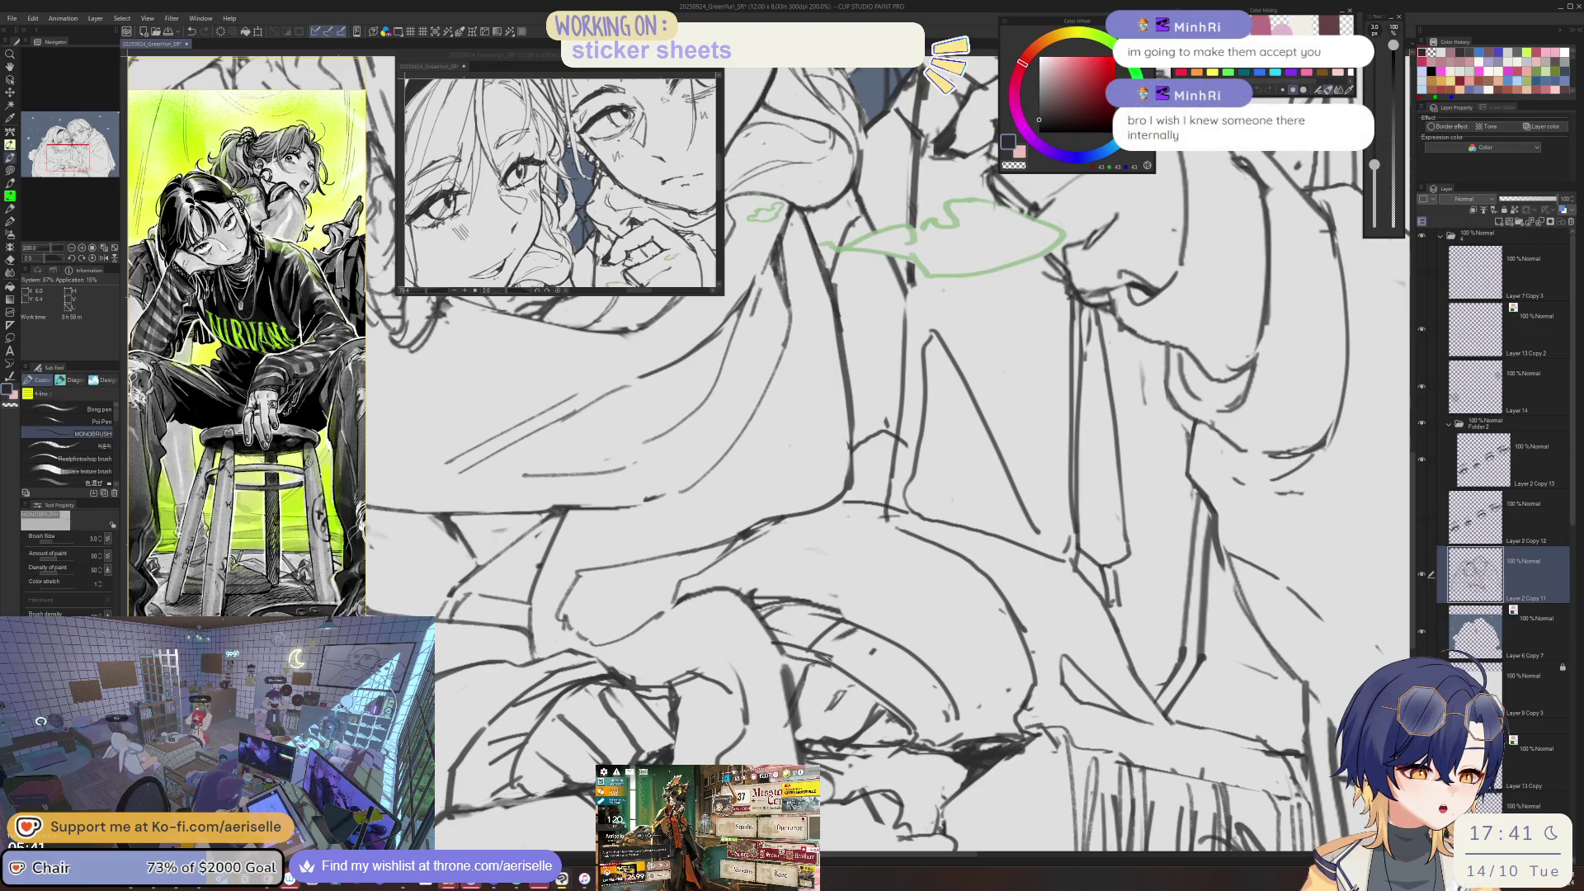
key("e")
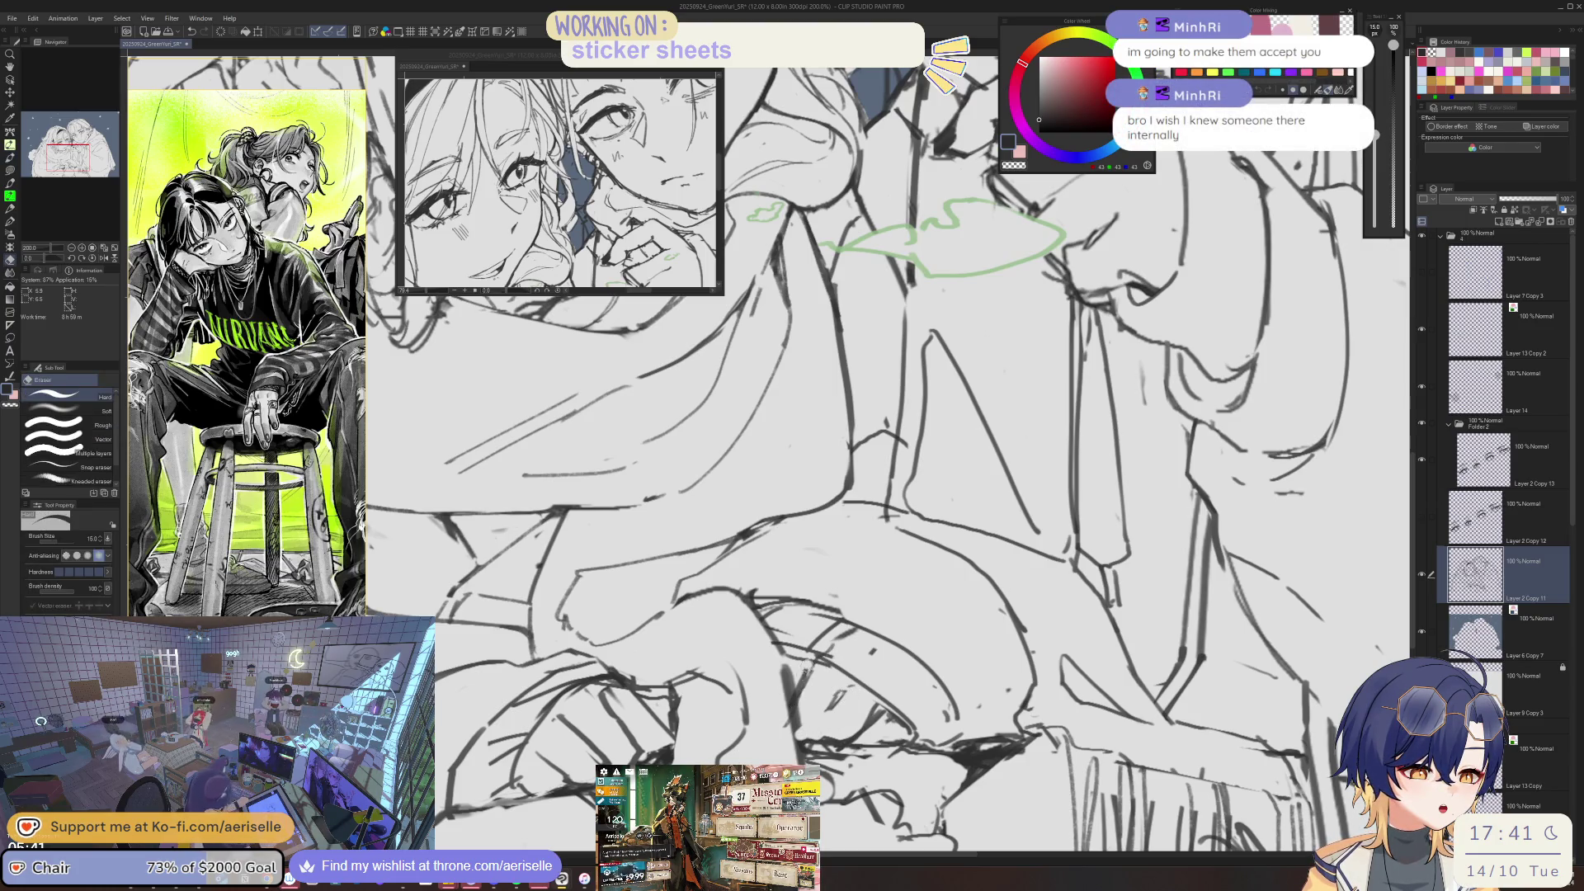
key("p")
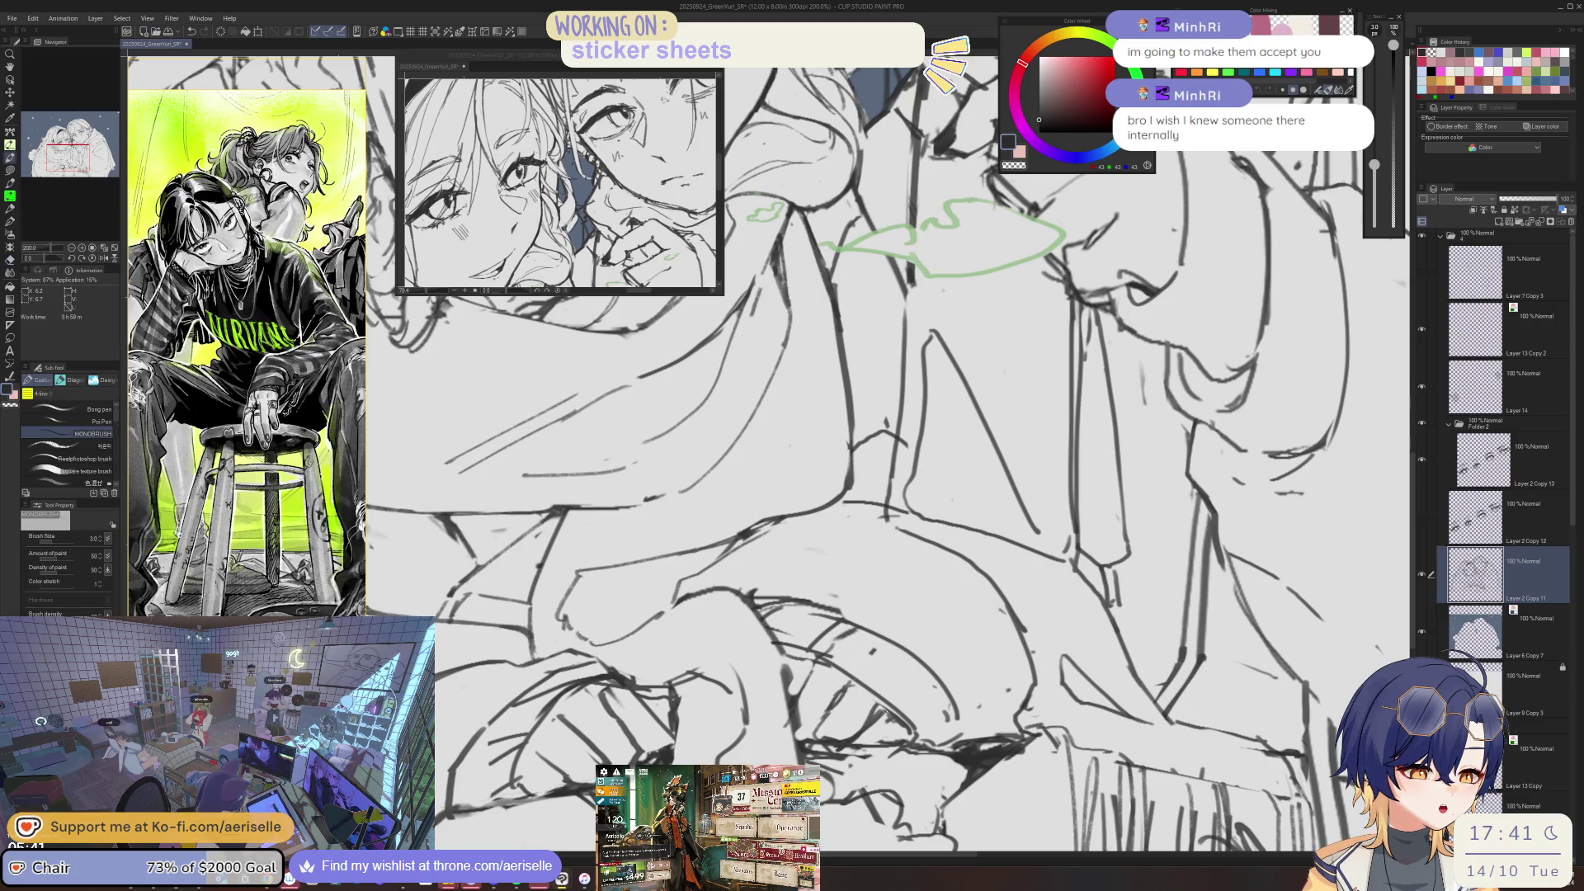
key("e")
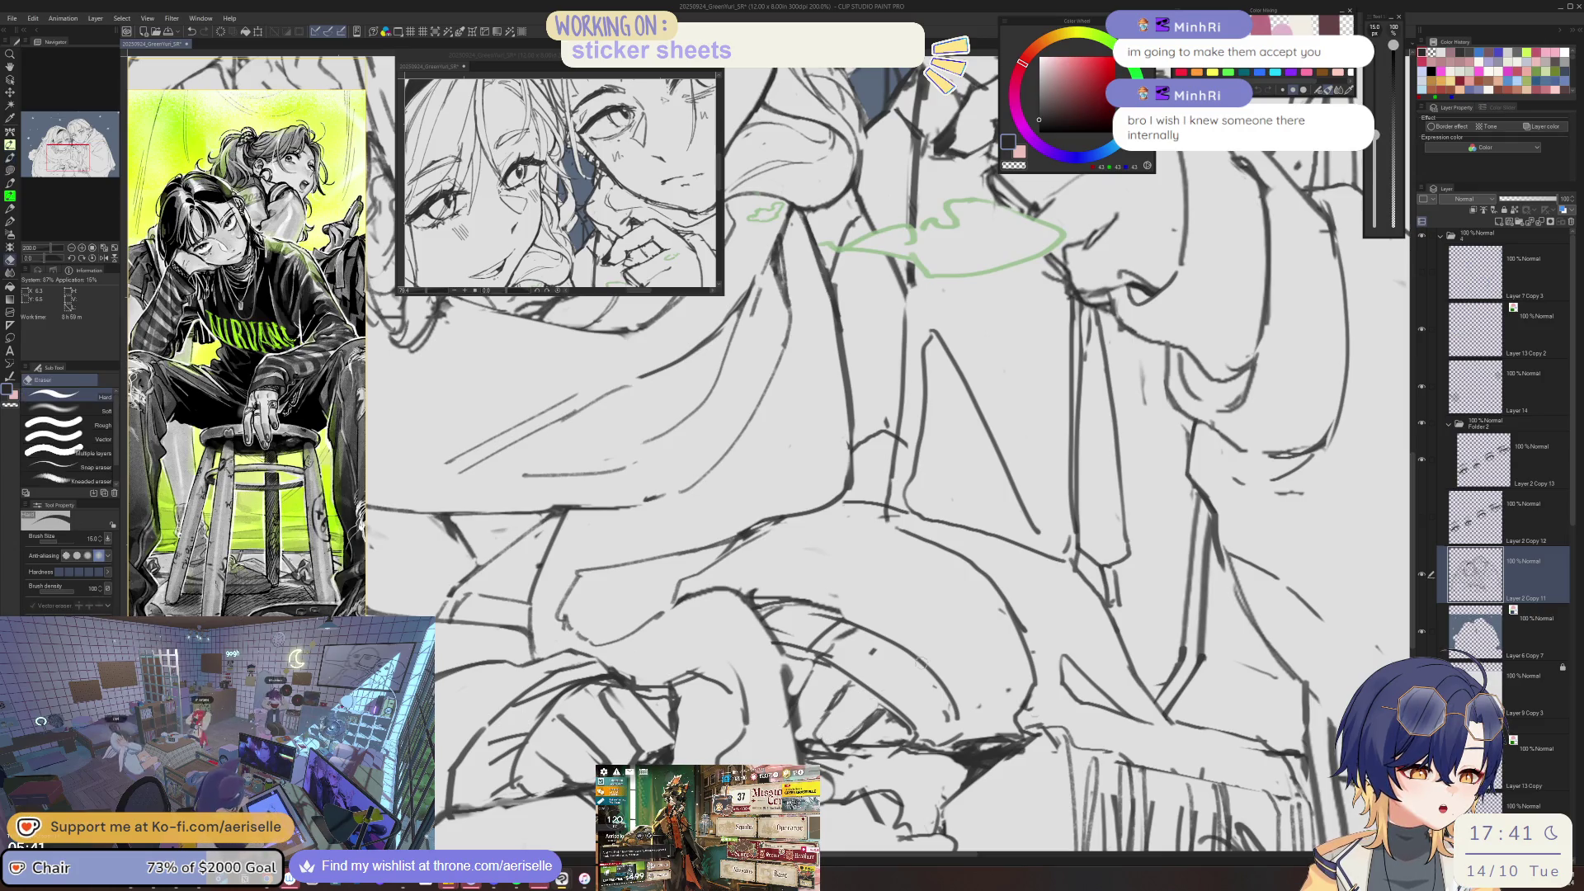
key("p")
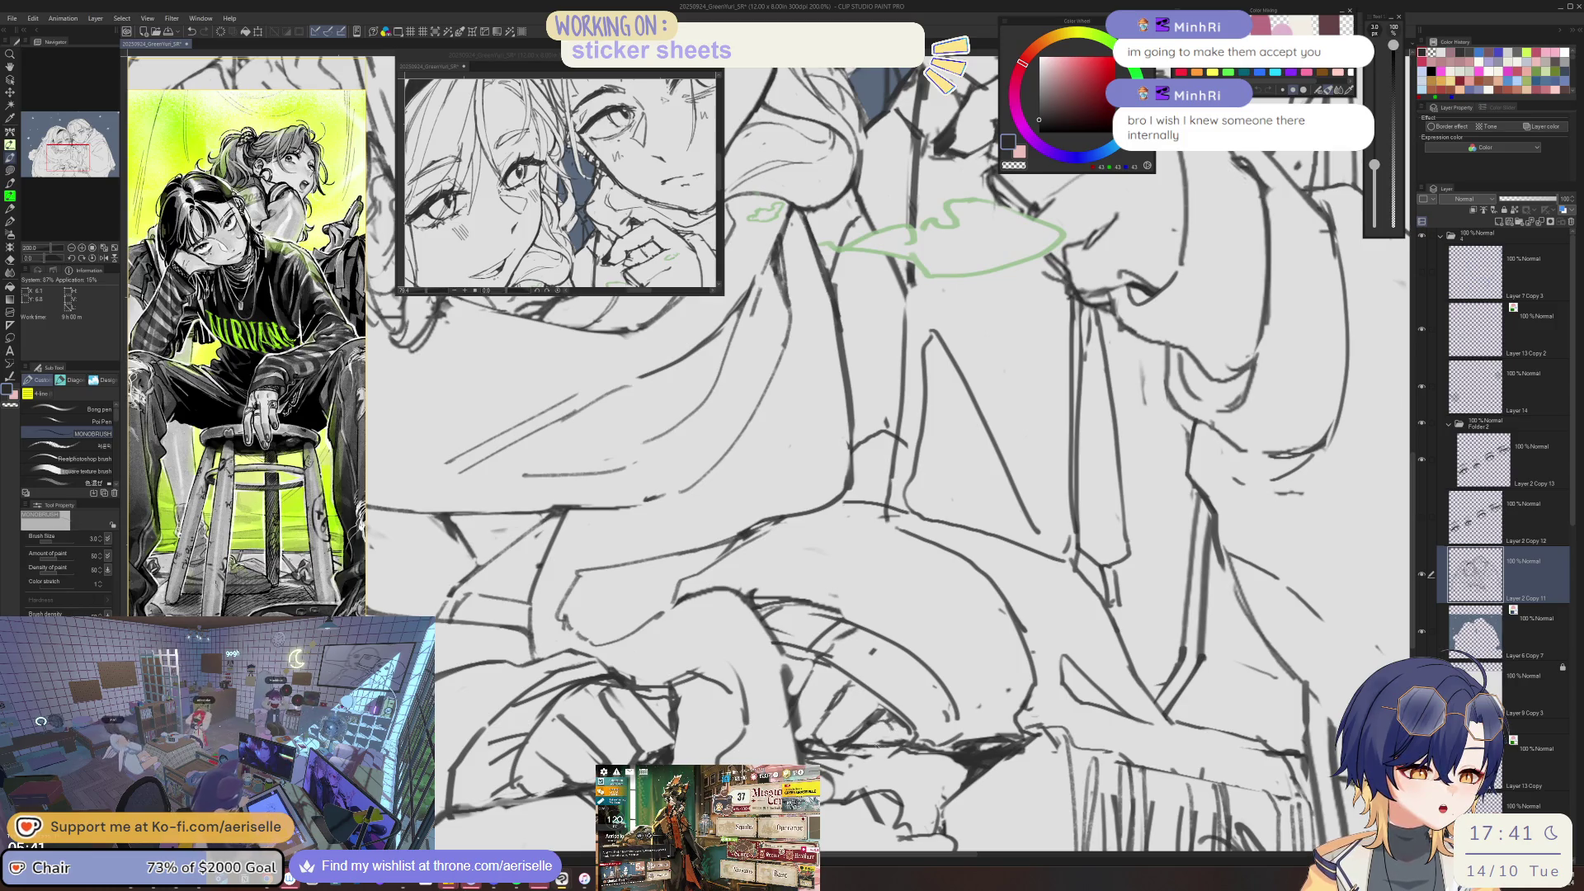
key("e")
key("p")
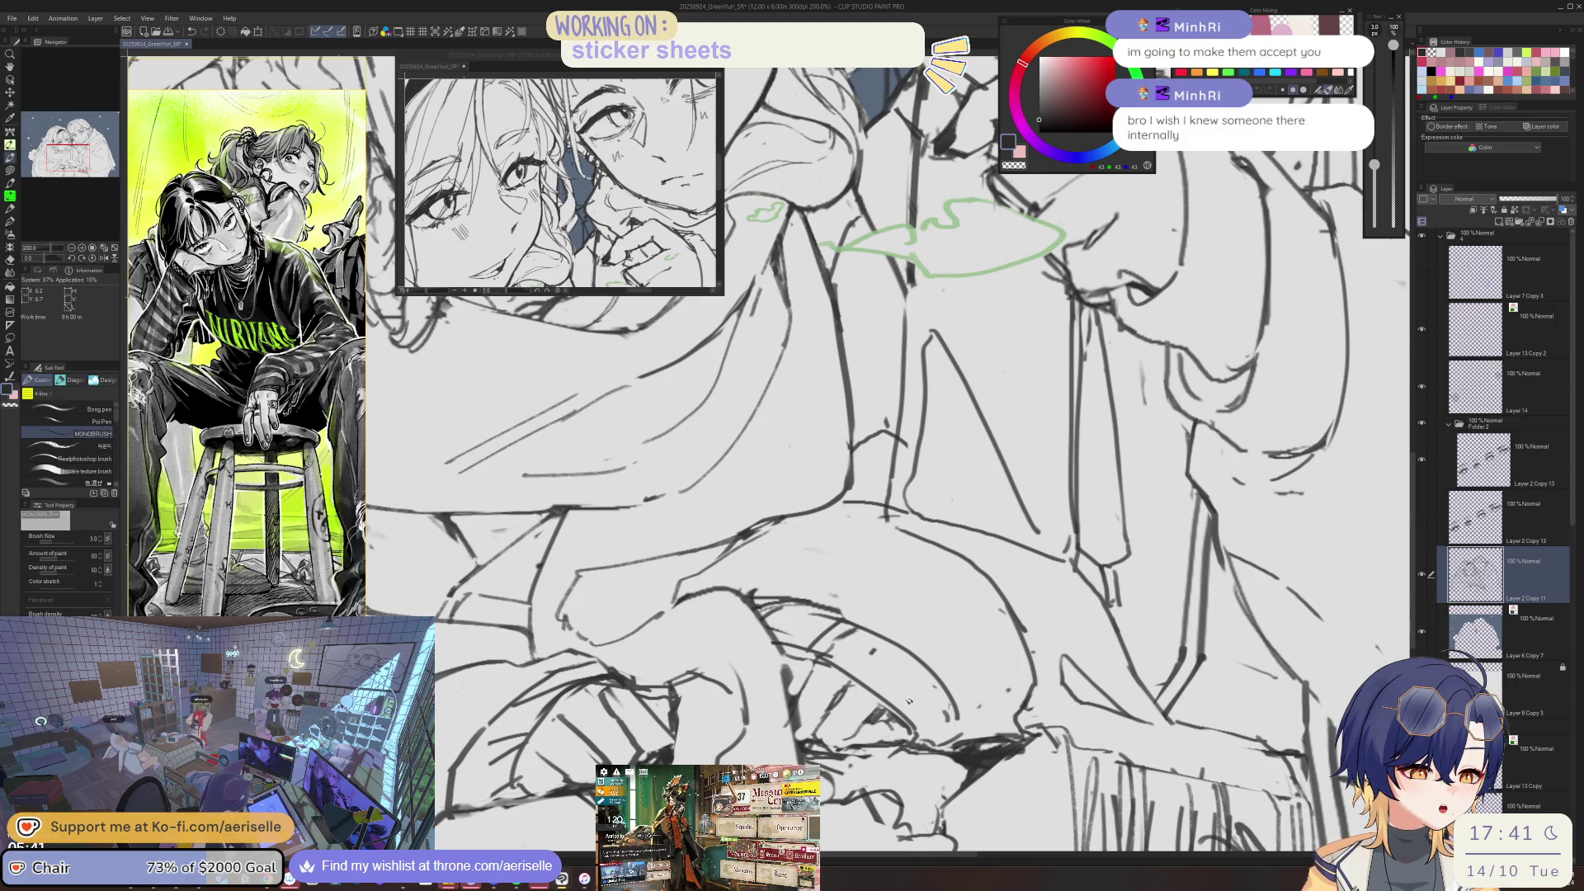
scroll(900, 705, "up", 4)
left_click_drag(665, 698, 708, 744)
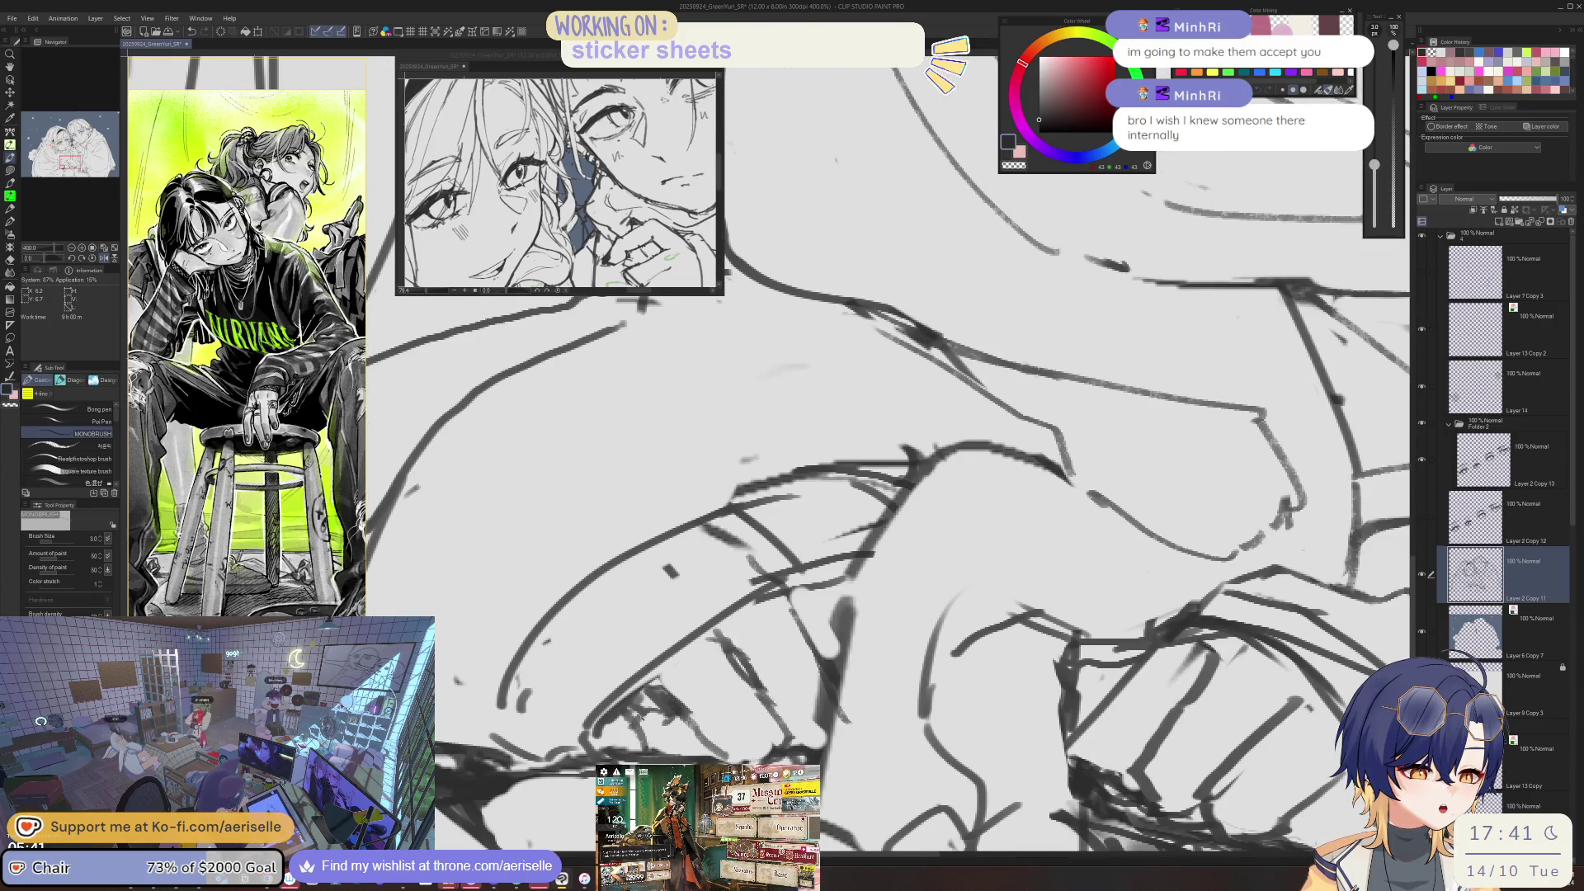
- Keep erasing stray hand strokes with a small eraser and redrawing, zooming between 150% and 200%
key("e")
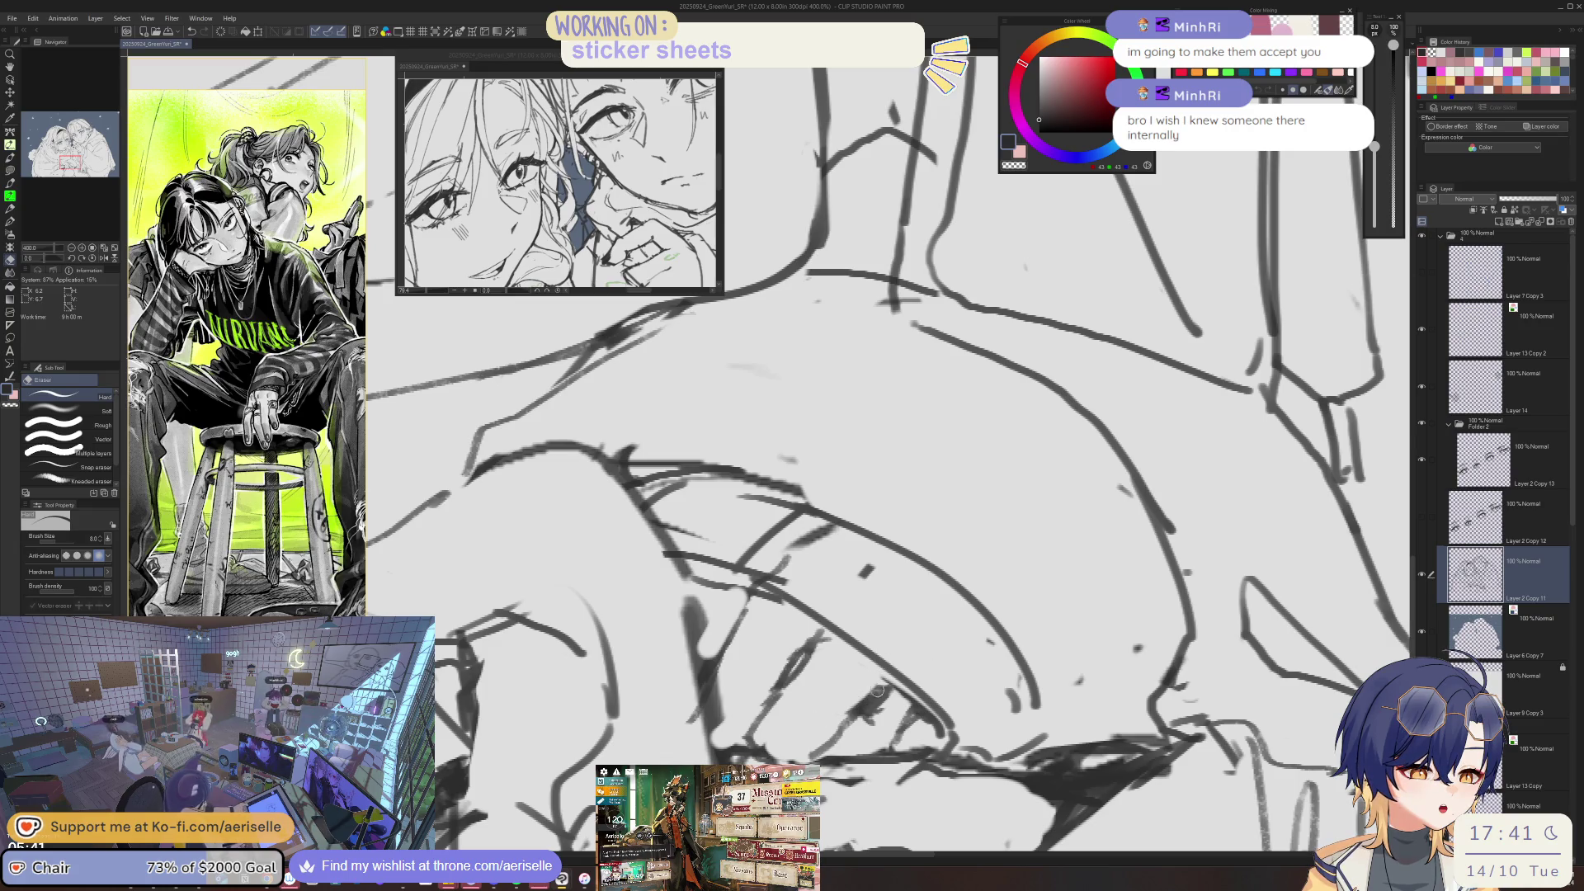
key("p")
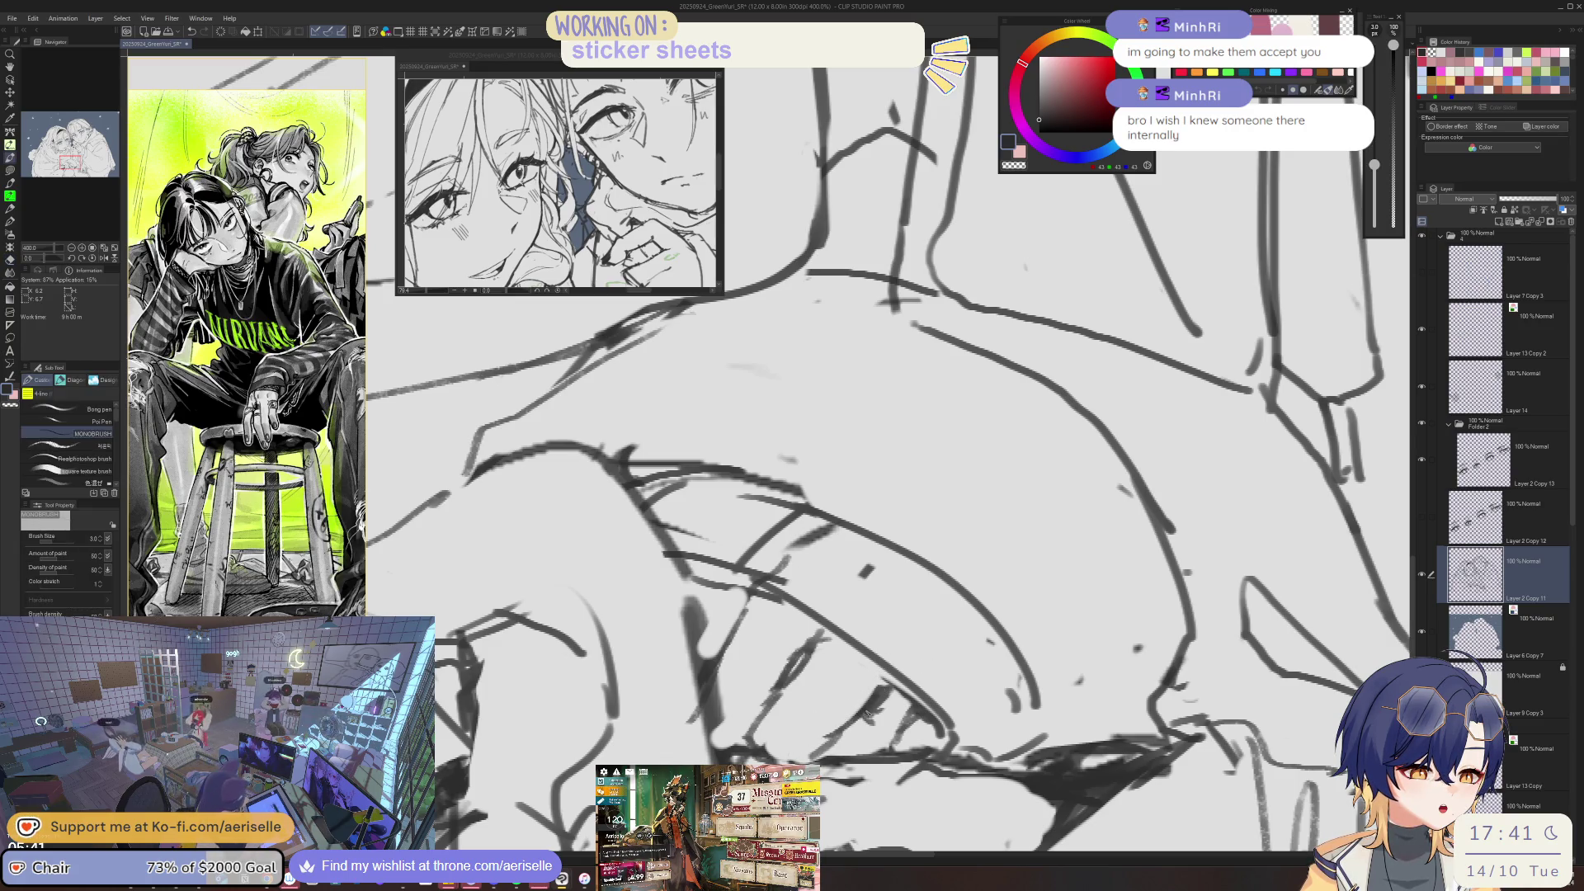
key("e")
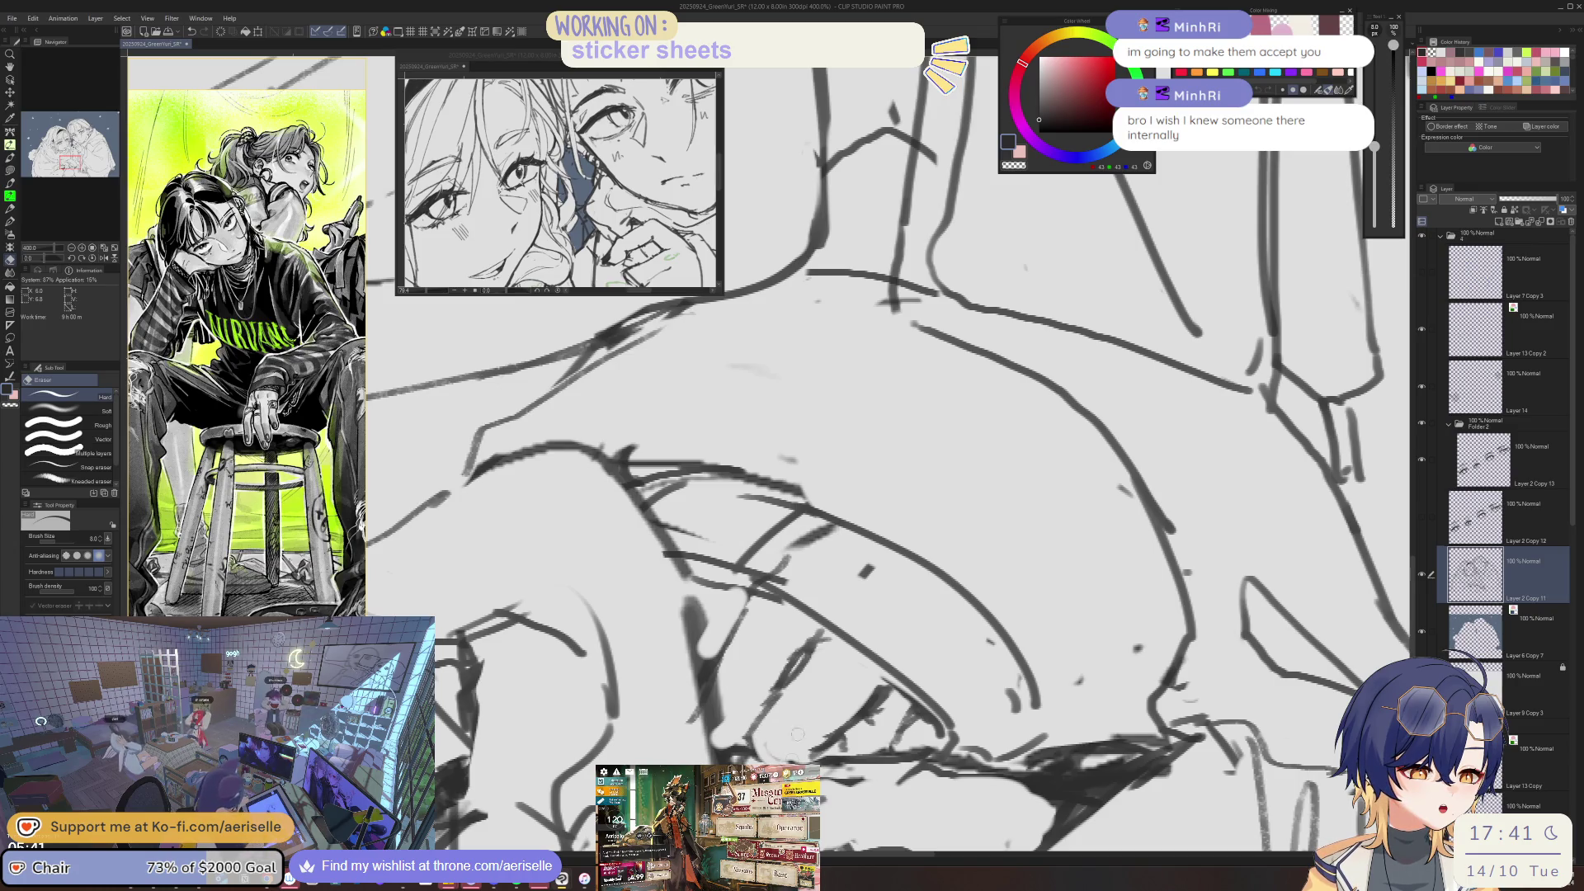
key("p")
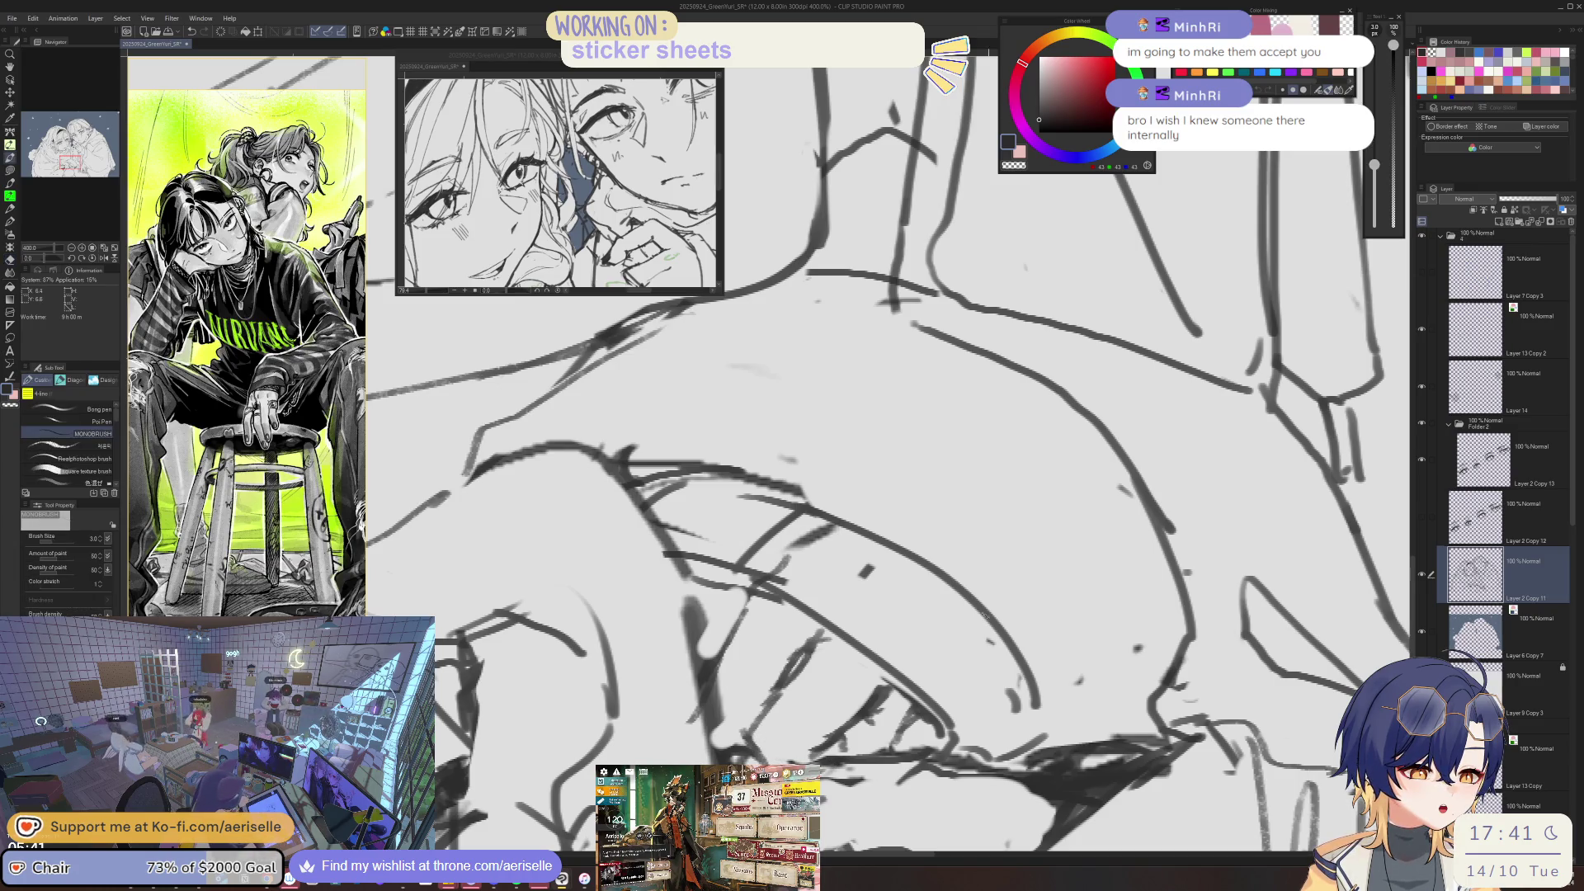
key("e")
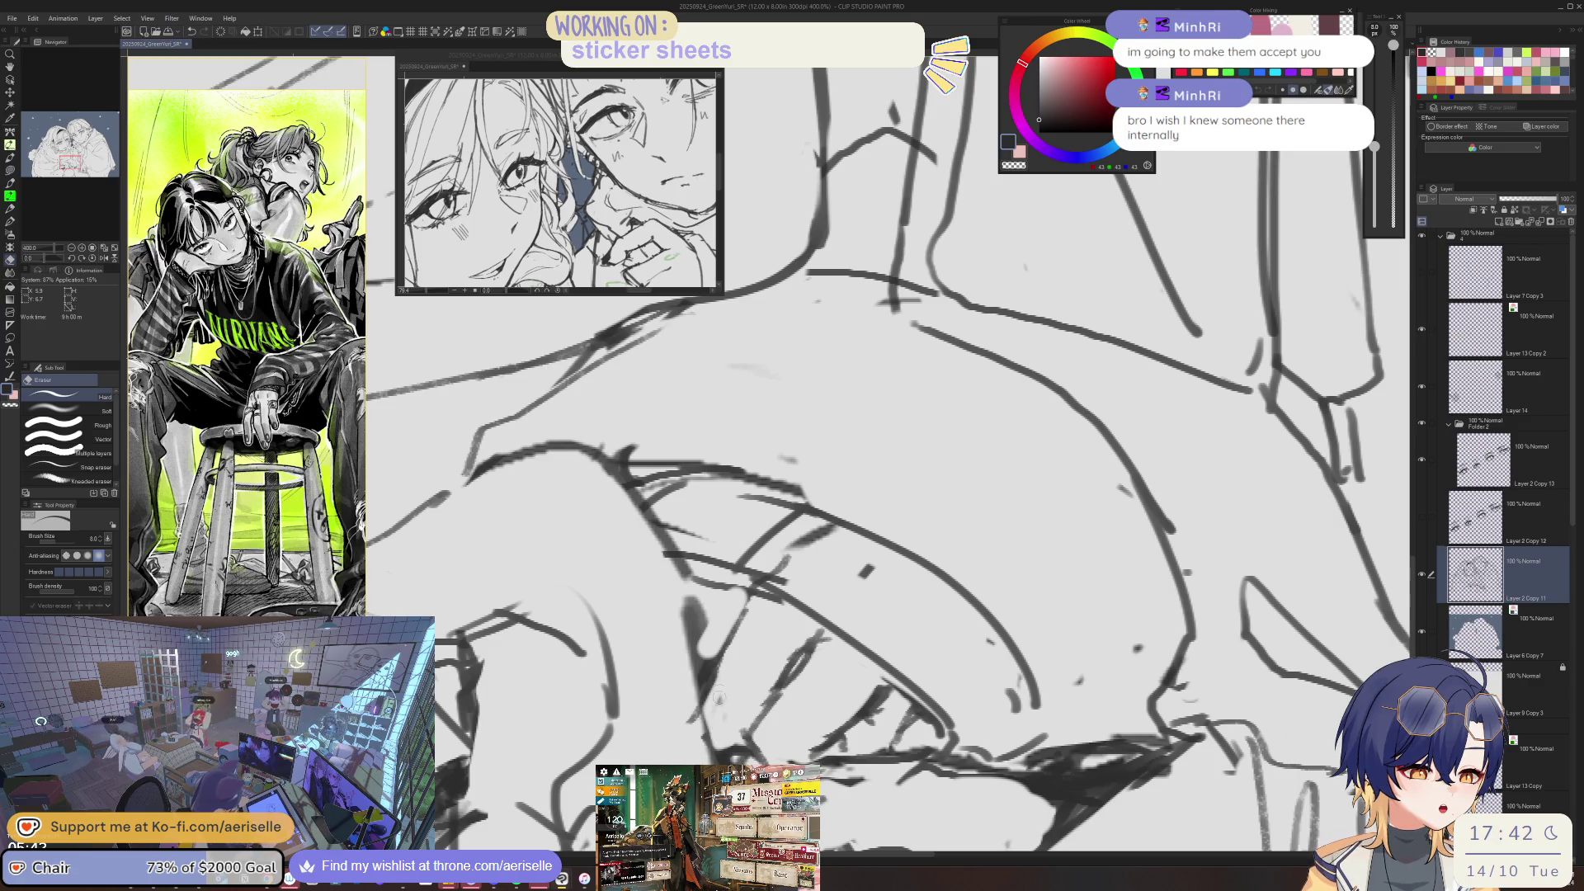
key("p")
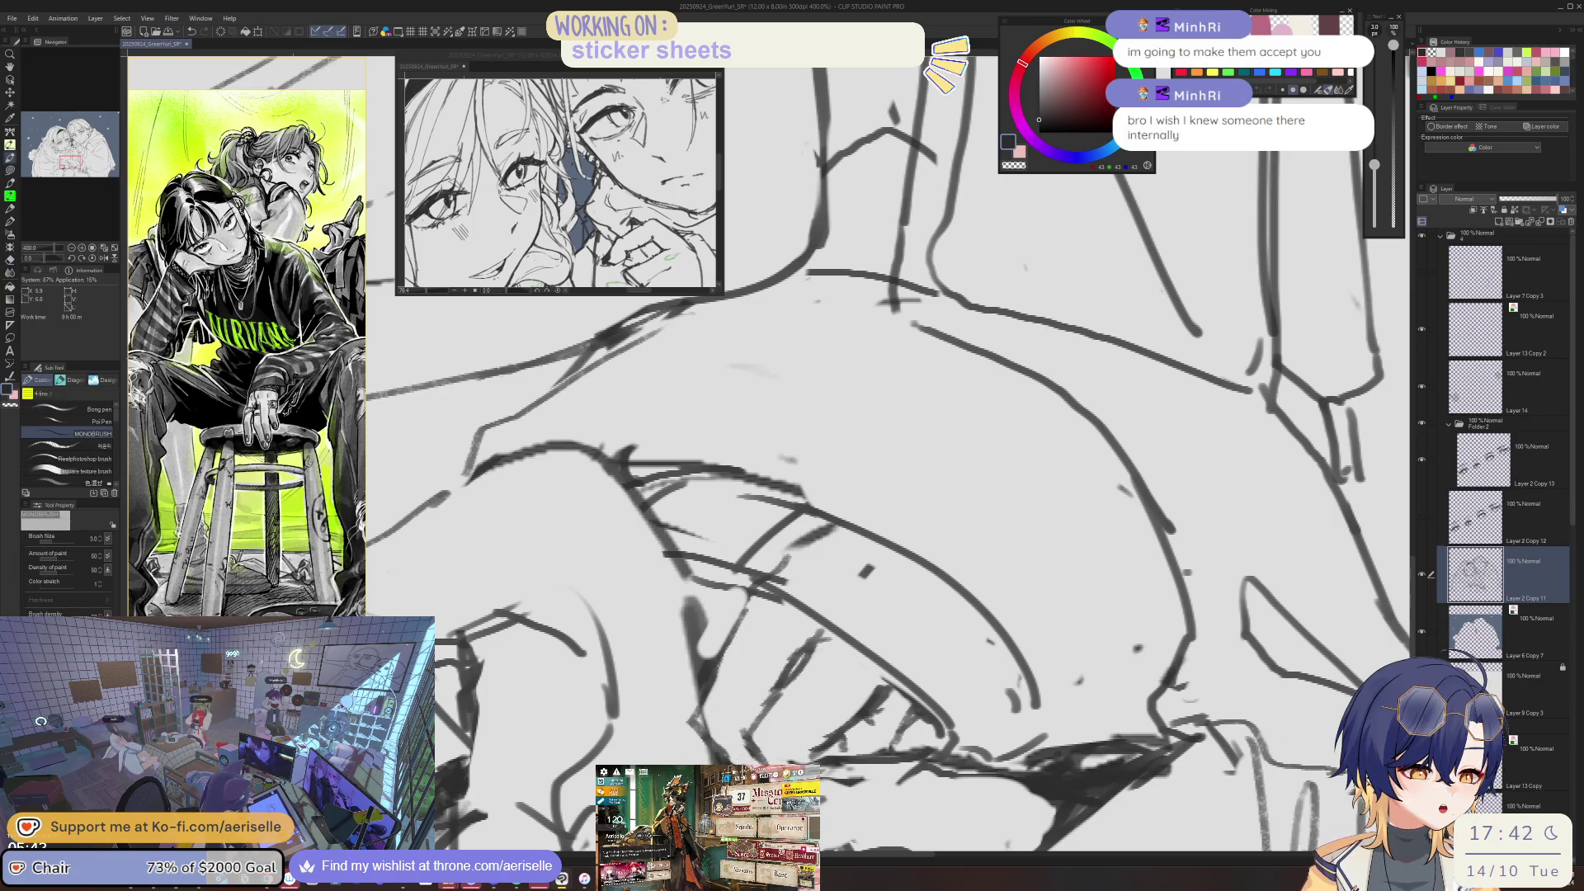
key("ctrl+minus")
key("ctrl+minus")
key("ctrl+minus")
key("ctrl+plus")
key("e")
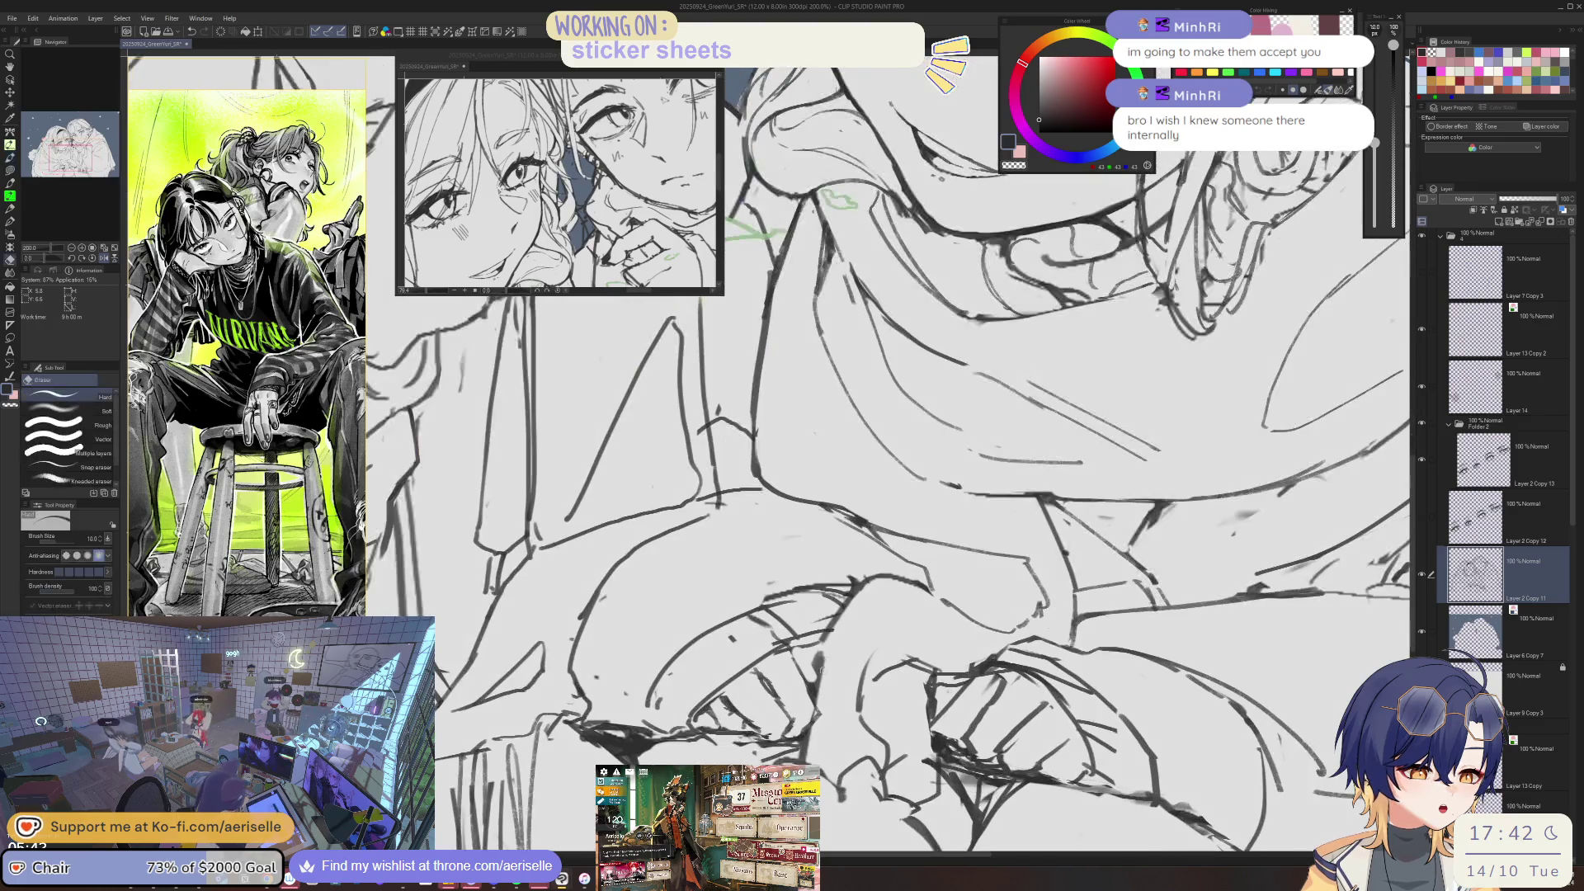
key("p")
- Clean up the scarf lines close up, then zoom out and tilt the view onto the clasped hands
key("ctrl+minus")
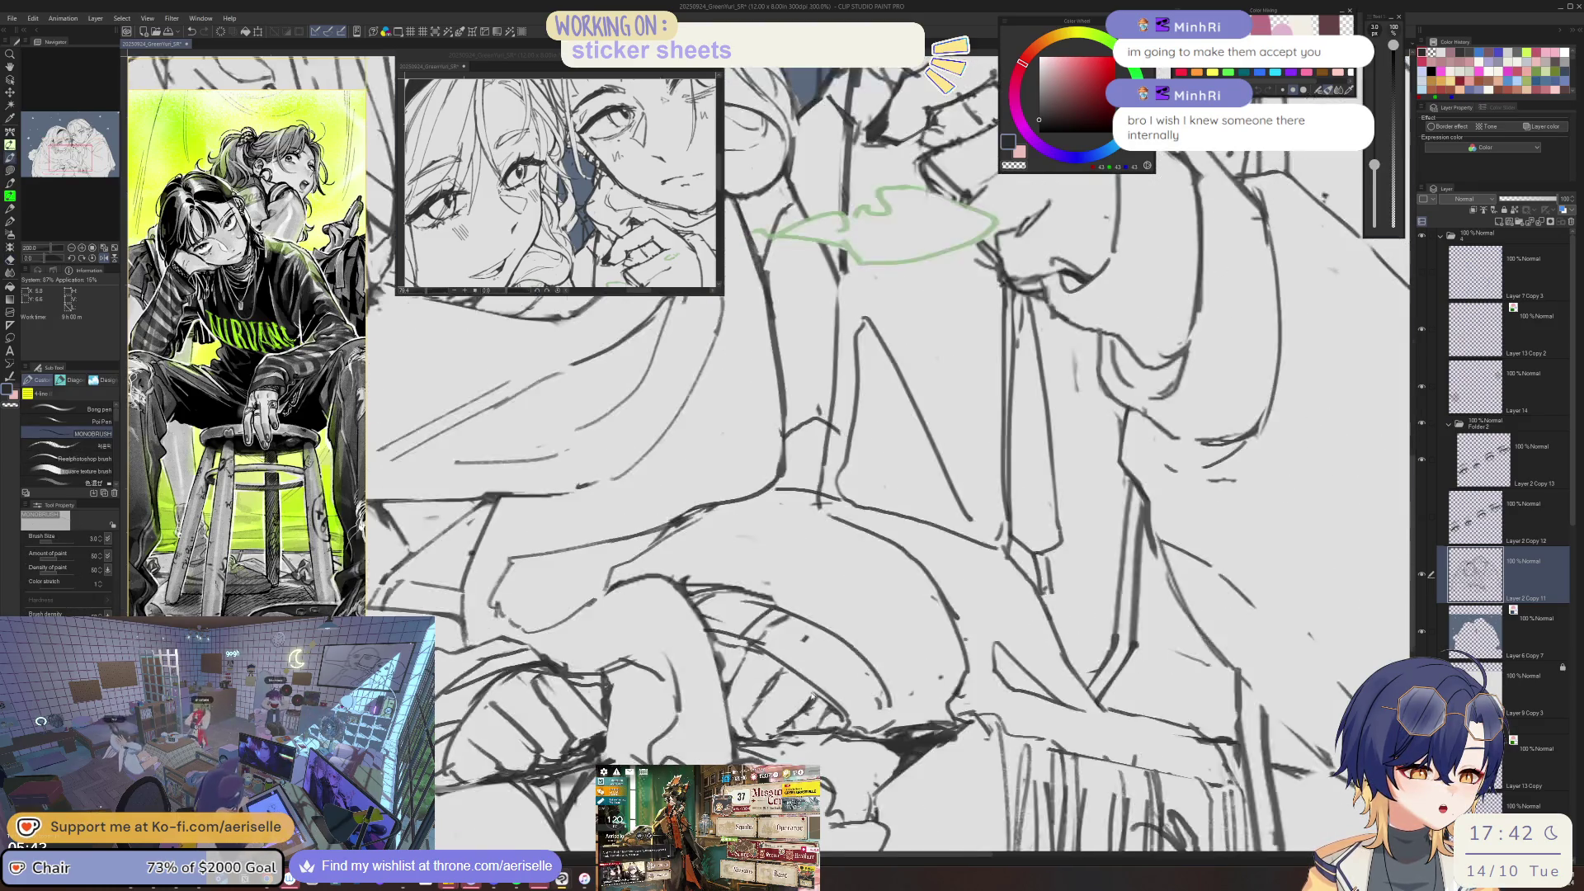
key("ctrl+minus")
key("ctrl+plus")
key("ctrl+plus")
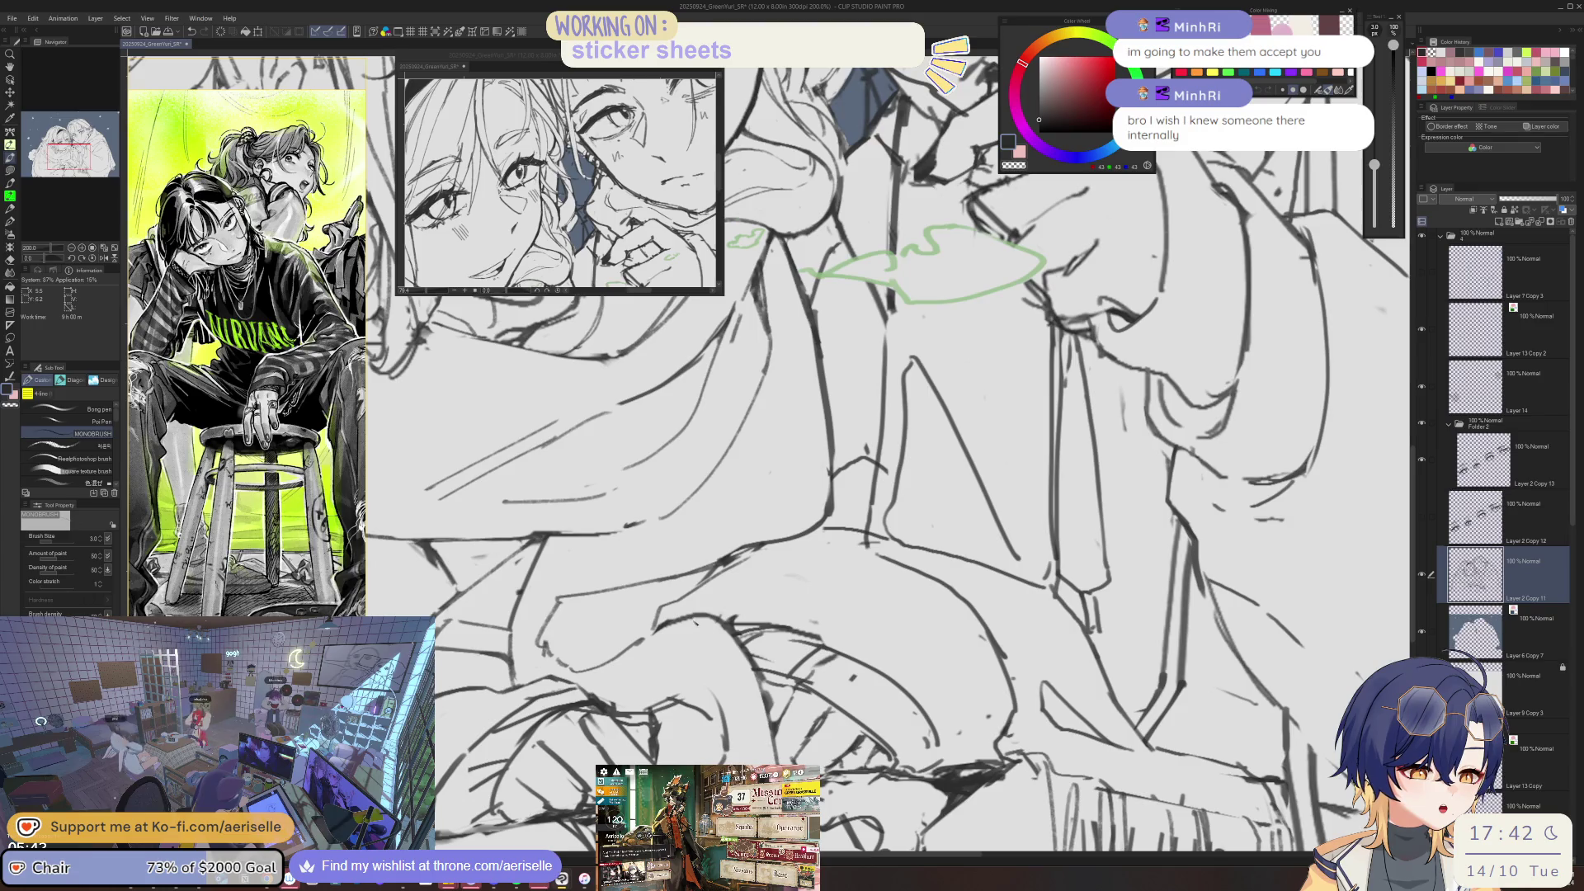
key("e")
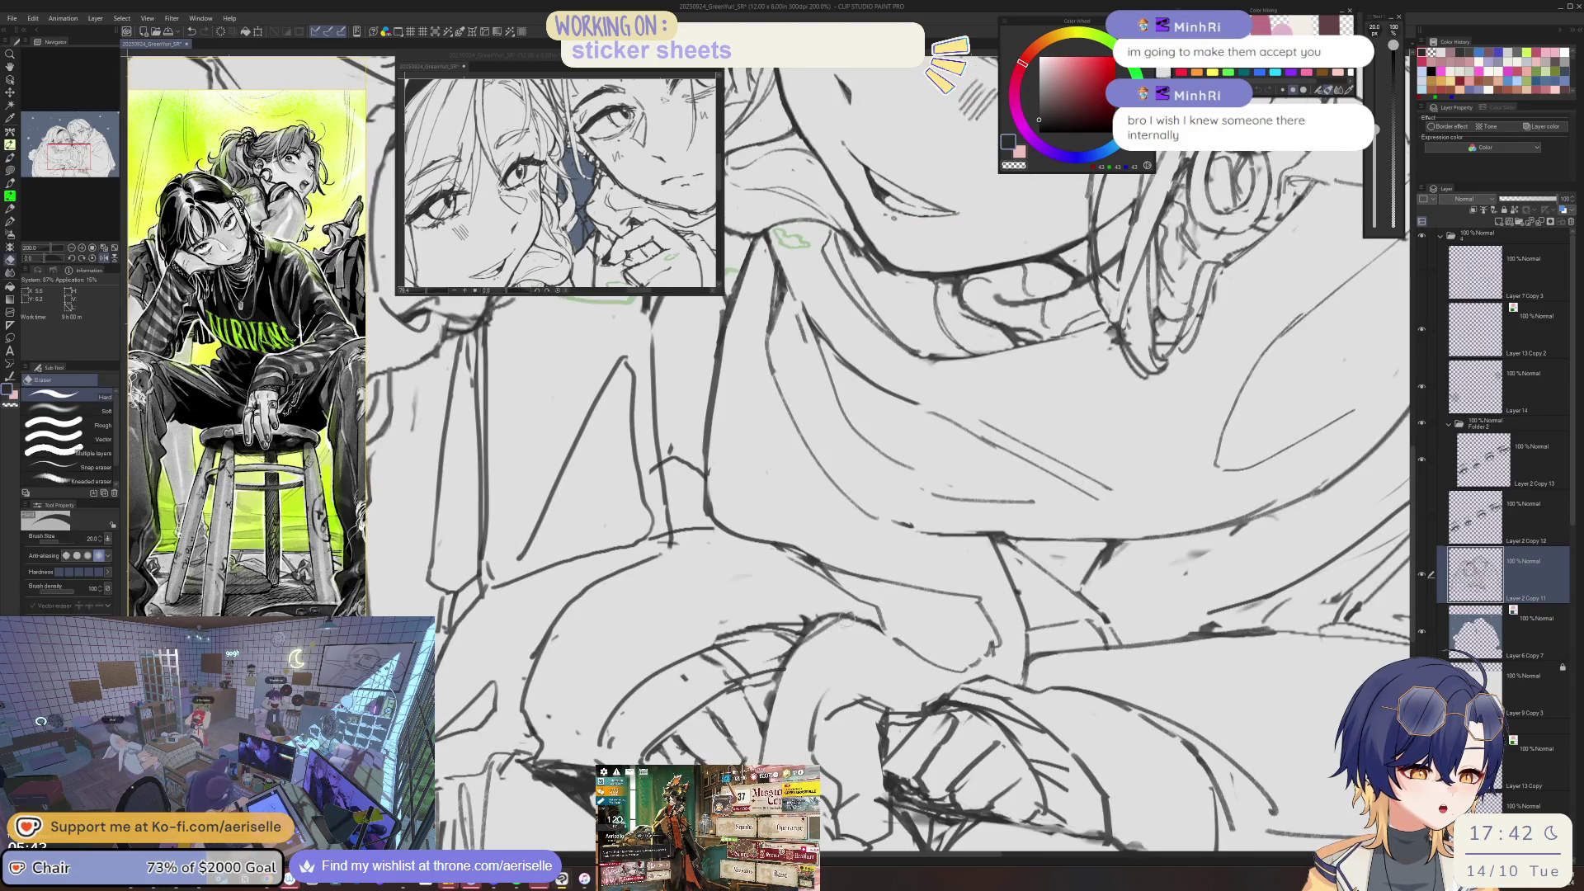
key("p")
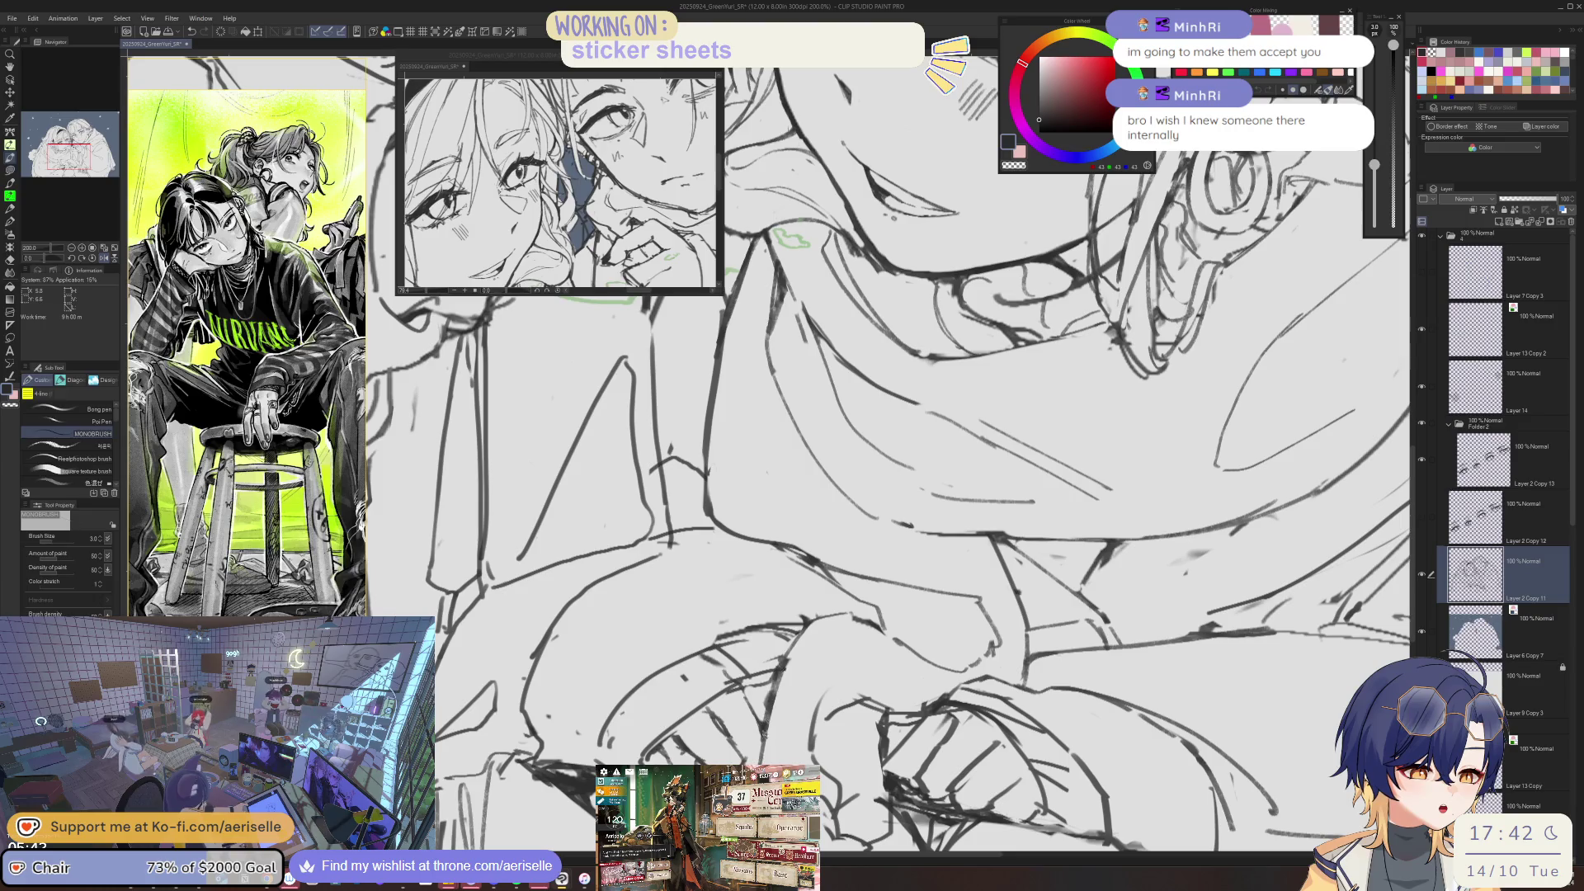
key("e")
key("ctrl+minus")
key("ctrl+minus")
left_click_drag(371, 96, 880, 607)
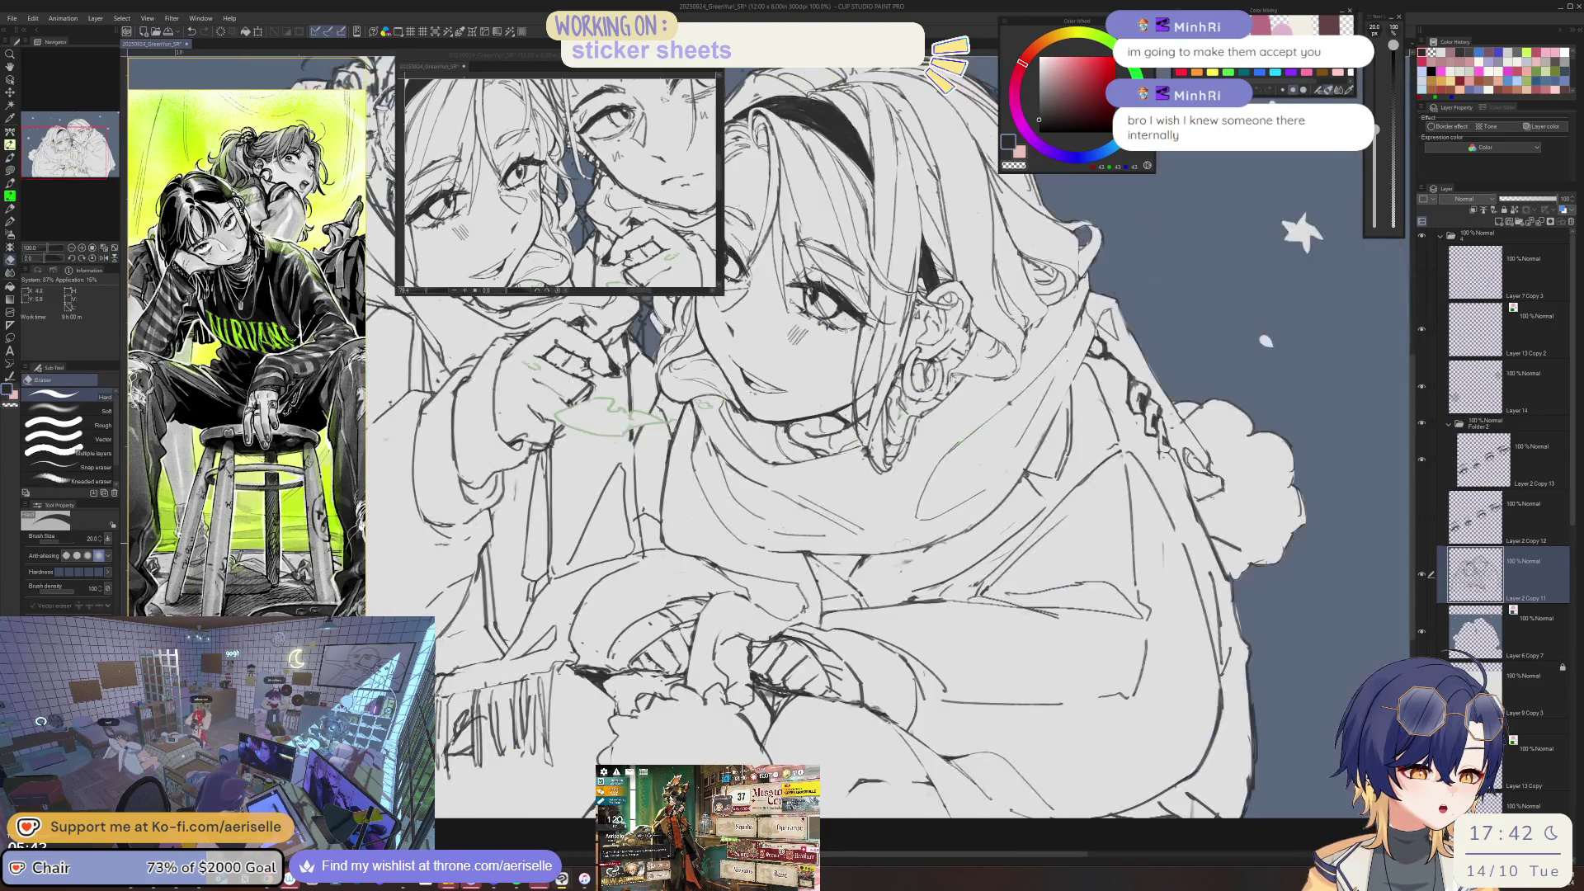
- Zoom onto the hands, erase the rough lines across them, and draw a new line
key("ctrl+plus")
key("ctrl+plus")
key("p")
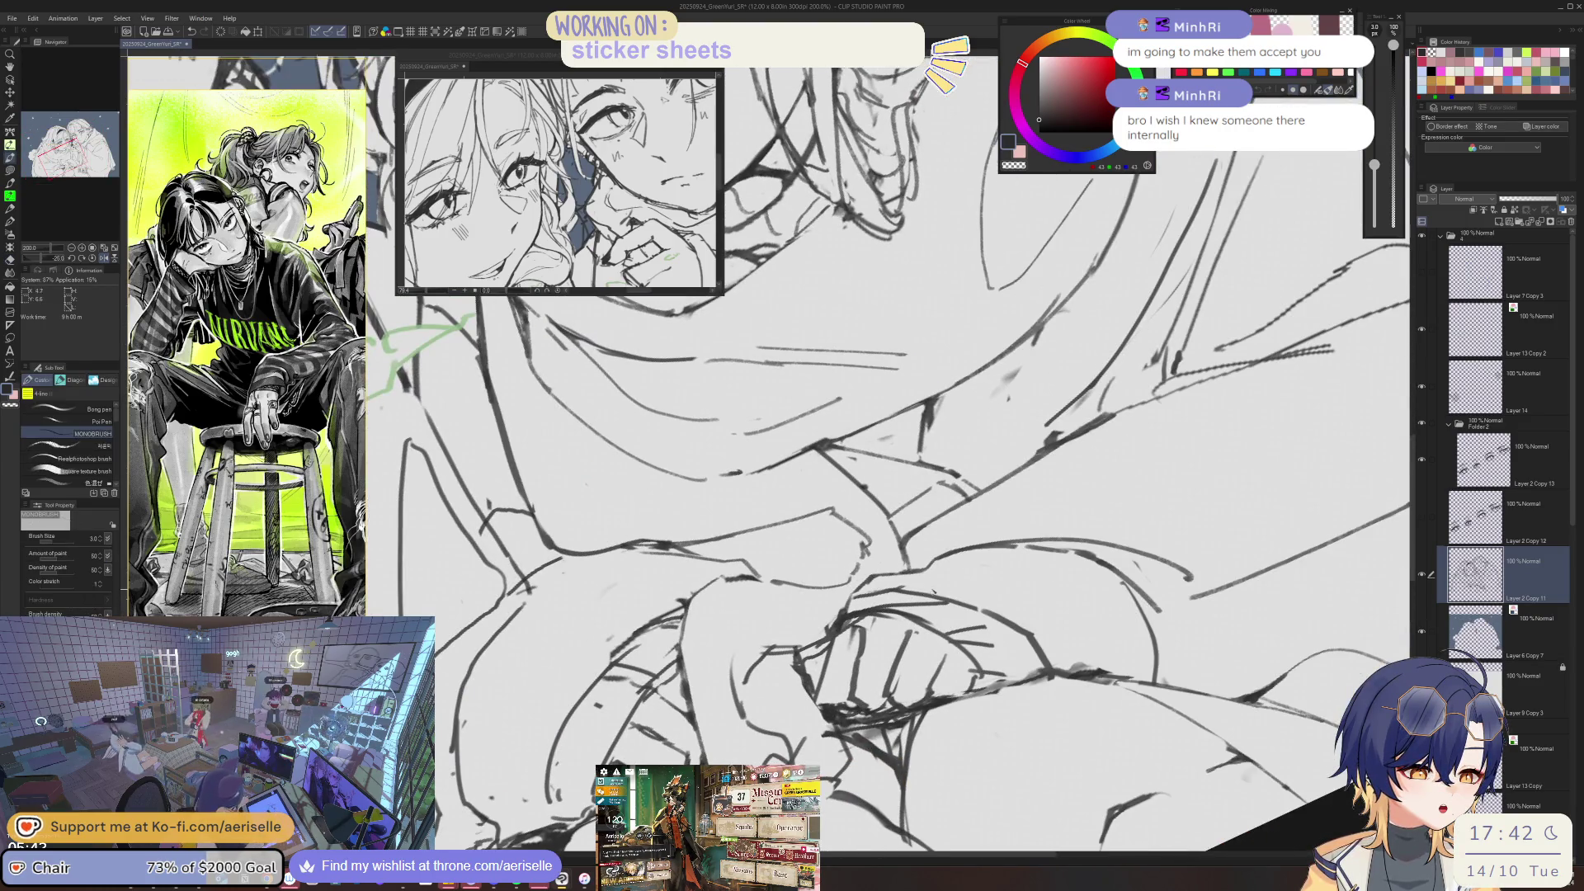
scroll(878, 616, "up", 2)
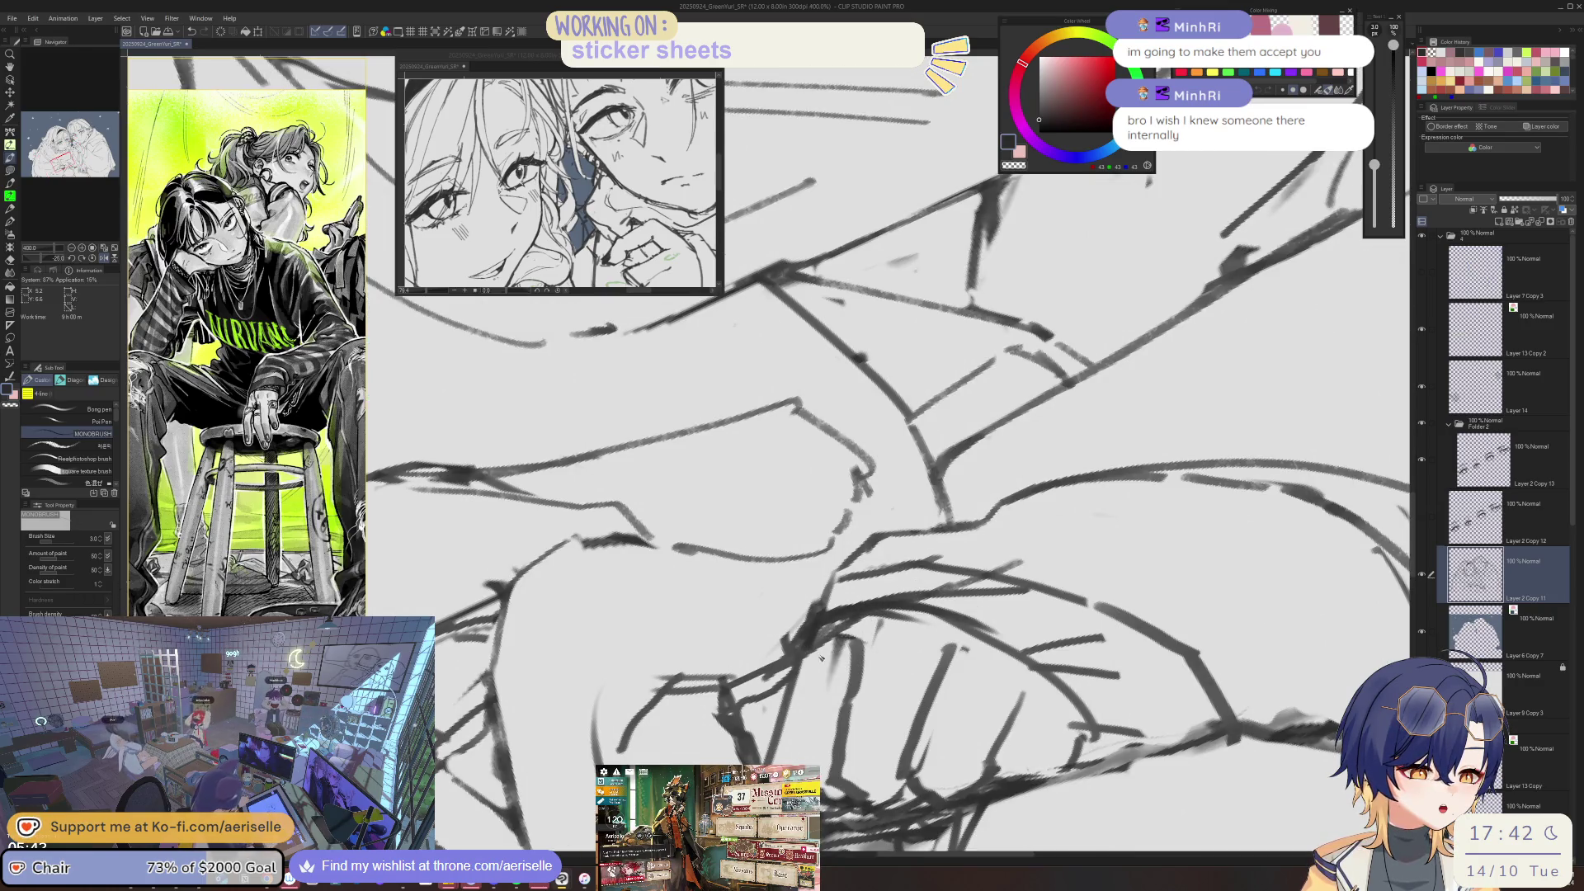
left_click_drag(811, 662, 773, 730)
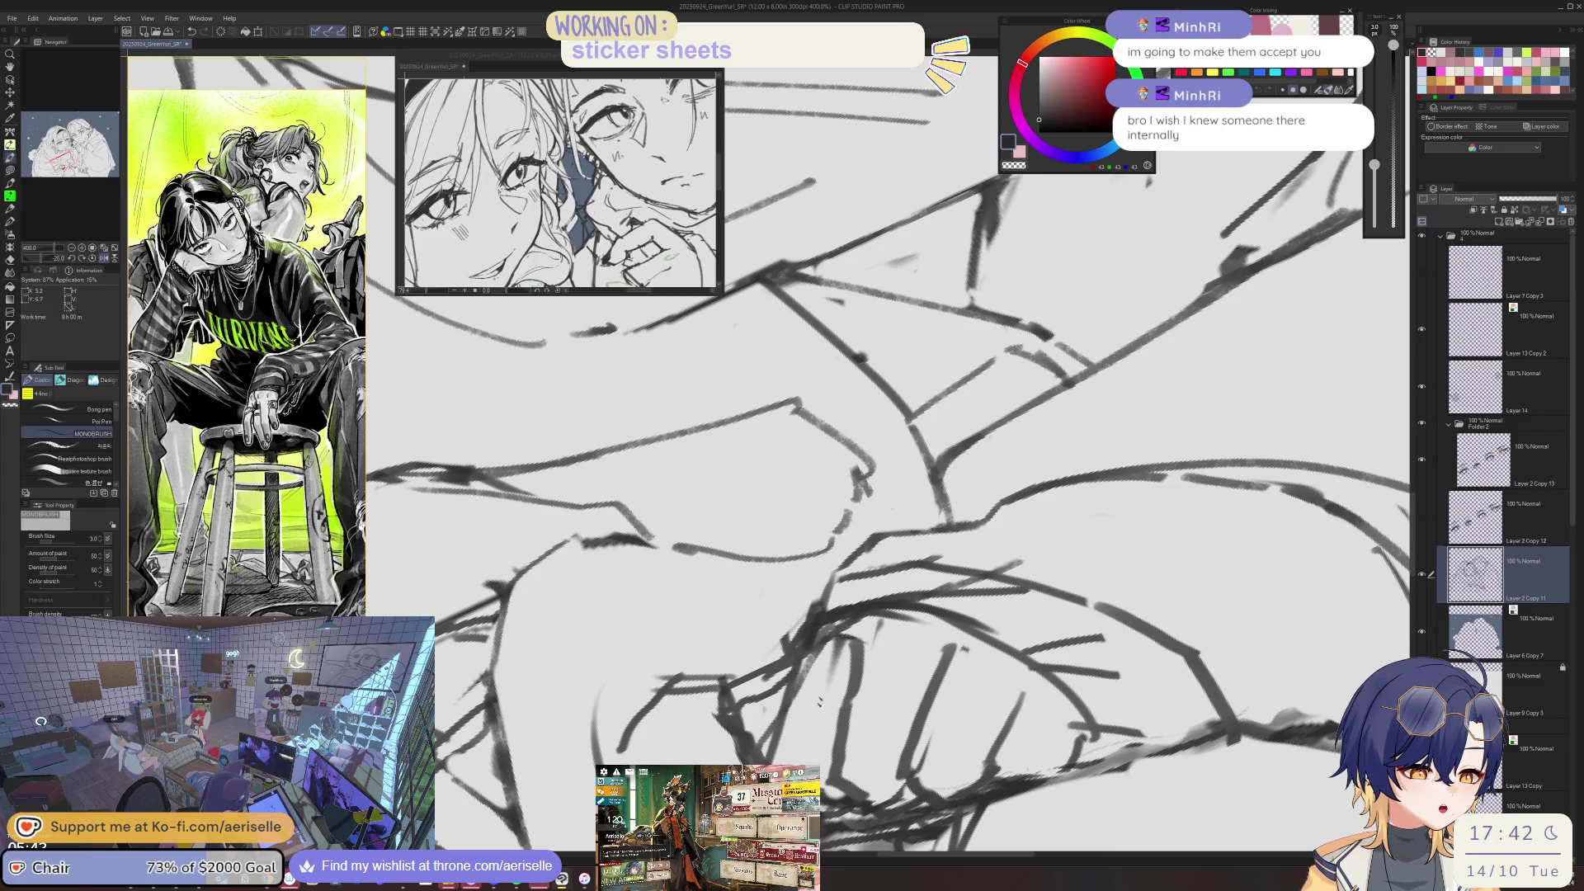
key("e")
left_click_drag(837, 640, 772, 755)
key("p")
left_click_drag(875, 635, 817, 772)
- Undo the bad stroke, erase the messy lines, and redraw a cleaner line across the hands
key("ctrl+z")
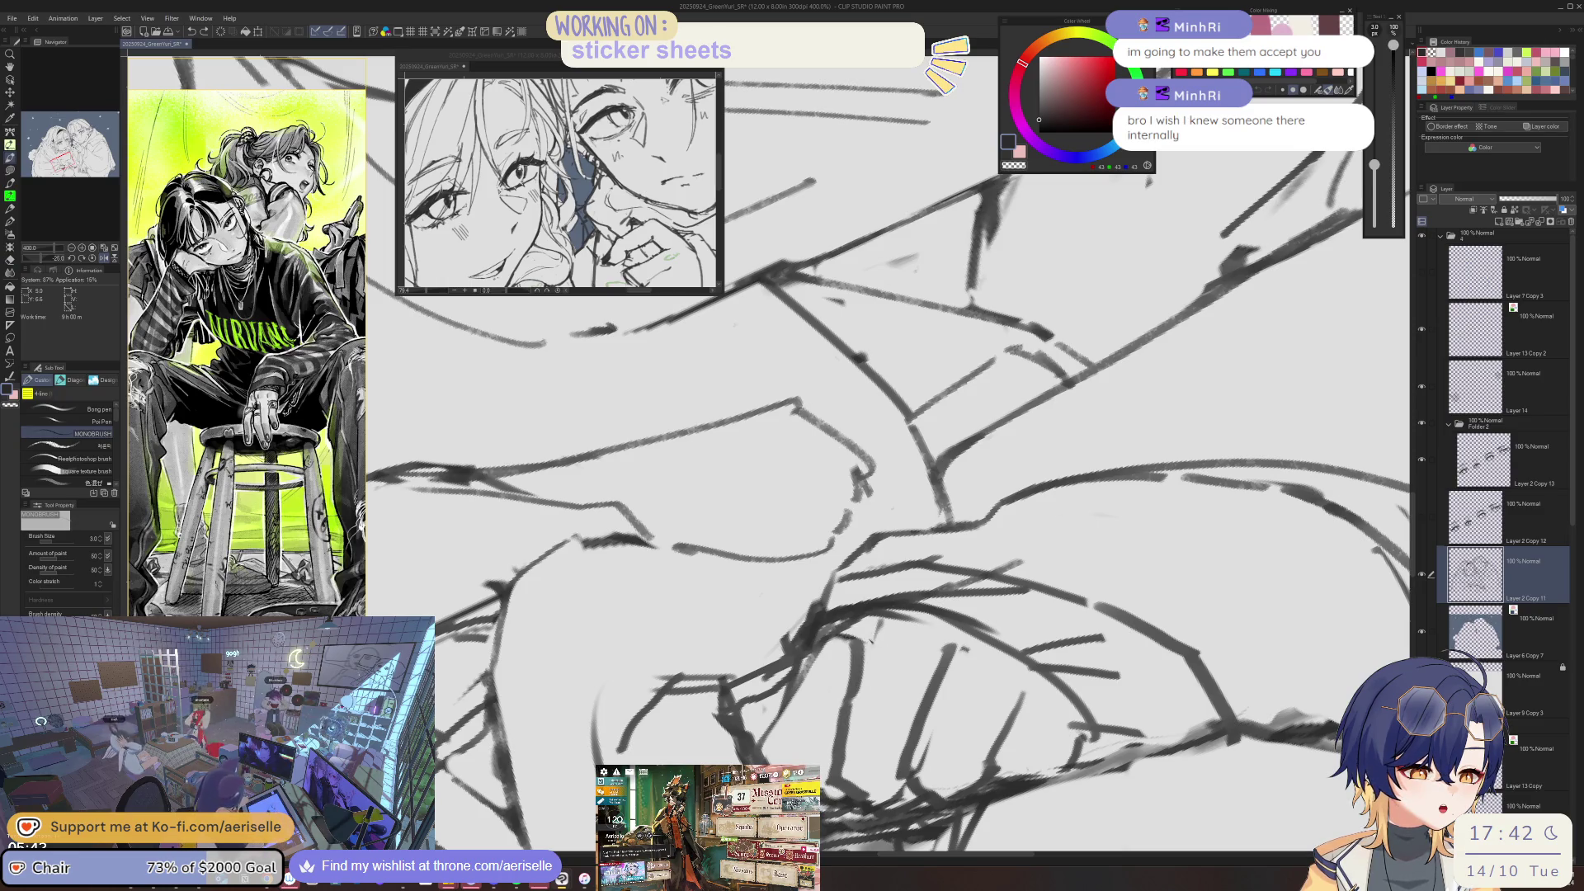
key("e")
left_click_drag(863, 640, 829, 755)
key("p")
left_click_drag(870, 667, 821, 797)
mouse_move(916, 693)
left_mouse_down()
mouse_move(849, 677)
mouse_move(752, 758)
left_mouse_up()
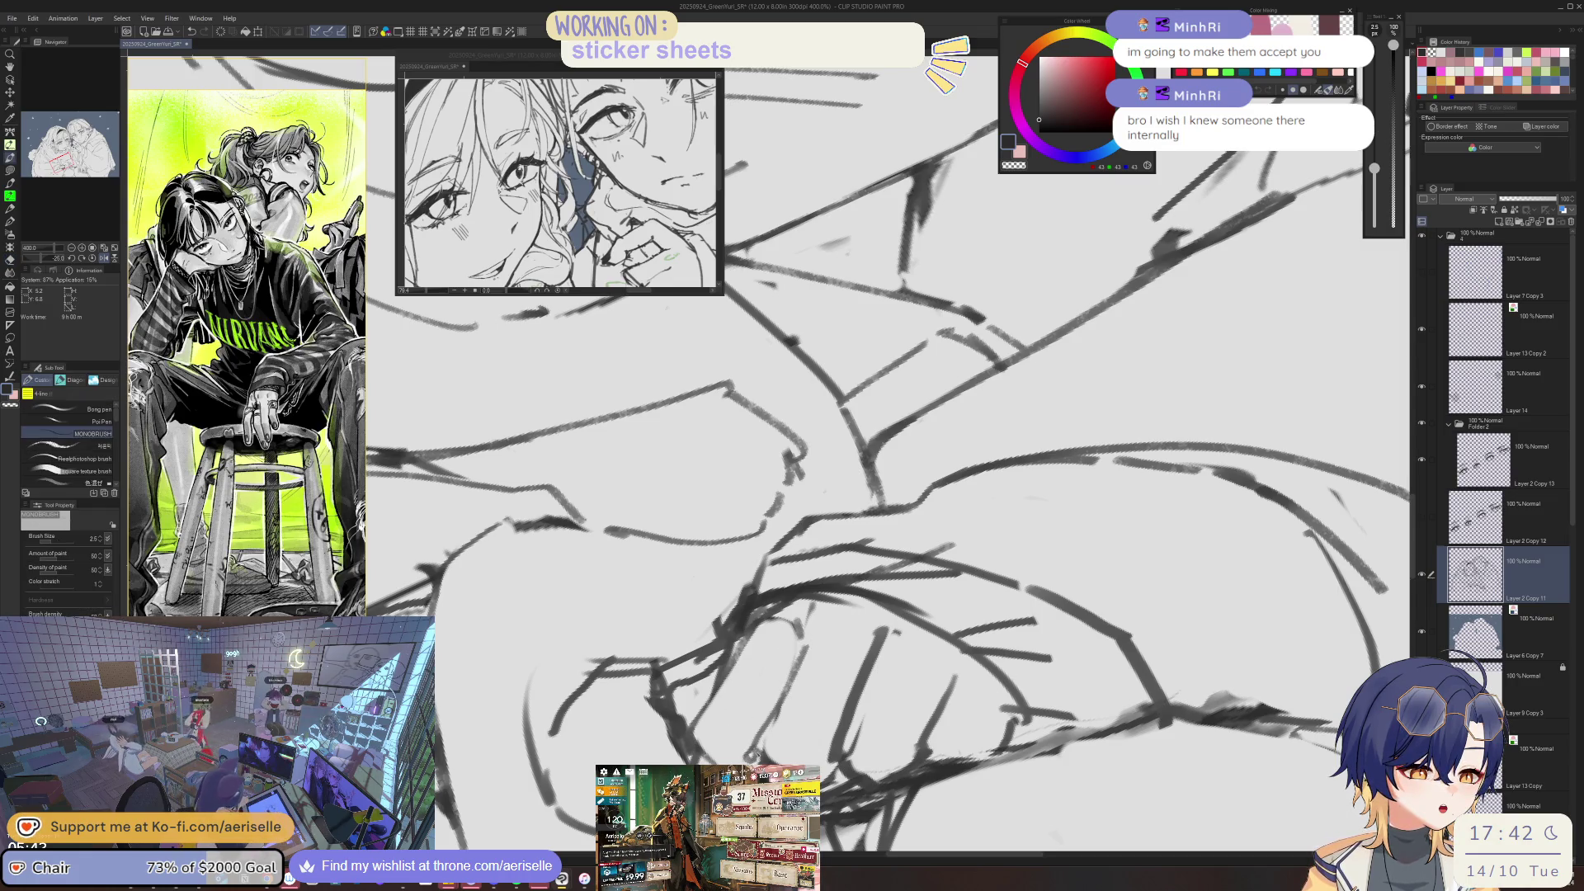
- Tidy with a large eraser, zoom out to the figures, then bring the Twitch stream window forward
key("e")
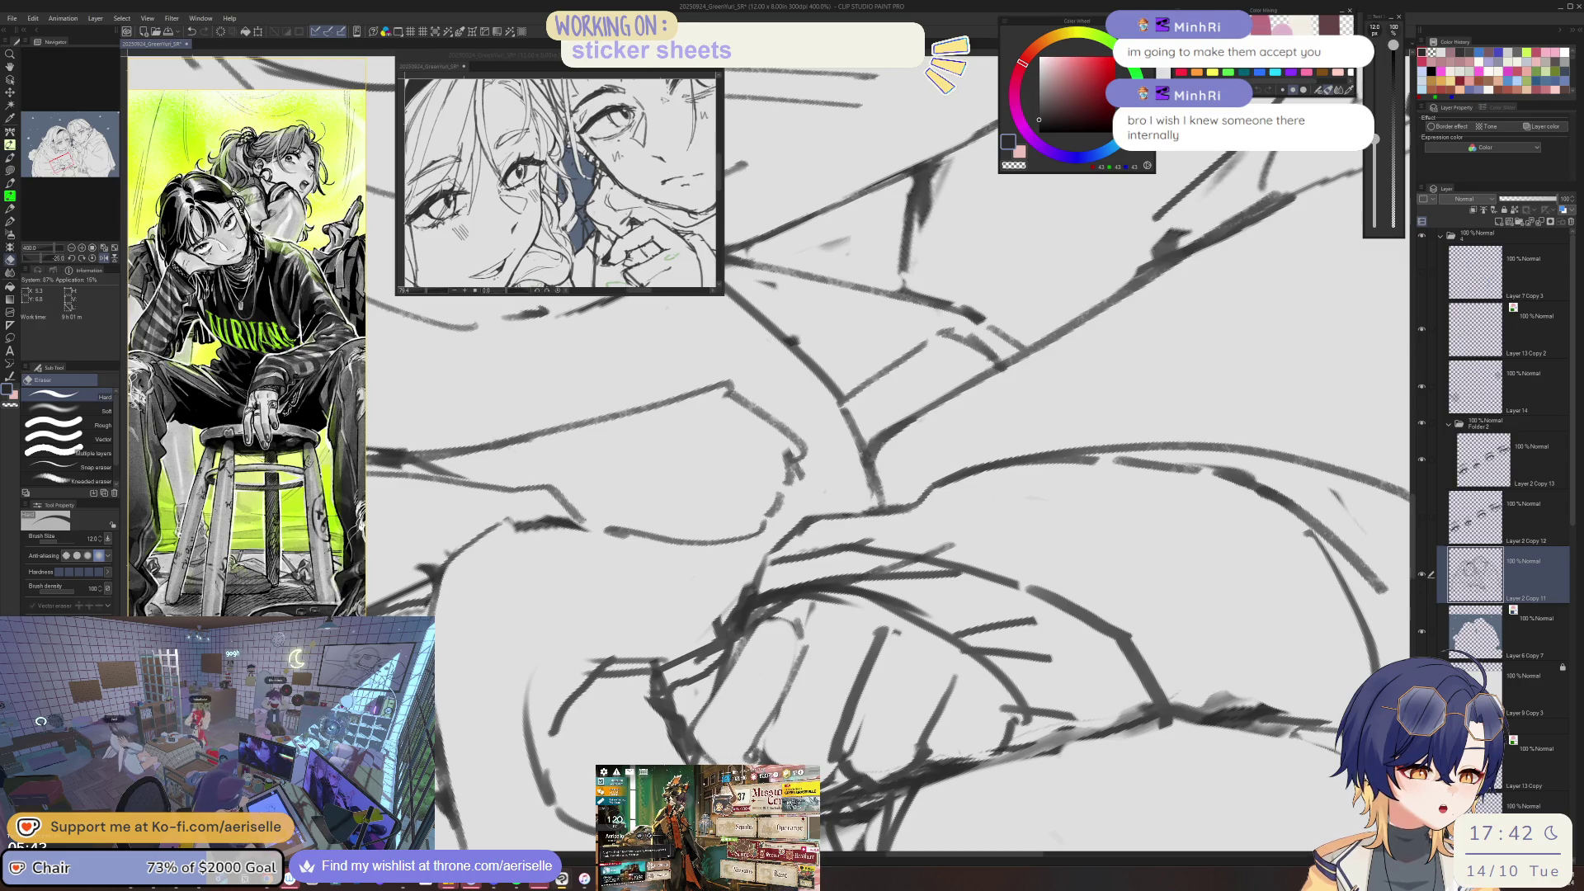
key("p")
key("ctrl+minus")
key("ctrl+minus")
key("ctrl+minus")
key("minus")
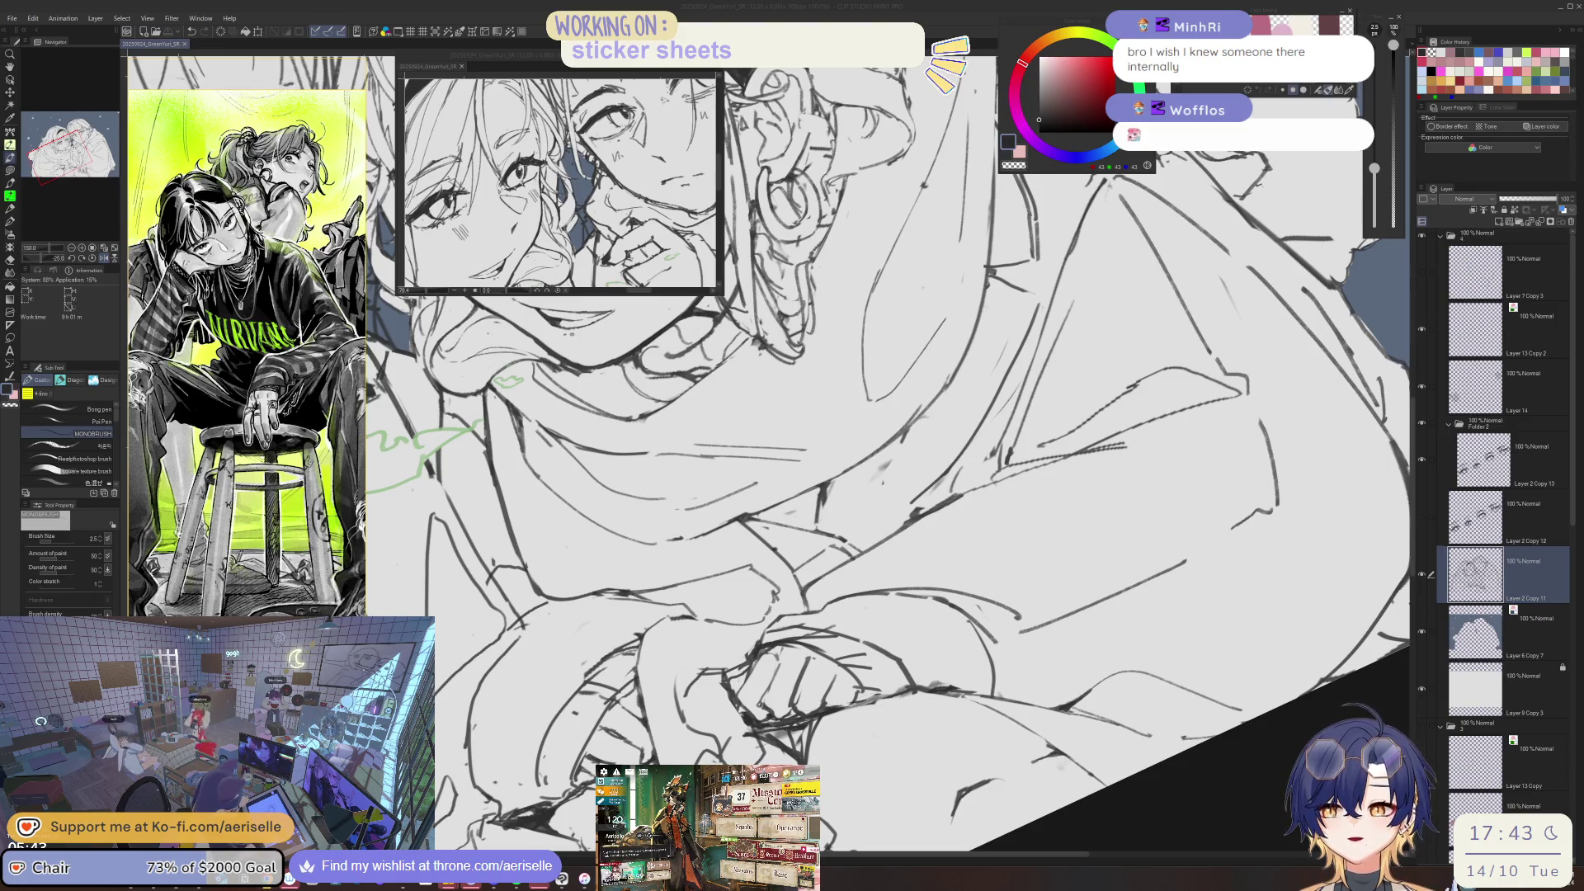
key("alt+Tab")
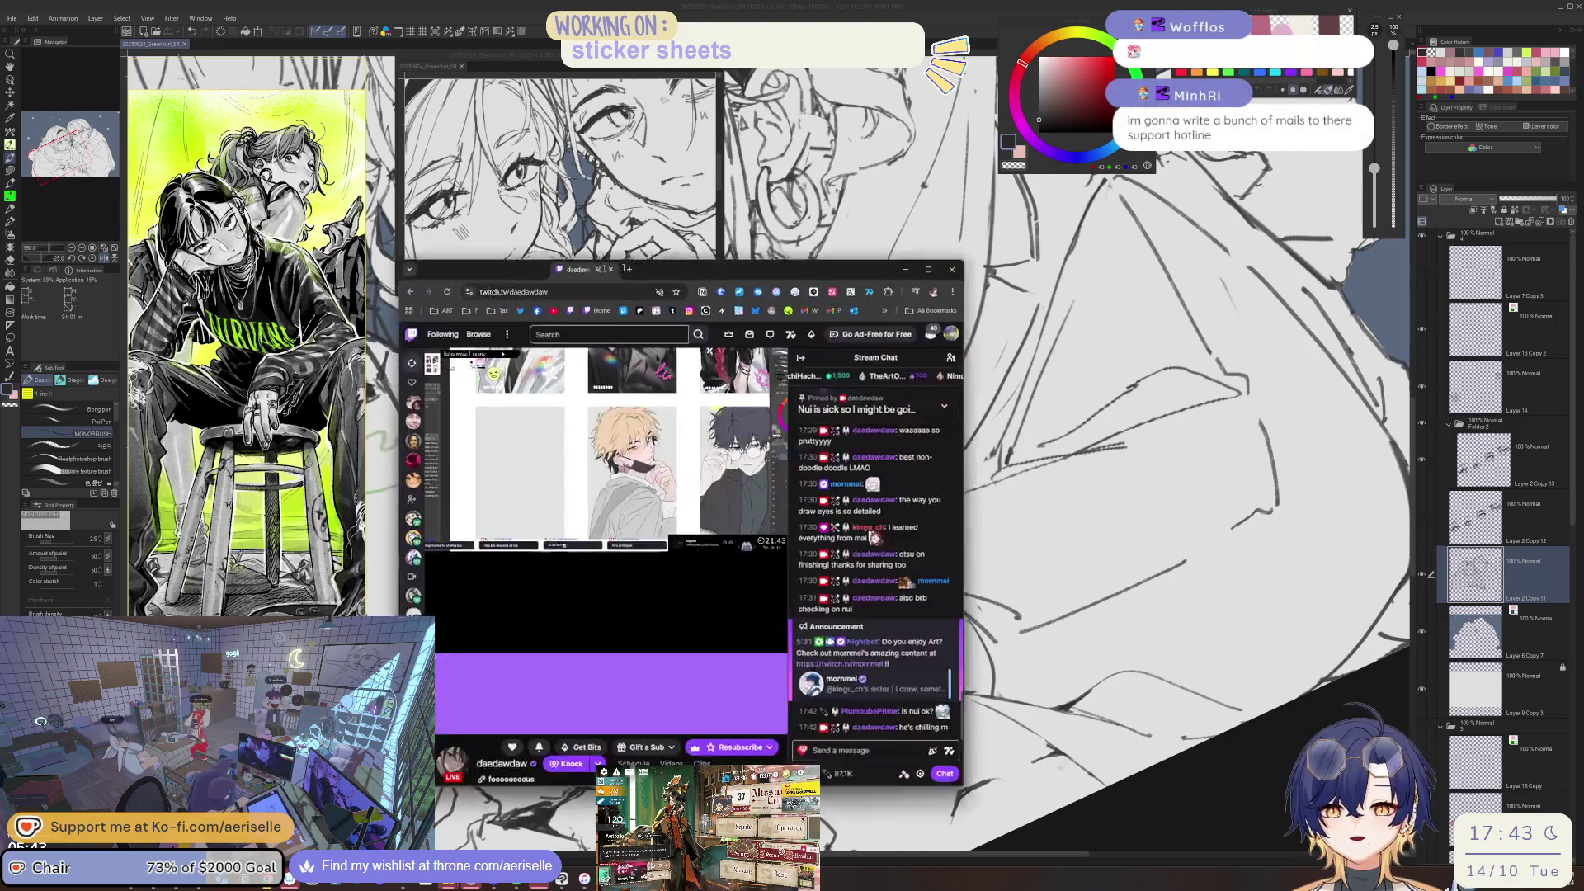
left_click_drag(578, 269, 700, 174)
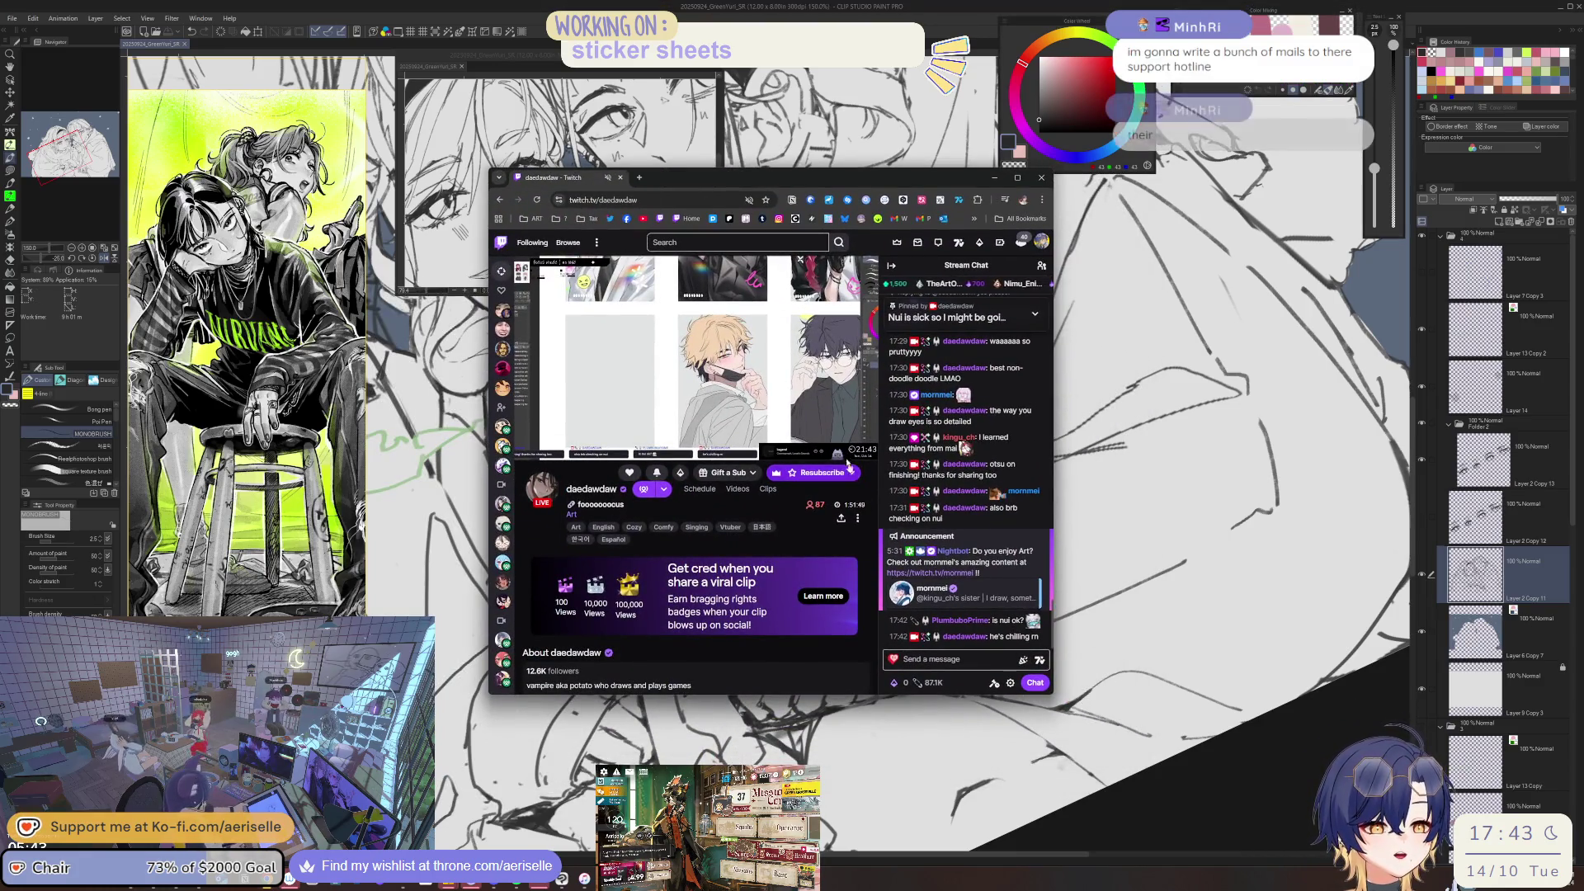
left_click(846, 450)
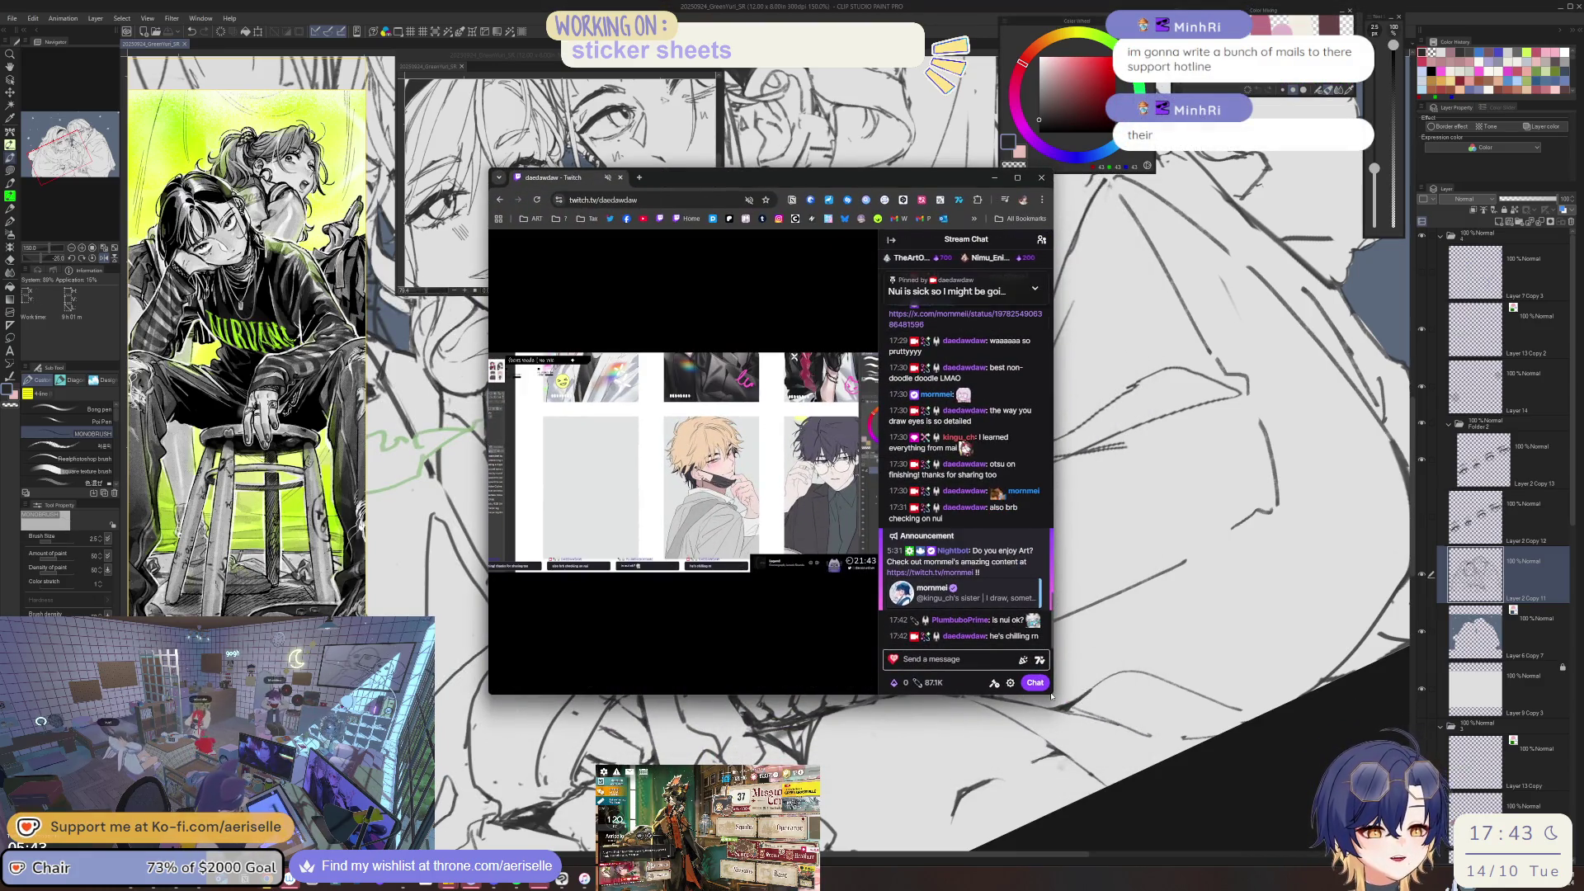
left_click_drag(1051, 696, 1473, 800)
left_click(1303, 240)
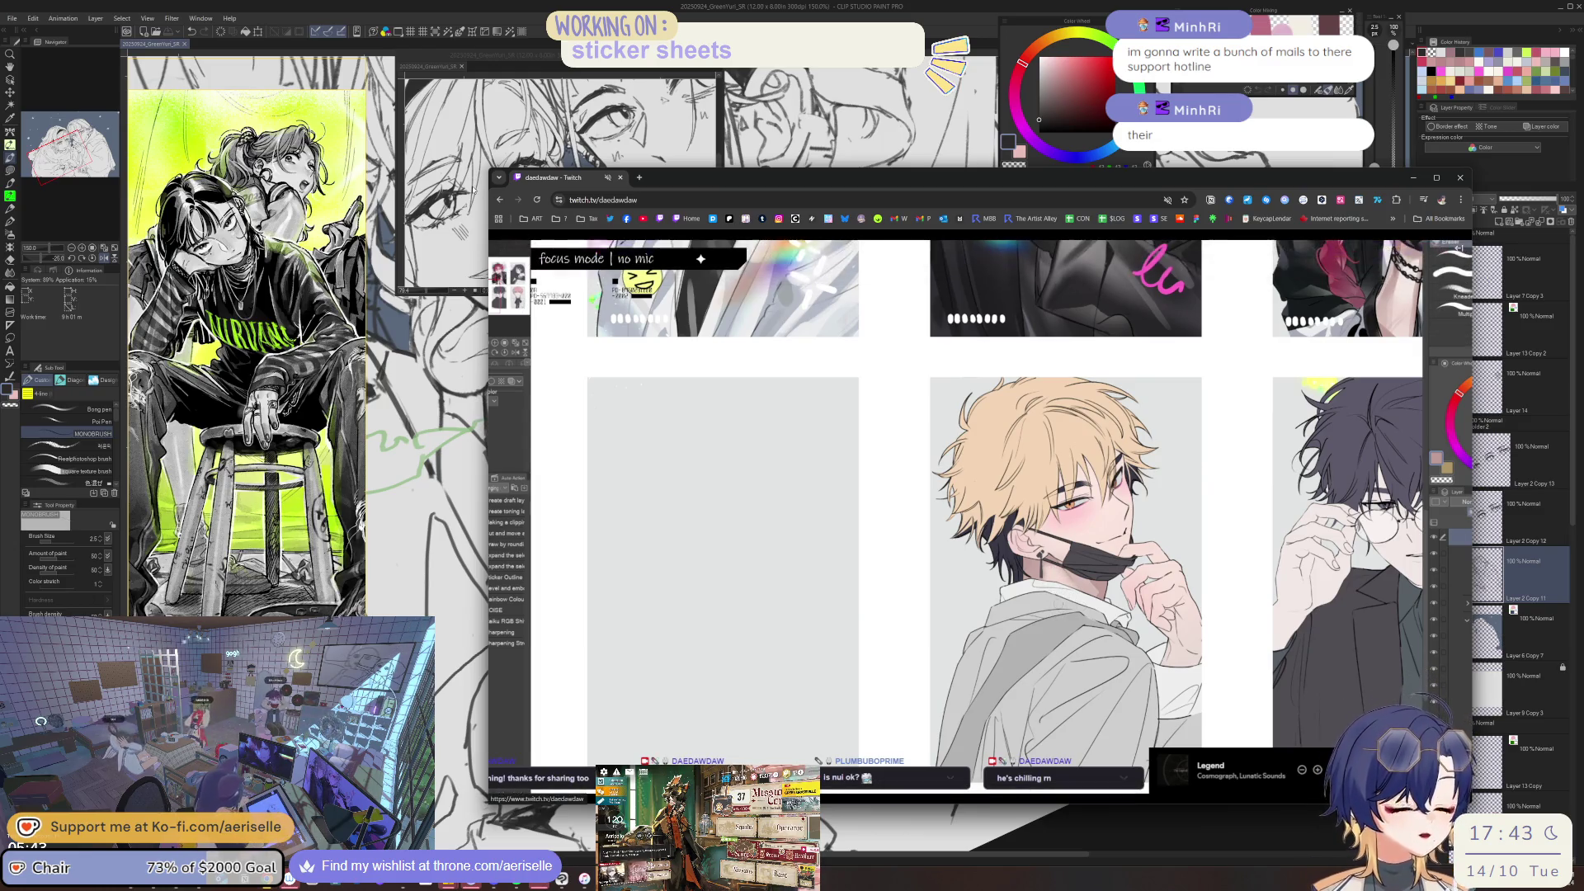
left_click_drag(532, 181, 506, 205)
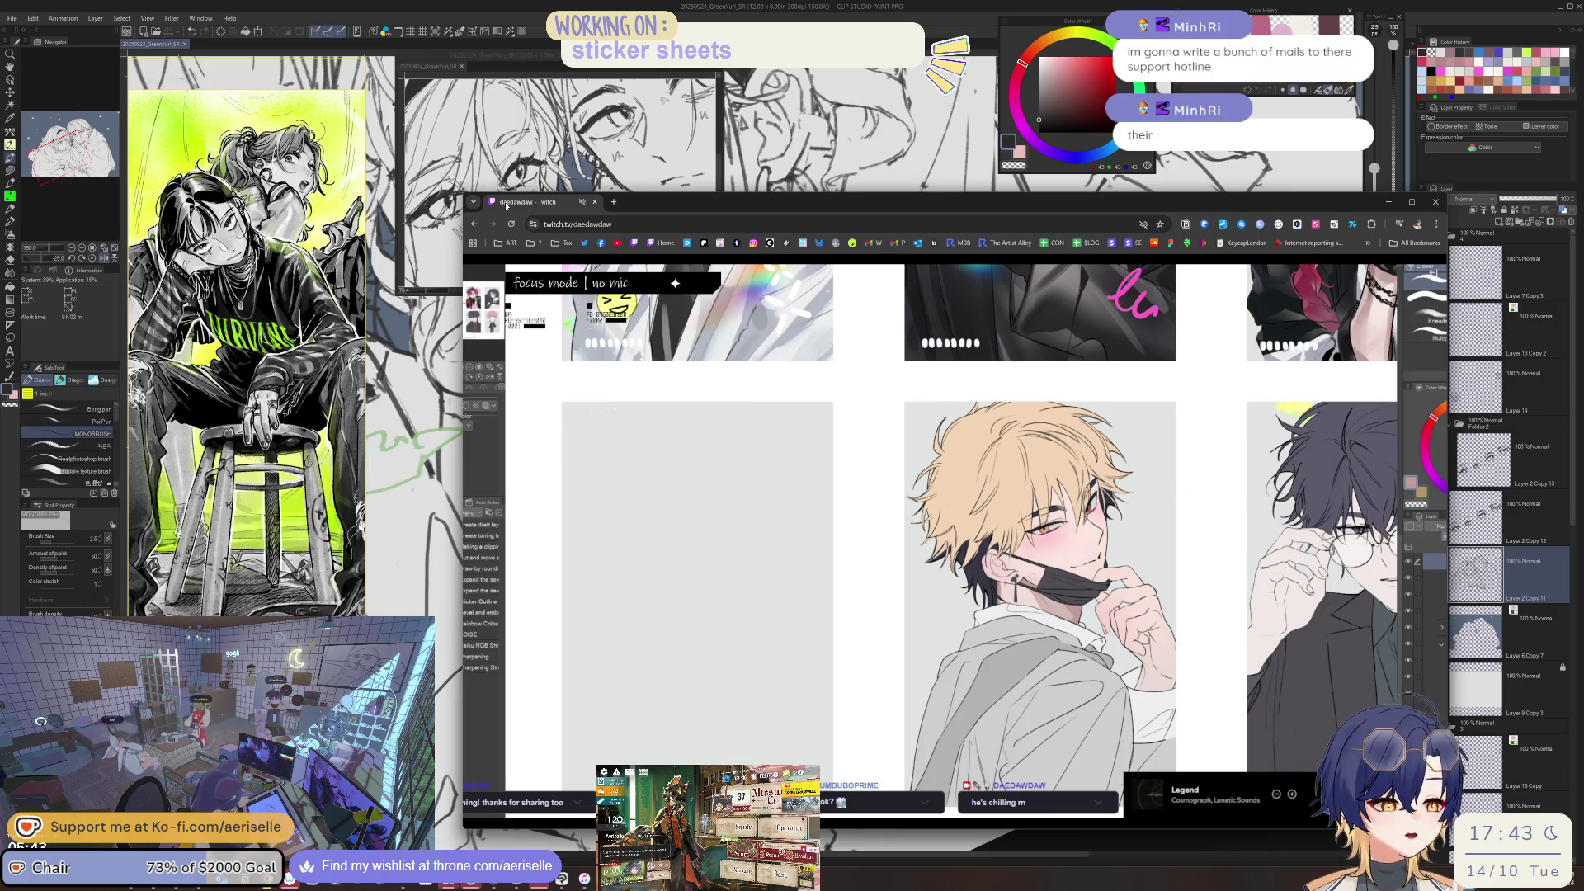
key("super+Down")
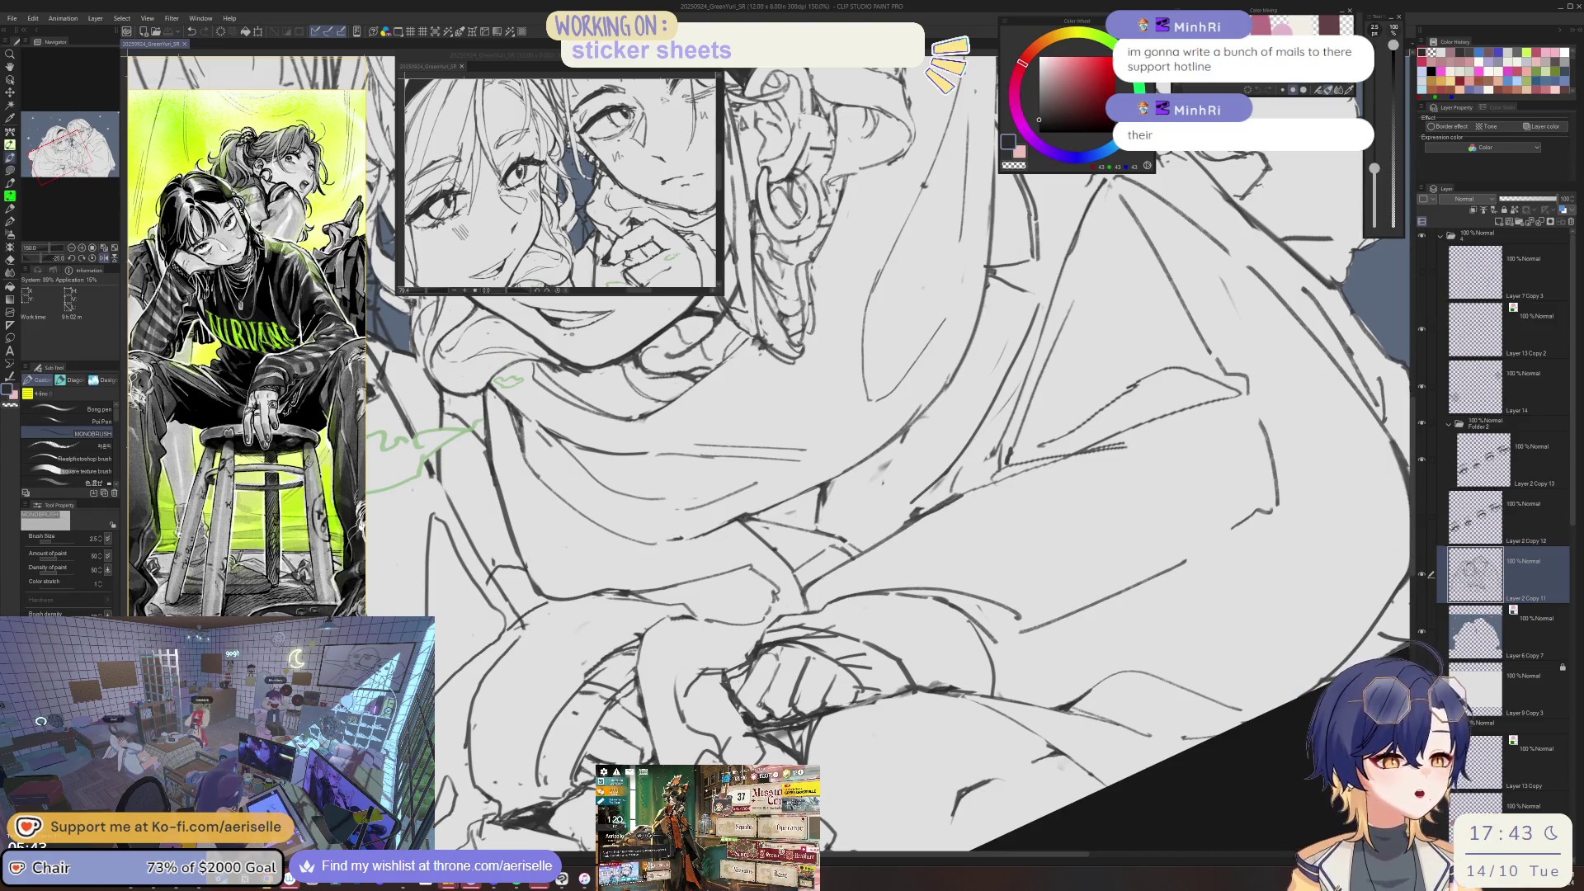
- Mirror the view back and forth to check the face, alternating eraser and pen, and reset rotation upright
key("h")
key("ctrl+at")
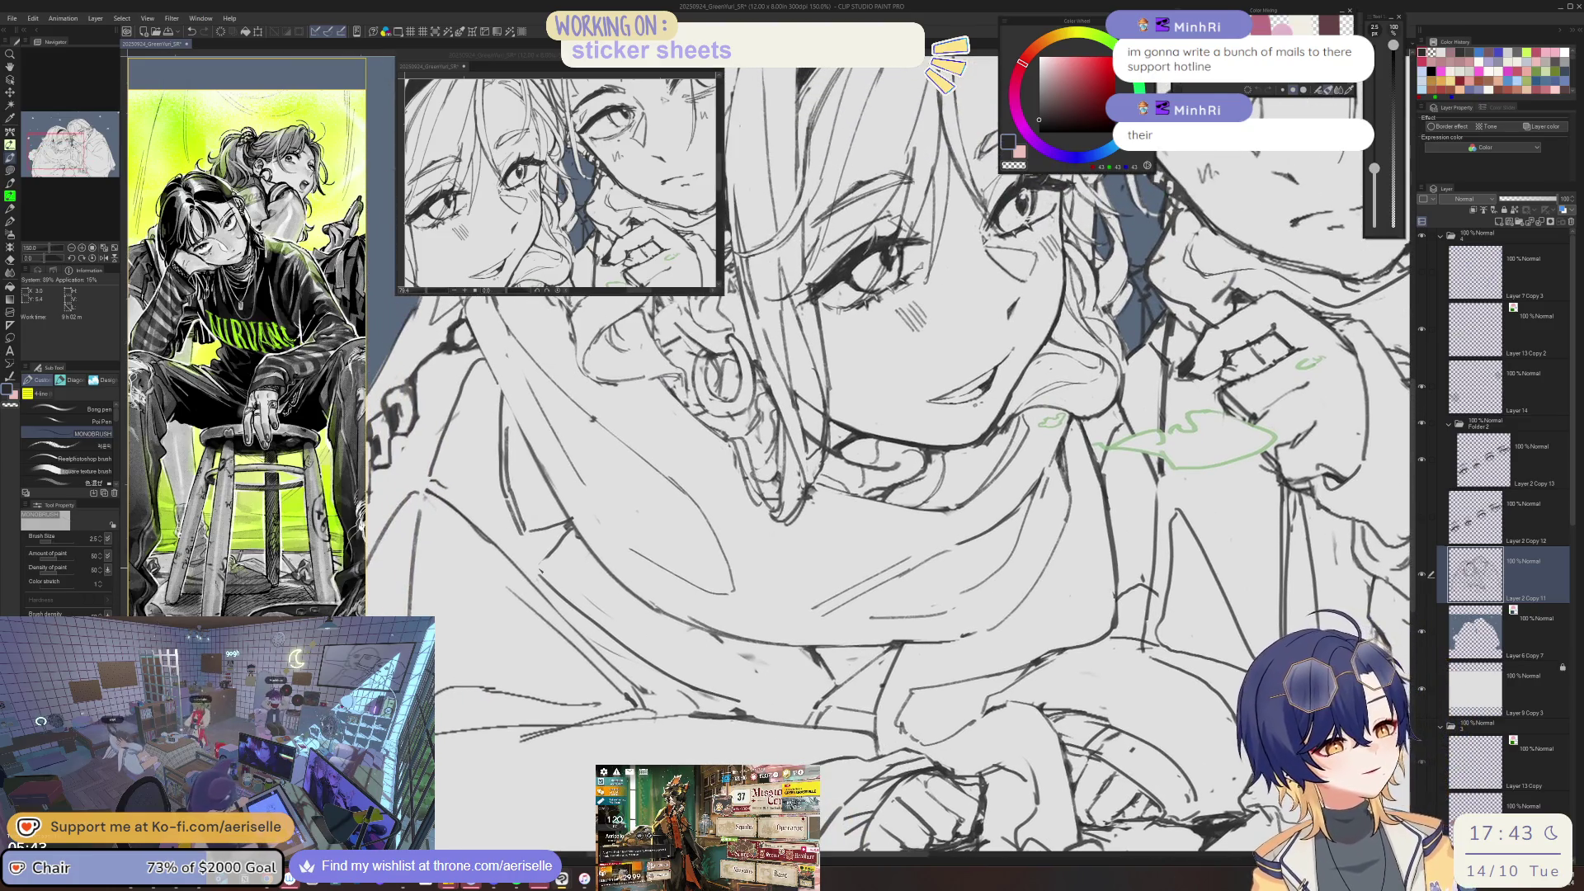
key("e")
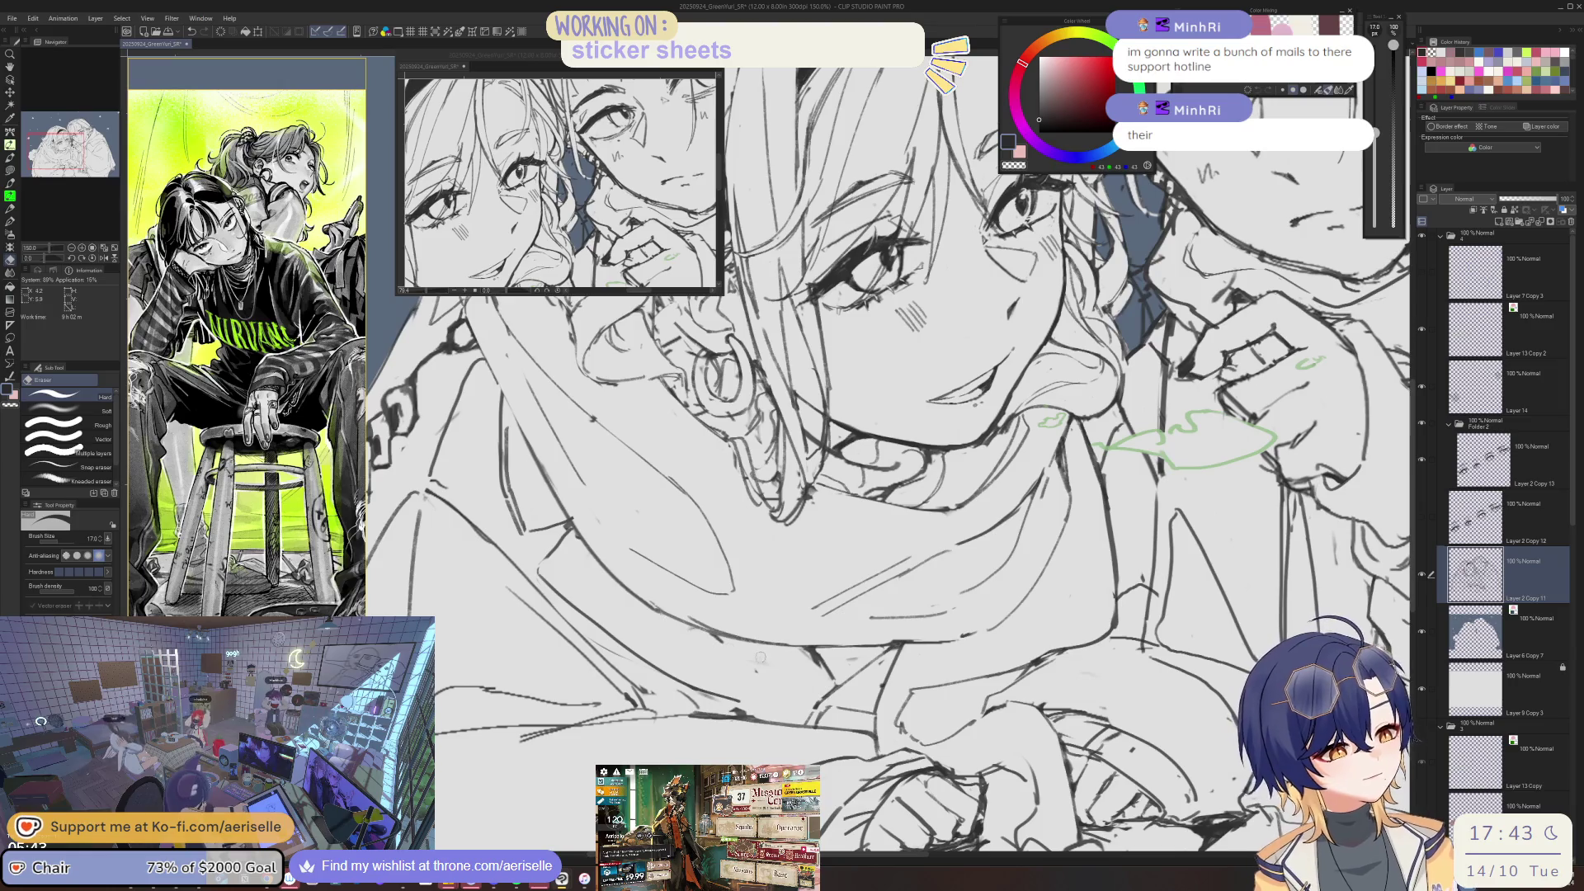
key("h")
key("h")
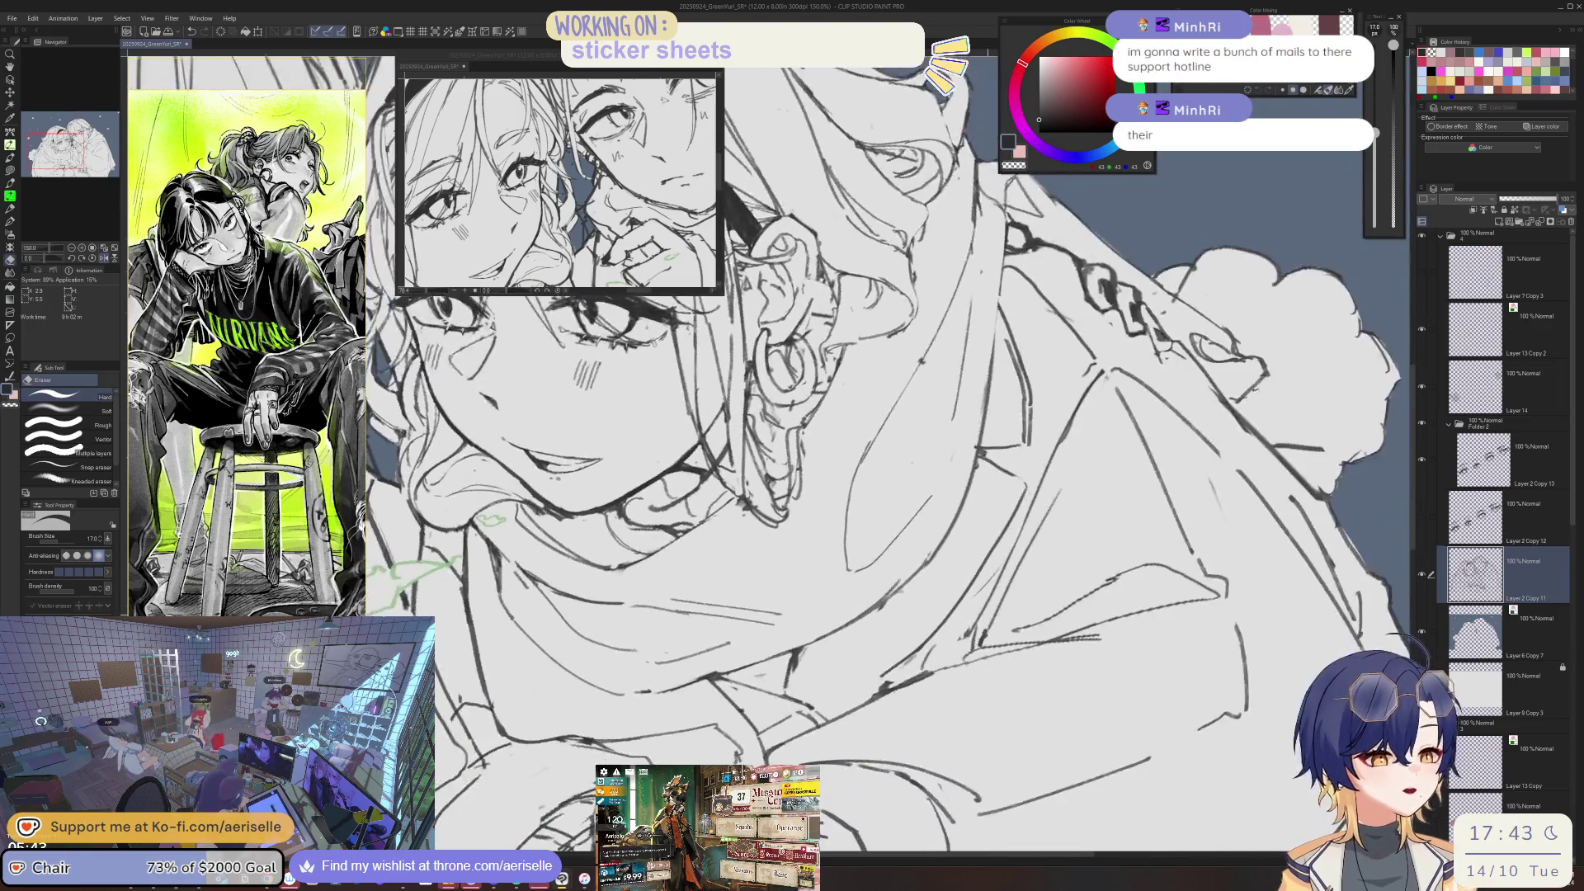
key("p")
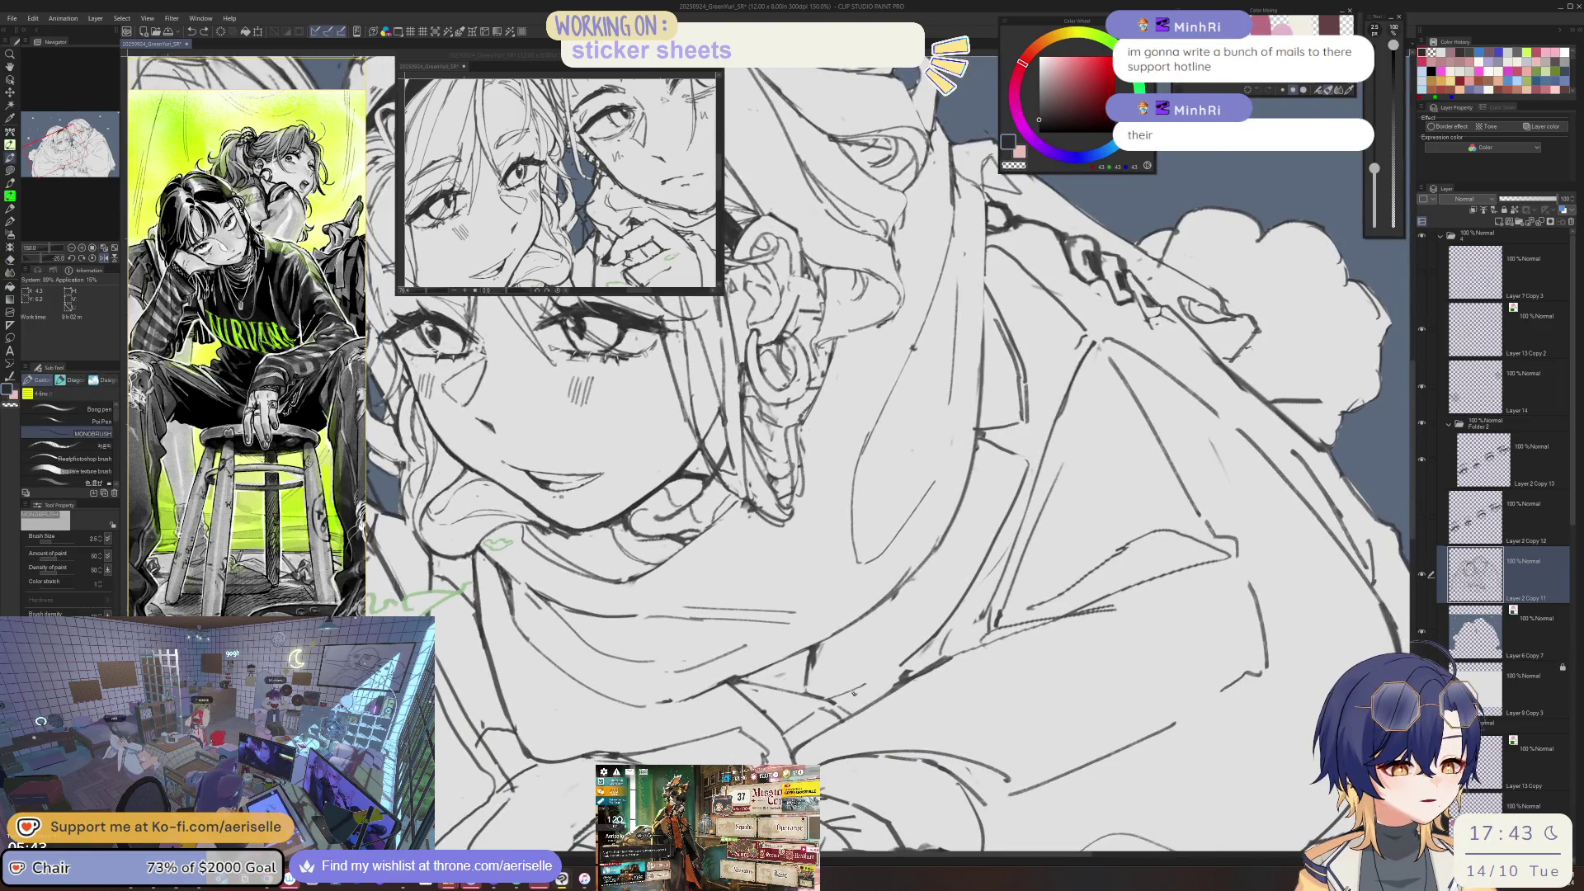
key("h")
key("e")
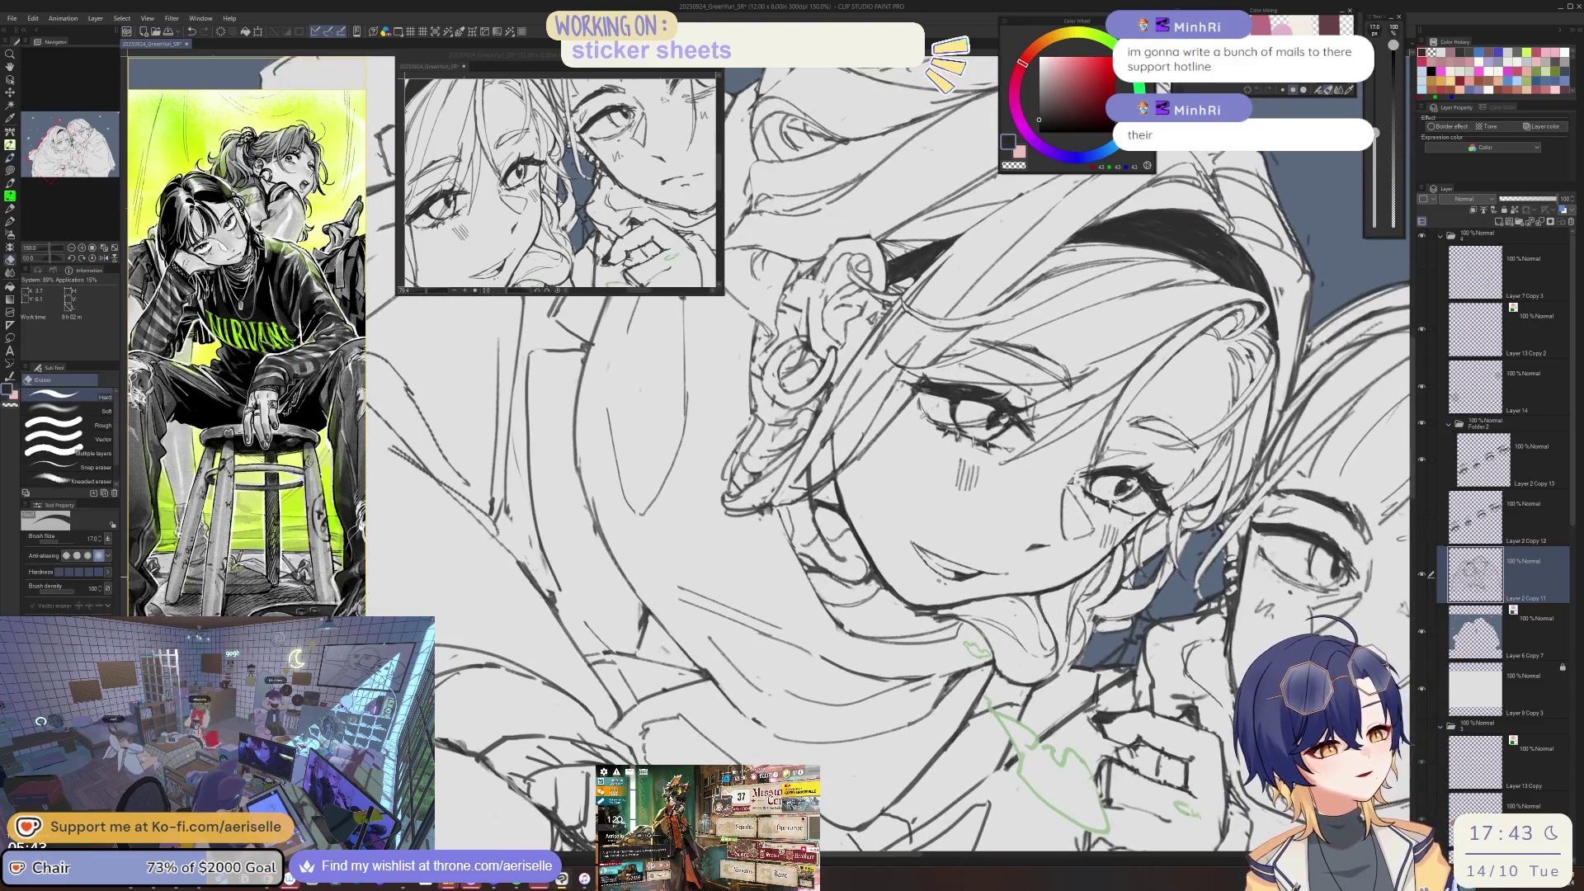
key("p")
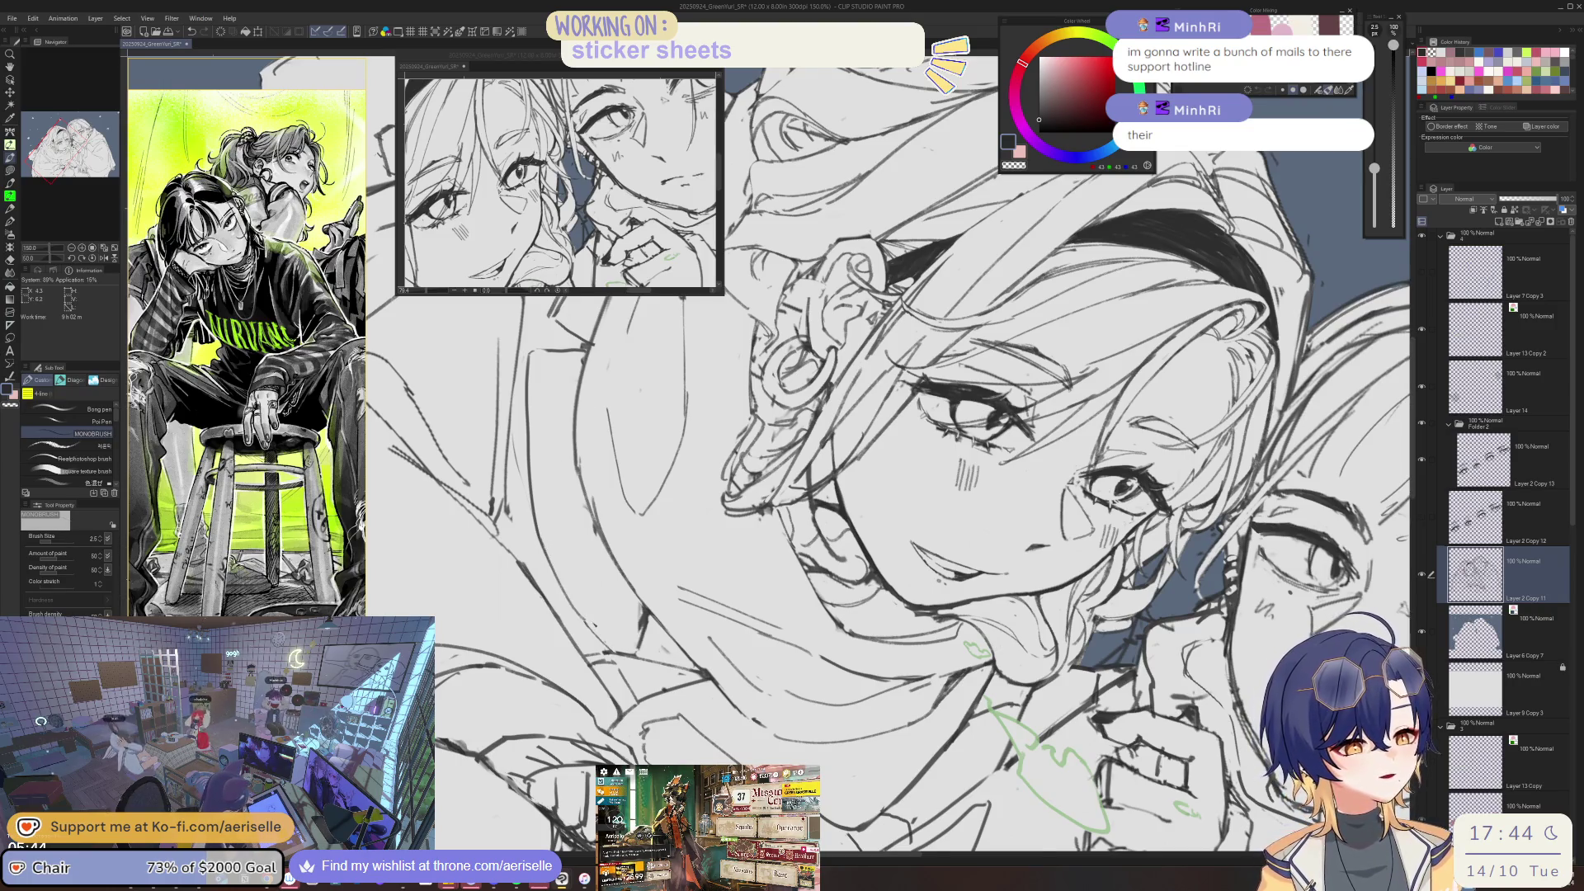
key("ctrl+at")
key("e")
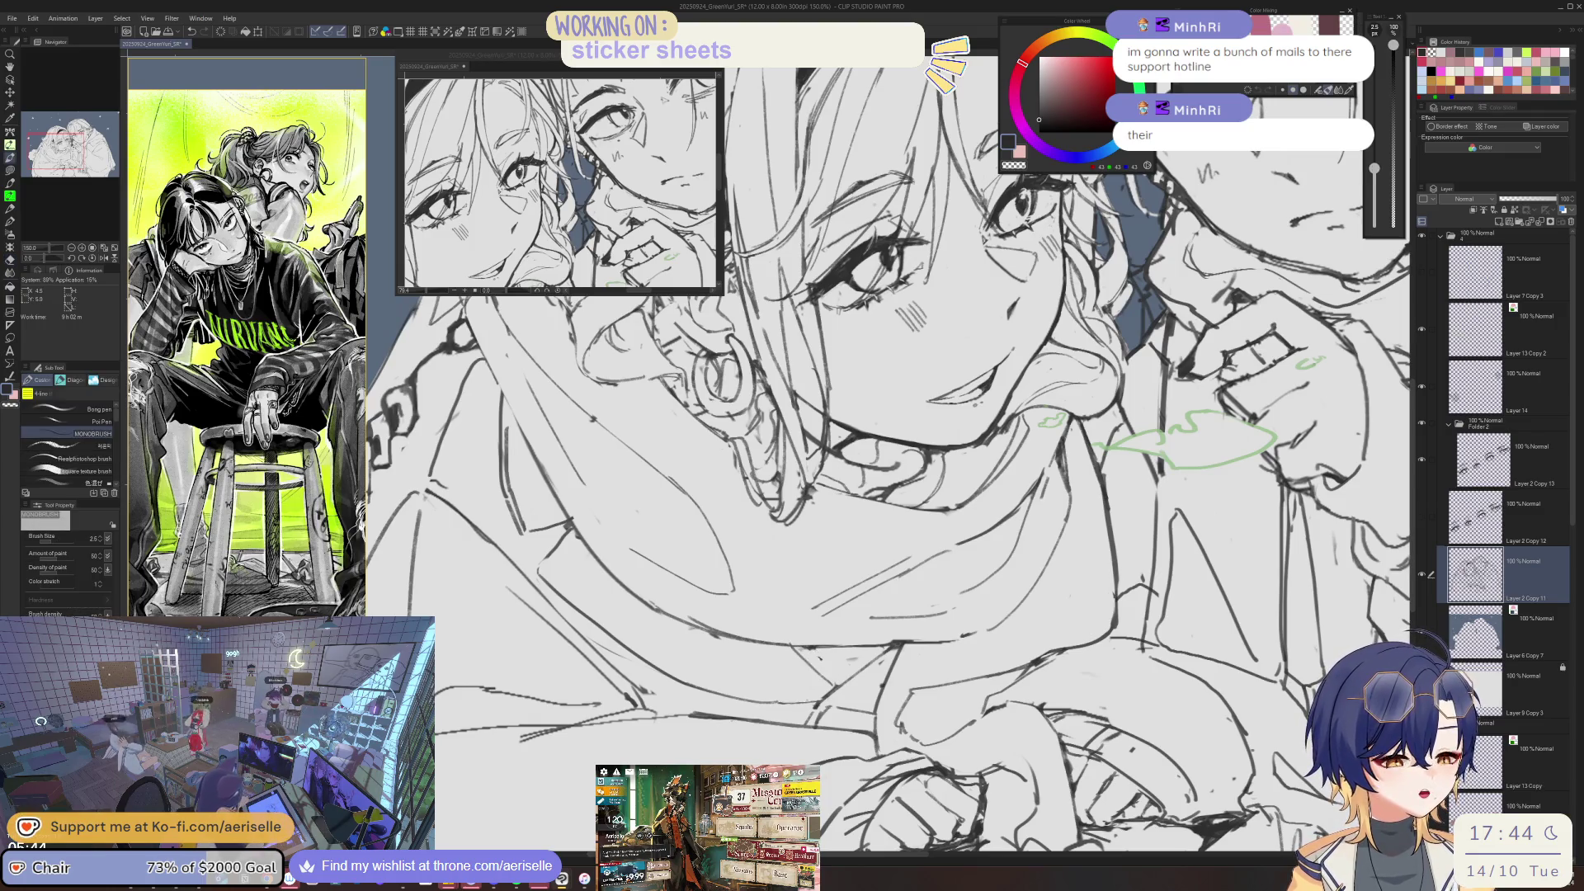
- Rotate the view toward the face and scarf and tidy their lines with eraser and brush
scroll(809, 622, "down", 4)
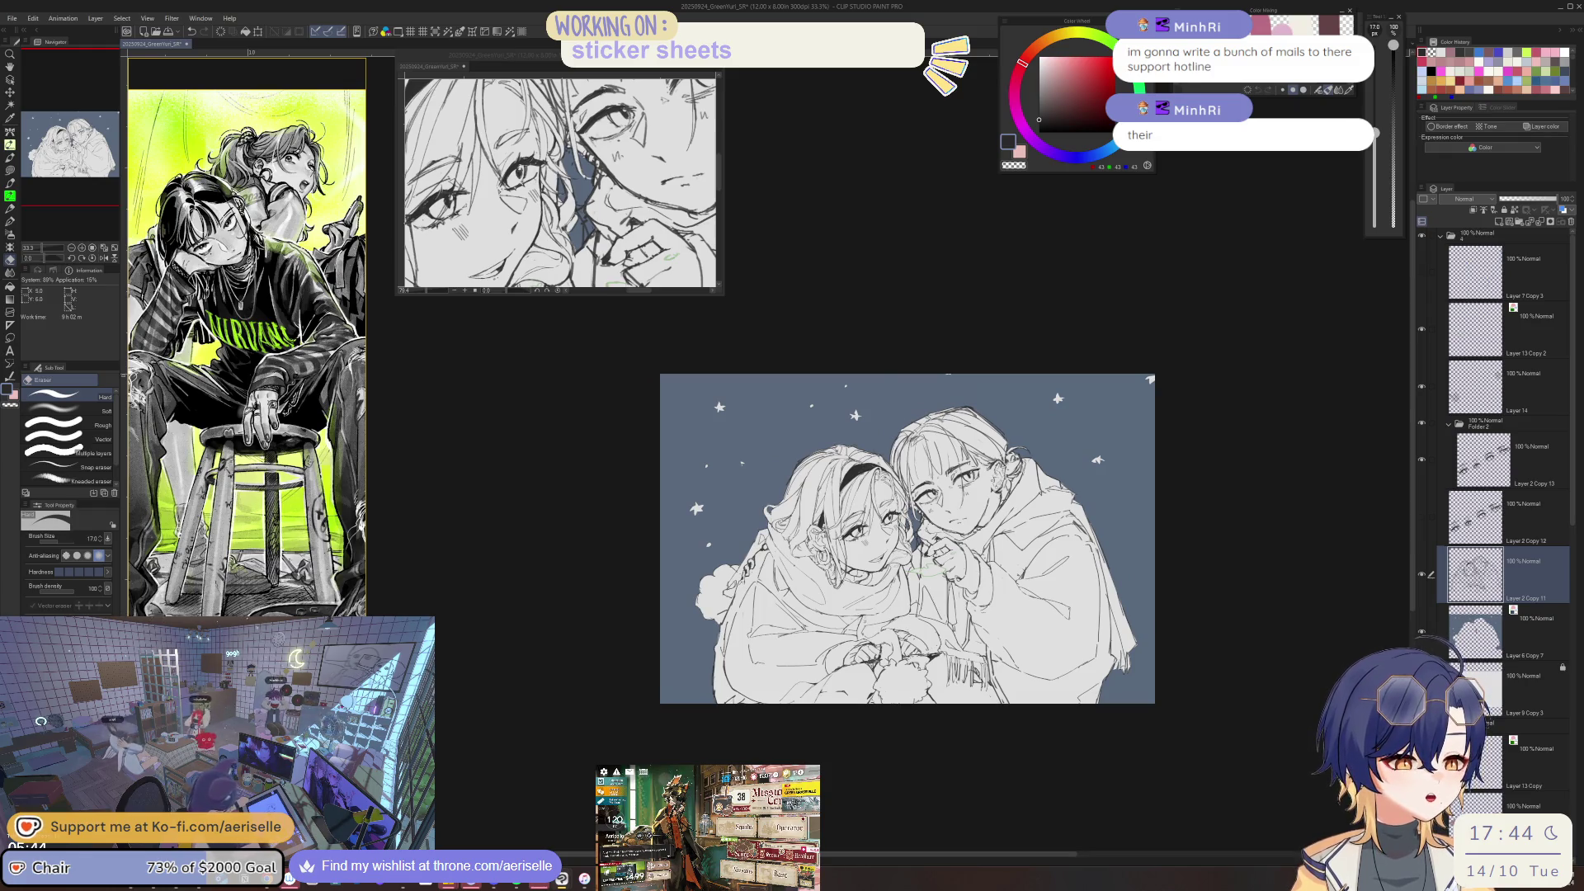
scroll(819, 619, "up", 3)
scroll(819, 619, "up", 3)
mouse_move(807, 653)
left_mouse_down()
mouse_move(872, 611)
mouse_move(831, 668)
left_mouse_up()
key("e")
key("b")
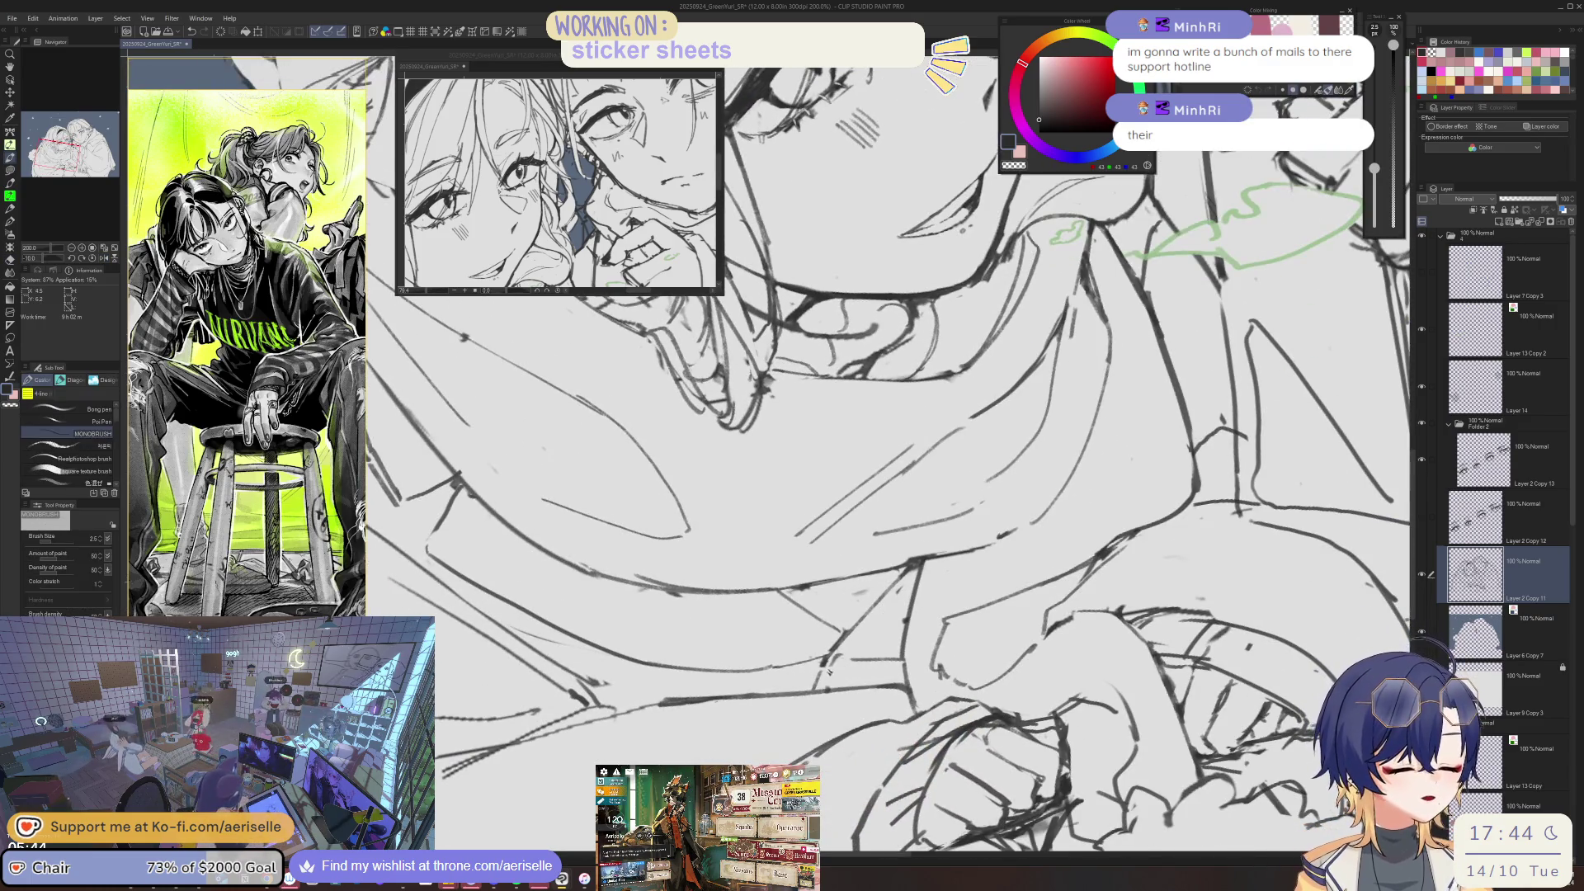
scroll(831, 669, "down", 3)
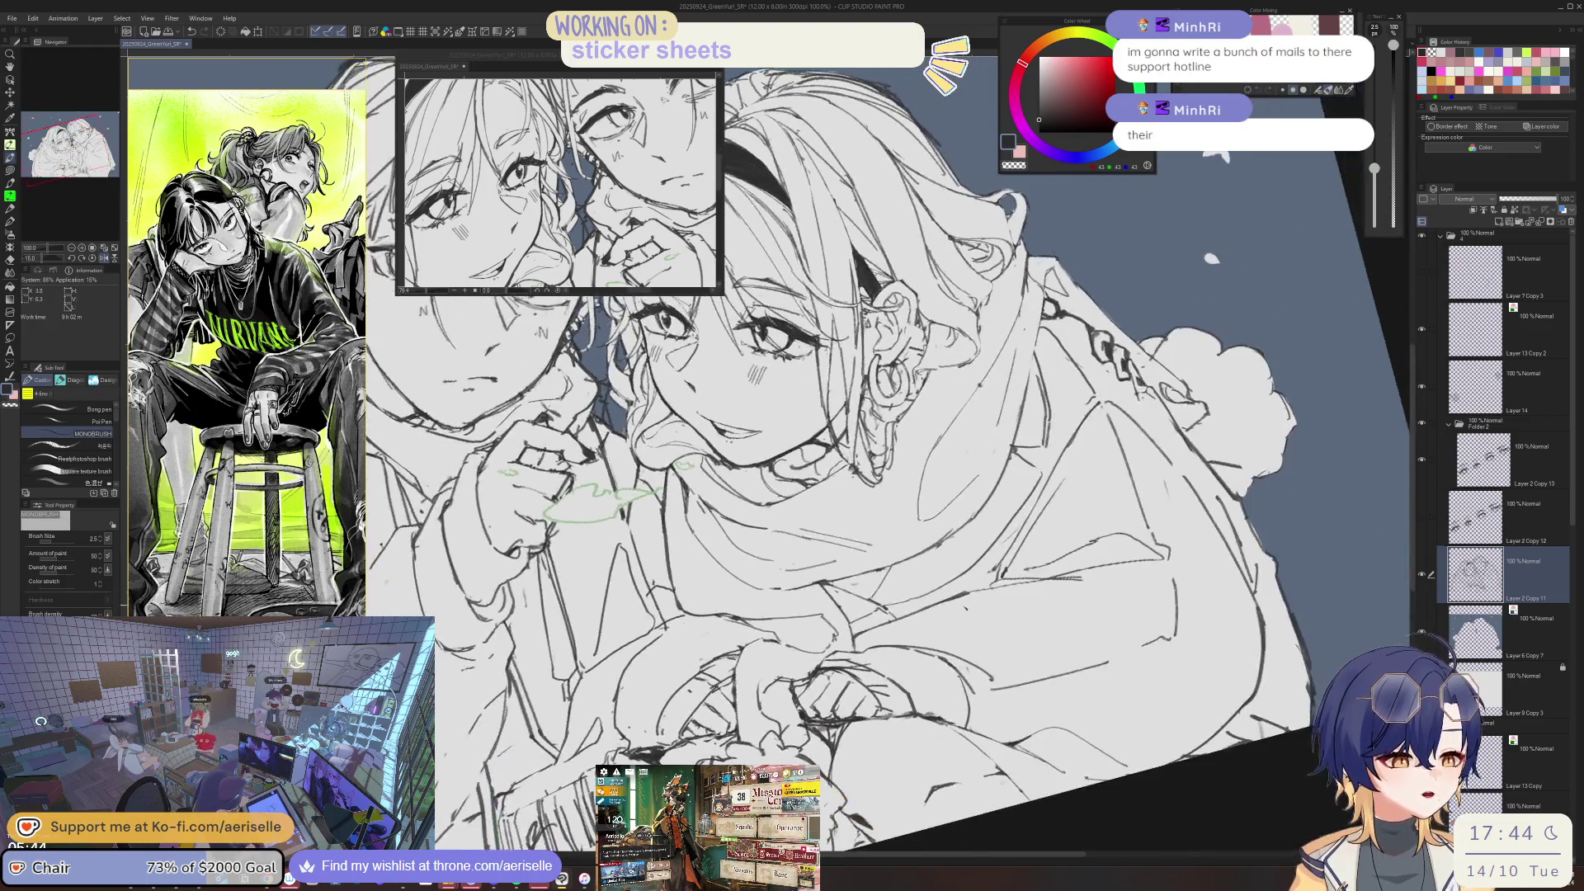
- Turn the view so both characters stand upright, then erase and redraw the chin lines finely
left_click_drag(831, 668, 388, 134)
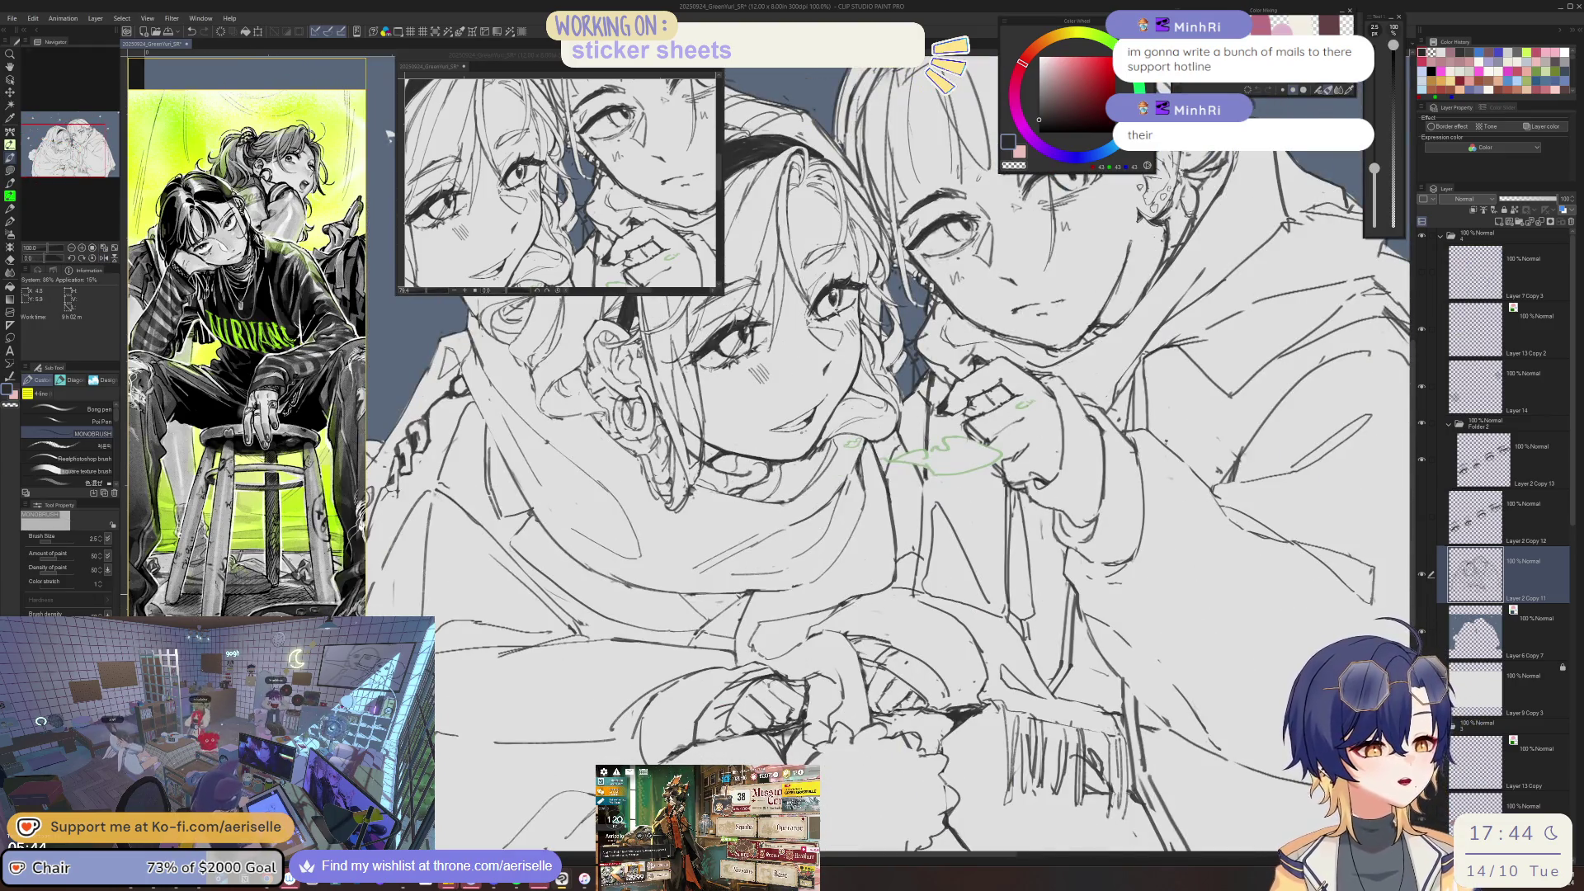
scroll(732, 590, "up", 3)
key("e")
scroll(768, 462, "down", 3)
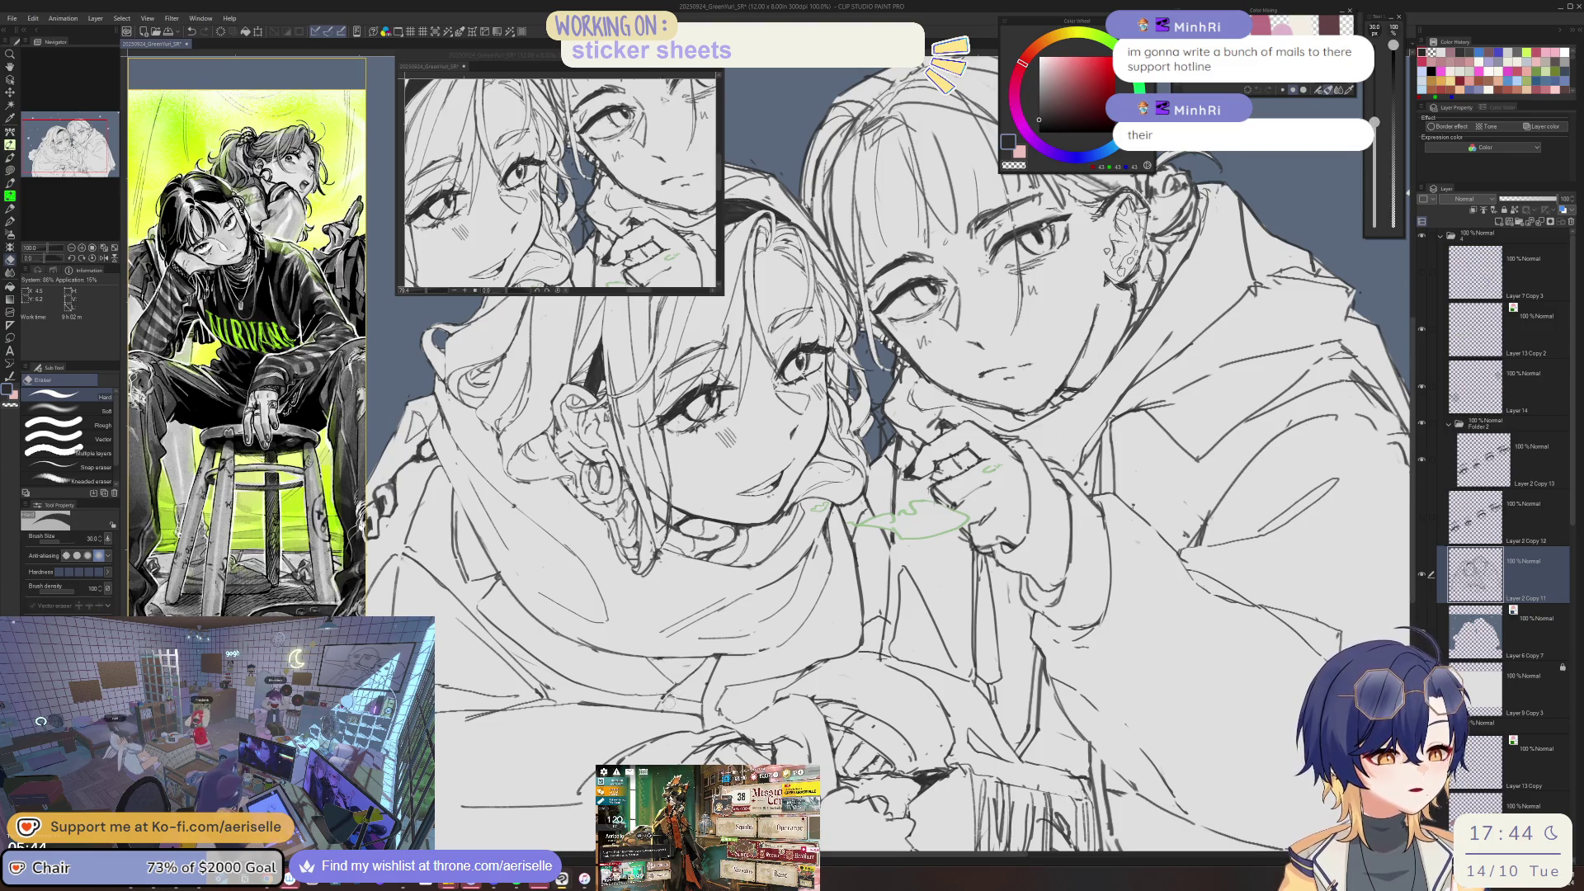
key("p")
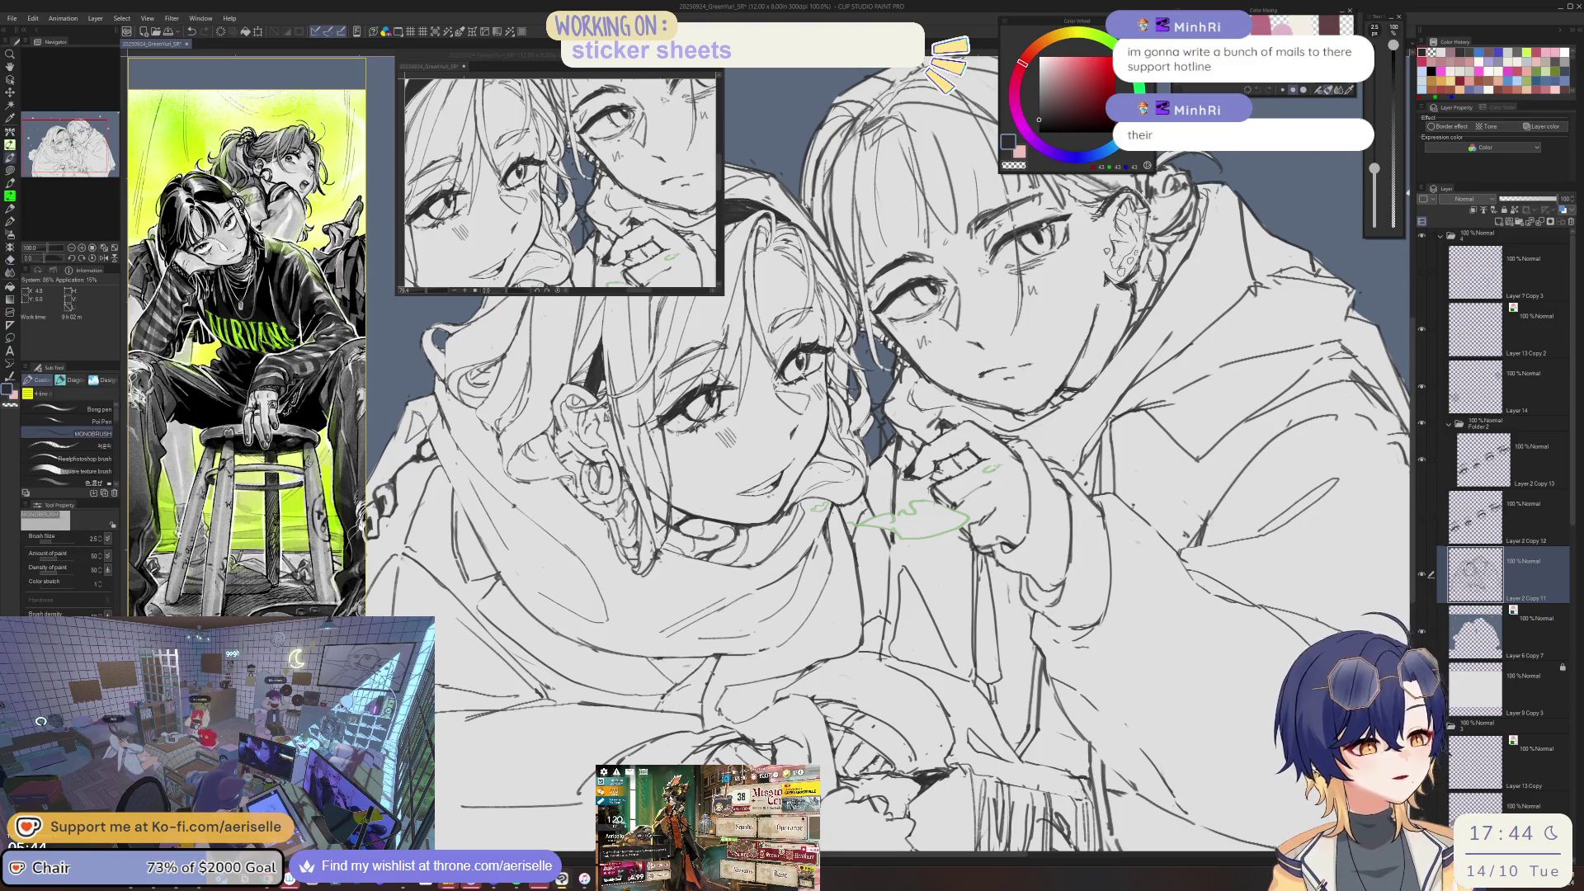
scroll(682, 684, "up", 3)
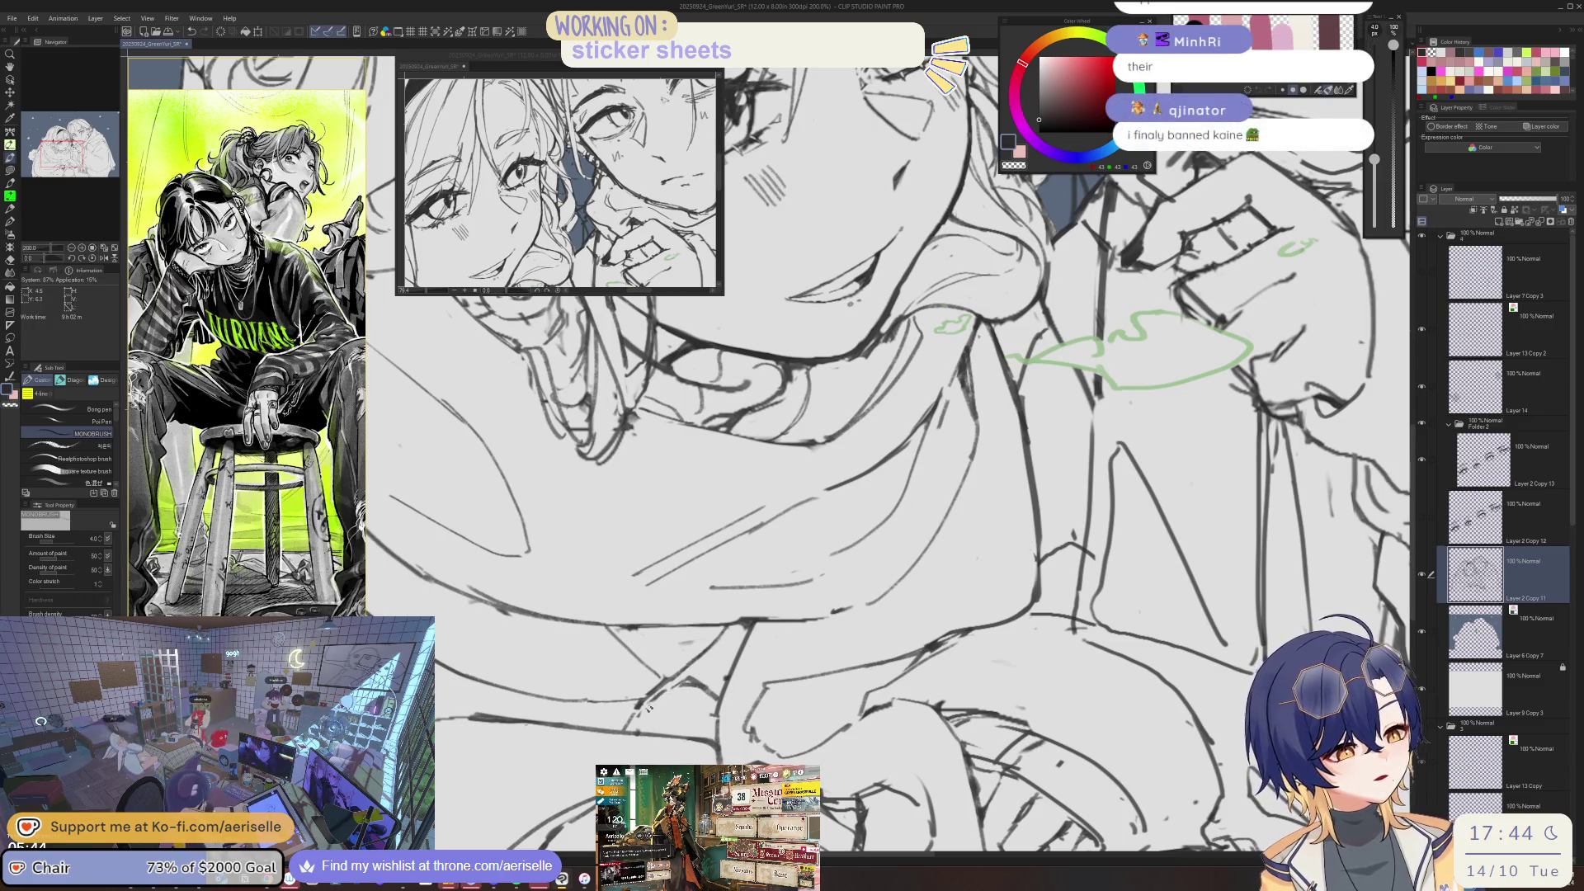
scroll(650, 702, "down", 3)
- Save the drawing, then resume erasing stray strokes around the scarf and hands
scroll(688, 669, "up", 3)
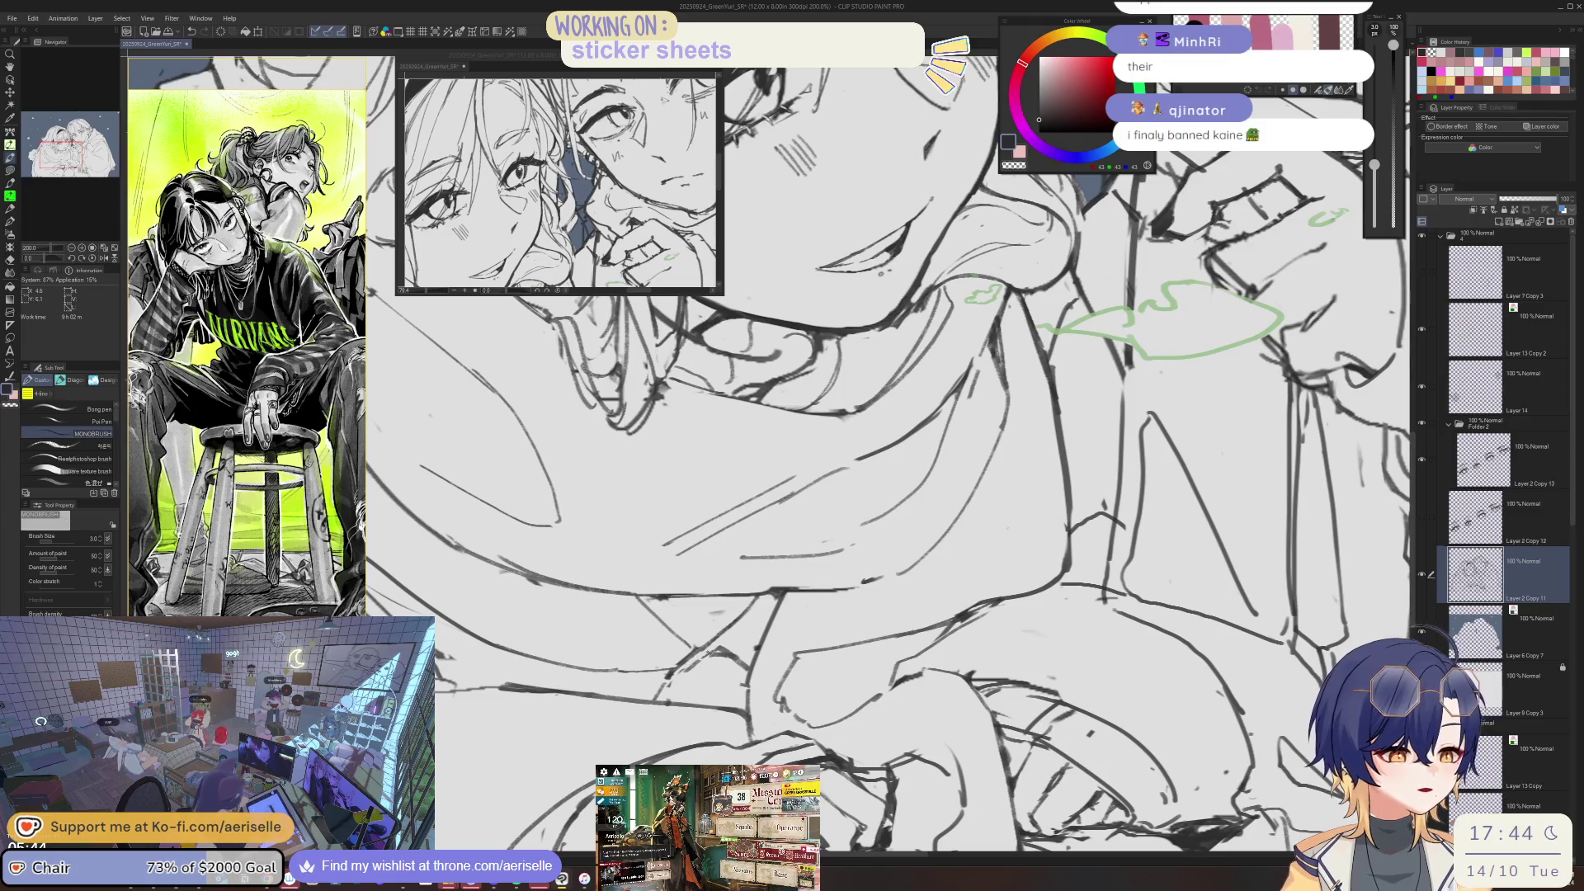
key("ctrl+s")
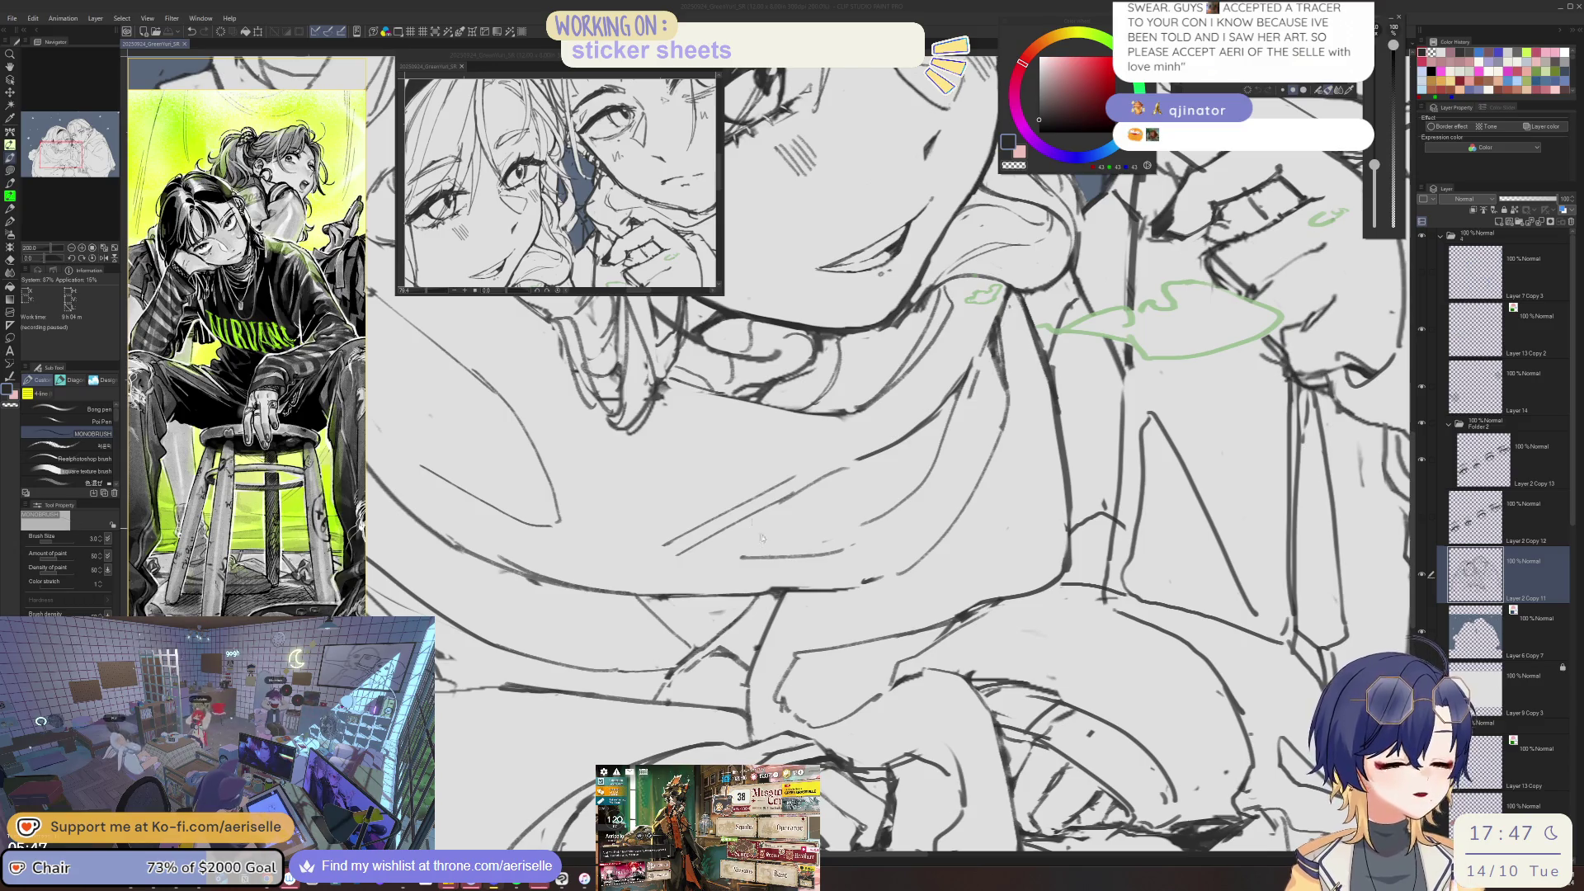
key("e")
mouse_move(782, 600)
left_mouse_down()
mouse_move(932, 547)
mouse_move(825, 495)
left_mouse_up()
key("p")
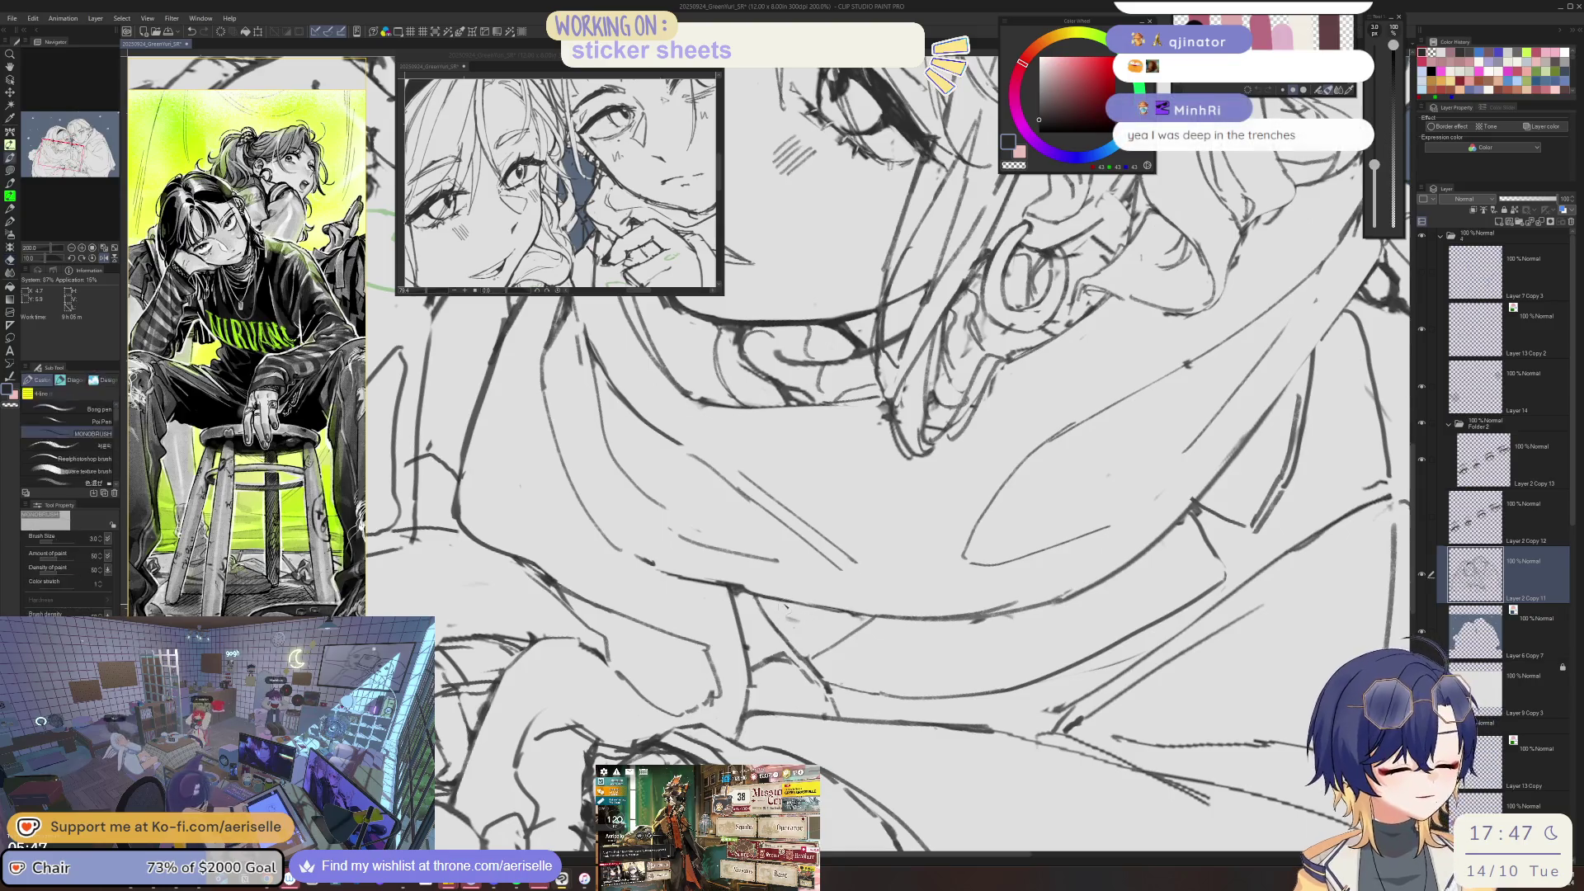
key("minus")
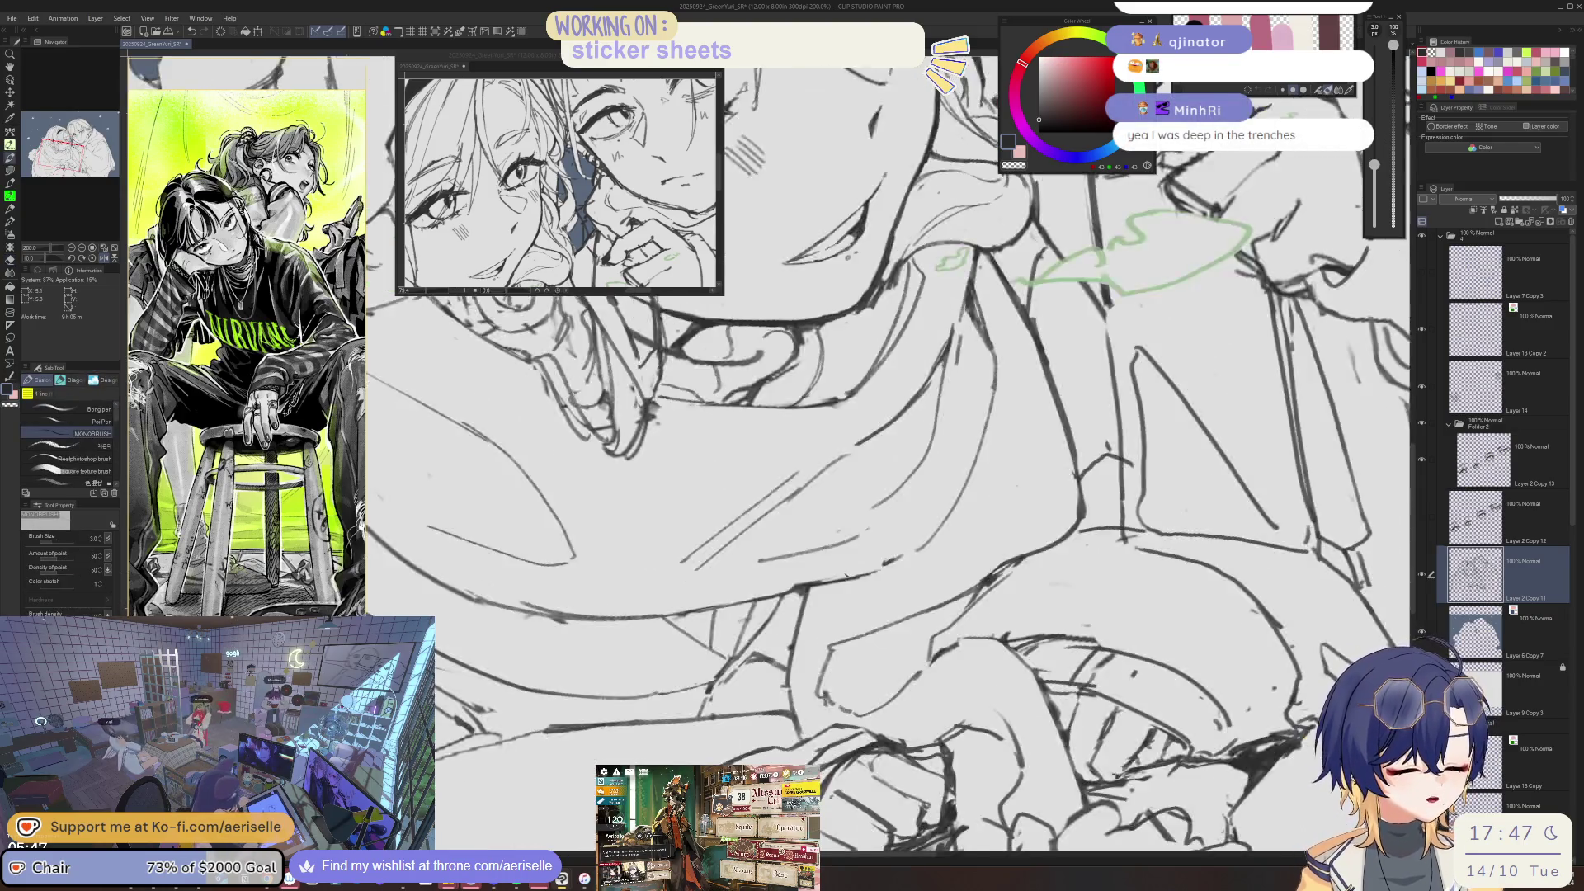
key("minus")
key("ctrl+shift+r")
scroll(786, 538, "up", 2)
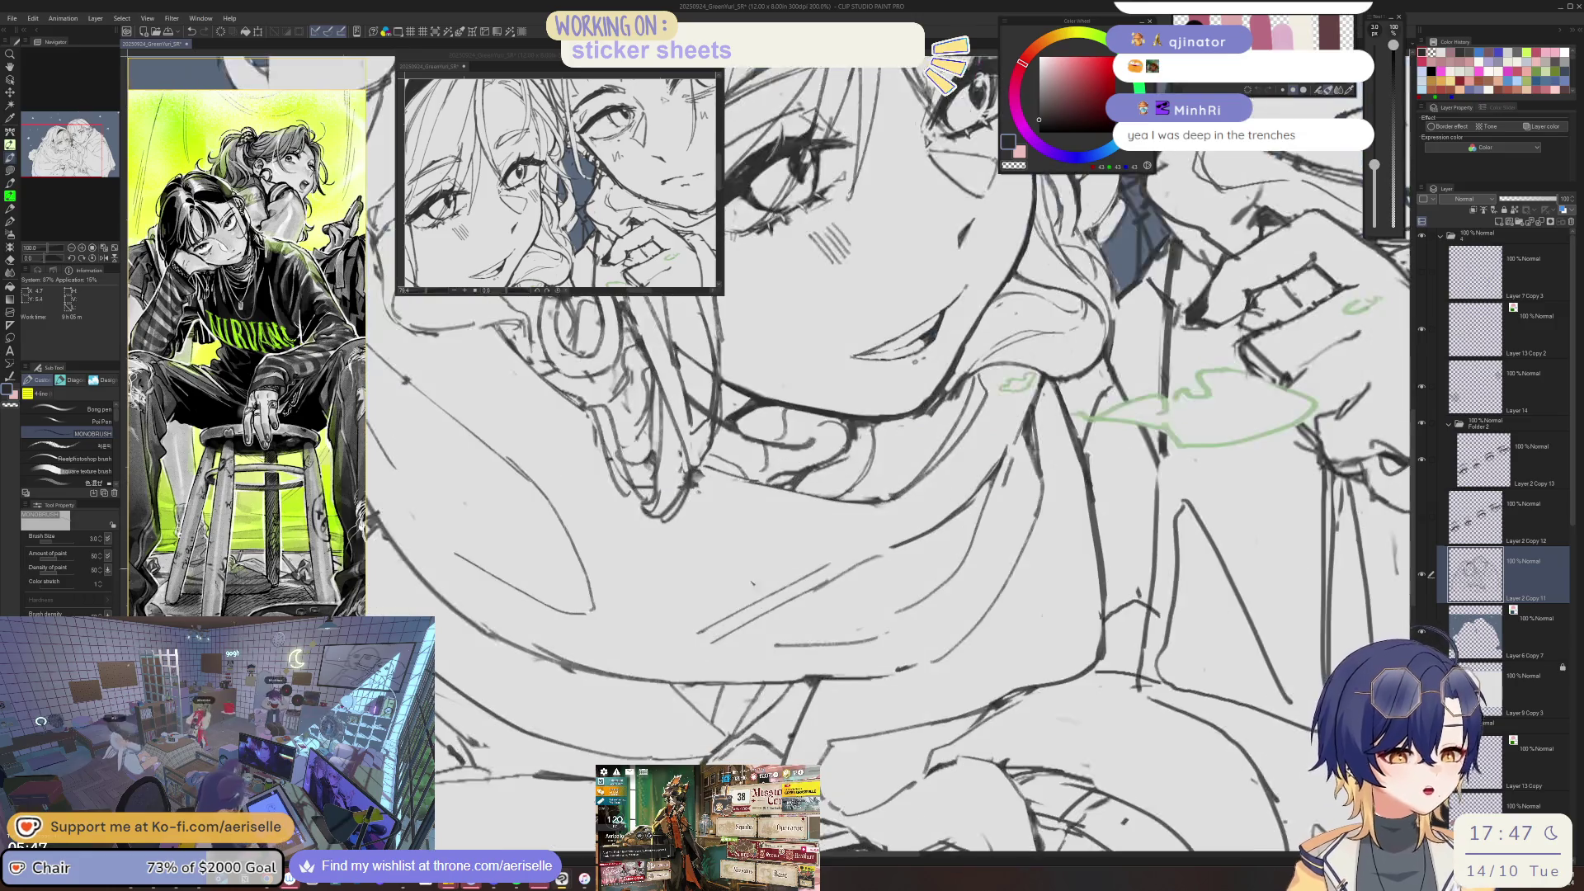
key("minus")
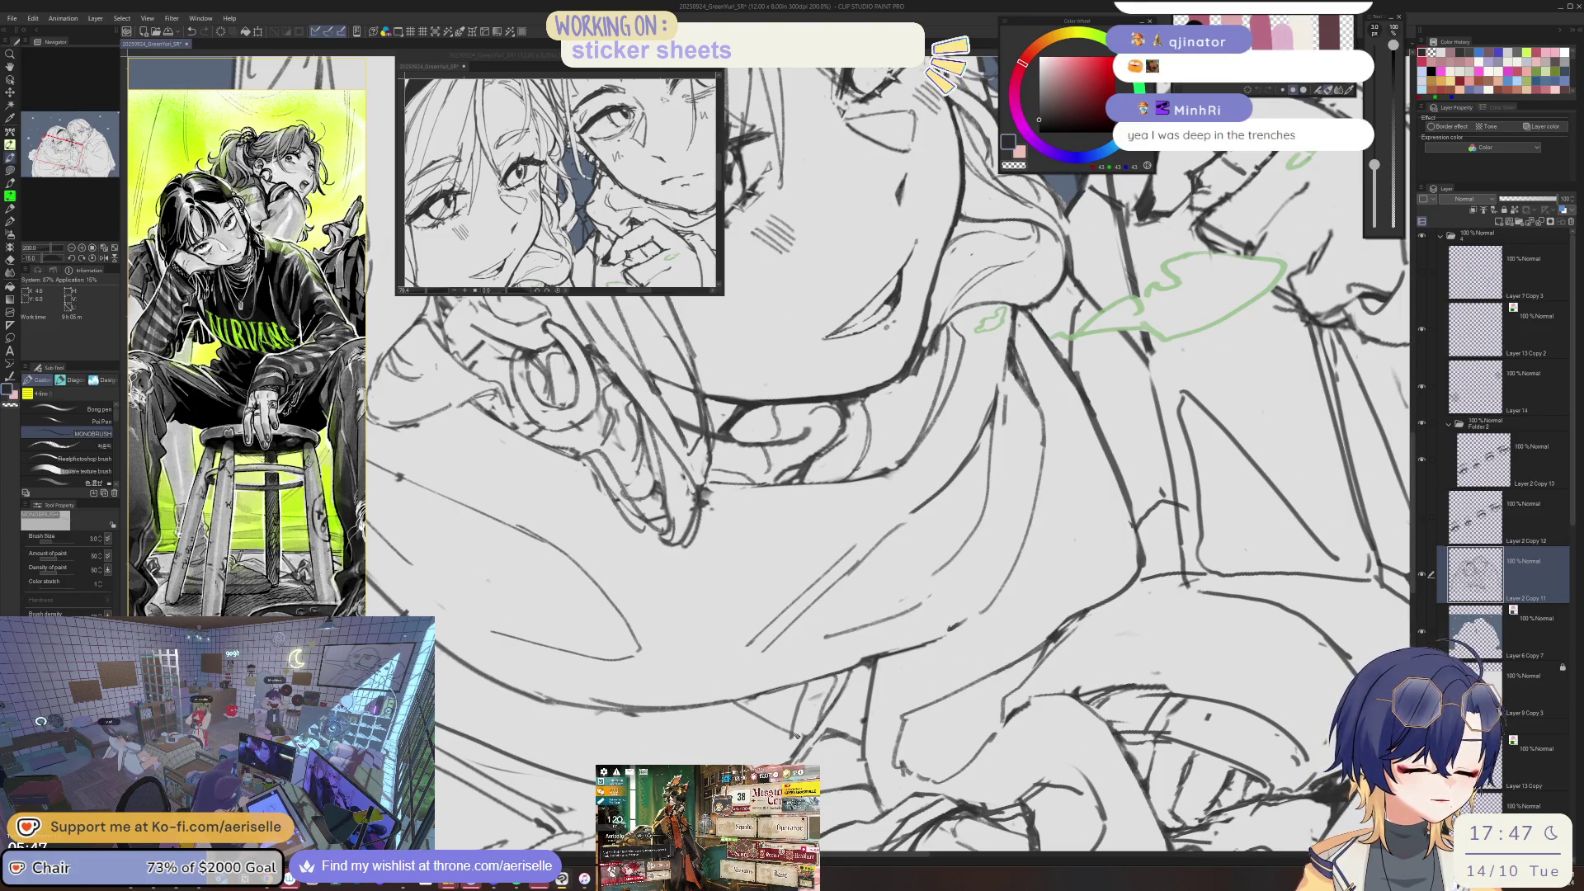
key("e")
key("p")
key("ctrl+0")
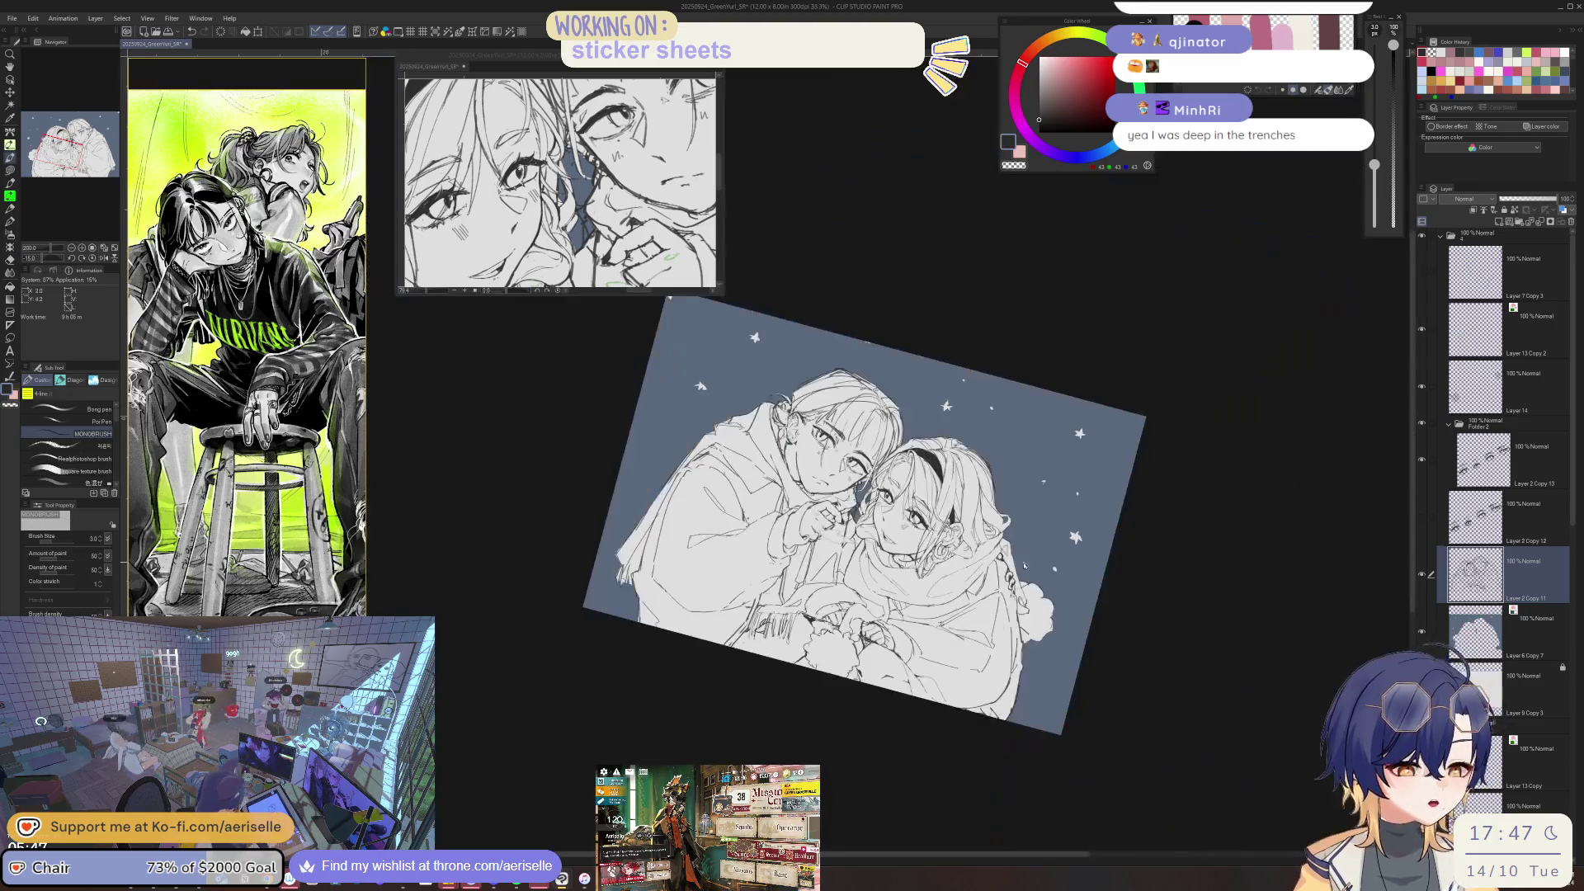
key("ctrl+@")
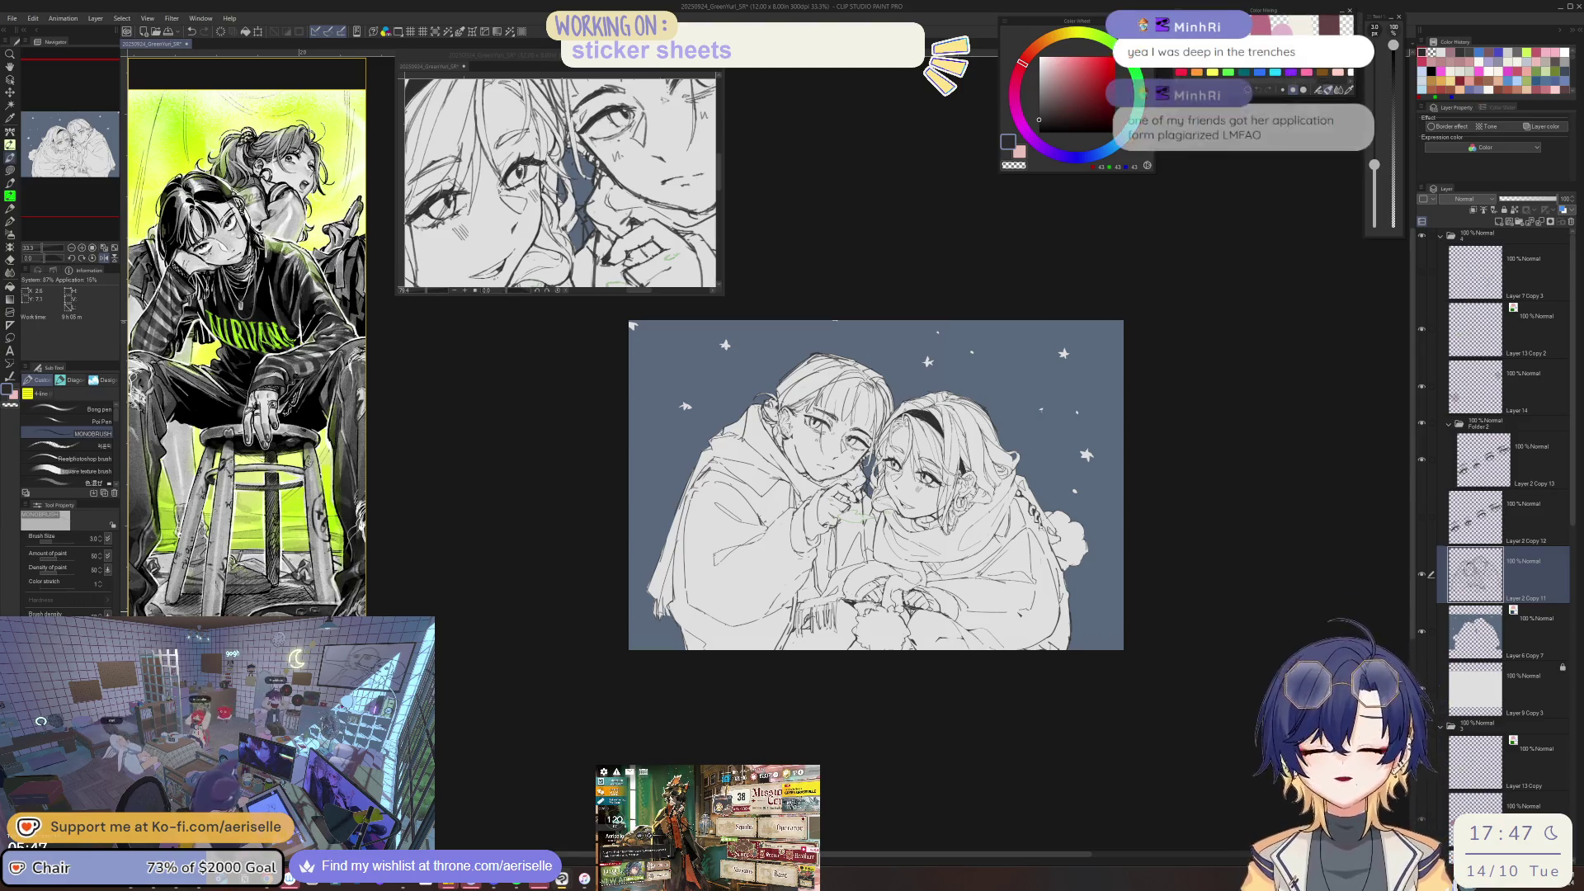
scroll(870, 501, "up", 3)
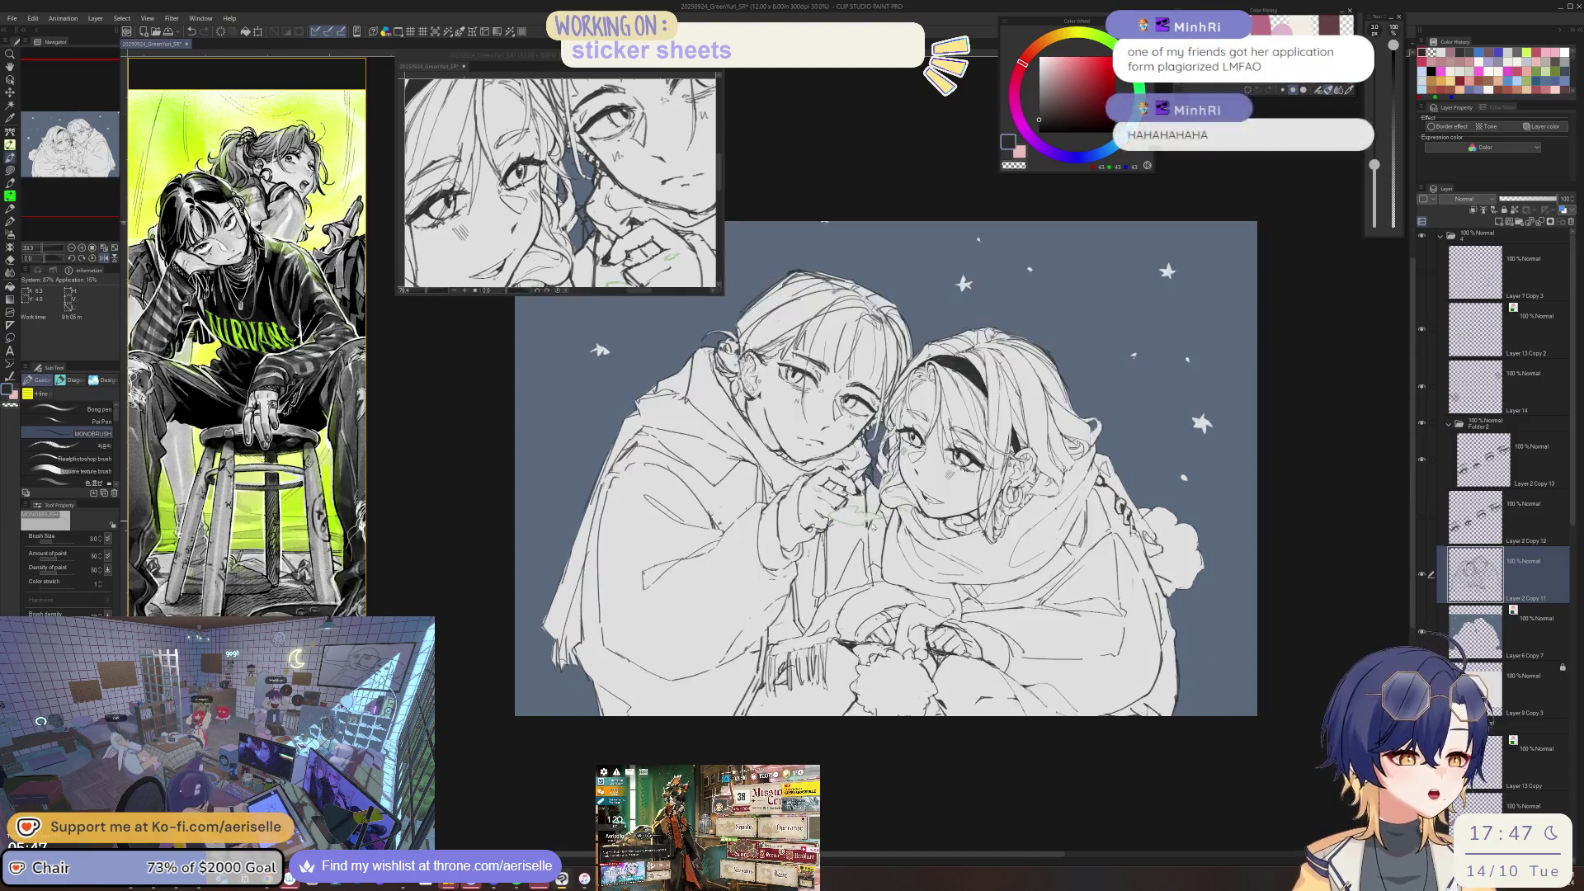
key("e")
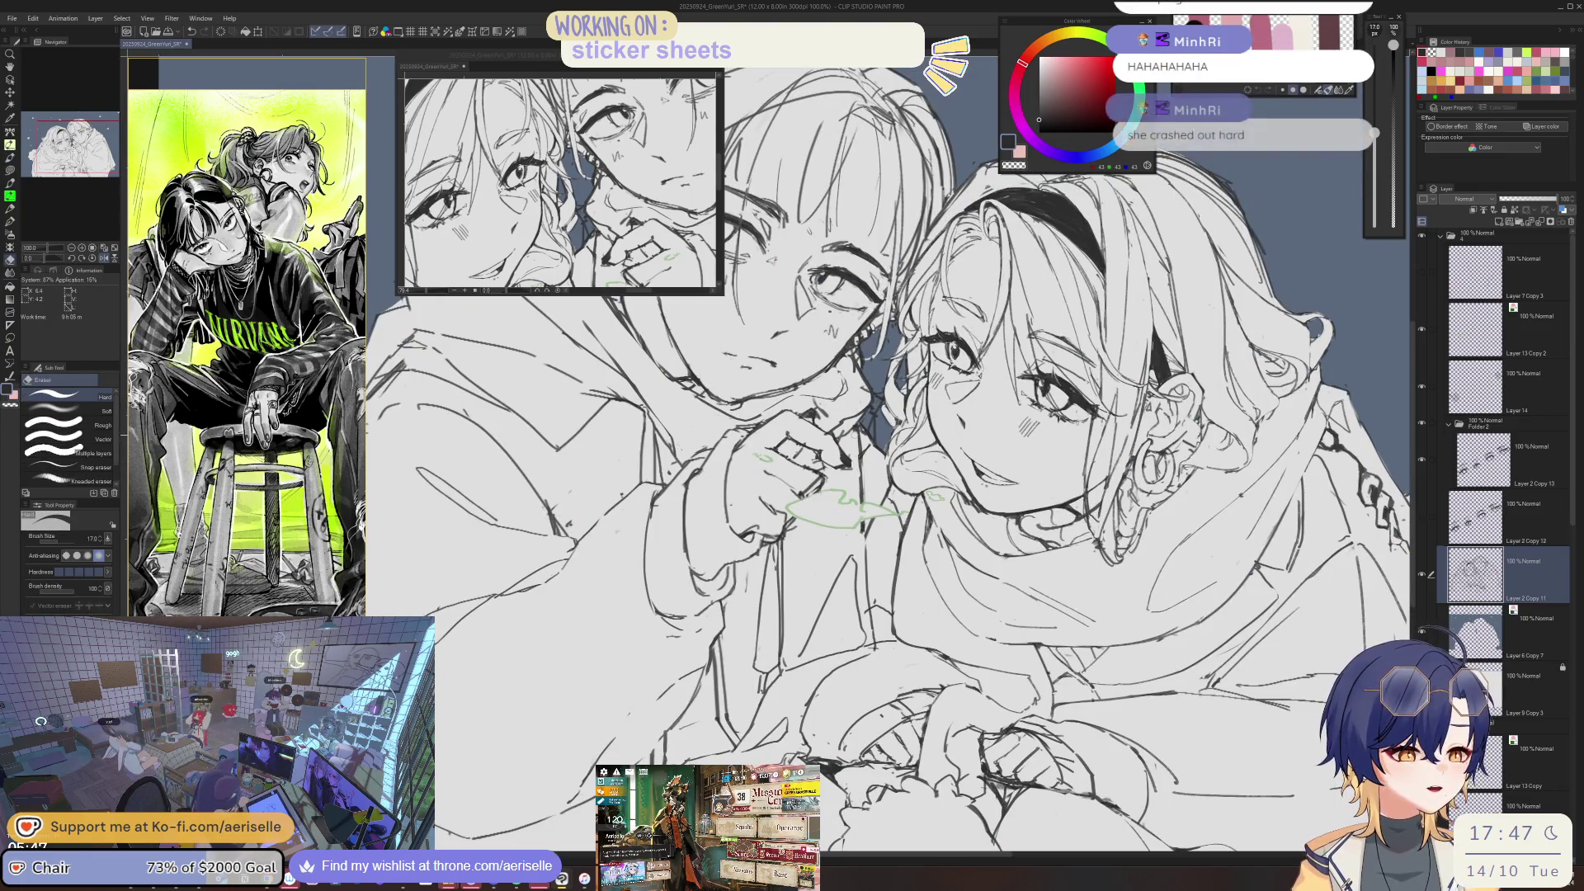
key("h")
left_click_drag(874, 401, 900, 467)
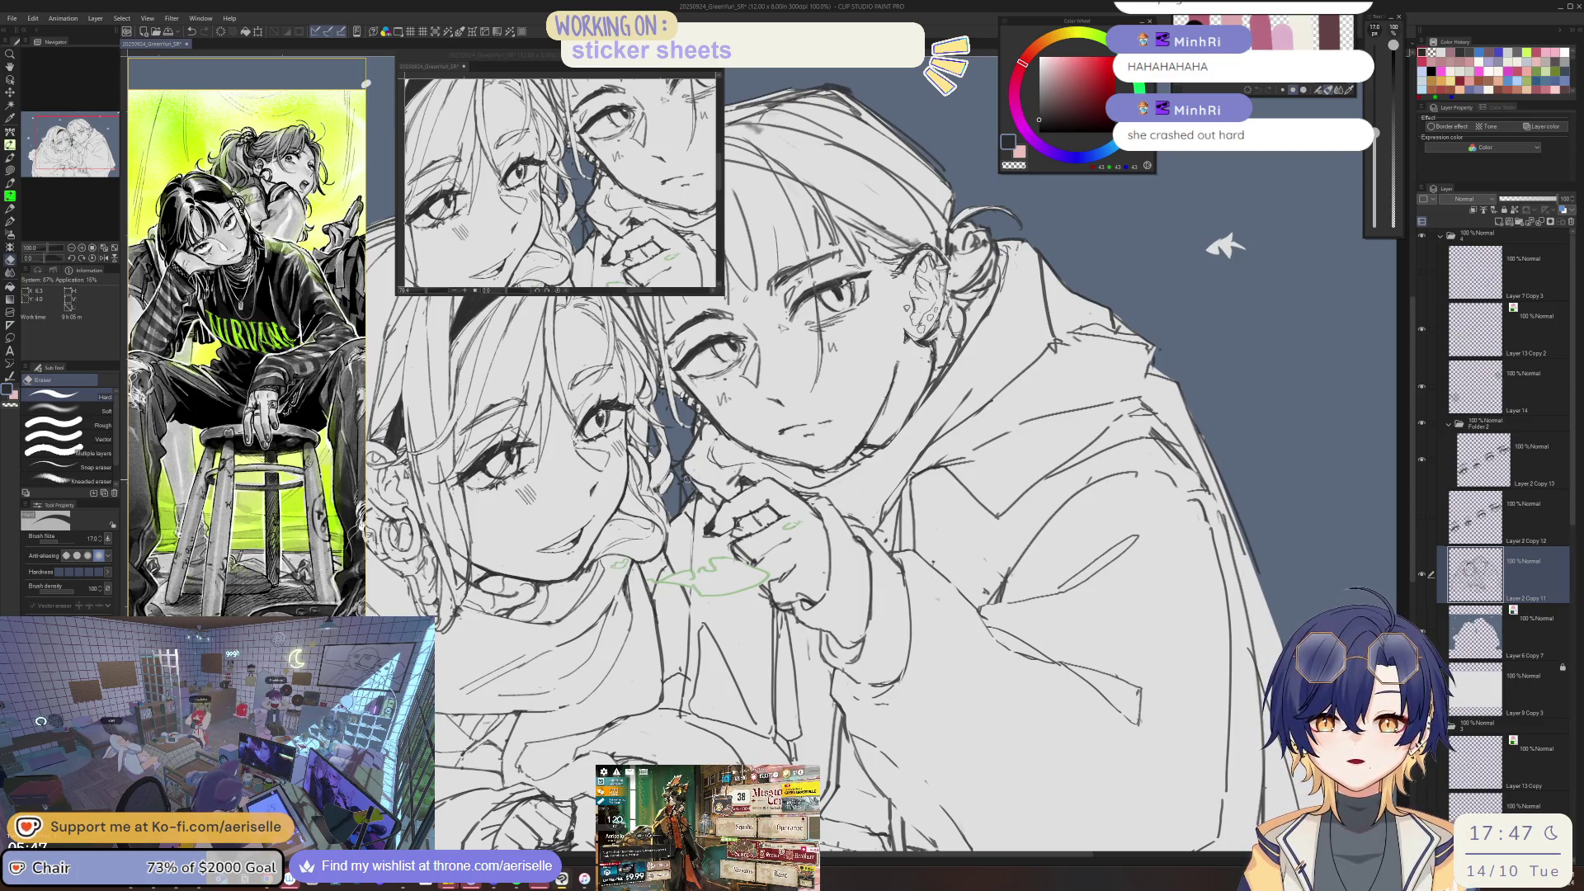
key("p")
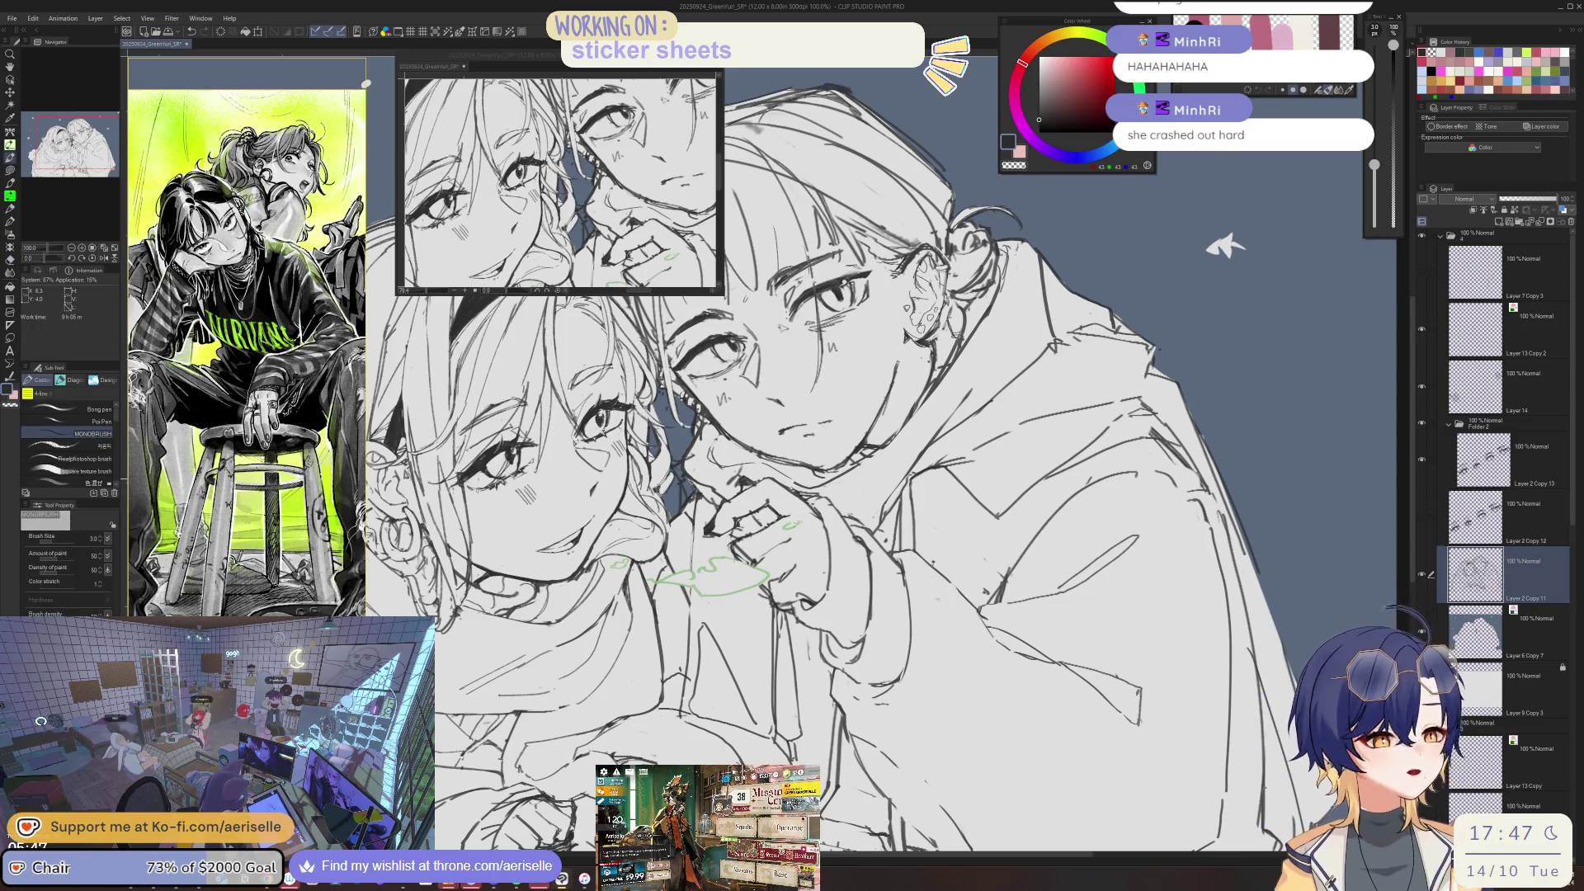
scroll(691, 487, "up", 2)
key("e")
- Erase stray dark marks beside the faces across Layer 6 Copy 7 and Layer 2 Copy 11, shrinking the eraser to 120
left_click_drag(693, 495, 699, 536)
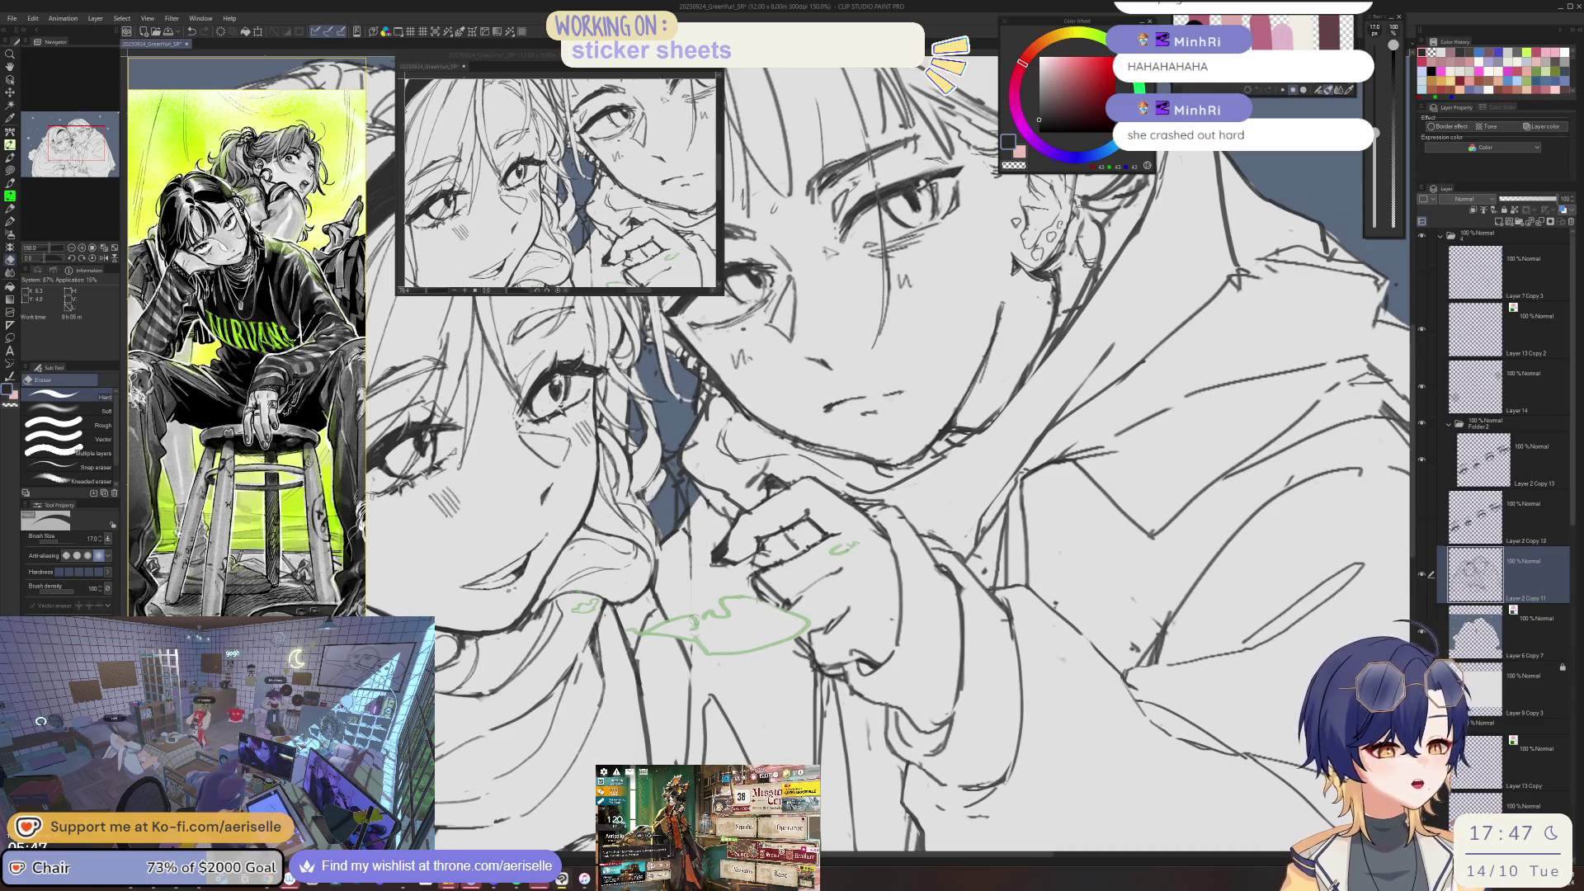
key("p")
key("alt+bracketleft")
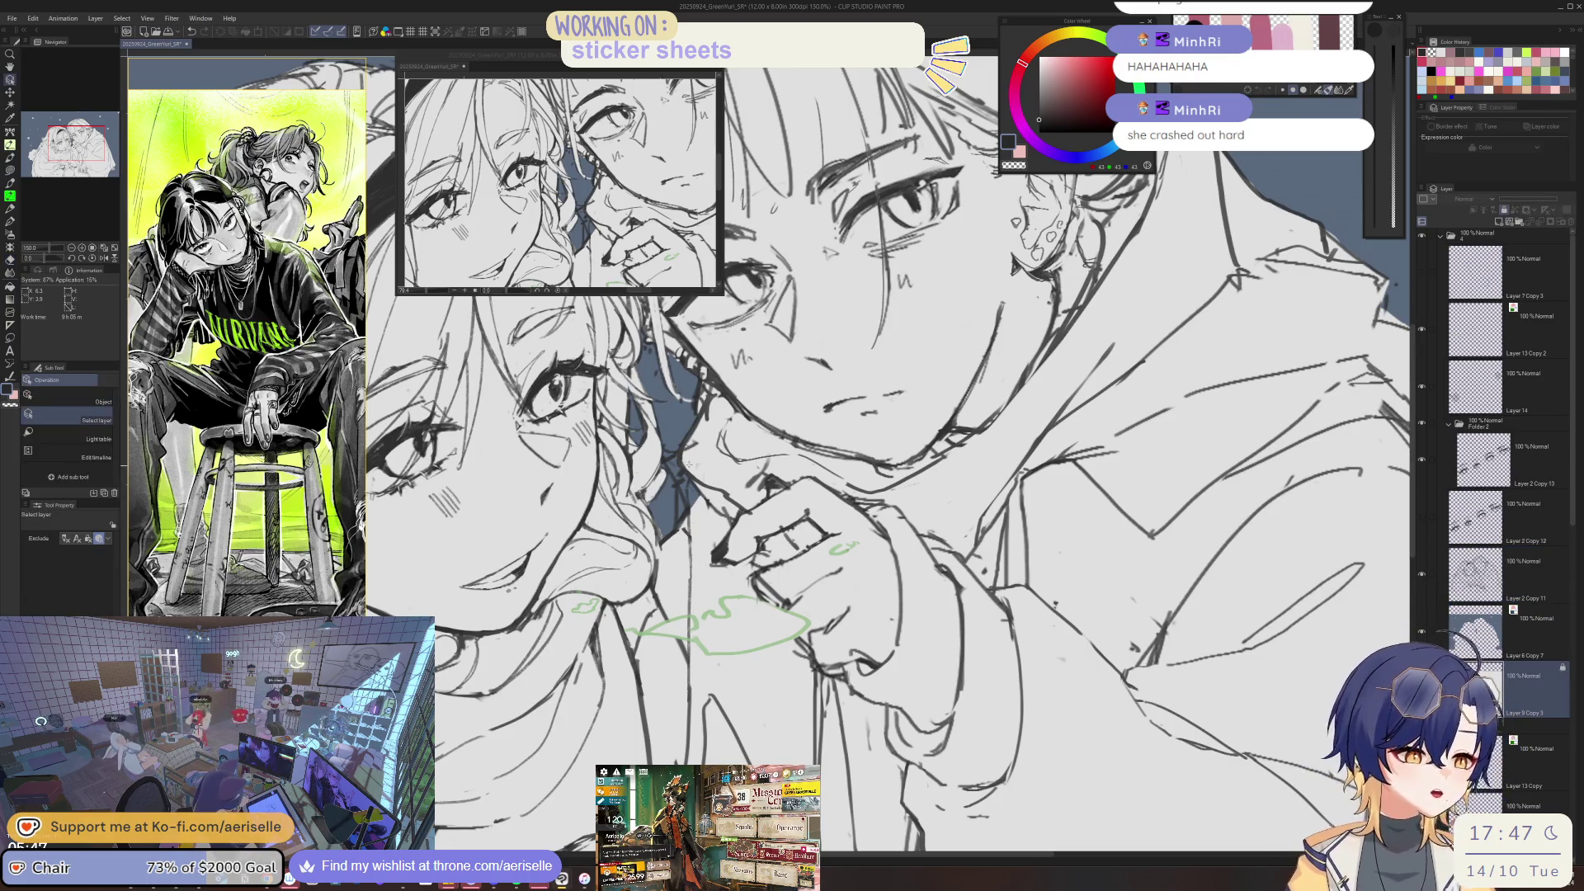
key("e")
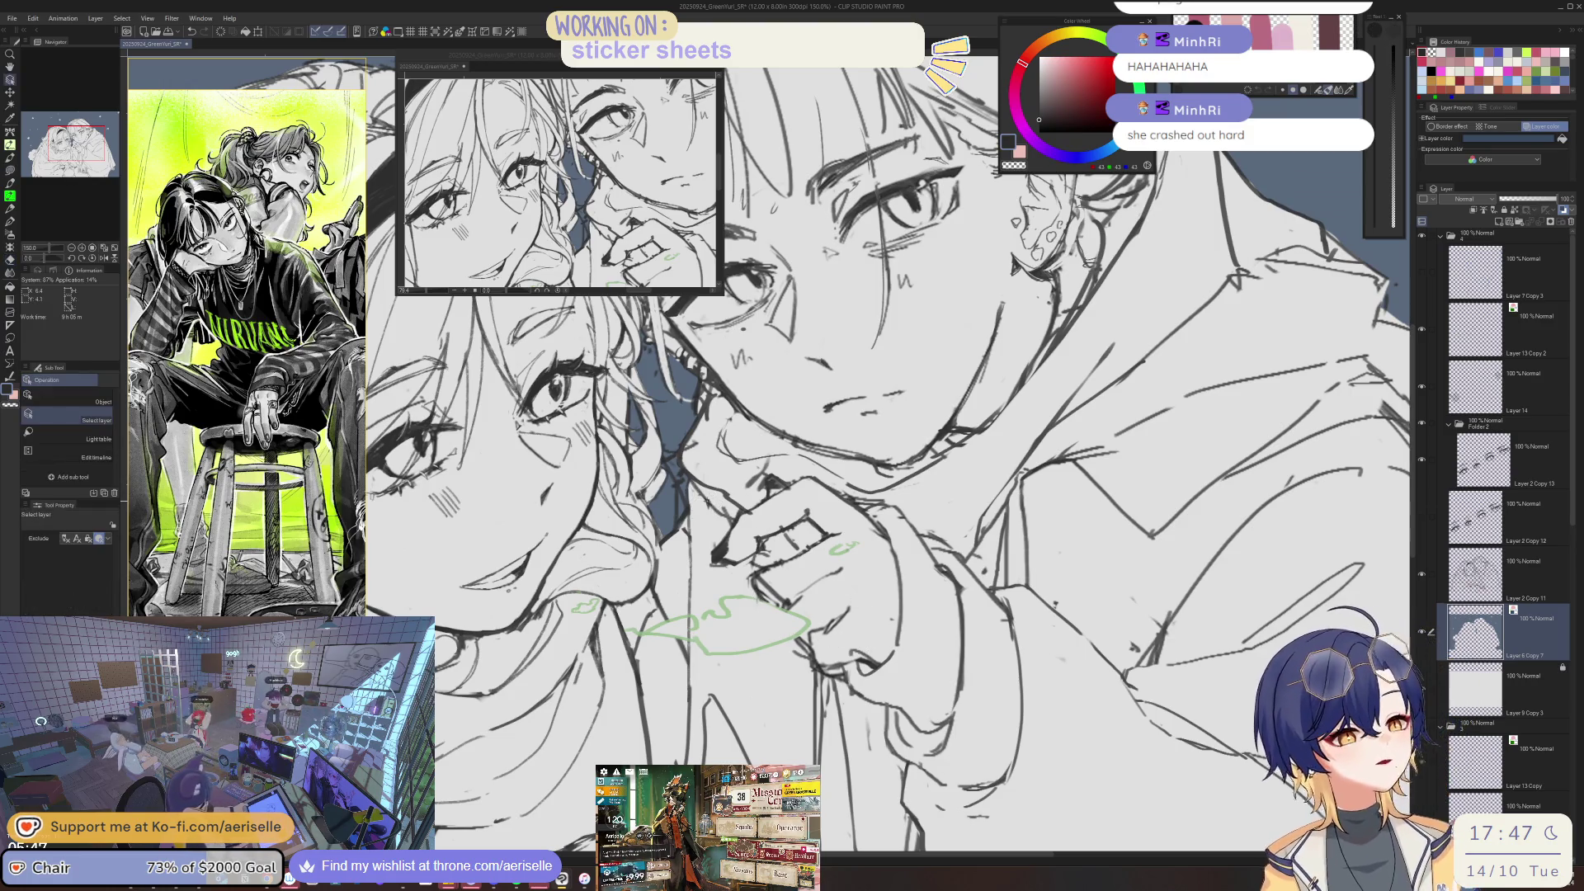
key("alt+bracketright")
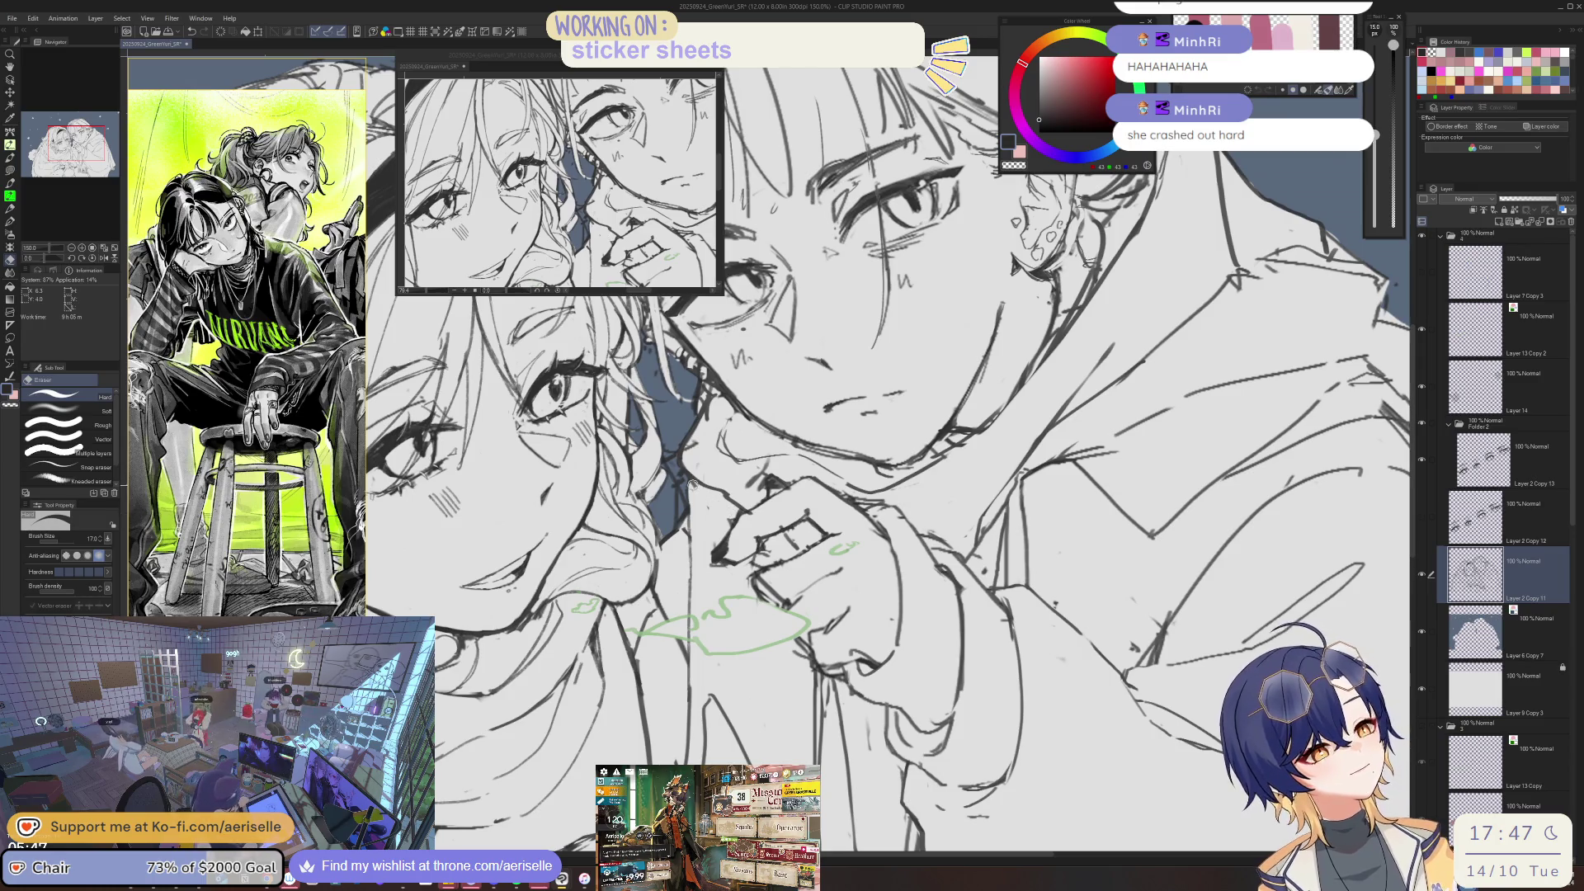
key("bracketleft")
key("bracketleft")
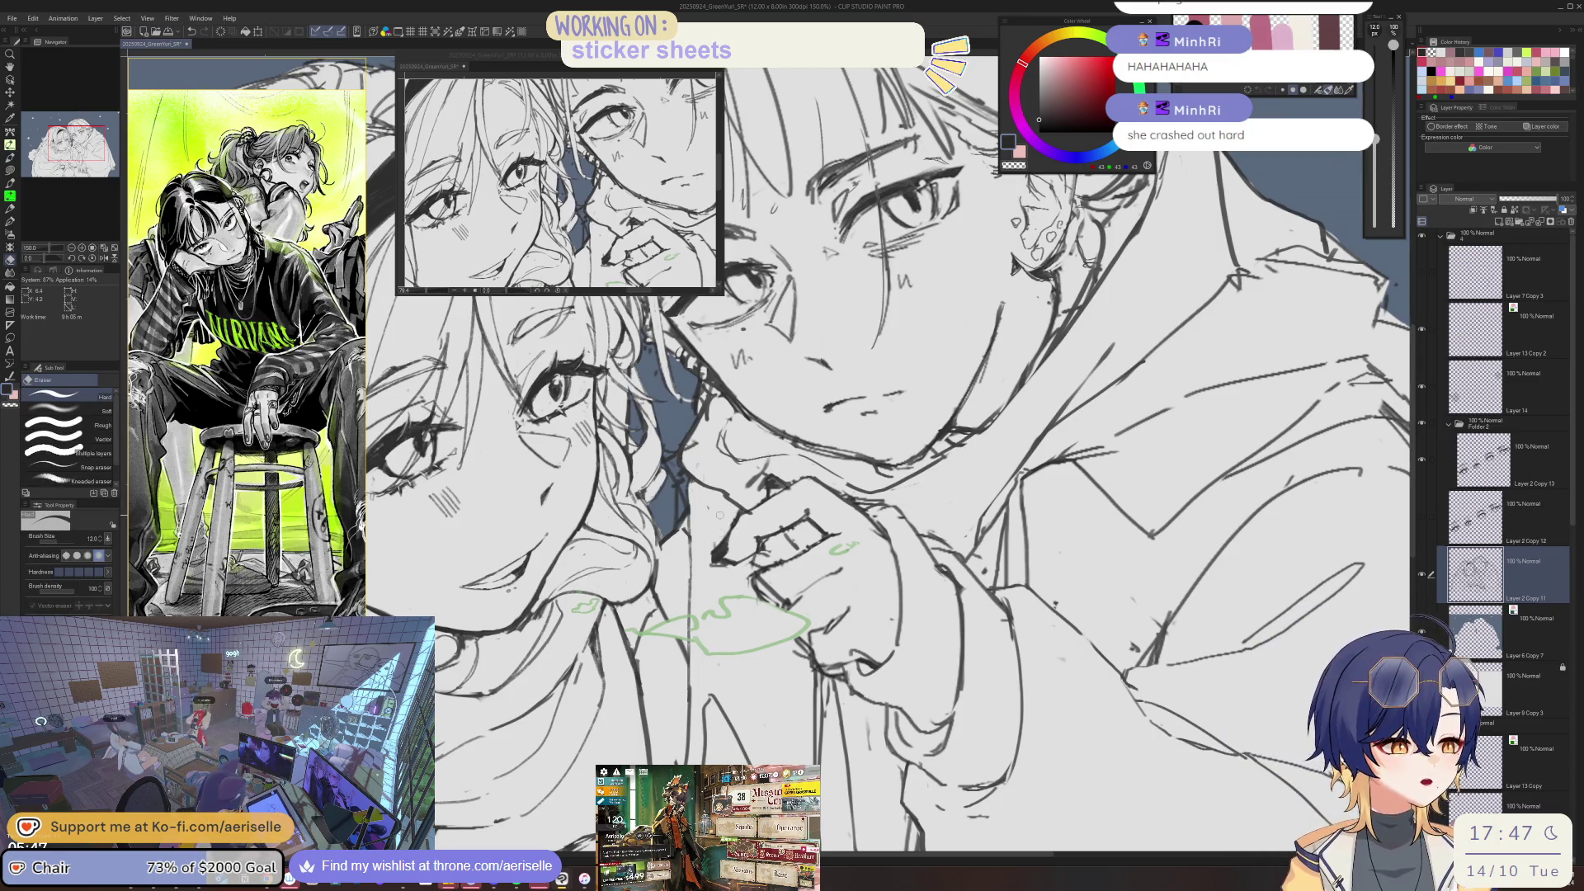
key("ctrl+minus")
key("ctrl+minus")
key("ctrl+minus")
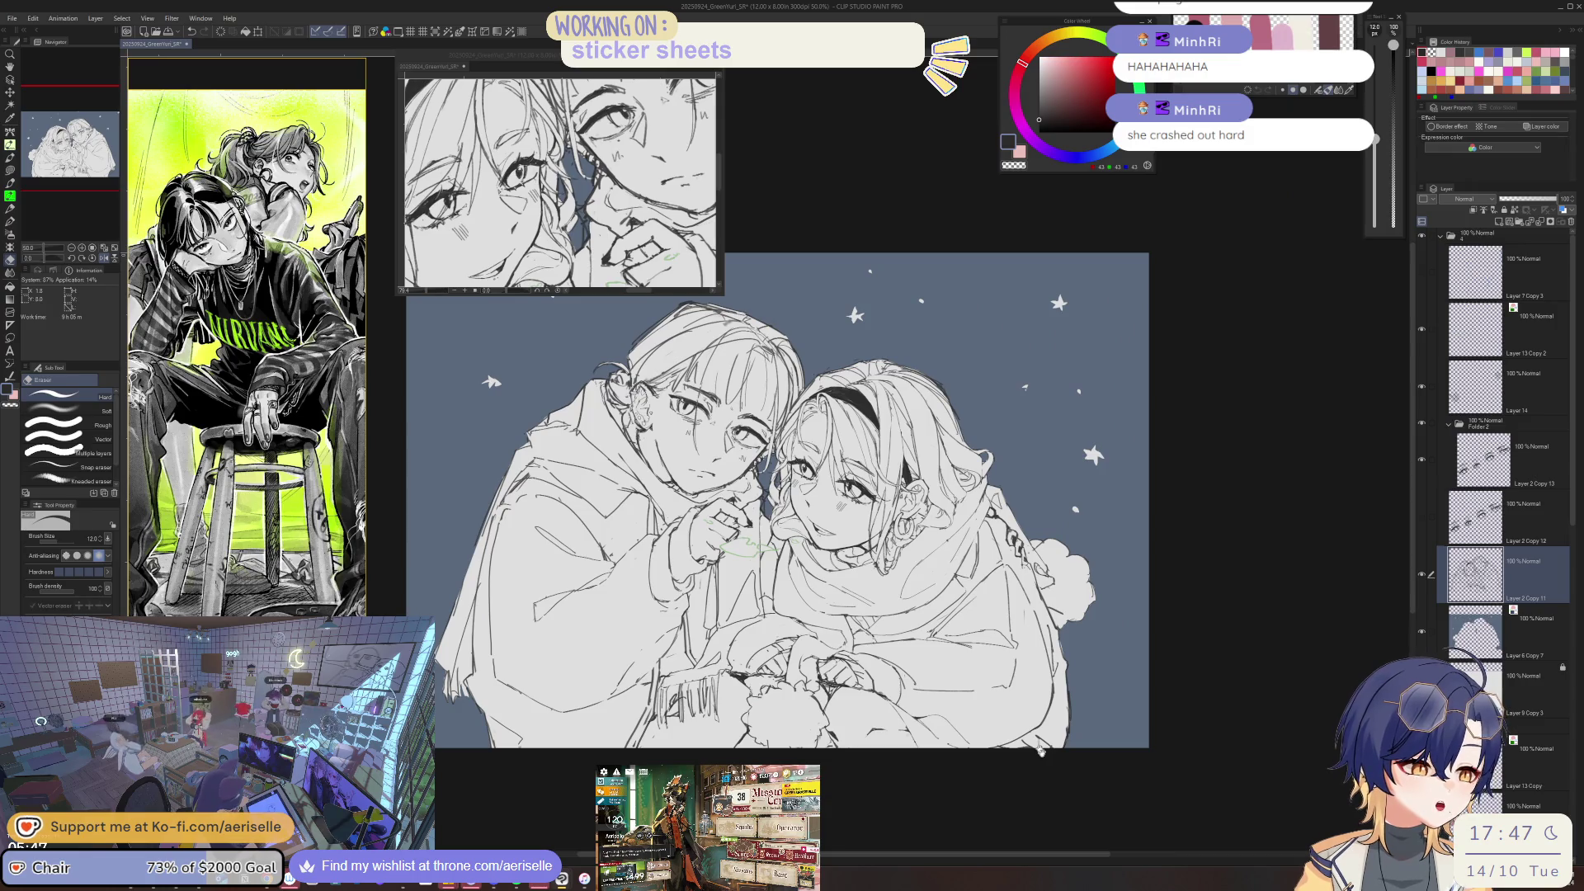
- With the view mirrored, draw short hatching strokes near the clasped hands, then flip the view back
scroll(747, 677, "up", 3)
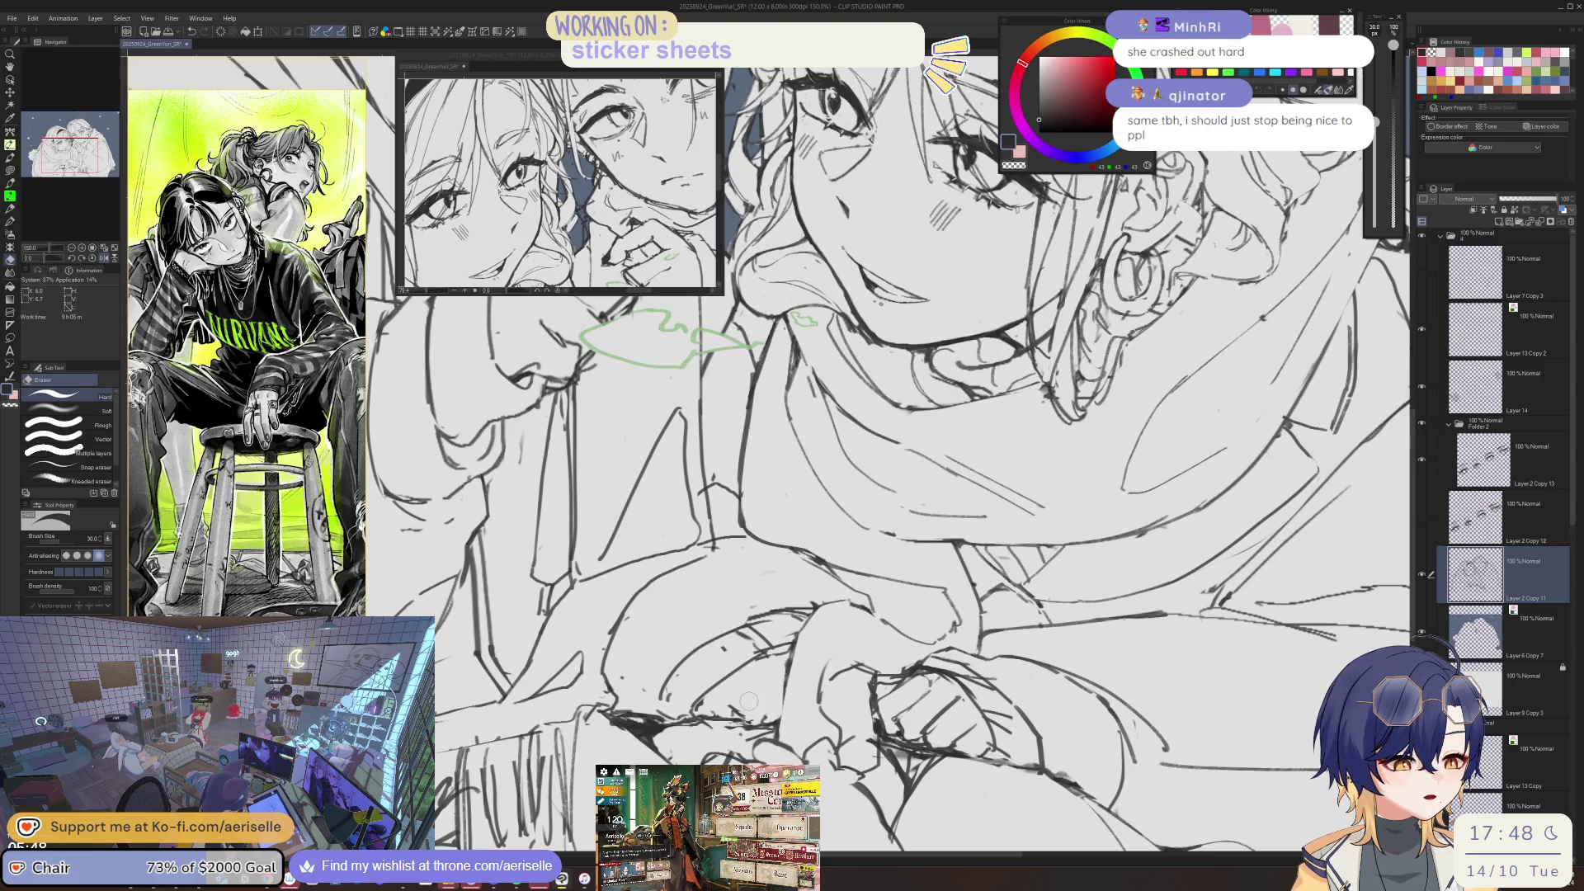
key("p")
key("h")
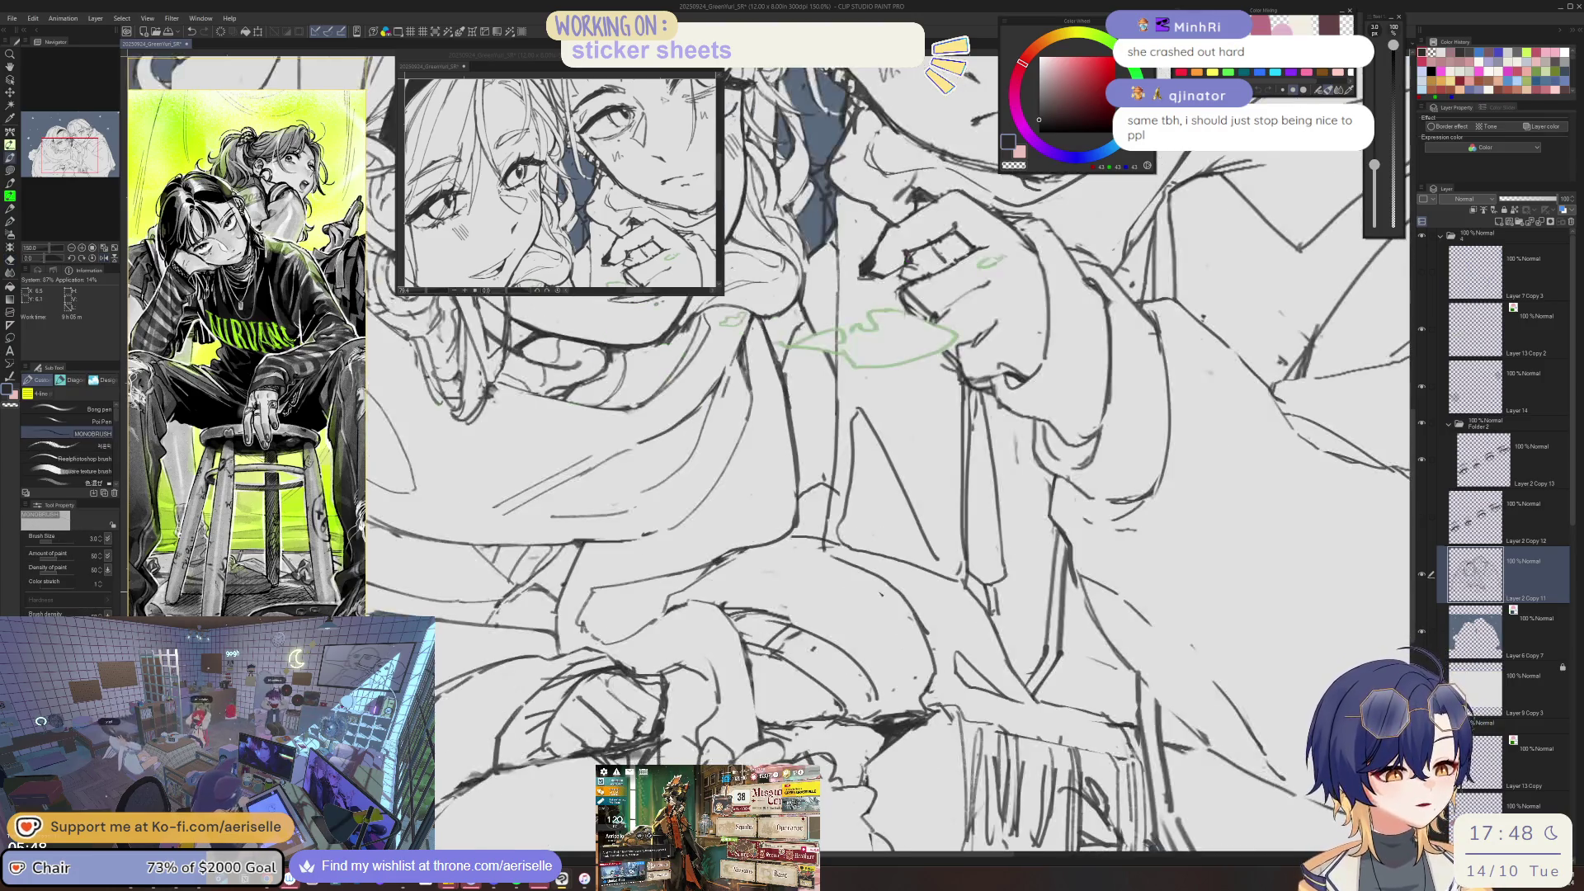
mouse_move(761, 670)
left_mouse_down()
mouse_move(759, 718)
mouse_move(776, 700)
left_mouse_up()
mouse_move(782, 694)
left_mouse_down()
mouse_move(766, 716)
mouse_move(796, 714)
mouse_move(772, 729)
mouse_move(807, 716)
left_mouse_up()
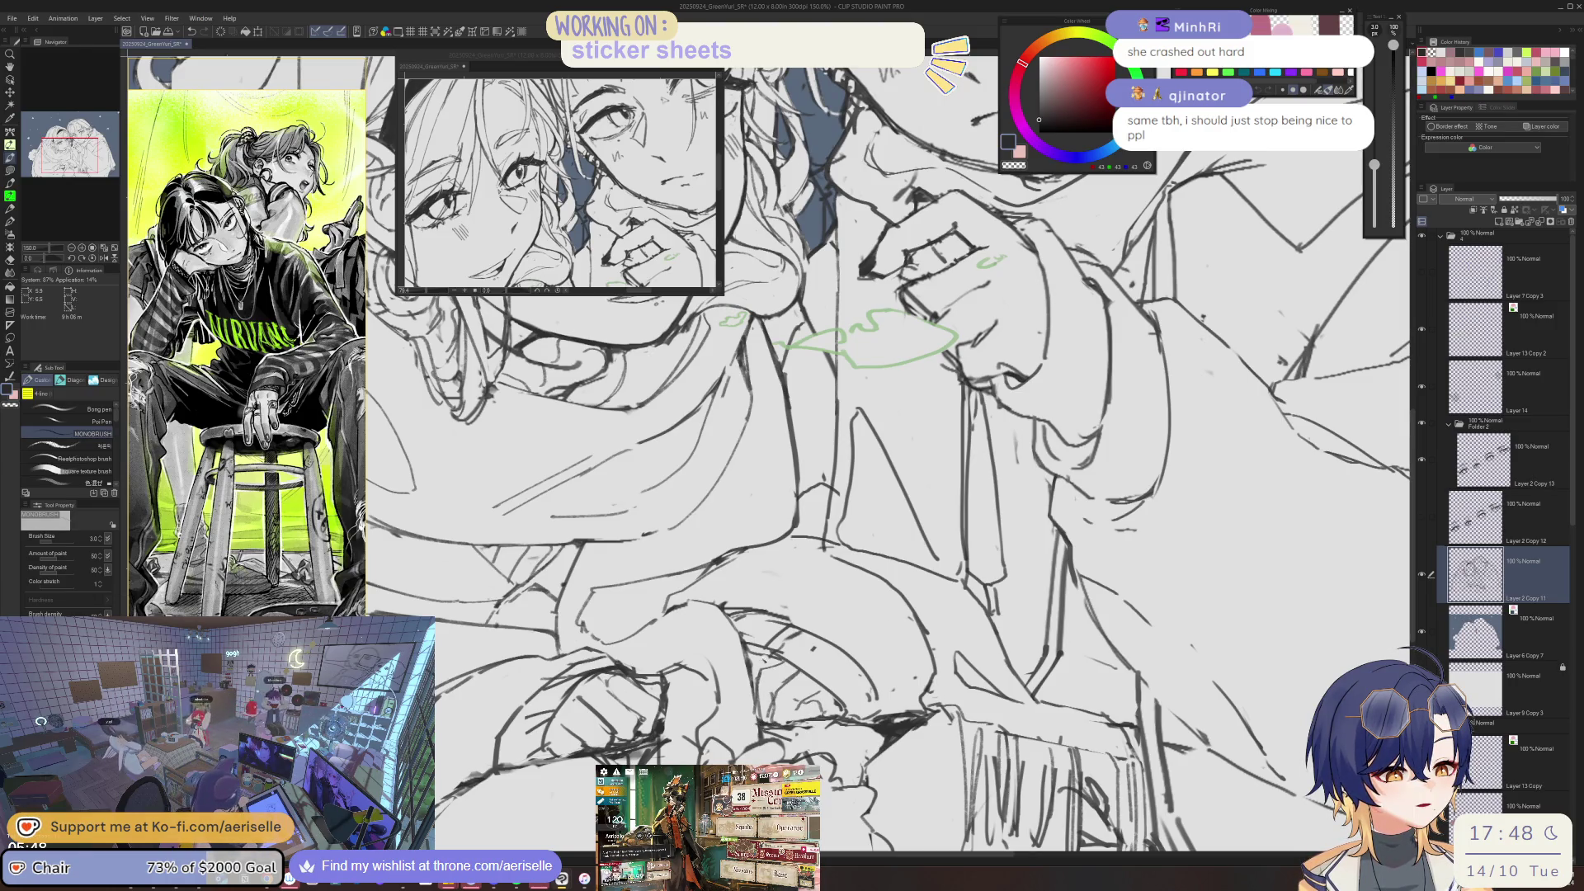
scroll(814, 475, "down", 1)
scroll(815, 475, "down", 2)
scroll(814, 475, "down", 1)
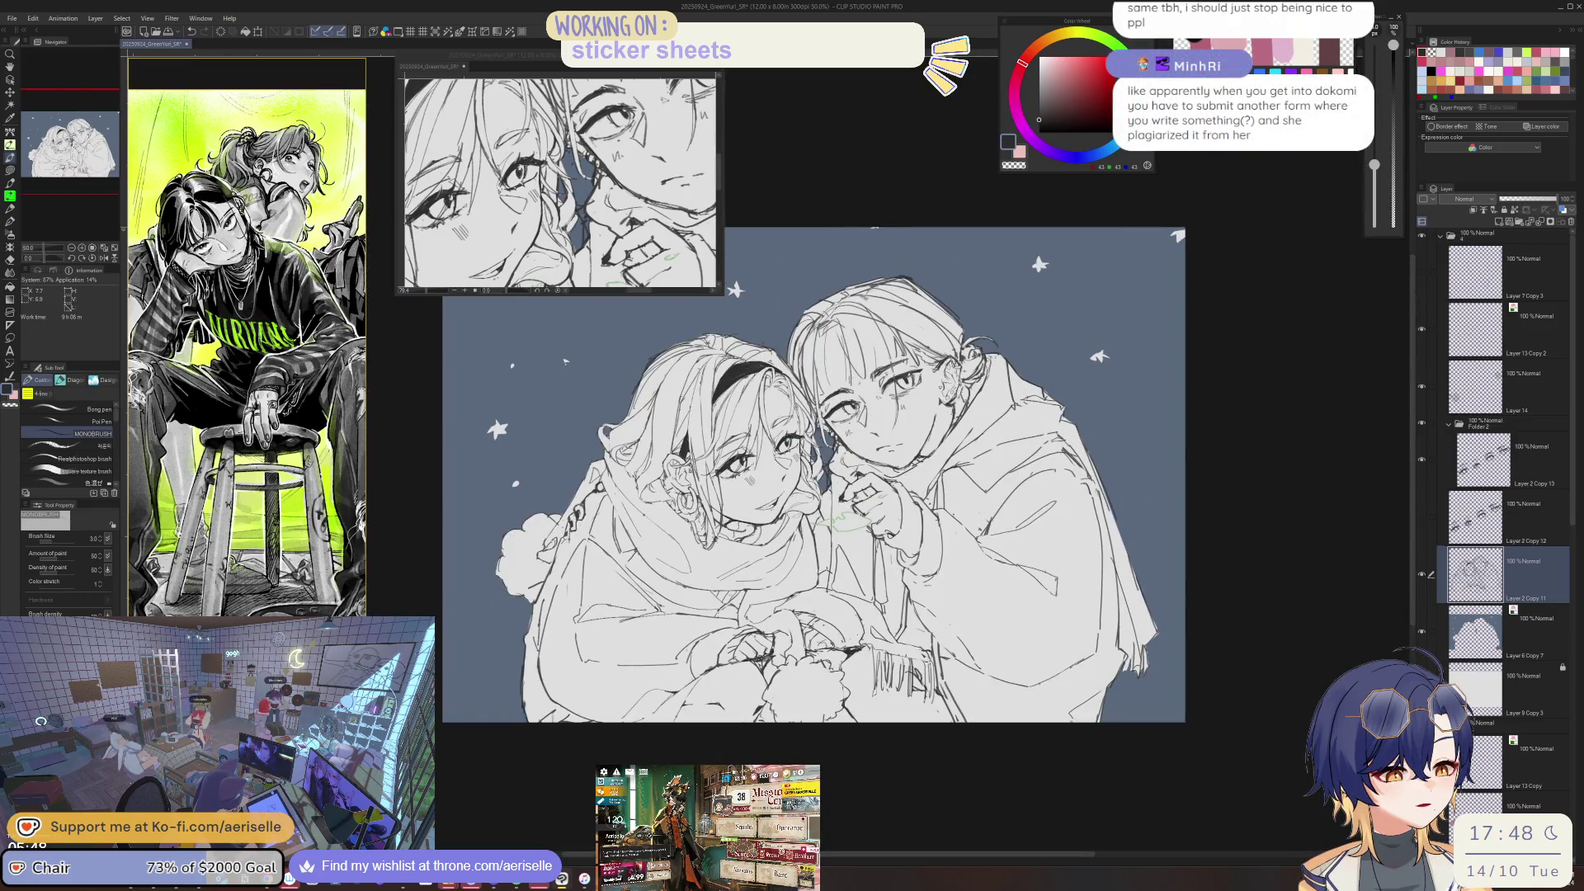
key("h")
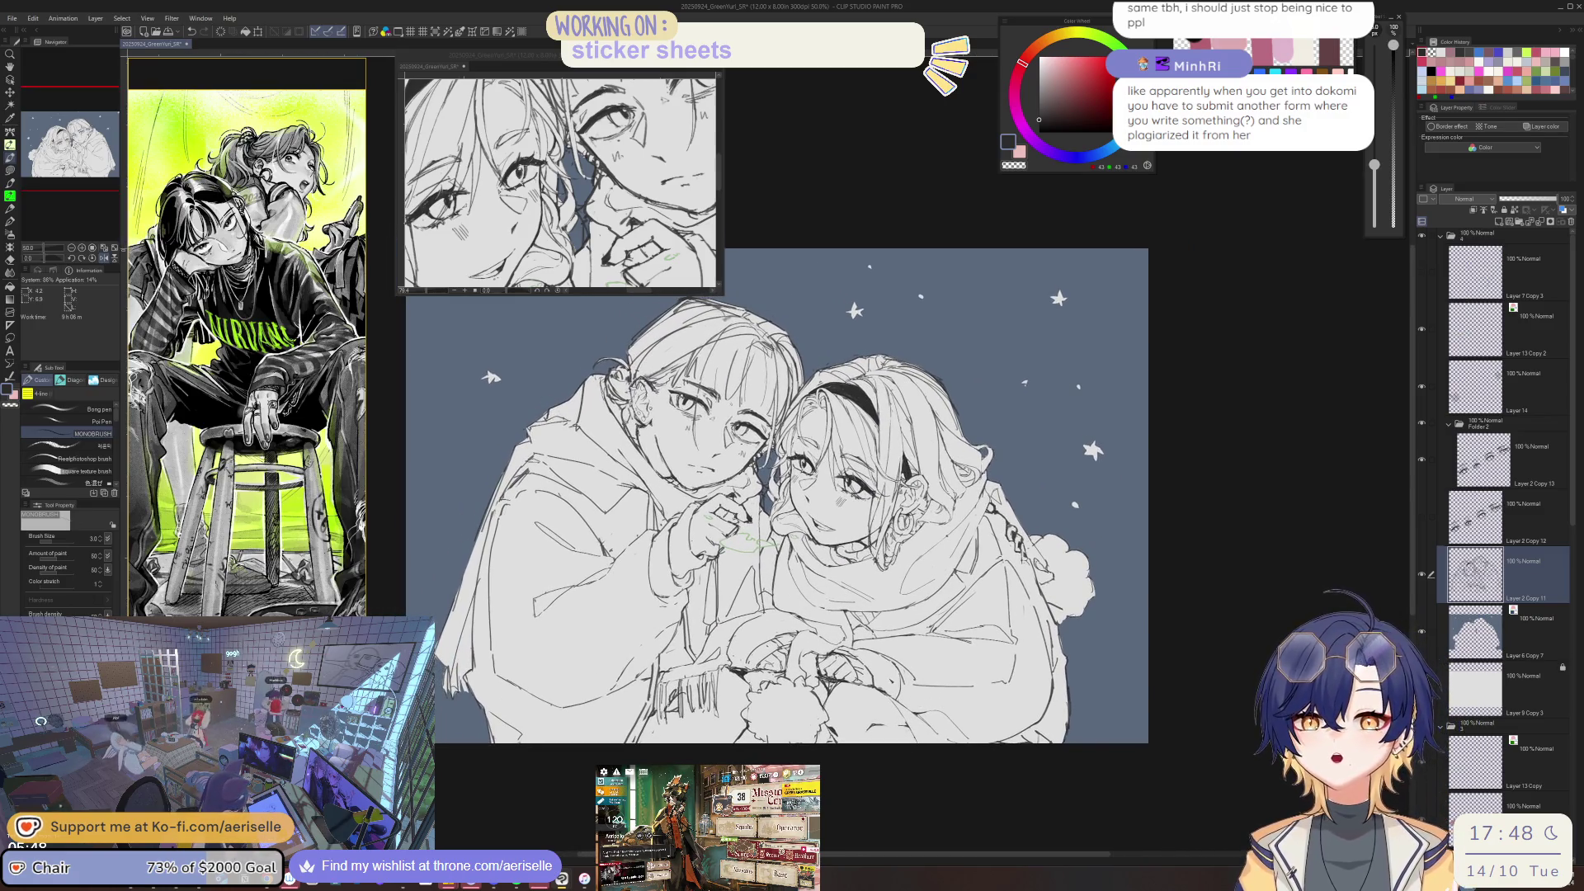
scroll(908, 676, "up", 1)
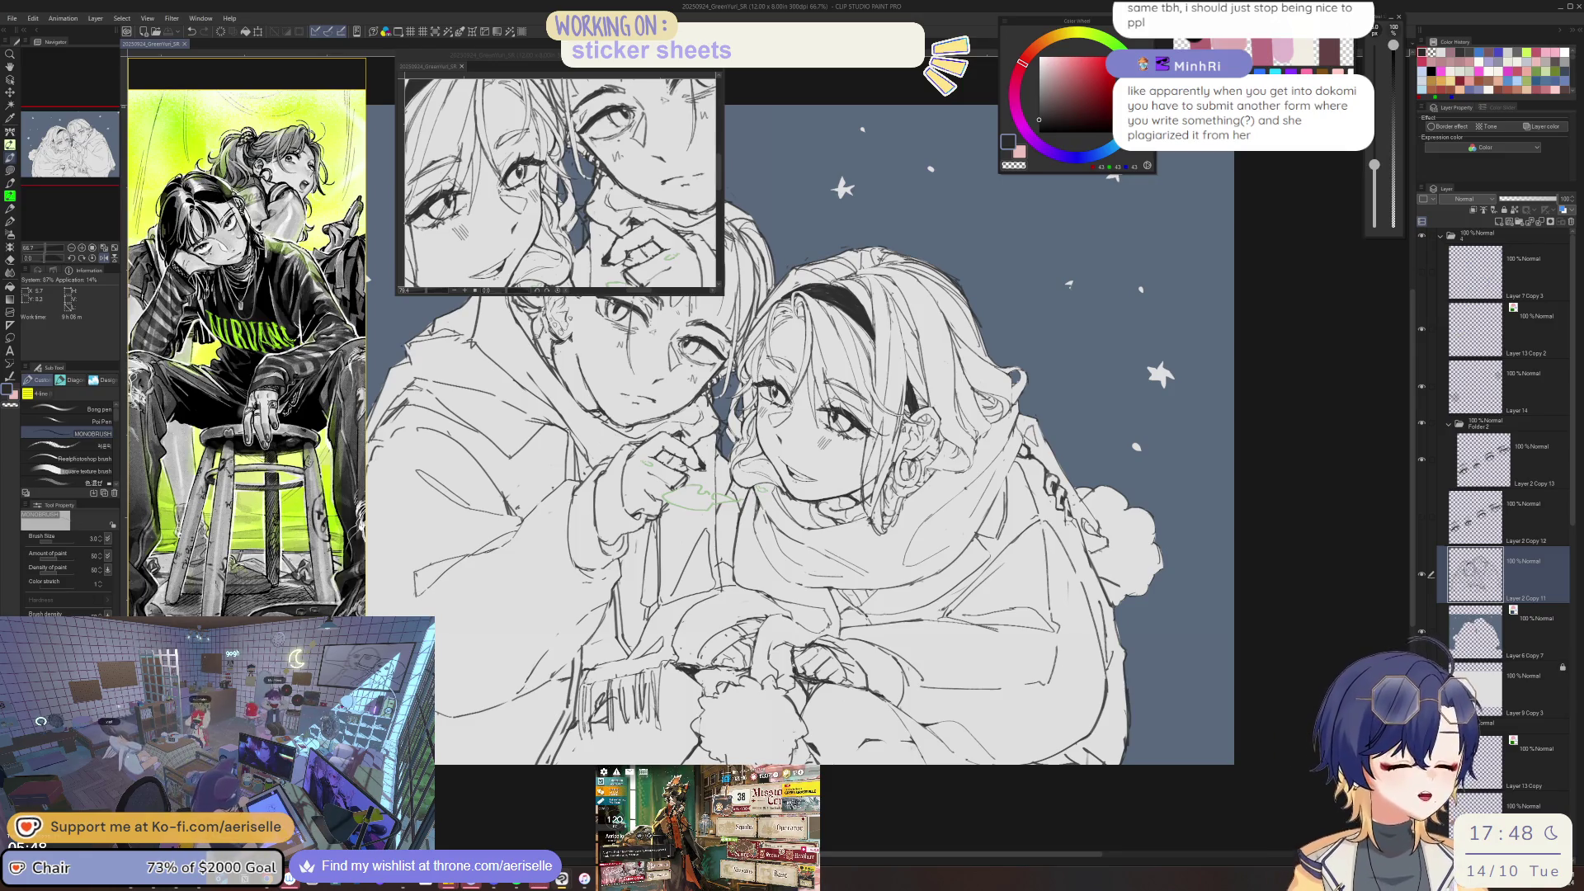
scroll(734, 654, "up", 2)
key("e")
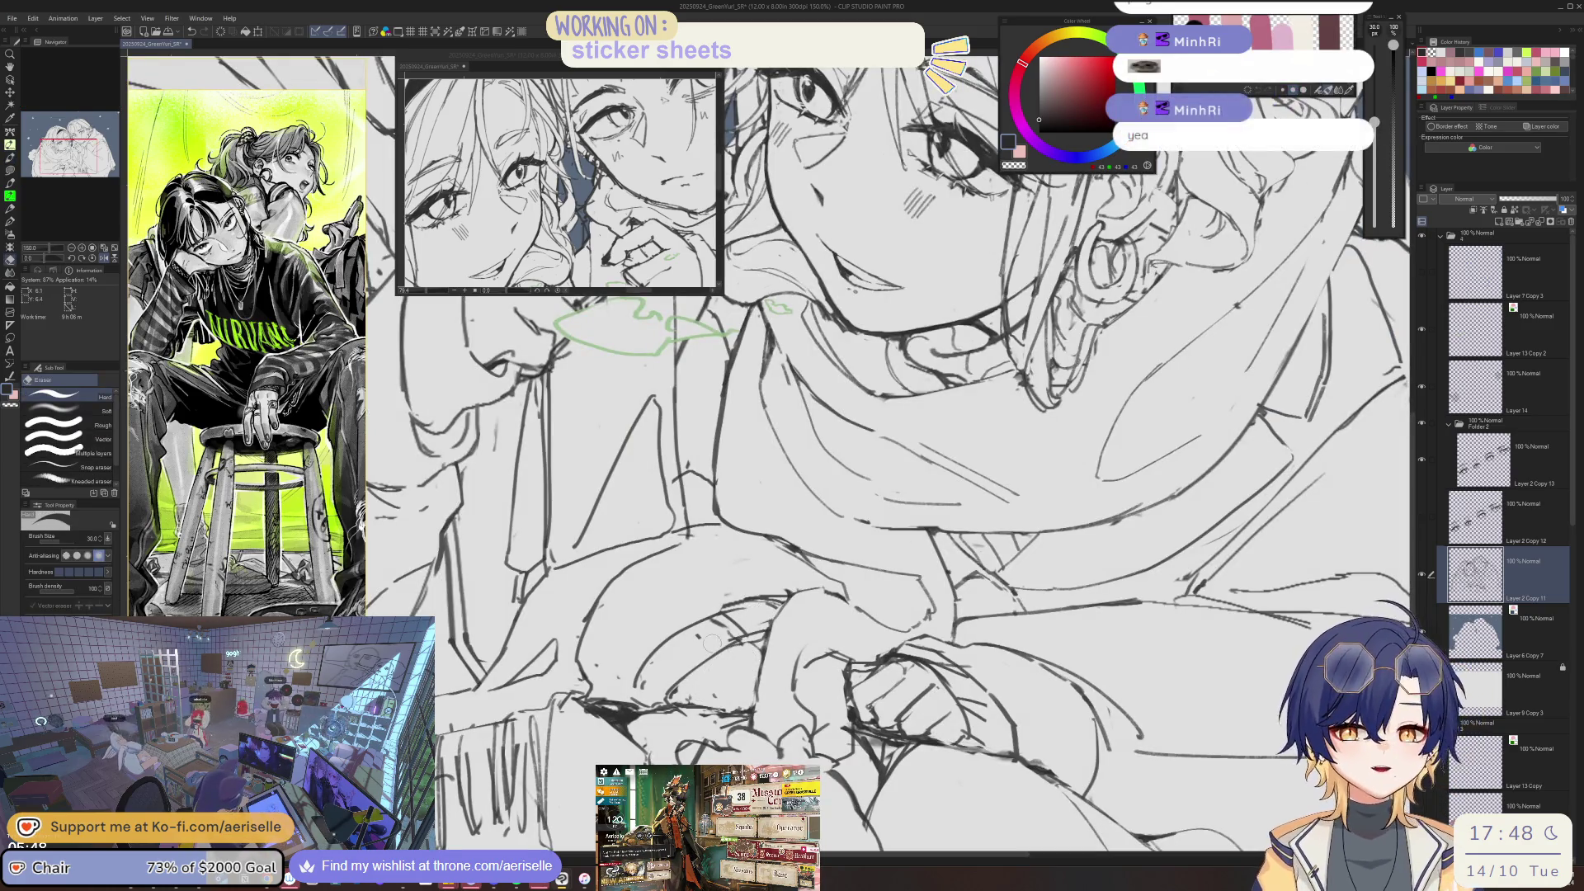
key("-")
key("bracketleft")
key("bracketleft")
key("bracketleft")
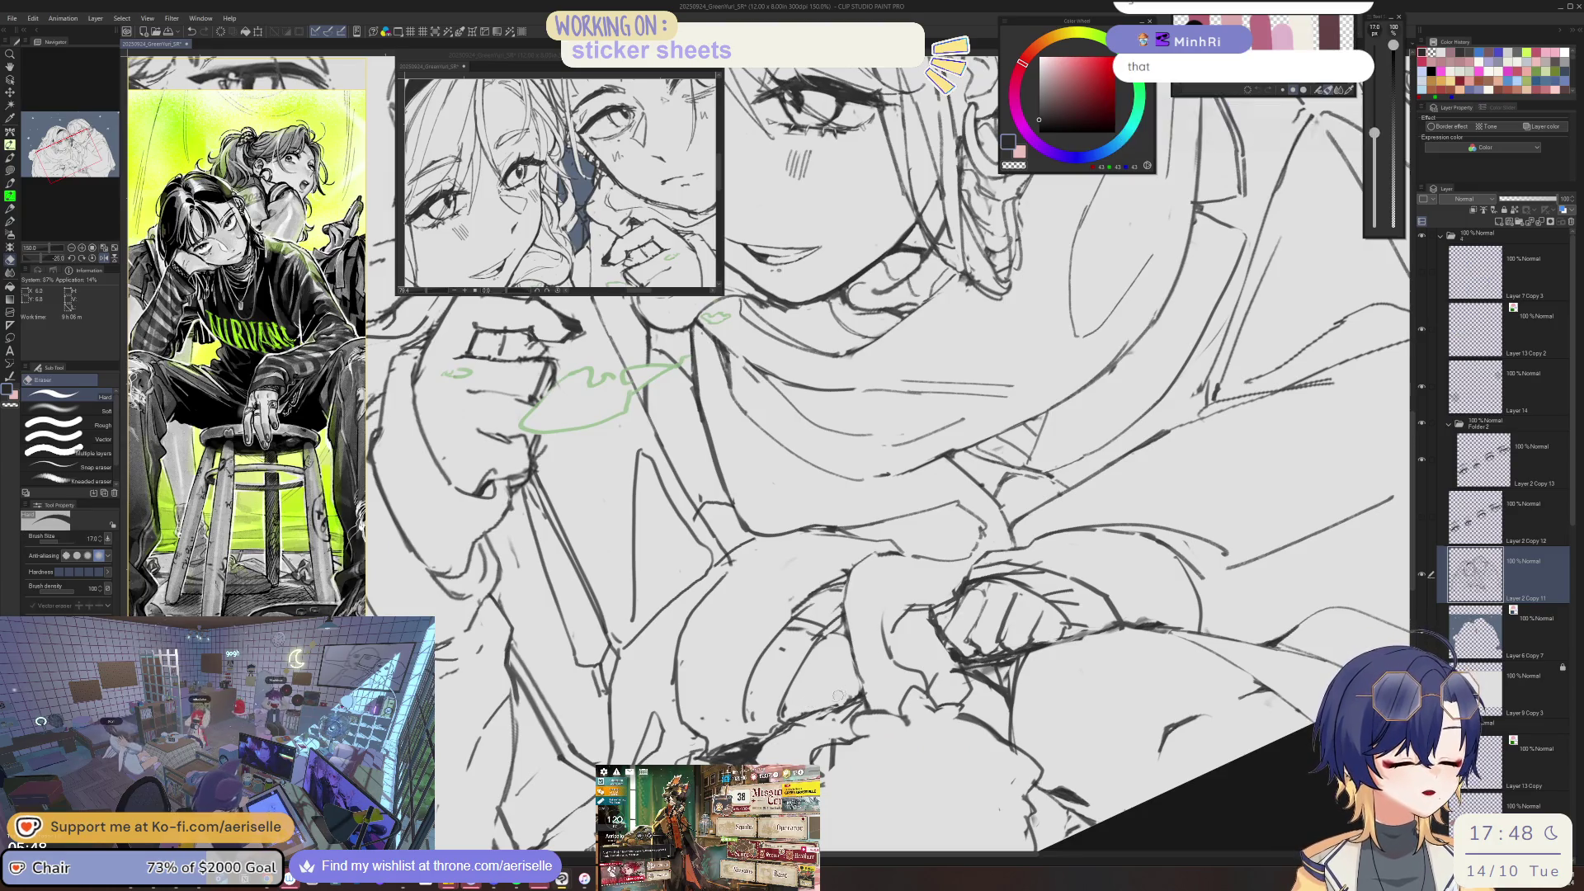
key("equal")
key("p")
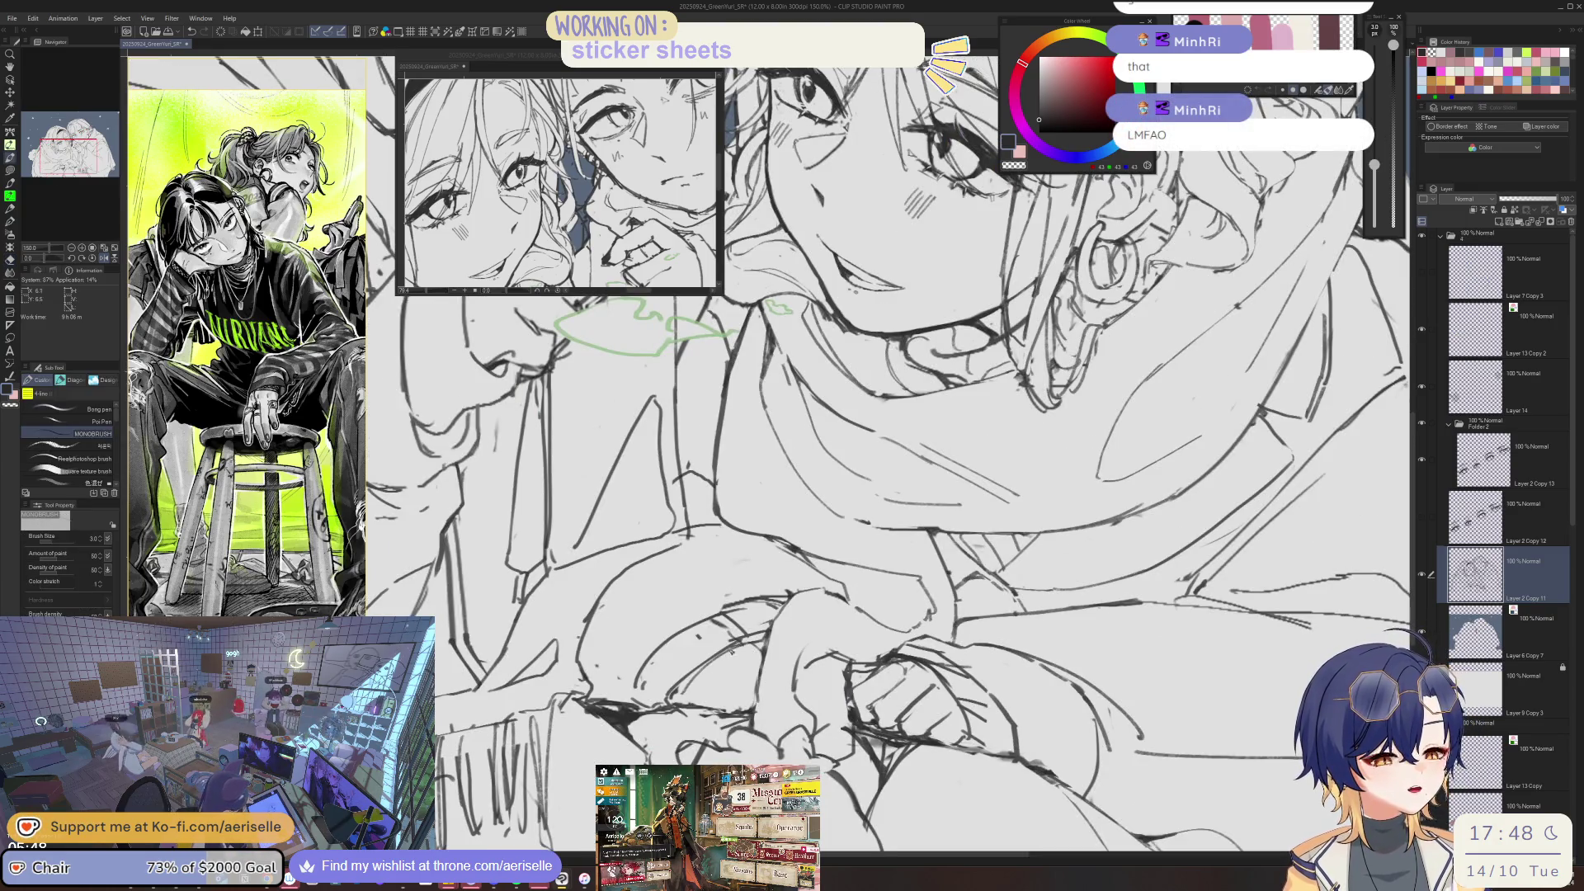
key("e")
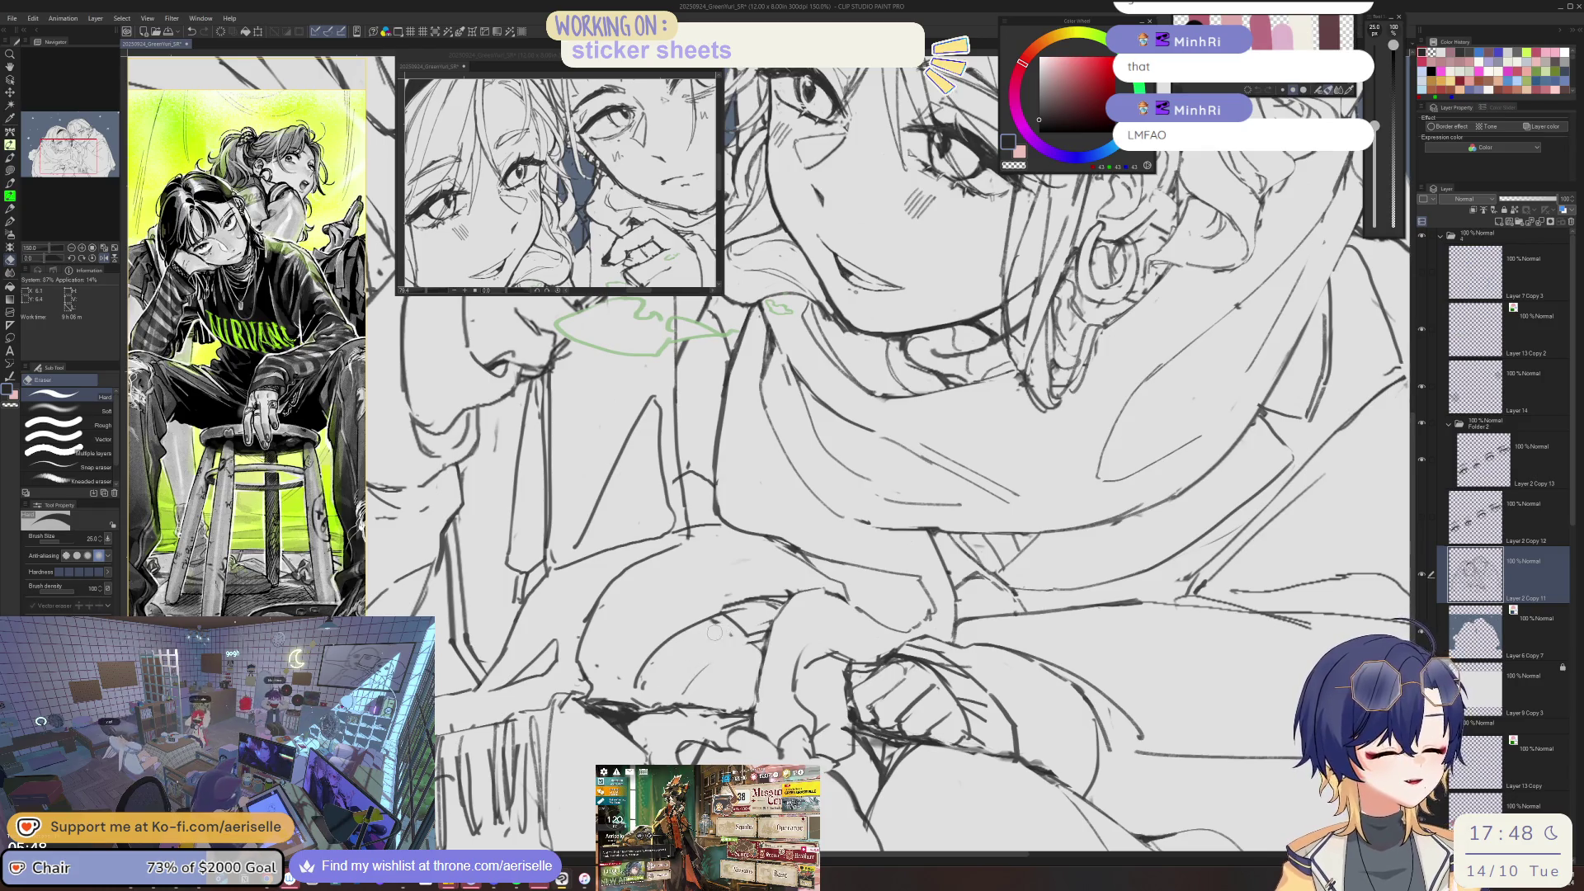
key("p")
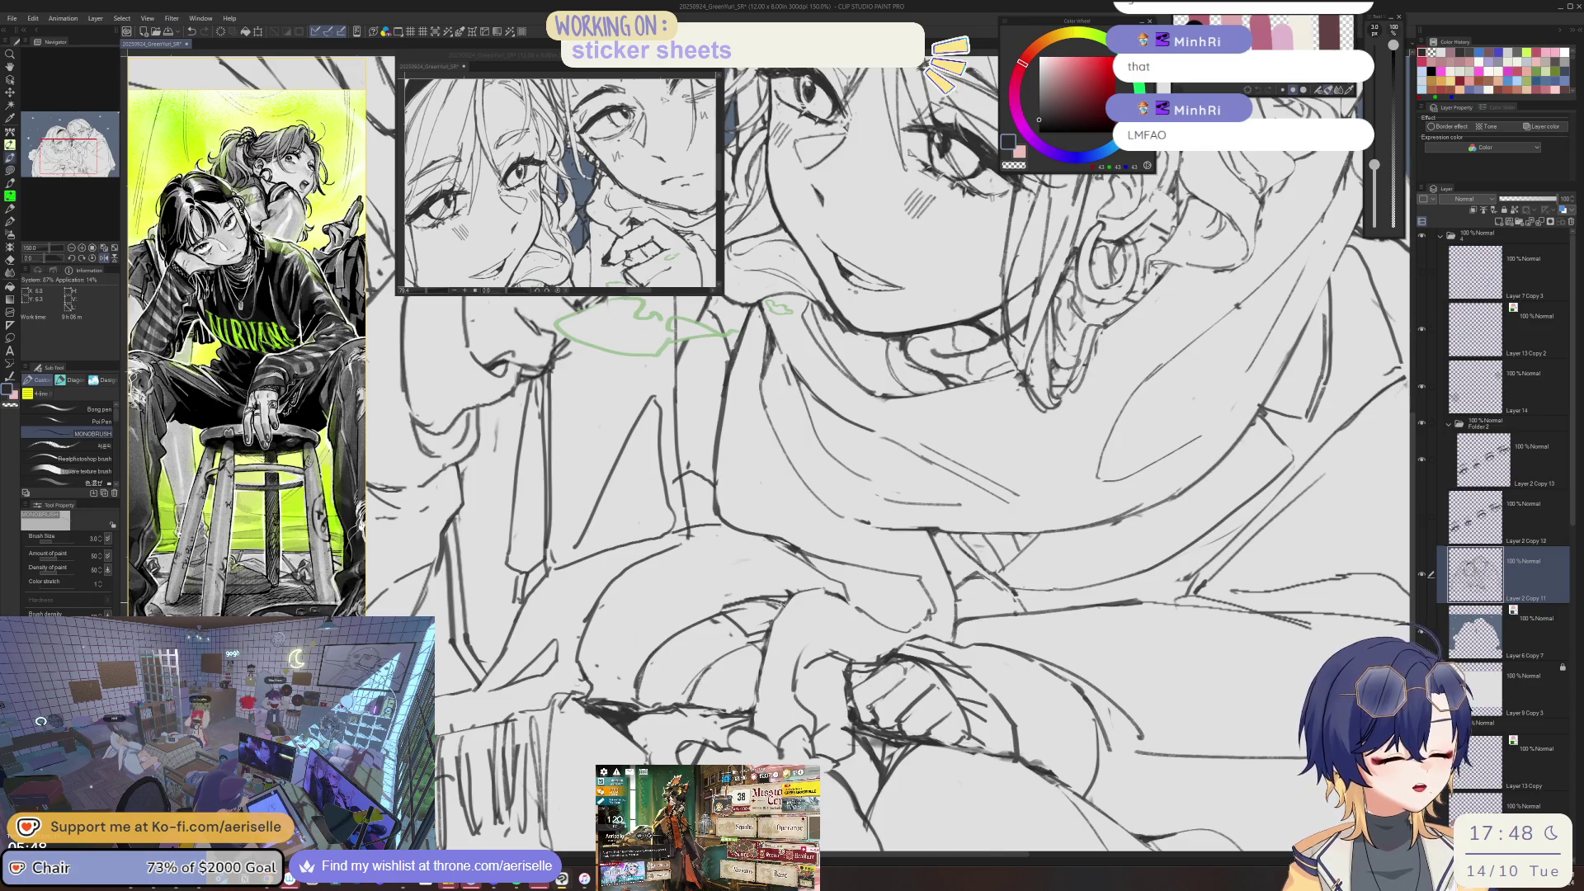
key("h")
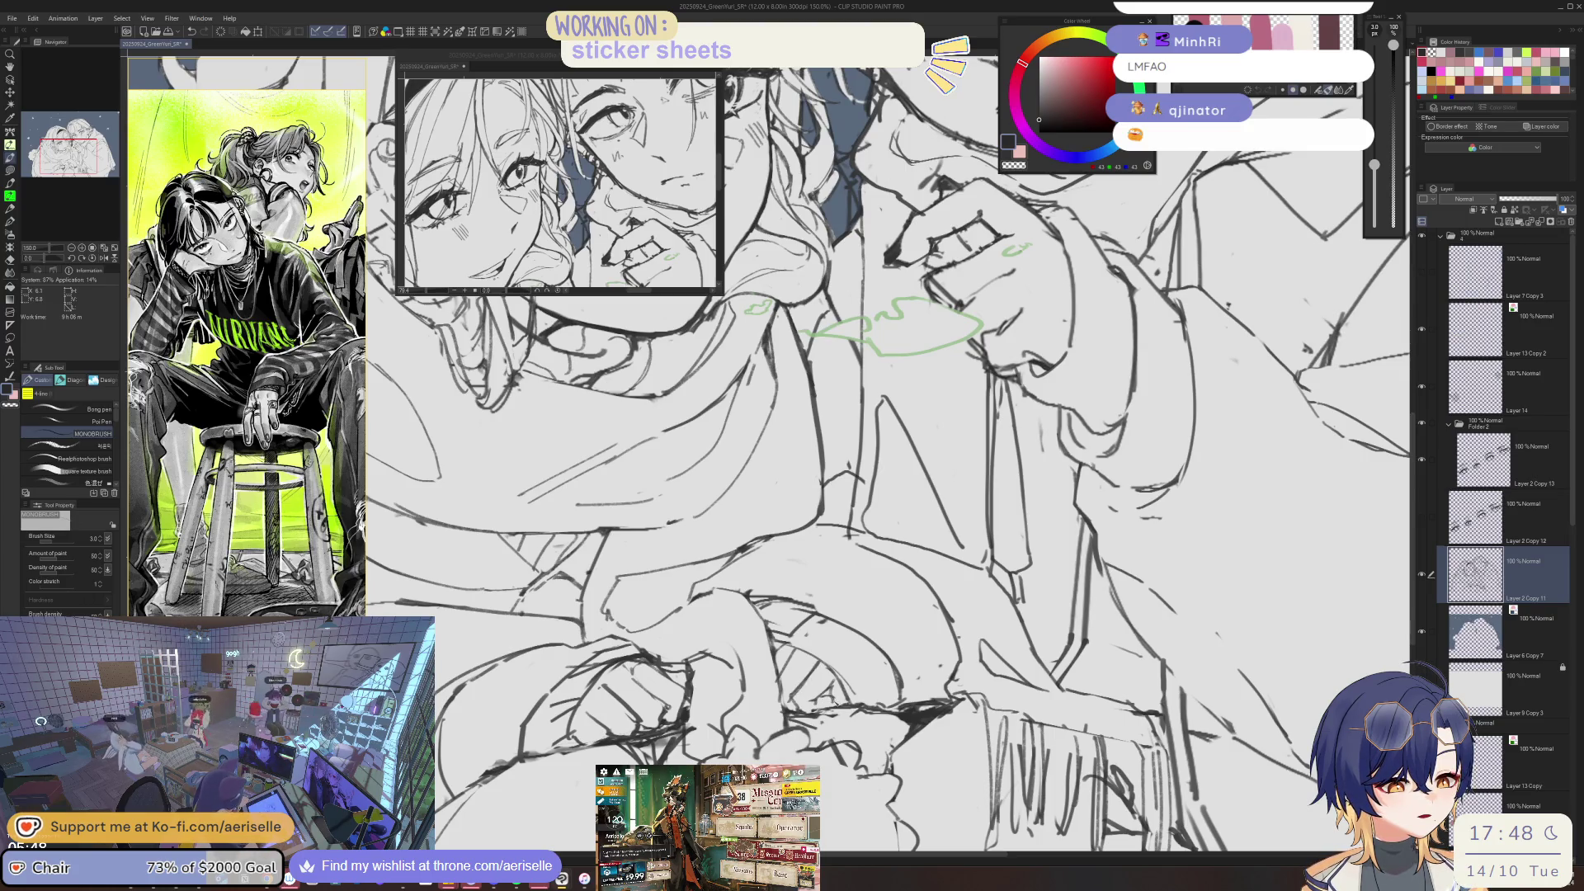
key("ctrl+0")
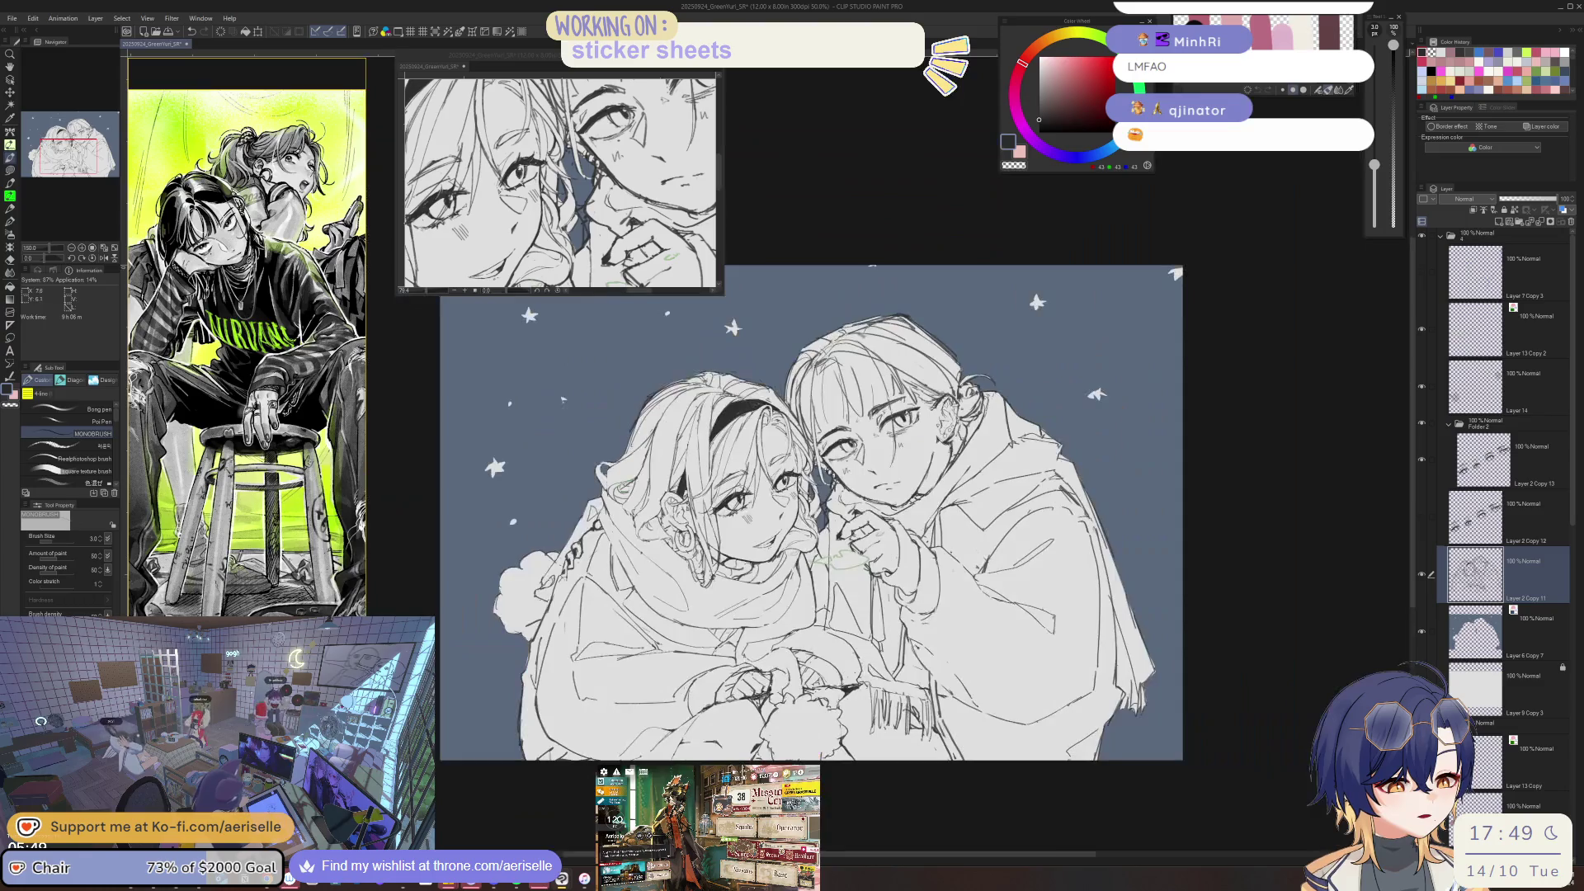
scroll(829, 644, "up", 3)
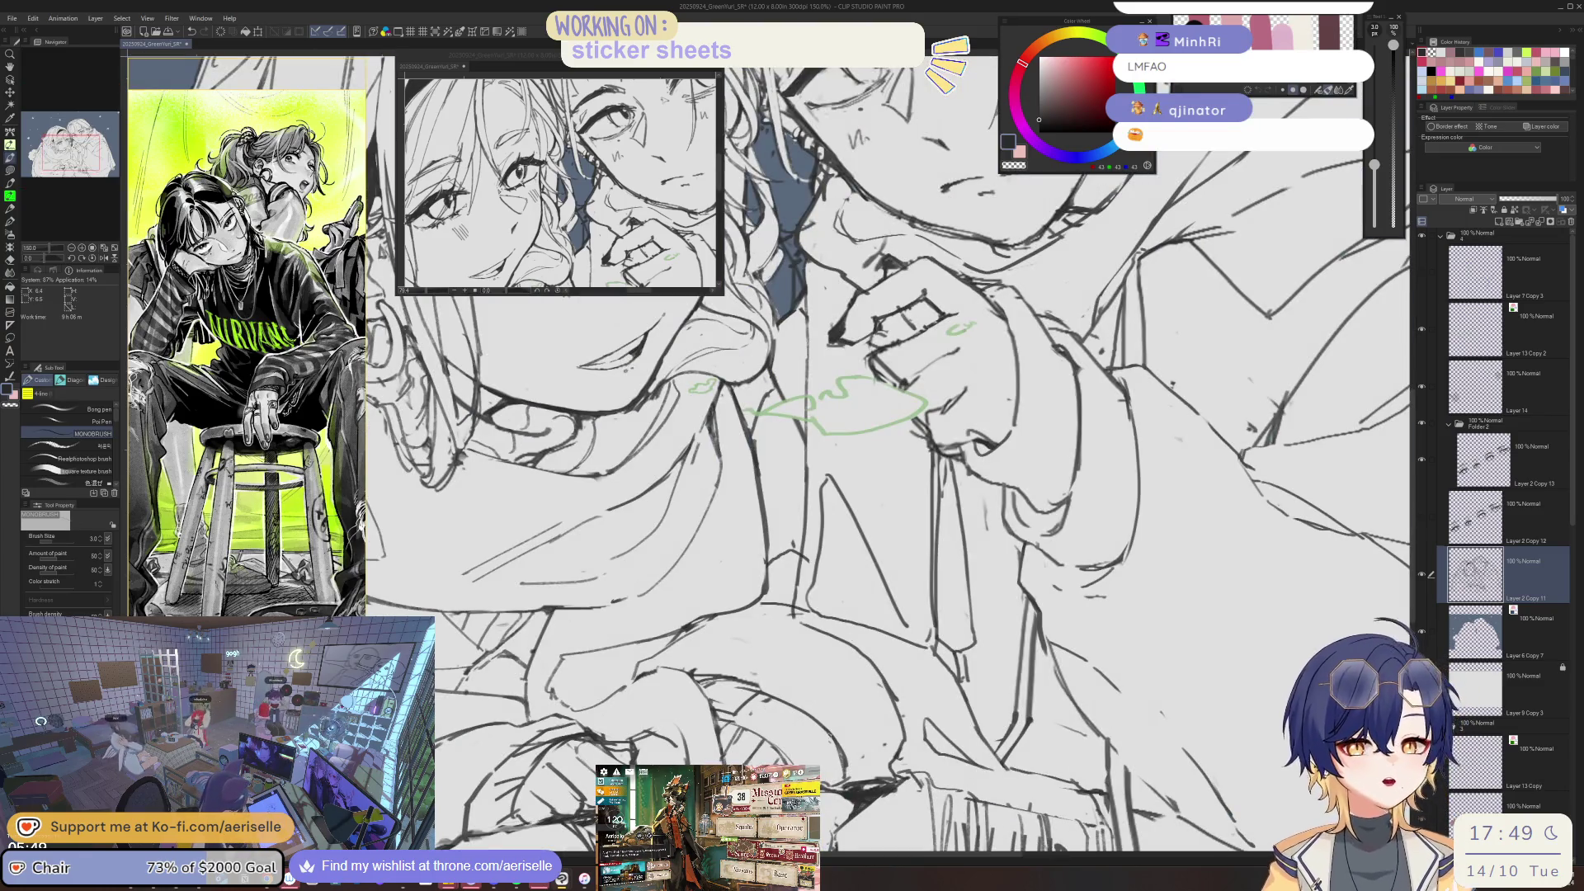
- Save the illustration with Ctrl+S, then zoom out and shift it lower to see the whole image
key("ctrl+s")
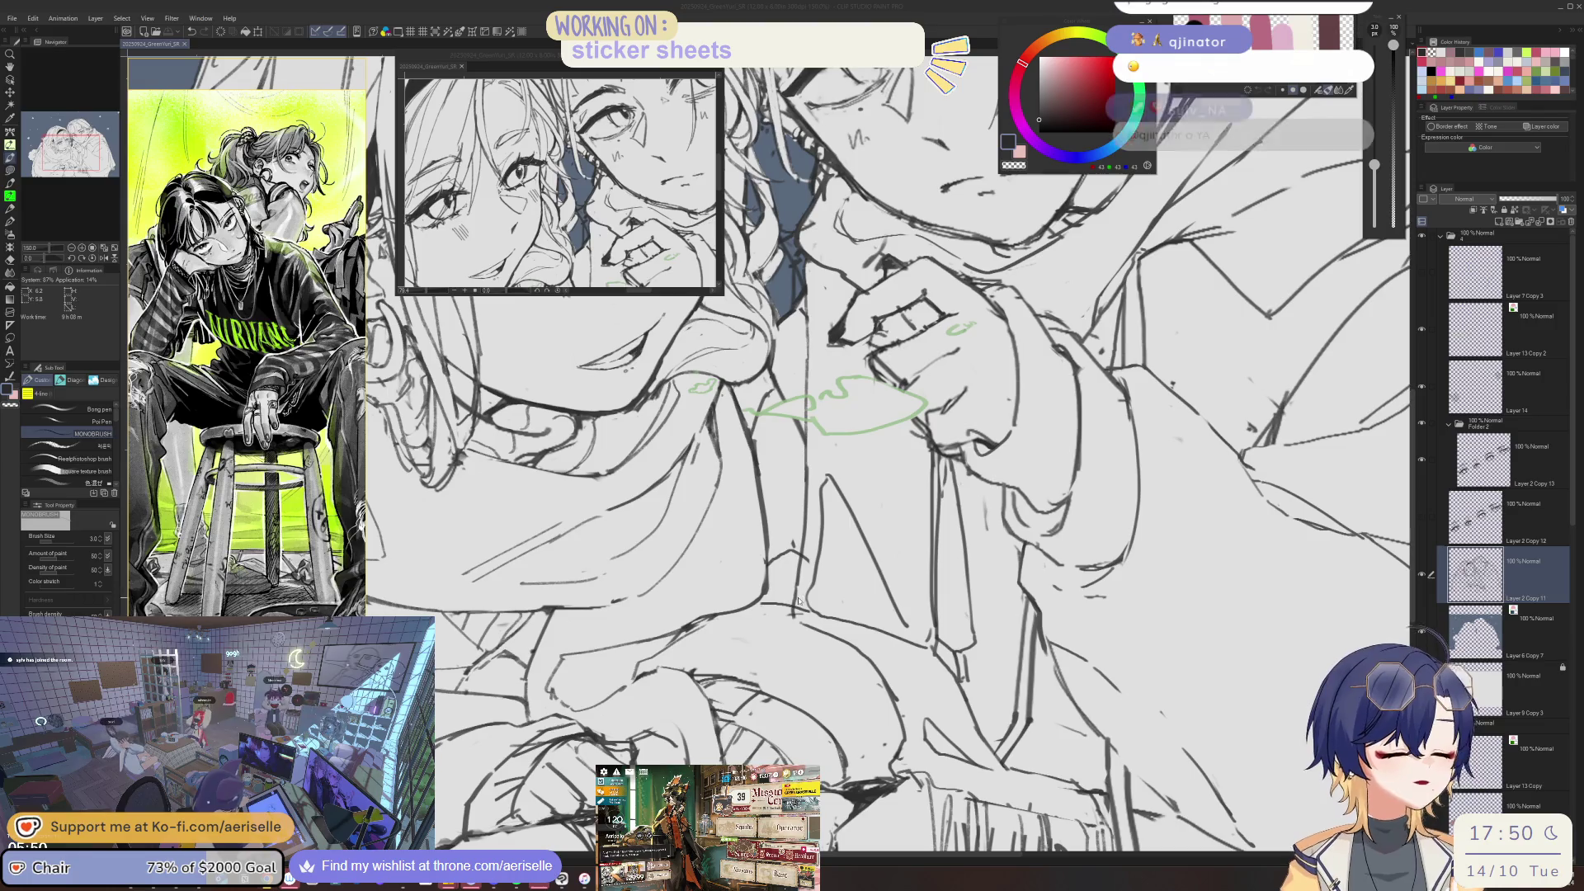
key("ctrl+minus")
key("ctrl+minus")
left_click_drag(826, 454, 835, 546)
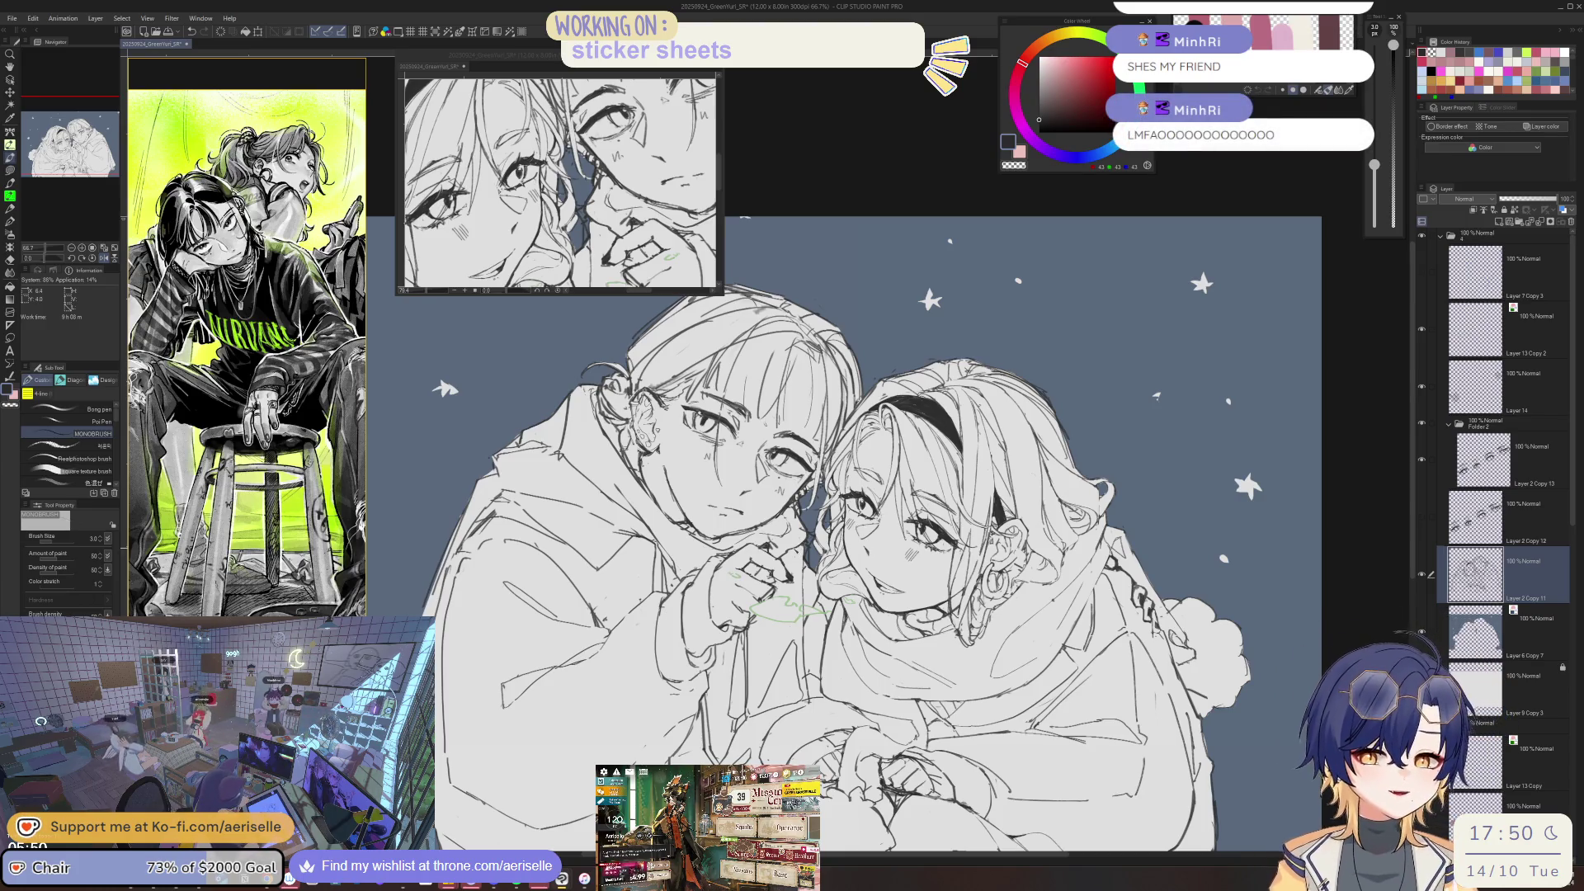
- Reset the view zoom and mirror the canvas back and forth to check the hands and scarf
key("ctrl+alt+0")
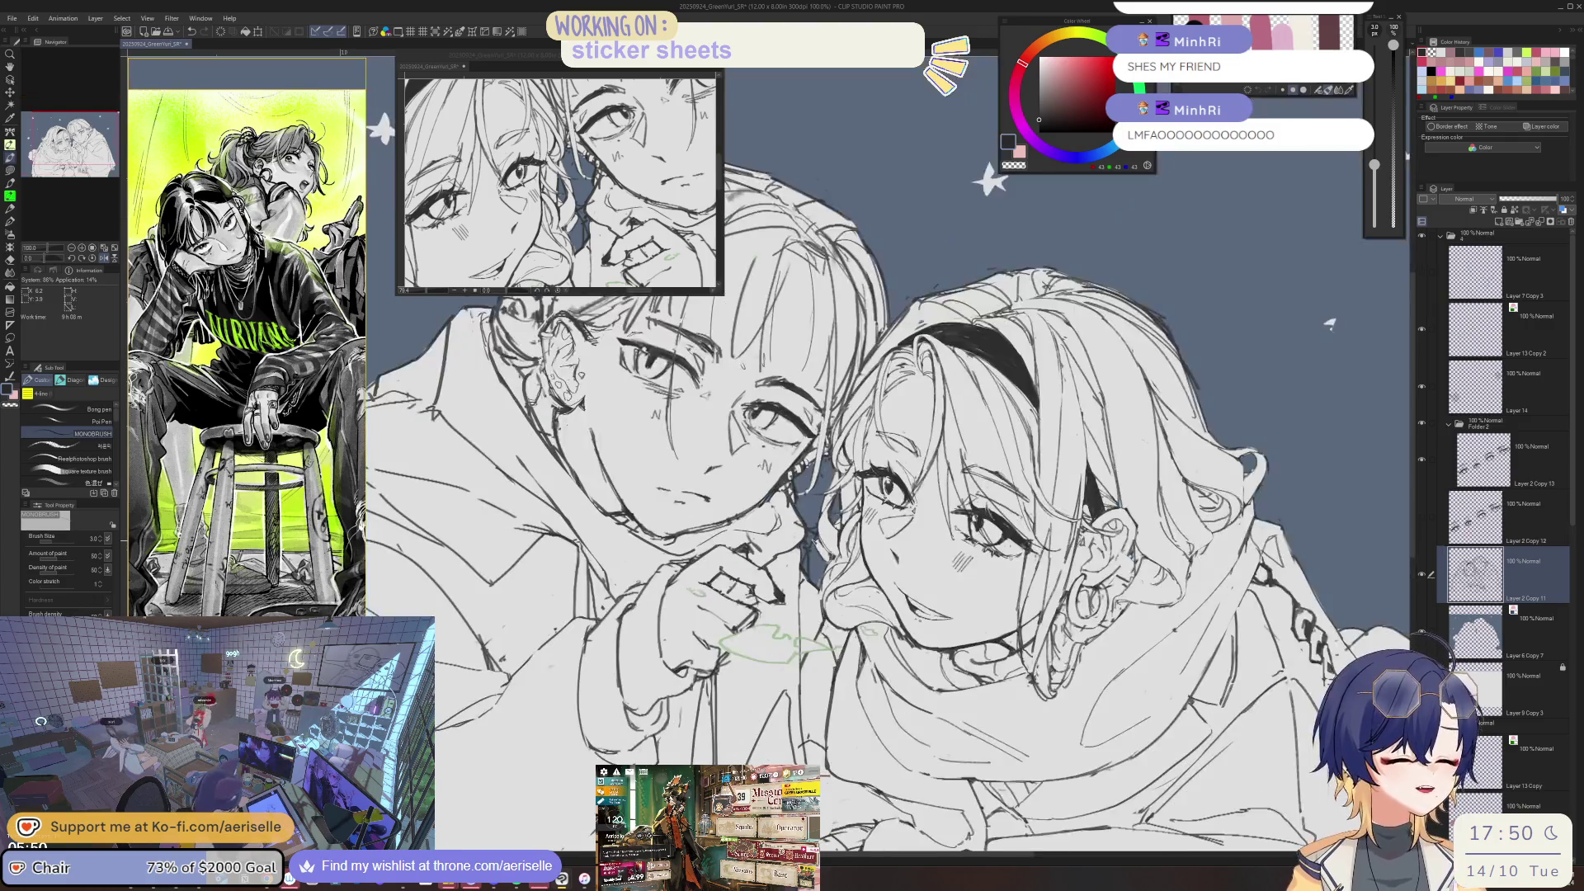
key("e")
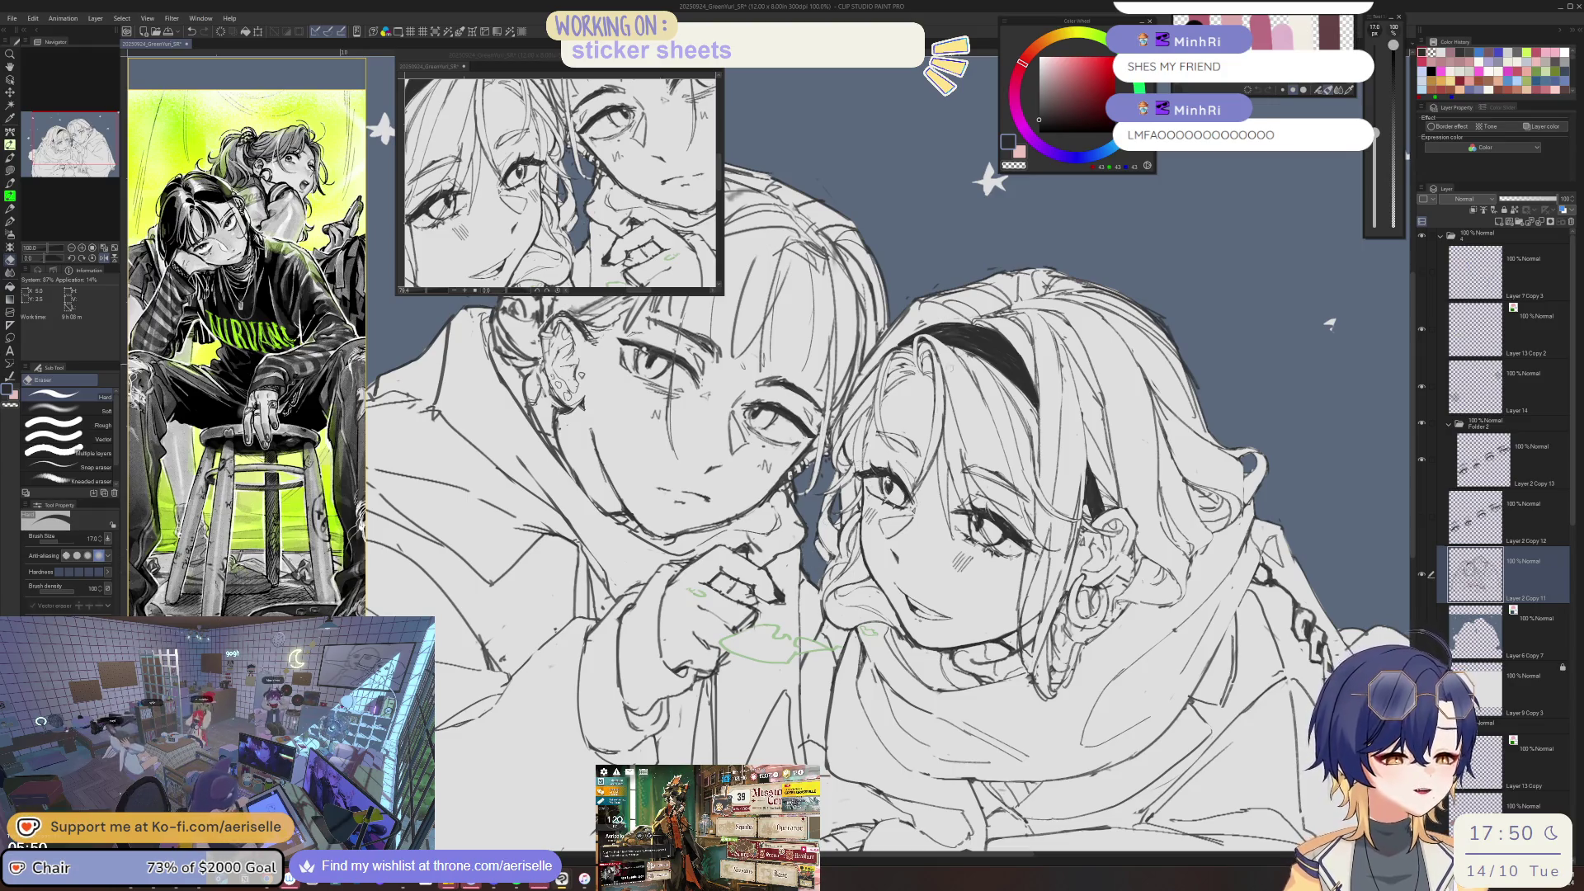
key("ctrl+0")
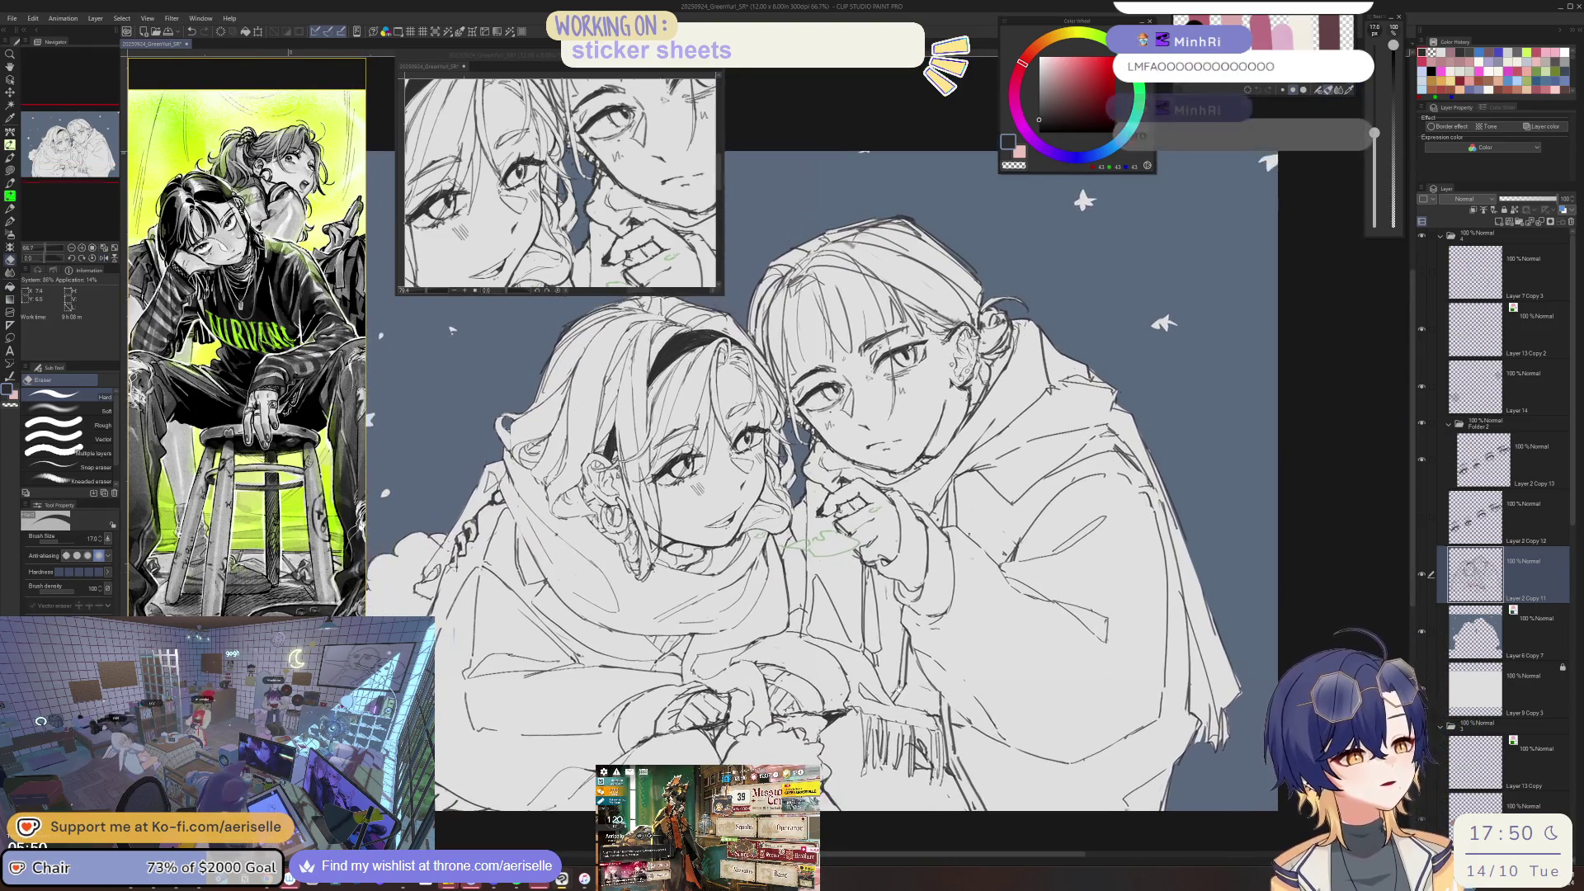
scroll(722, 681, "up", 3)
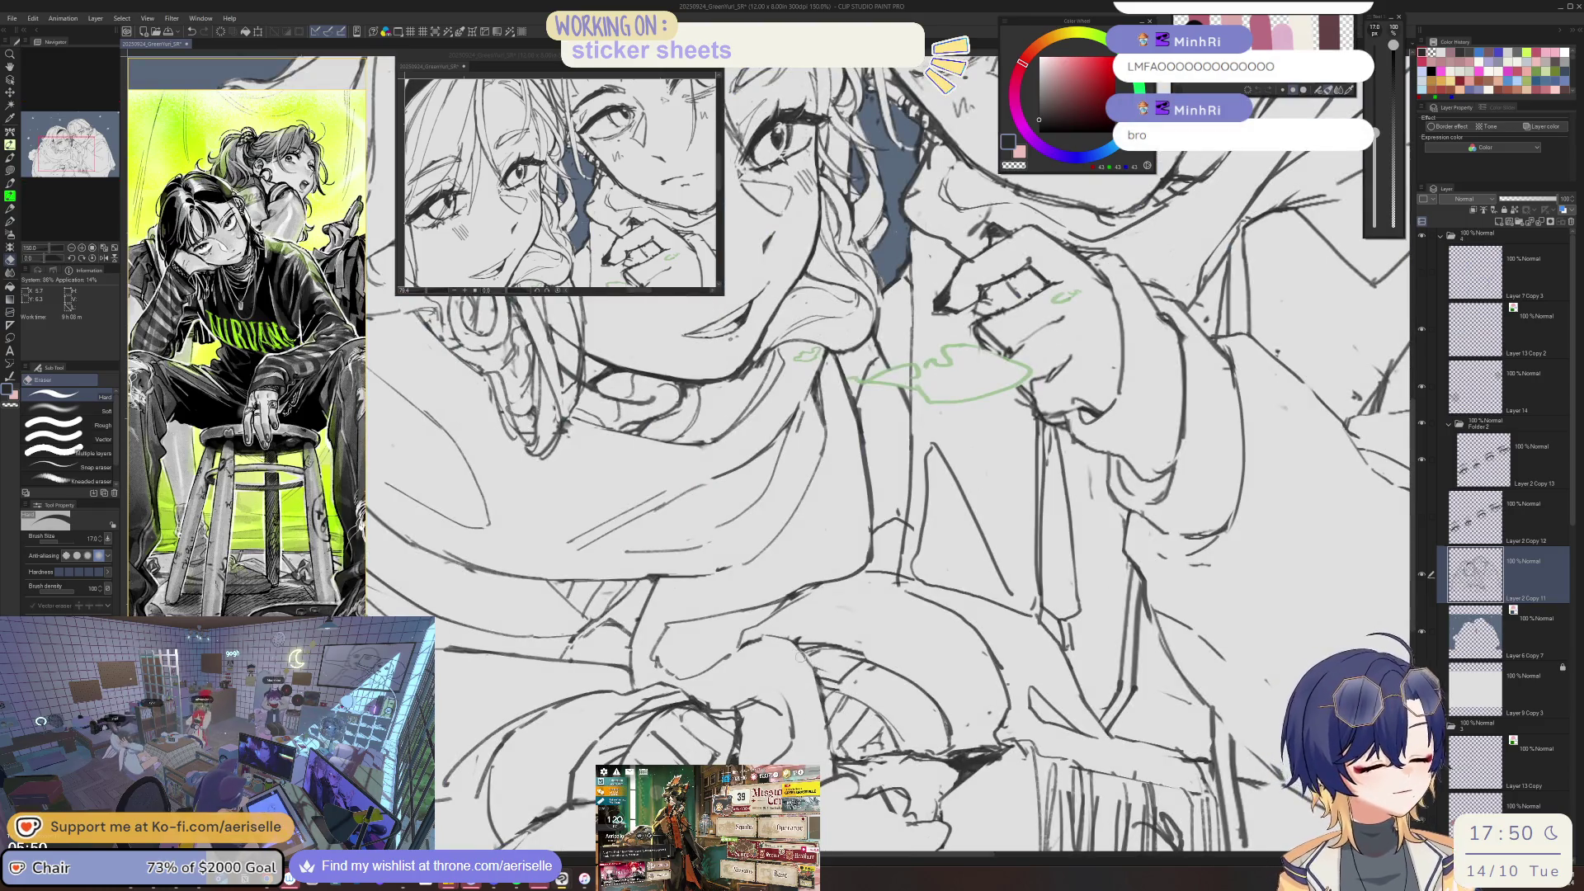
scroll(838, 763, "down", 1)
key("h")
scroll(916, 676, "up", 2)
key("p")
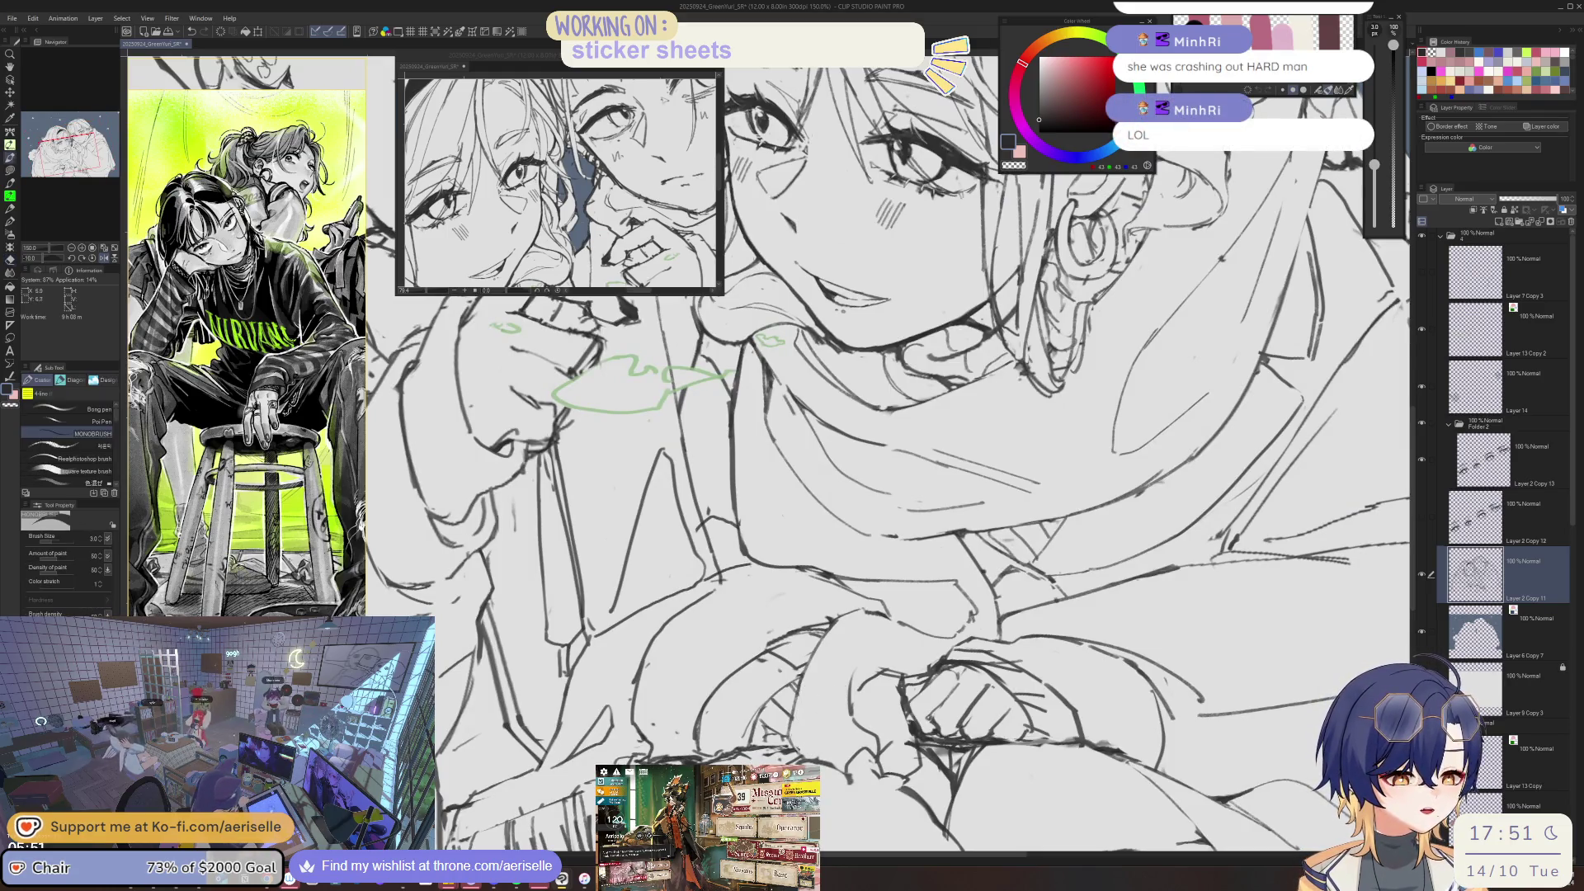
scroll(801, 753, "down", 1)
key("h")
scroll(800, 753, "down", 1)
scroll(784, 735, "up", 2)
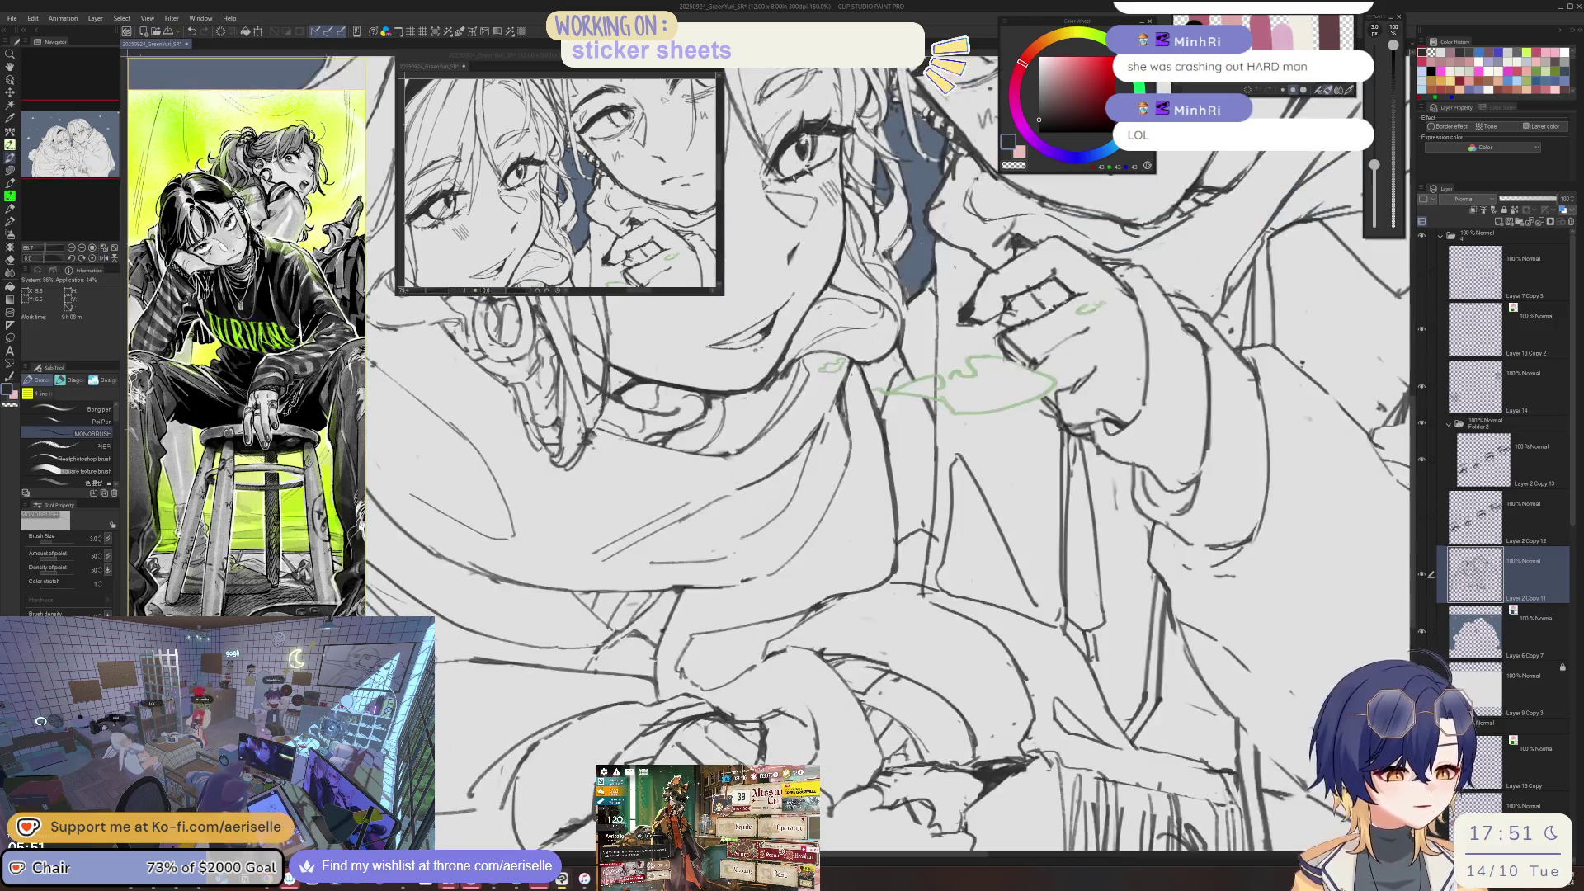
- Rotate the view slightly, set the brush size to 4, and save the sketch
key("e")
key("p")
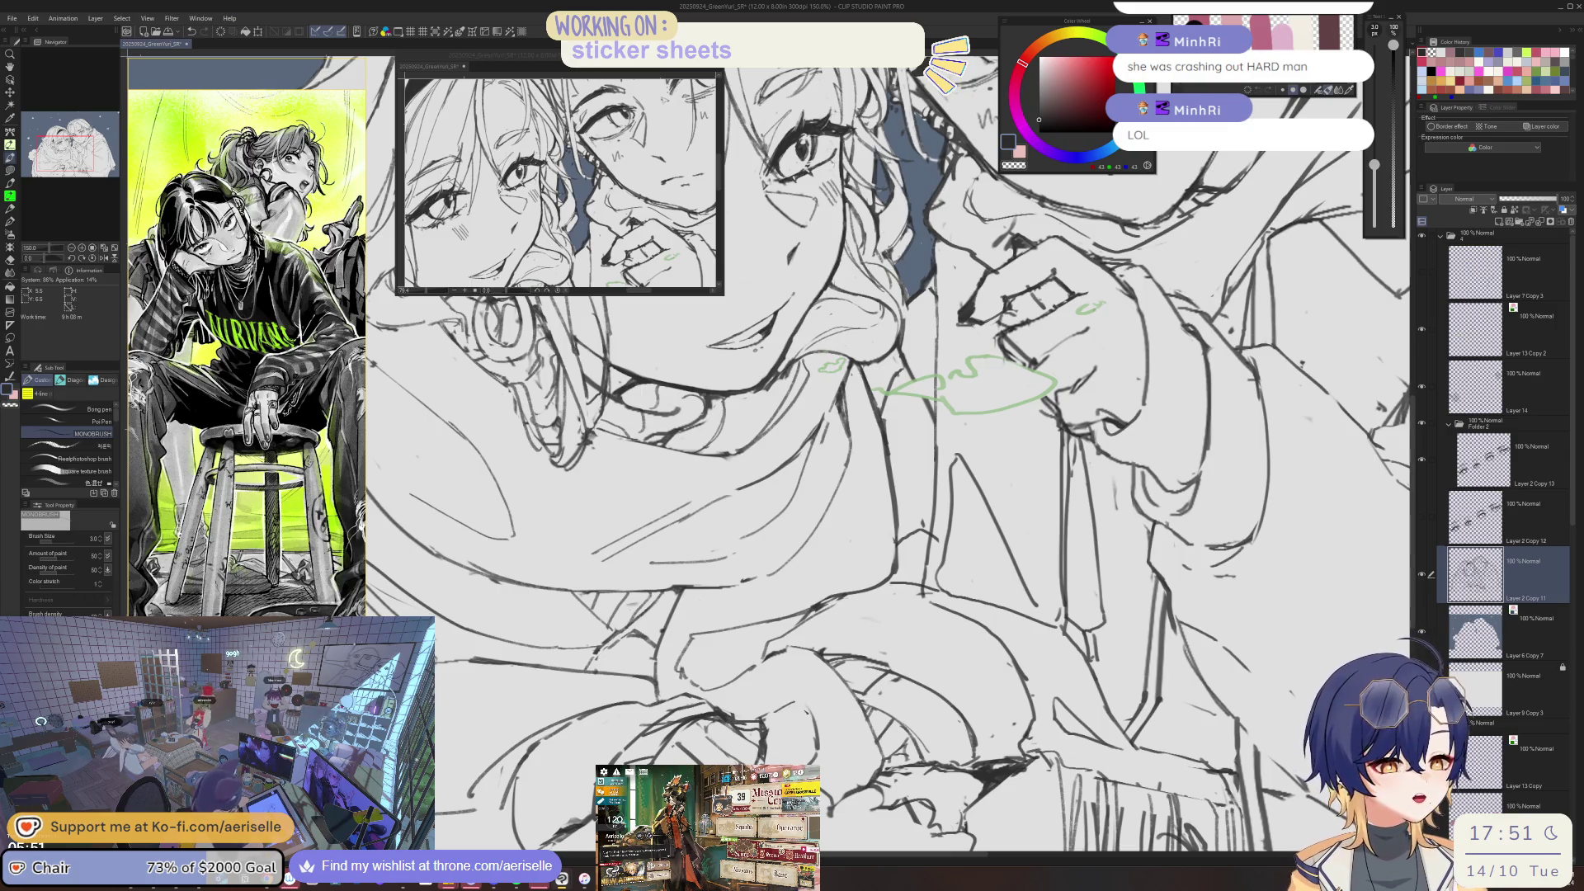
key("minus")
key("bracketright")
key("minus")
key("minus")
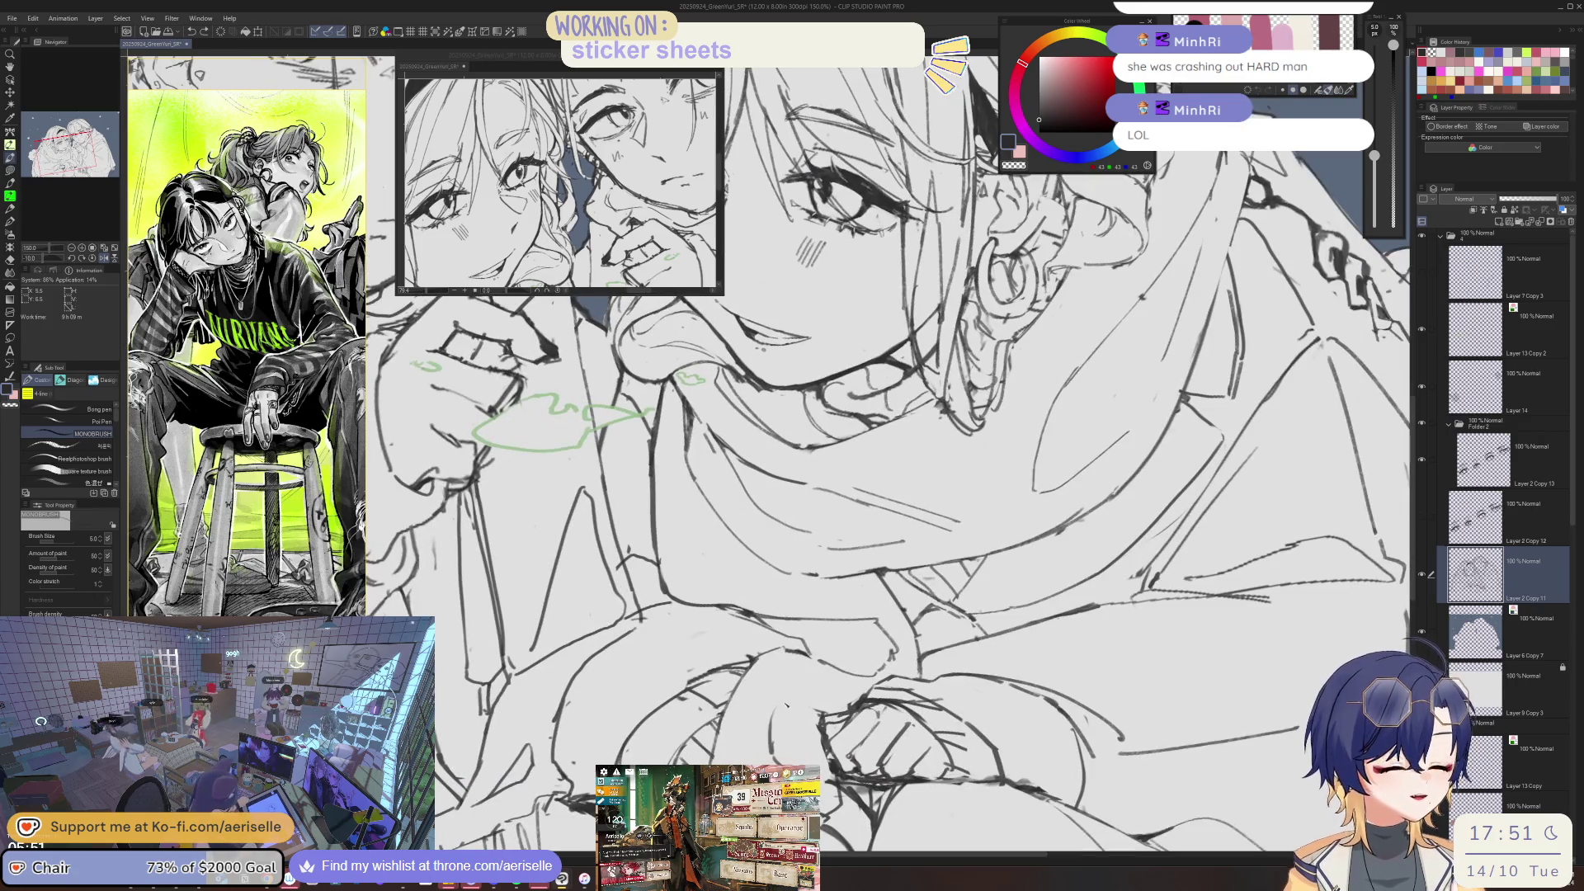
key("bracketleft")
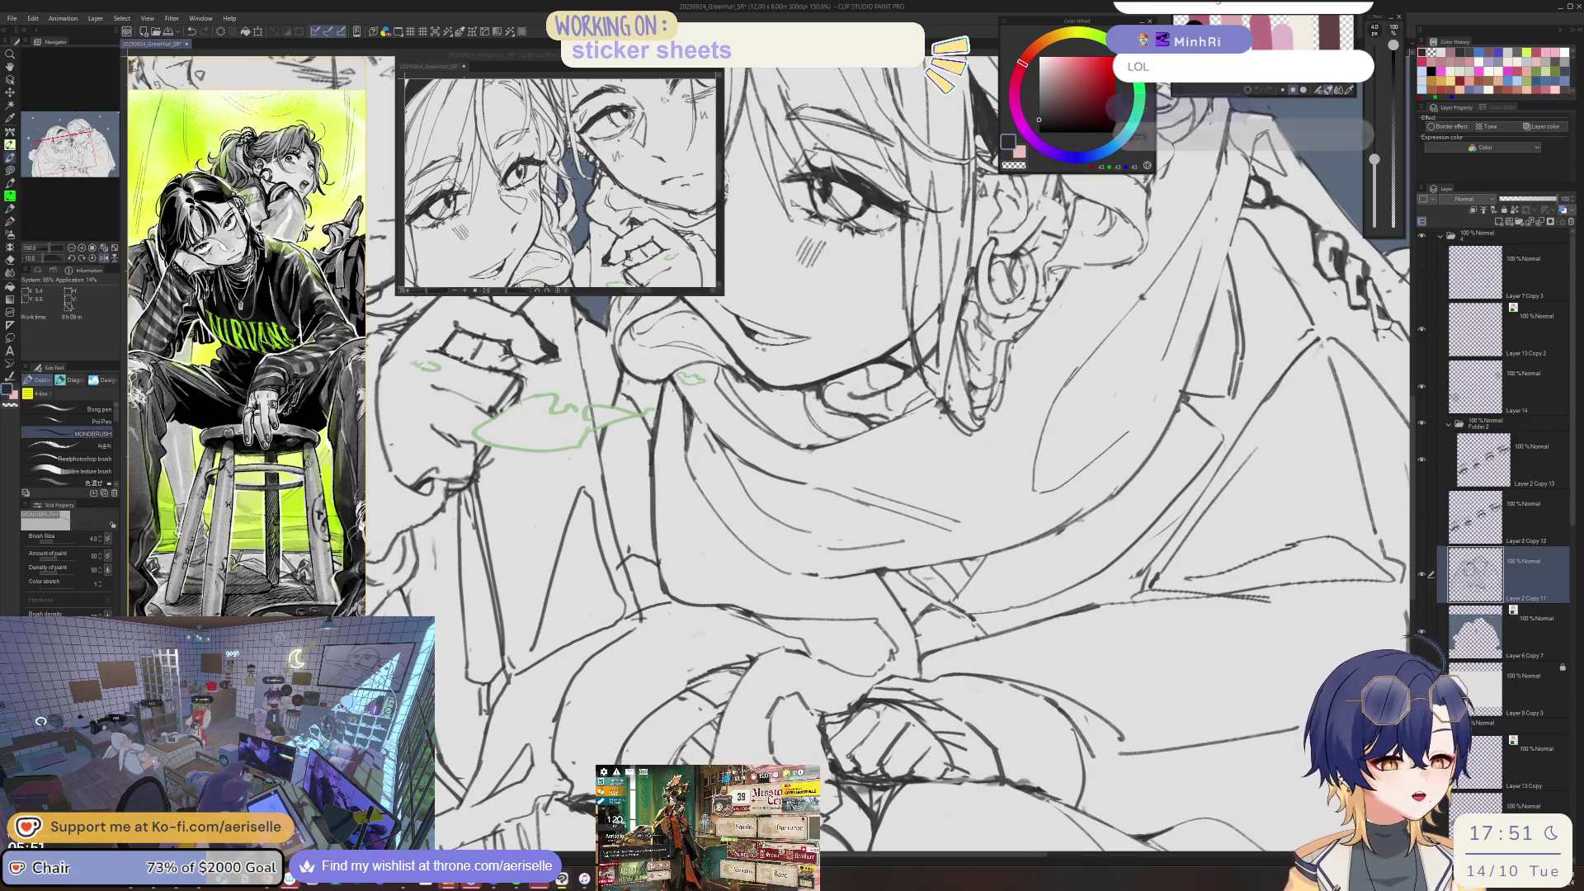
key("ctrl+s")
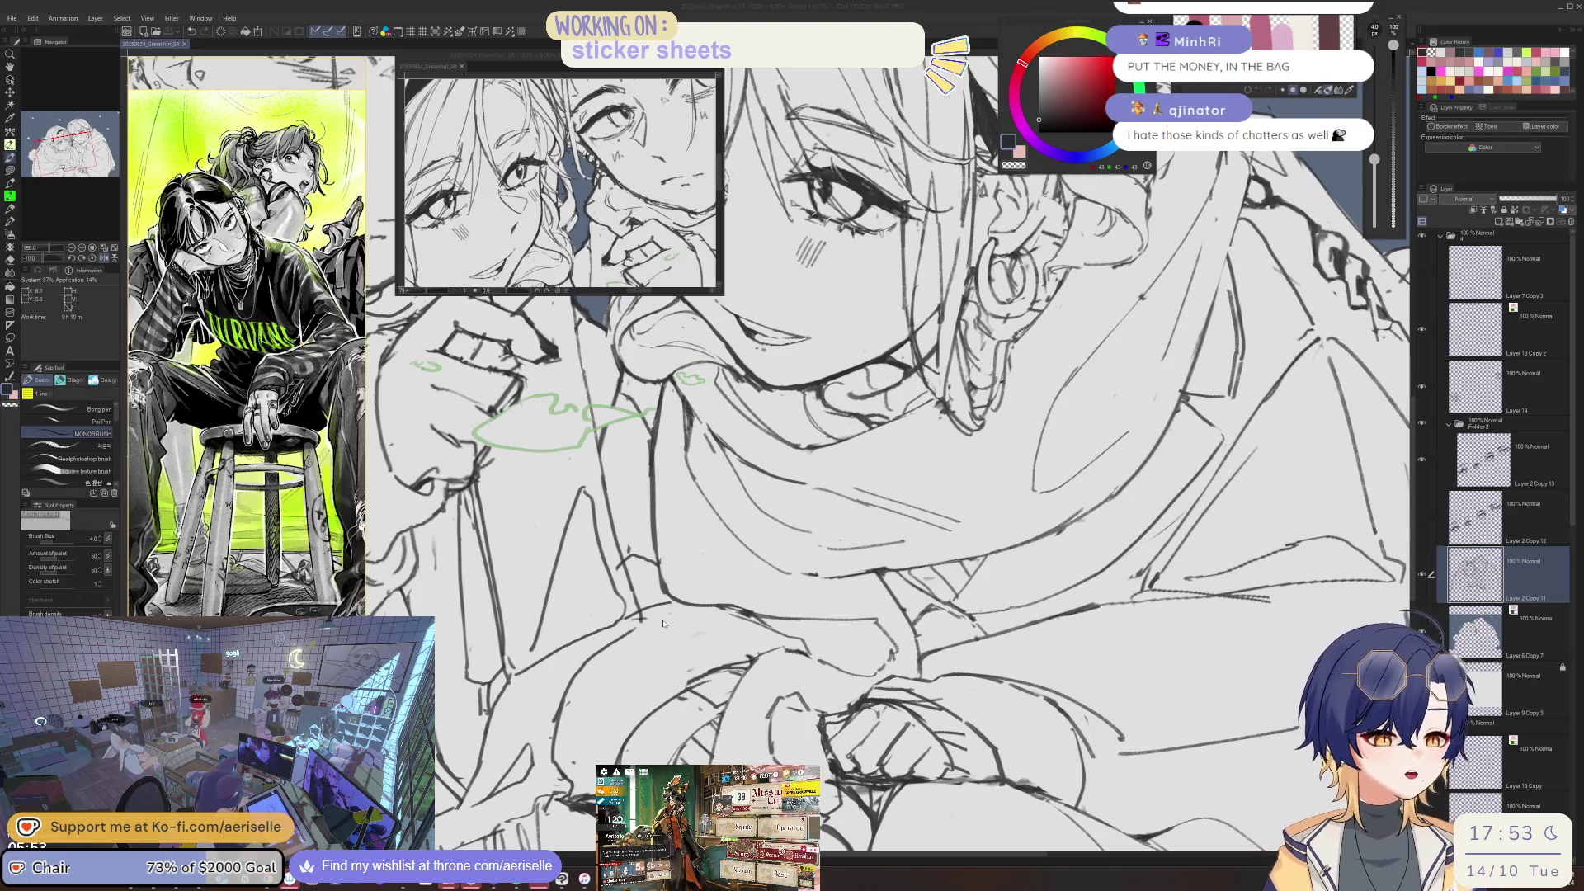
- Shrink the eraser to size 17 and draw the main sleeve line below the raised hand
key("h")
key("e")
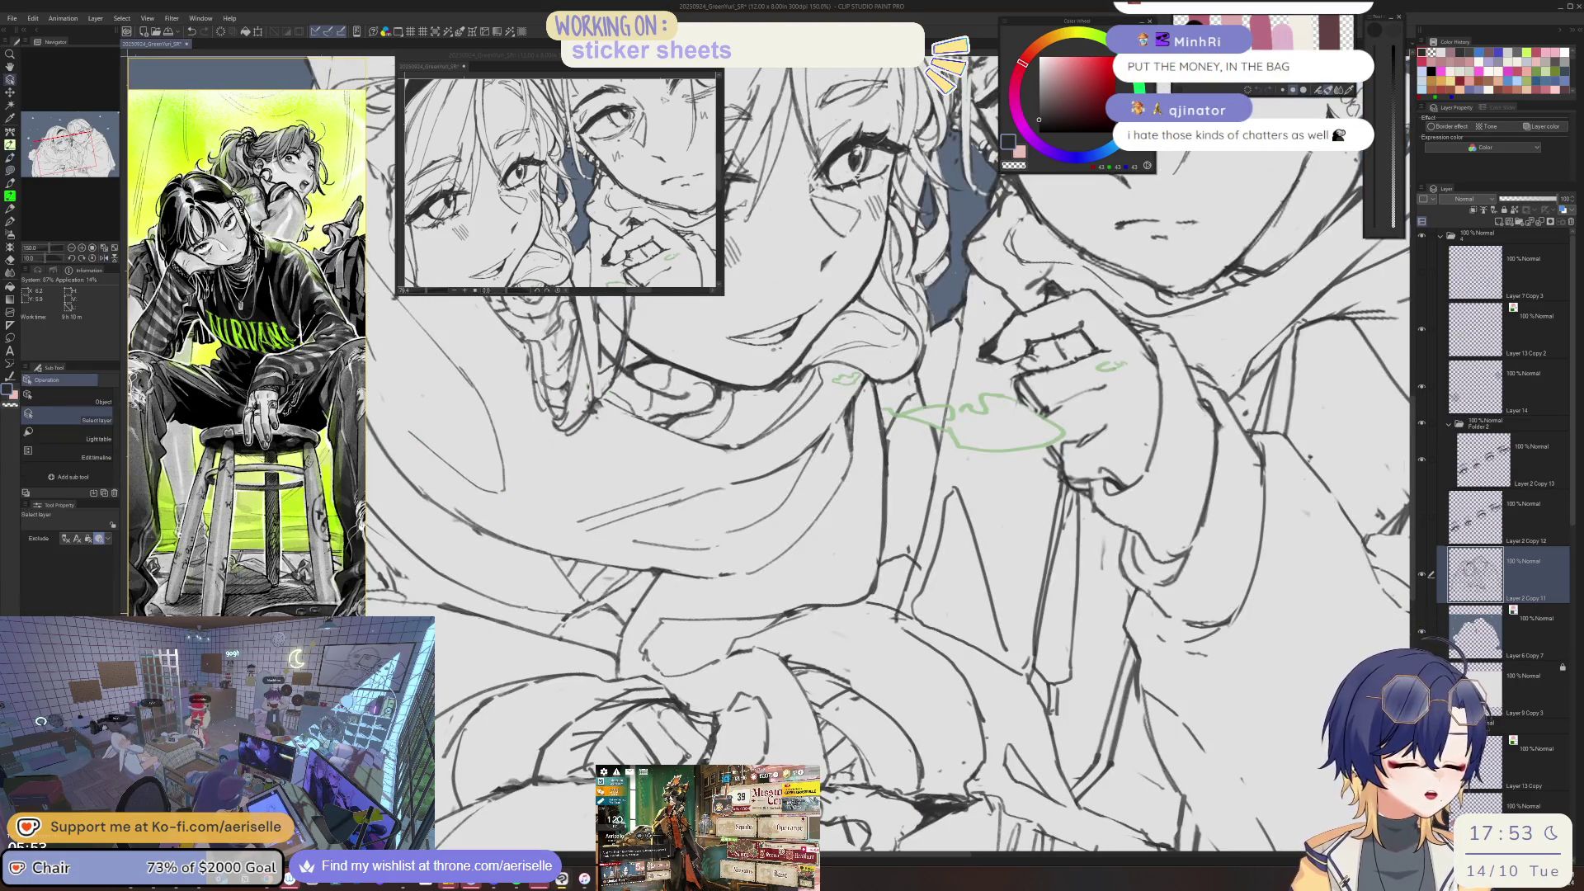
key("bracketleft")
key("bracketleft")
key("bracketleft")
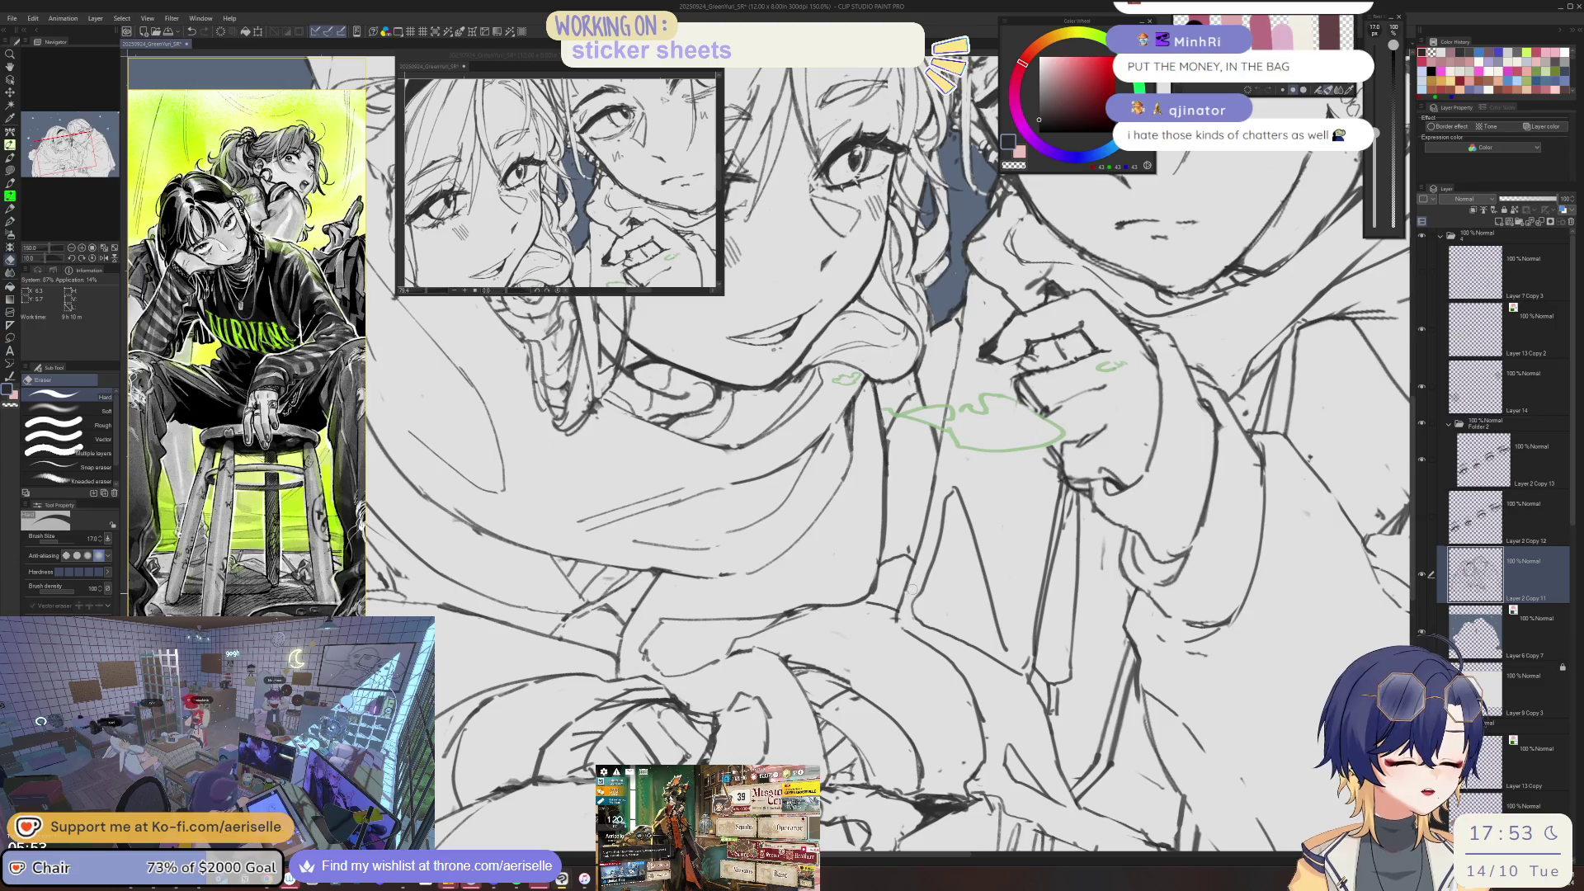
key("b")
key("h")
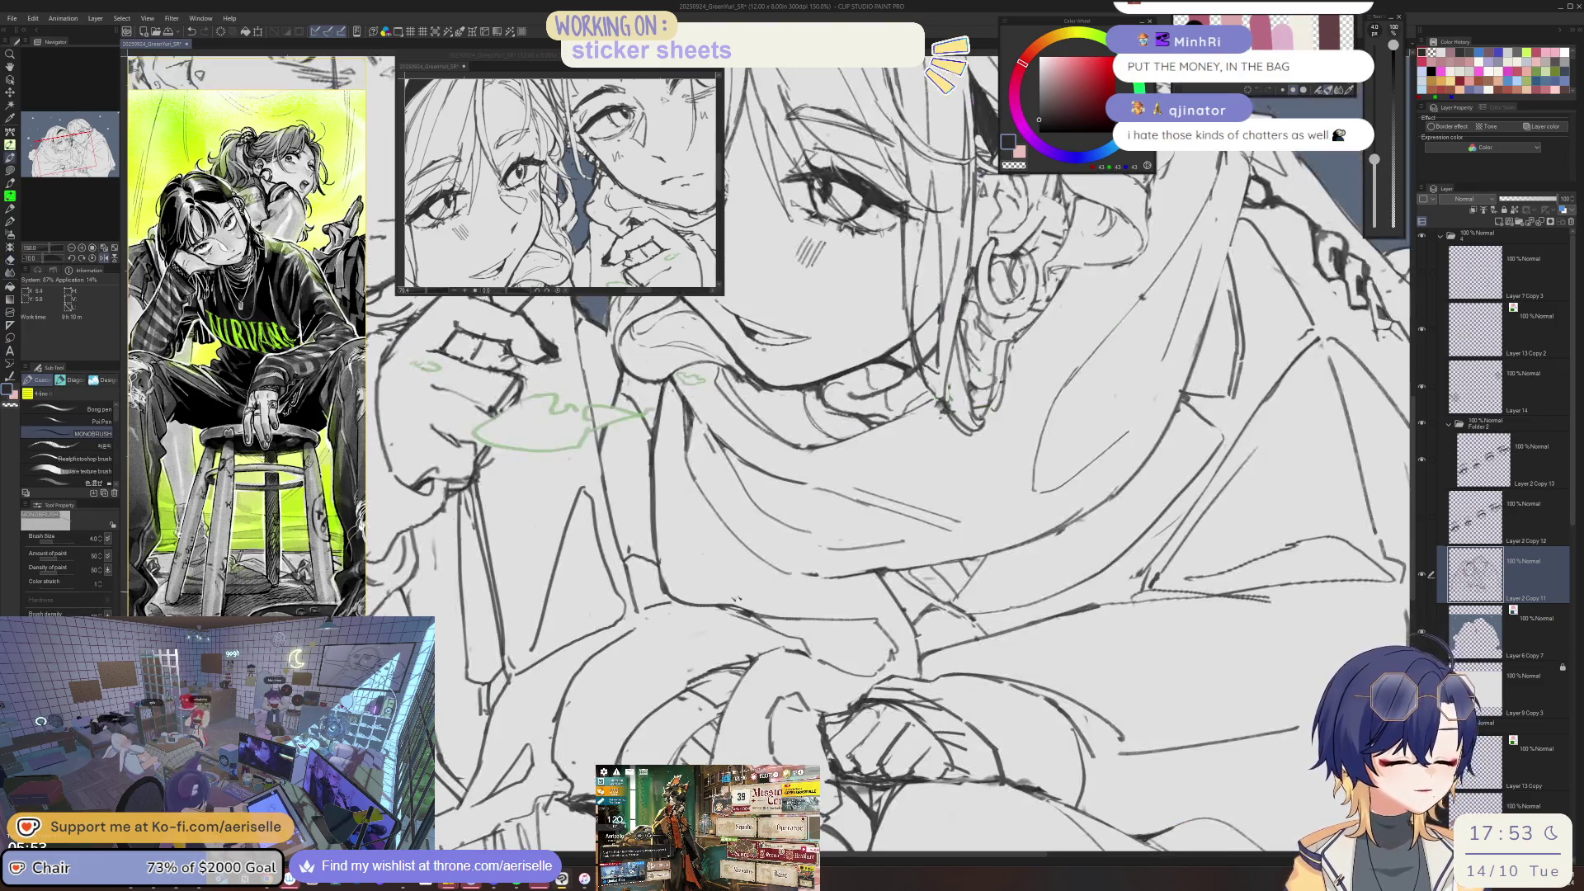
key("e")
key("b")
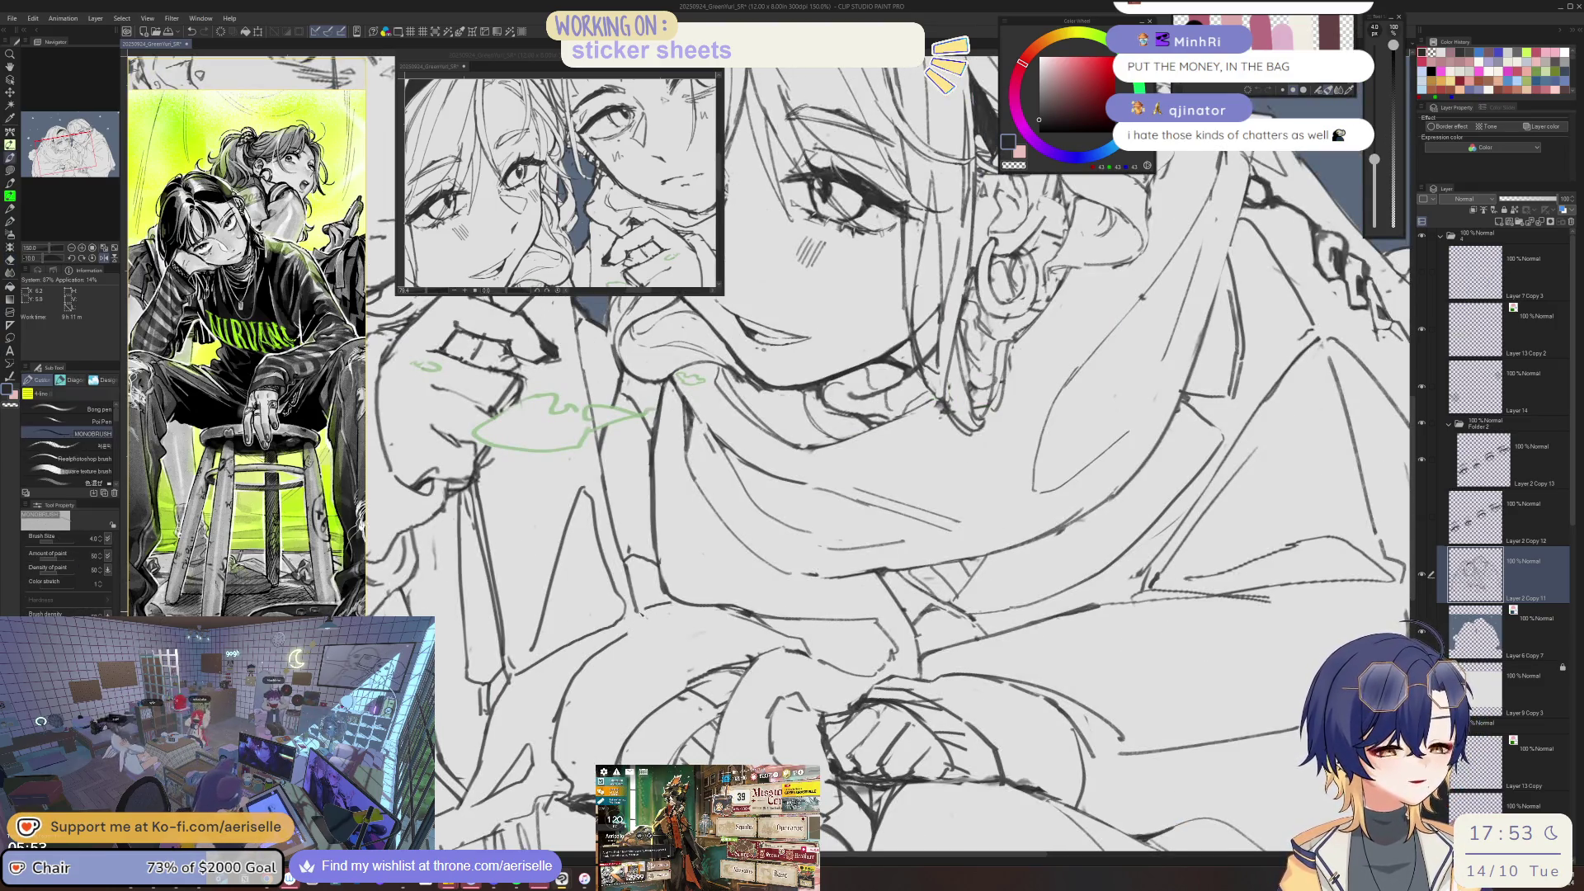
key("e")
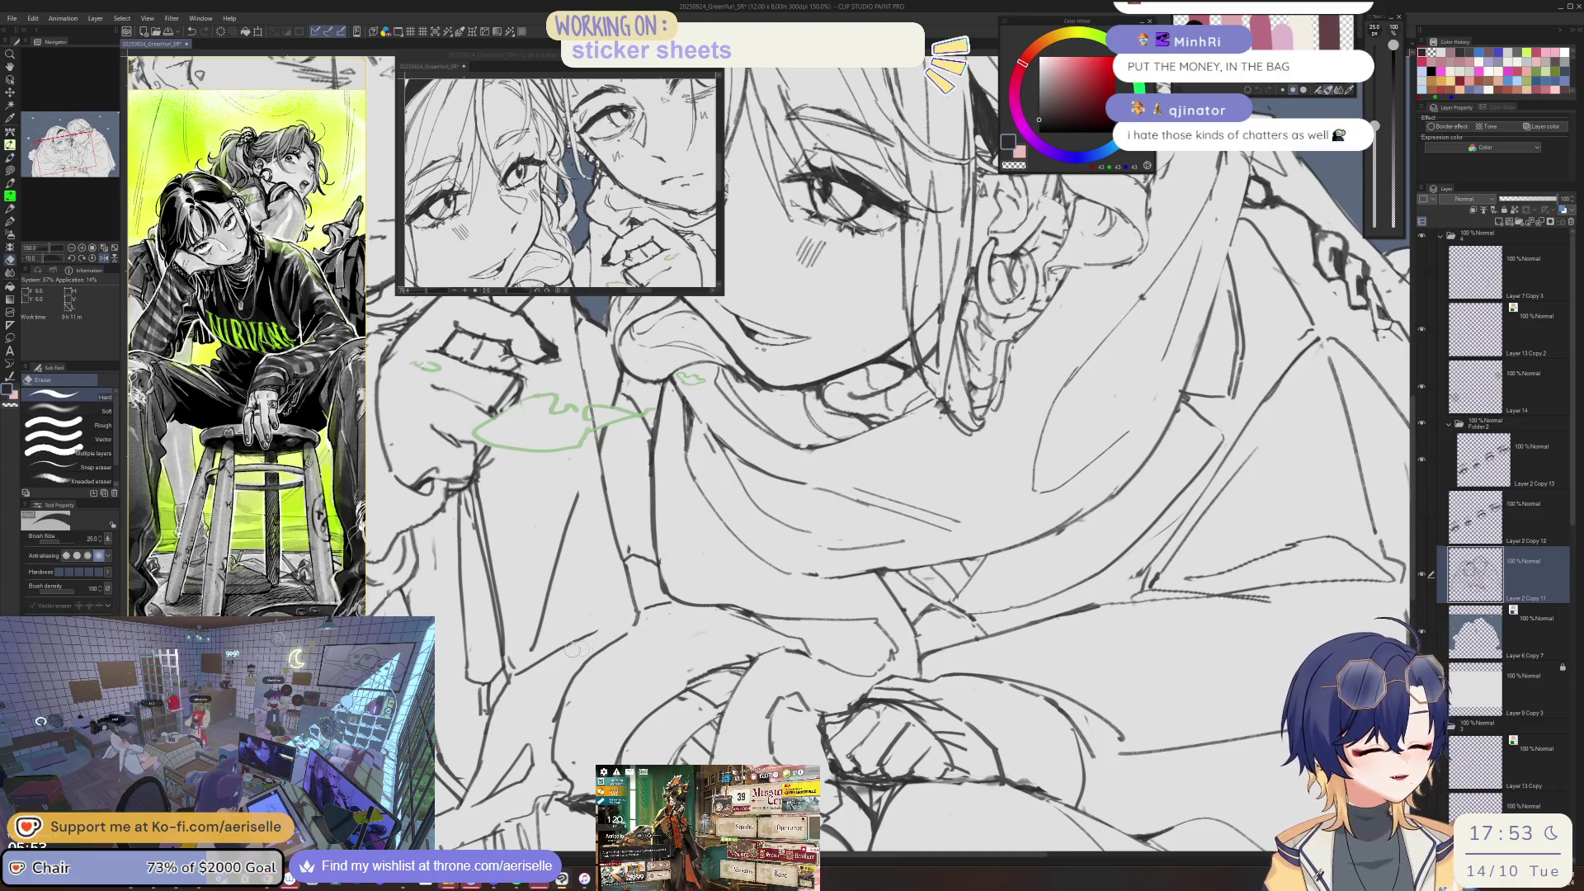
key("b")
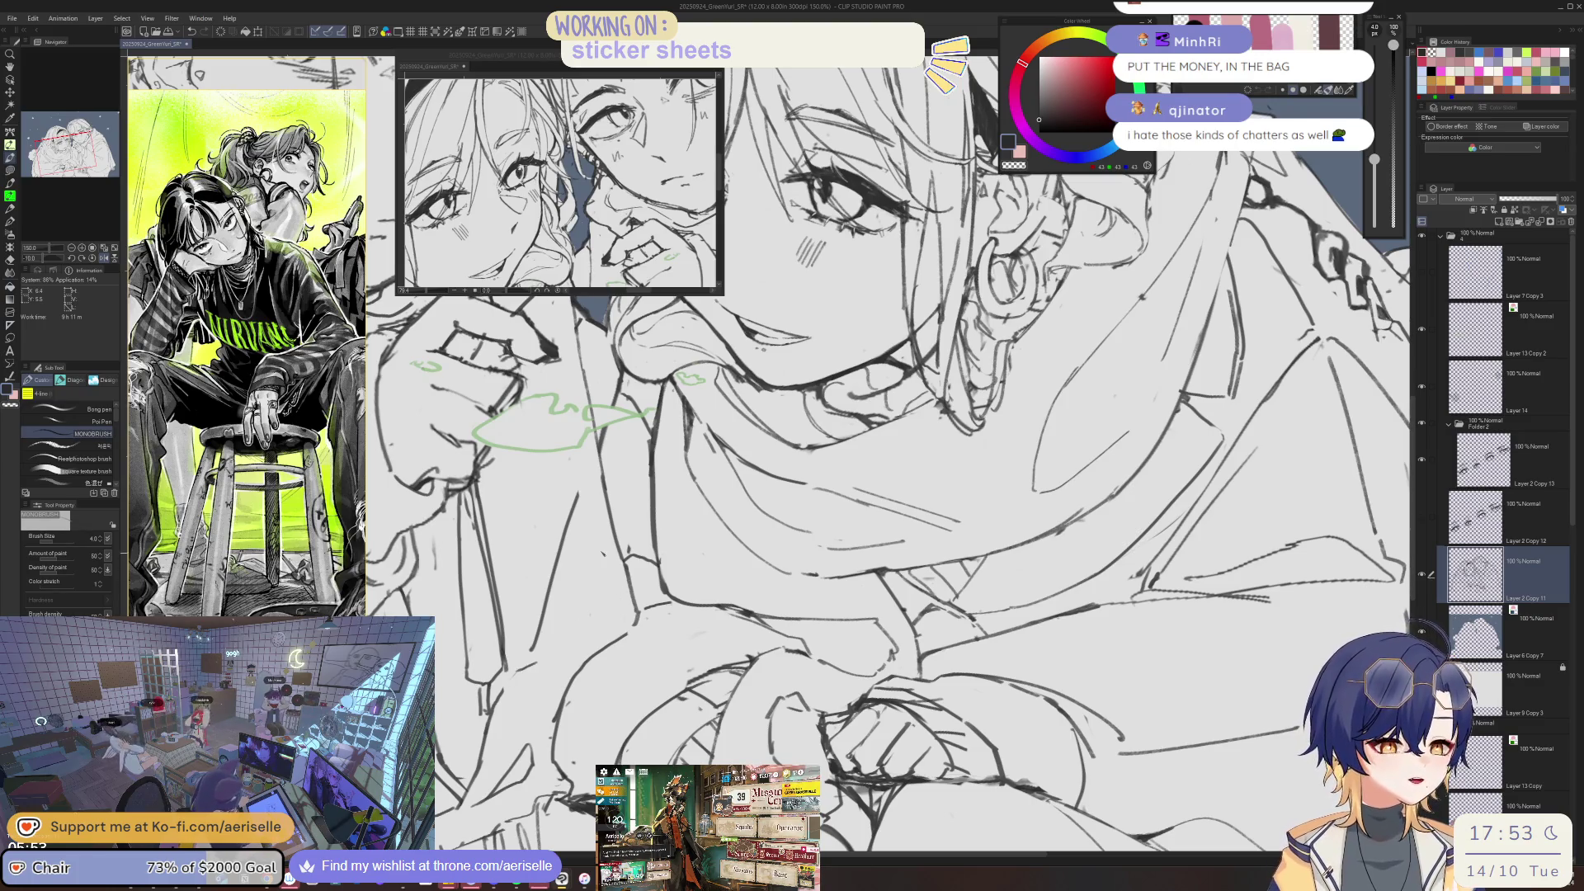
key("e")
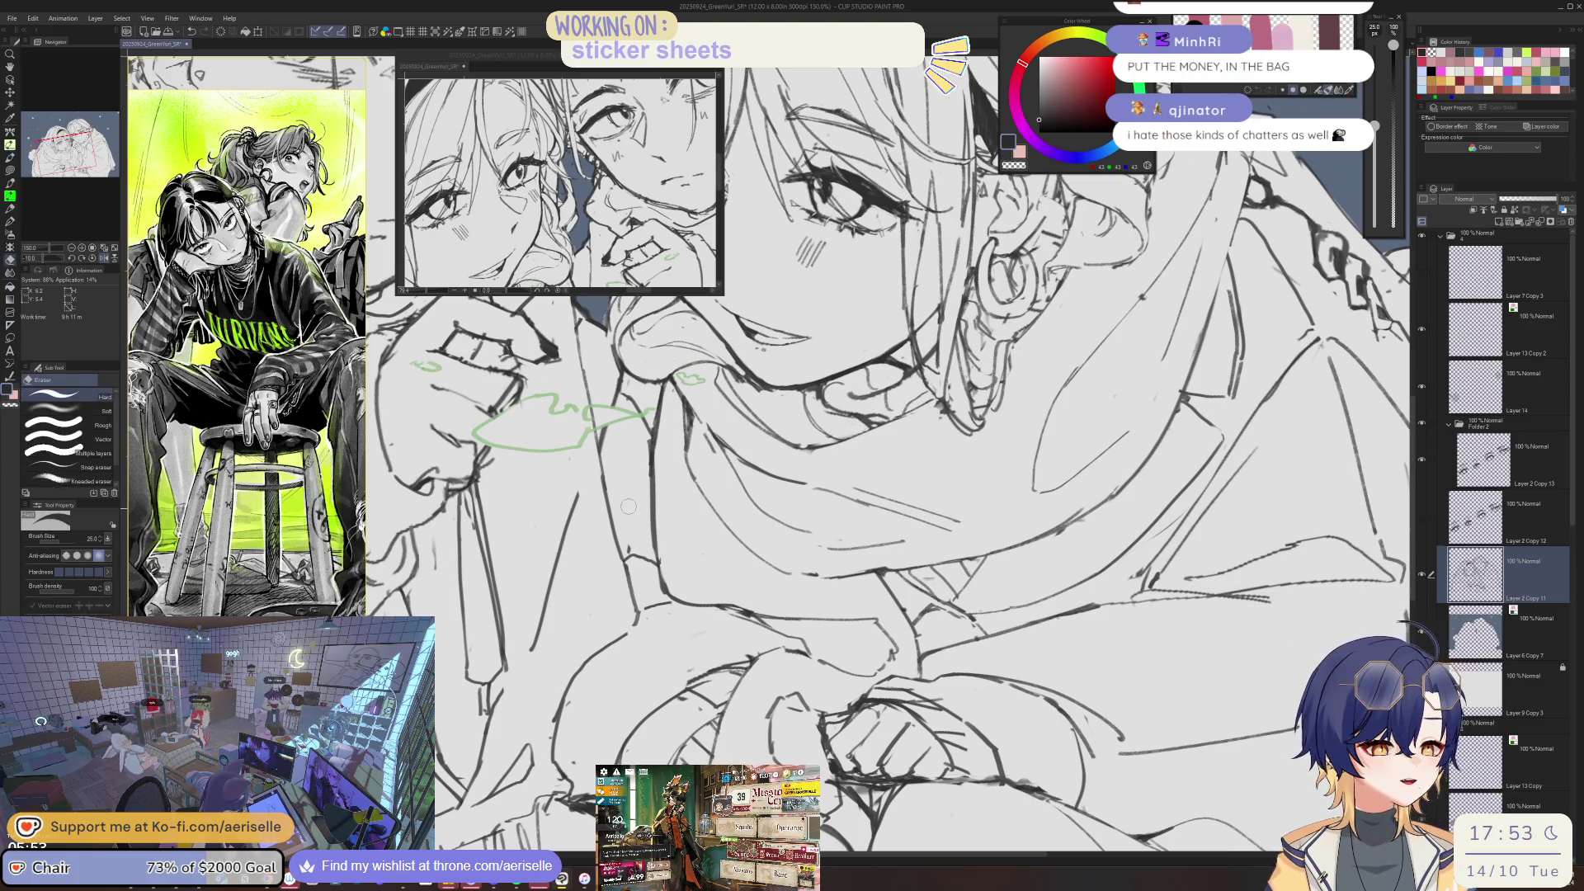
key("b")
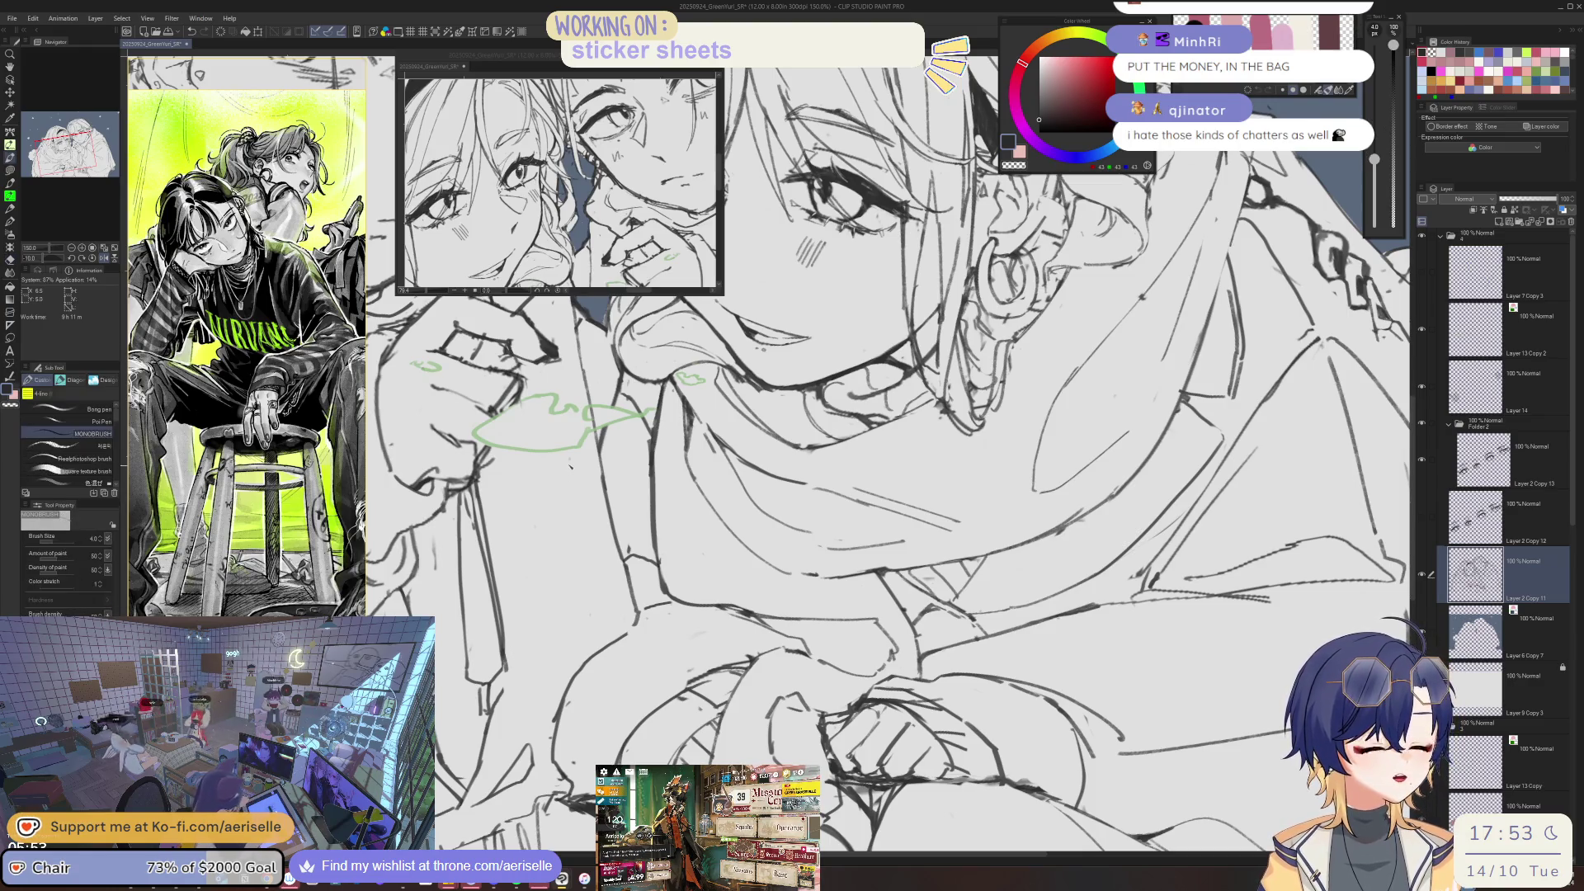
mouse_move(572, 458)
left_mouse_down()
mouse_move(587, 577)
mouse_move(522, 674)
left_mouse_up()
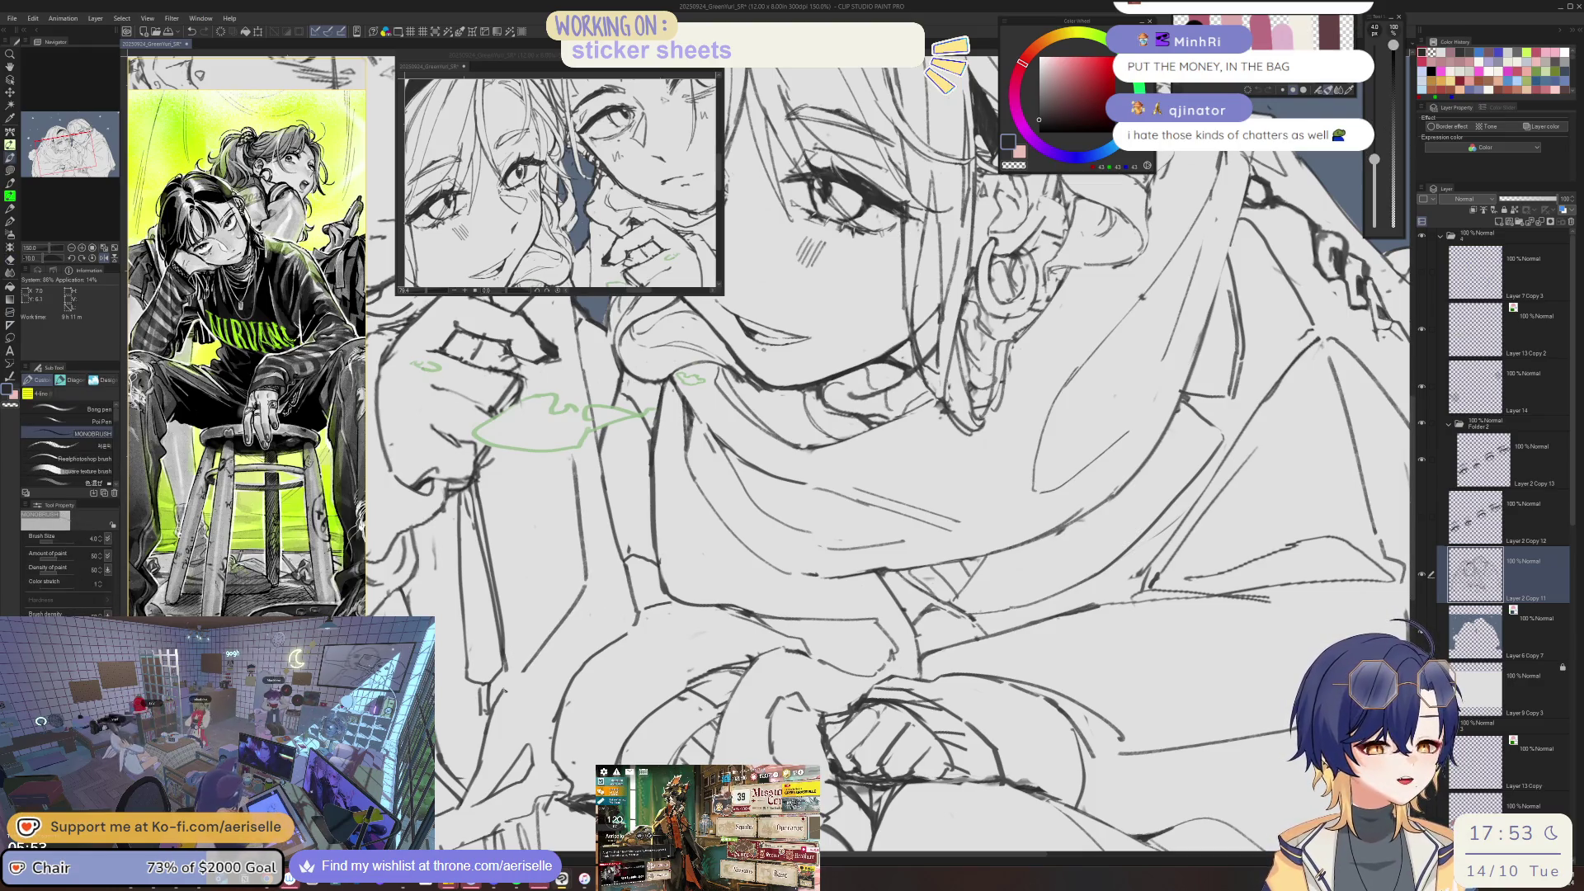
- Add two short fold lines on the sleeve and shrink the eraser to size 12
scroll(994, 442, "down", 2)
scroll(1222, 219, "up", 4)
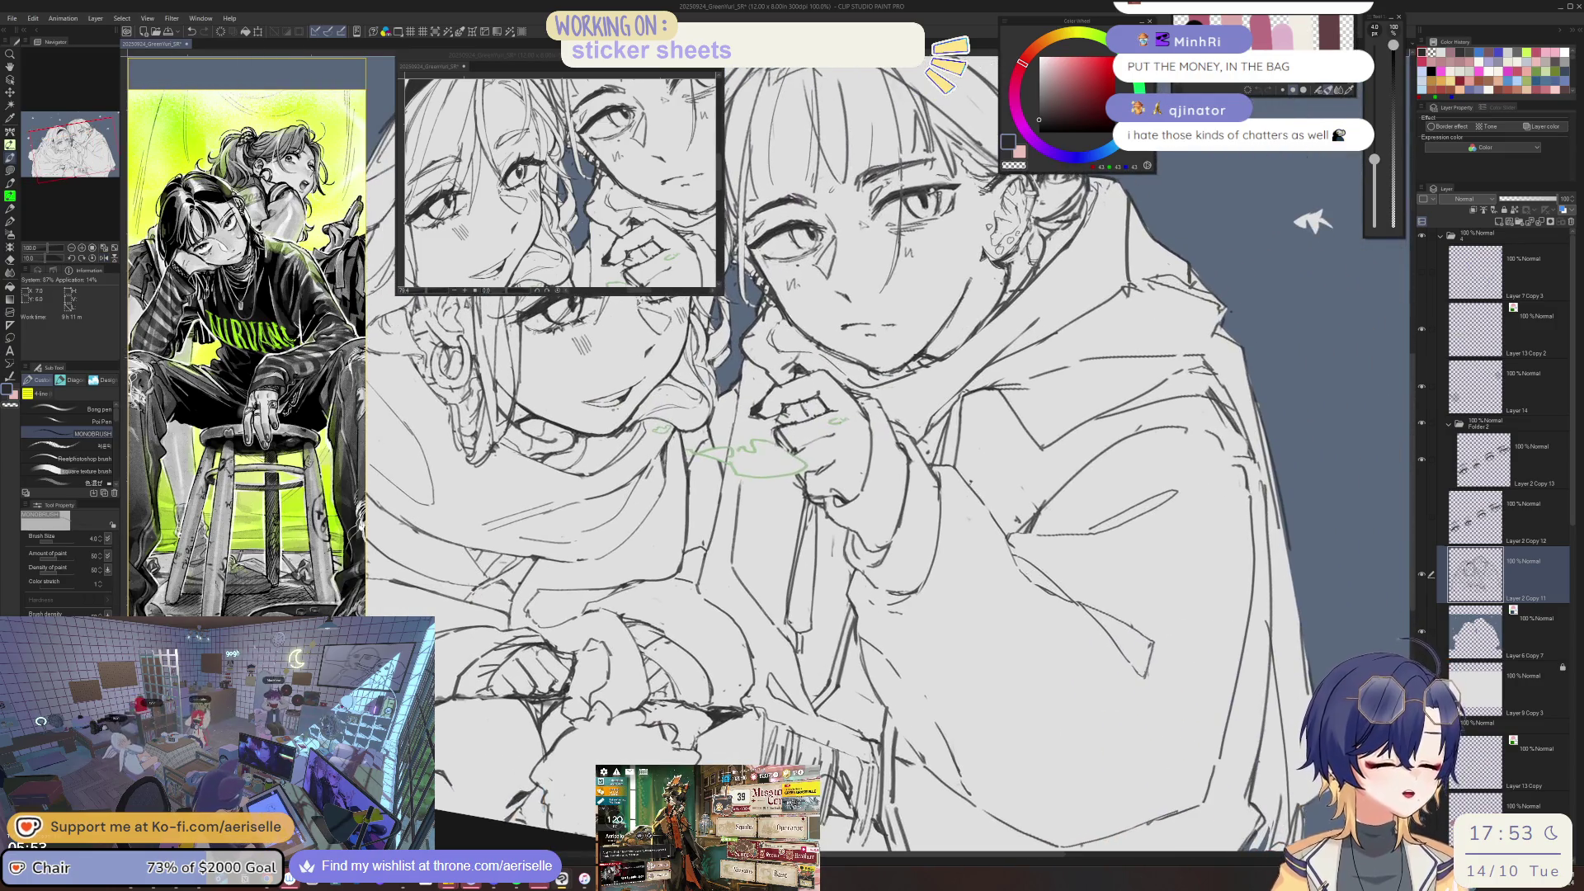
key("e")
scroll(1220, 217, "down", 3)
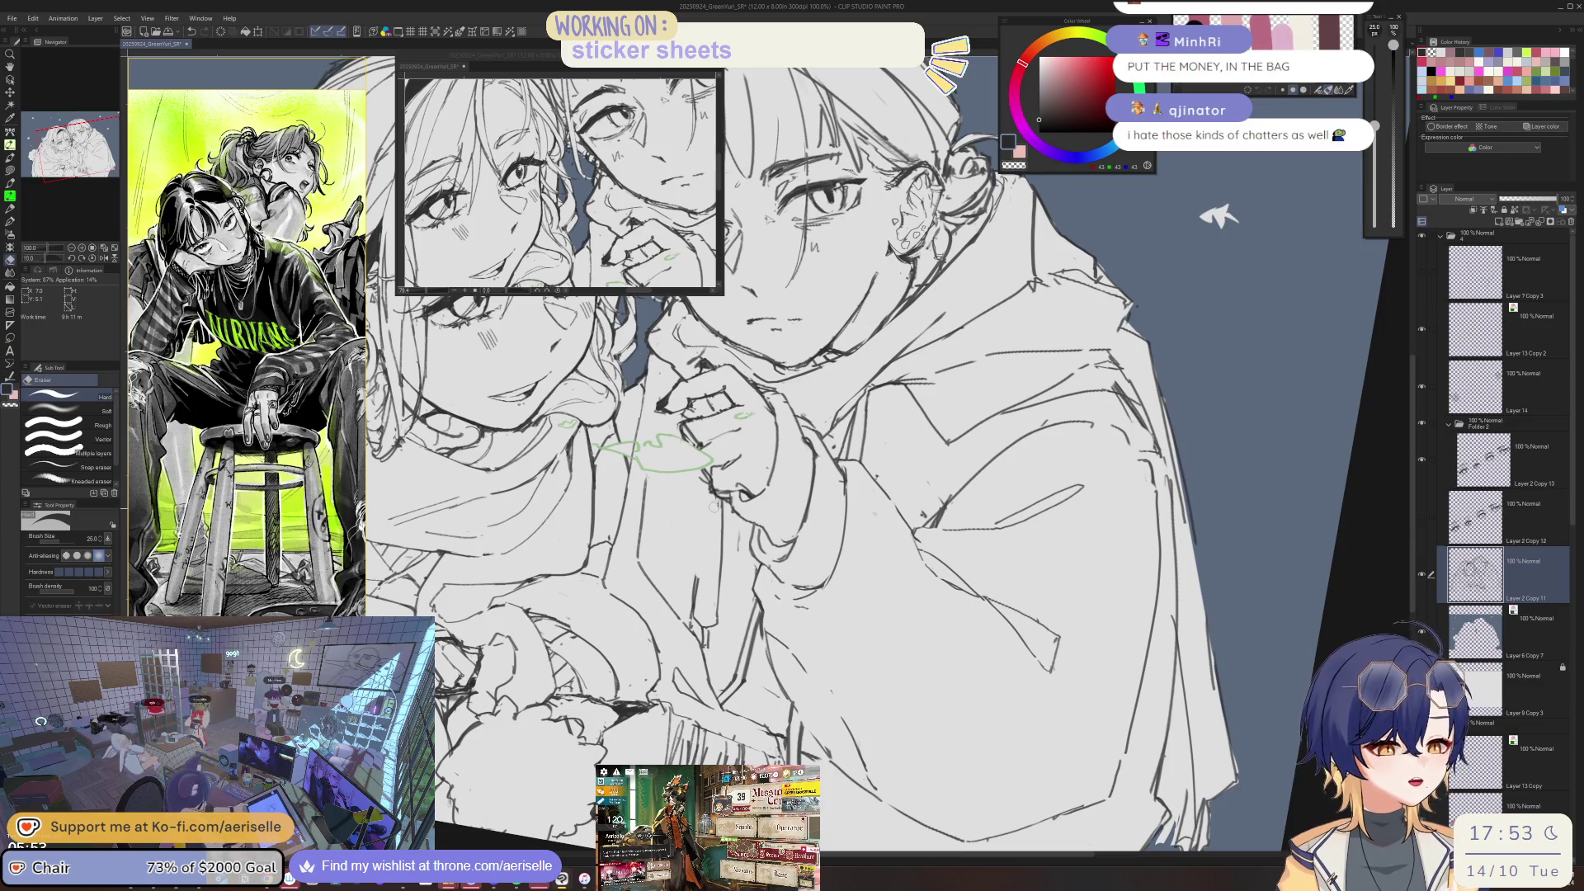
key("p")
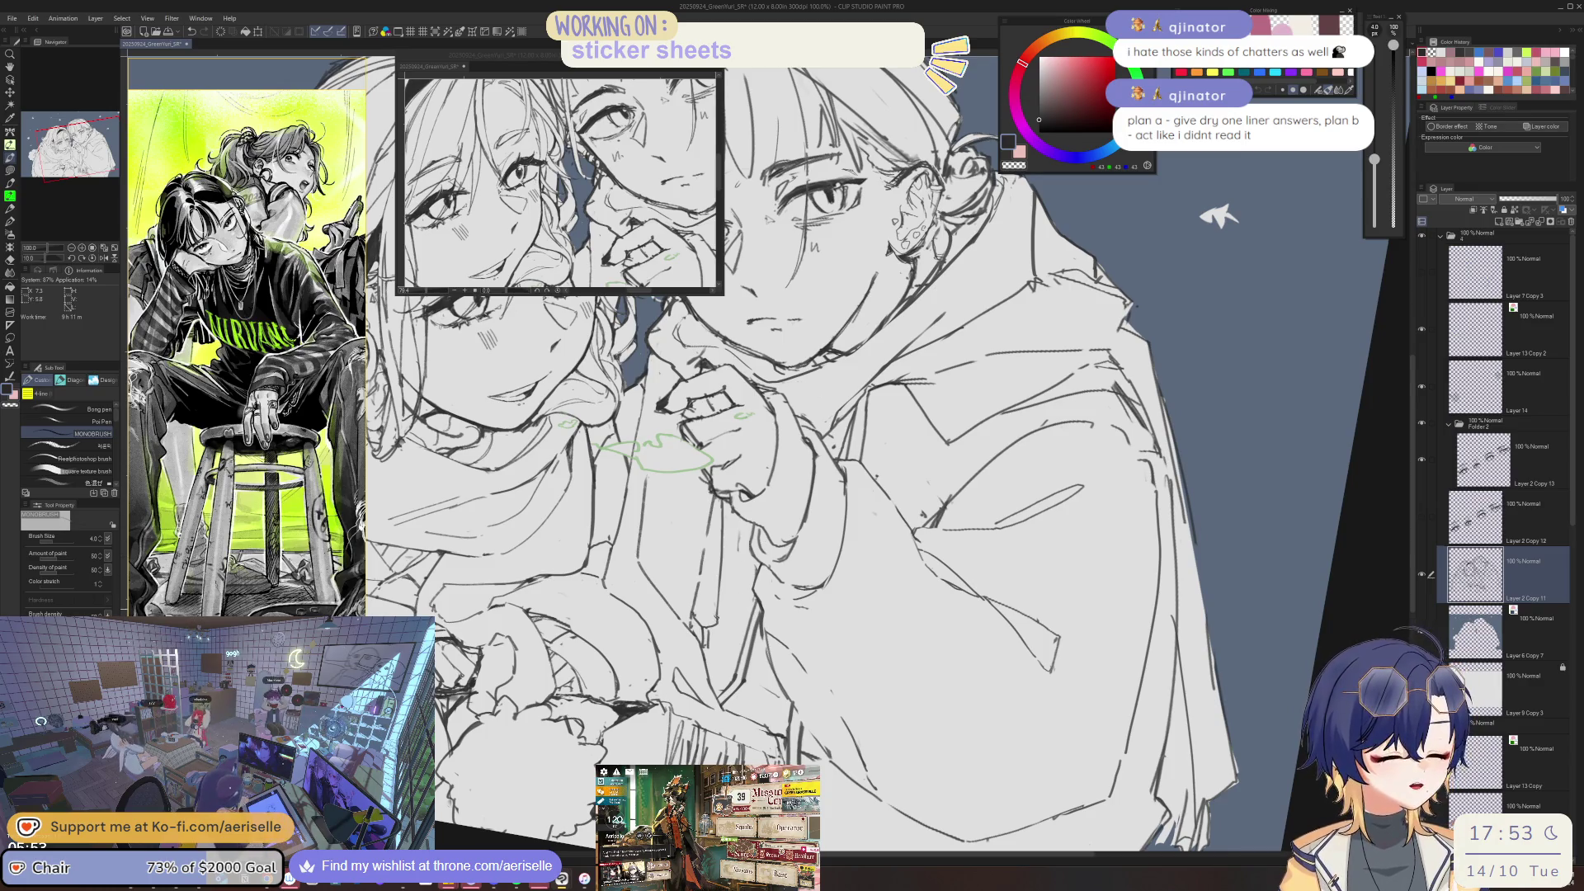
scroll(677, 430, "up", 3)
mouse_move(696, 627)
left_mouse_down()
mouse_move(701, 675)
mouse_move(716, 672)
mouse_move(703, 664)
left_mouse_up()
key("e")
key("bracketleft")
key("bracketleft")
key("bracketleft")
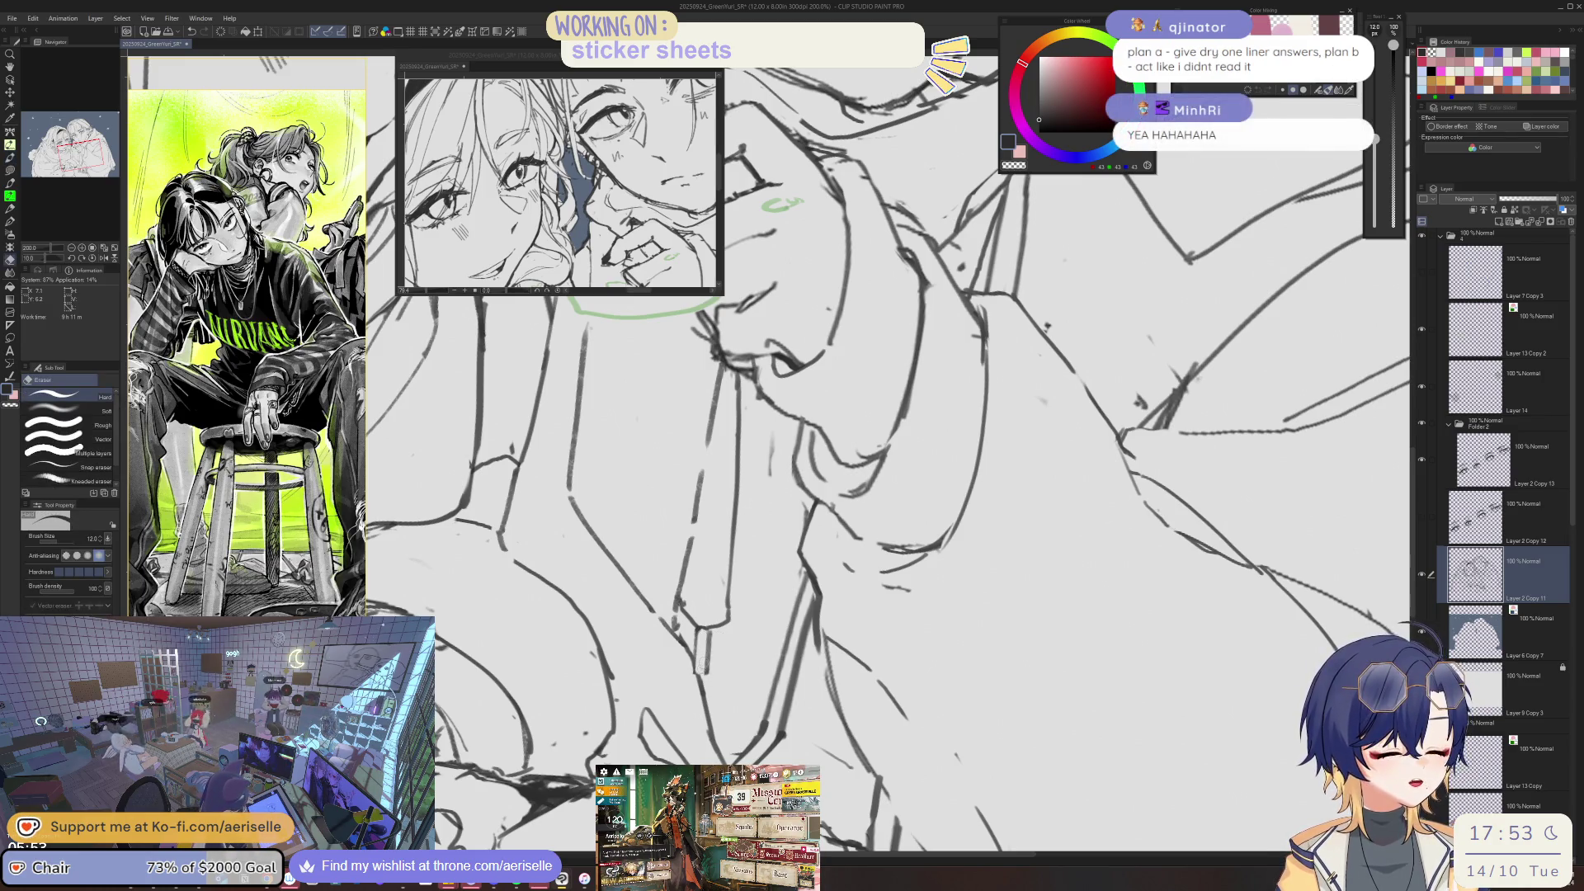
key("p")
scroll(757, 482, "down", 5)
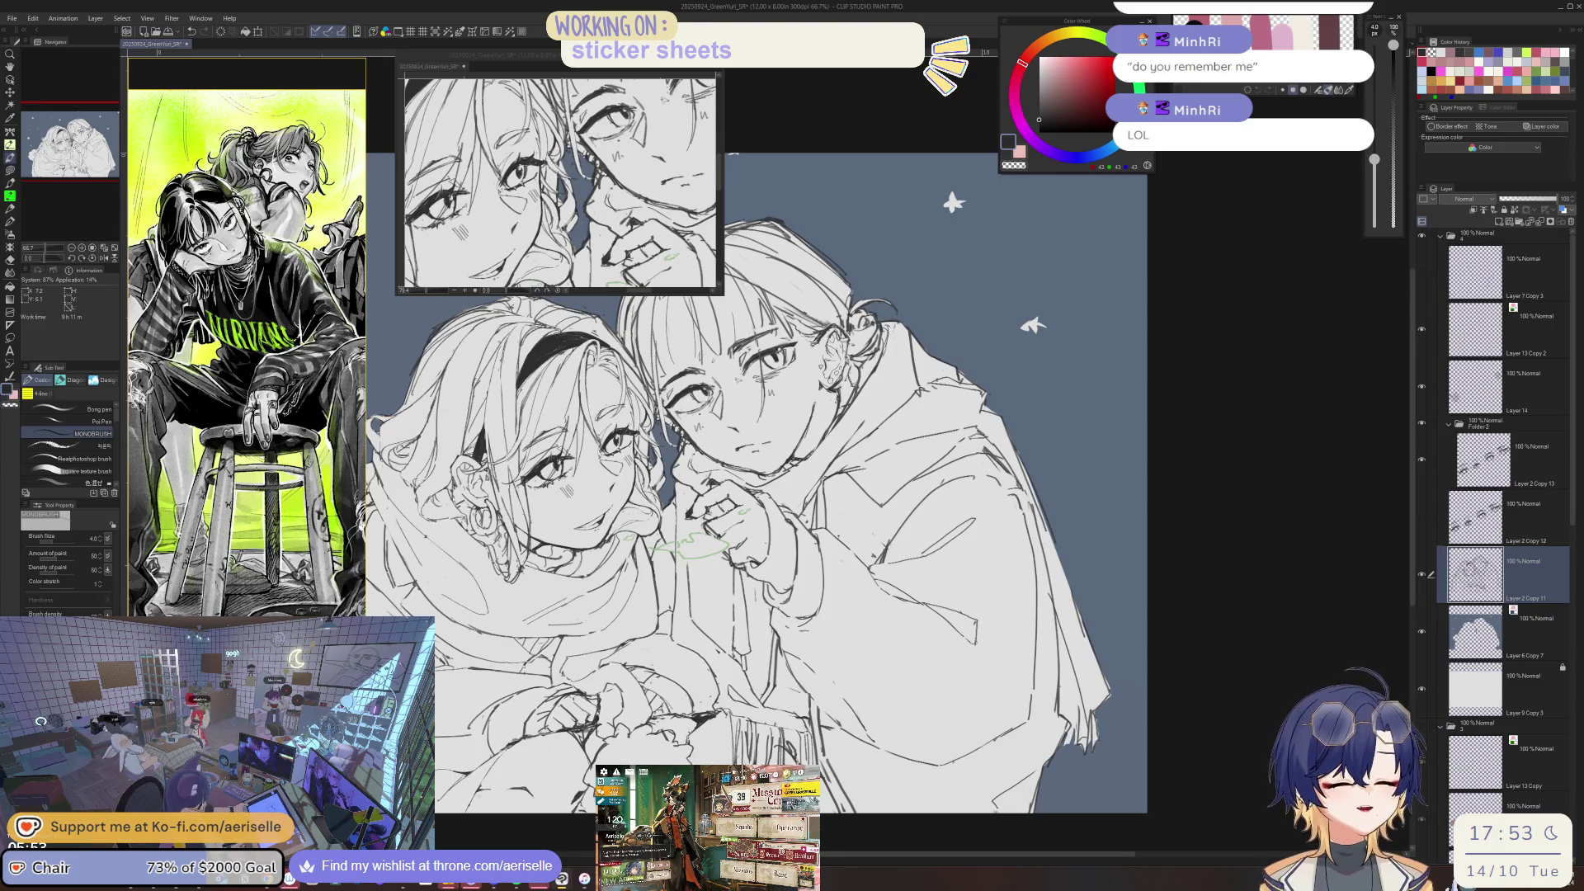
- Zoom in on the hand and erase the left vertical sleeve line with a size 10 eraser
key("h")
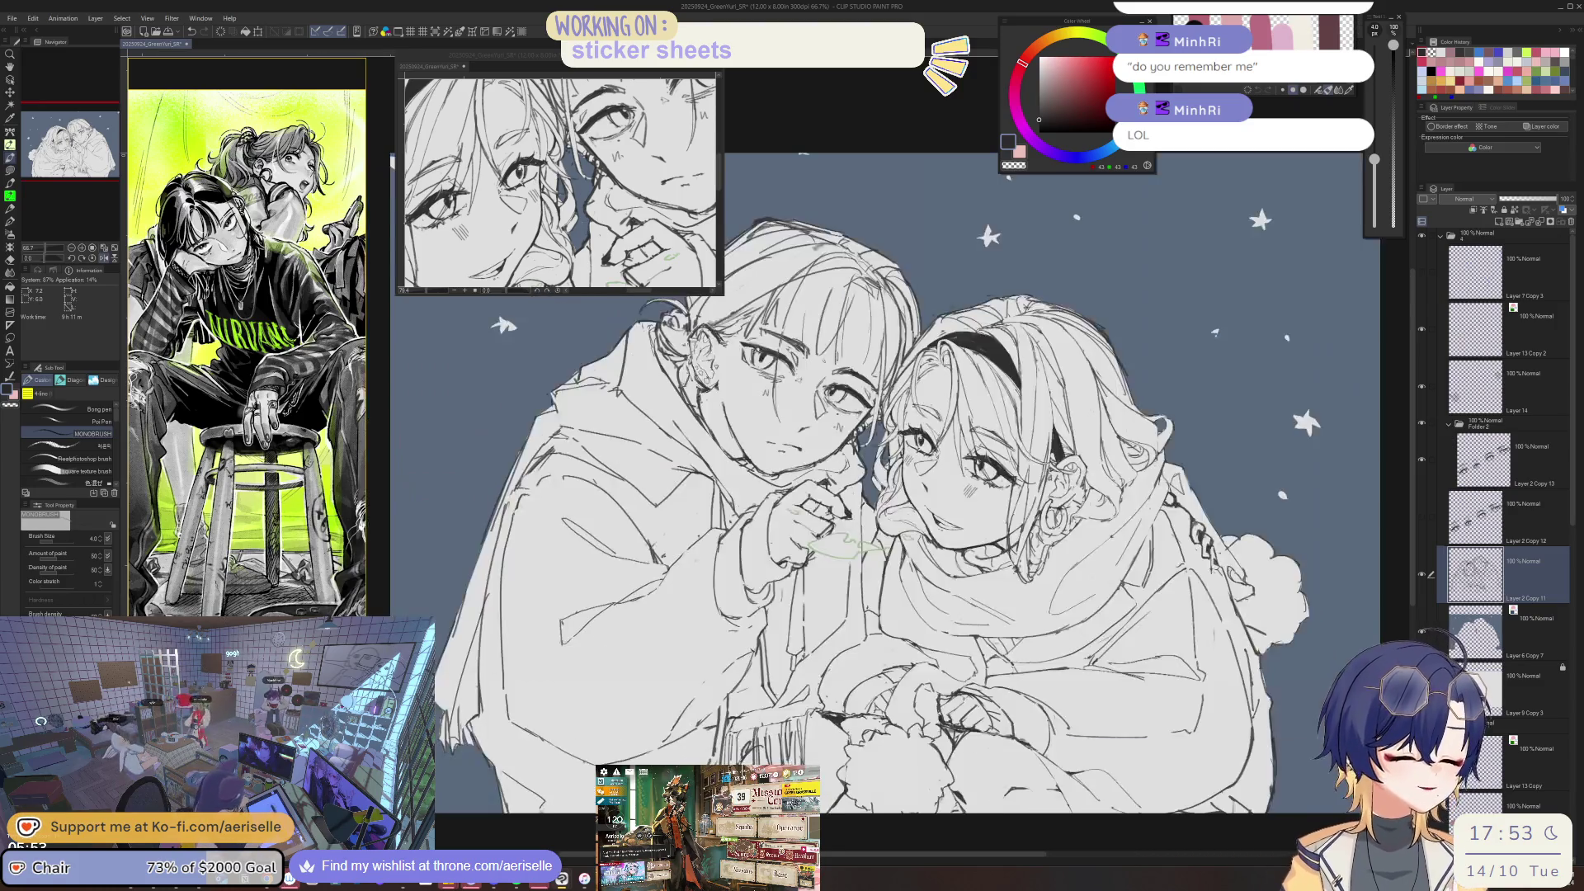
key("ctrl+plus")
key("ctrl+plus")
key("ctrl+plus")
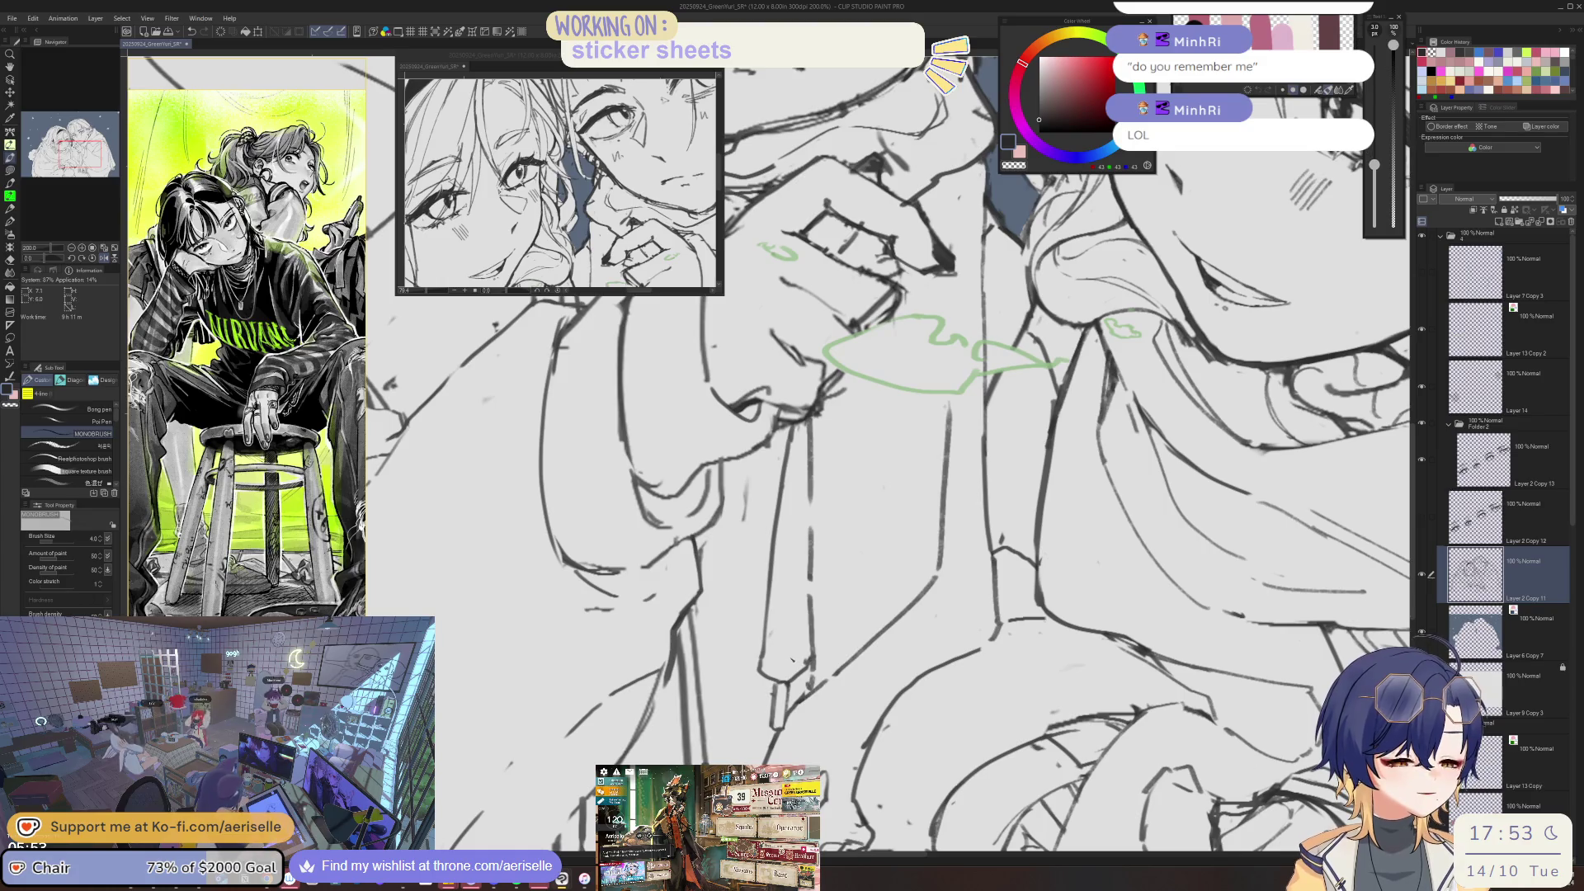
key("e")
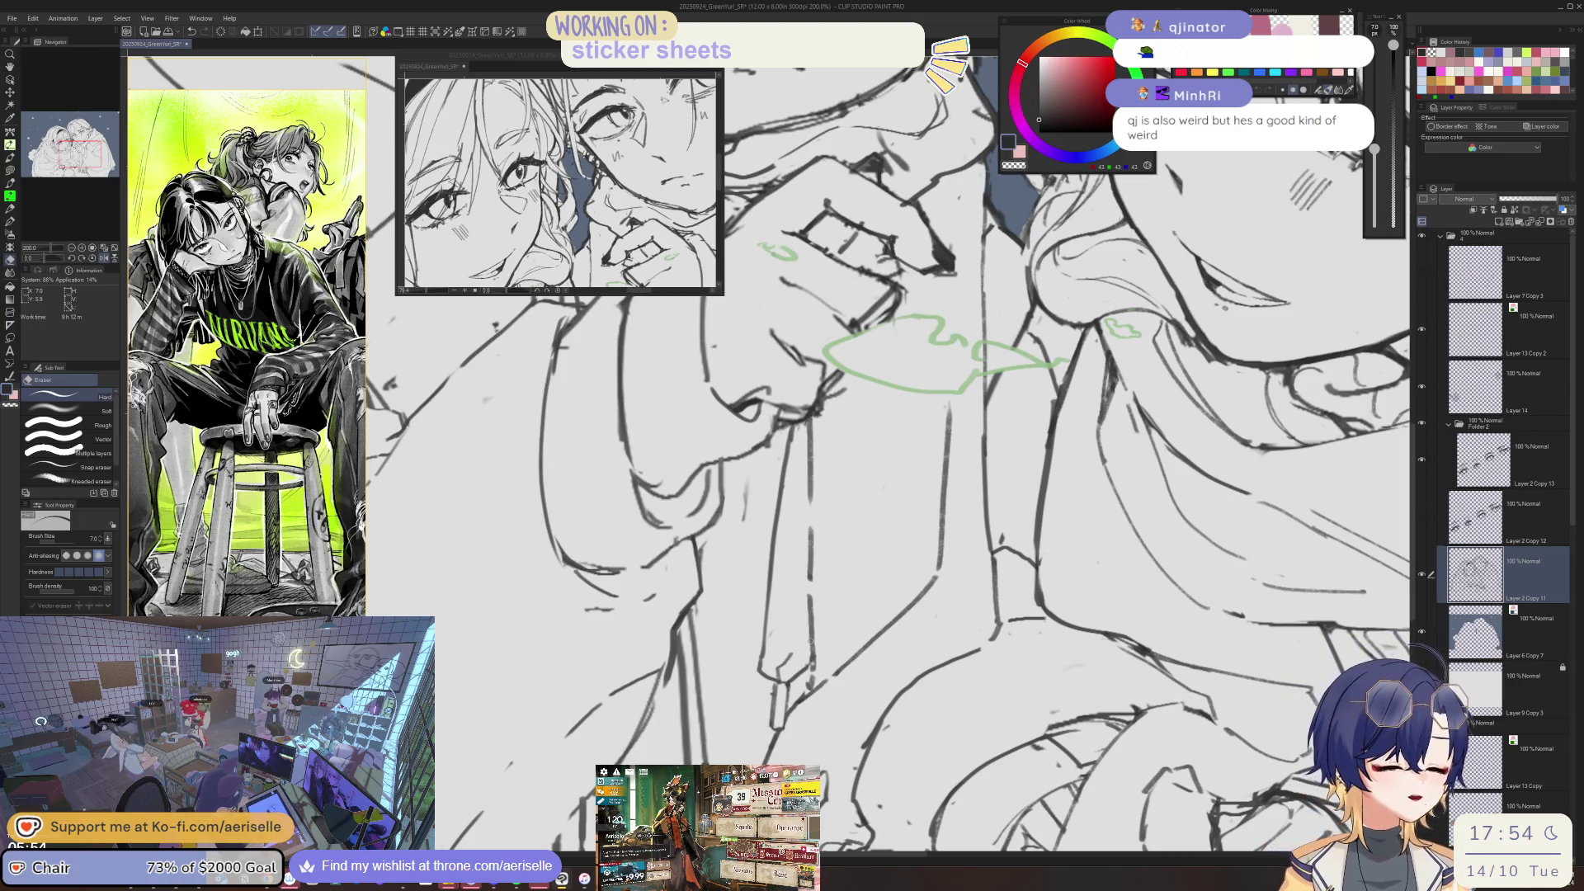
scroll(810, 642, "up", 2)
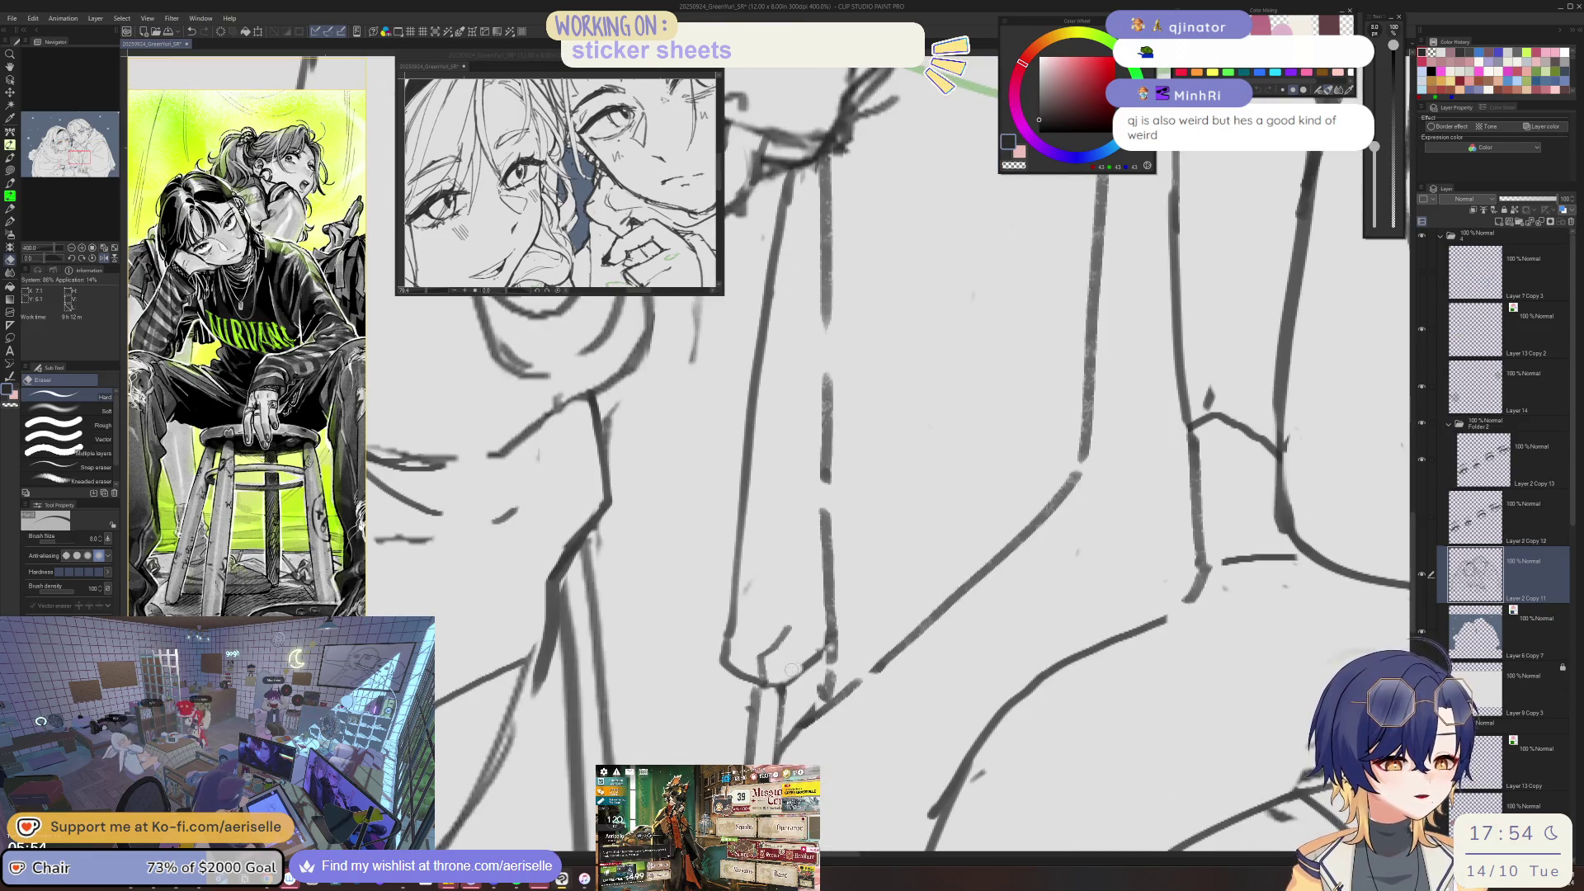
key("p")
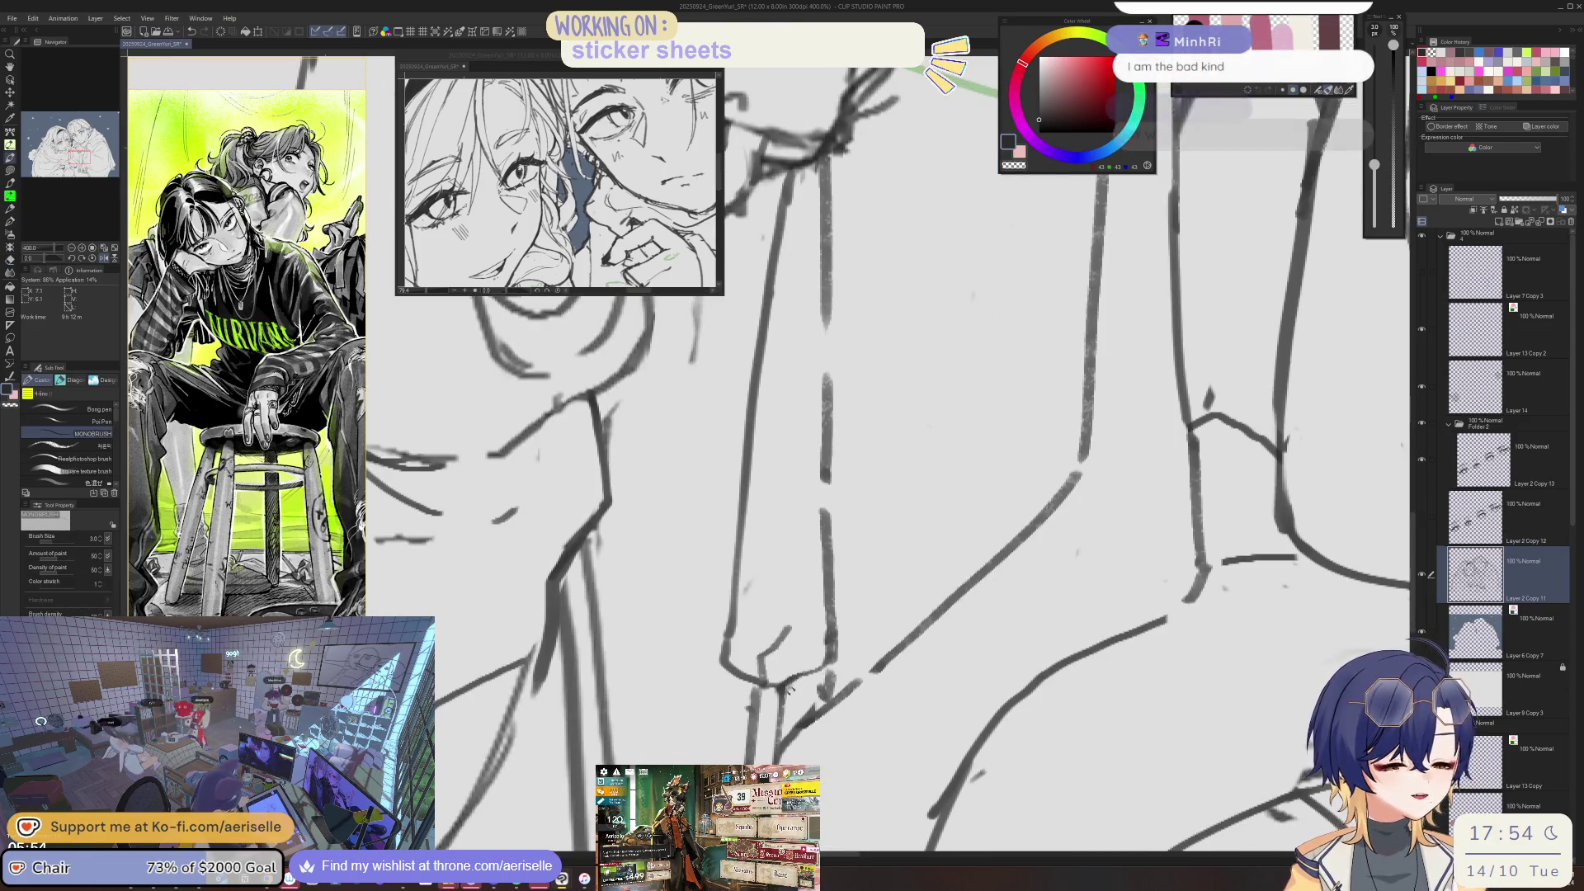
key("e")
key("bracketright")
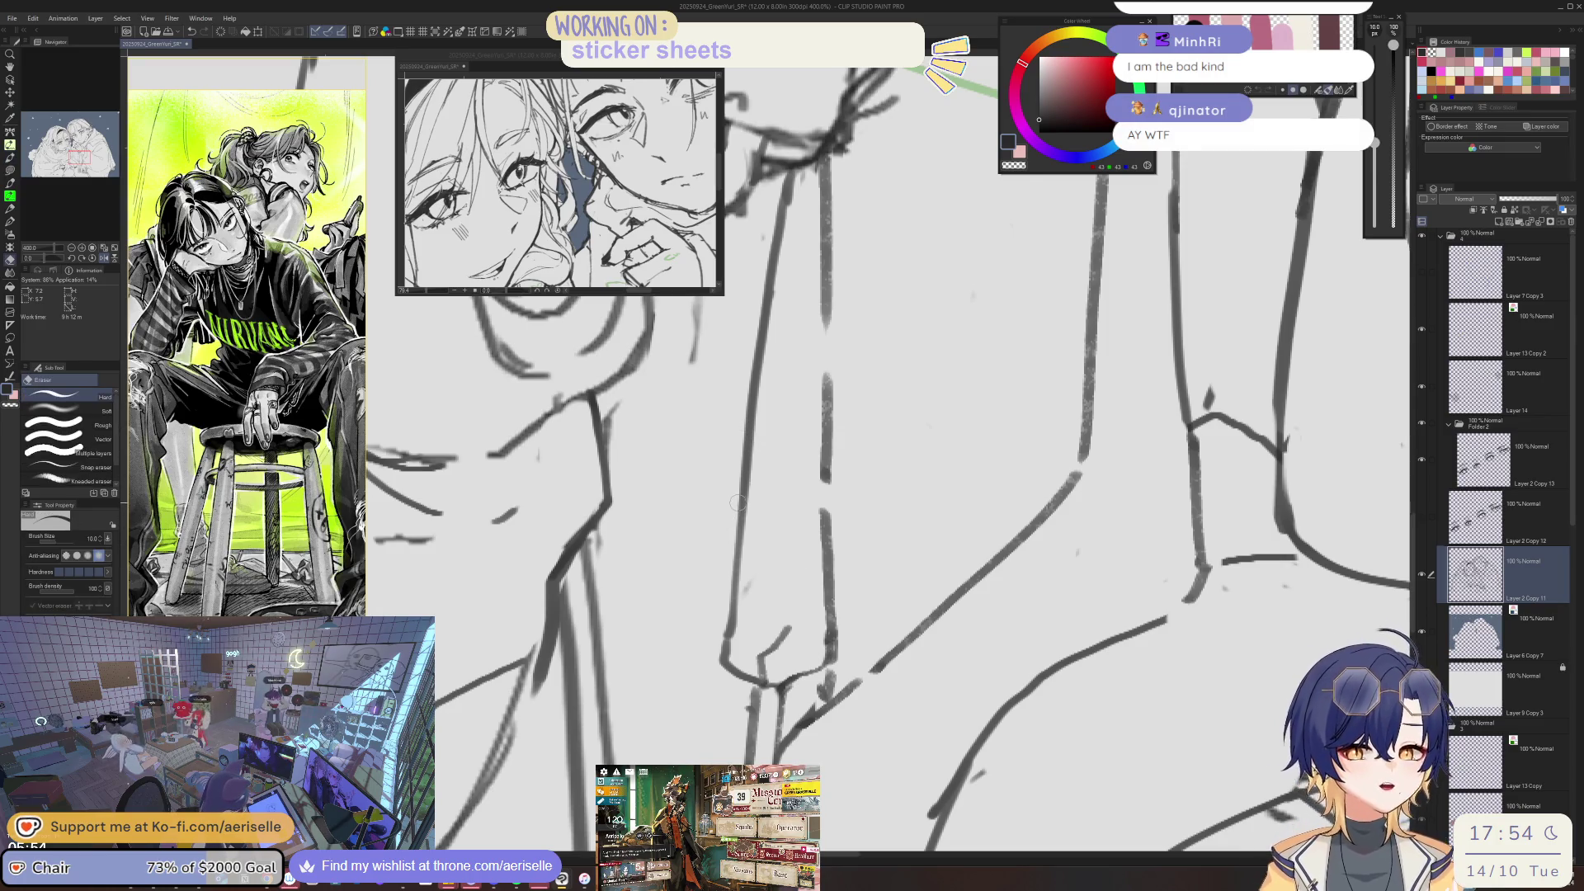
left_click_drag(745, 467, 723, 658)
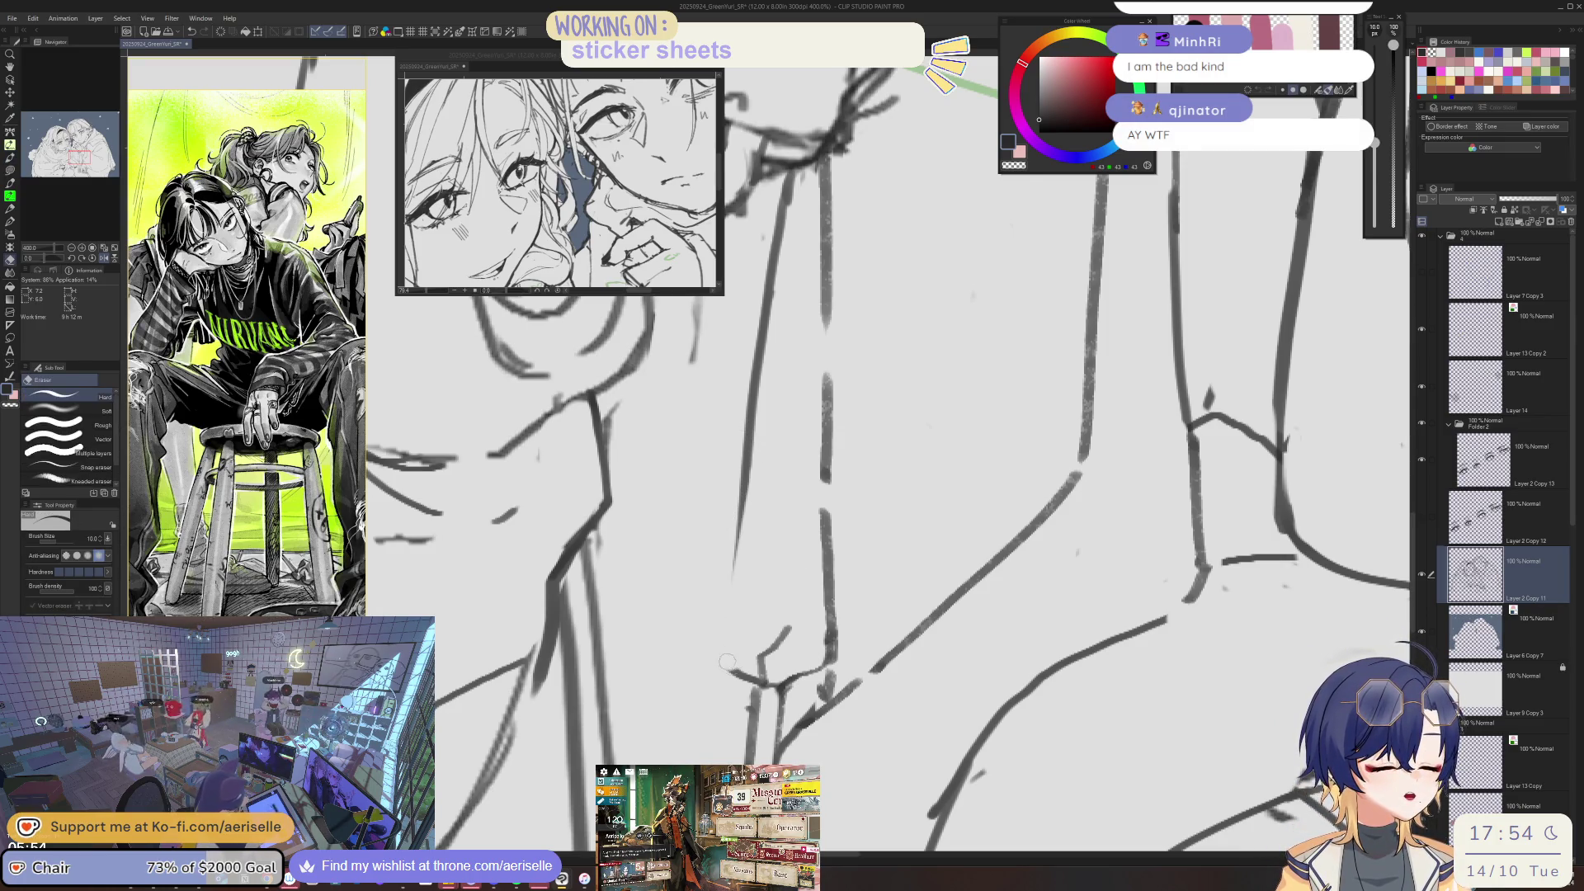
- Redraw the vertical sleeve line and the strap line below the boy's hand
key("p")
mouse_move(737, 548)
left_mouse_down()
mouse_move(726, 688)
mouse_move(747, 665)
left_mouse_up()
key("e")
key("p")
scroll(747, 664, "down", 3)
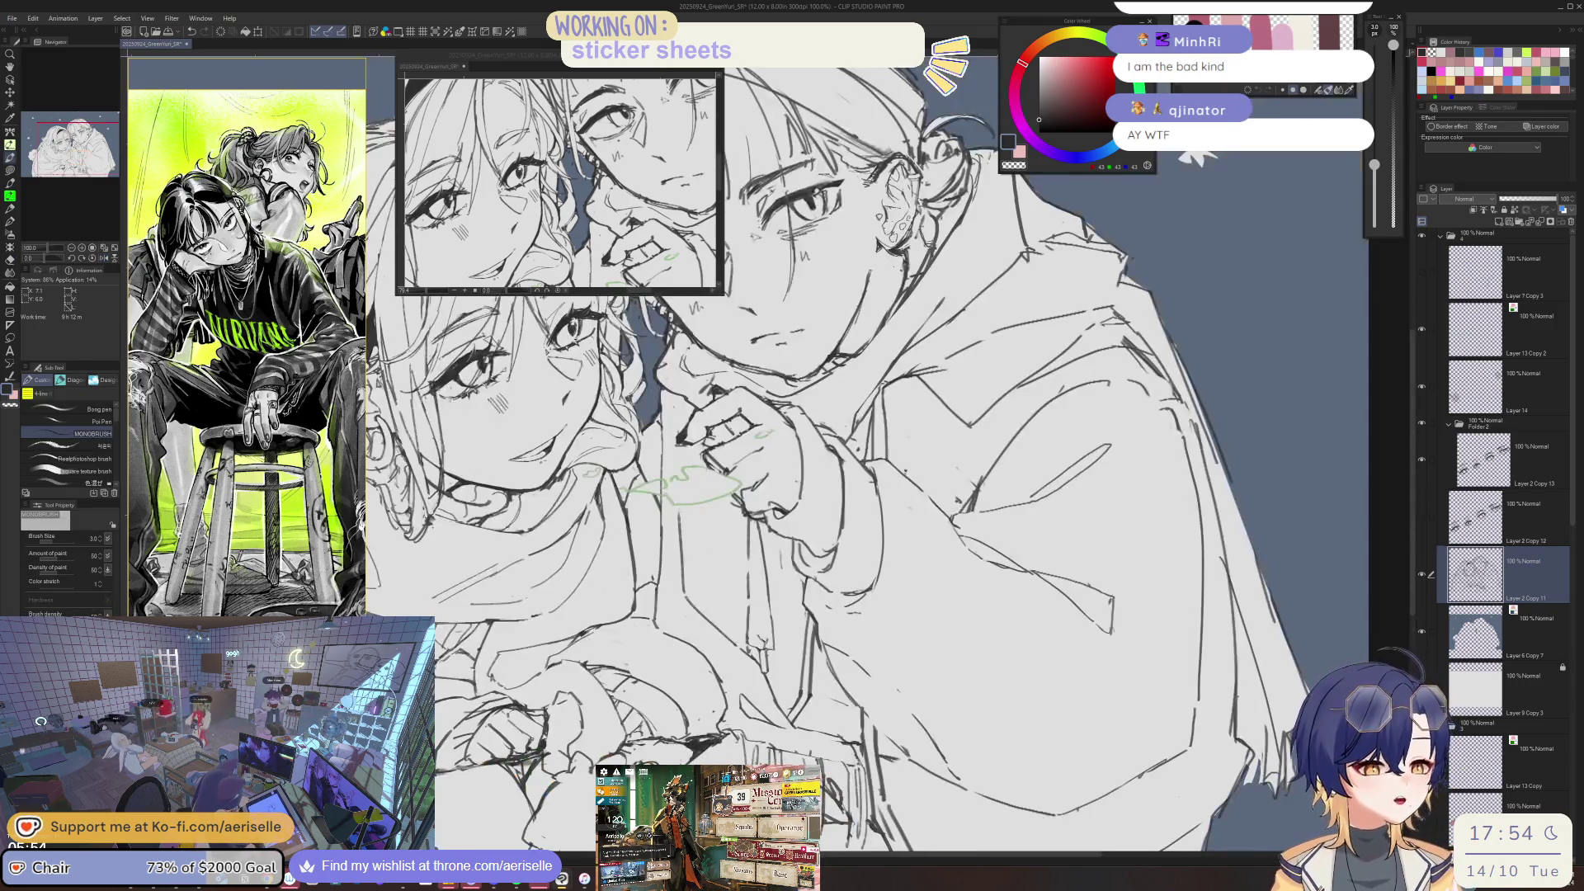
scroll(755, 610, "up", 2)
scroll(755, 611, "up", 1)
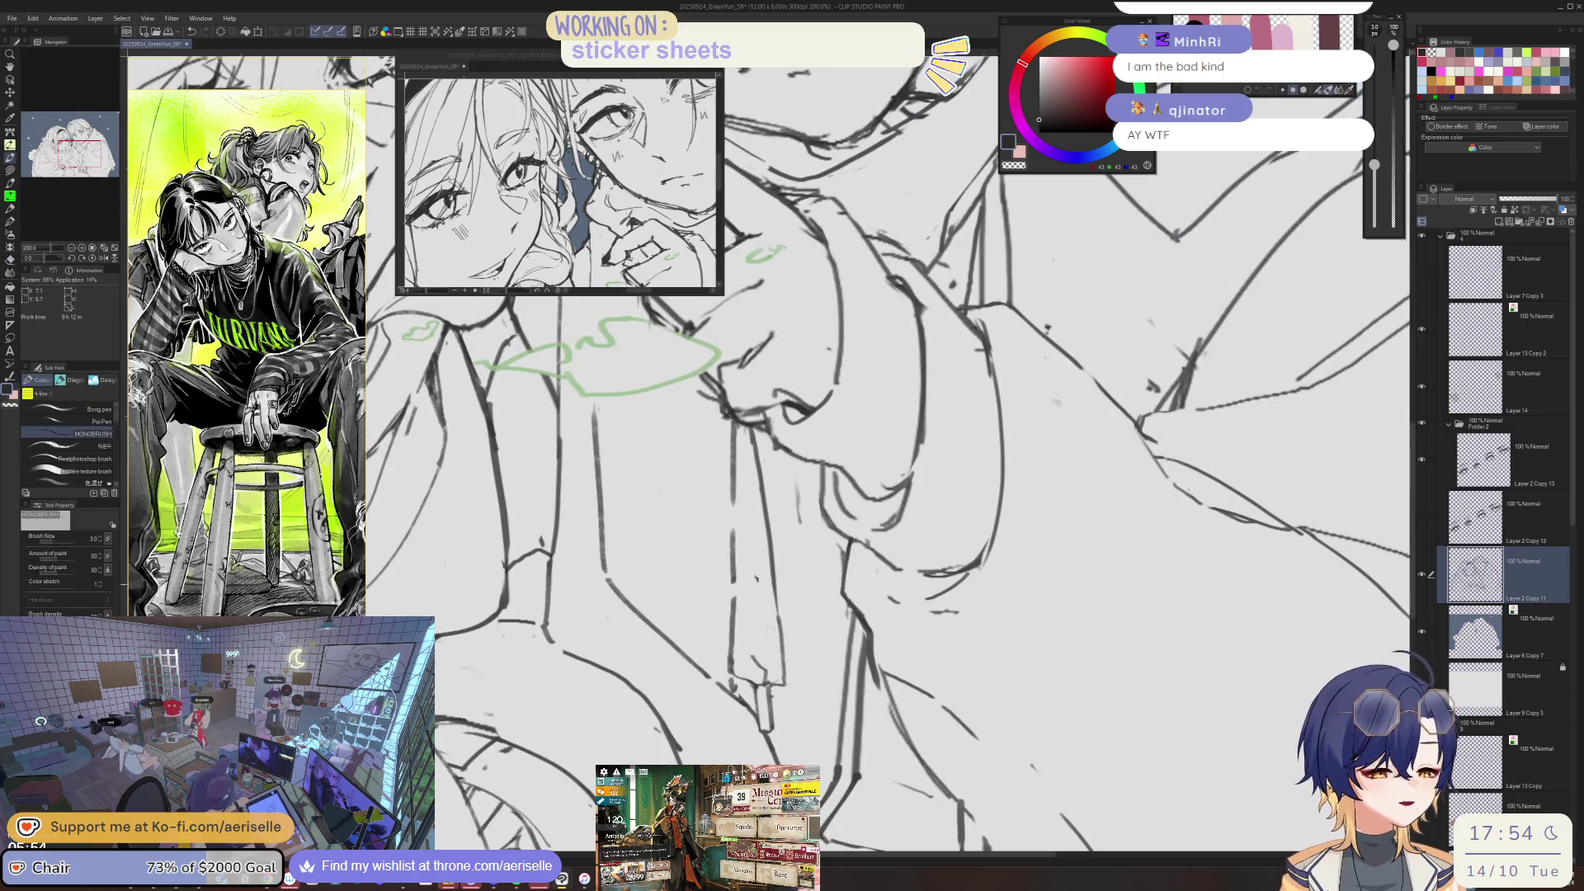
left_click_drag(748, 608, 751, 663)
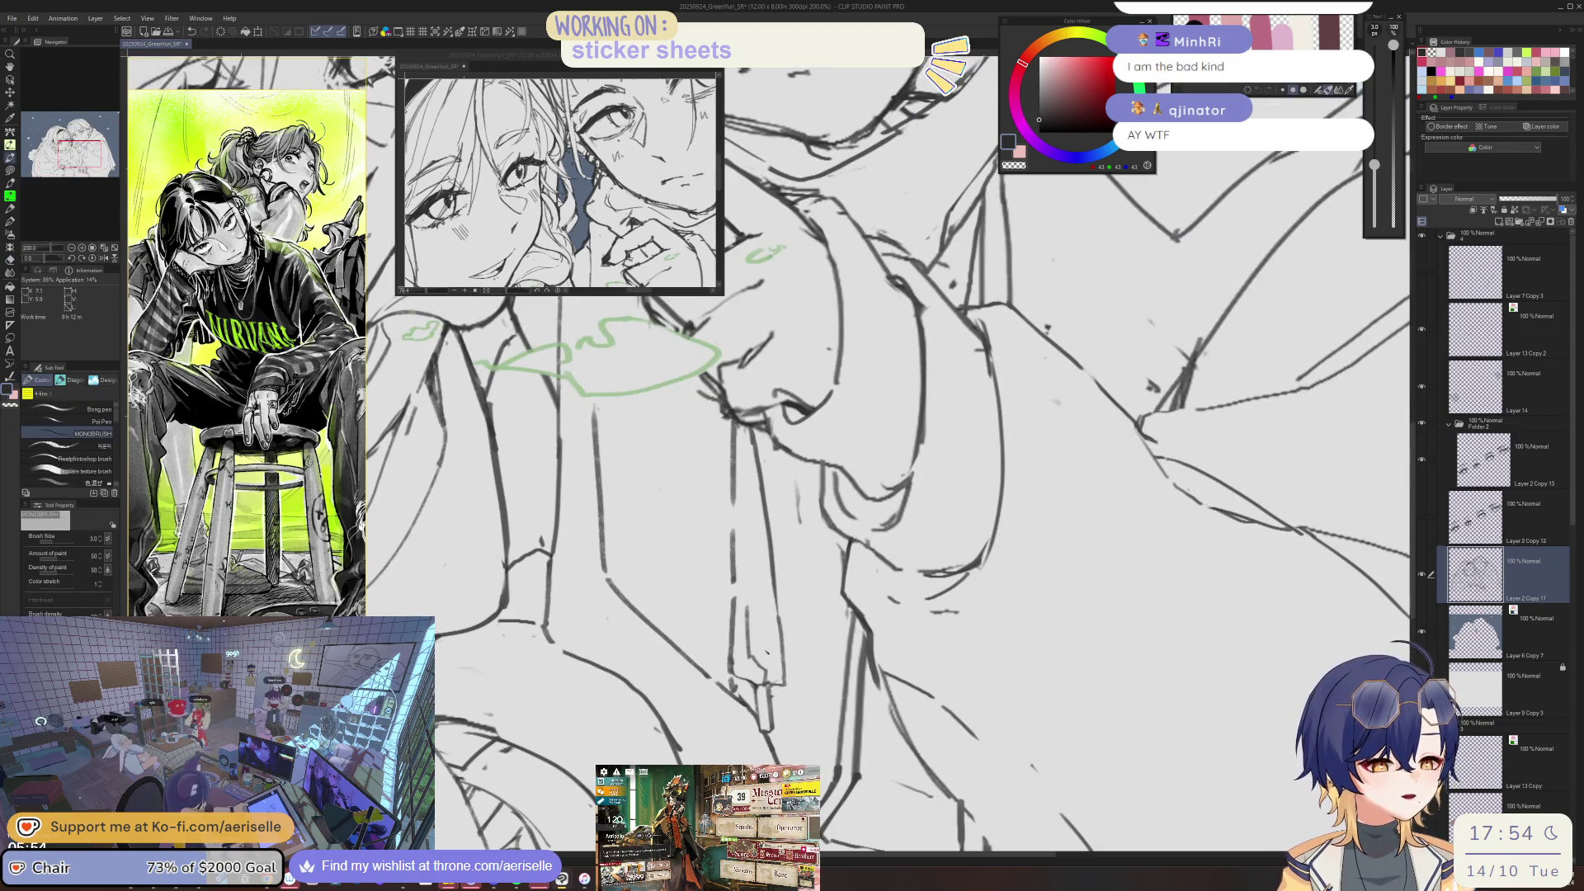
- Save the sketch with Ctrl+S, then erase a stray bit of line near the strap
key("e")
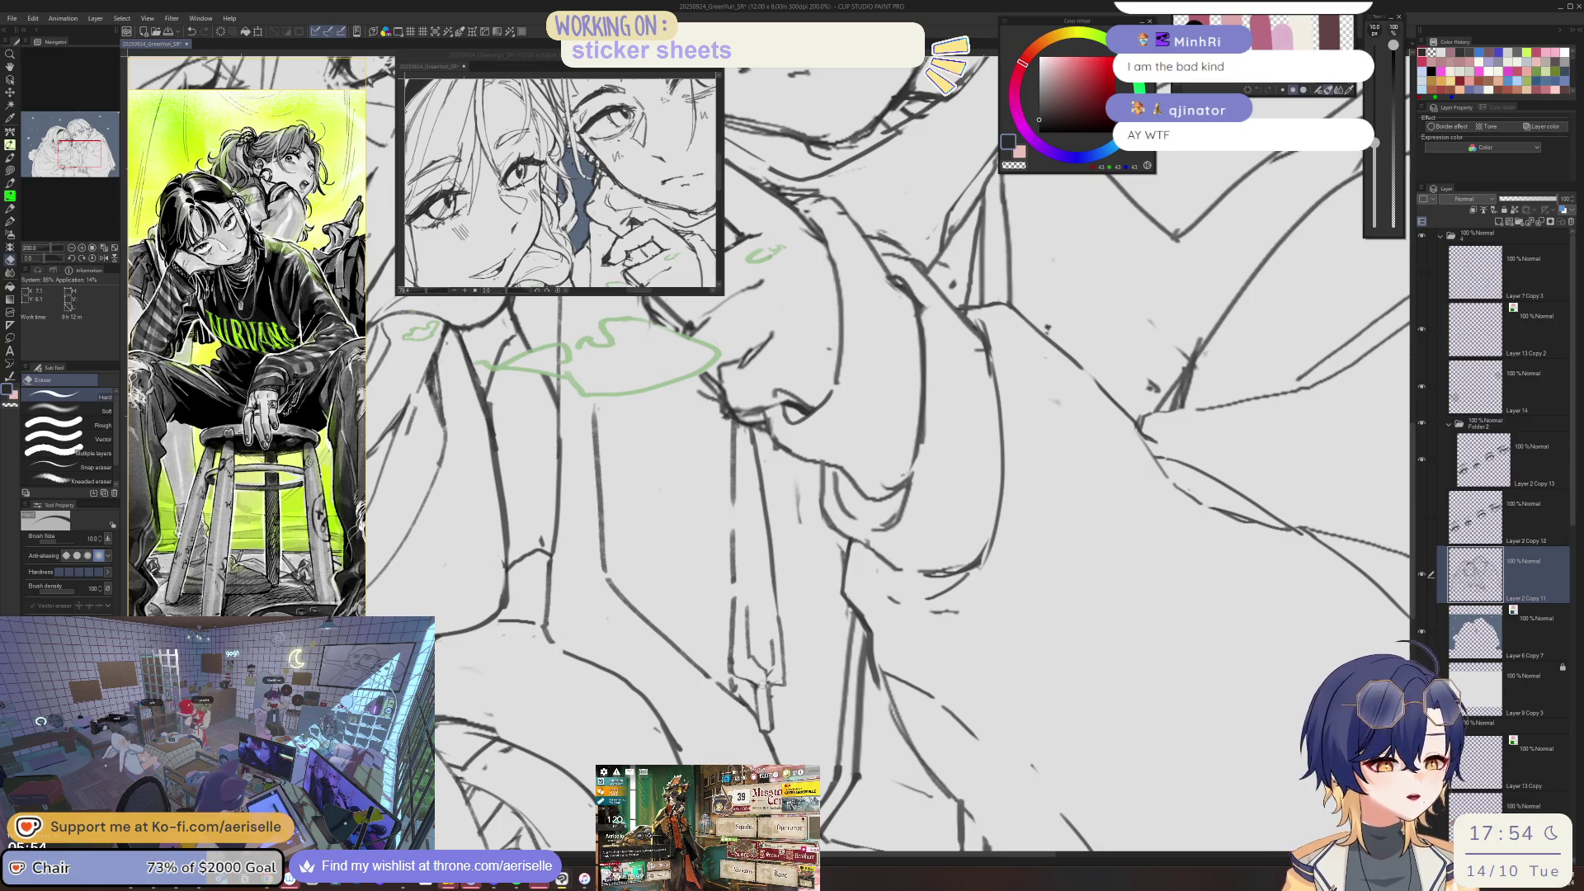
key("p")
key("e")
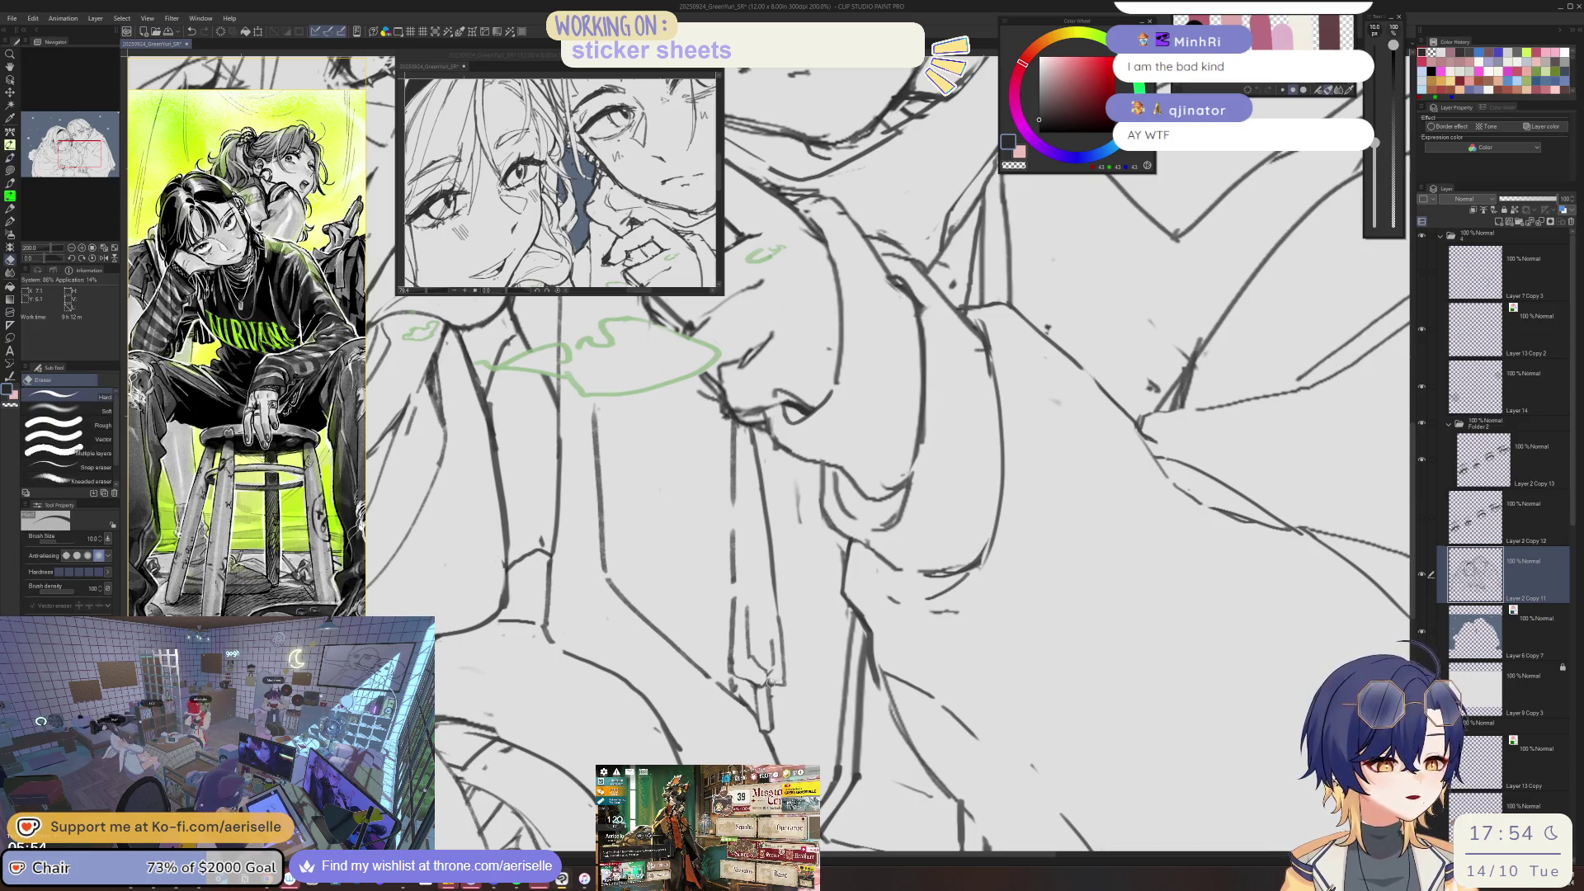
key("ctrl+s")
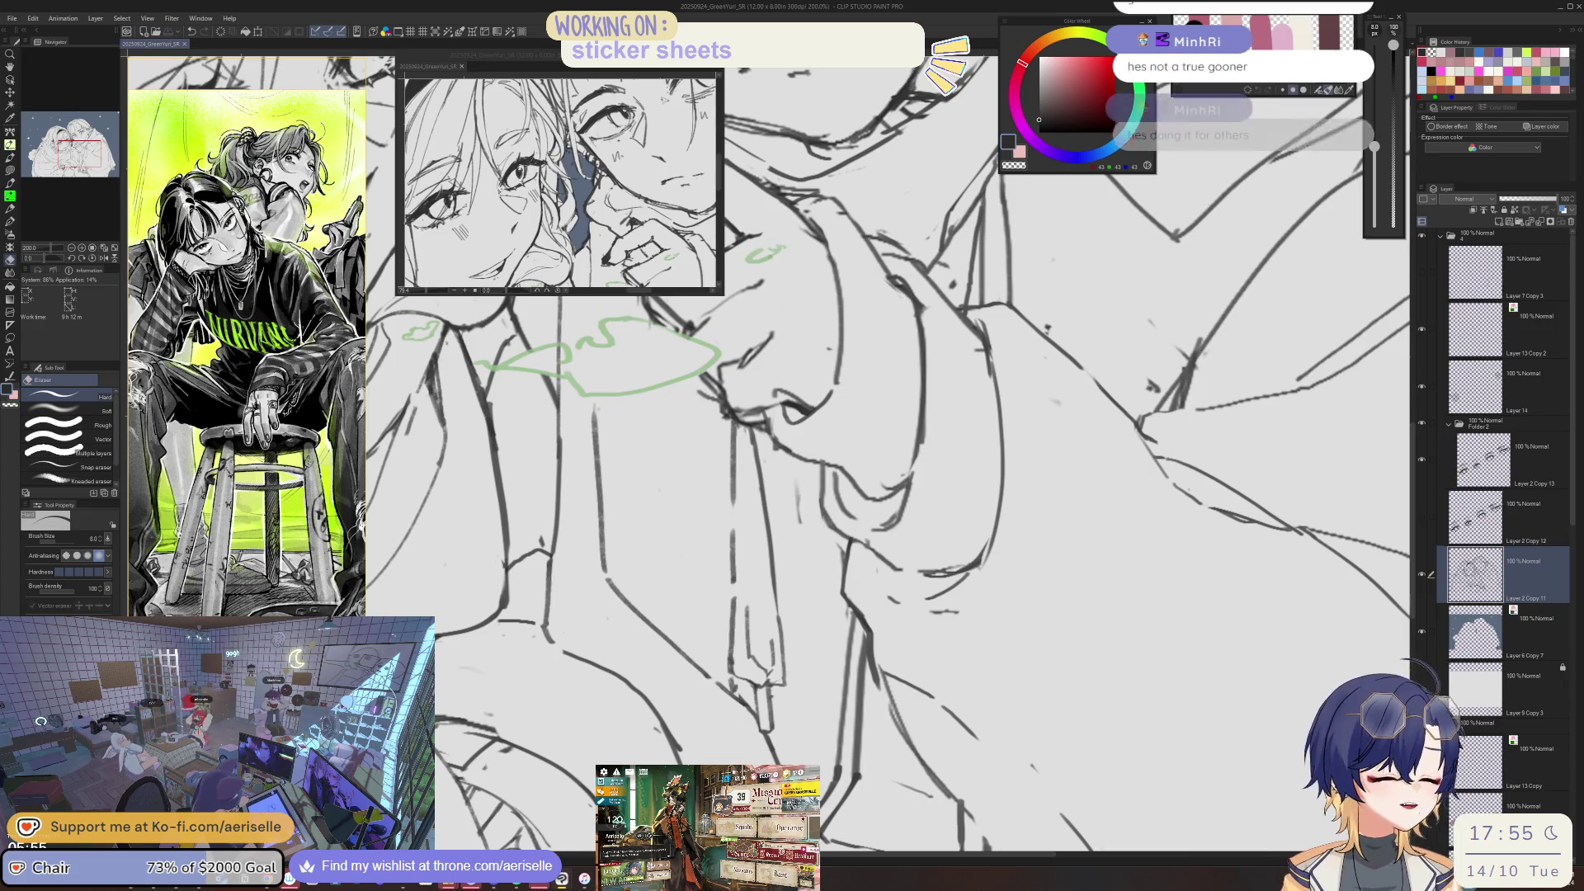
left_click(721, 726)
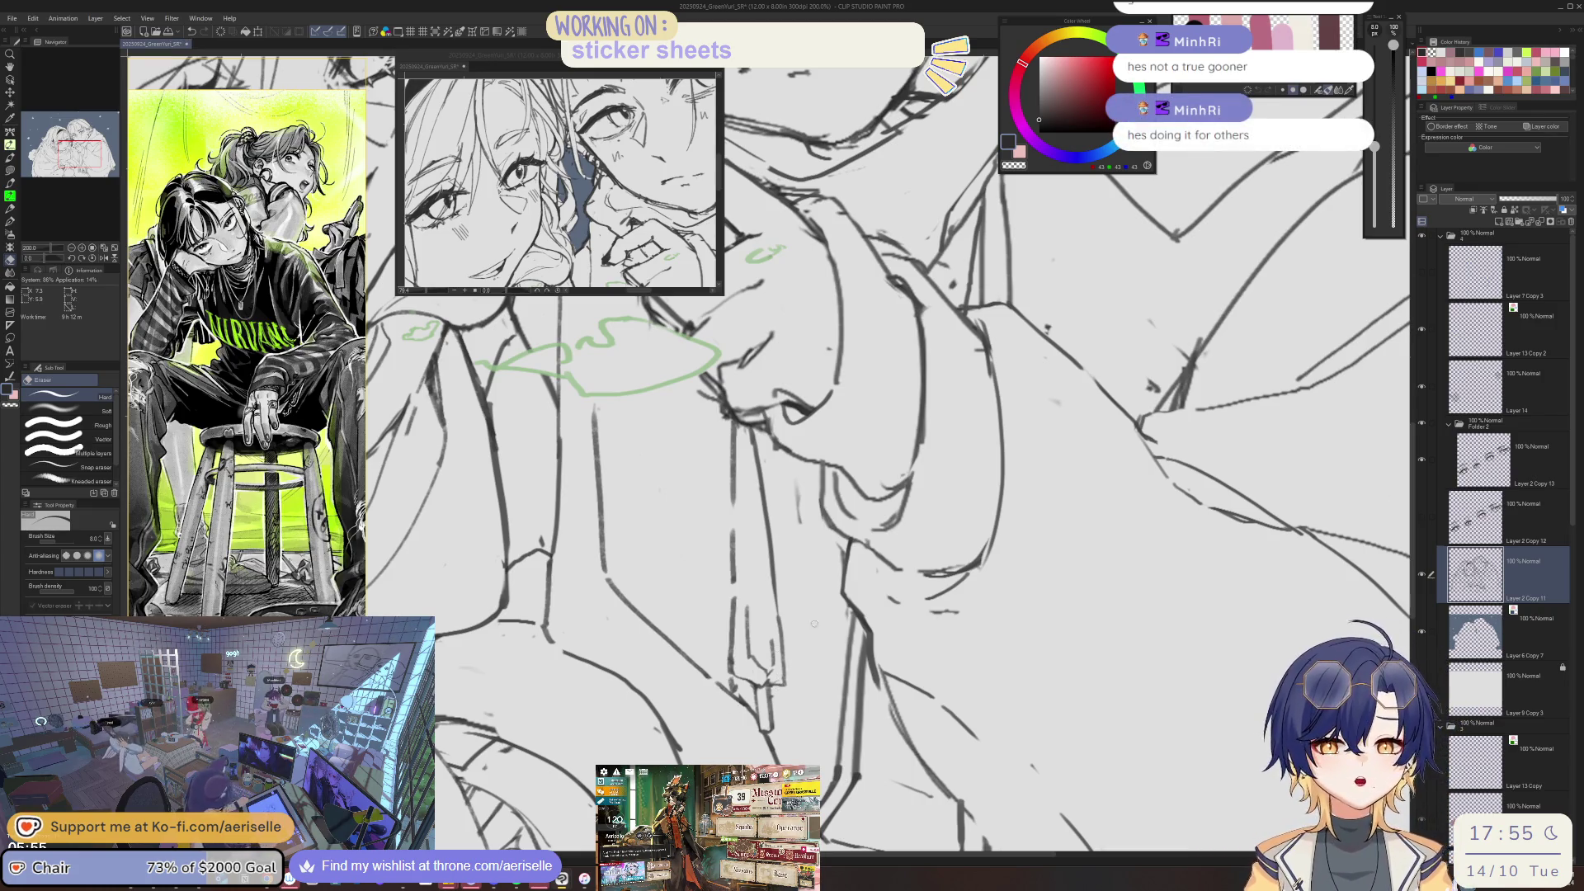
- Erase the stray strand at the strap's end with a larger eraser and redraw the tip cleanly
scroll(804, 633, "up", 2)
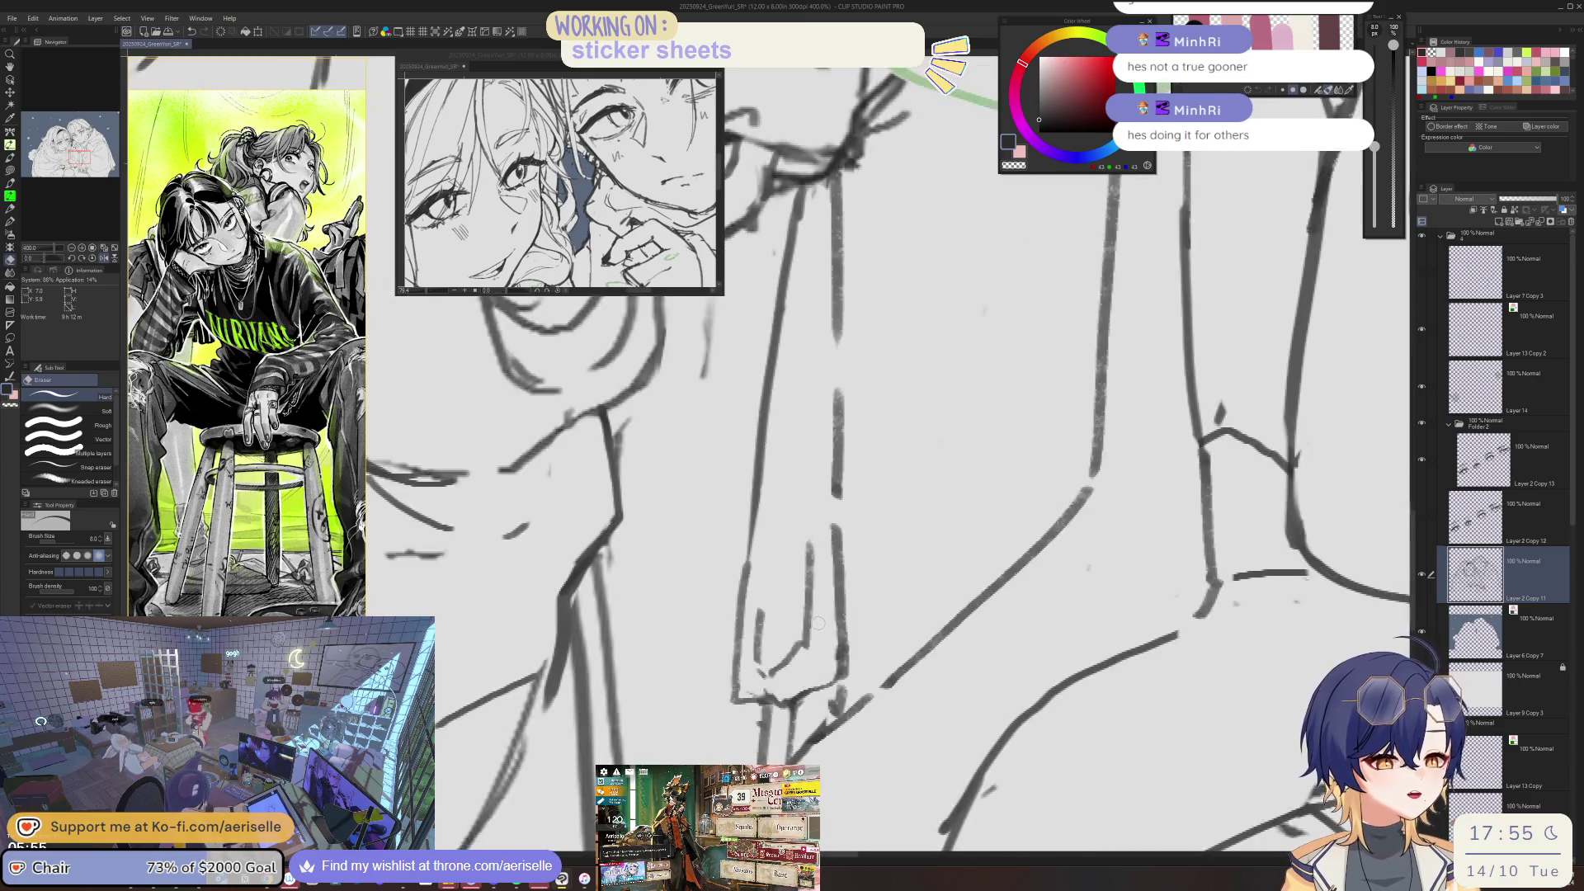
key("bracketright")
key("bracketright")
key("bracketright")
left_click_drag(813, 586, 796, 664)
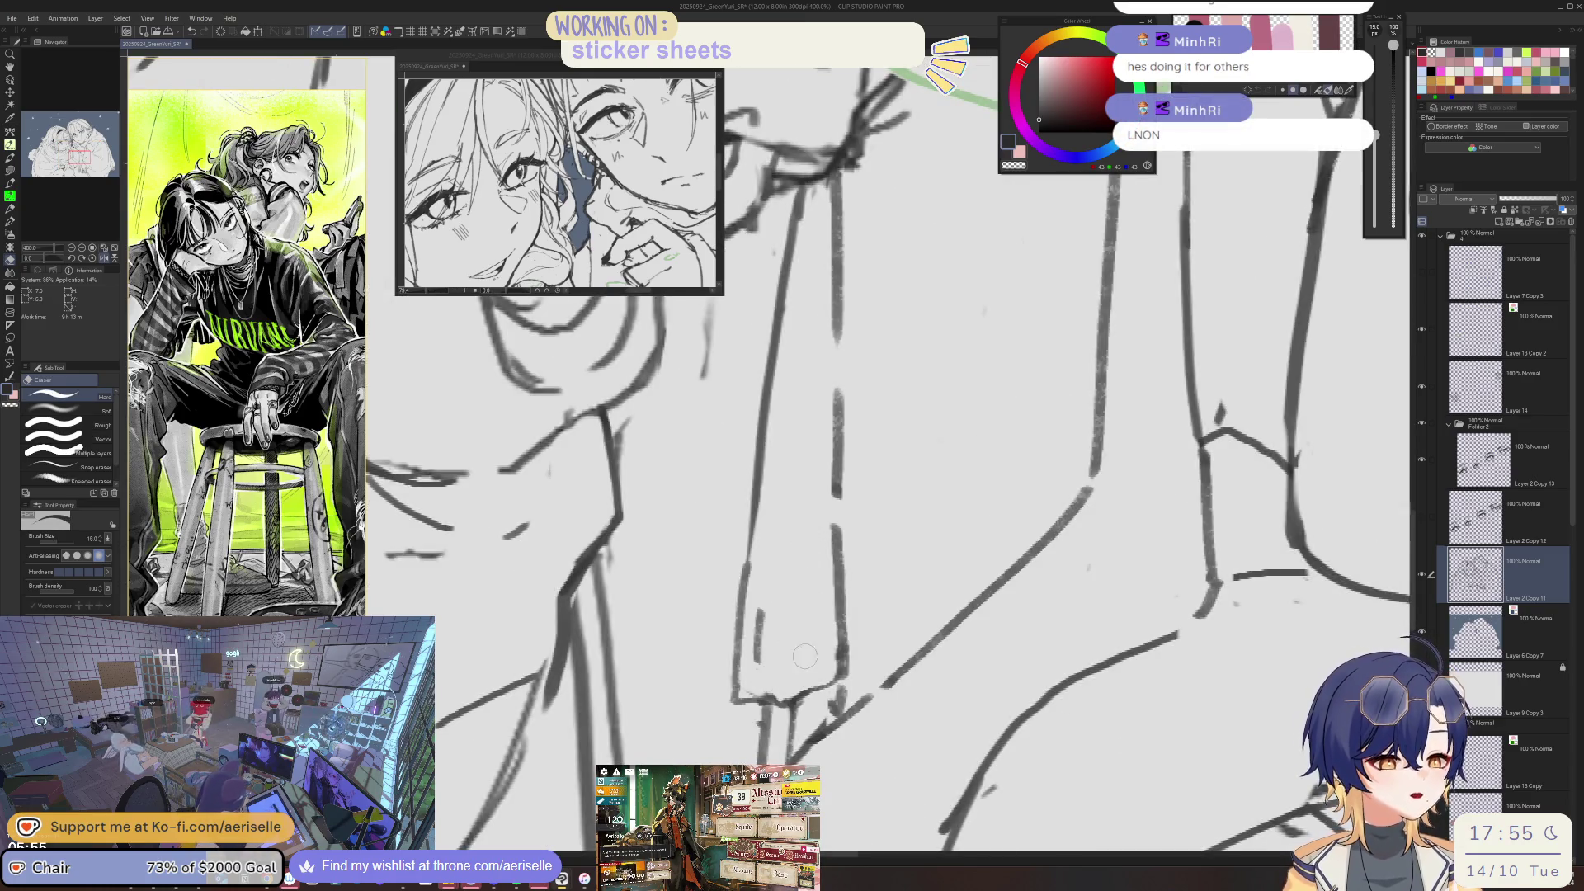
key("p")
left_click_drag(807, 582, 772, 664)
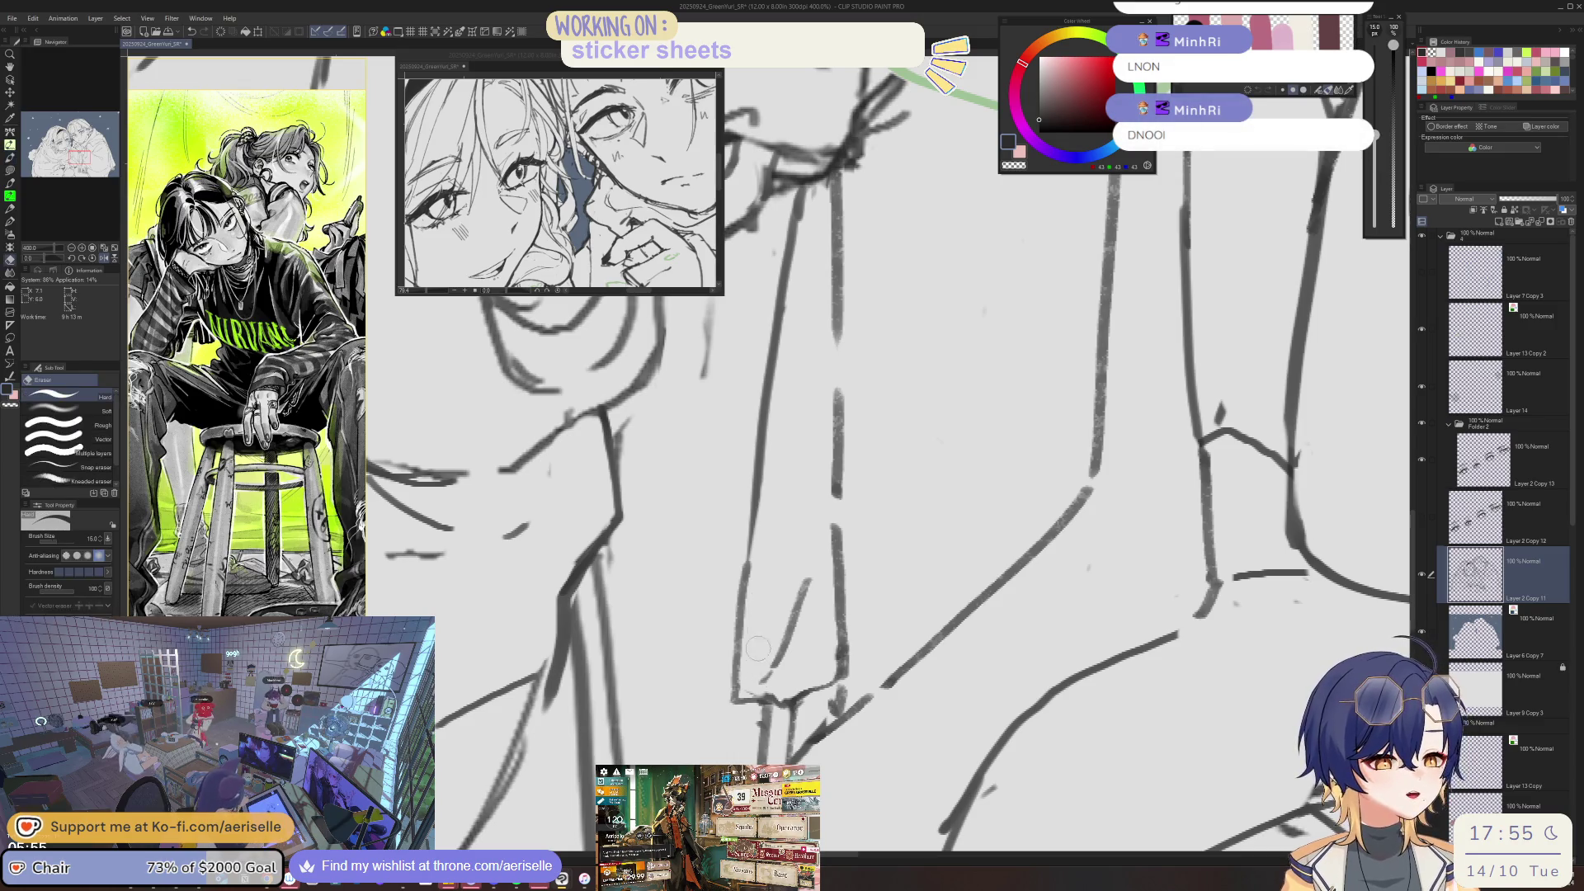
scroll(840, 604, "down", 2)
scroll(840, 605, "up", 2)
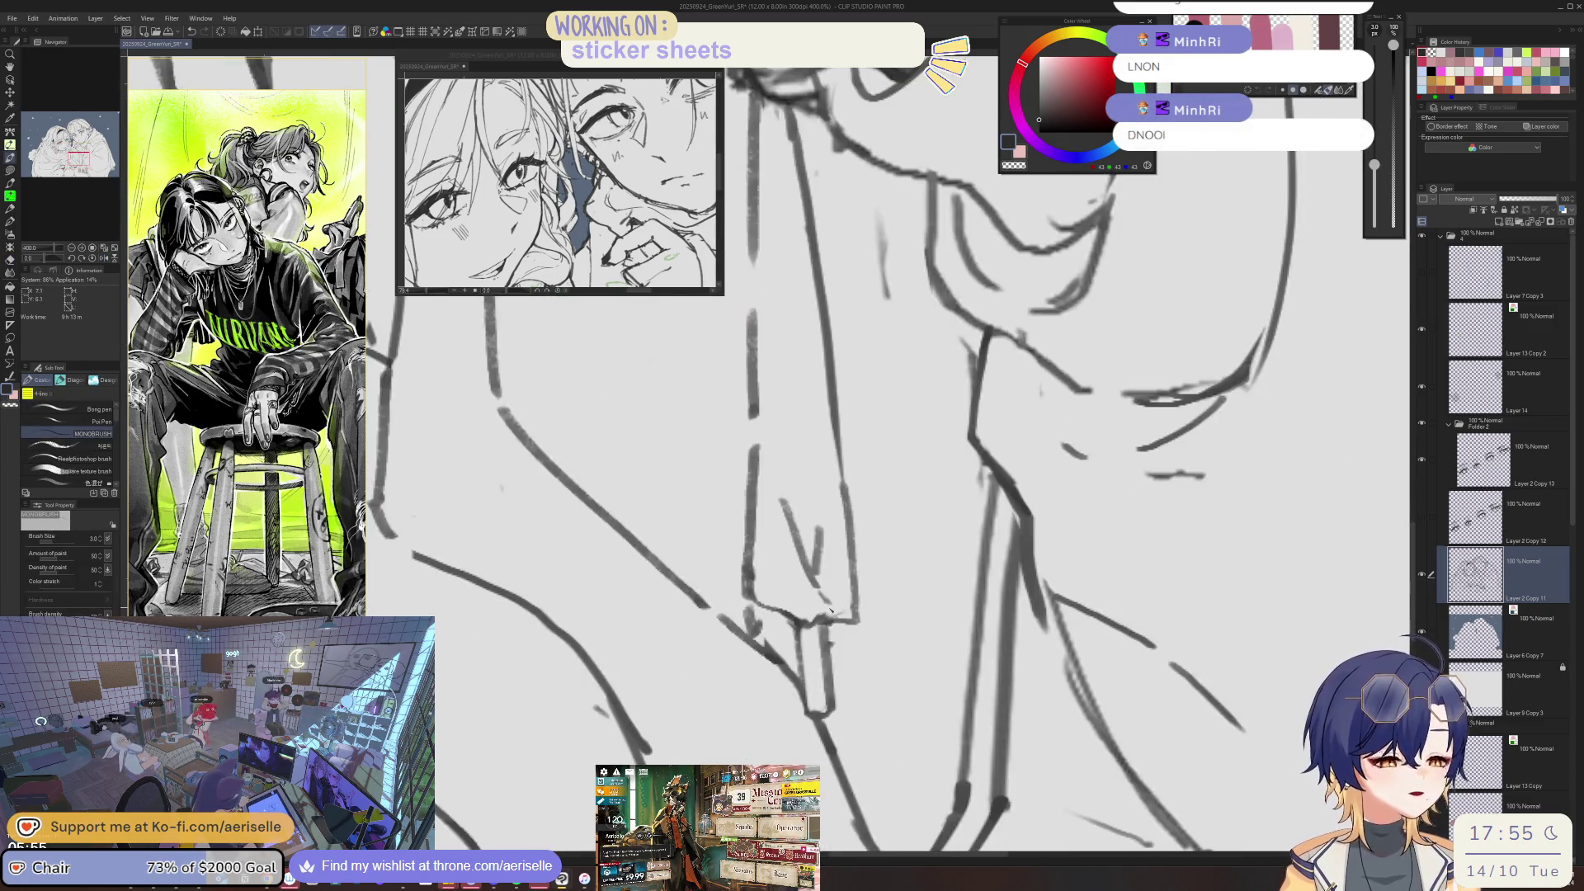
key("e")
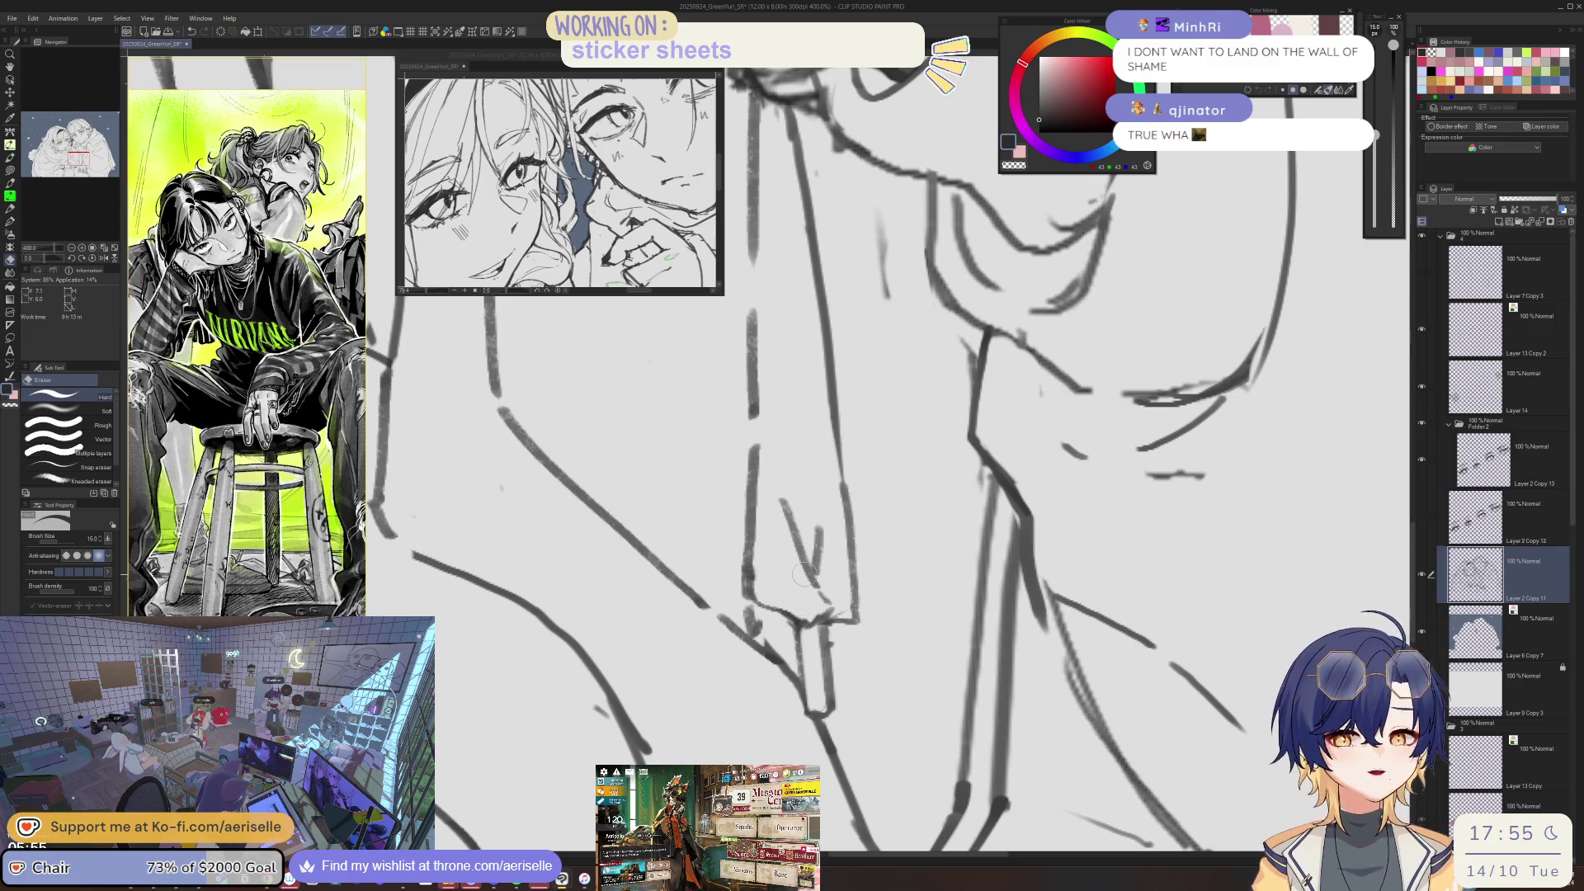
key("p")
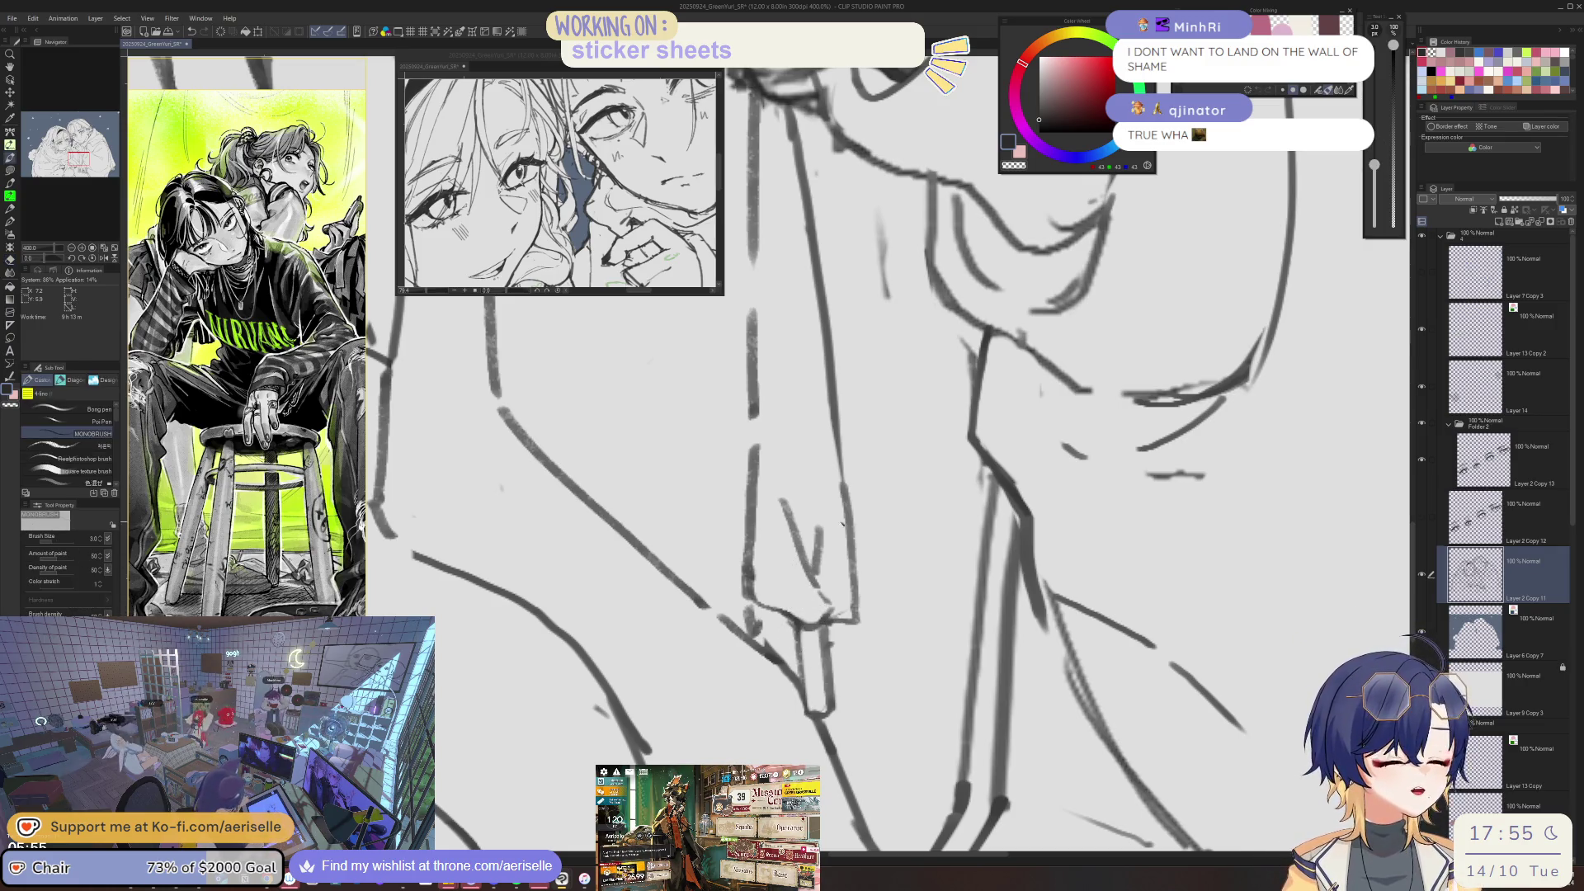
scroll(785, 613, "down", 4)
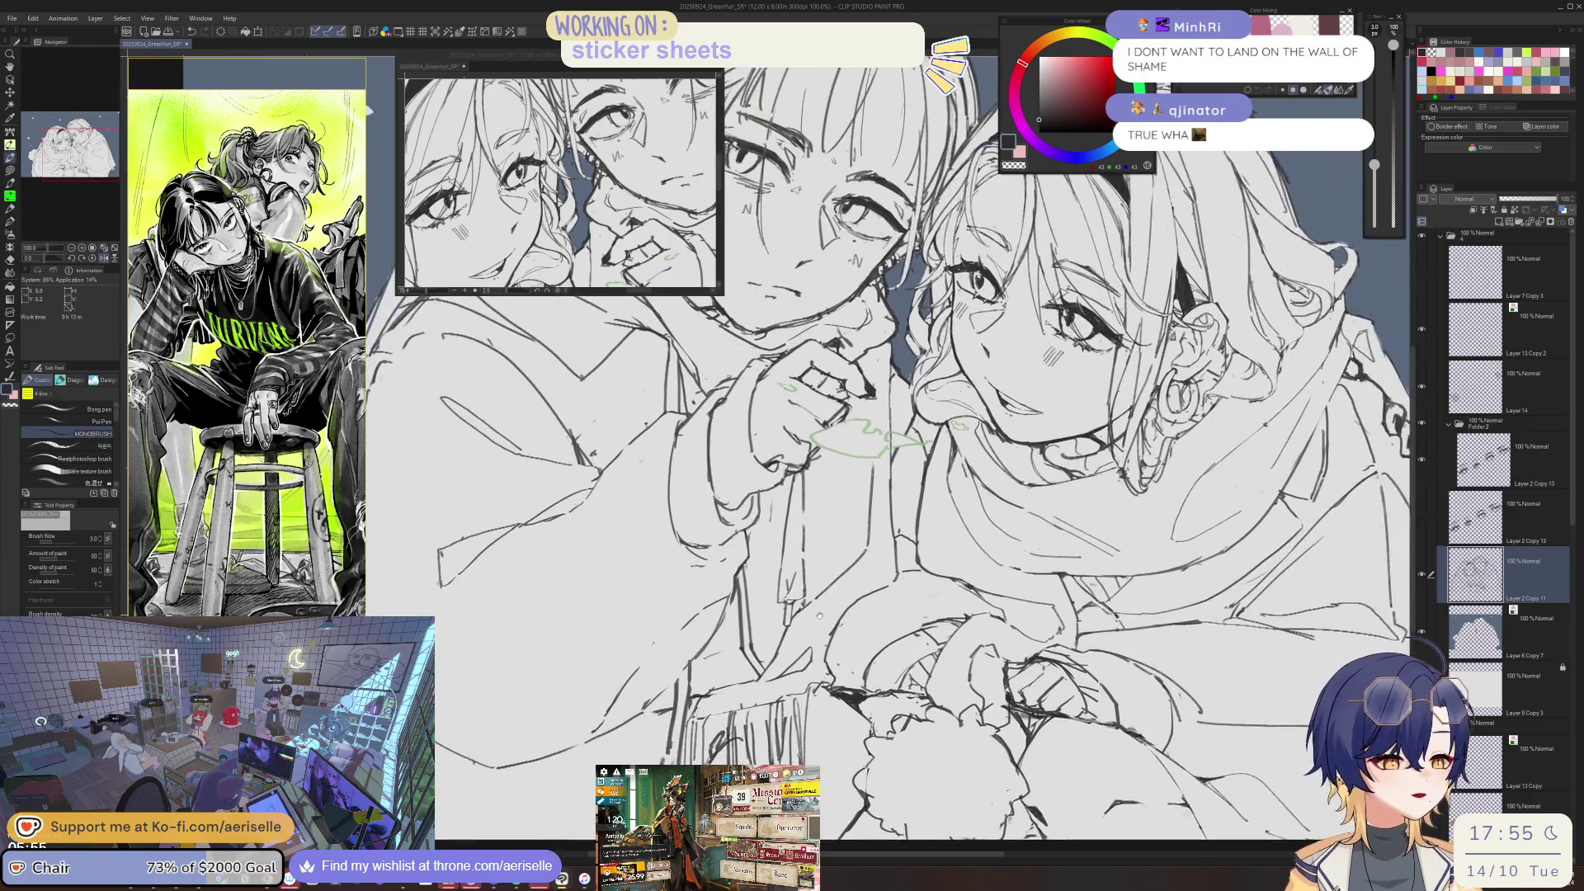
scroll(784, 611, "down", 2)
scroll(784, 611, "down", 2)
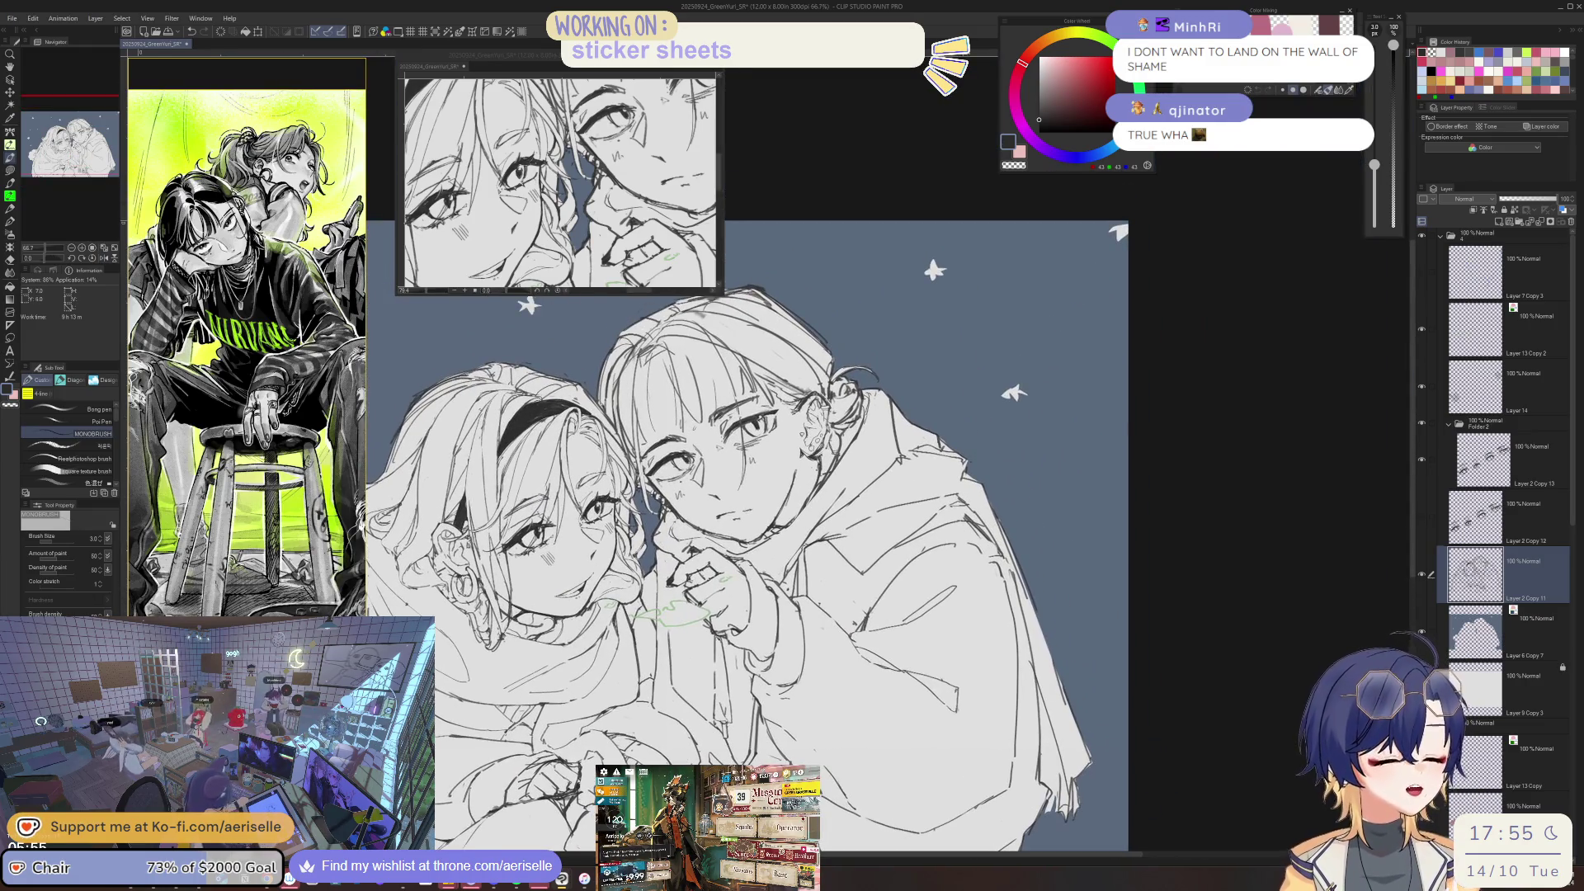
scroll(784, 611, "up", 5)
key("e")
scroll(889, 453, "up", 2)
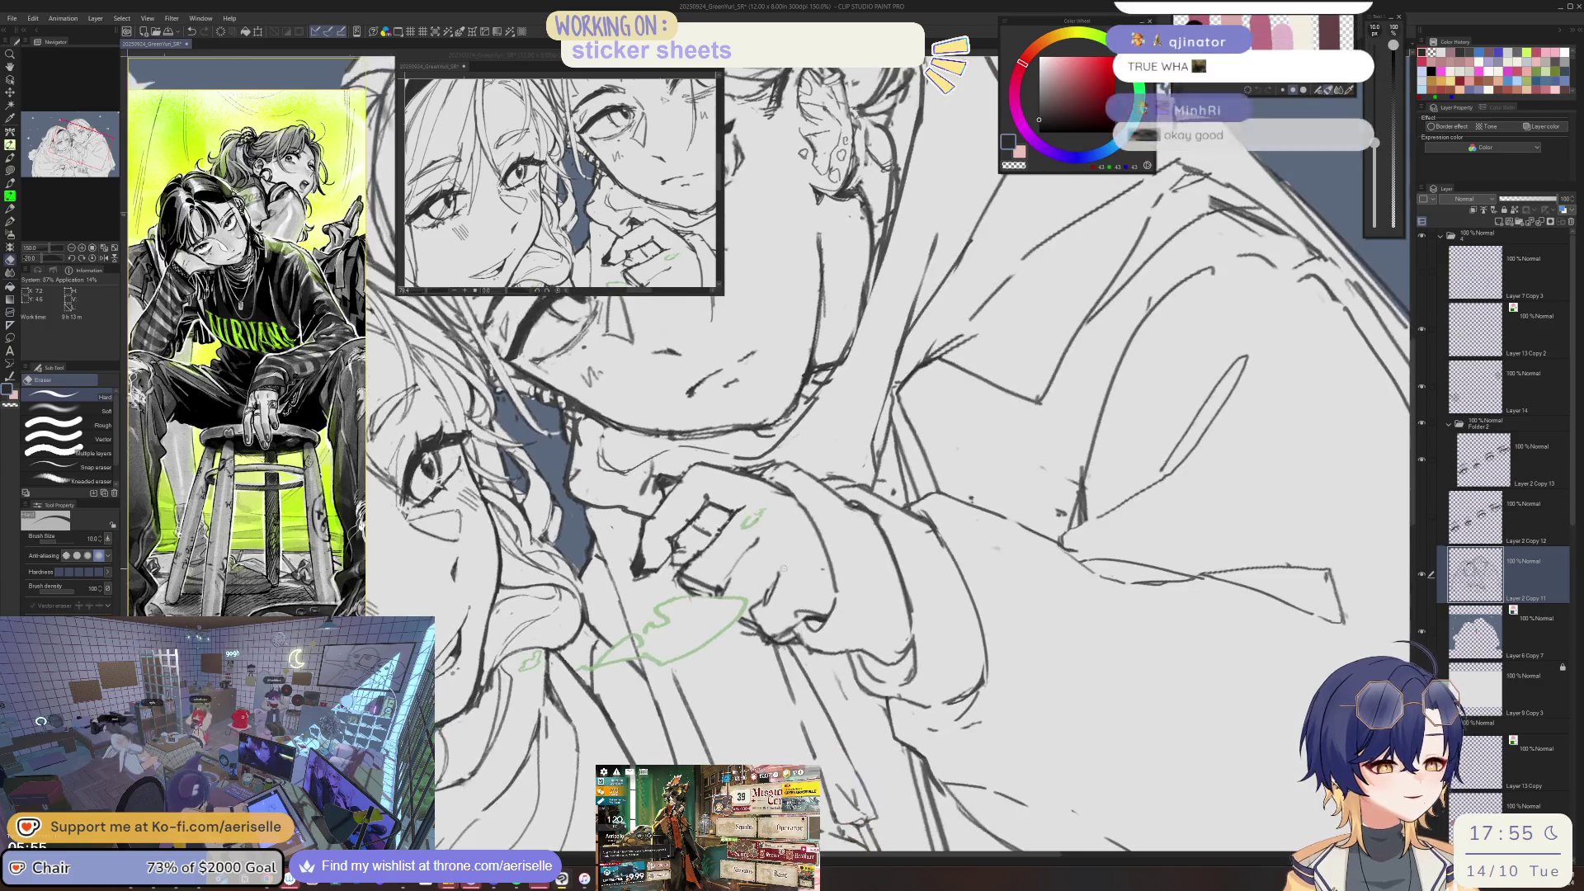
key("p")
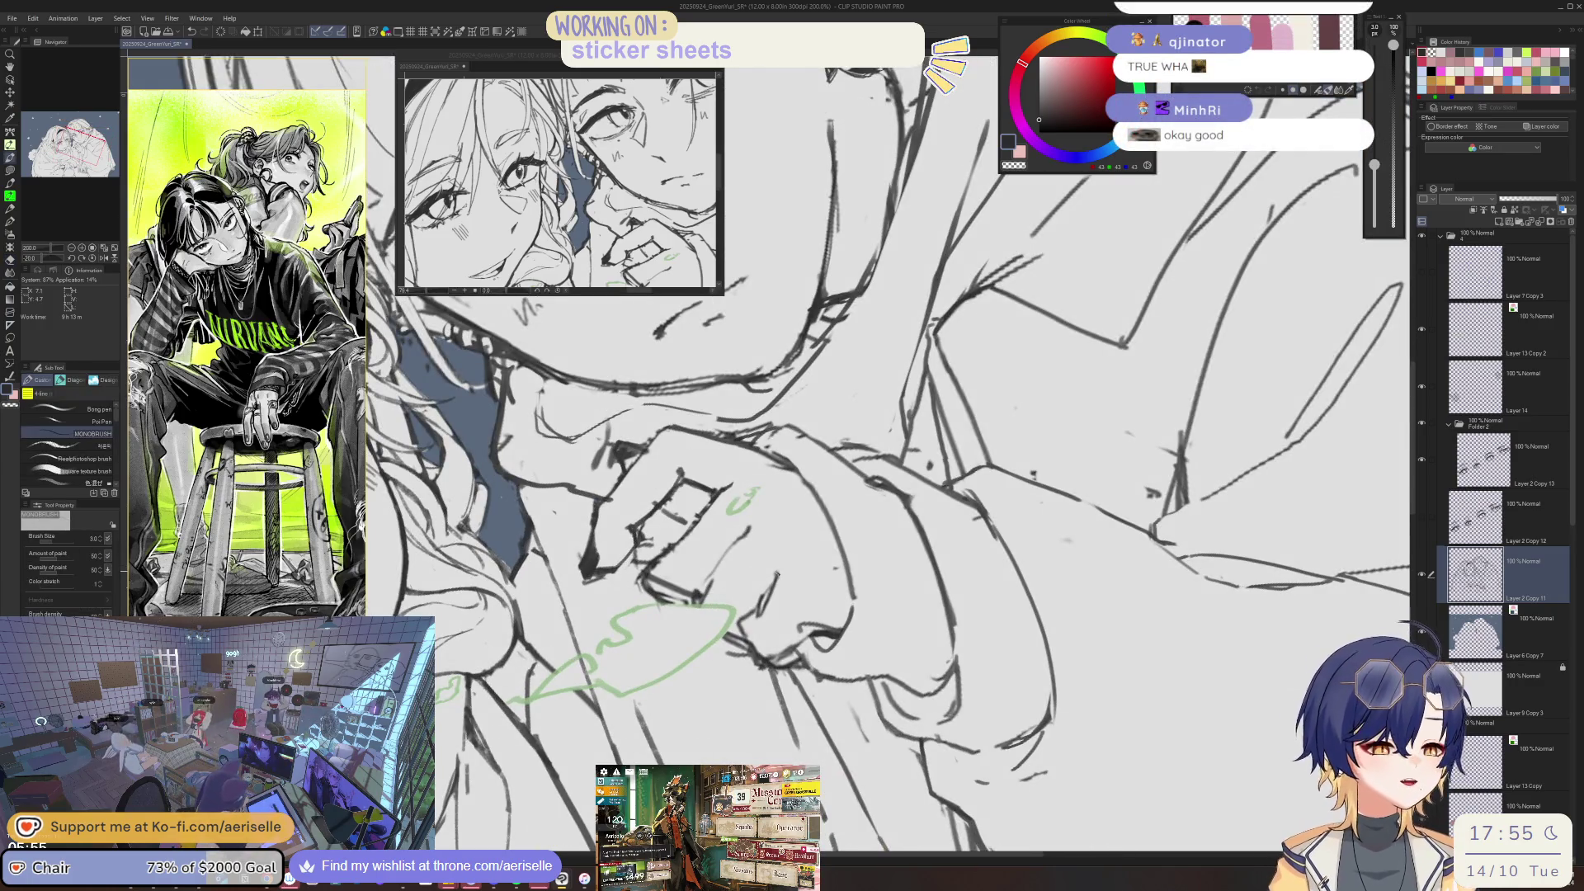
mouse_move(782, 575)
left_mouse_down()
mouse_move(769, 707)
mouse_move(743, 670)
left_mouse_up()
key("e")
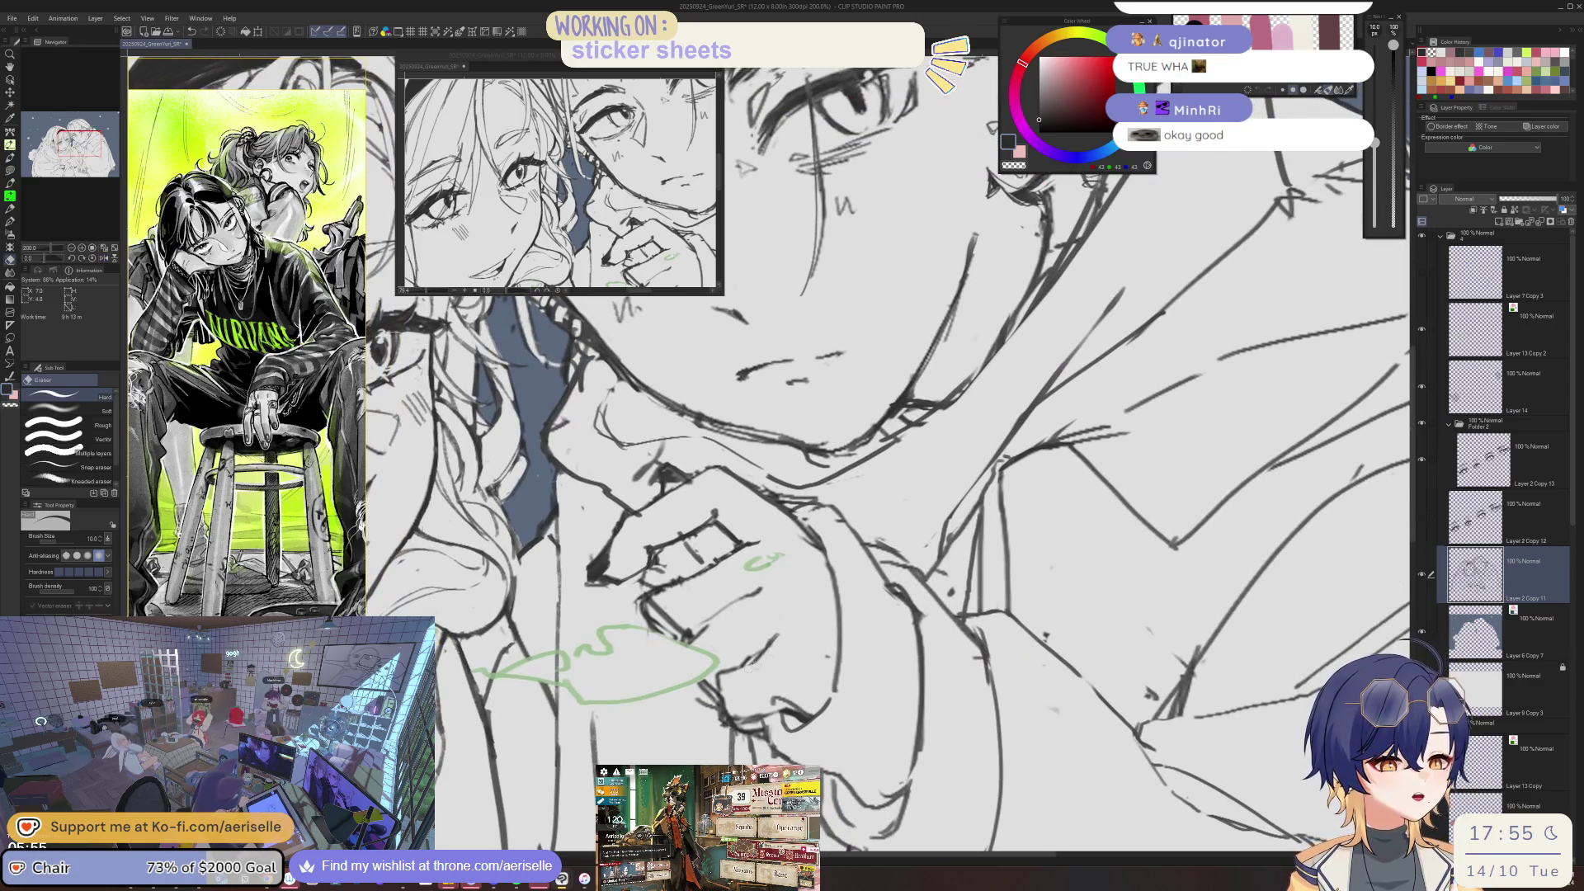
key("p")
key("ctrl+alt+0")
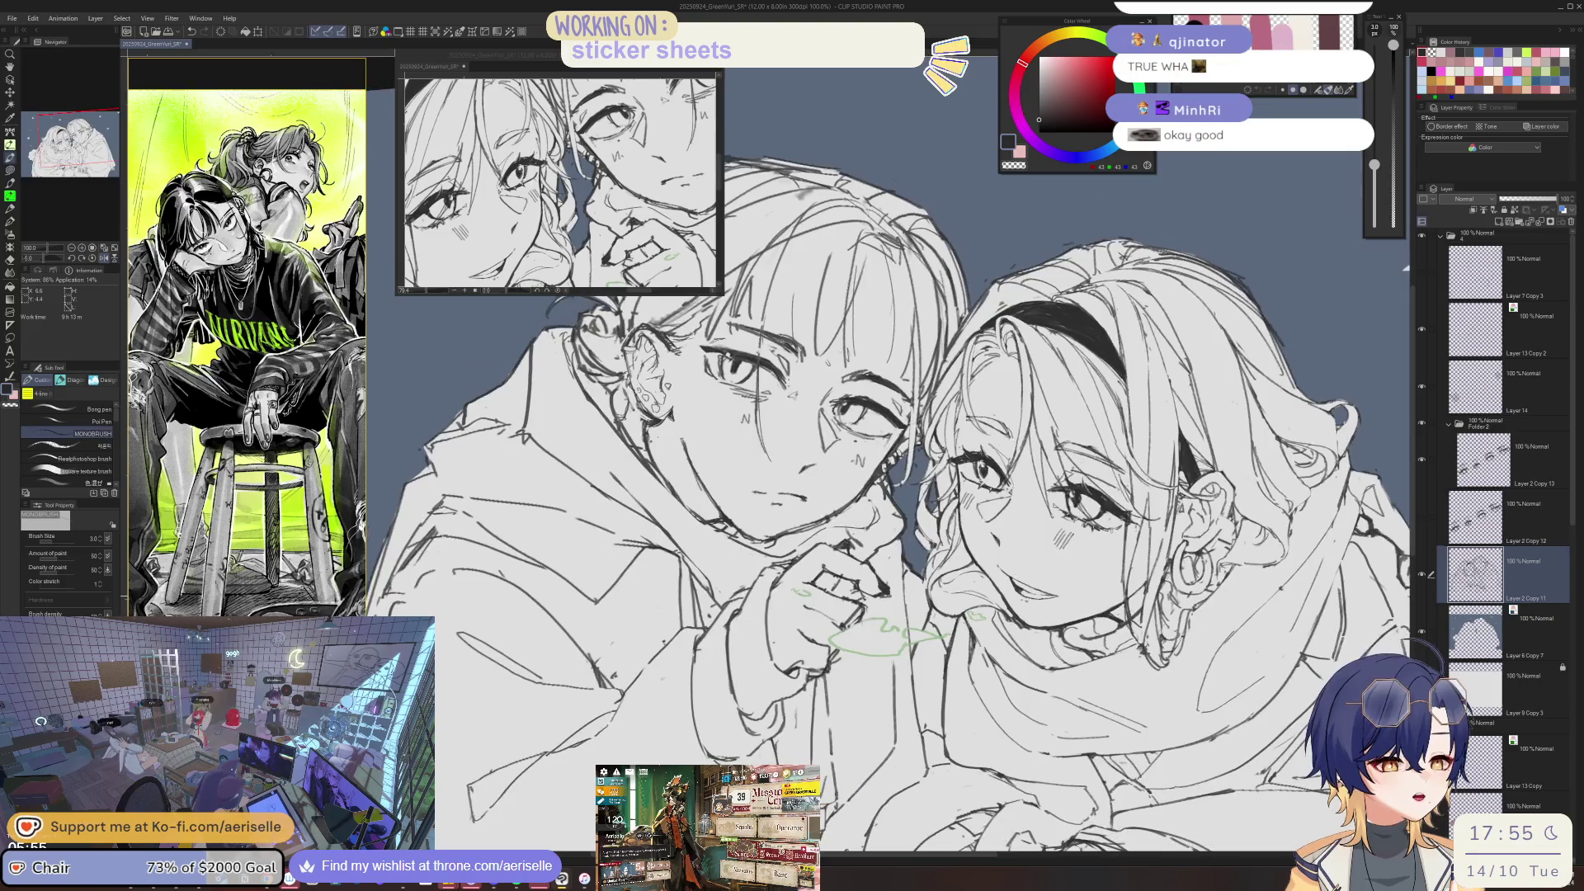
key("h")
key("h")
key("ctrl+plus")
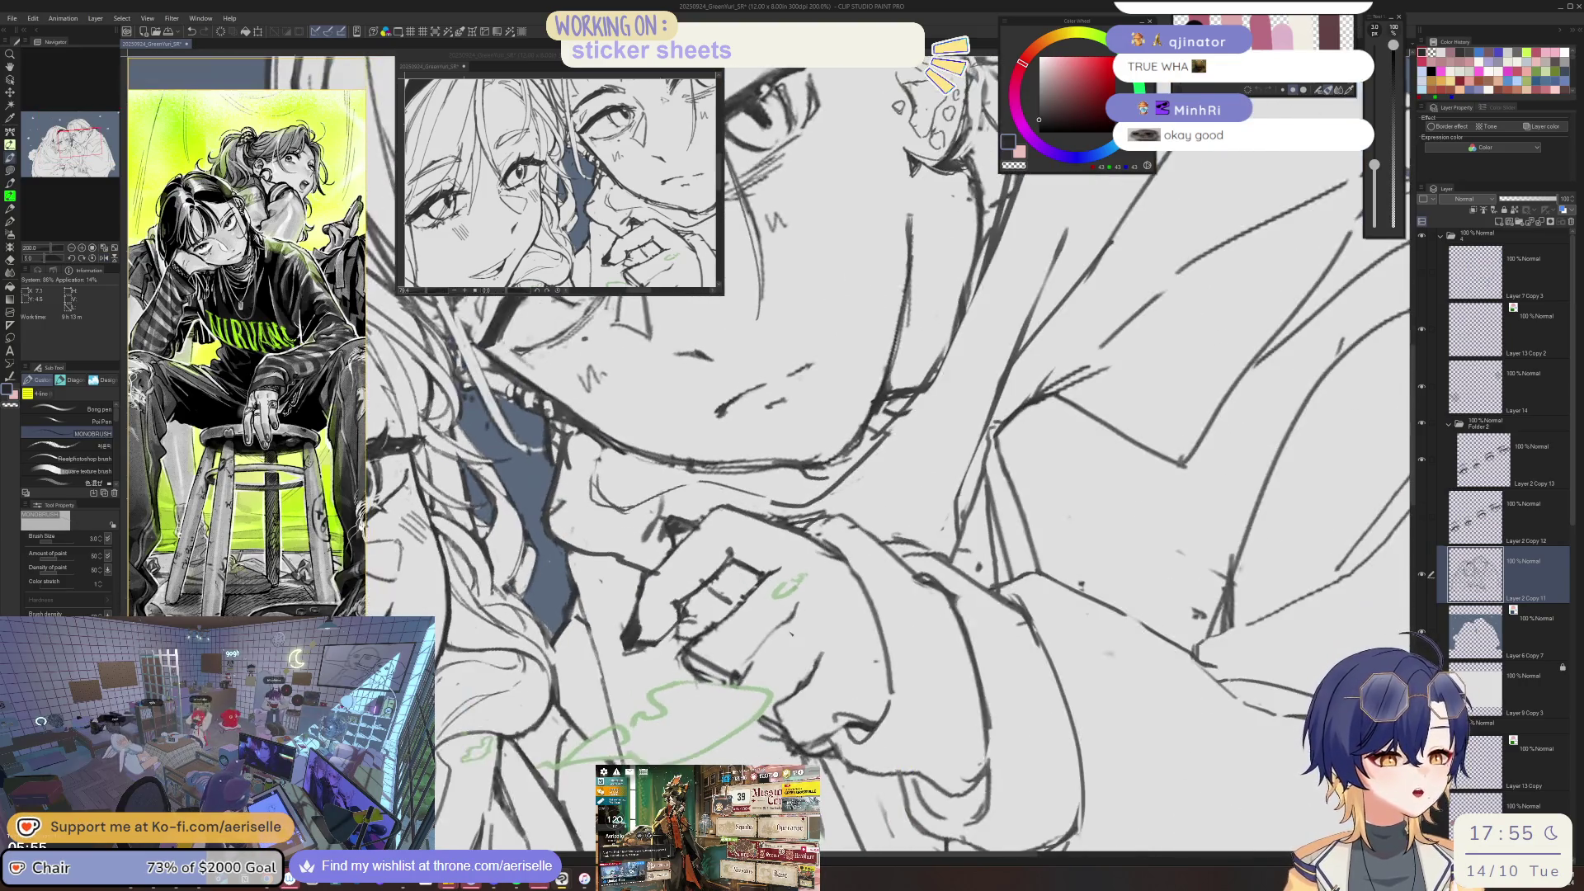
key("e")
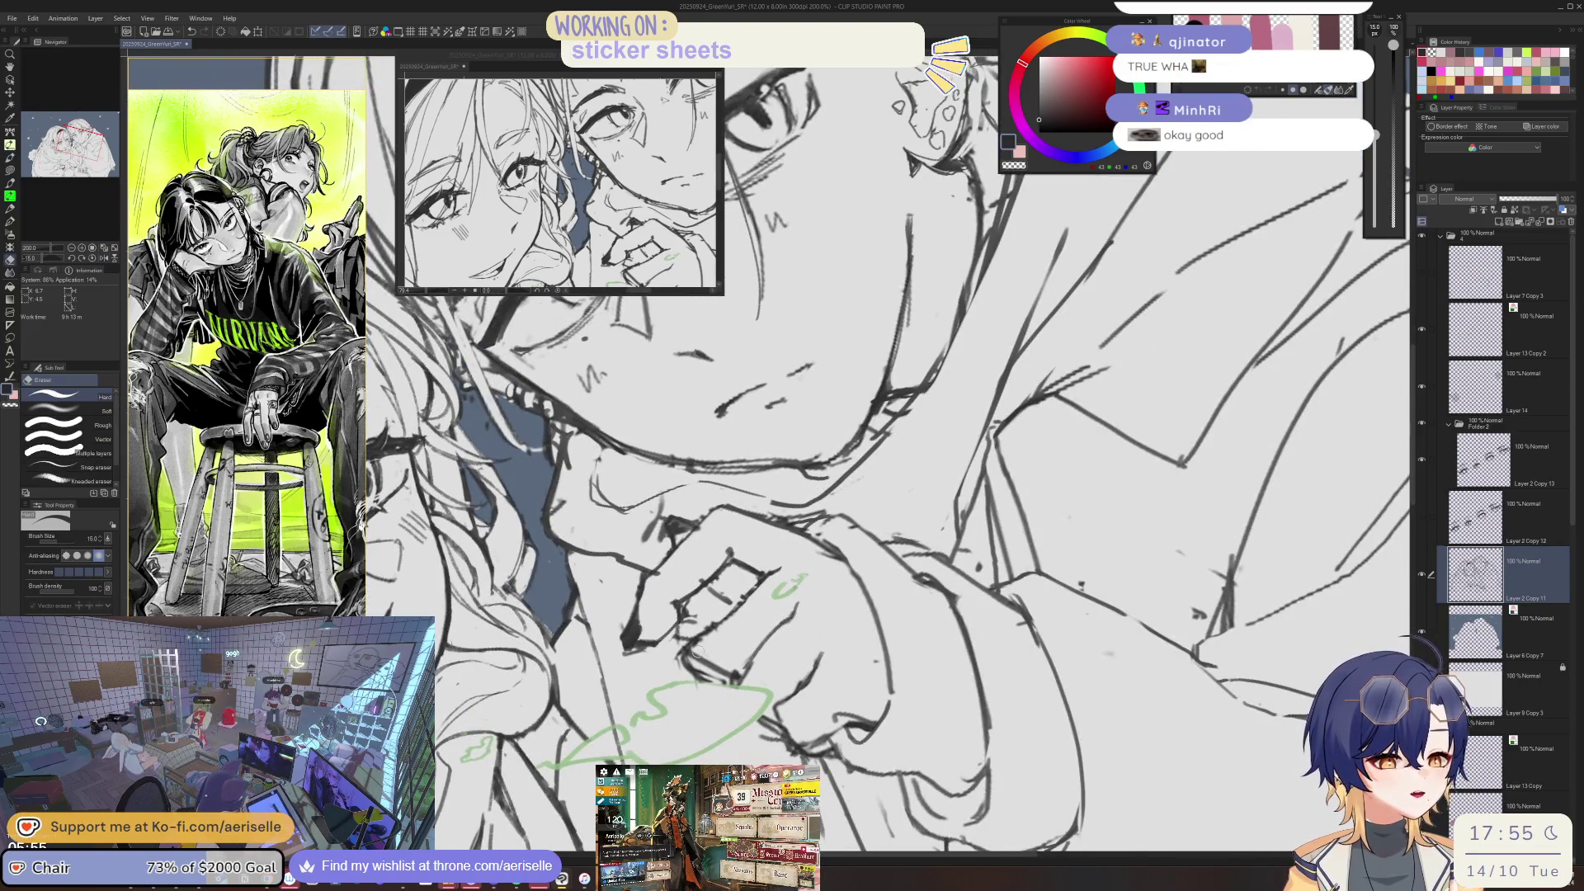
mouse_move(697, 651)
left_mouse_down()
mouse_move(915, 608)
mouse_move(880, 635)
left_mouse_up()
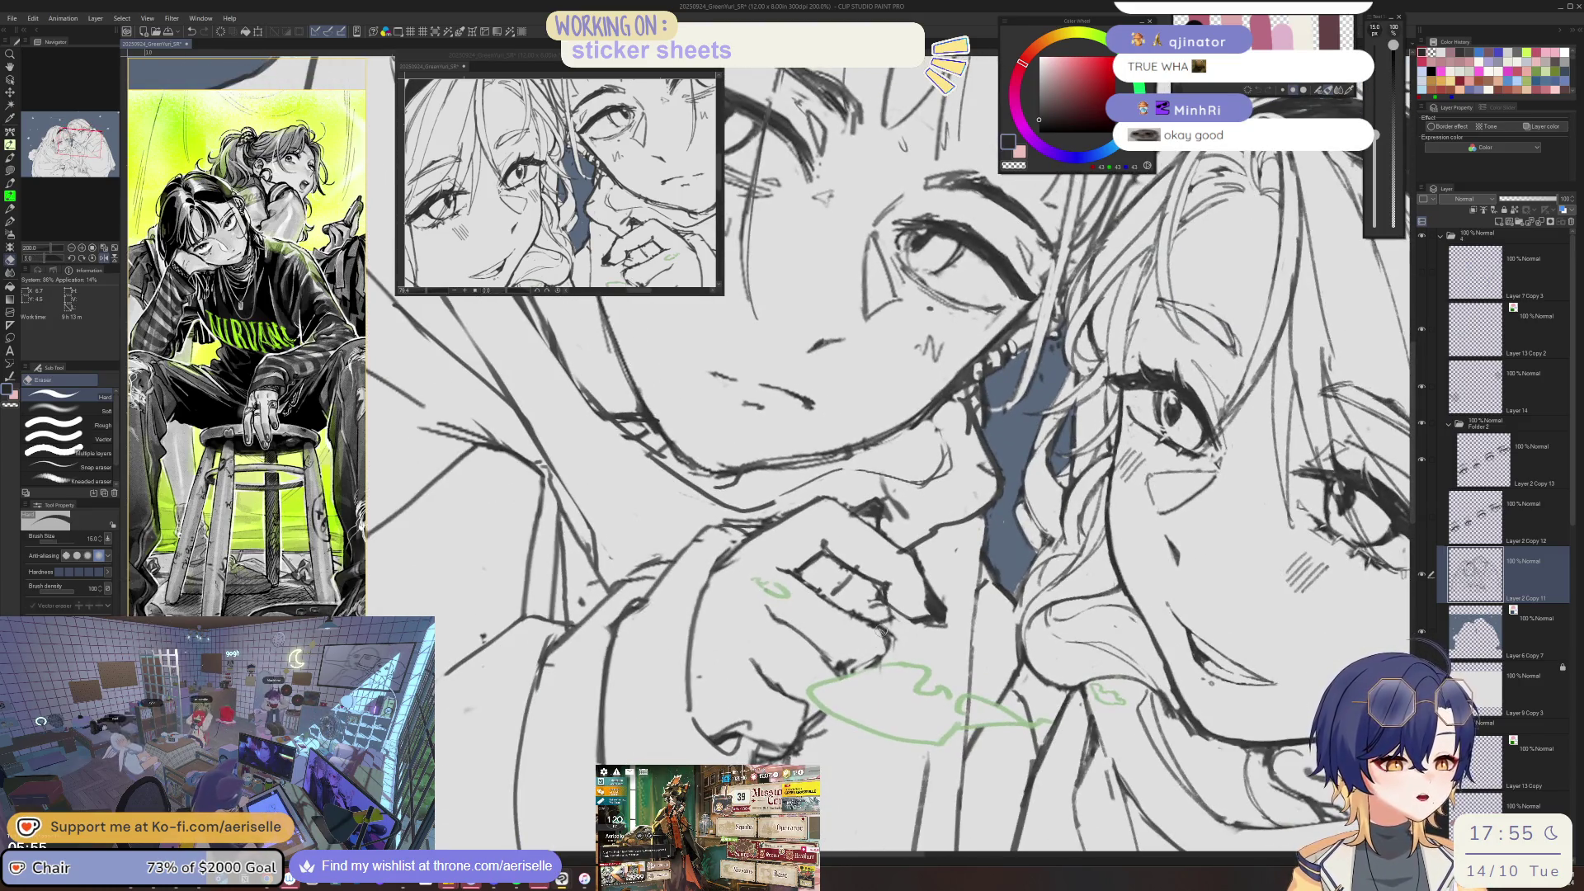
key("p")
key("e")
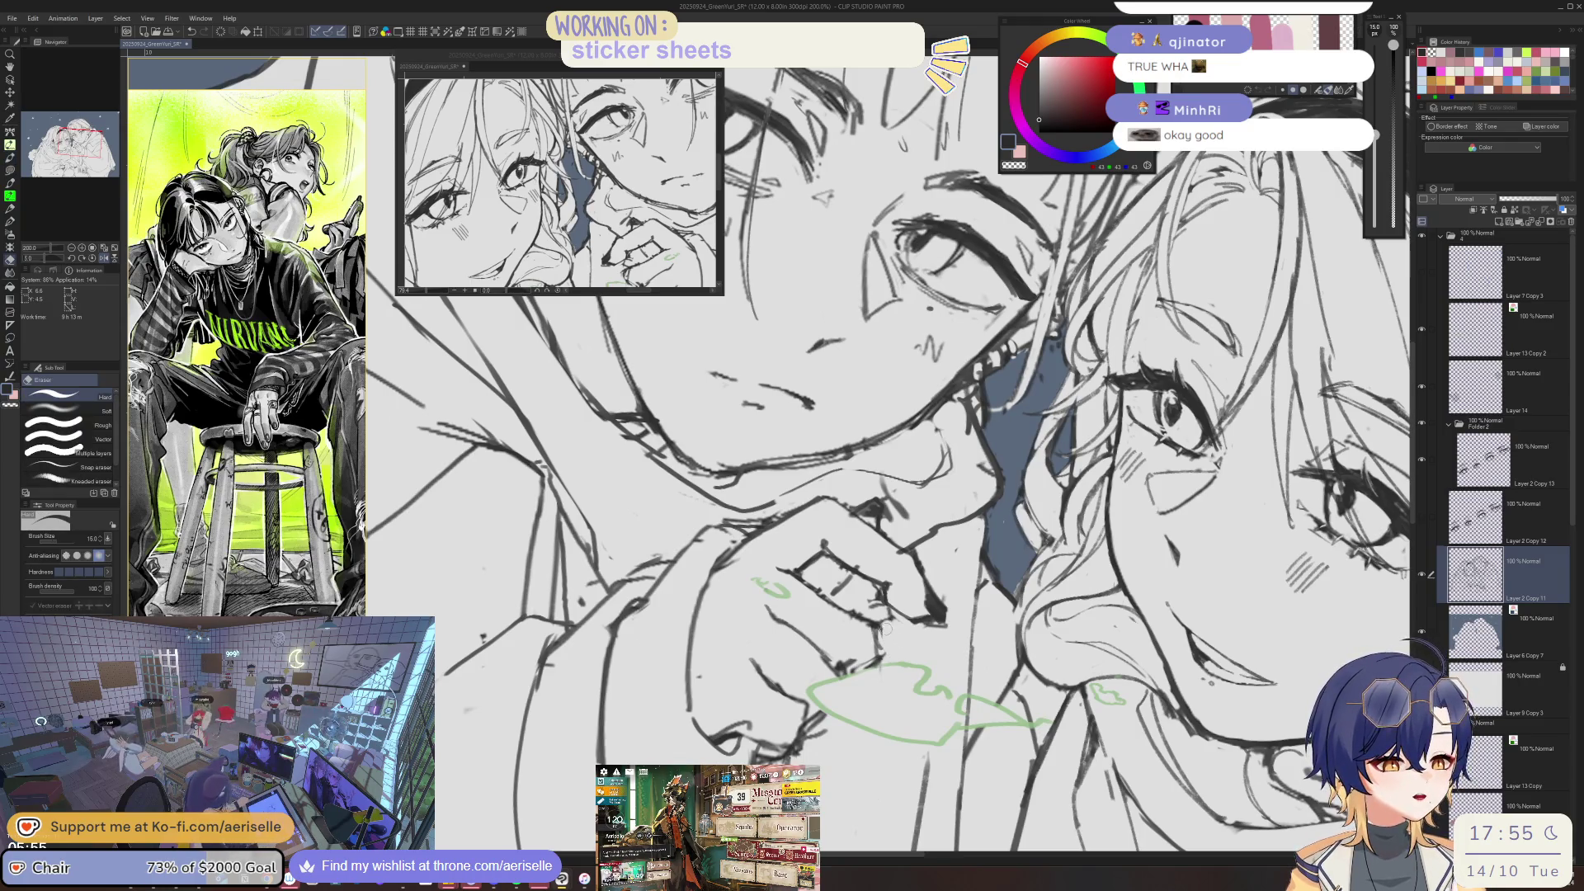
mouse_move(883, 639)
left_mouse_down()
mouse_move(747, 636)
mouse_move(772, 638)
left_mouse_up()
key("p")
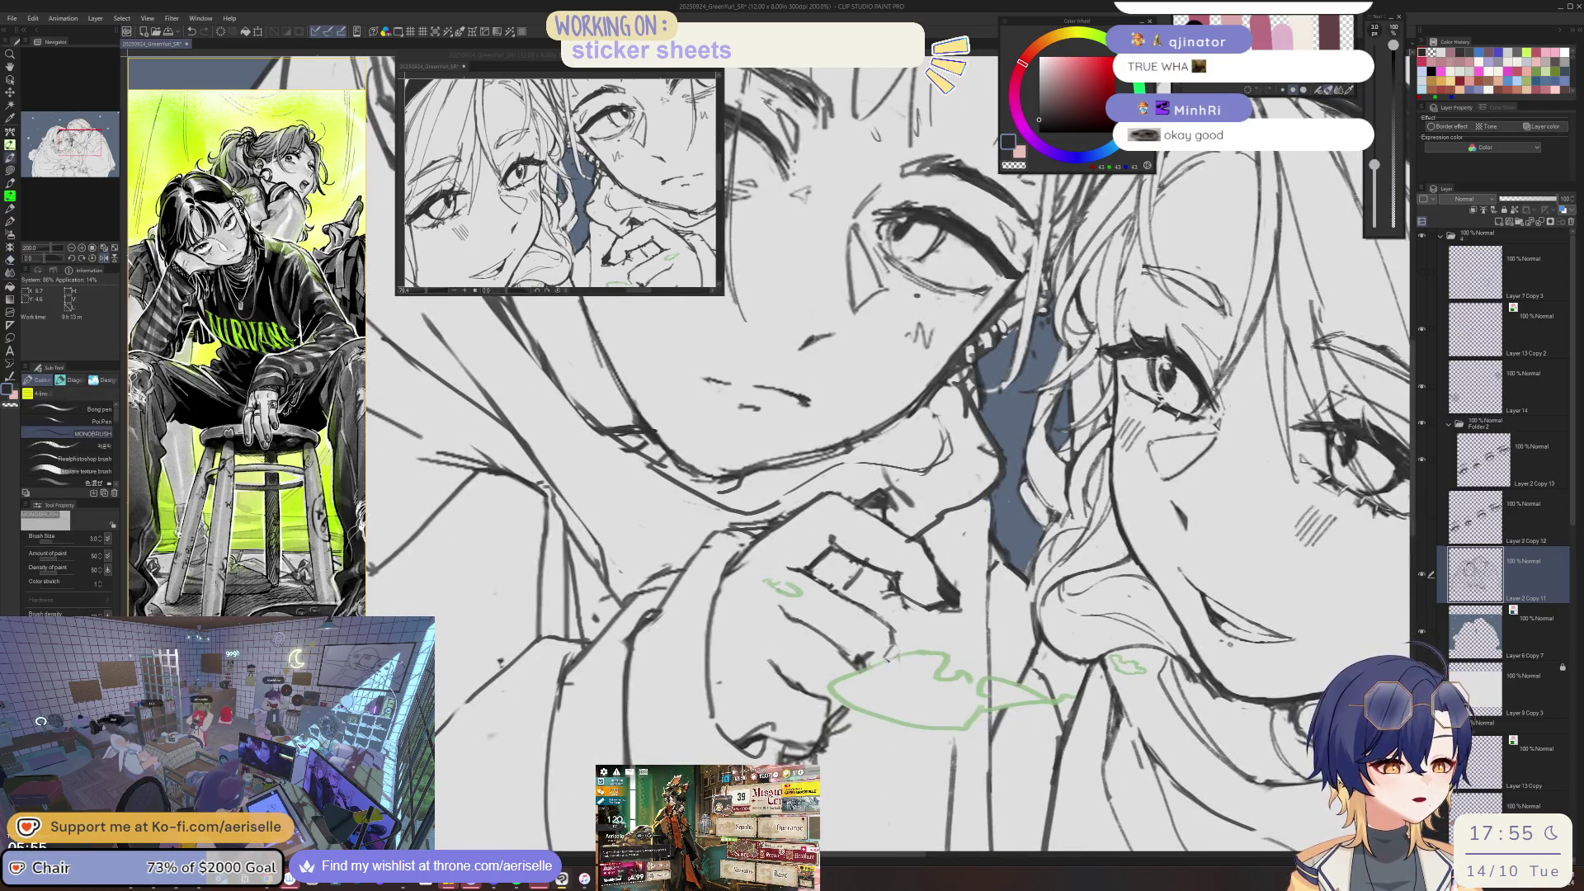
left_click_drag(887, 654, 747, 652)
scroll(825, 495, "down", 2)
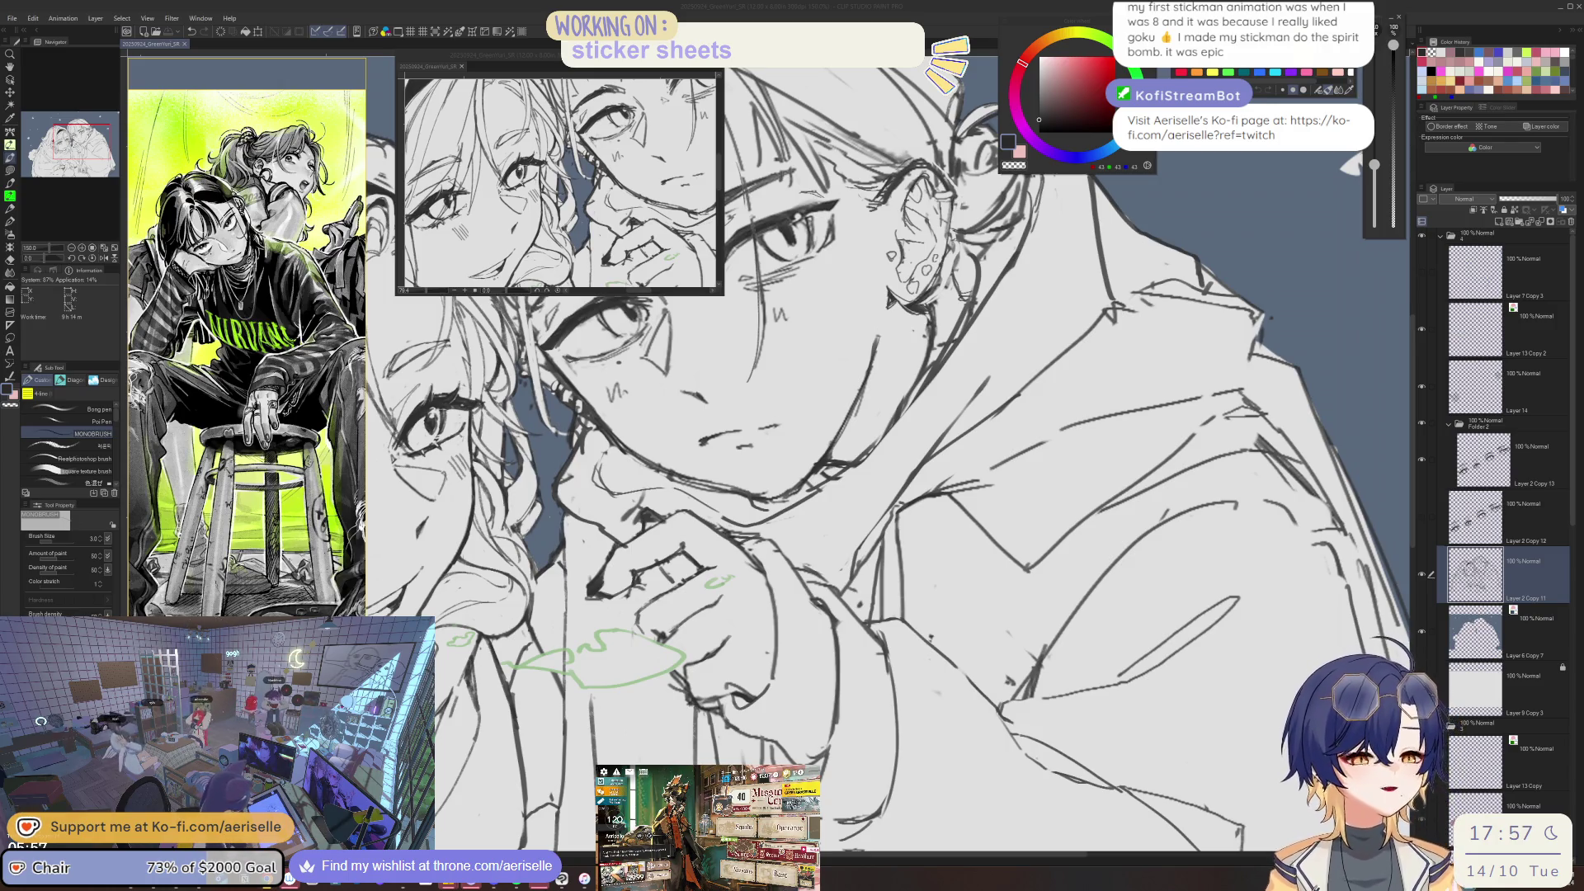
- Shrink the eraser, mirror-check the view, then tilt and reframe the canvas on the hand and mouth
scroll(737, 618, "up", 2)
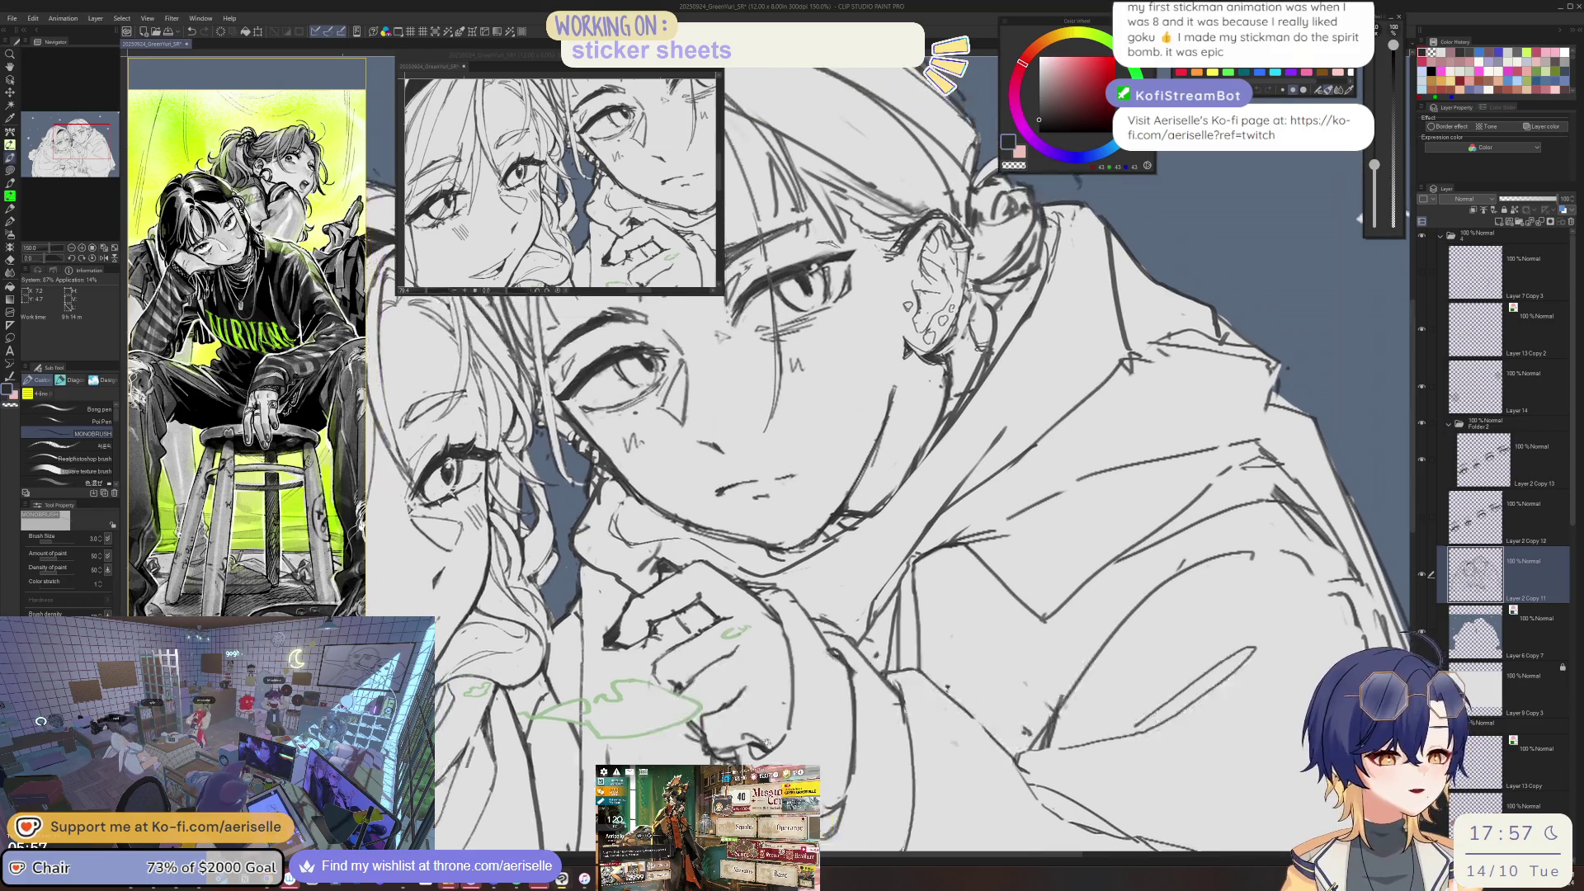
key("e")
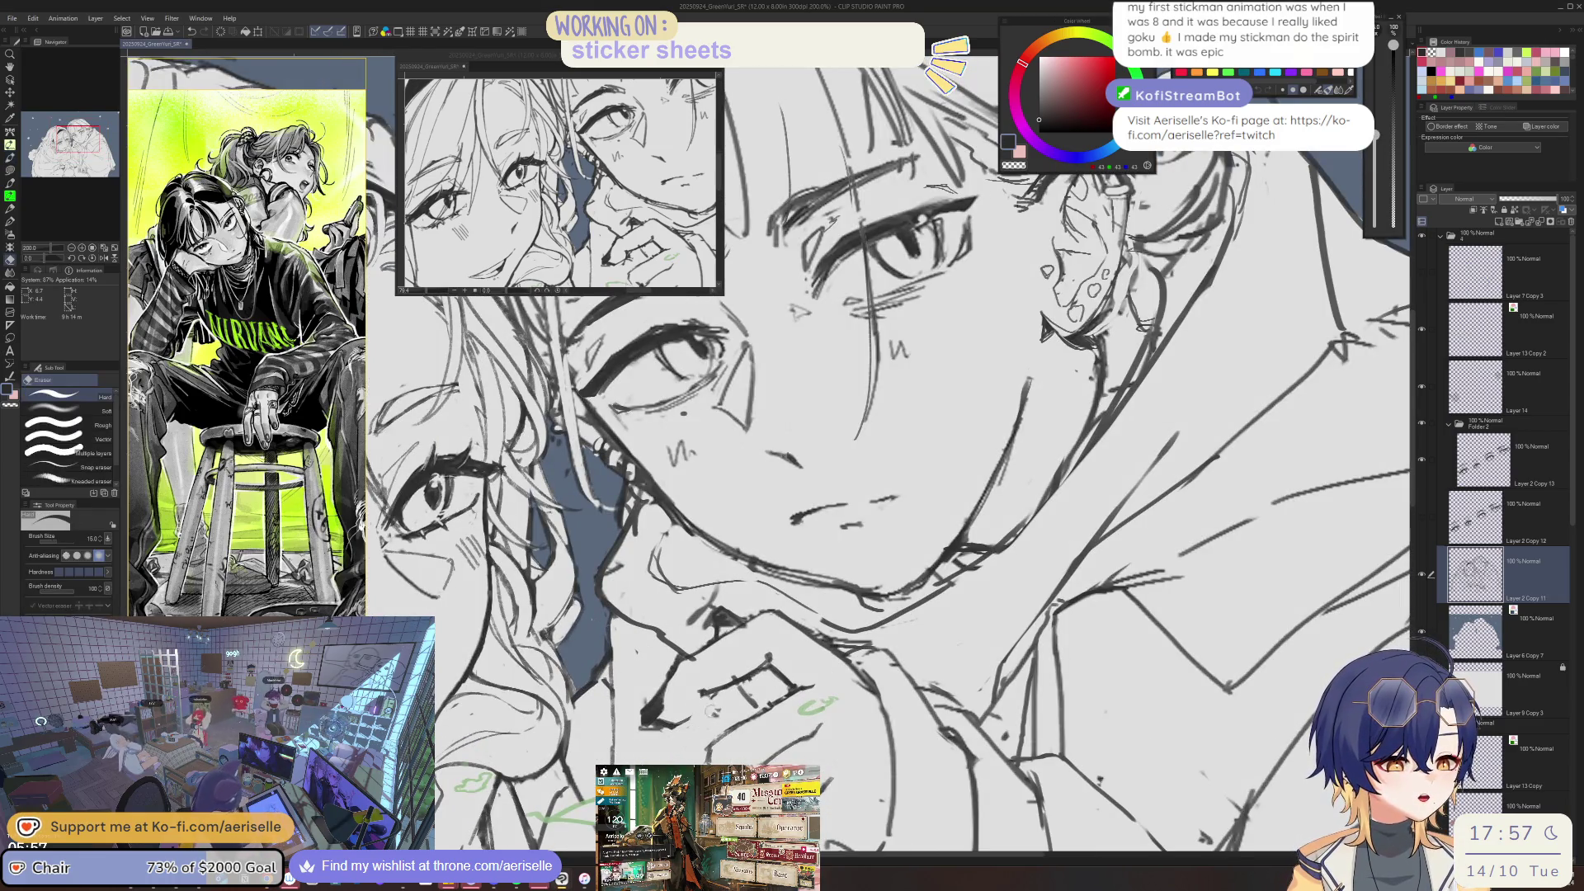
key("p")
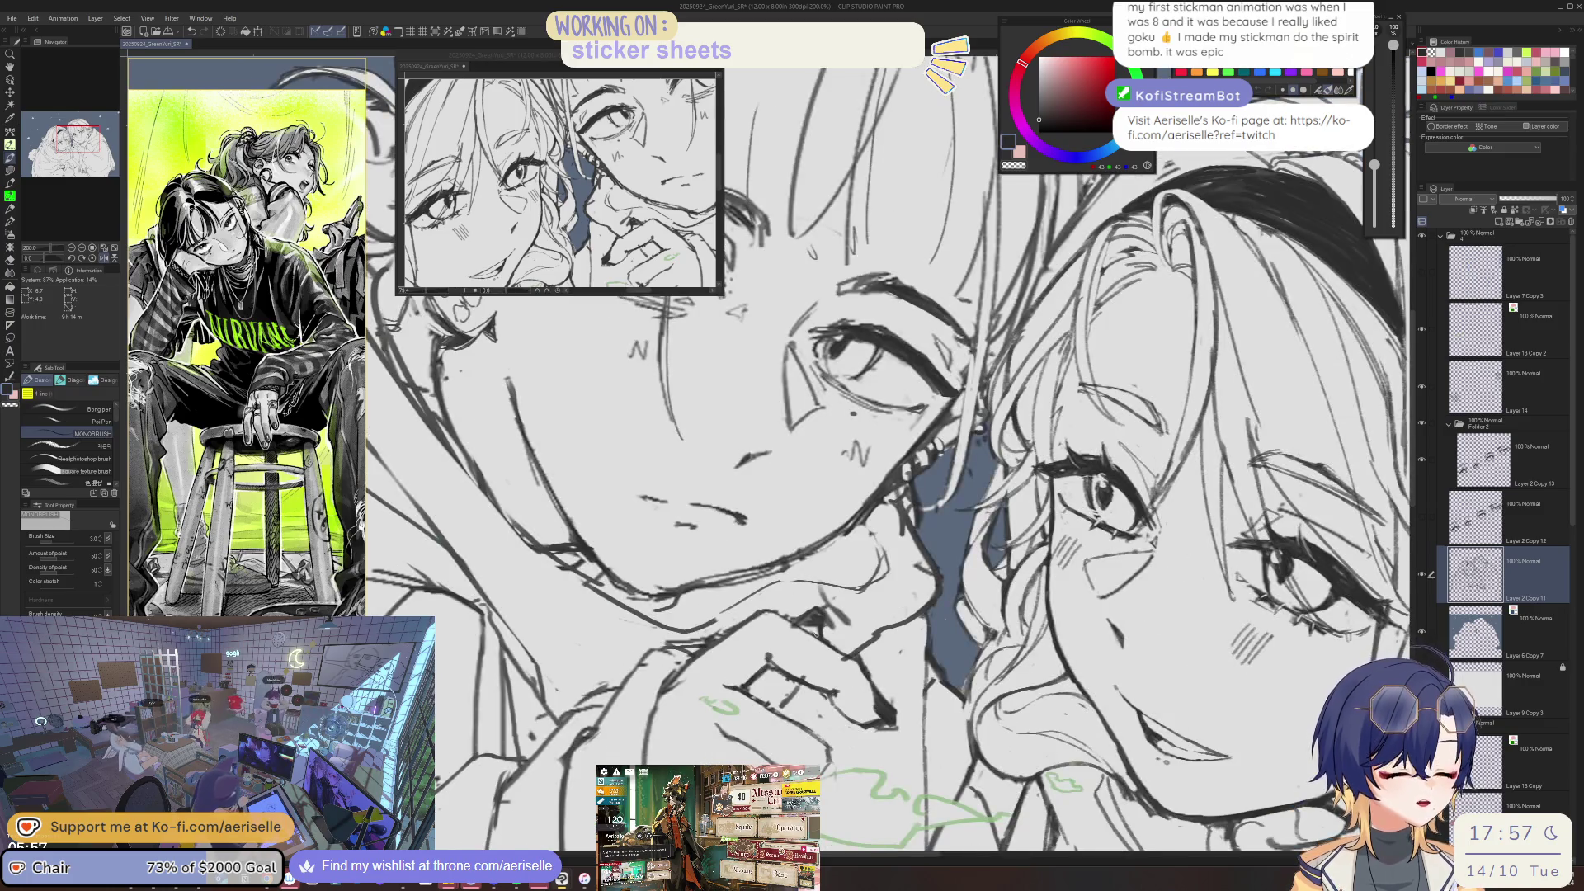
key("e")
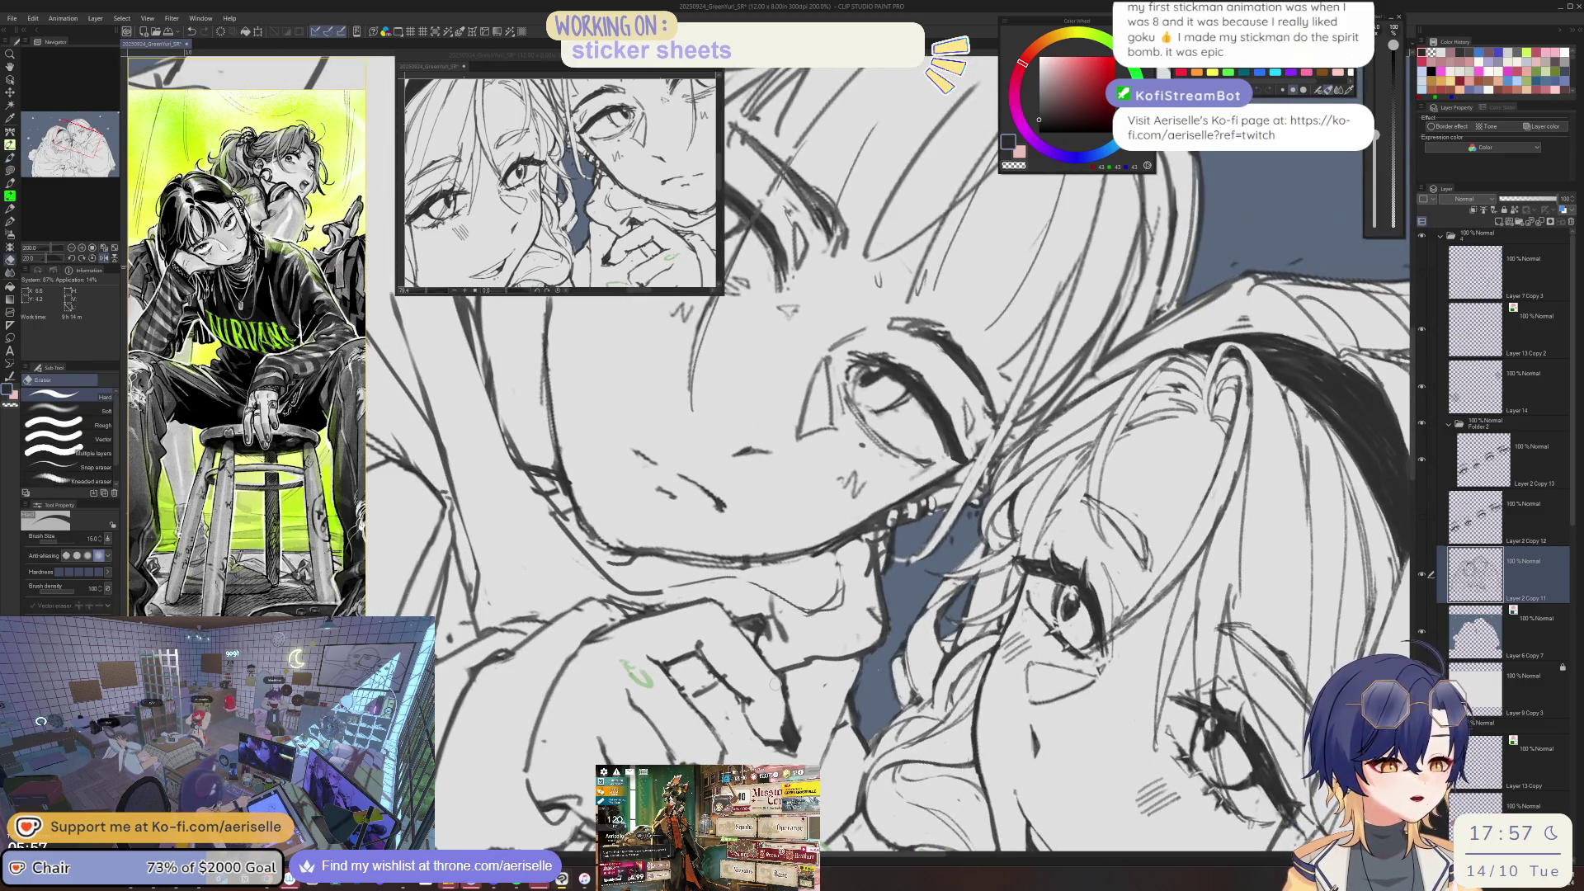
key("bracketleft")
key("p")
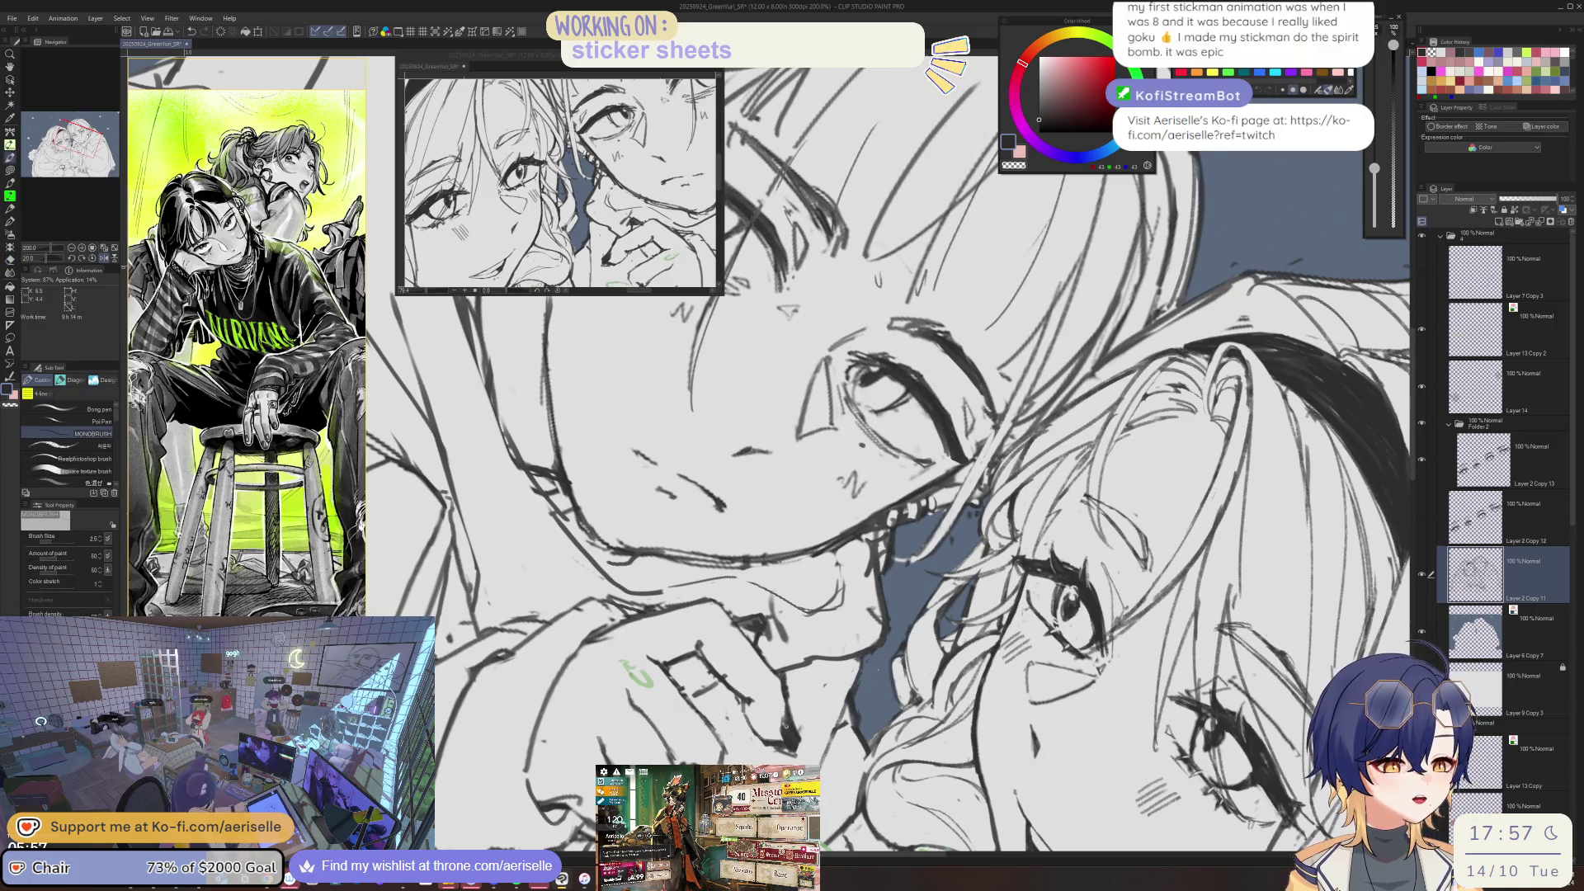
key("e")
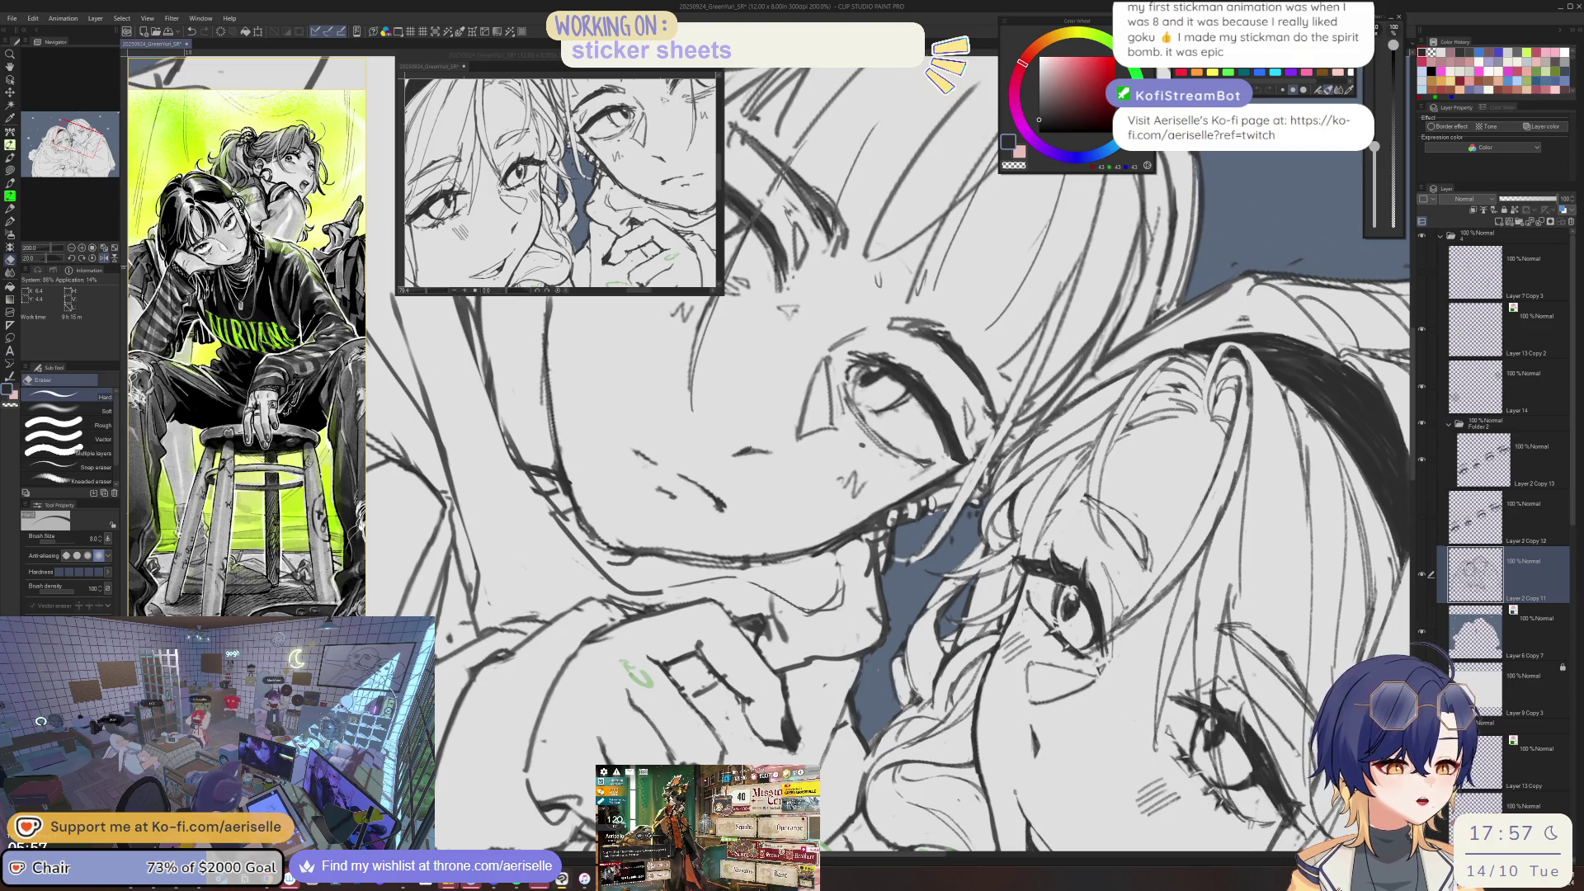
key("h")
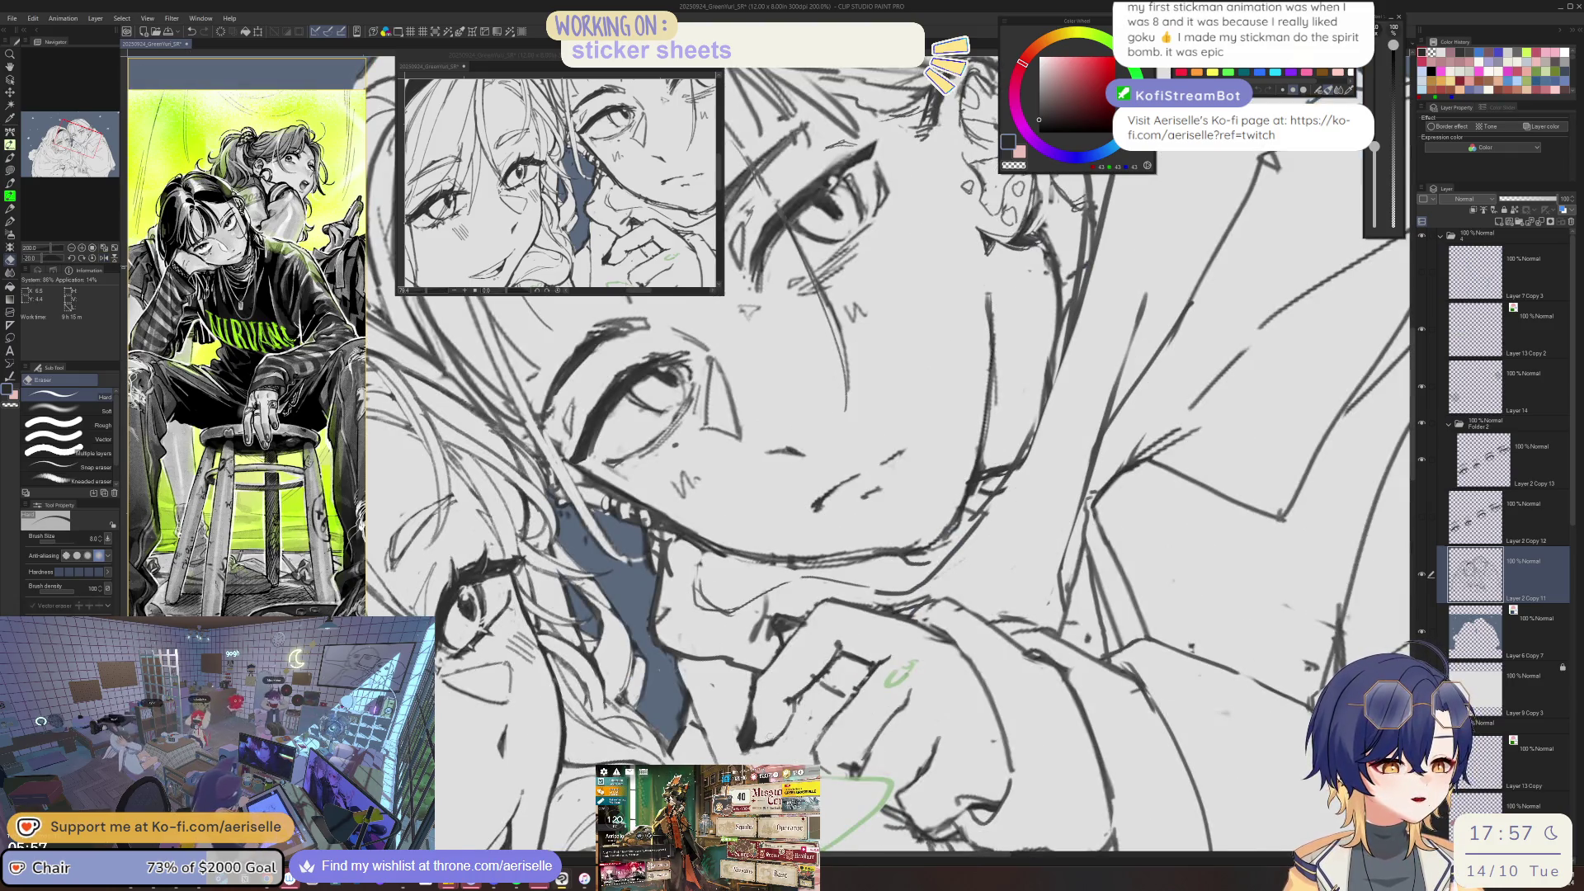
key("p")
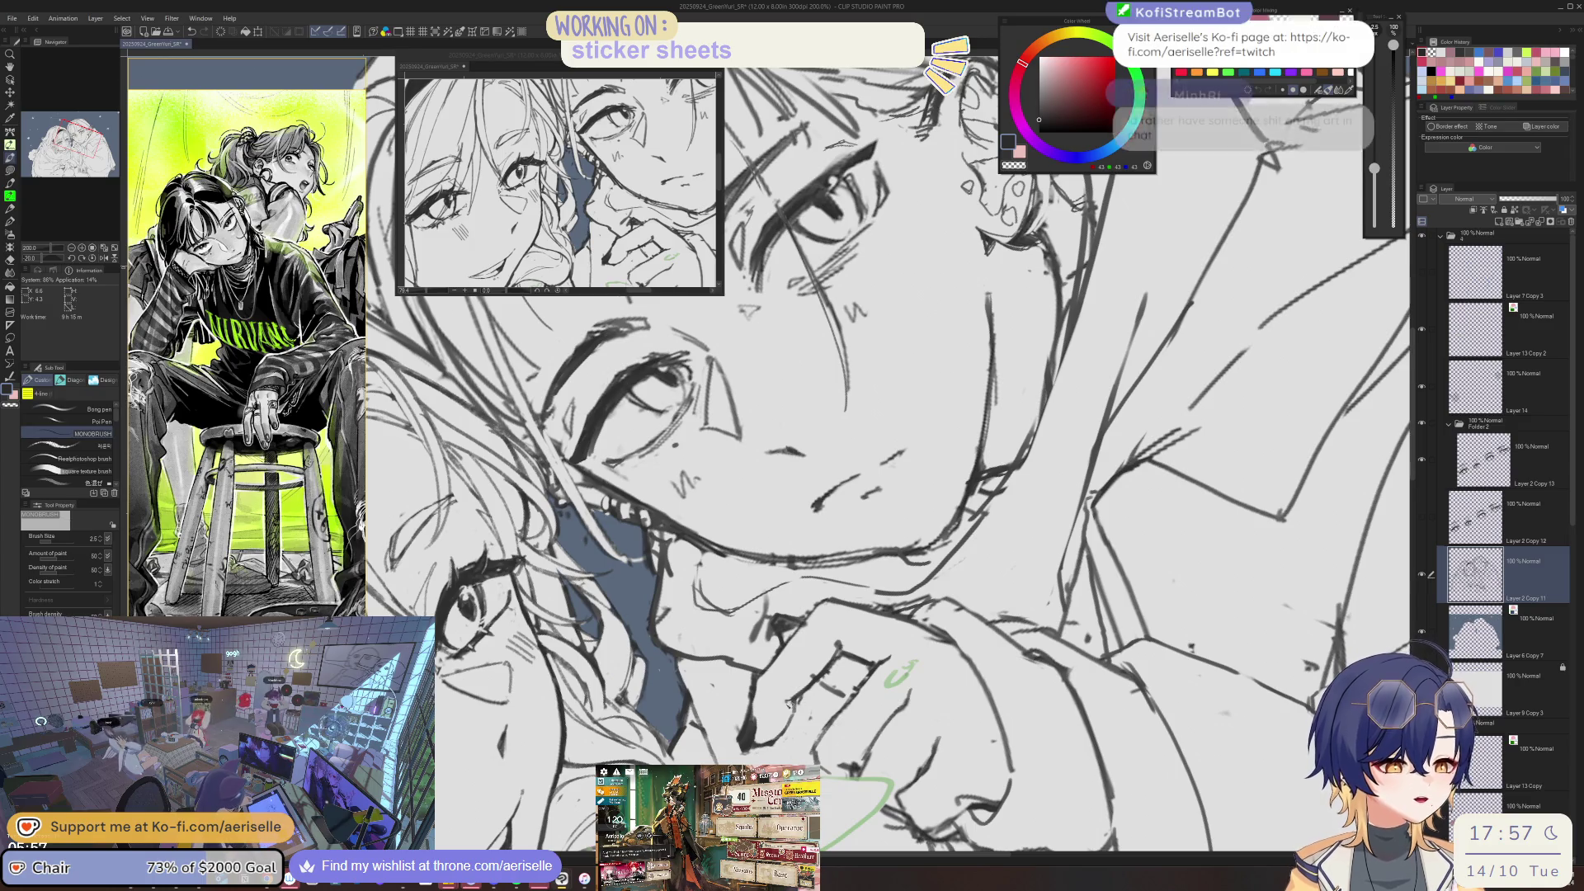
key("h")
key("e")
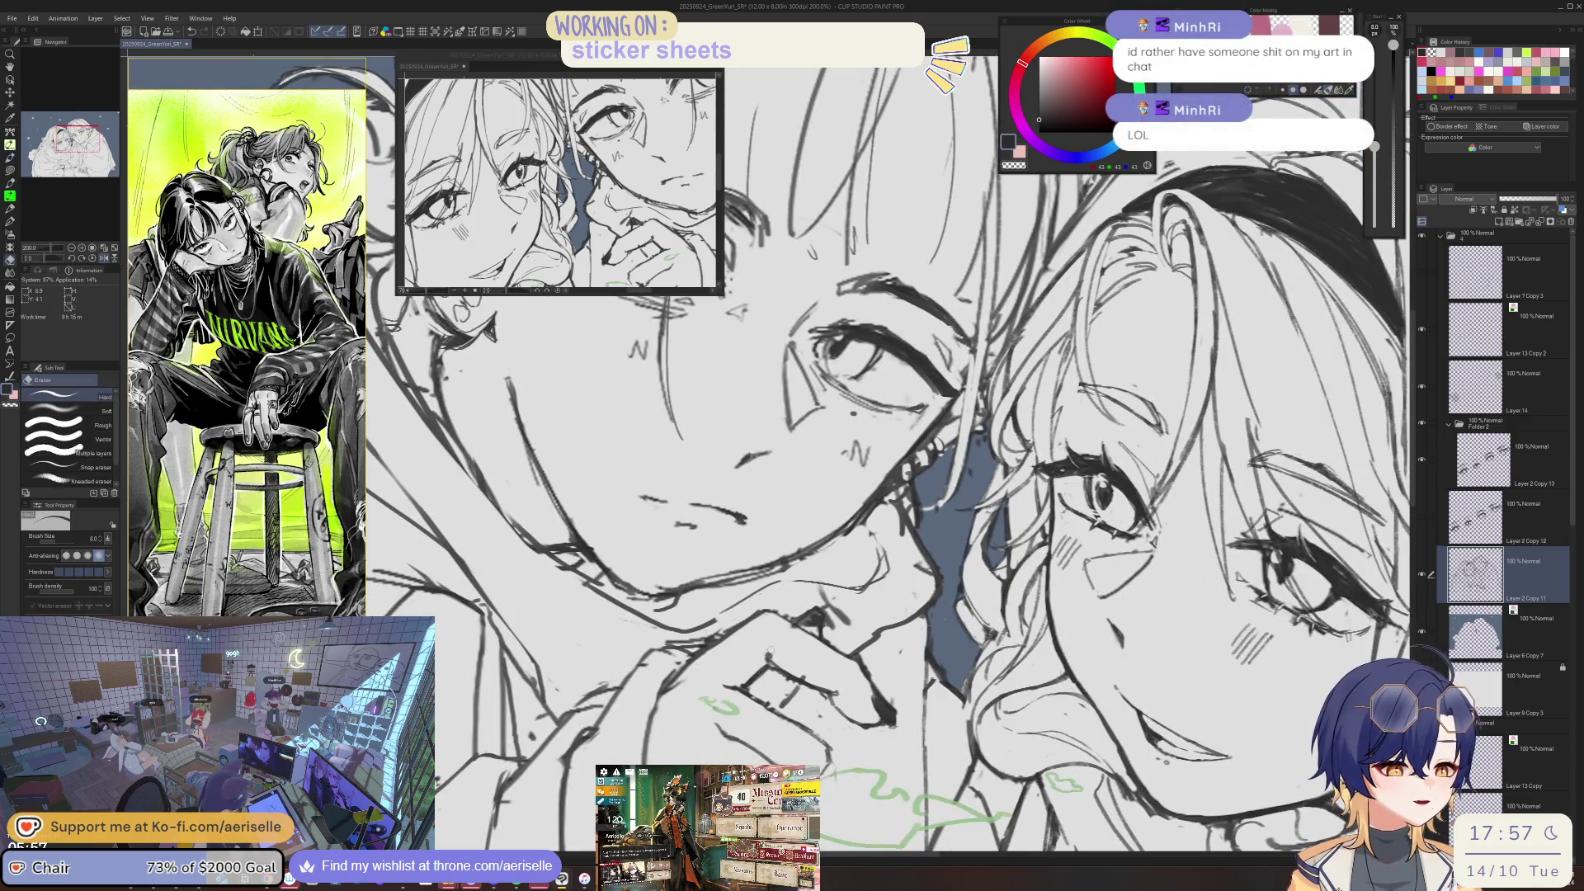
key("ctrl+at")
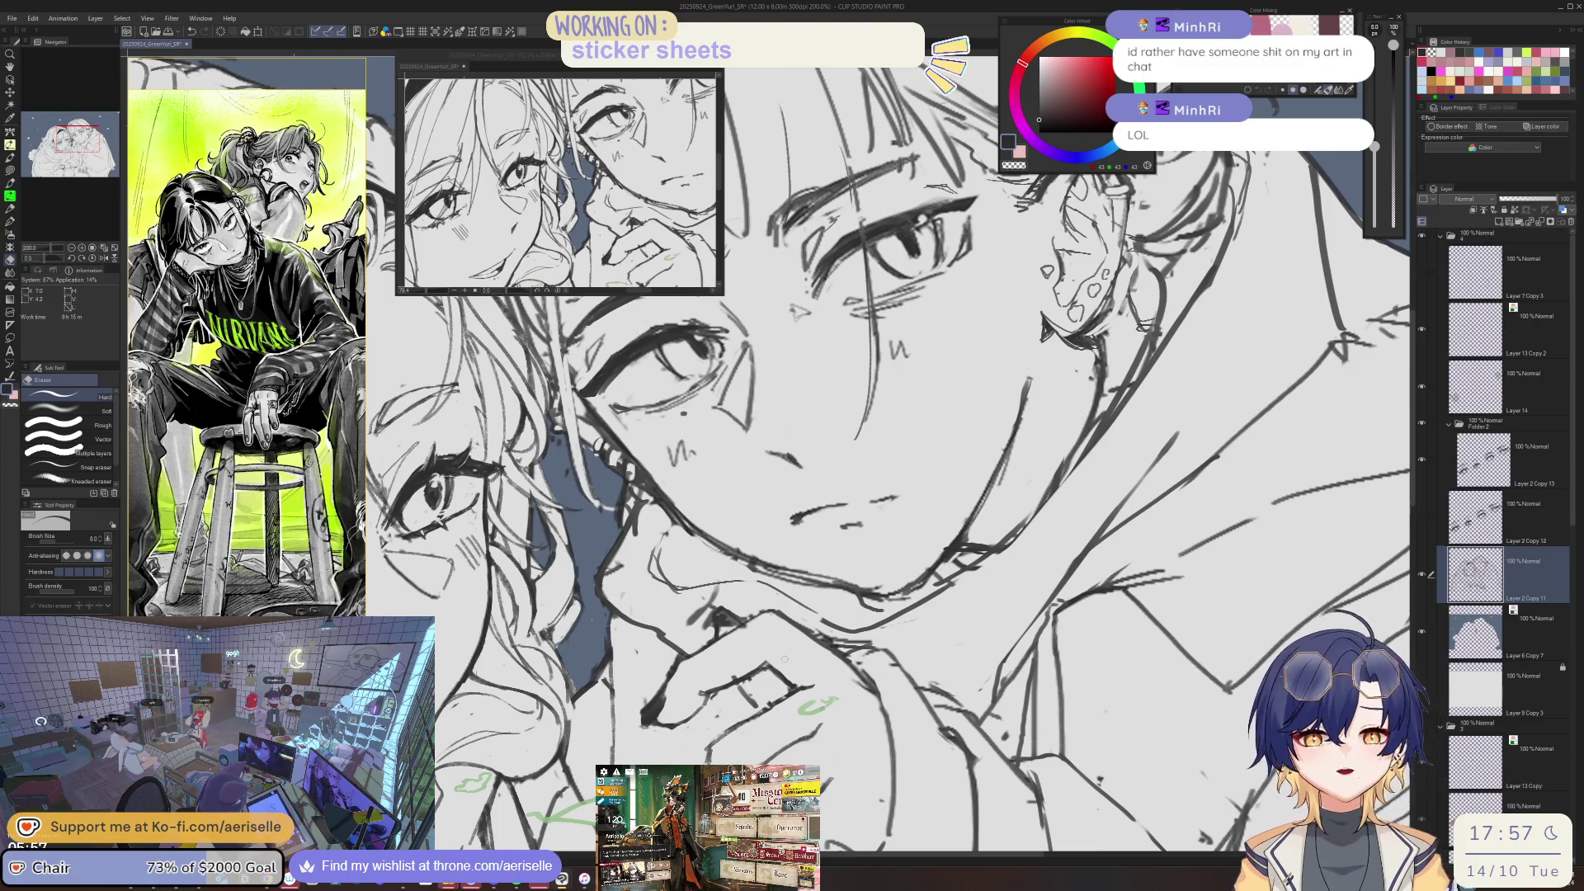
left_click_drag(867, 592, 786, 678)
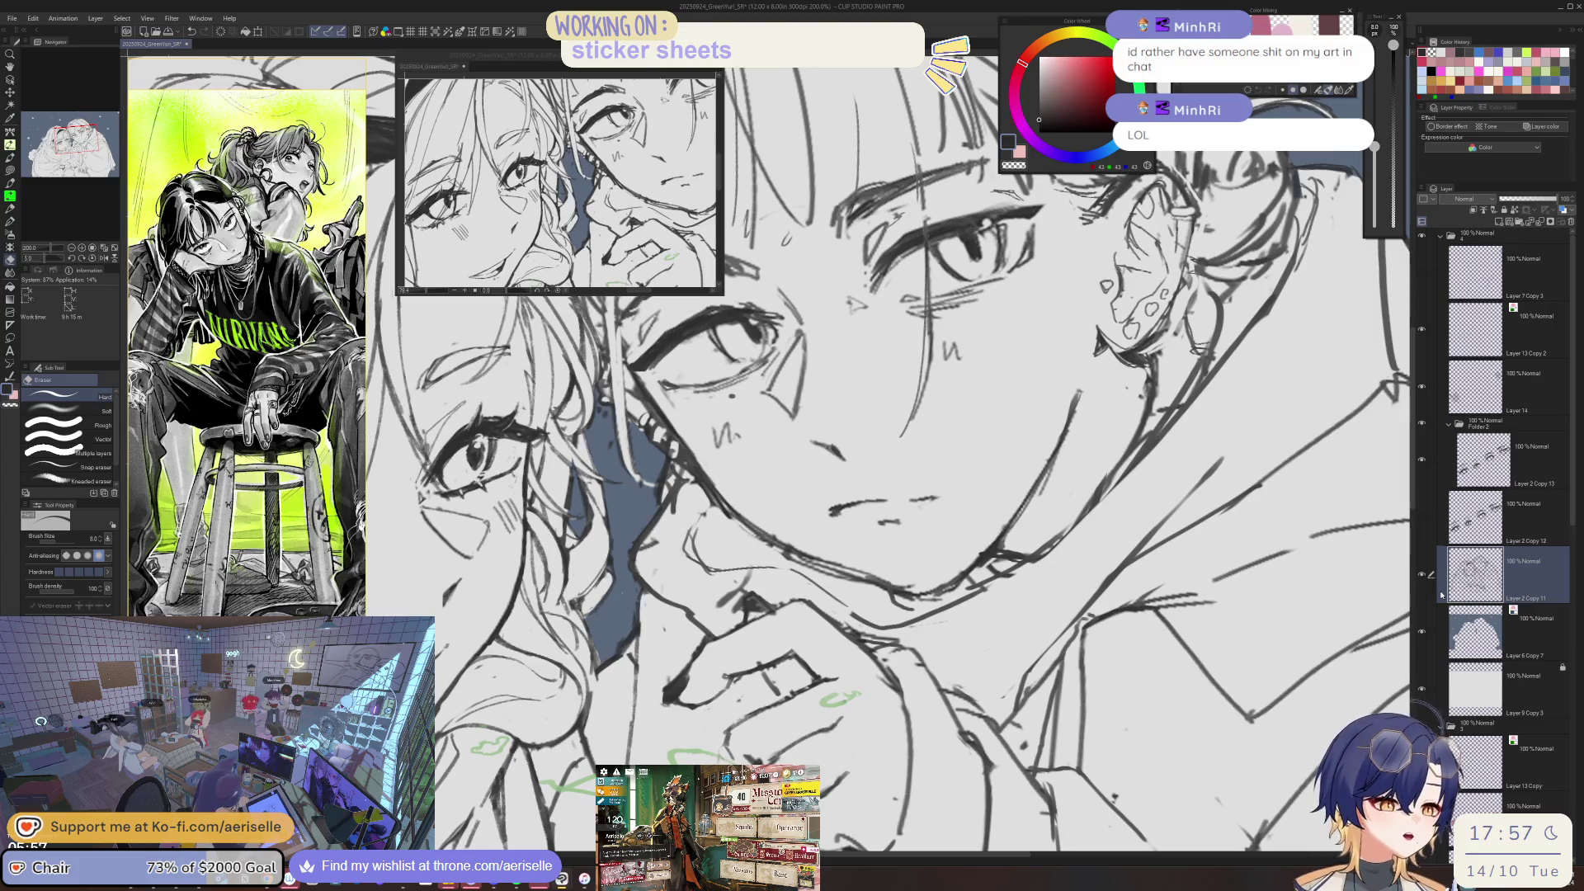
scroll(815, 638, "up", 2)
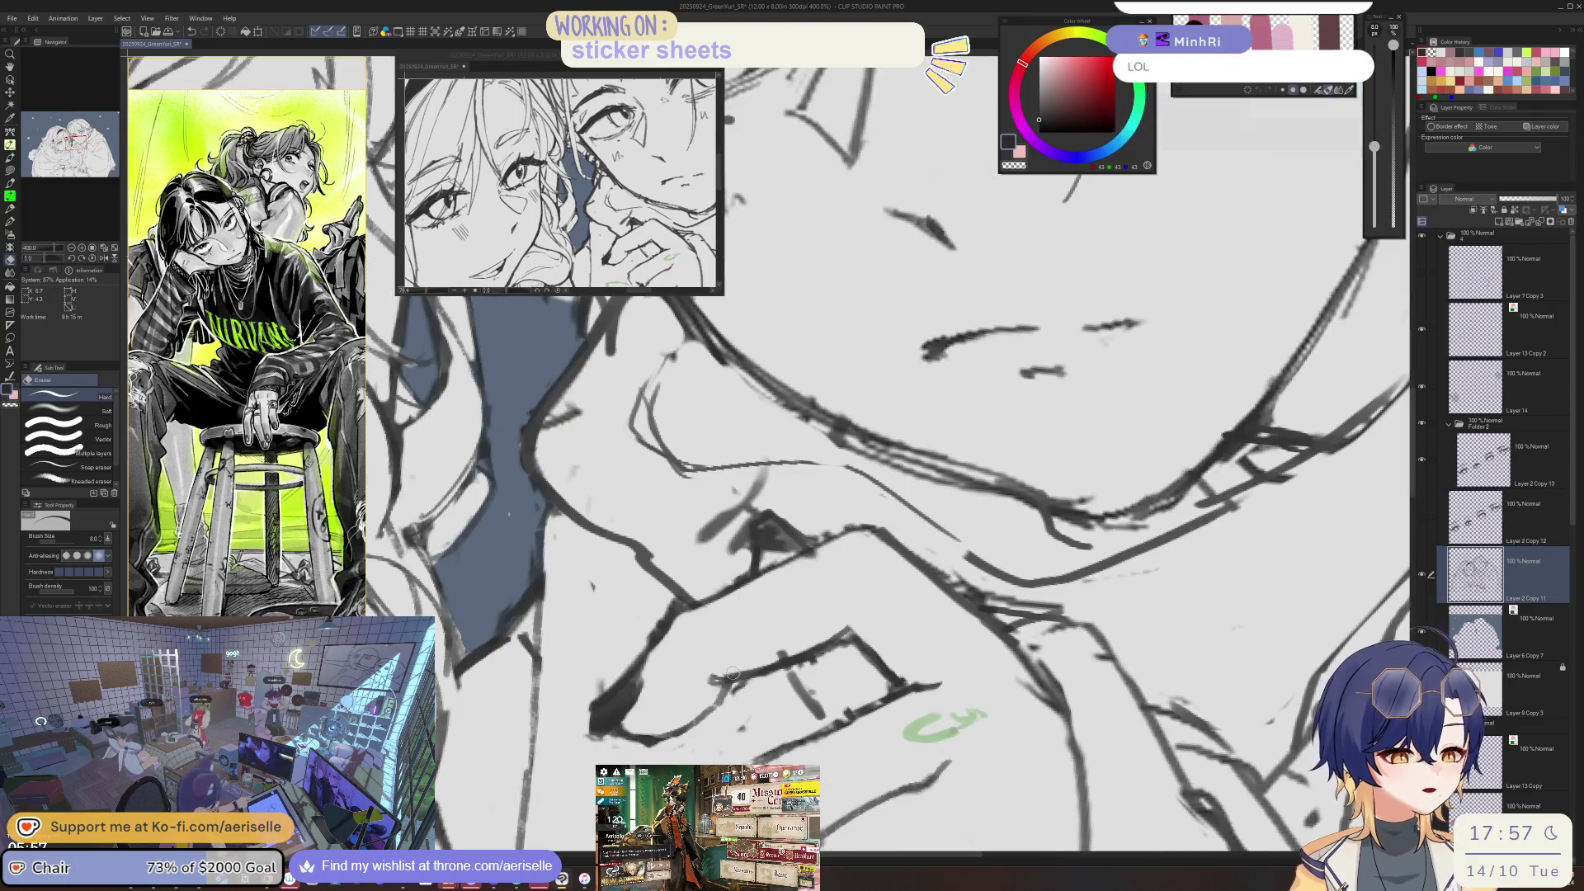
left_click_drag(815, 638, 734, 605)
- Draw a firmer line along the finger and lighten it with the size 8 eraser
key("p")
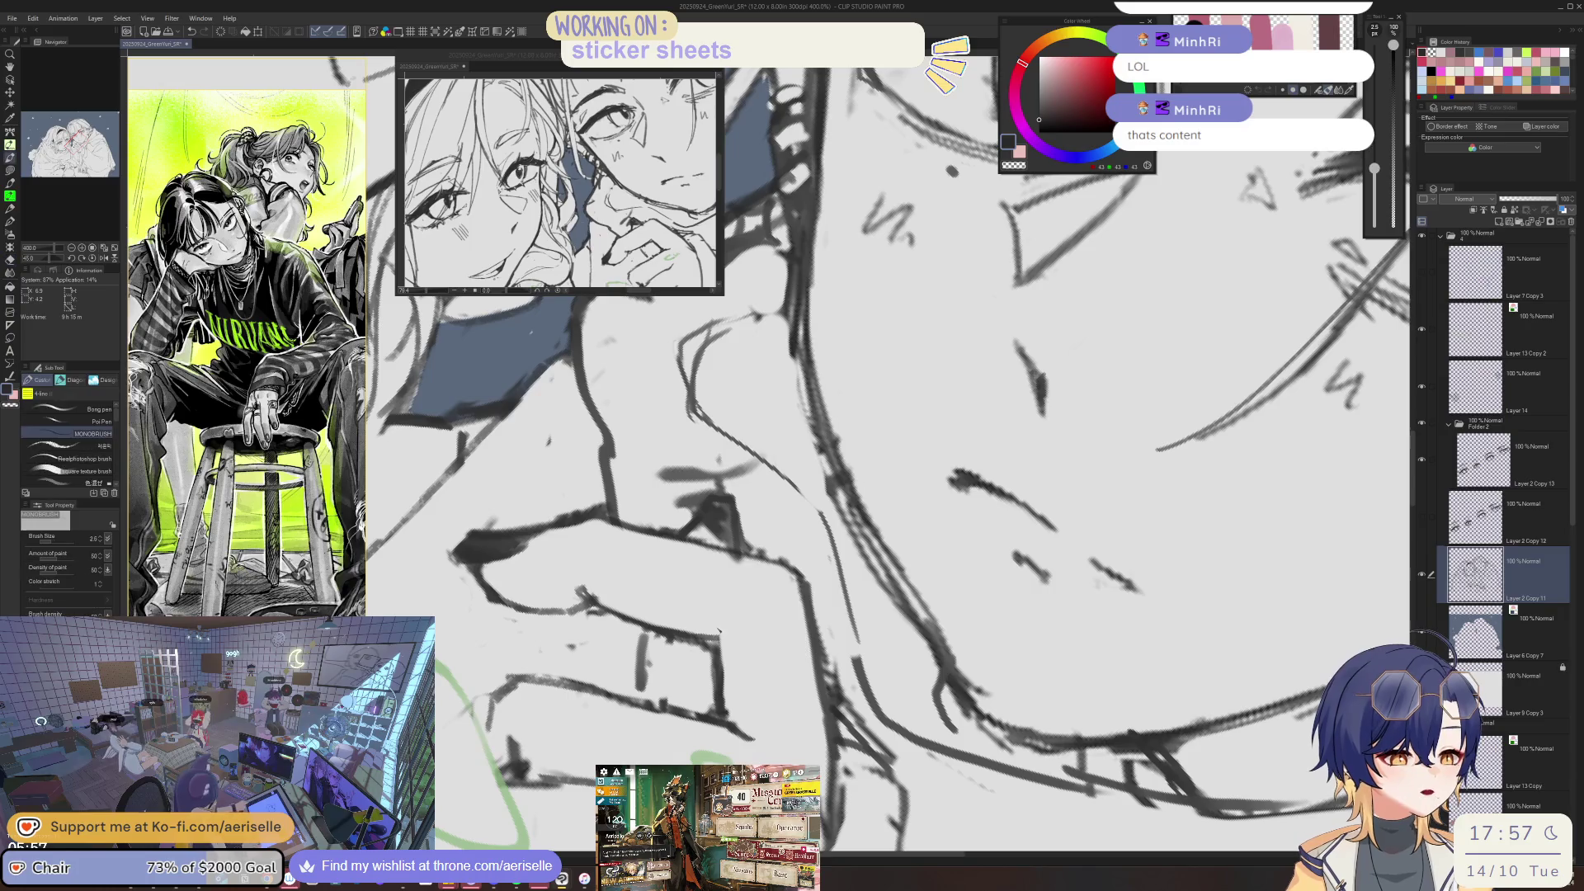
left_click_drag(822, 645, 930, 615)
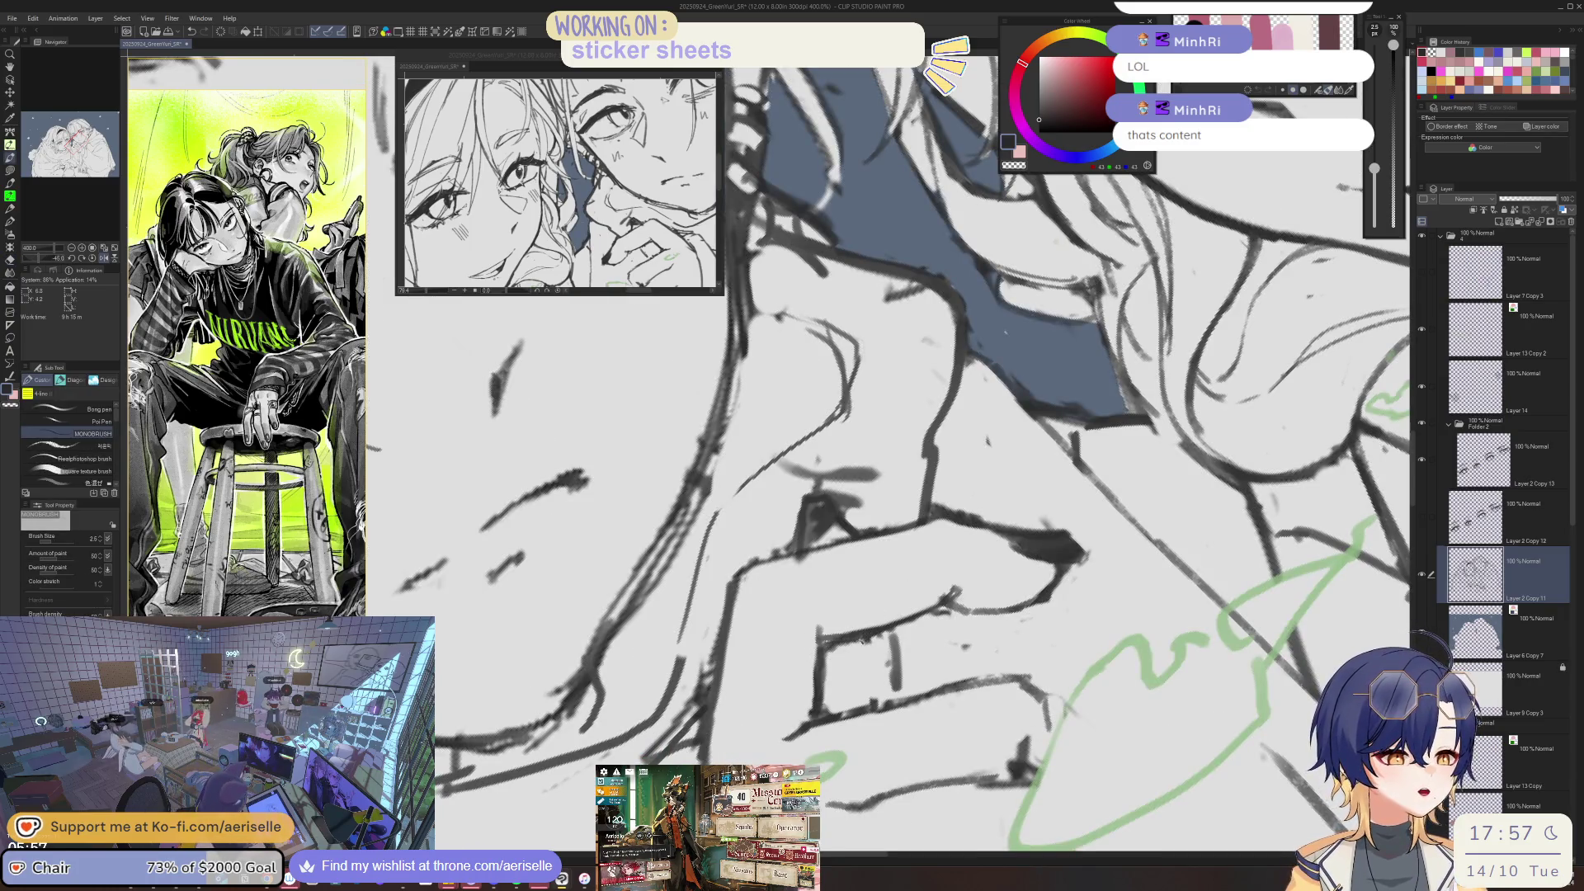
key("e")
mouse_move(825, 636)
left_mouse_down()
mouse_move(927, 605)
mouse_move(896, 632)
left_mouse_up()
key("p")
scroll(941, 609, "down", 3)
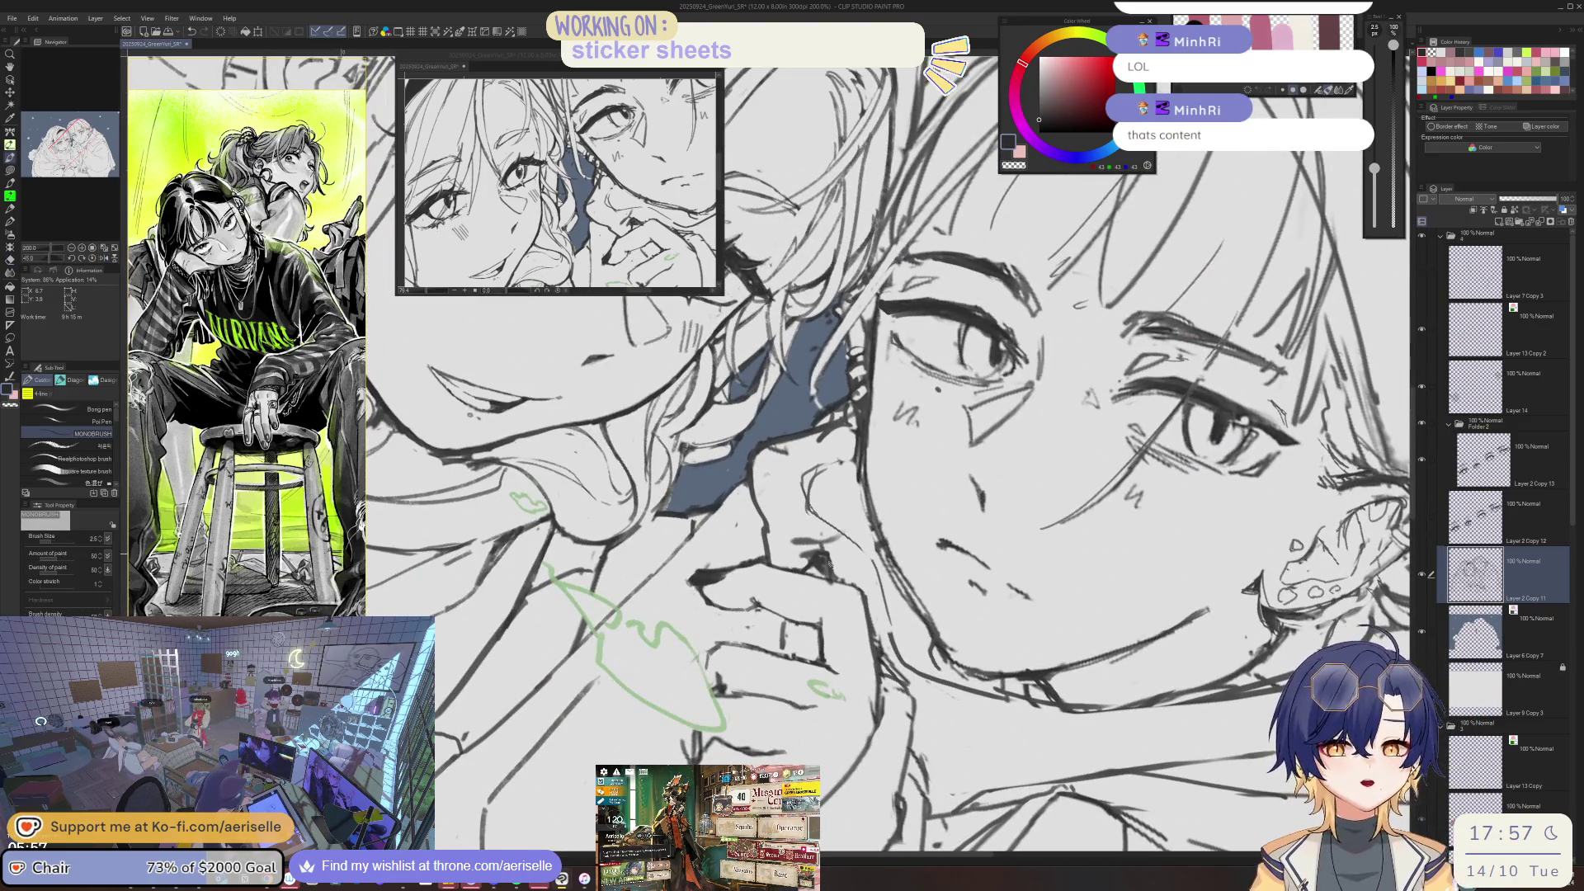
scroll(826, 644, "up", 3)
key("e")
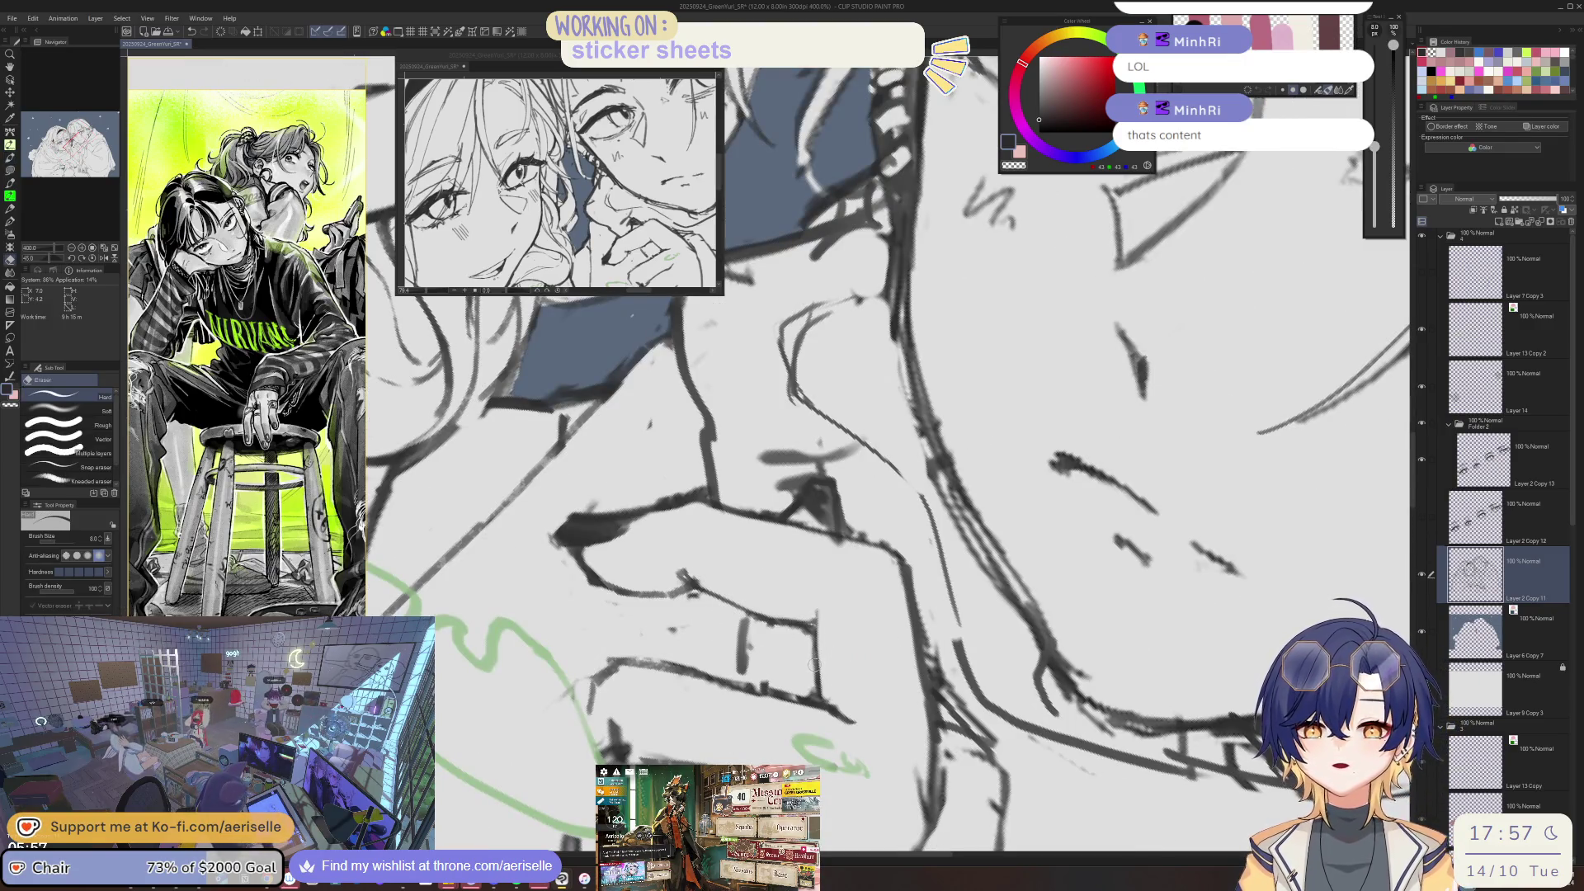
- Mirror and rotate the view to about -45 degrees over the hand, enlarging the eraser to size 10
key("p")
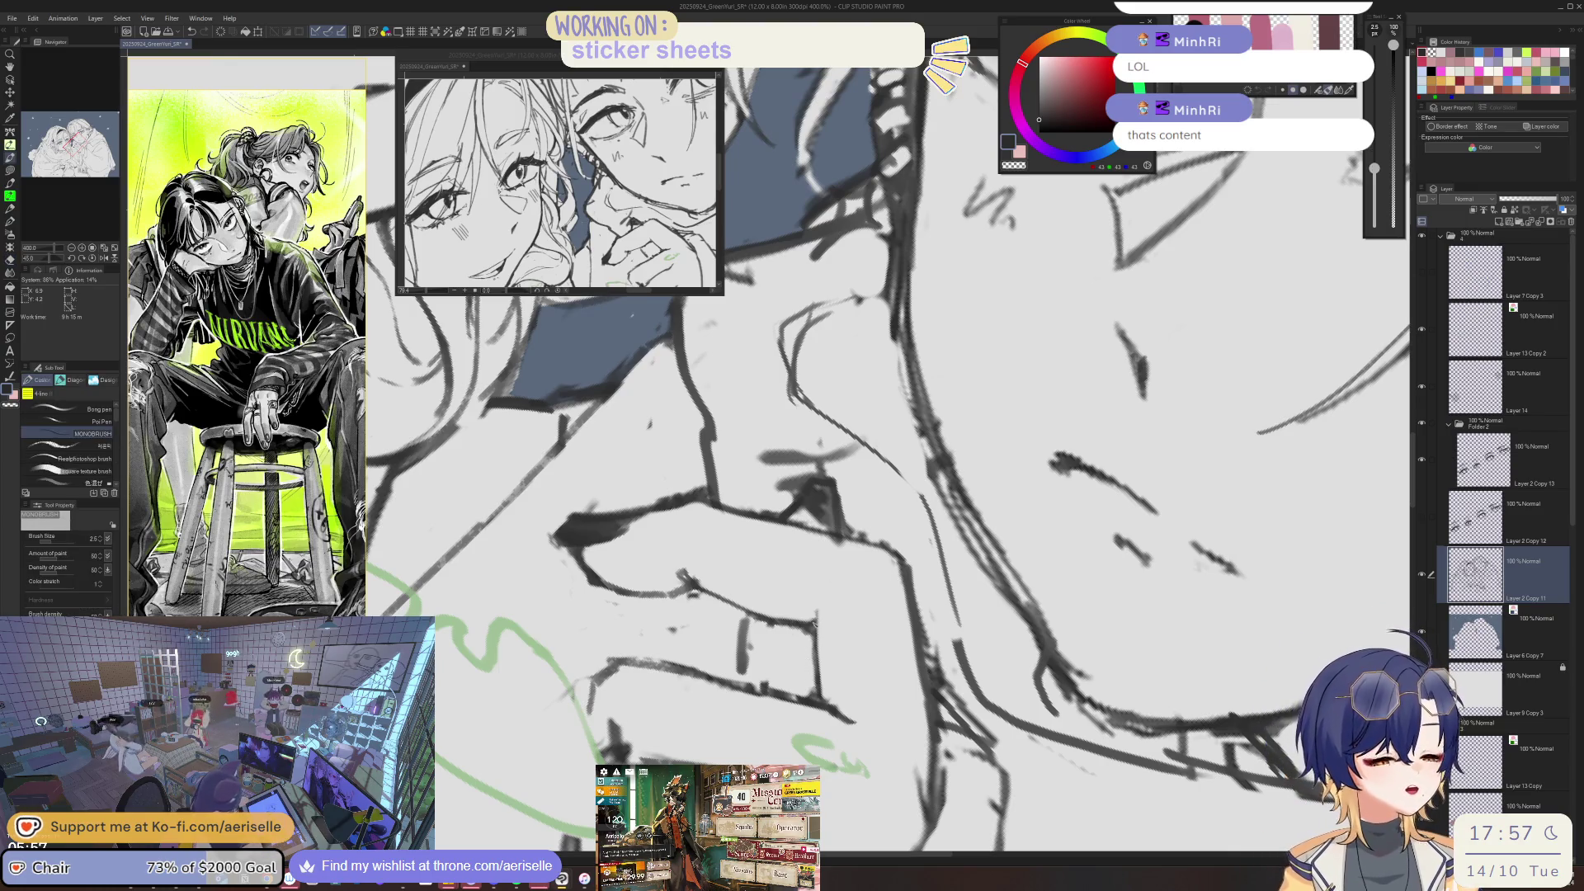
scroll(820, 625, "down", 3)
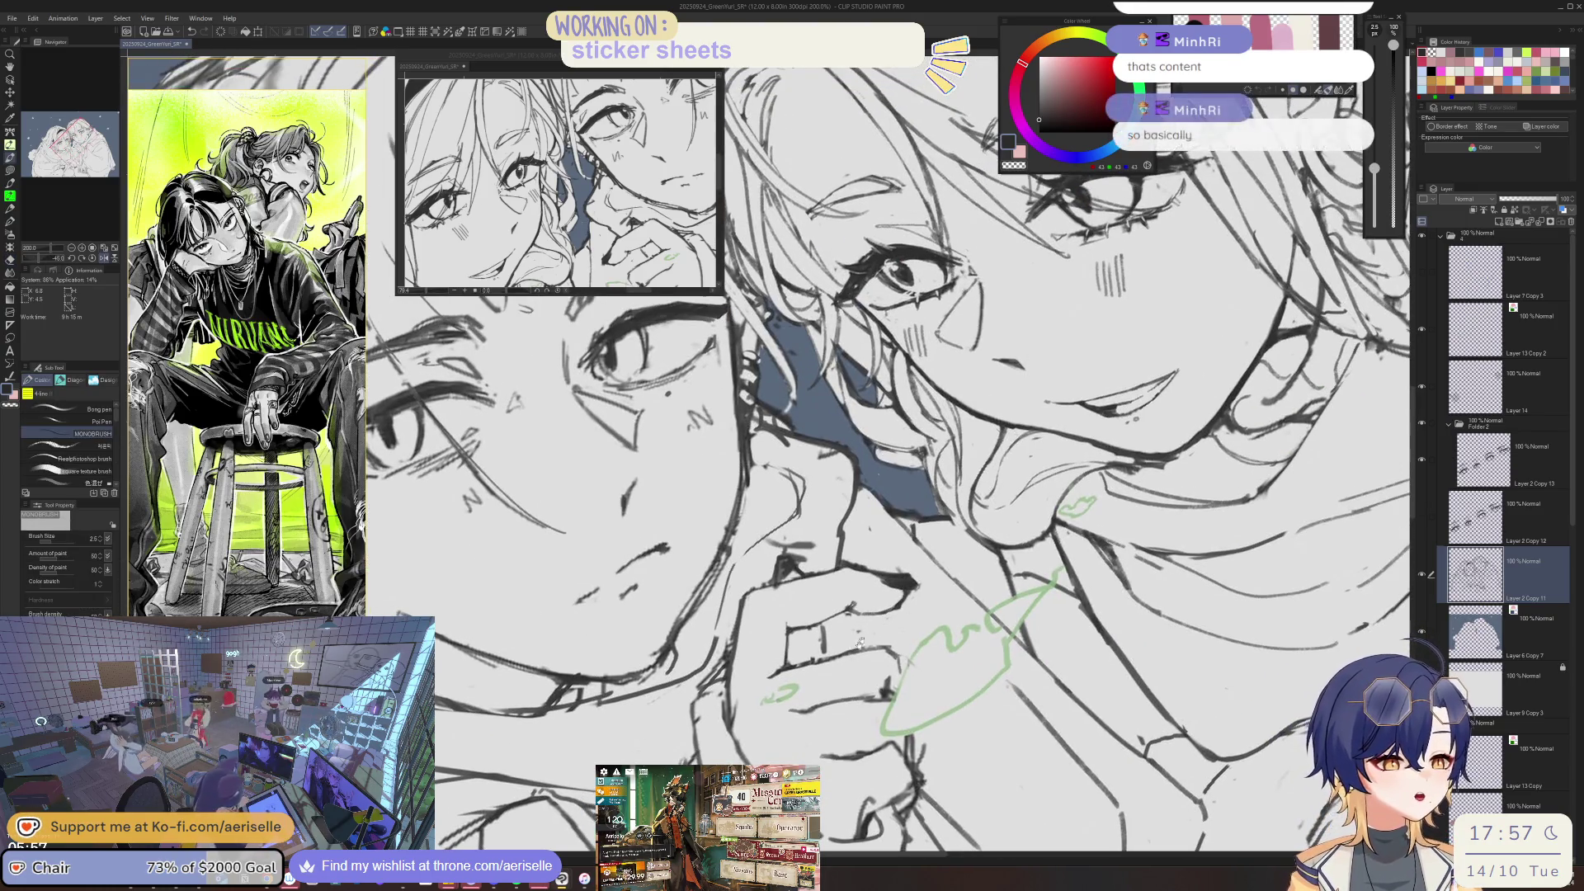
scroll(747, 630, "up", 3)
key("e")
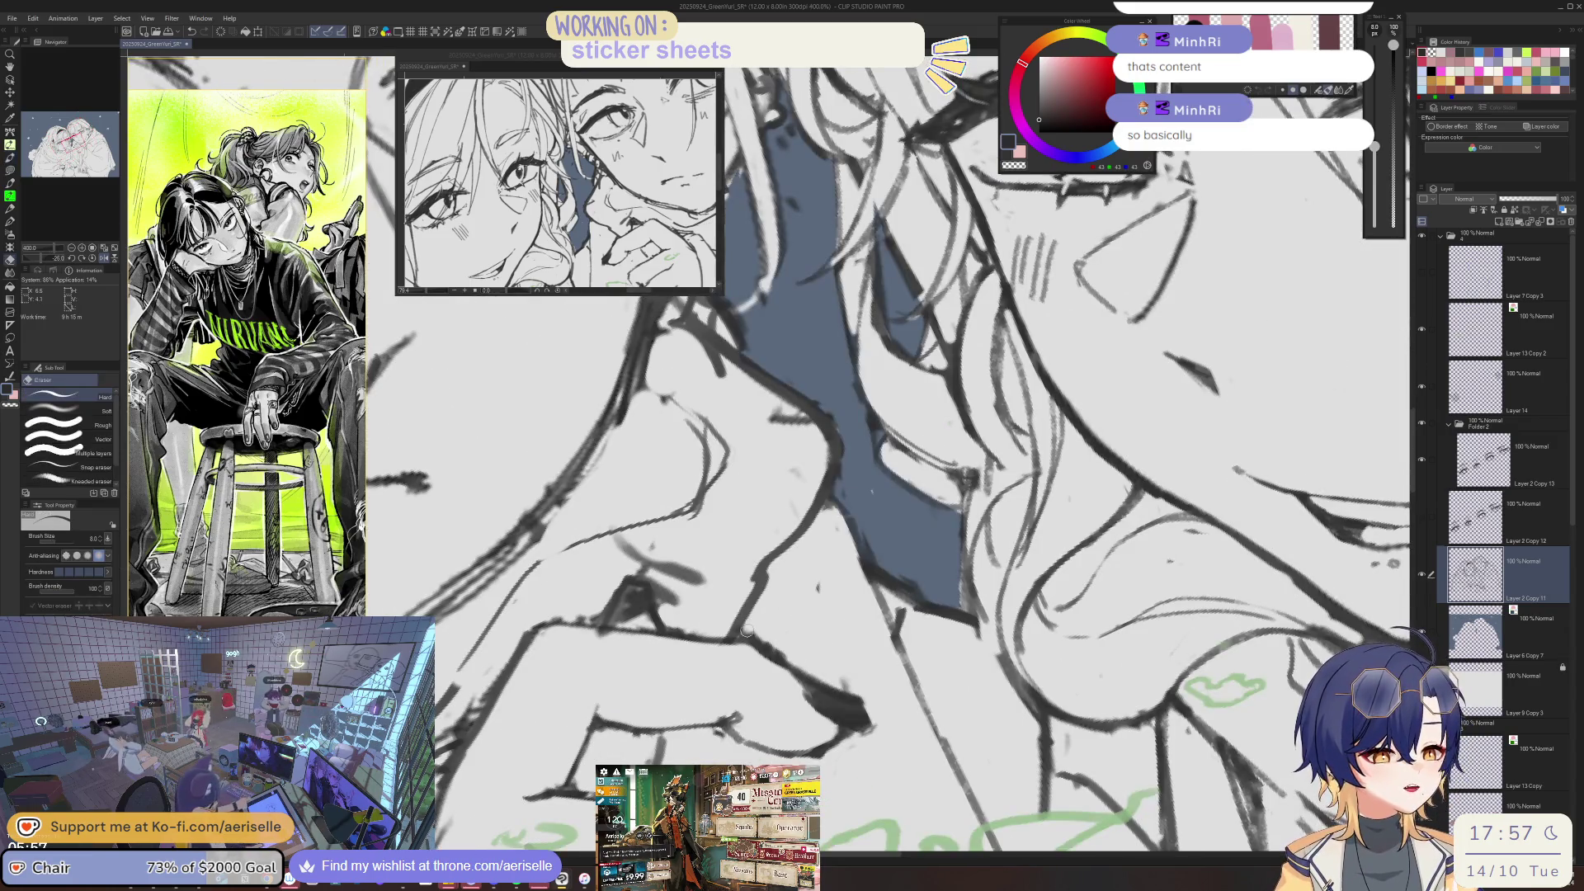
left_click_drag(784, 652, 681, 665)
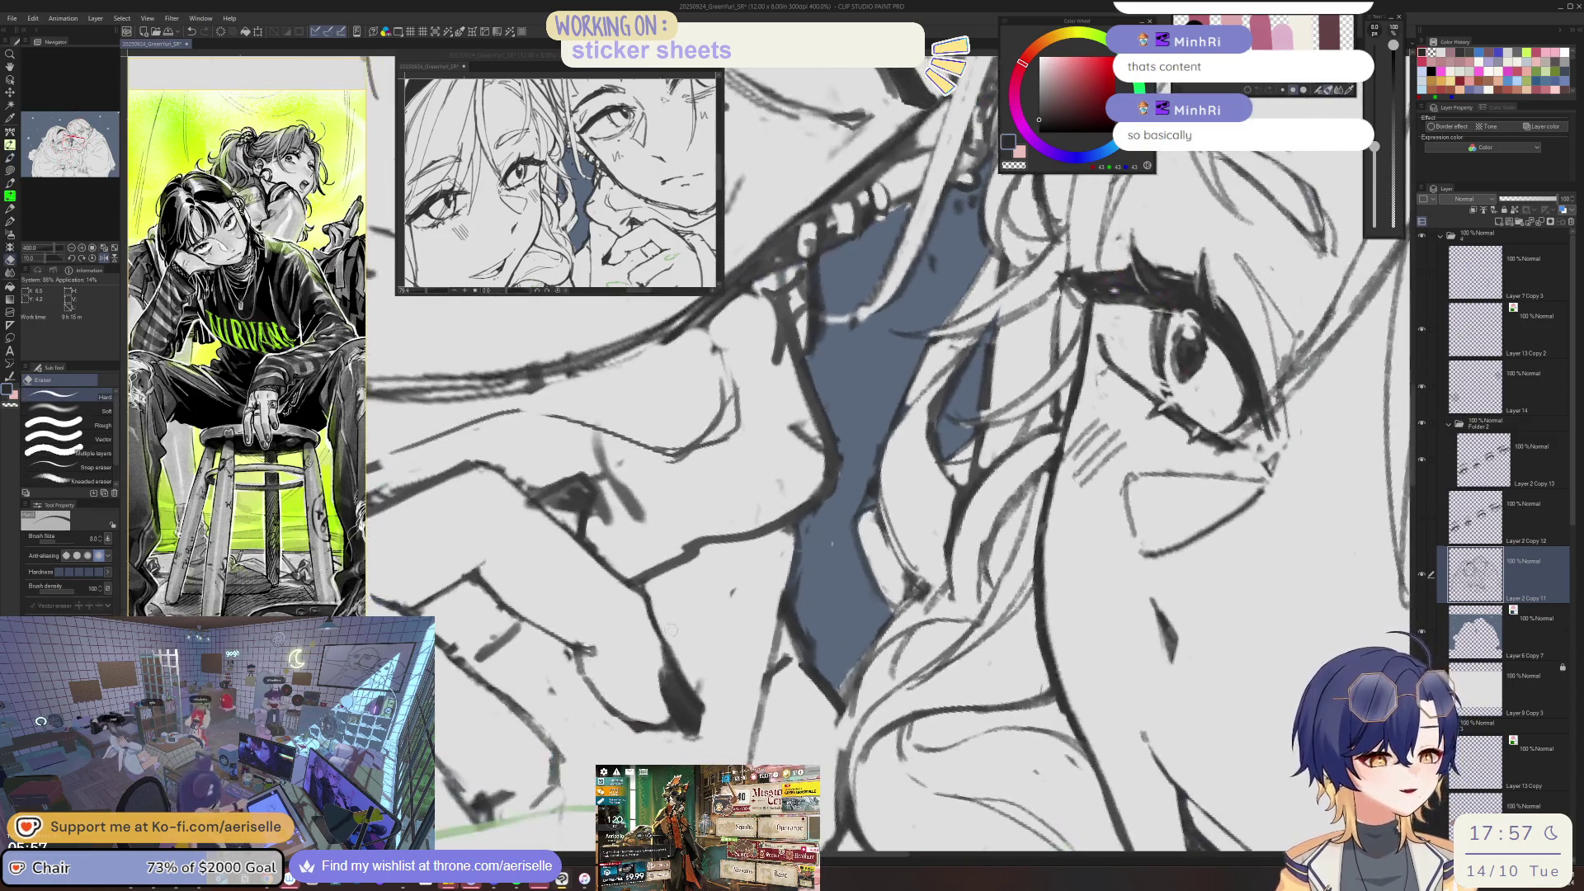
key("p")
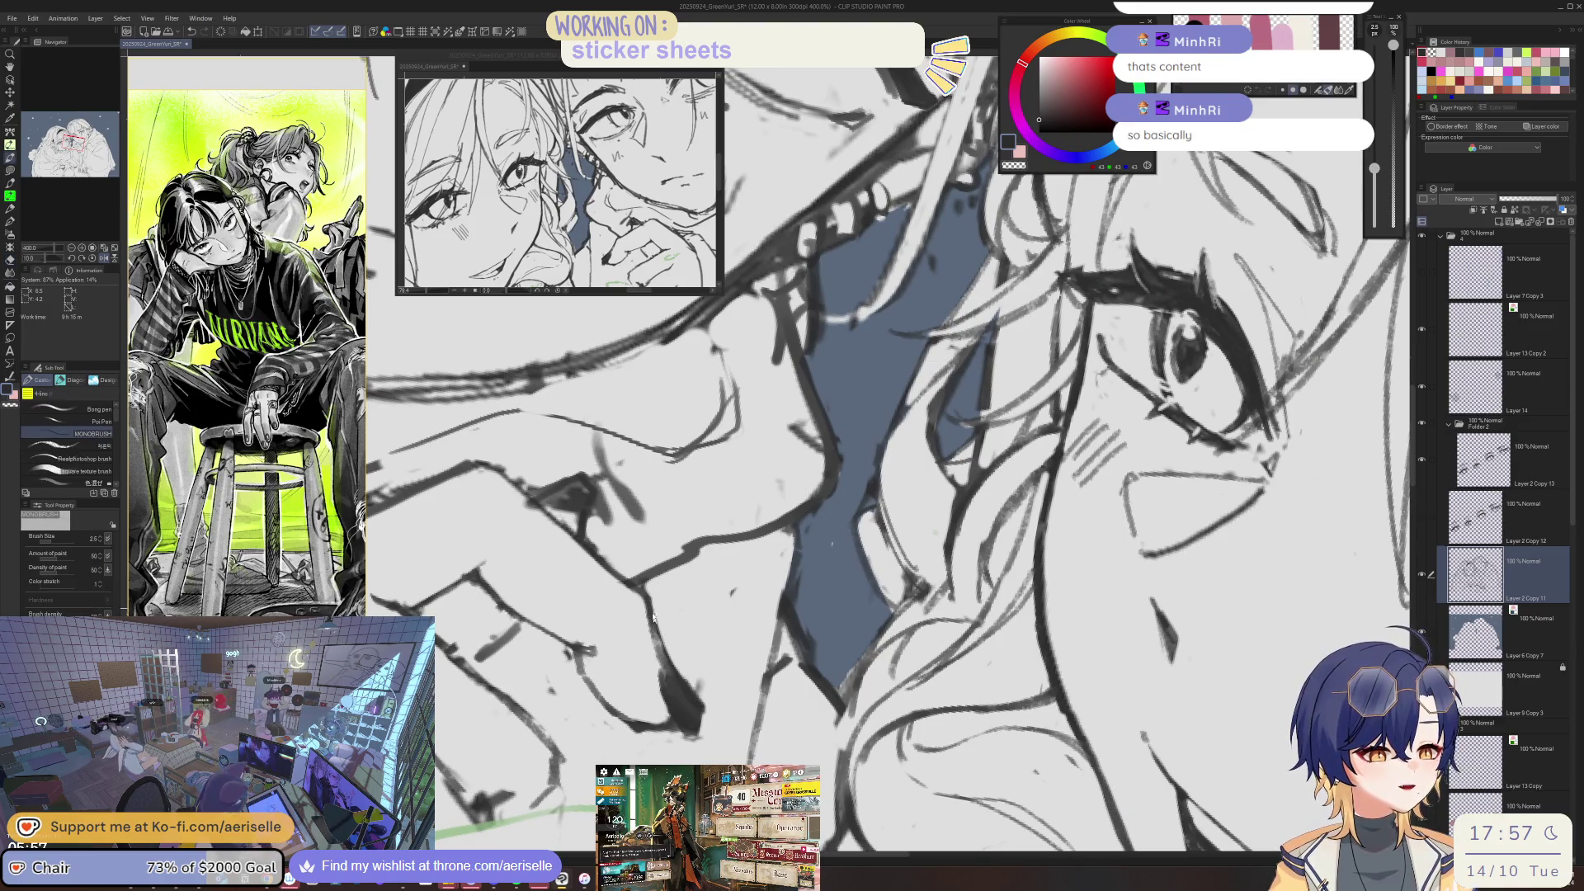
key("e")
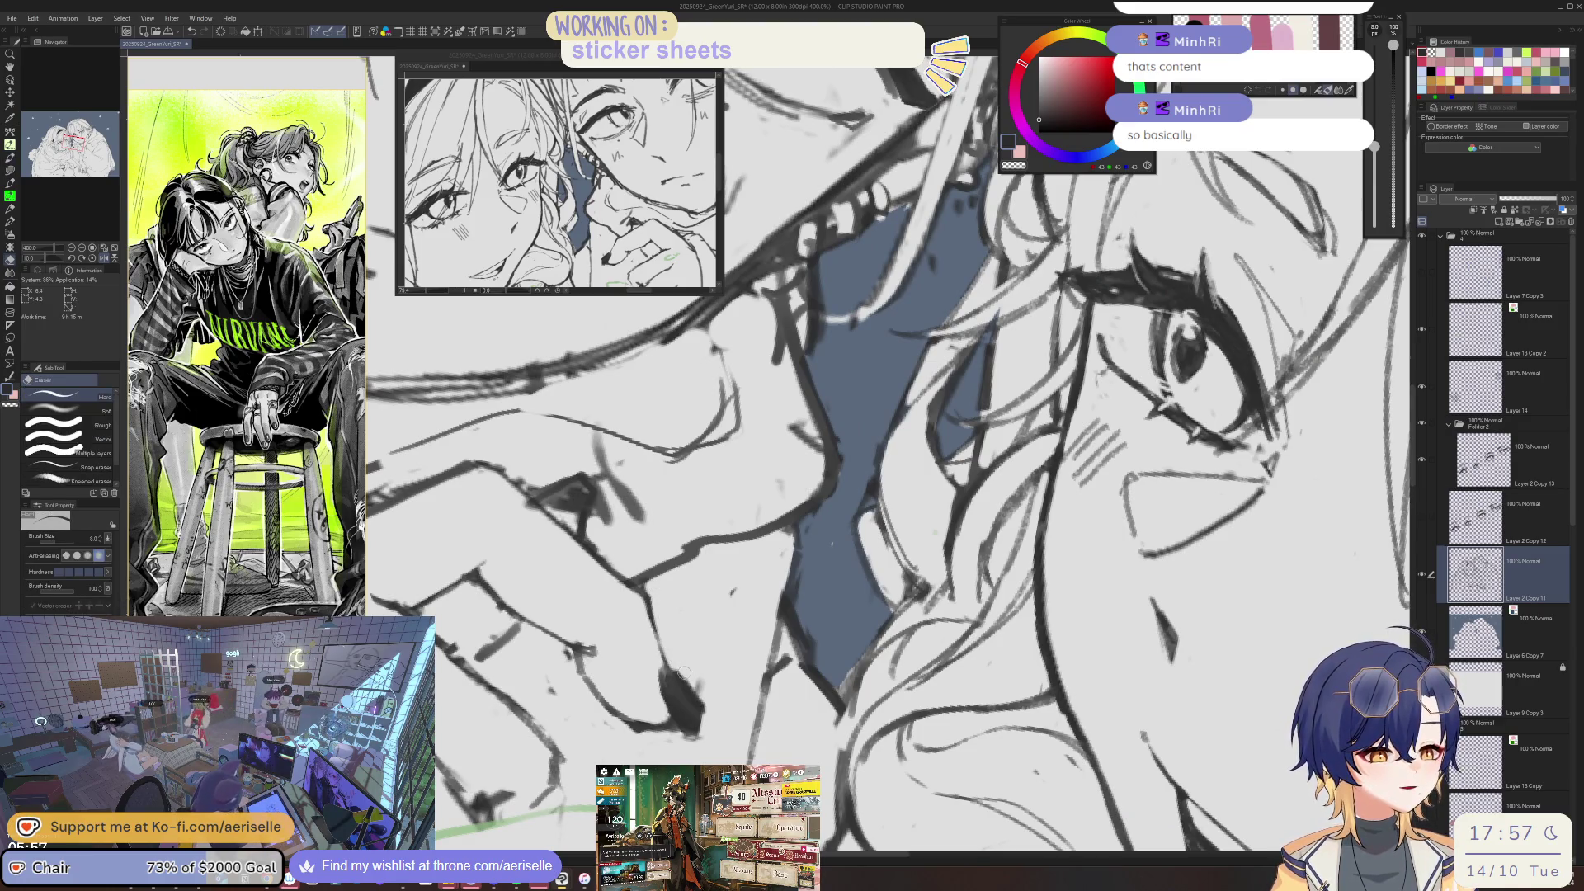
key("h")
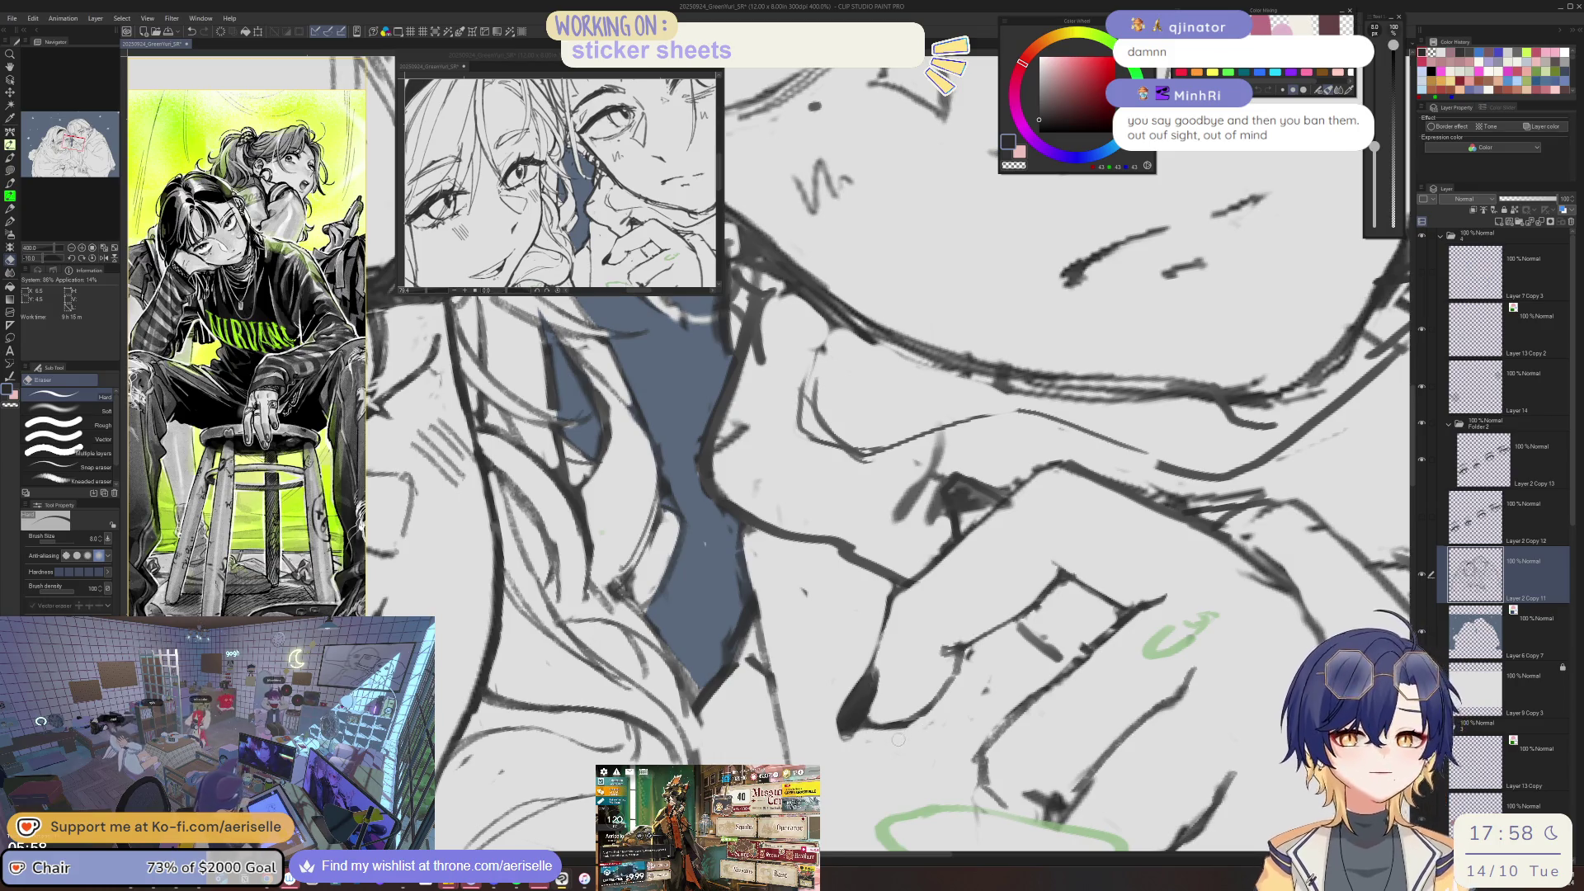
left_click_drag(901, 747, 865, 737)
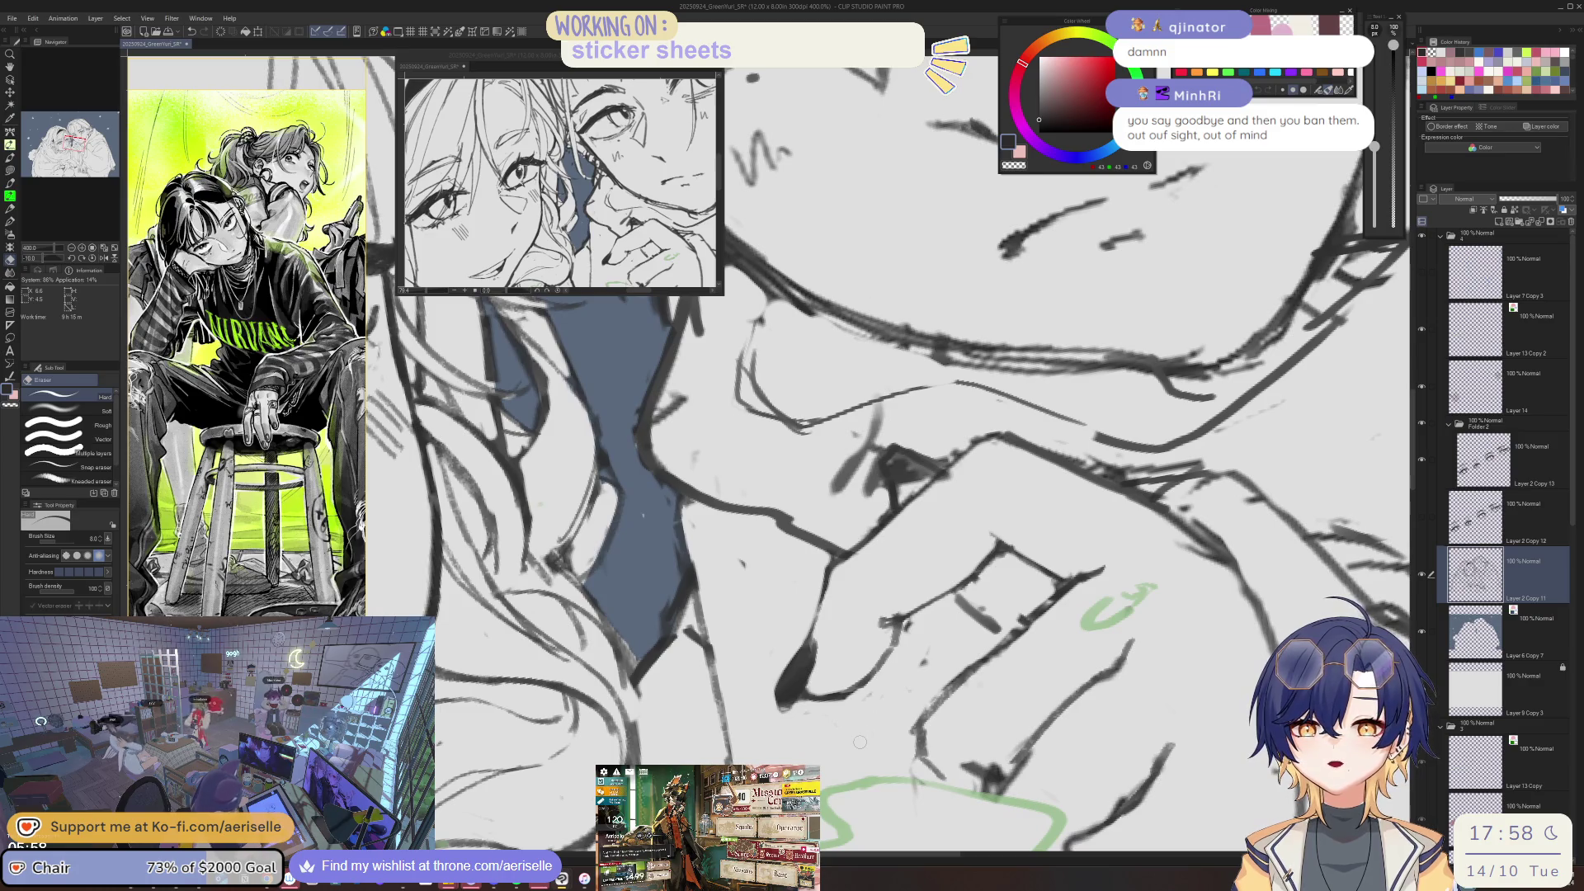
left_click_drag(865, 731, 857, 746)
left_click_drag(904, 675, 831, 670)
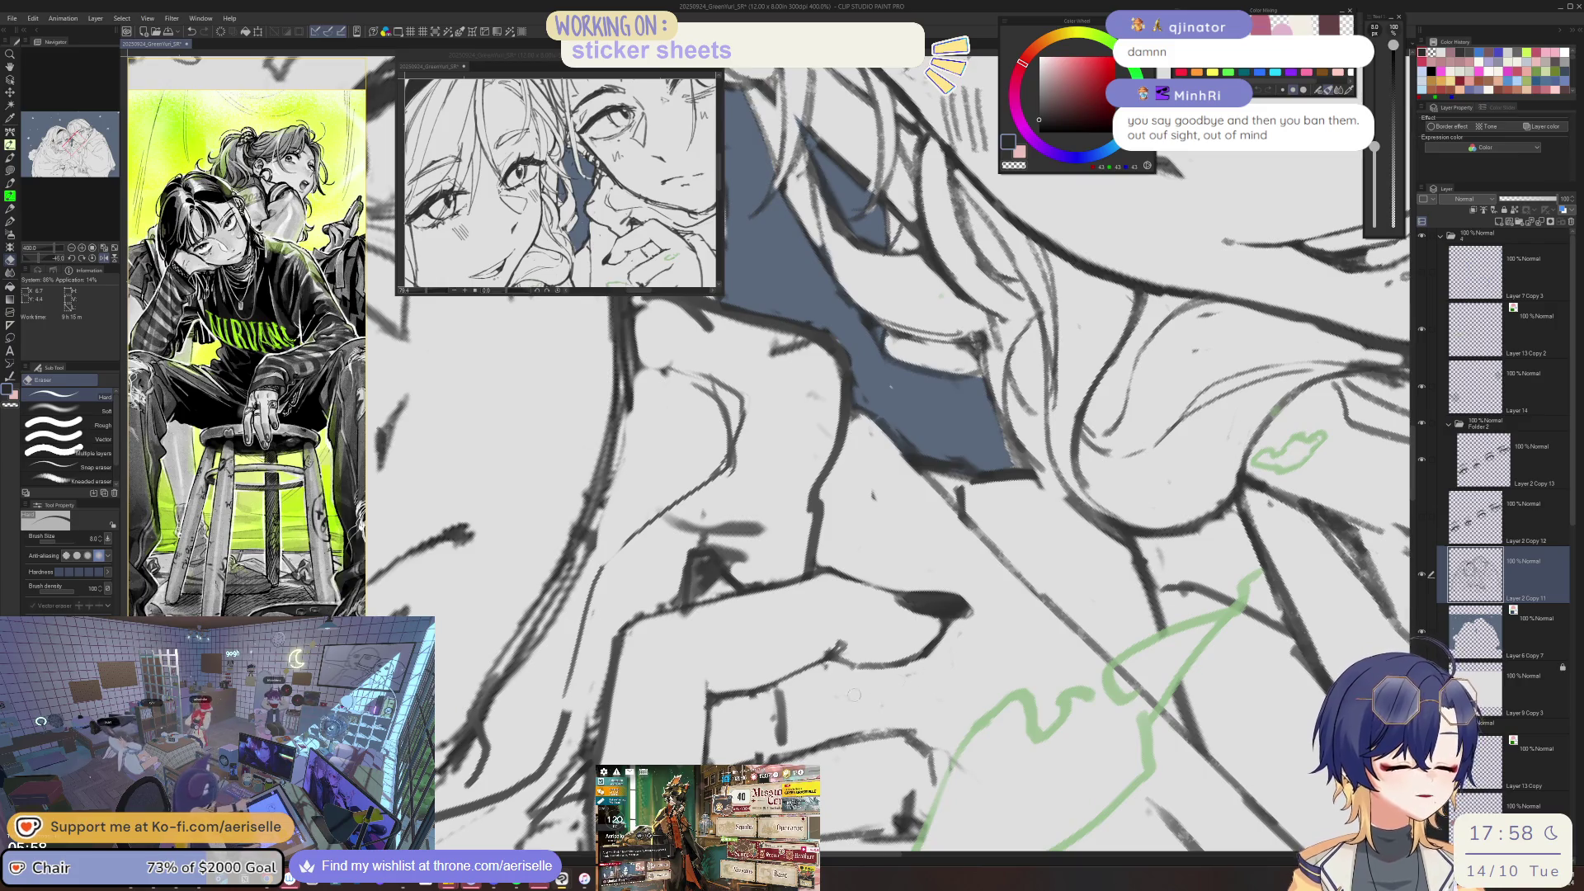
key("bracketright")
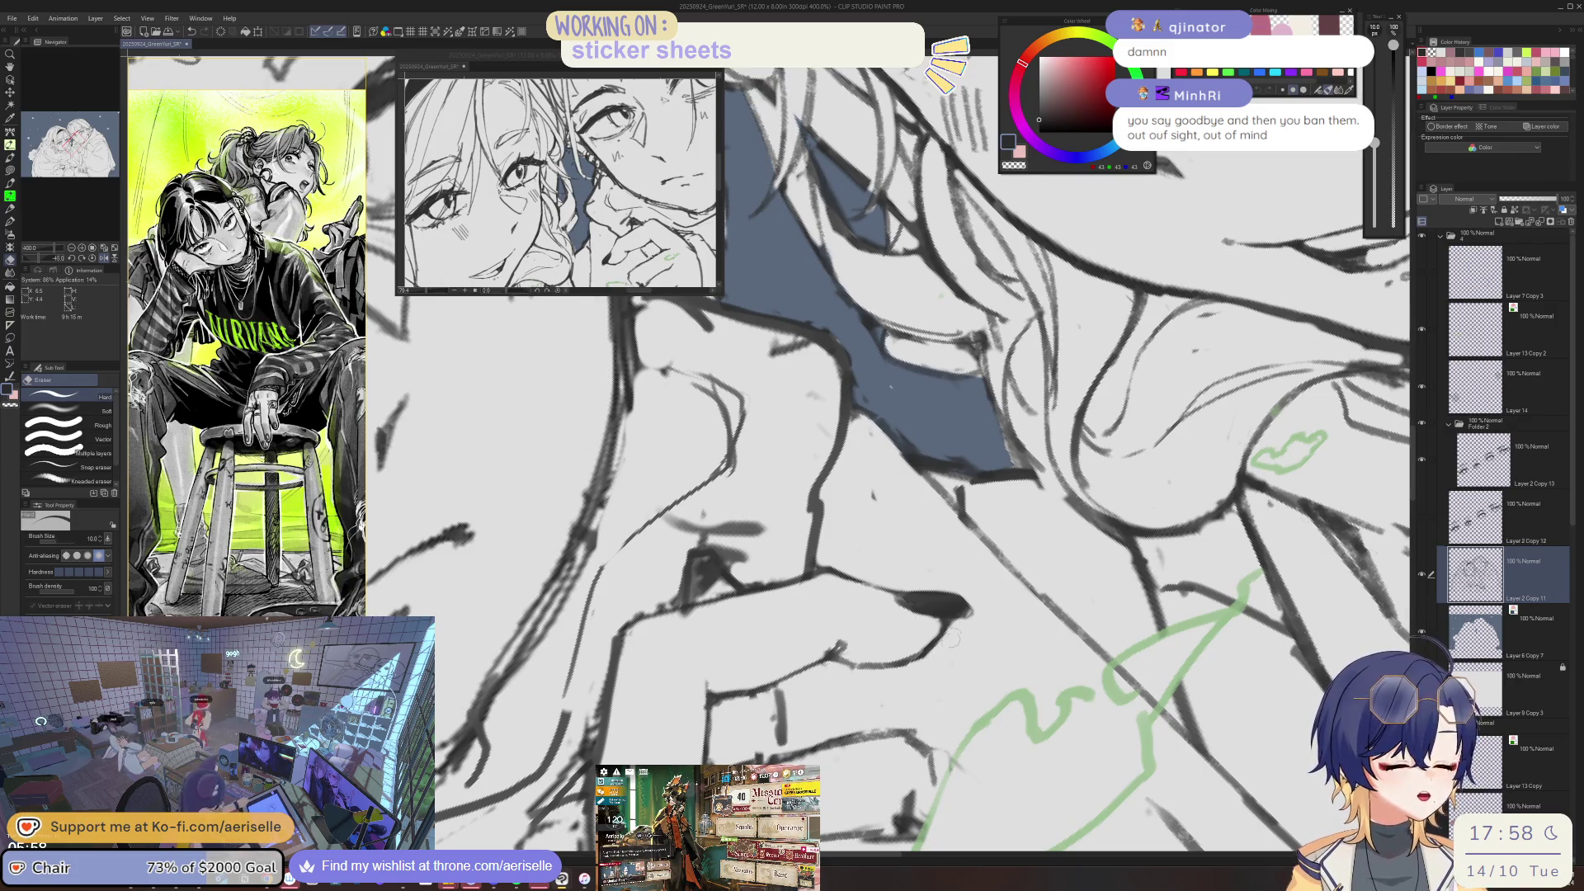
left_click_drag(972, 613, 696, 656)
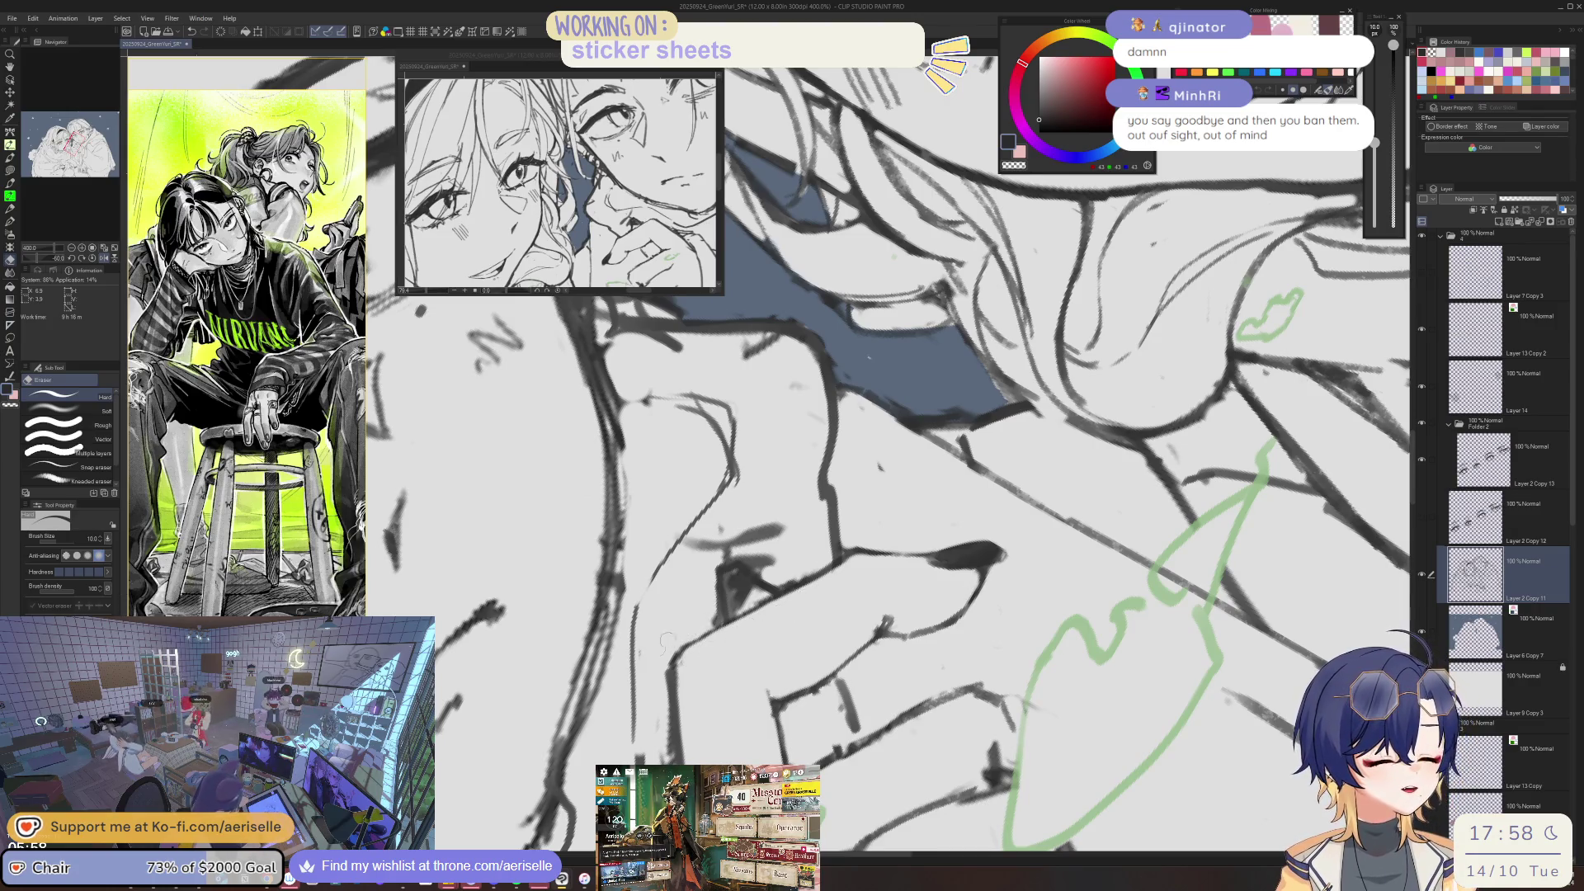
- Redraw the contour line darker with the size 1.5 pen, checking the whole sketch before zooming back in
key("p")
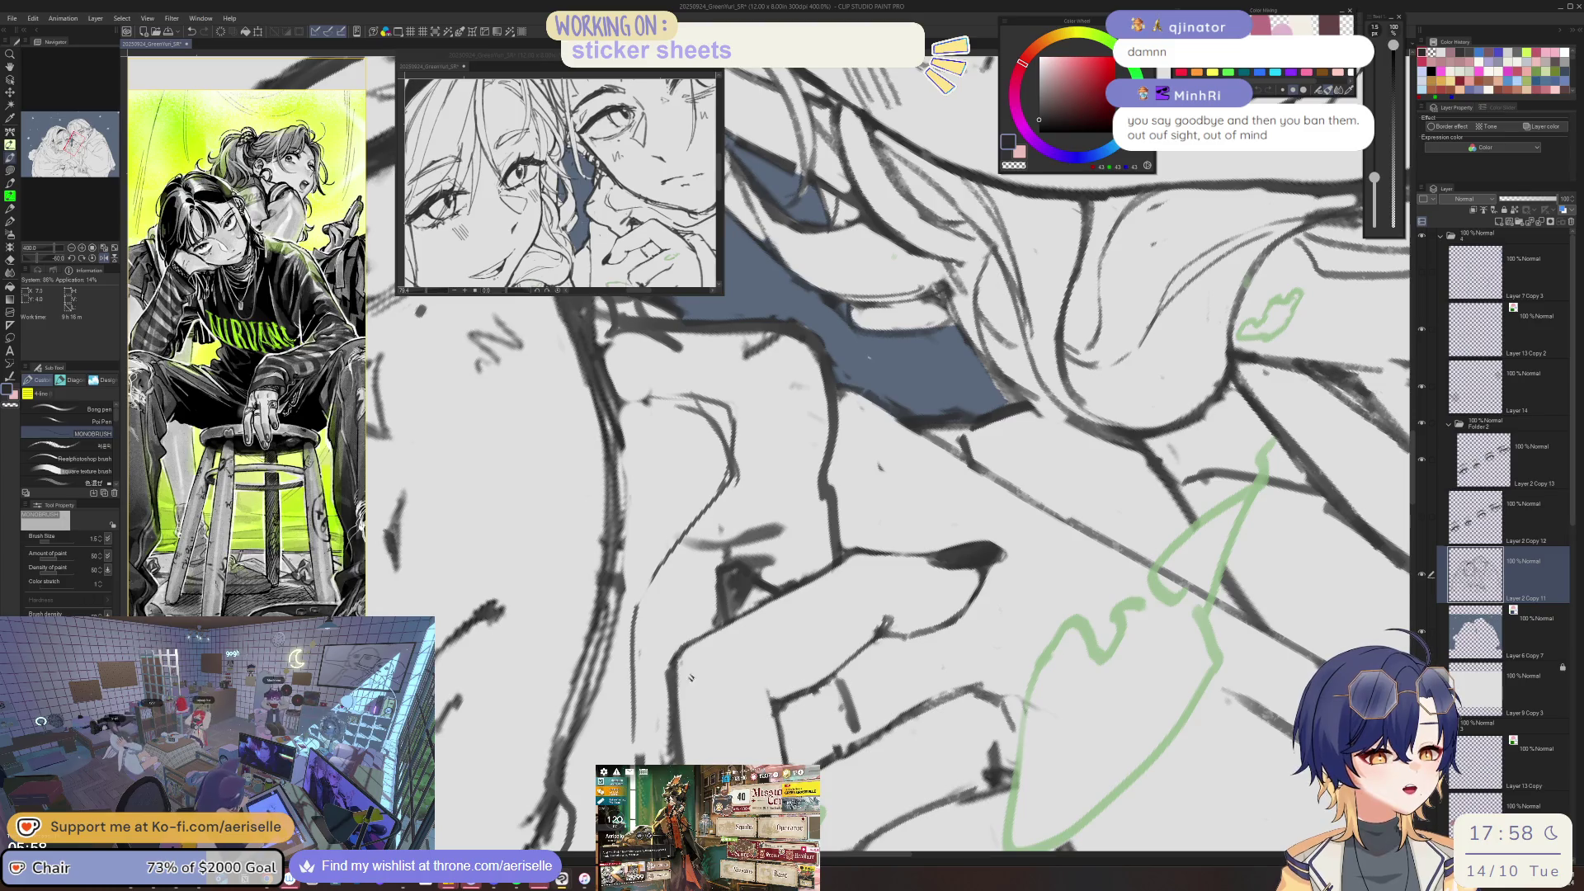
mouse_move(708, 634)
left_mouse_down()
mouse_move(645, 477)
mouse_move(677, 582)
left_mouse_up()
key("ctrl+z")
left_click_drag(650, 510, 696, 623)
key("ctrl+alt+0")
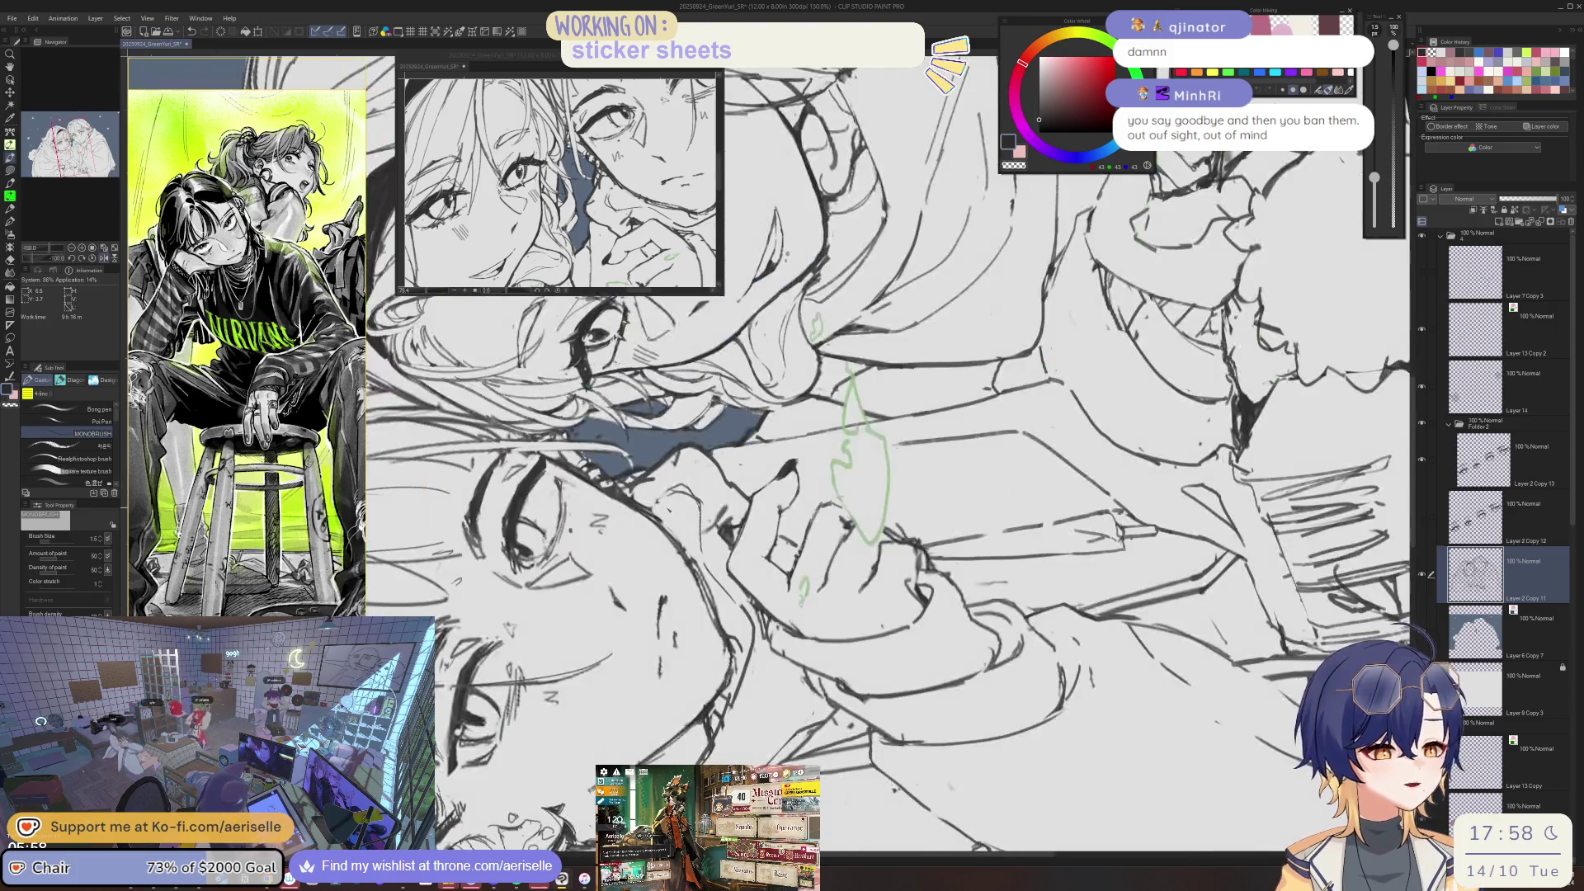
key("ctrl+0")
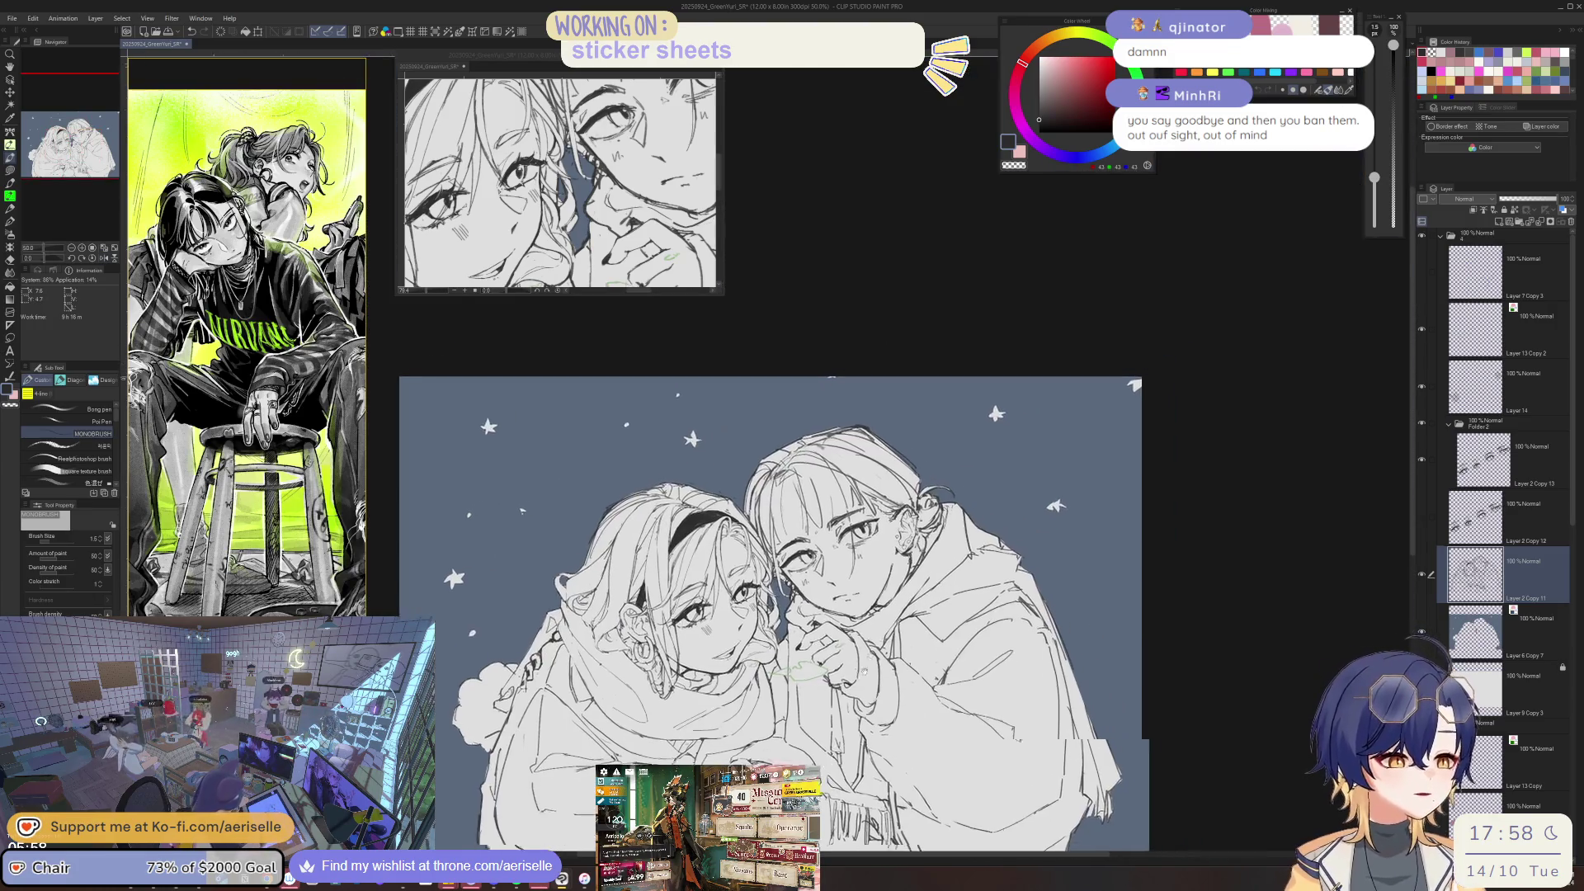
key("ctrl+alt+0")
- Thin the dark fingertip stroke with a size 7-8 eraser while rotating the view and straightening it to 0 degrees
key("e")
left_click_drag(777, 650, 748, 708)
key("bracketleft")
key("bracketleft")
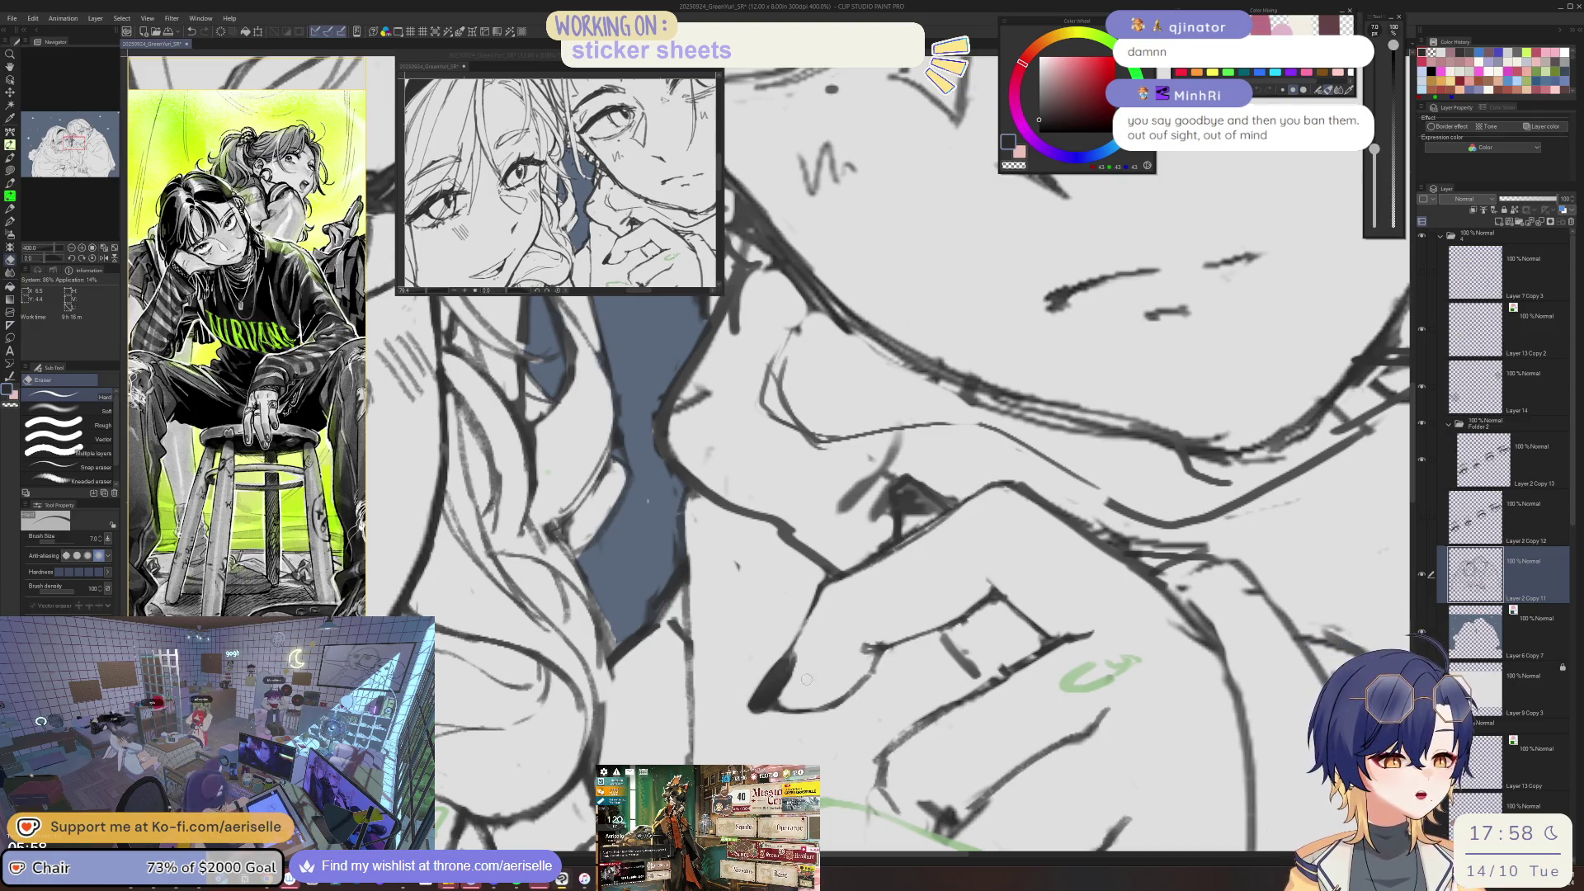
key("minus")
key("minus")
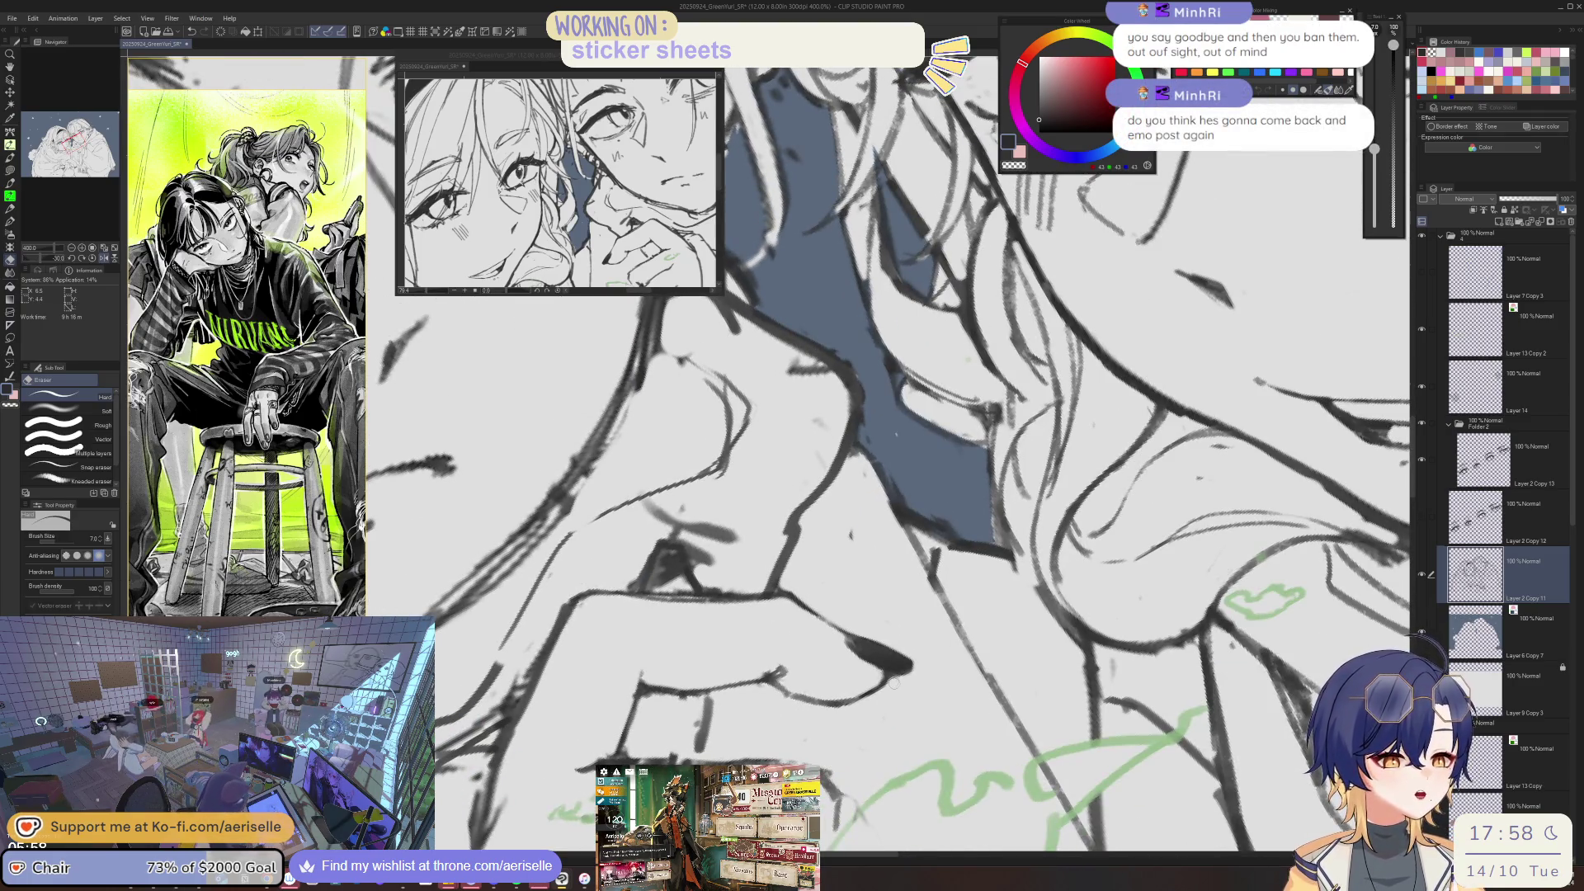
key("minus")
key("bracketright")
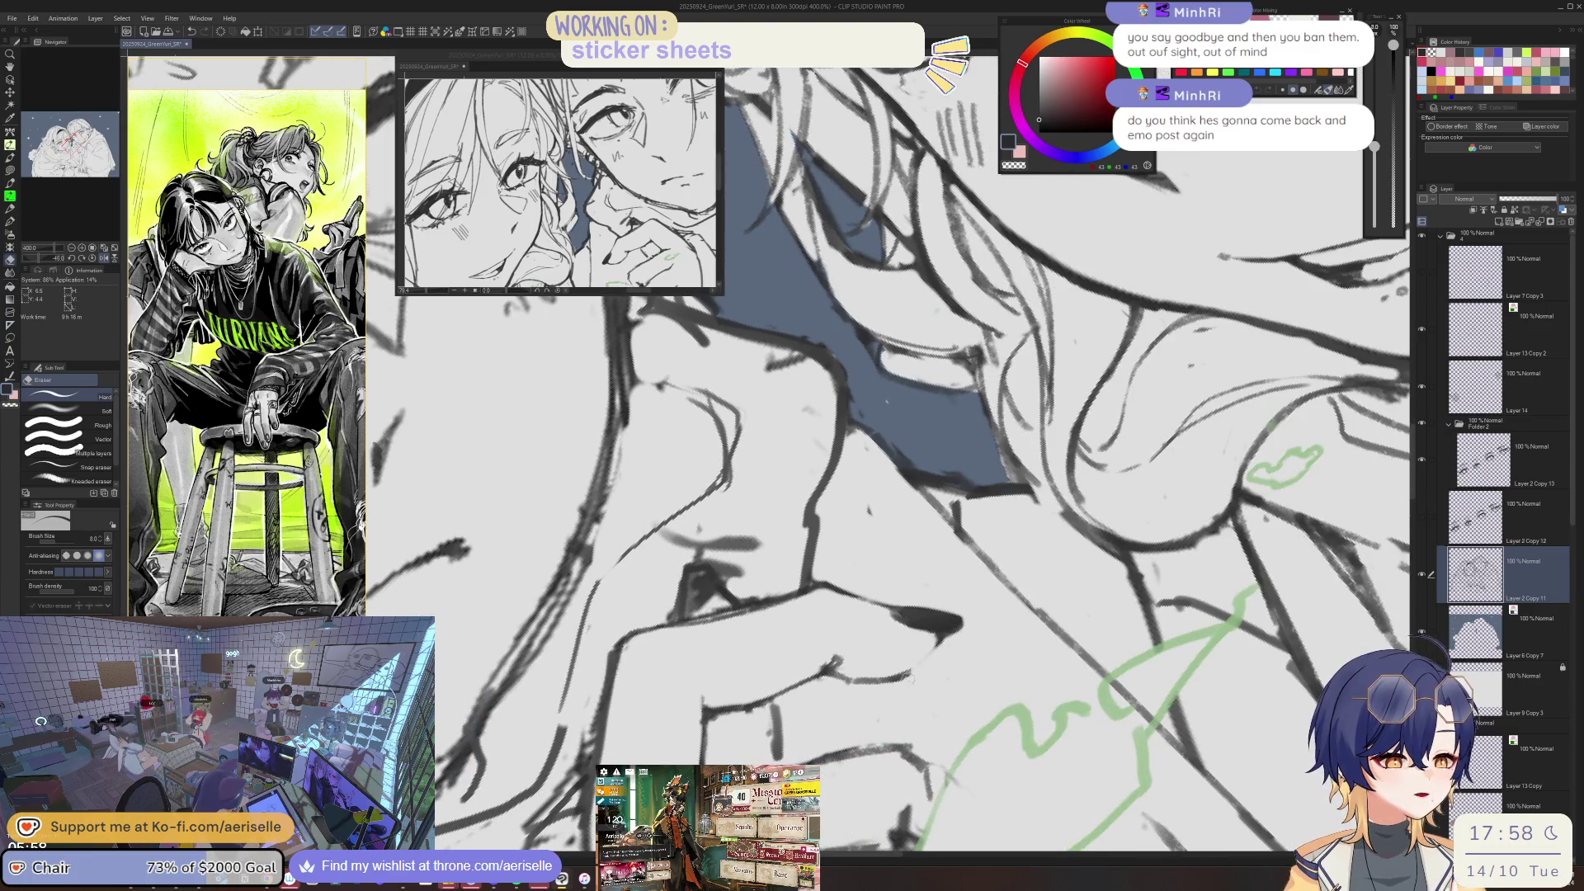
key("minus")
key("b")
key("equal")
key("equal")
key("equal")
key("e")
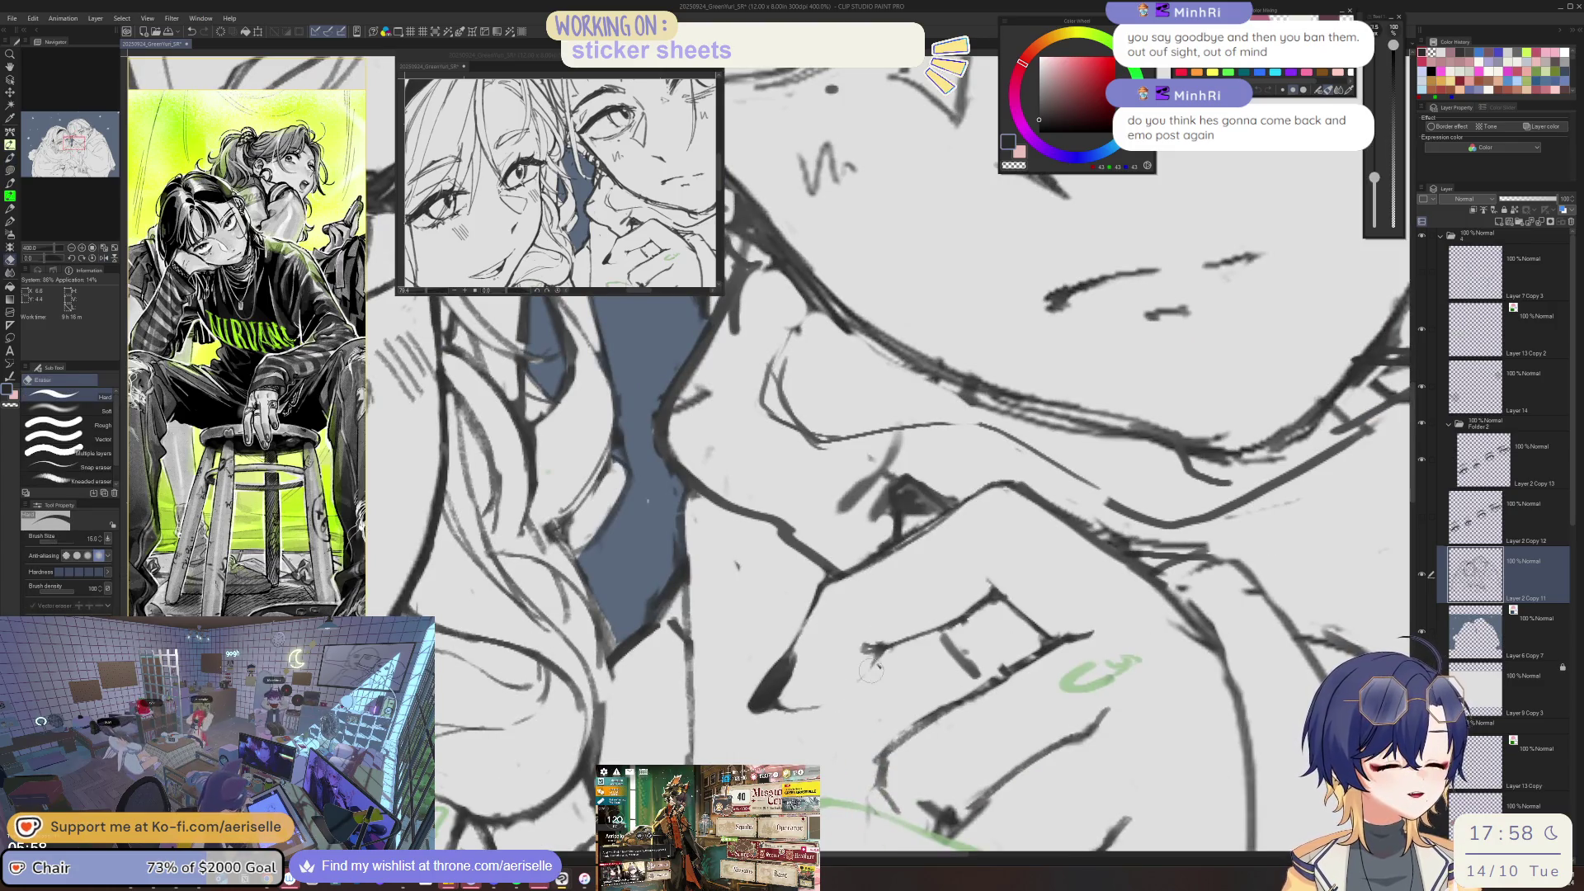
- Draw a thin line along the hand's lower edge, set the pen to size 2, and save
key("b")
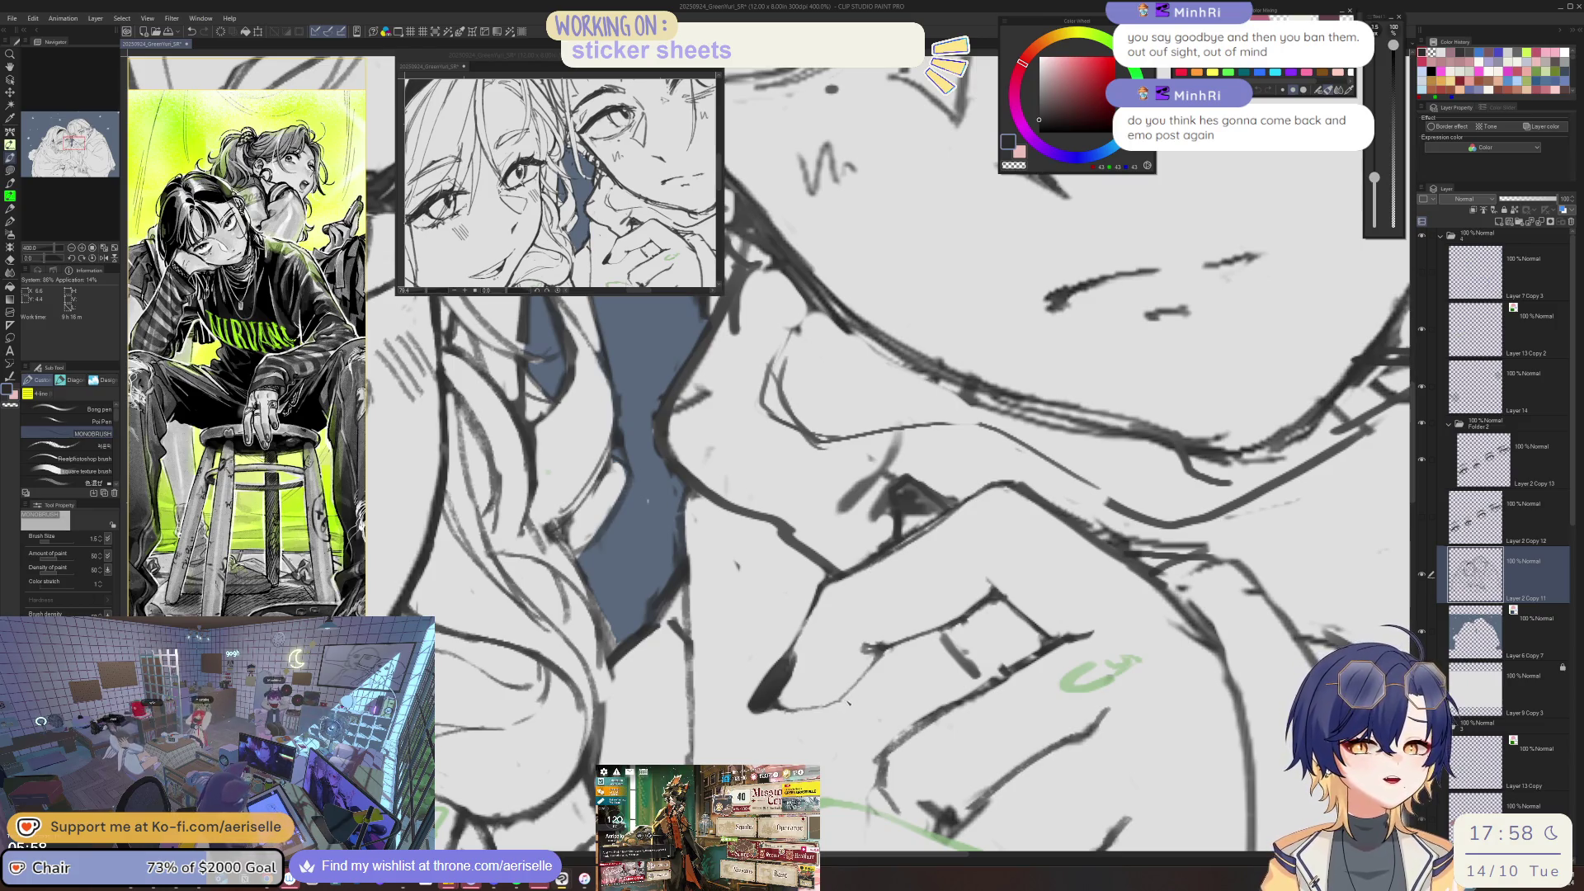
left_click_drag(852, 697, 836, 704)
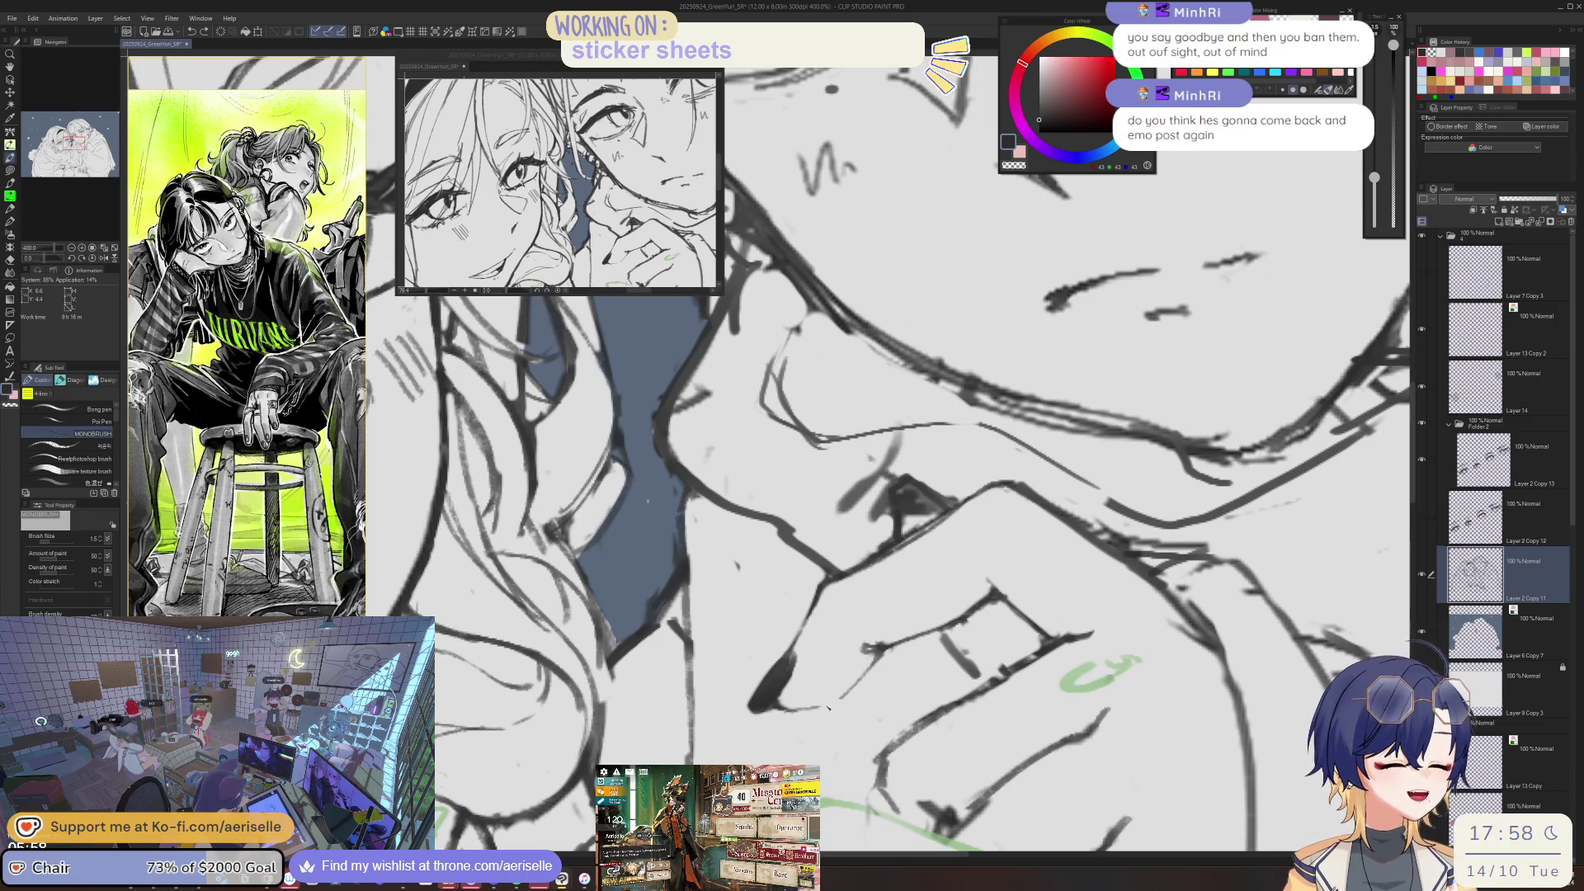
key("bracketright")
key("ctrl+s")
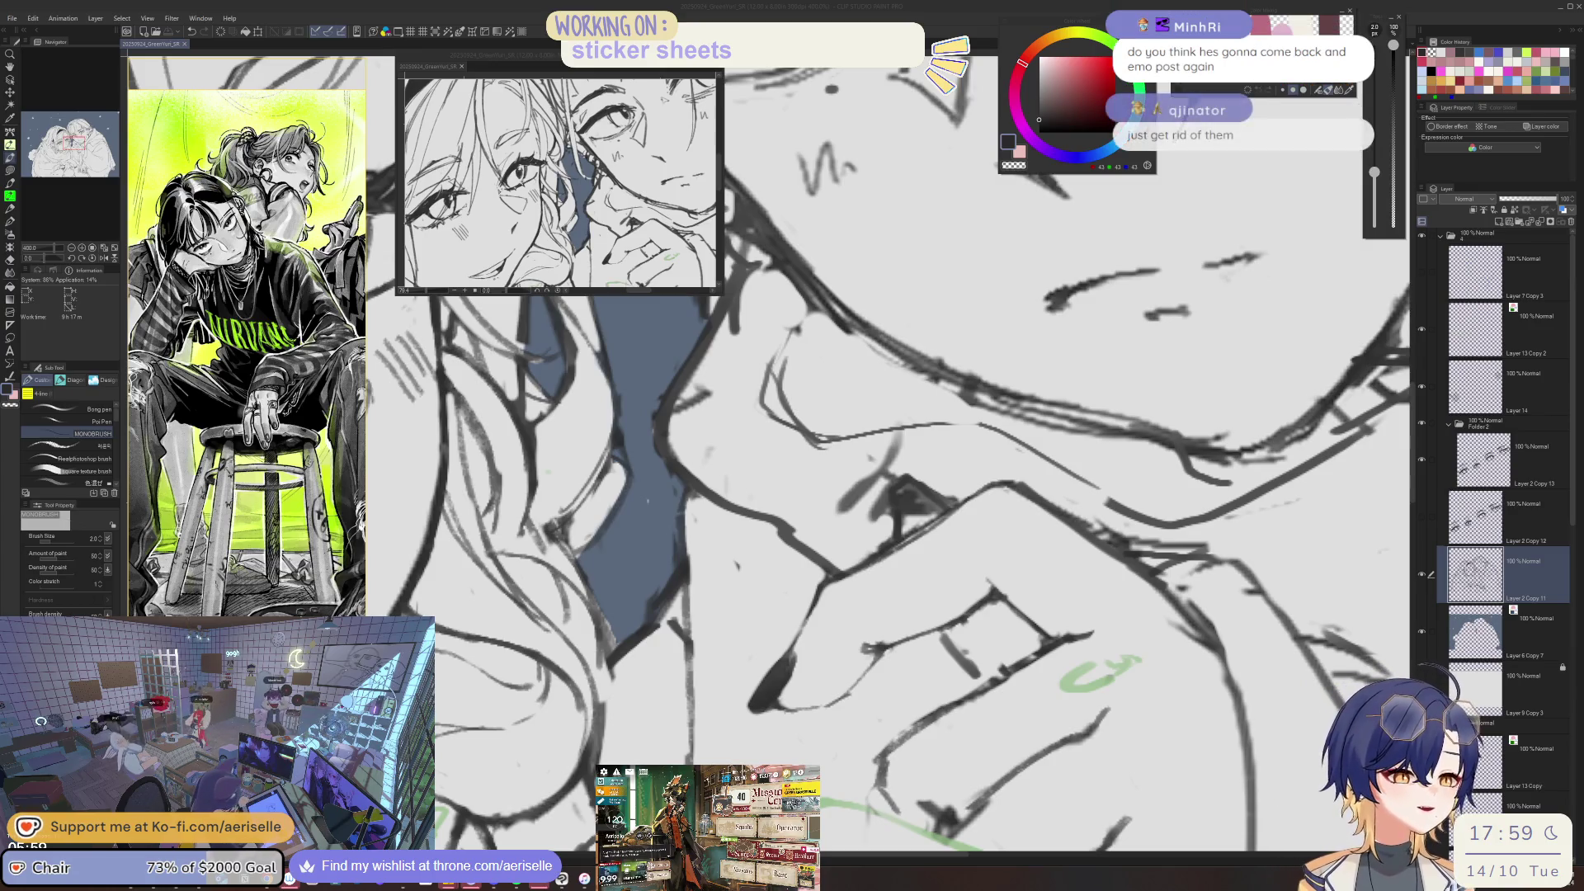
- Turn the canvas to a better angle and erase the stray line bits around the fingers
left_click(954, 518)
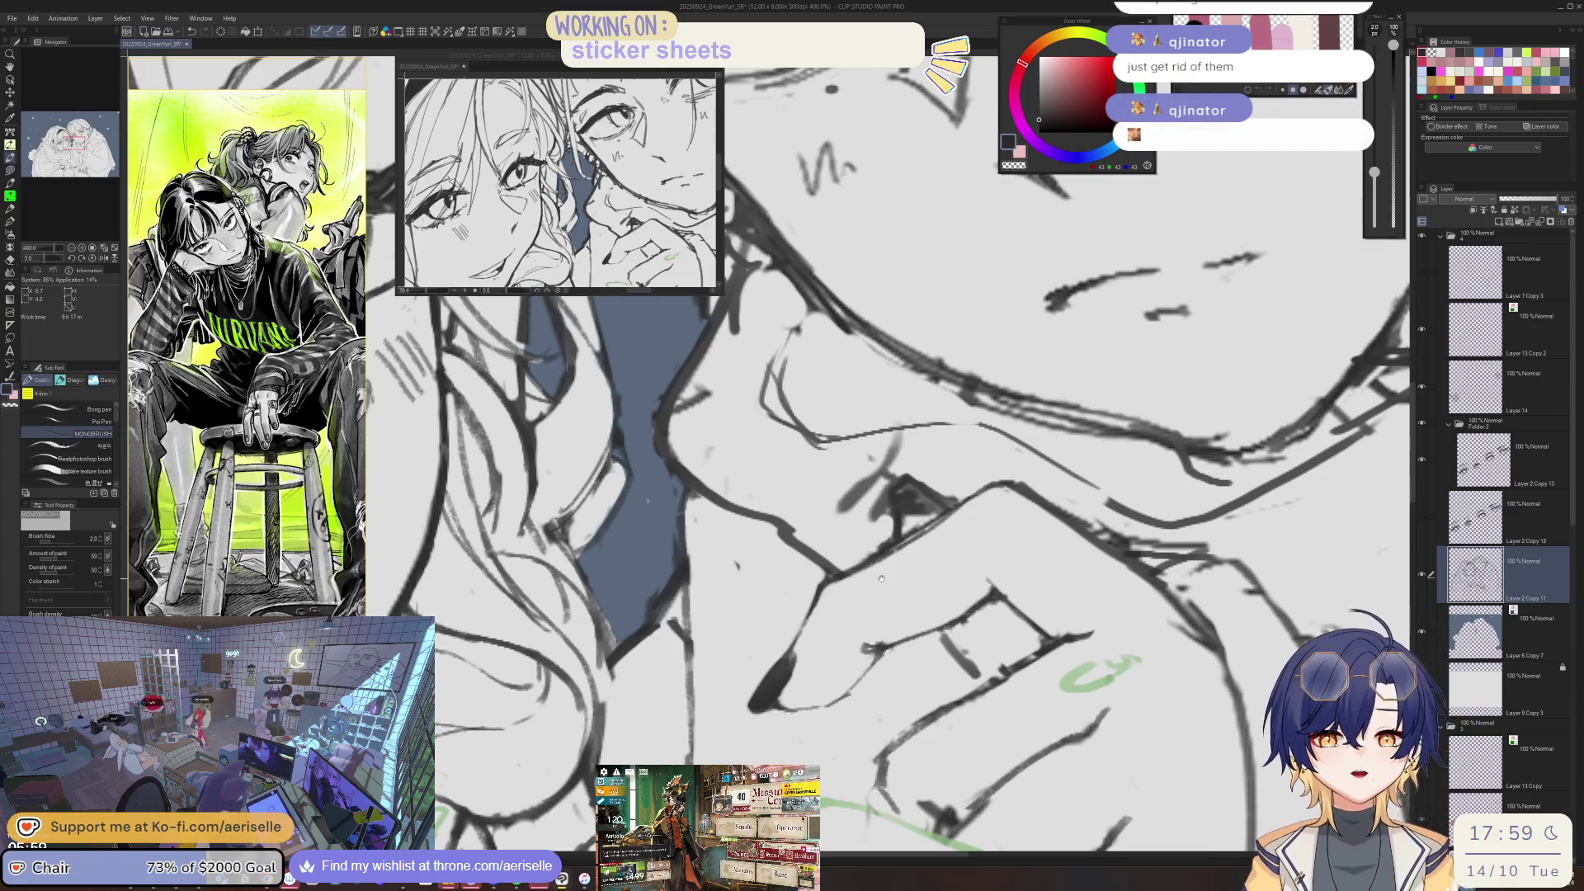
left_click_drag(882, 578, 819, 656)
key("e")
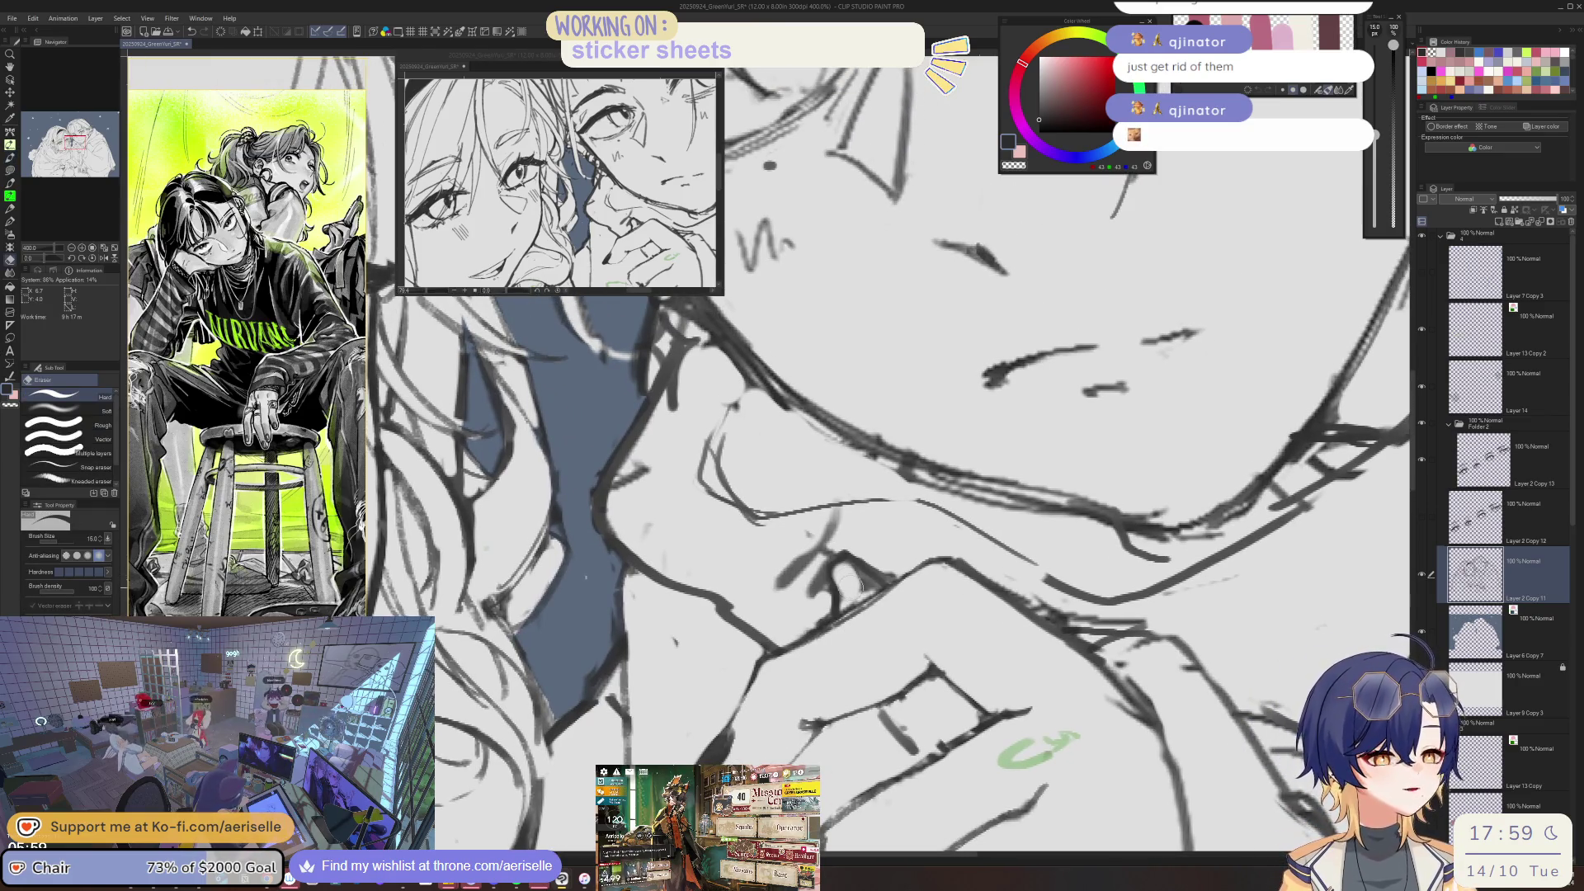
key("p")
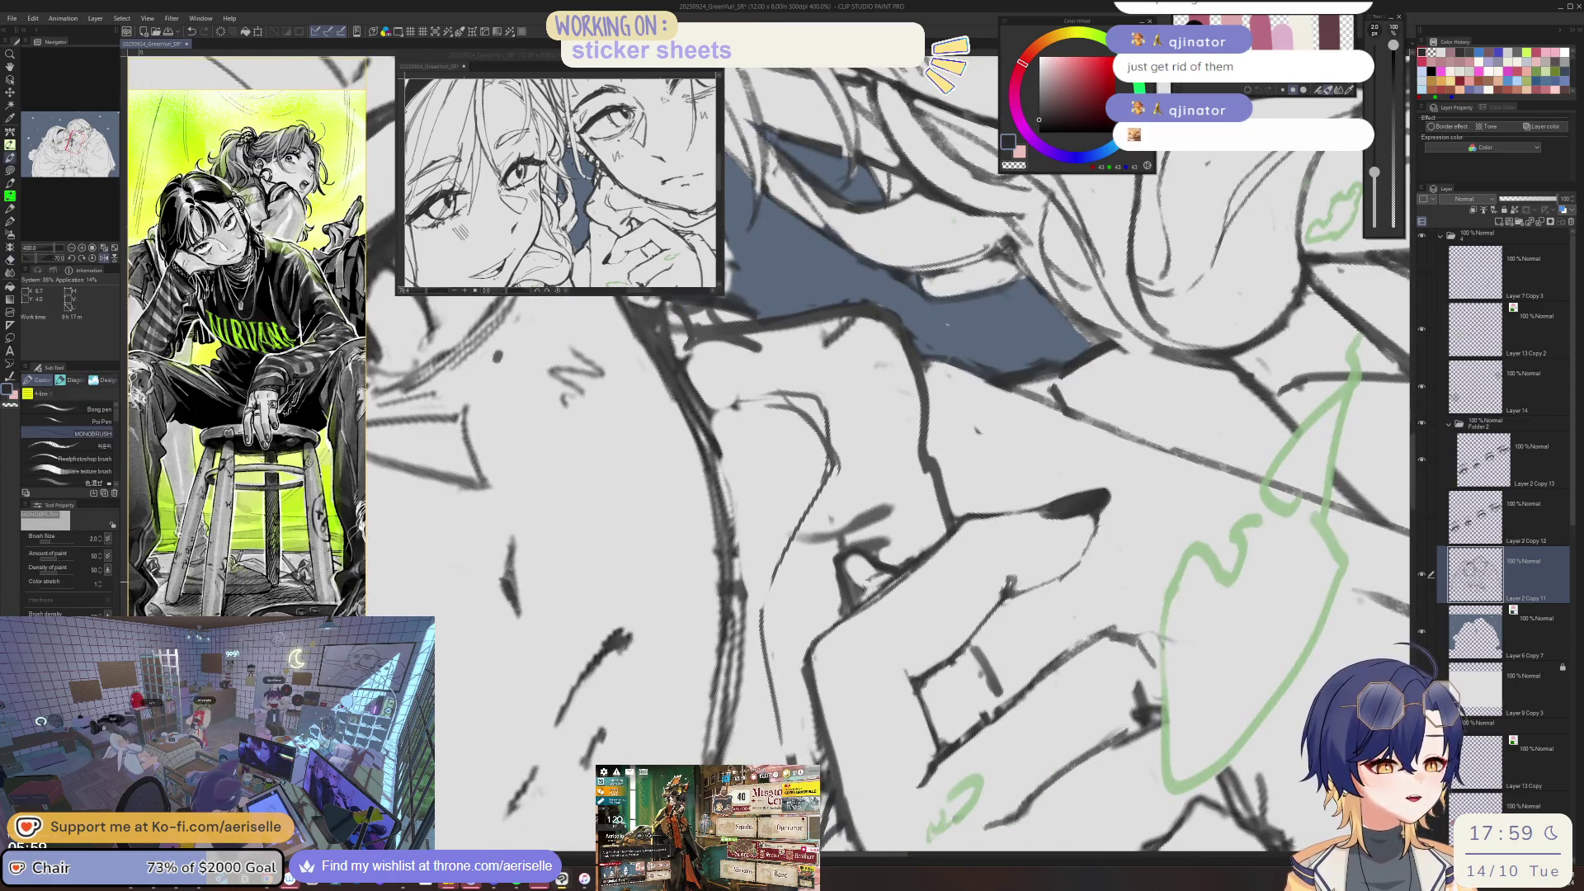
mouse_move(866, 582)
left_mouse_down()
mouse_move(807, 598)
mouse_move(786, 627)
left_mouse_up()
key("e")
left_click_drag(841, 540, 813, 577)
mouse_move(825, 570)
left_mouse_down()
mouse_move(965, 501)
mouse_move(747, 596)
left_mouse_up()
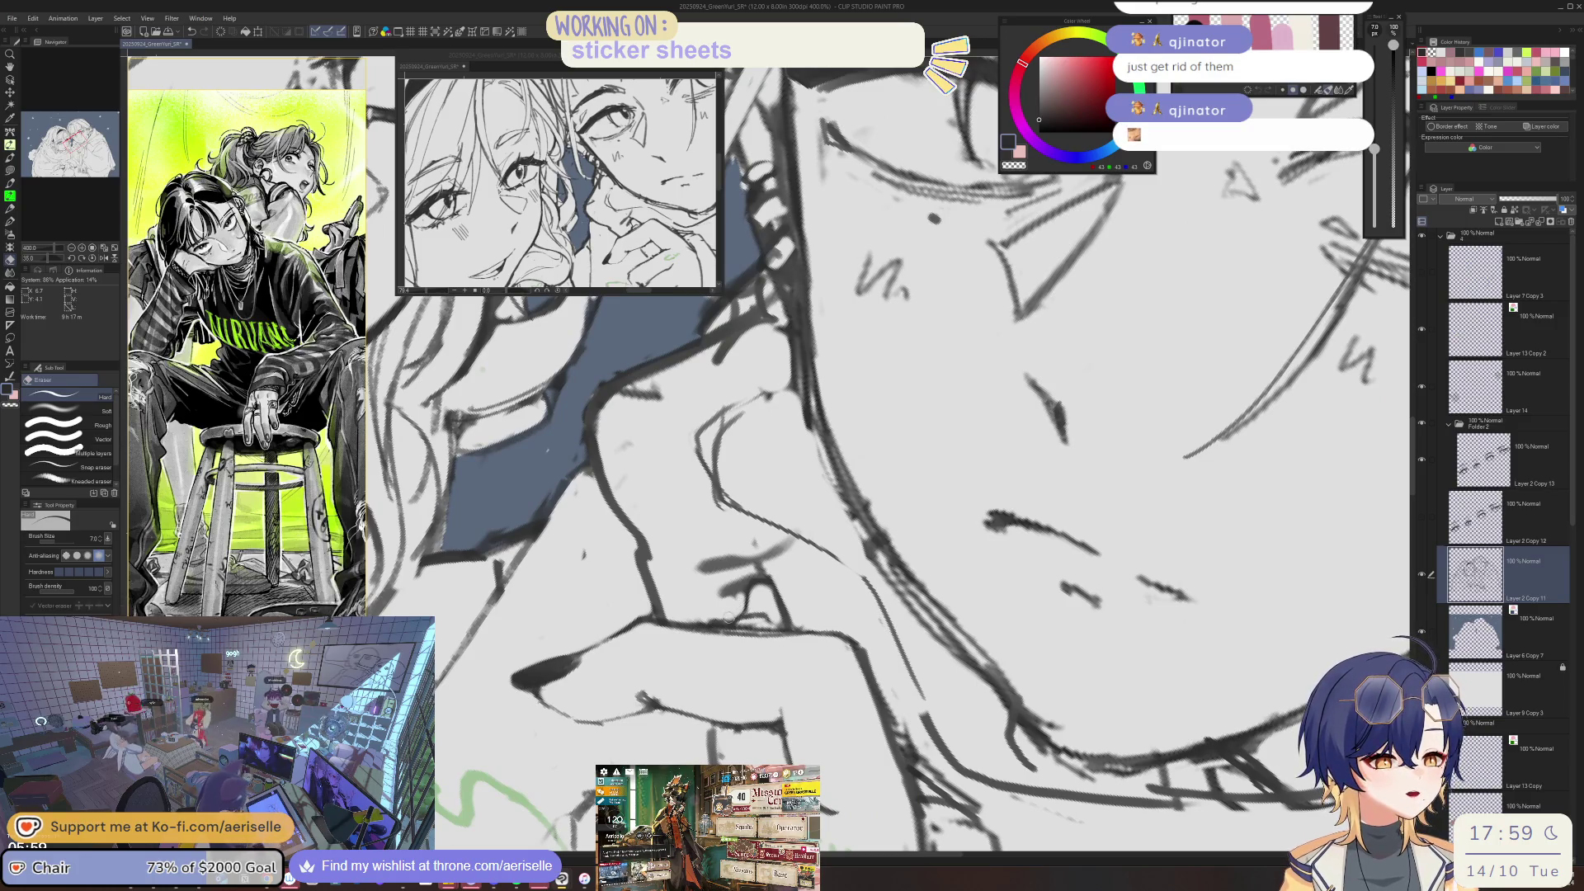
key("p")
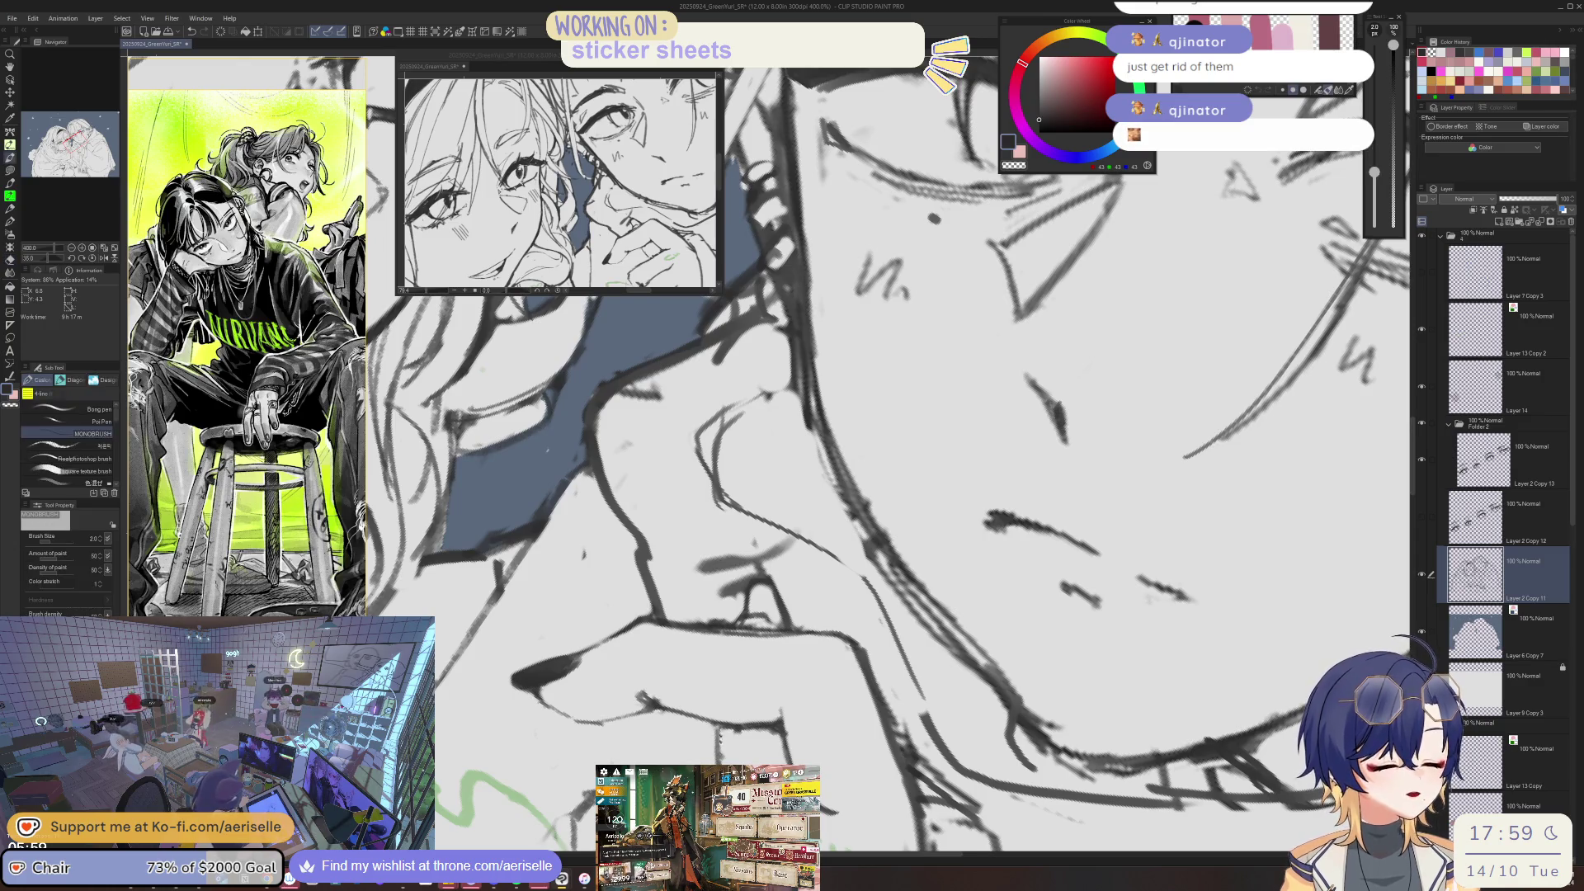
scroll(753, 660, "up", 3)
scroll(754, 660, "up", 3)
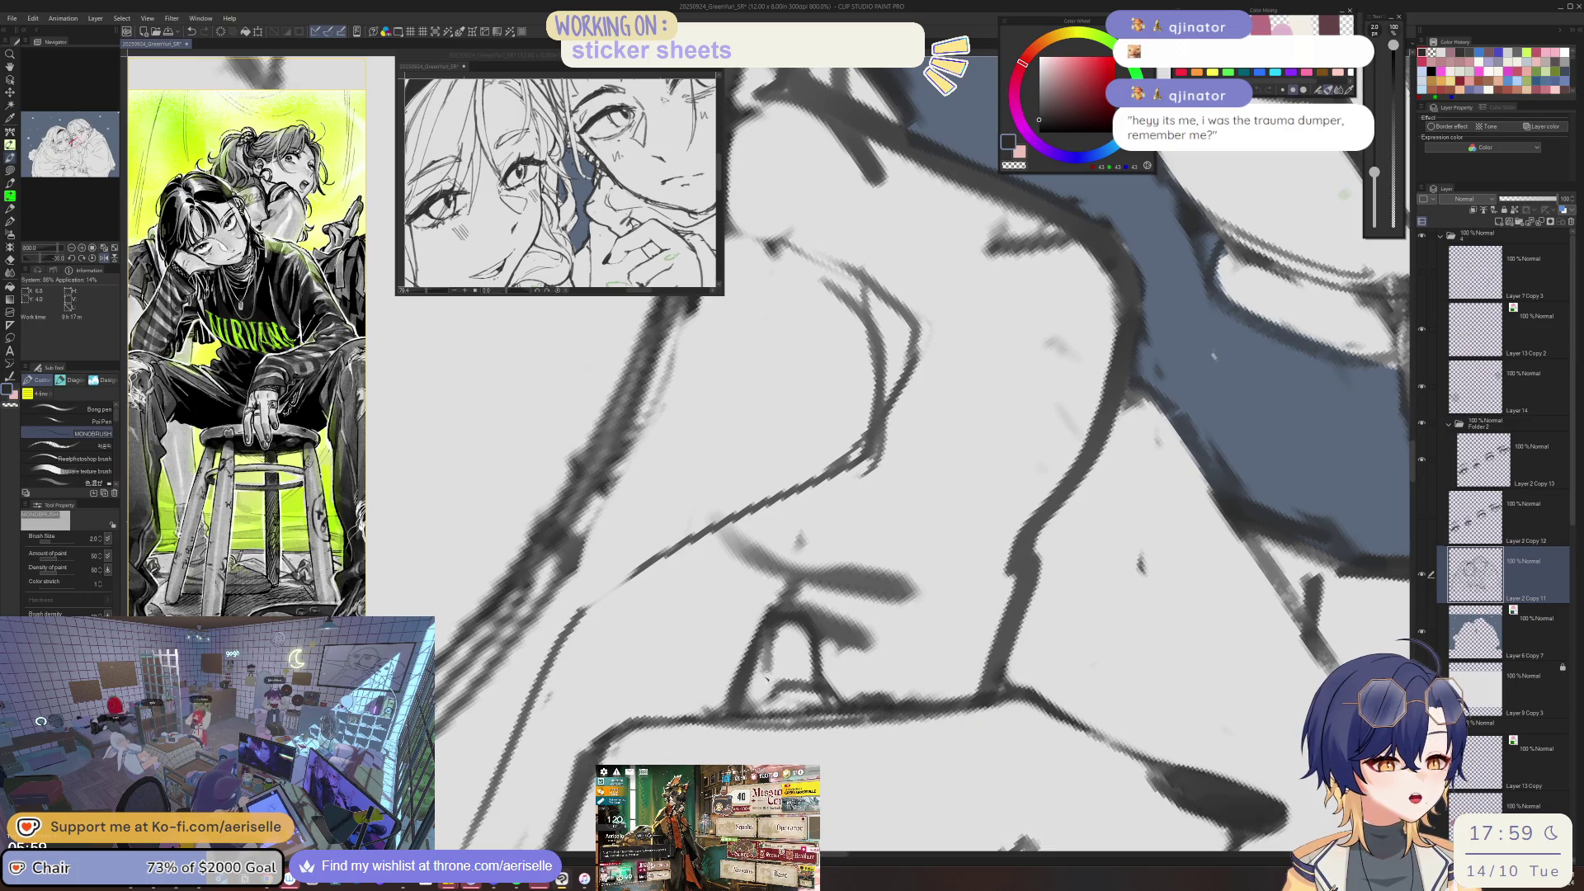
scroll(755, 685, "down", 5)
left_click_drag(873, 567, 821, 648)
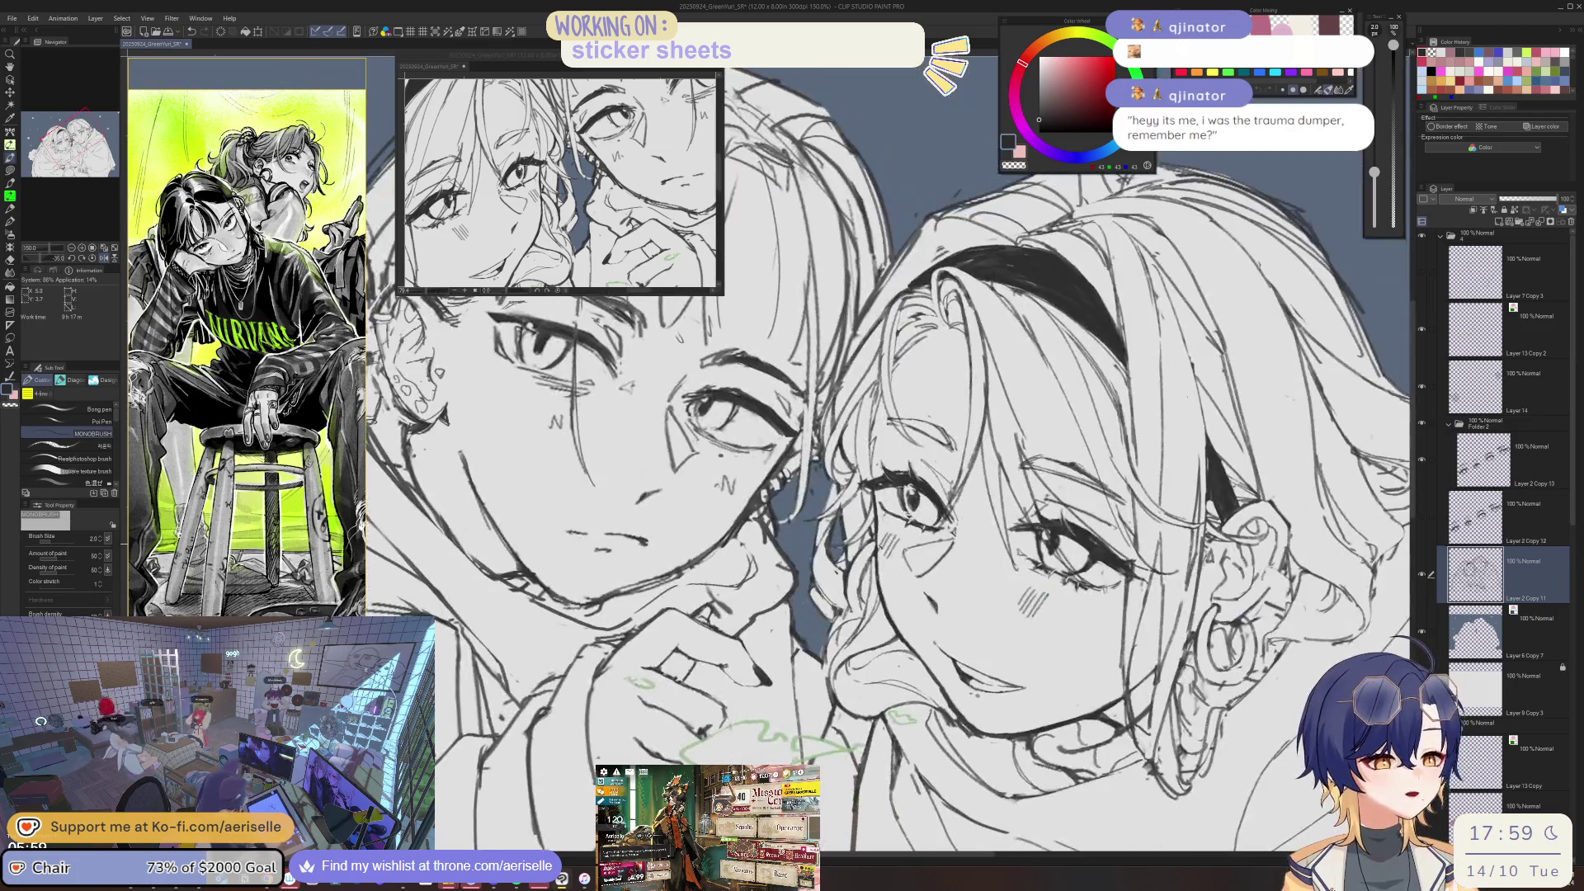
left_click_drag(821, 733, 865, 694)
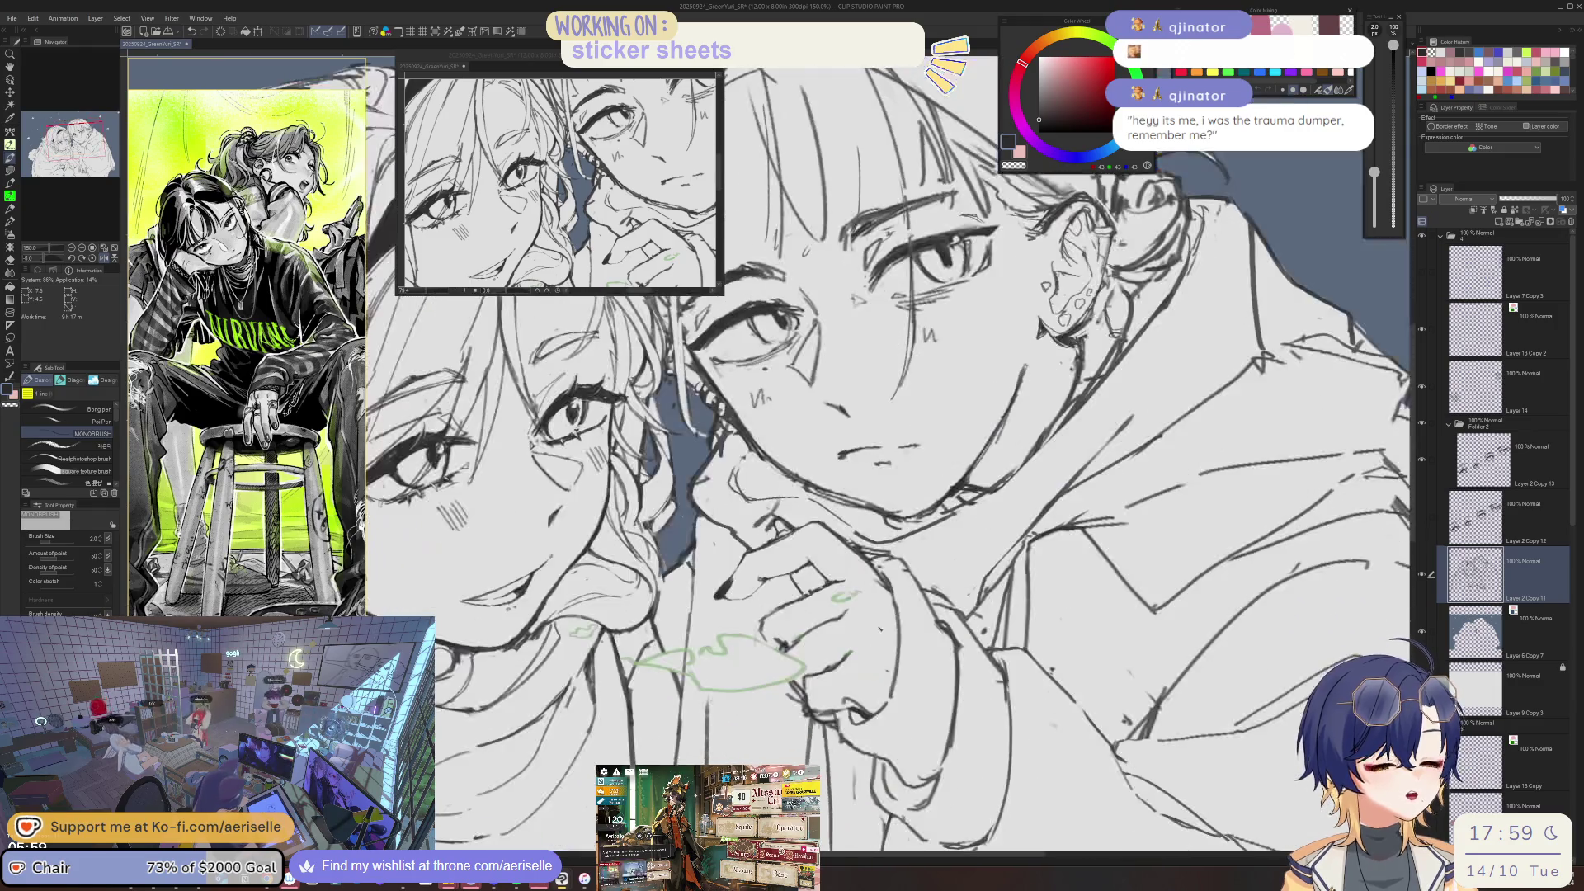
scroll(865, 693, "up", 1)
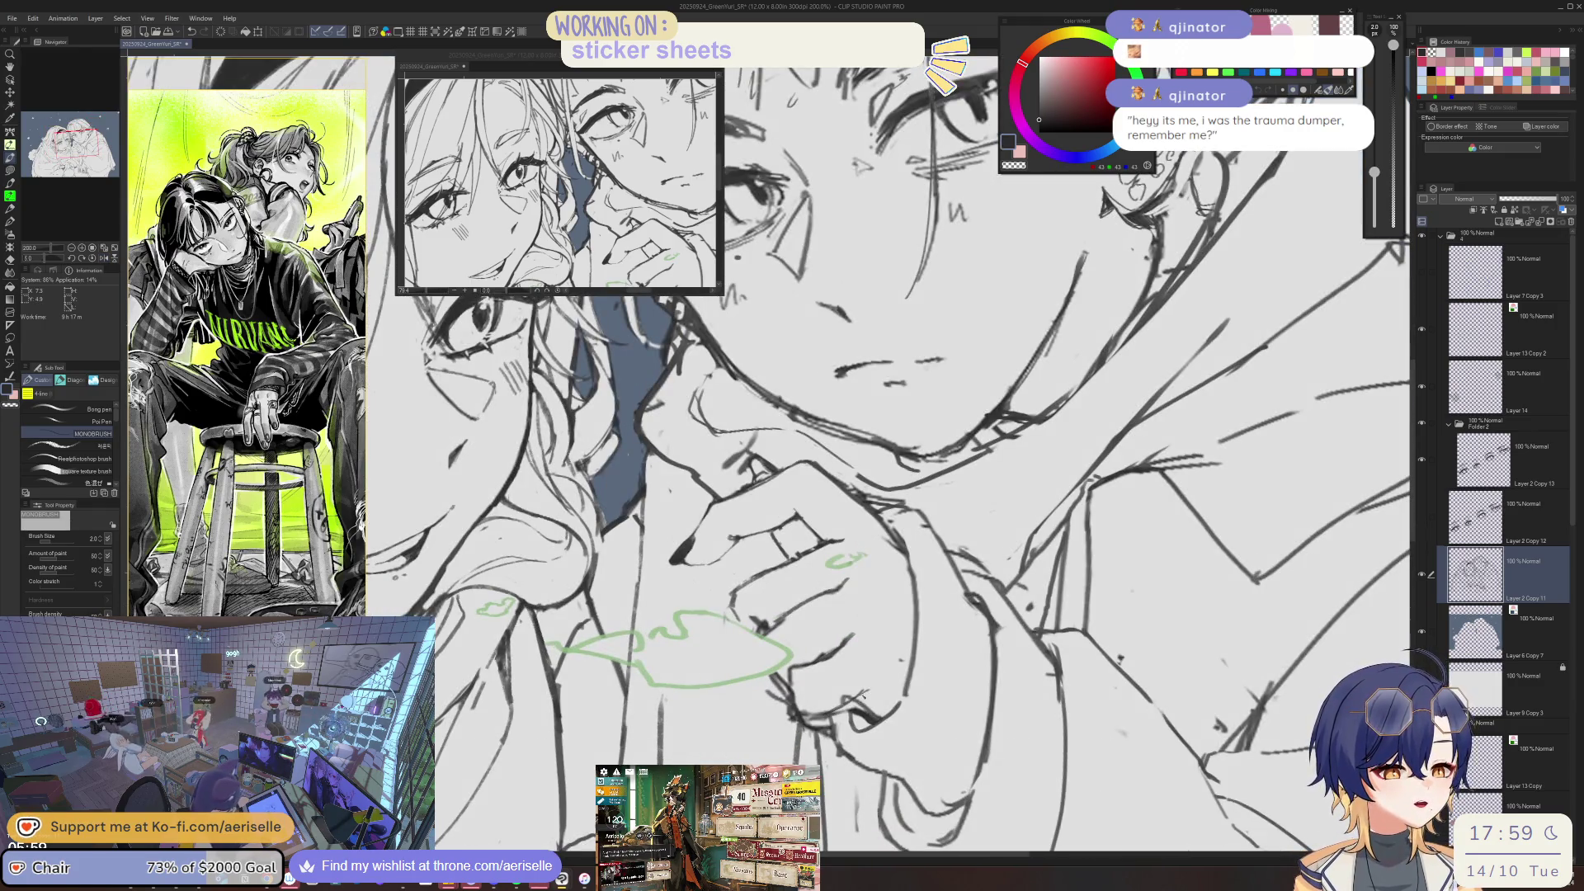
left_click_drag(866, 693, 1101, 545)
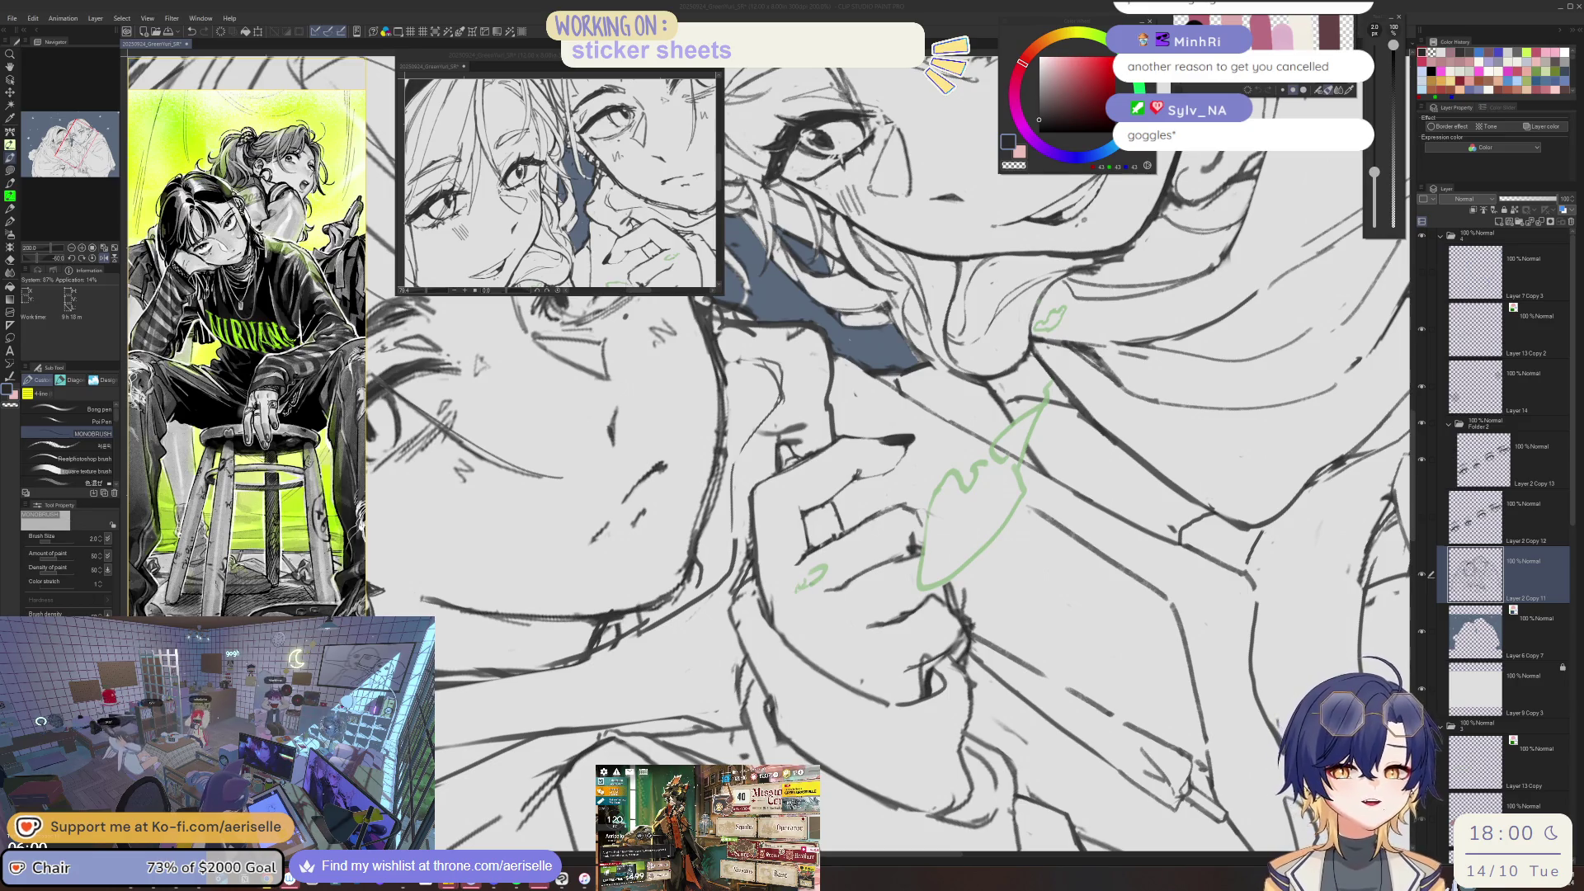
left_click_drag(773, 618, 825, 495)
key("e")
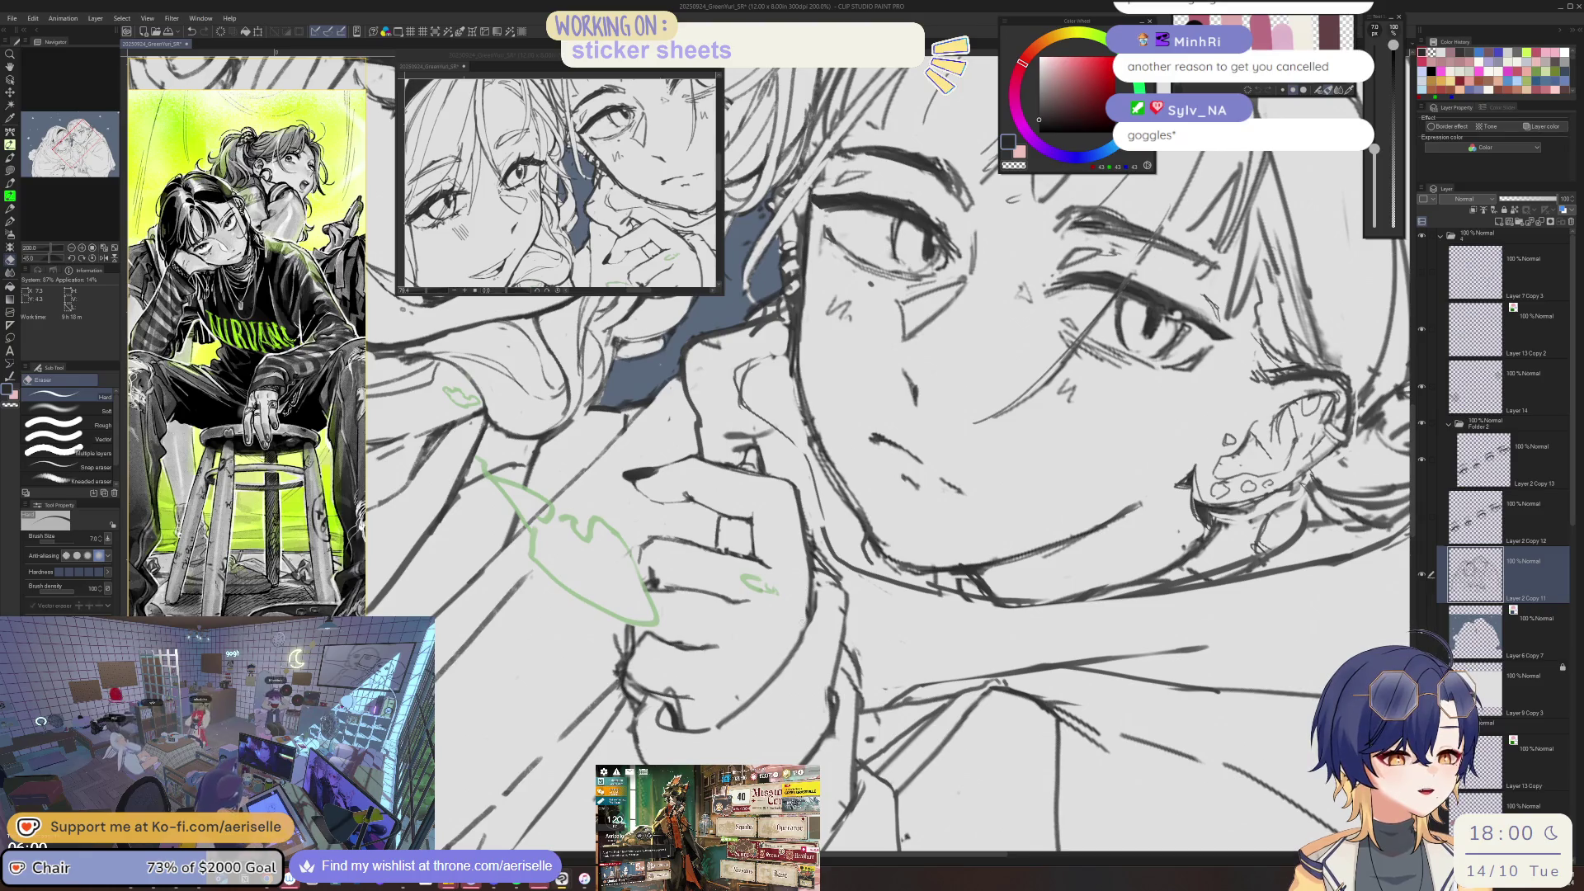
key("p")
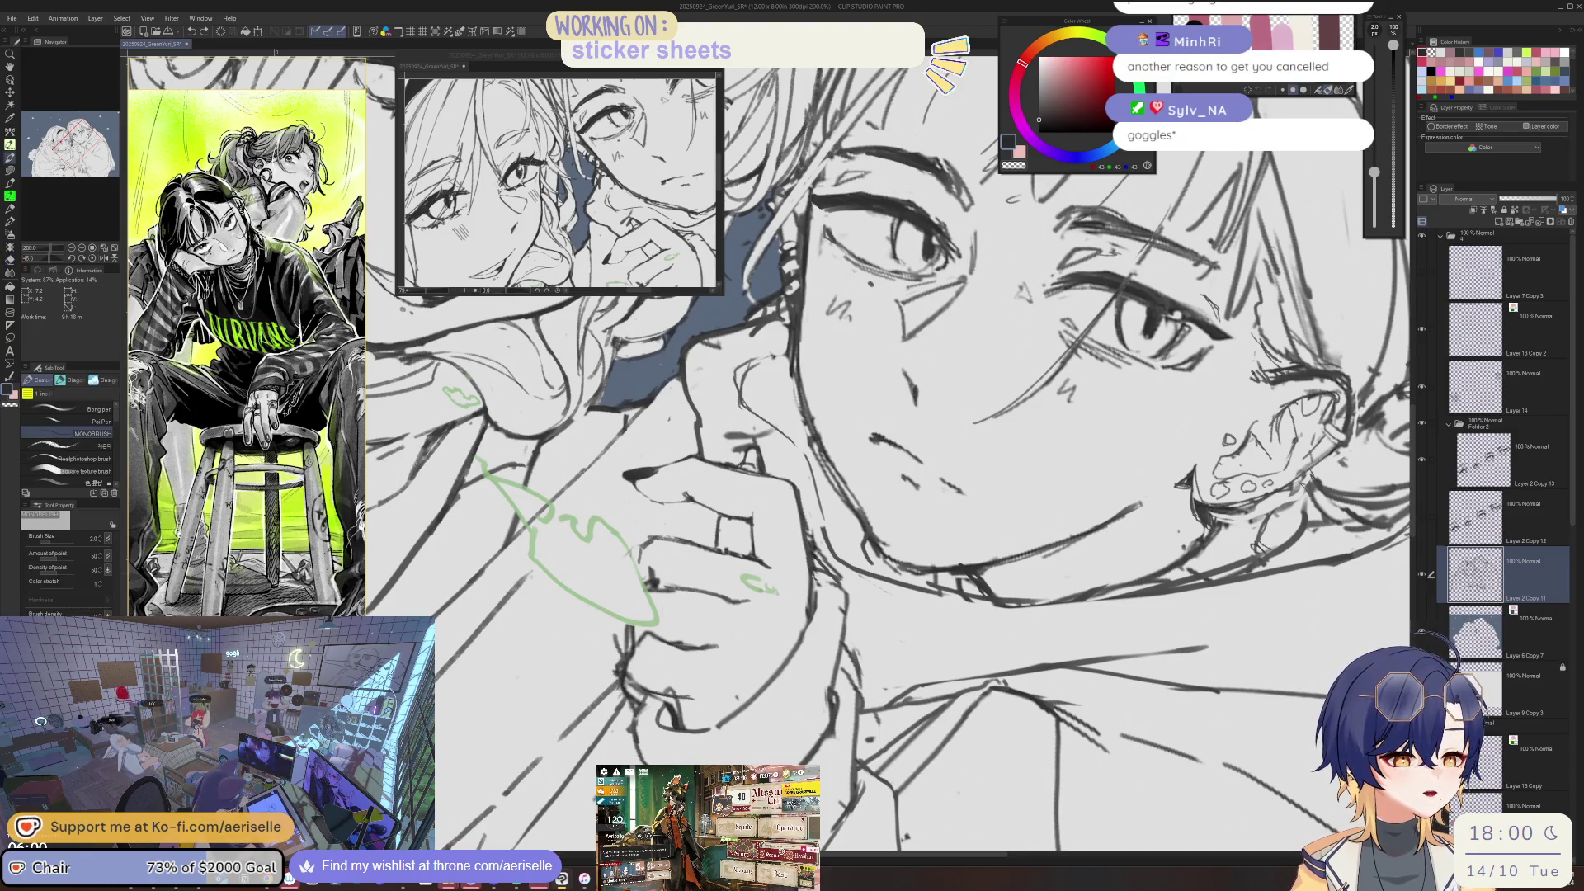
key("e")
key("p")
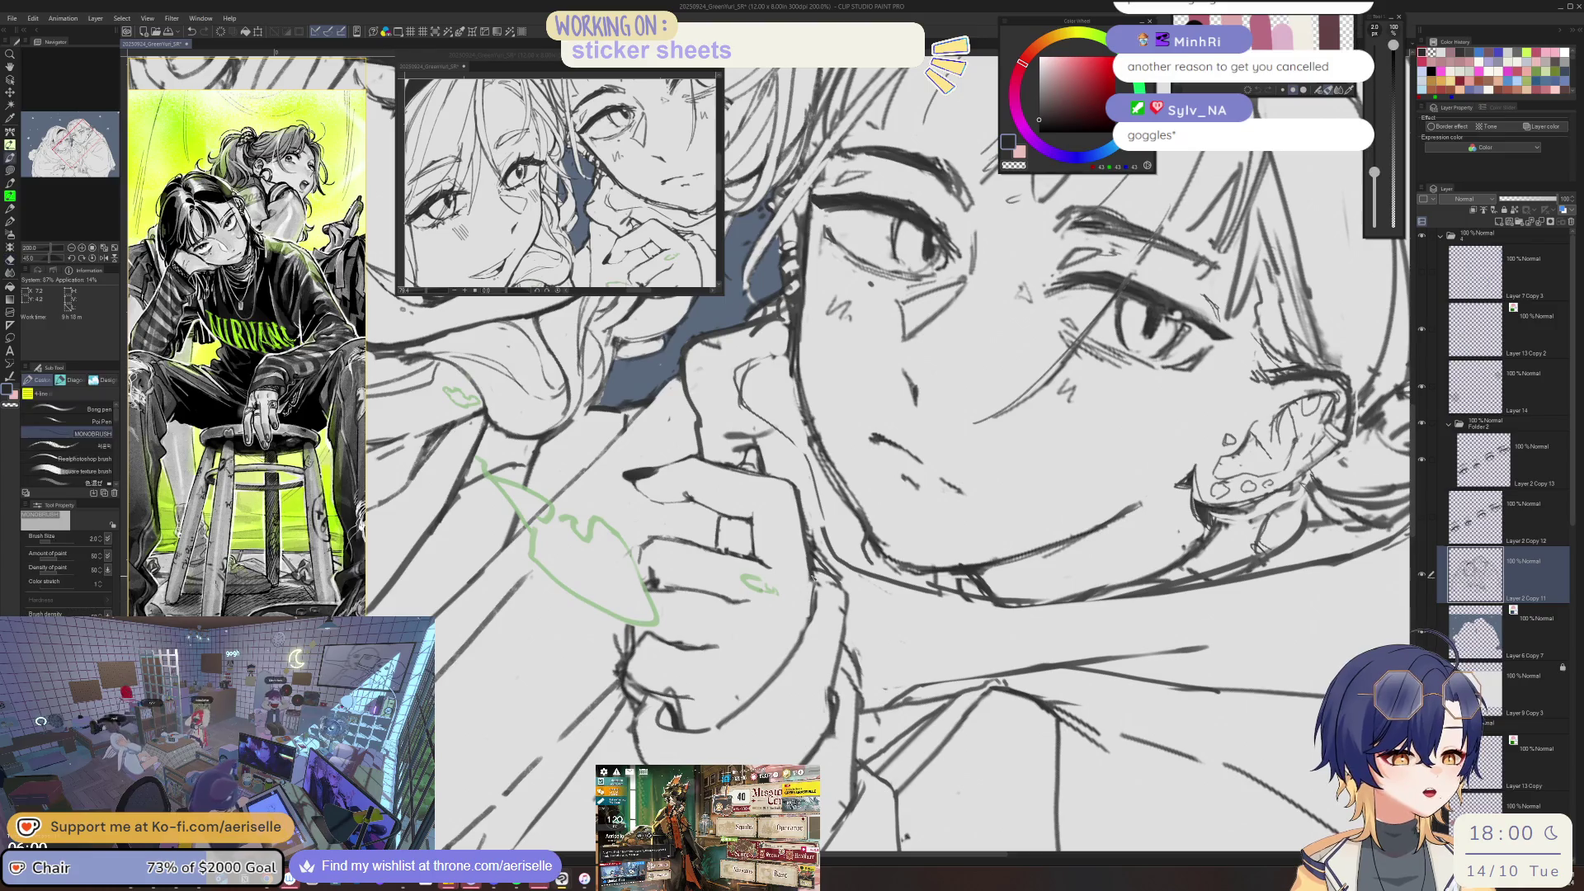
left_click_drag(809, 591, 865, 572)
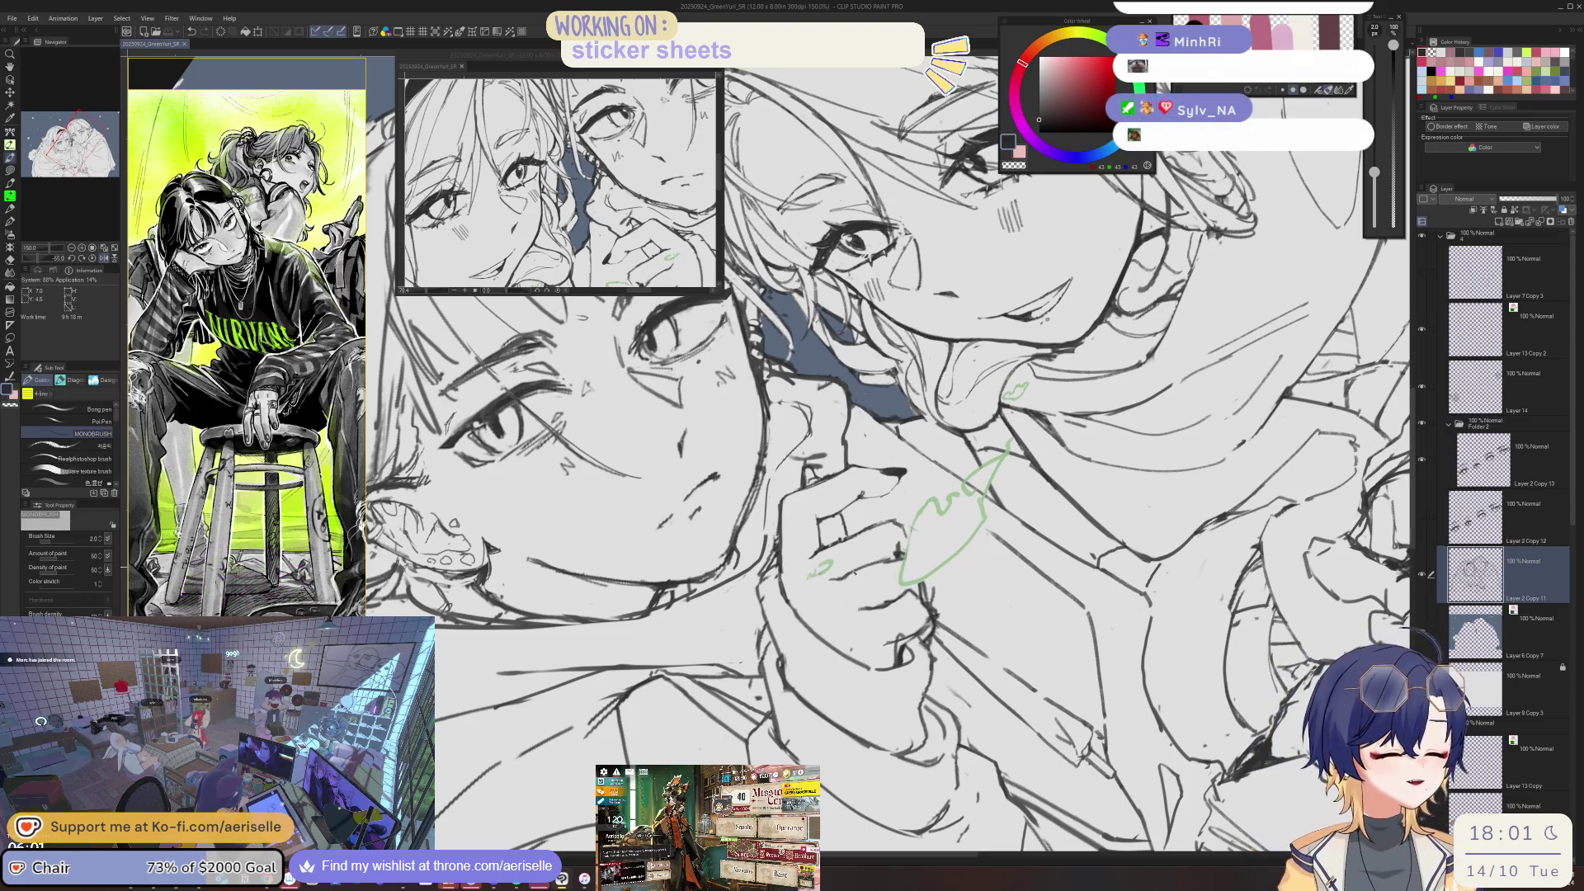
left_click_drag(811, 592, 863, 611)
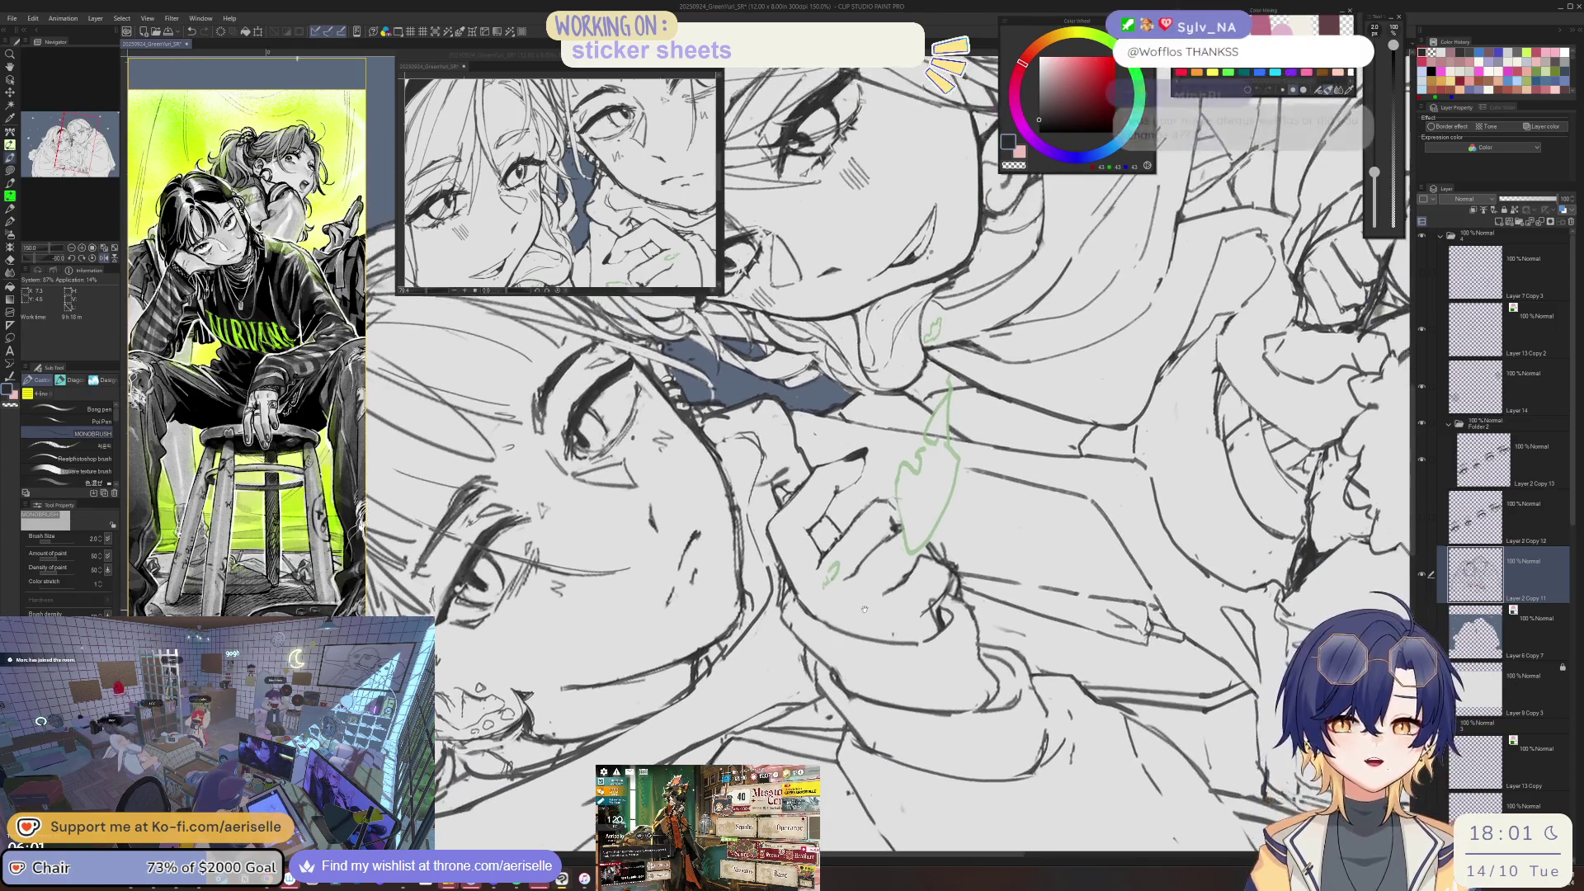
key("ctrl+plus")
key("e")
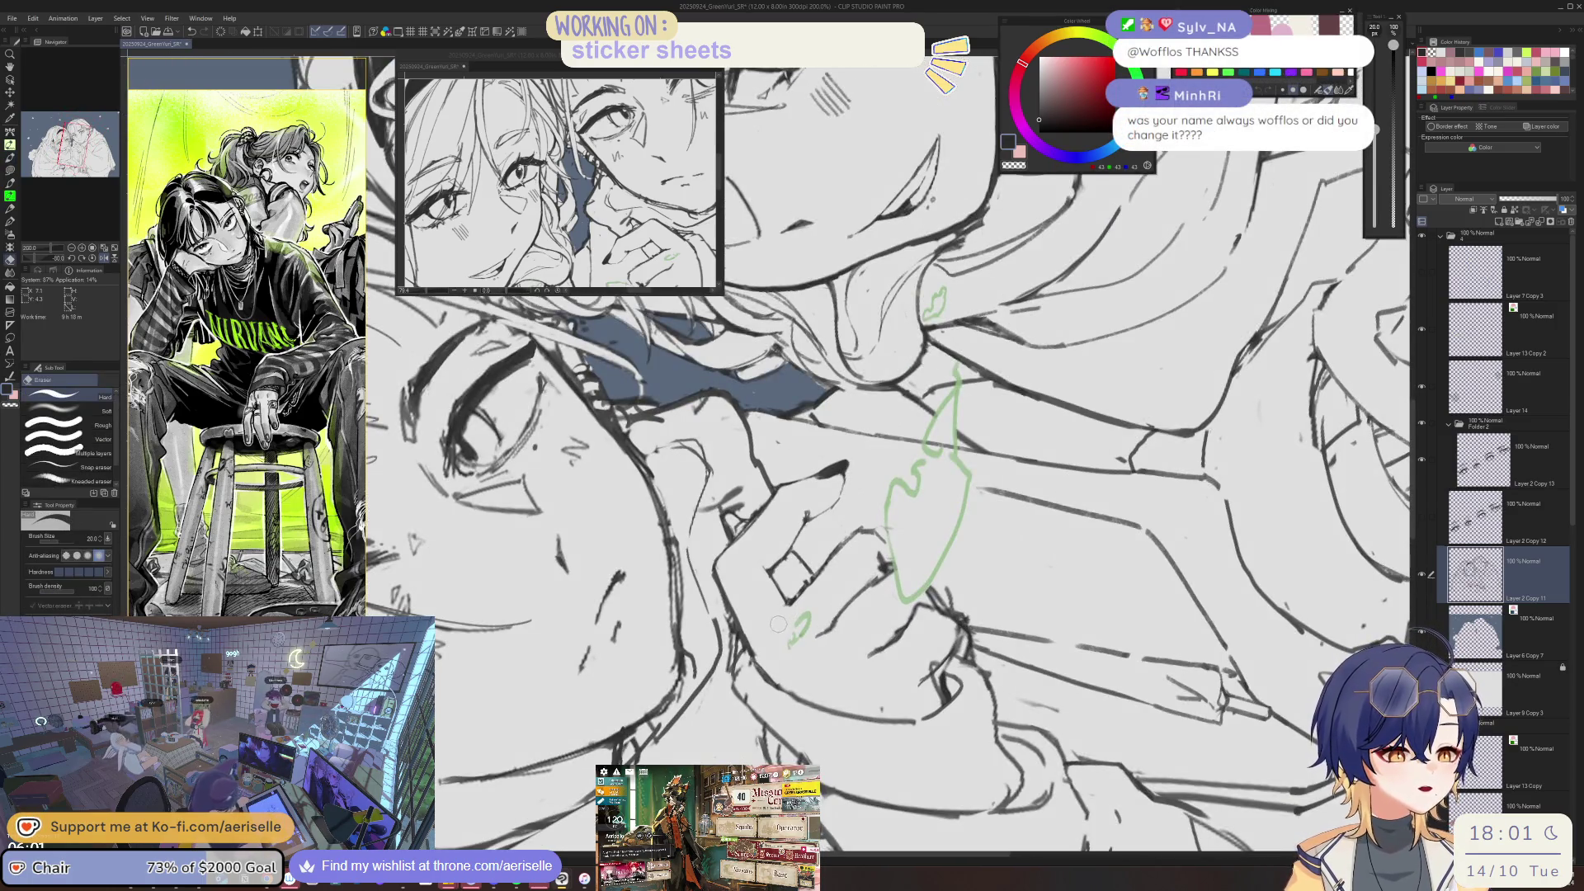
key("p")
key("h")
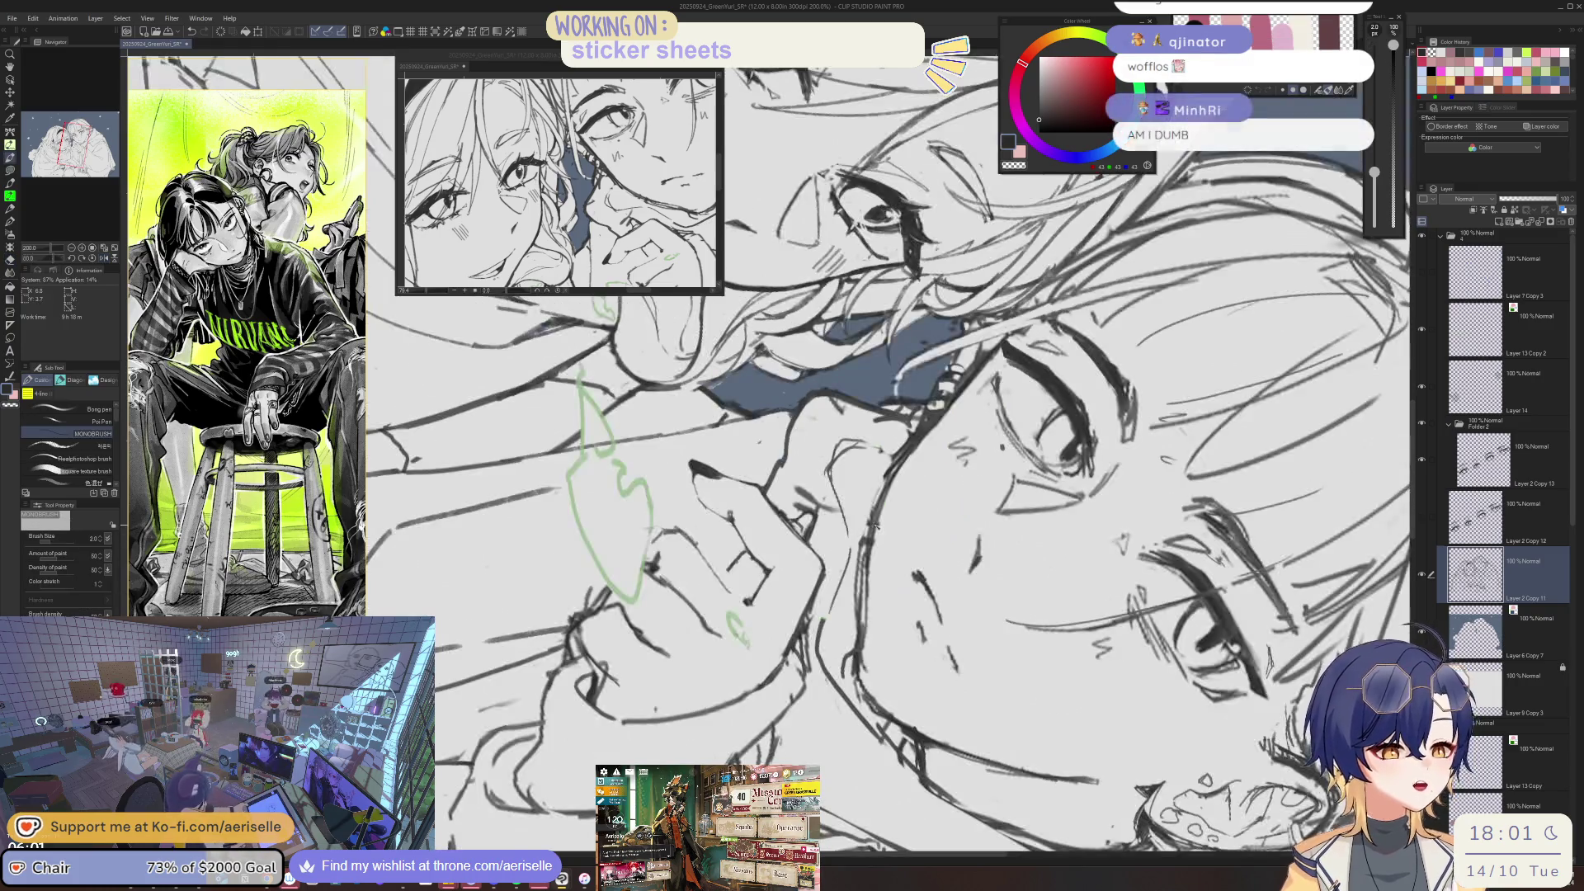
key("asciicircum")
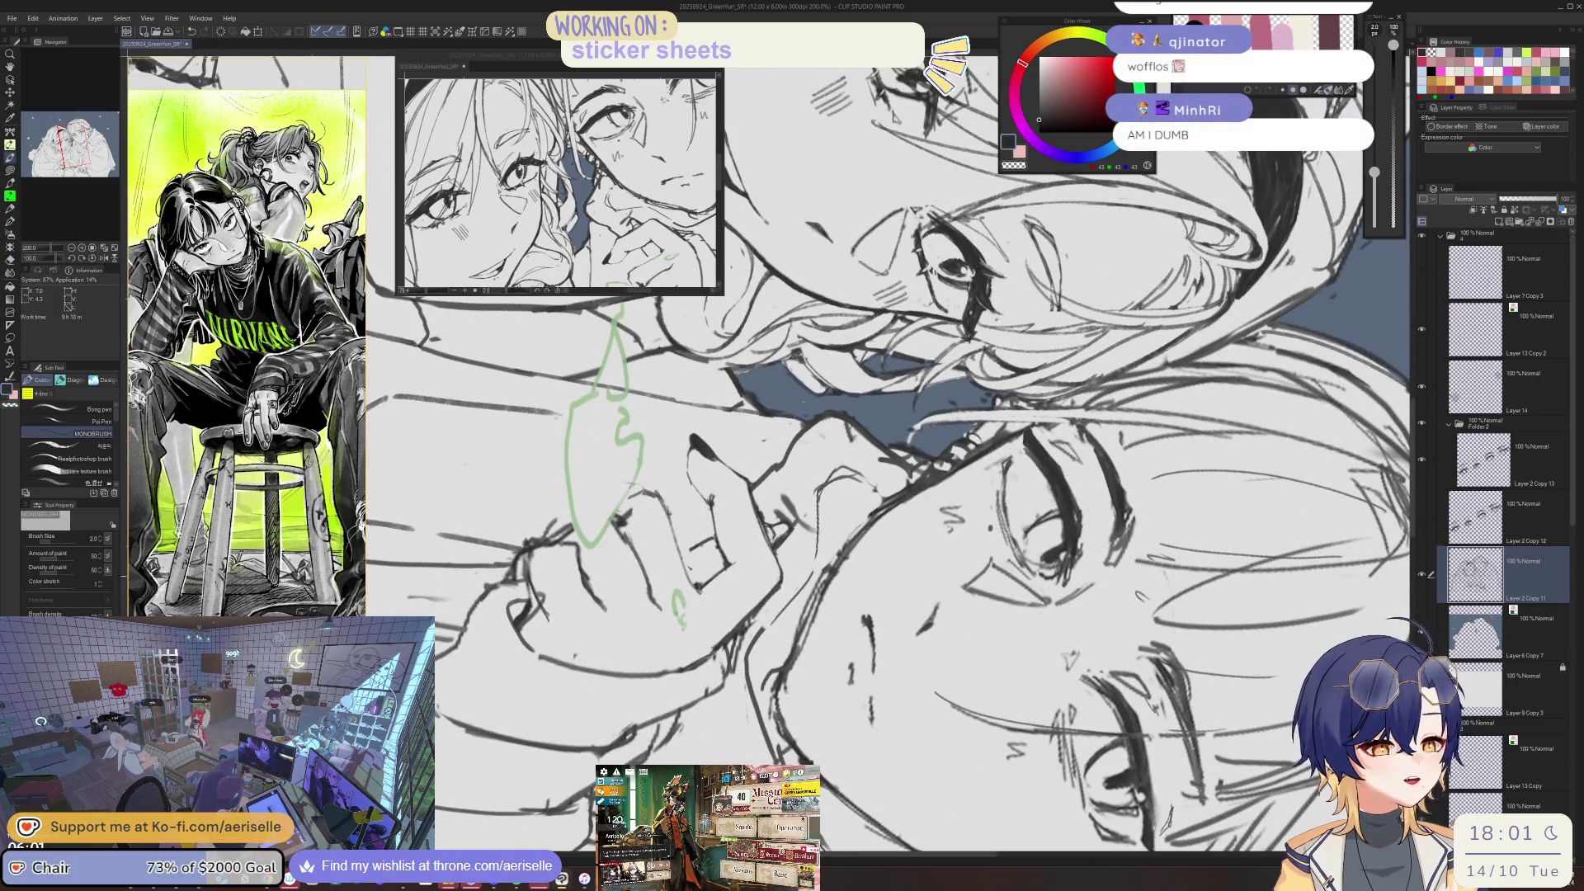
key("e")
key("minus")
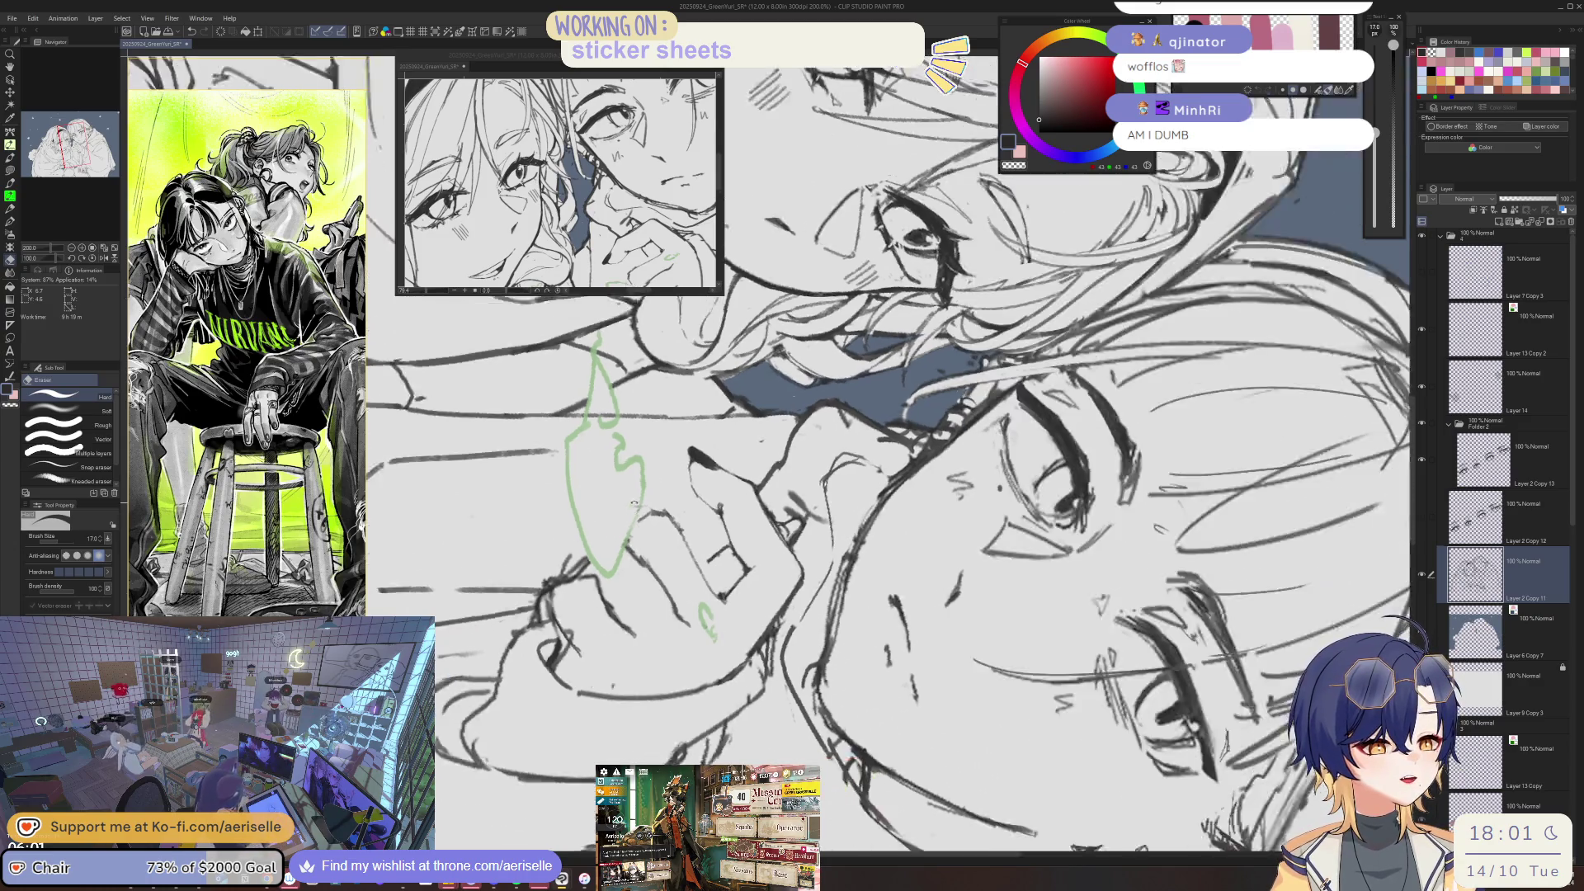
key("minus")
key("minus")
key("minus")
key("p")
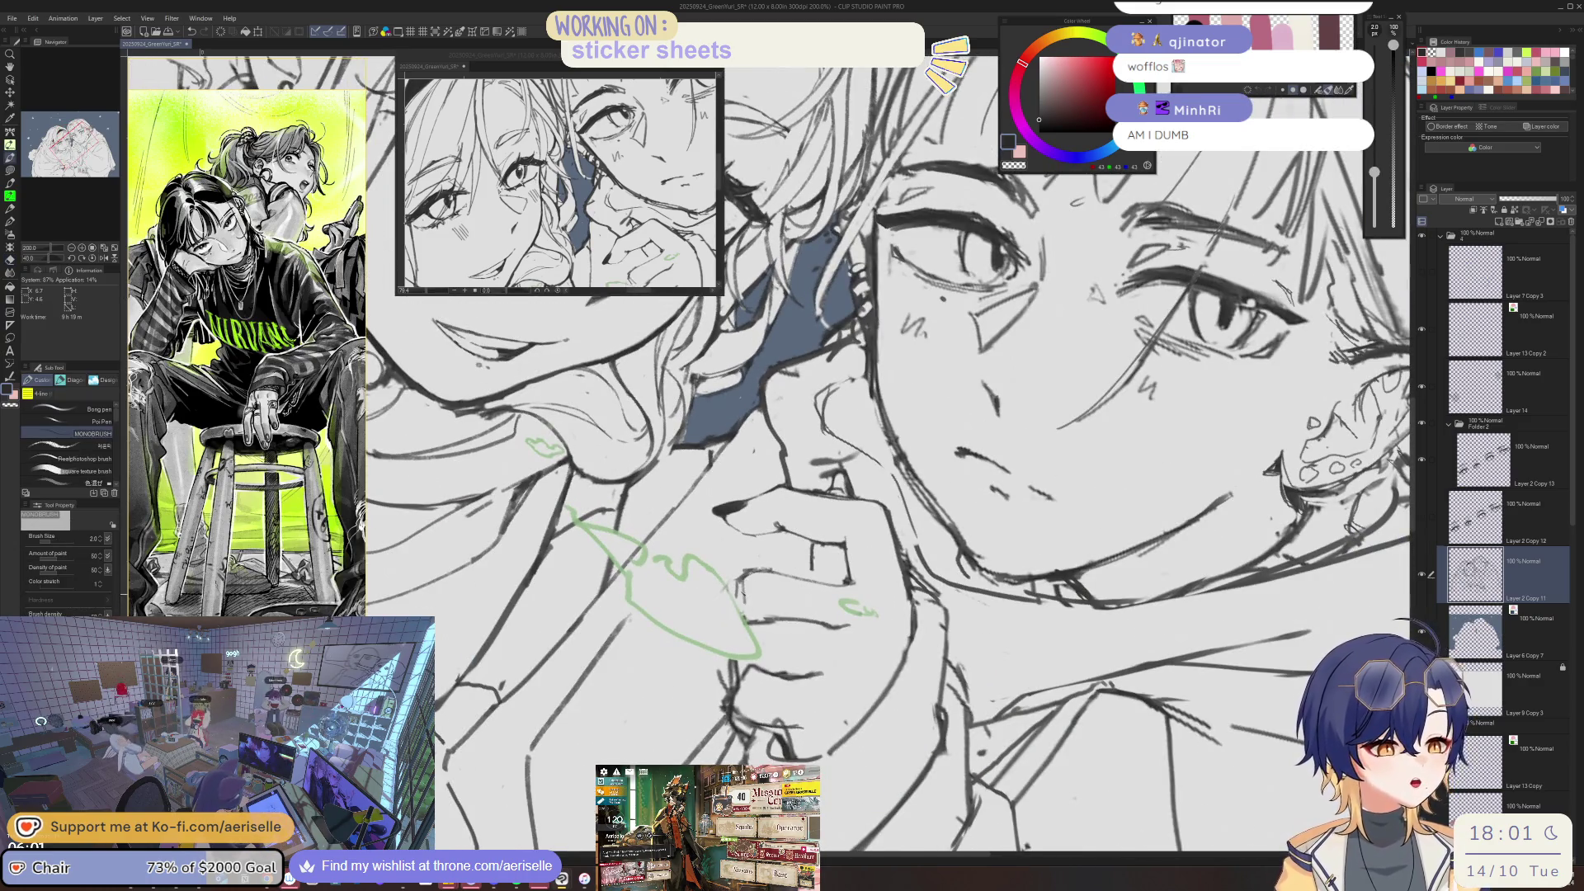
key("h")
key("ctrl+minus")
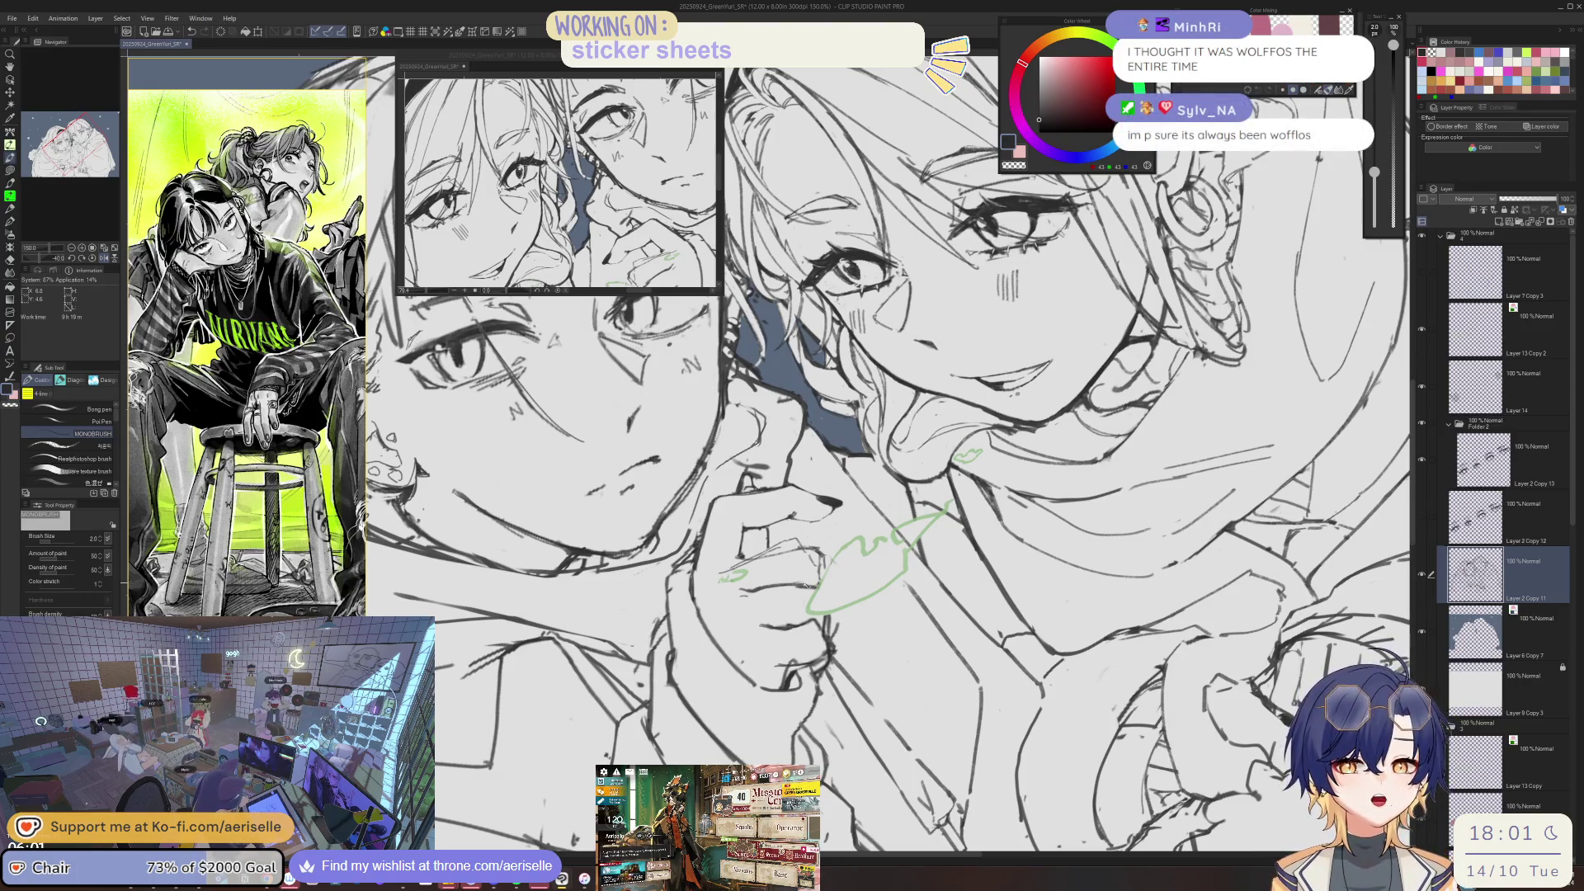
- Review the sketch by tilting, mirroring and un-mirroring the canvas, ending at a 15 degree rotation
key("minus")
key("e")
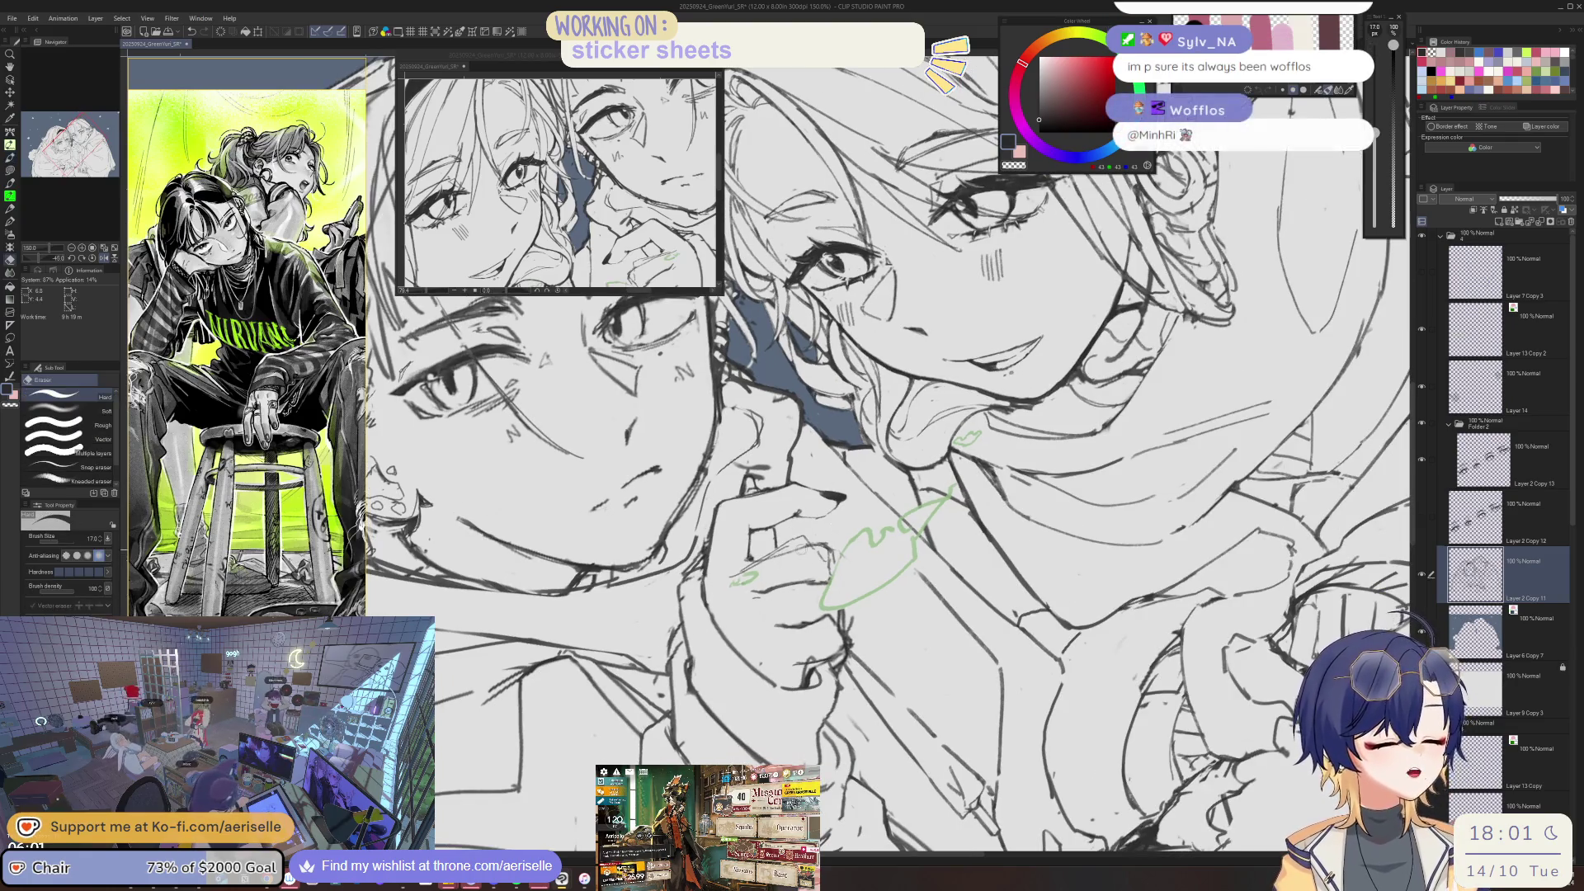
key("asciicircum")
key("asciicircum")
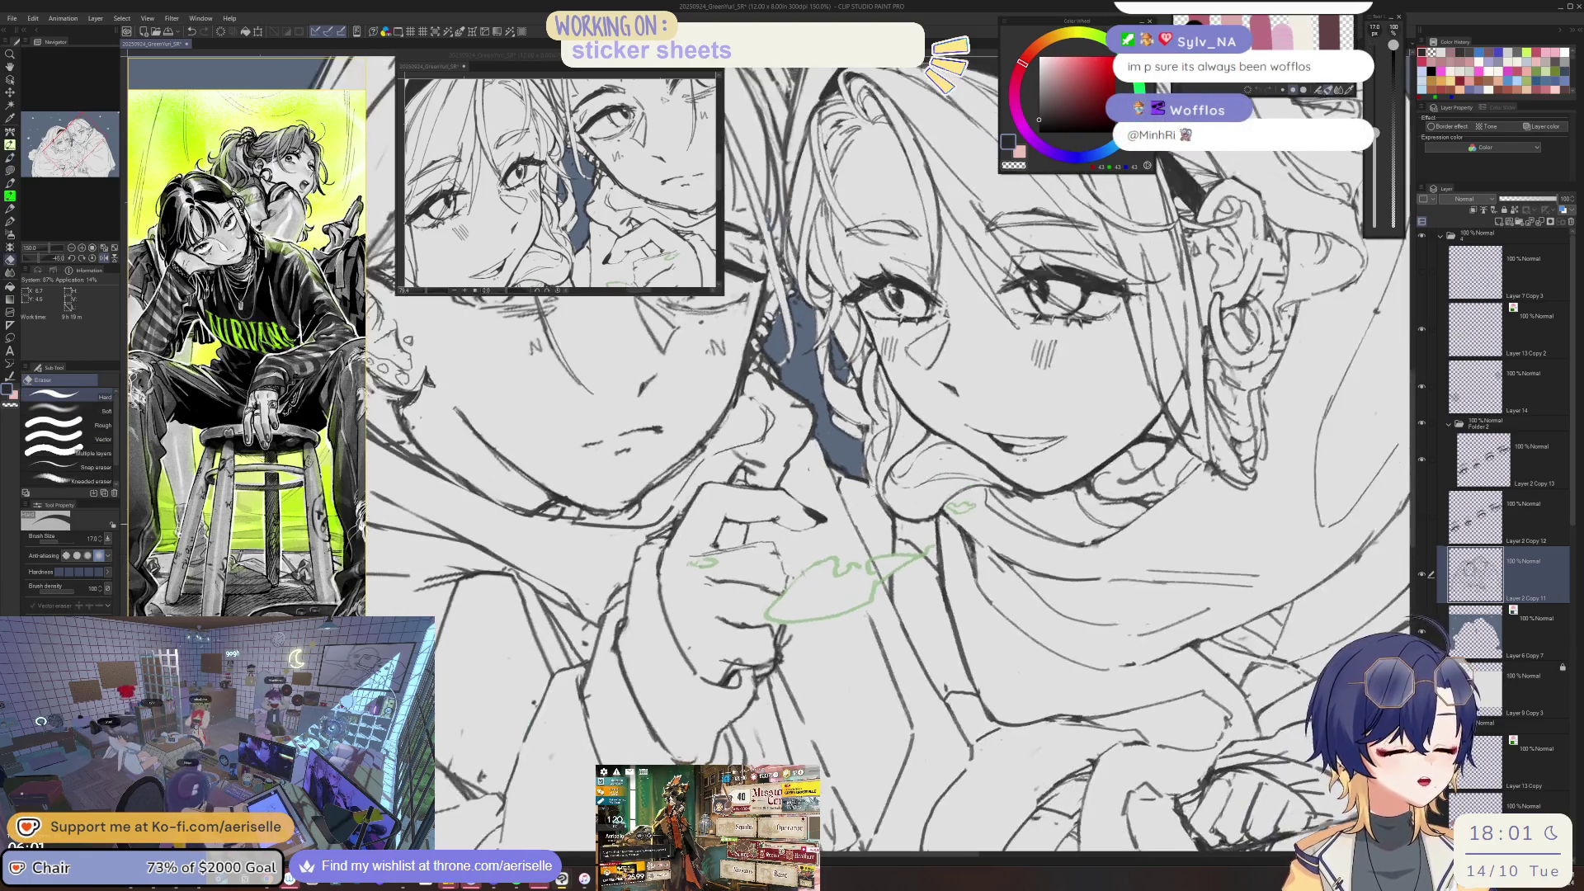
key("p")
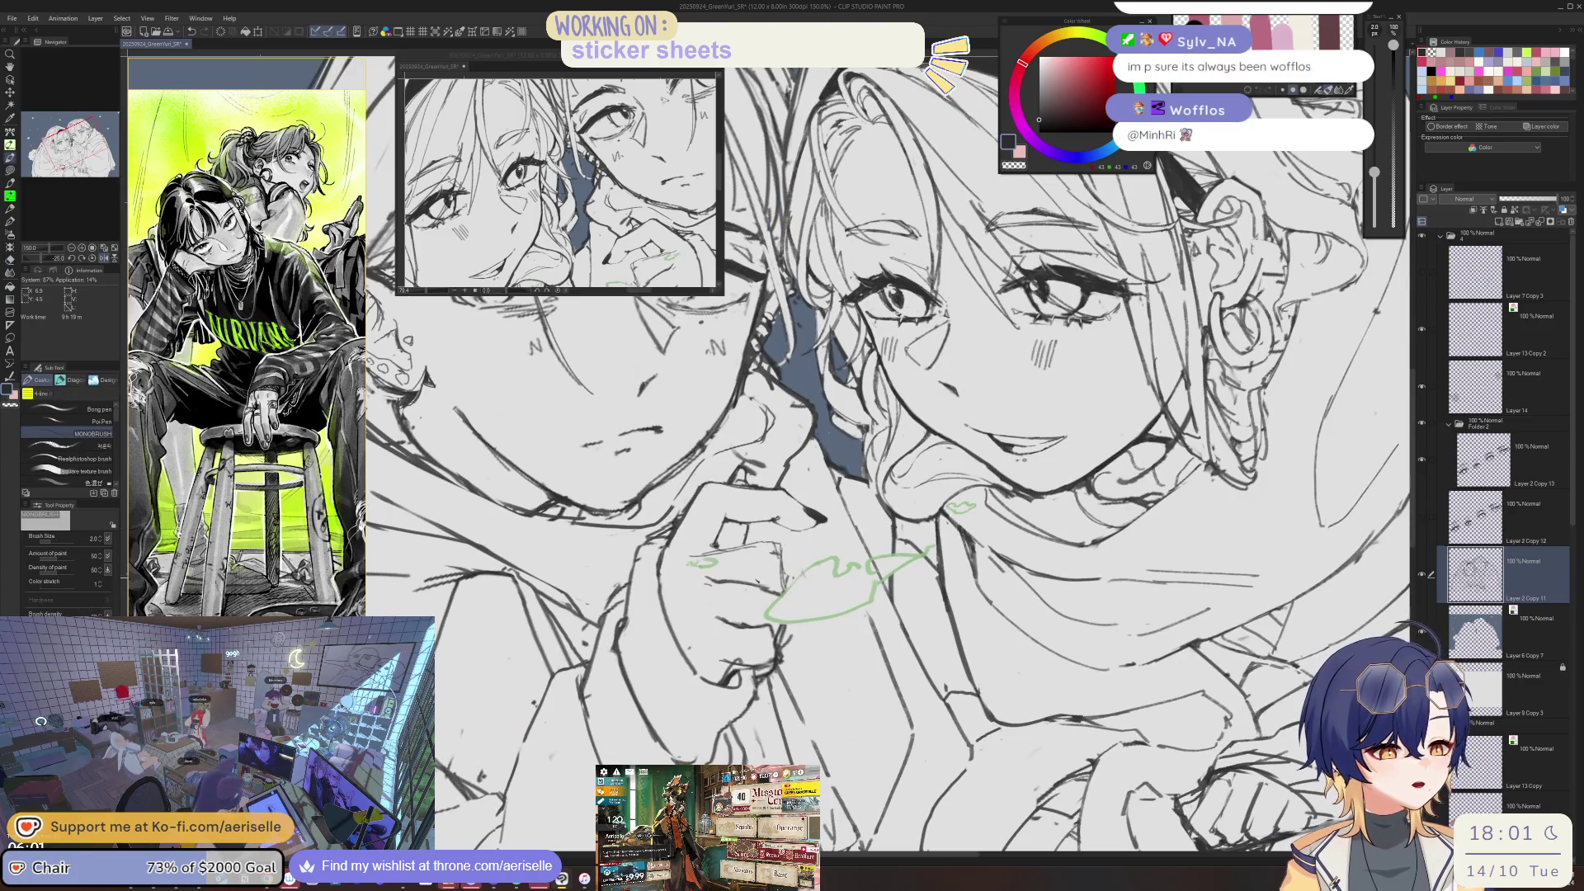
key("asciicircum")
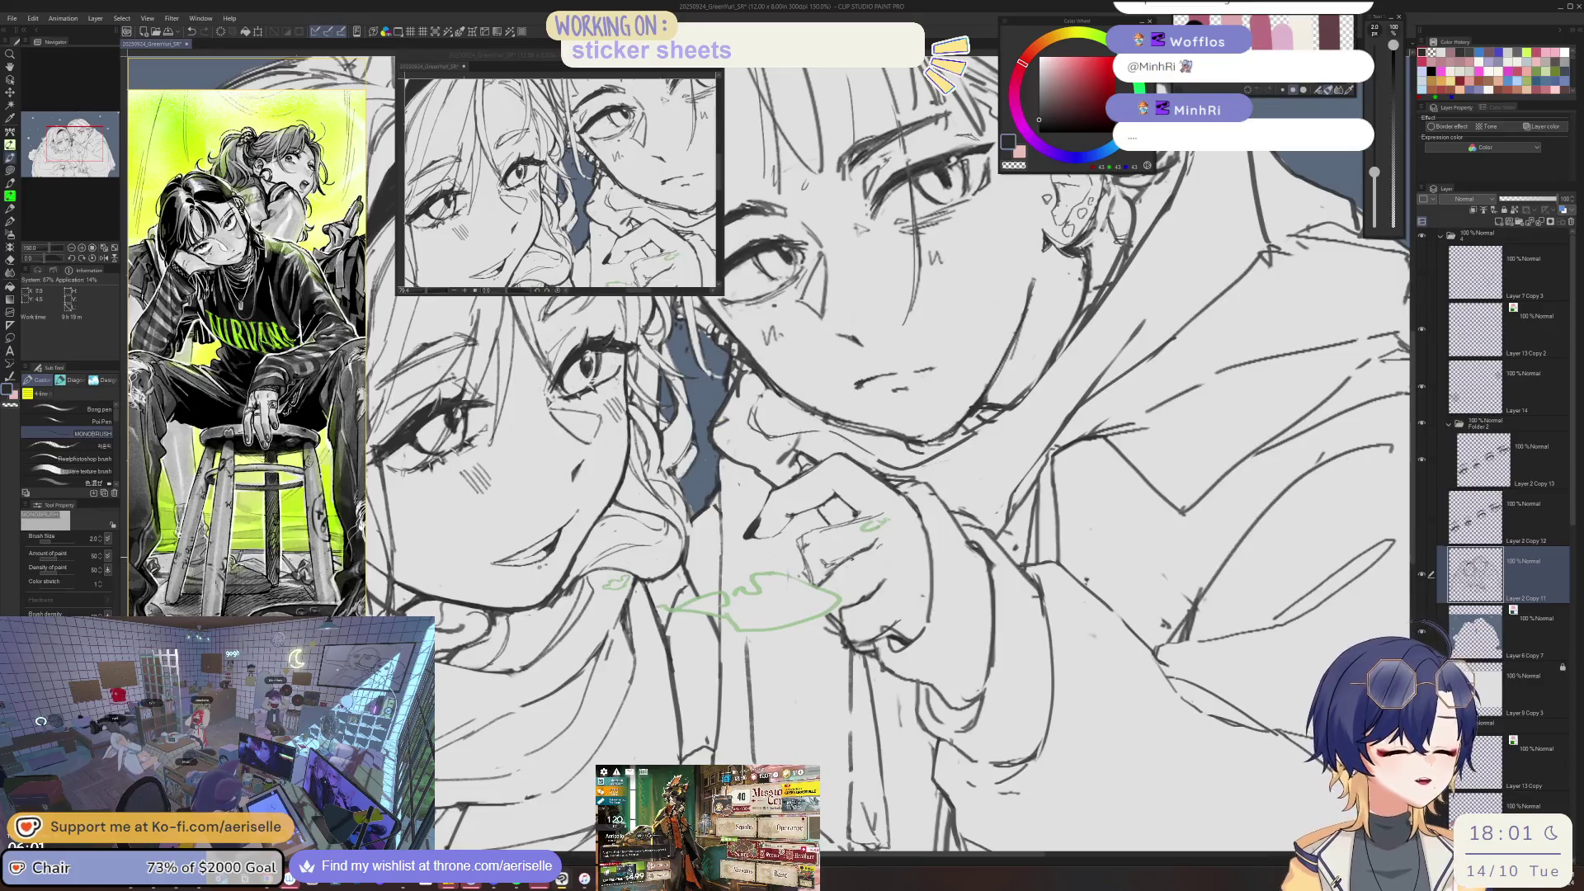
key("h")
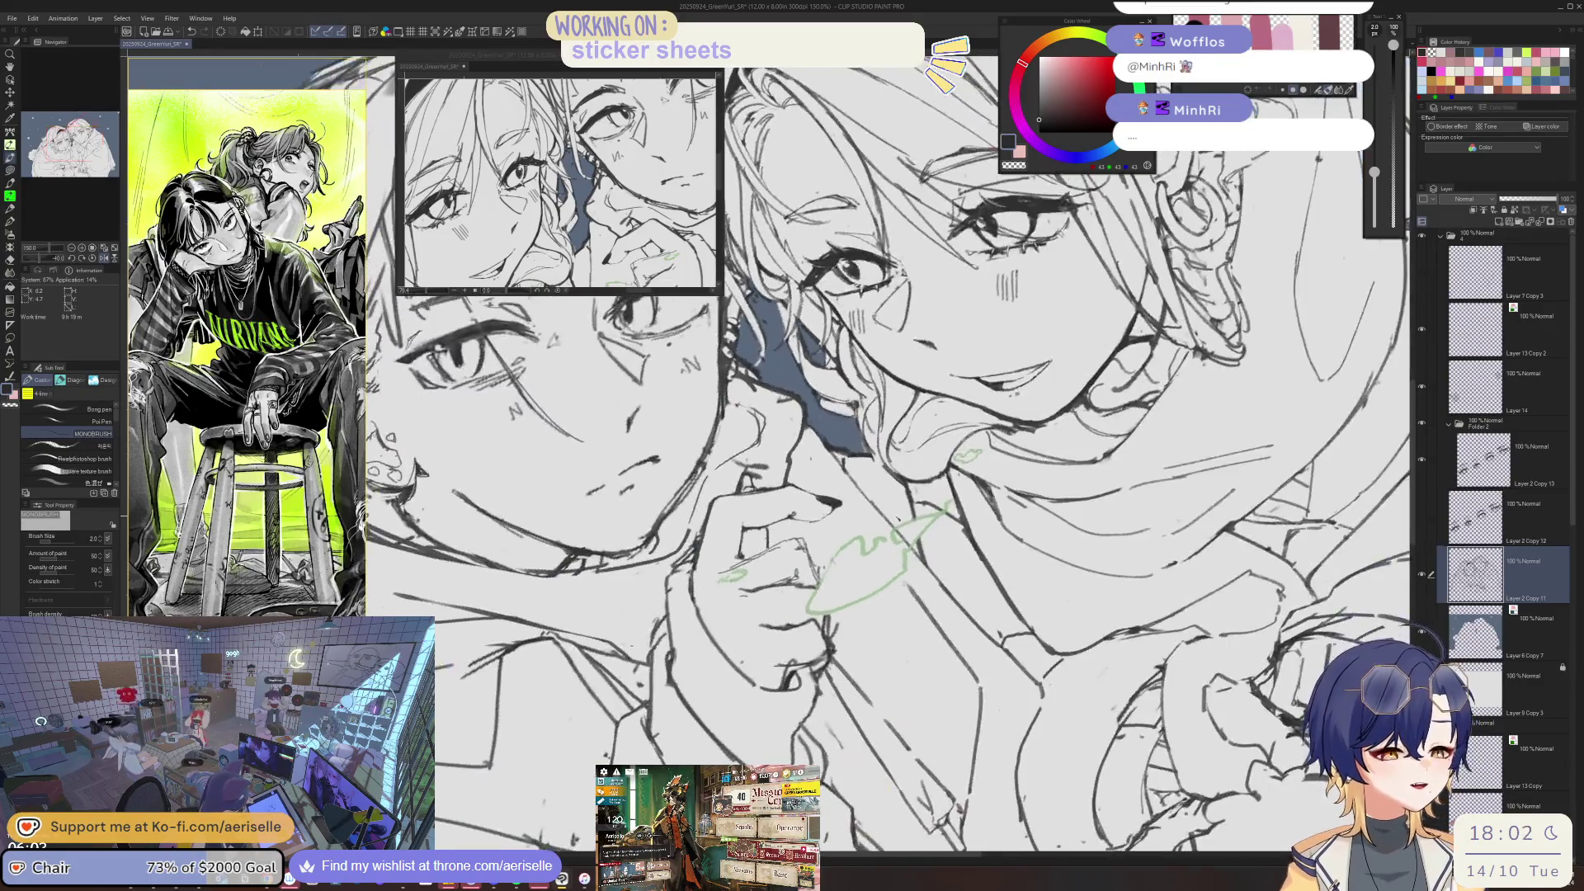
key("h")
key("asciicircum")
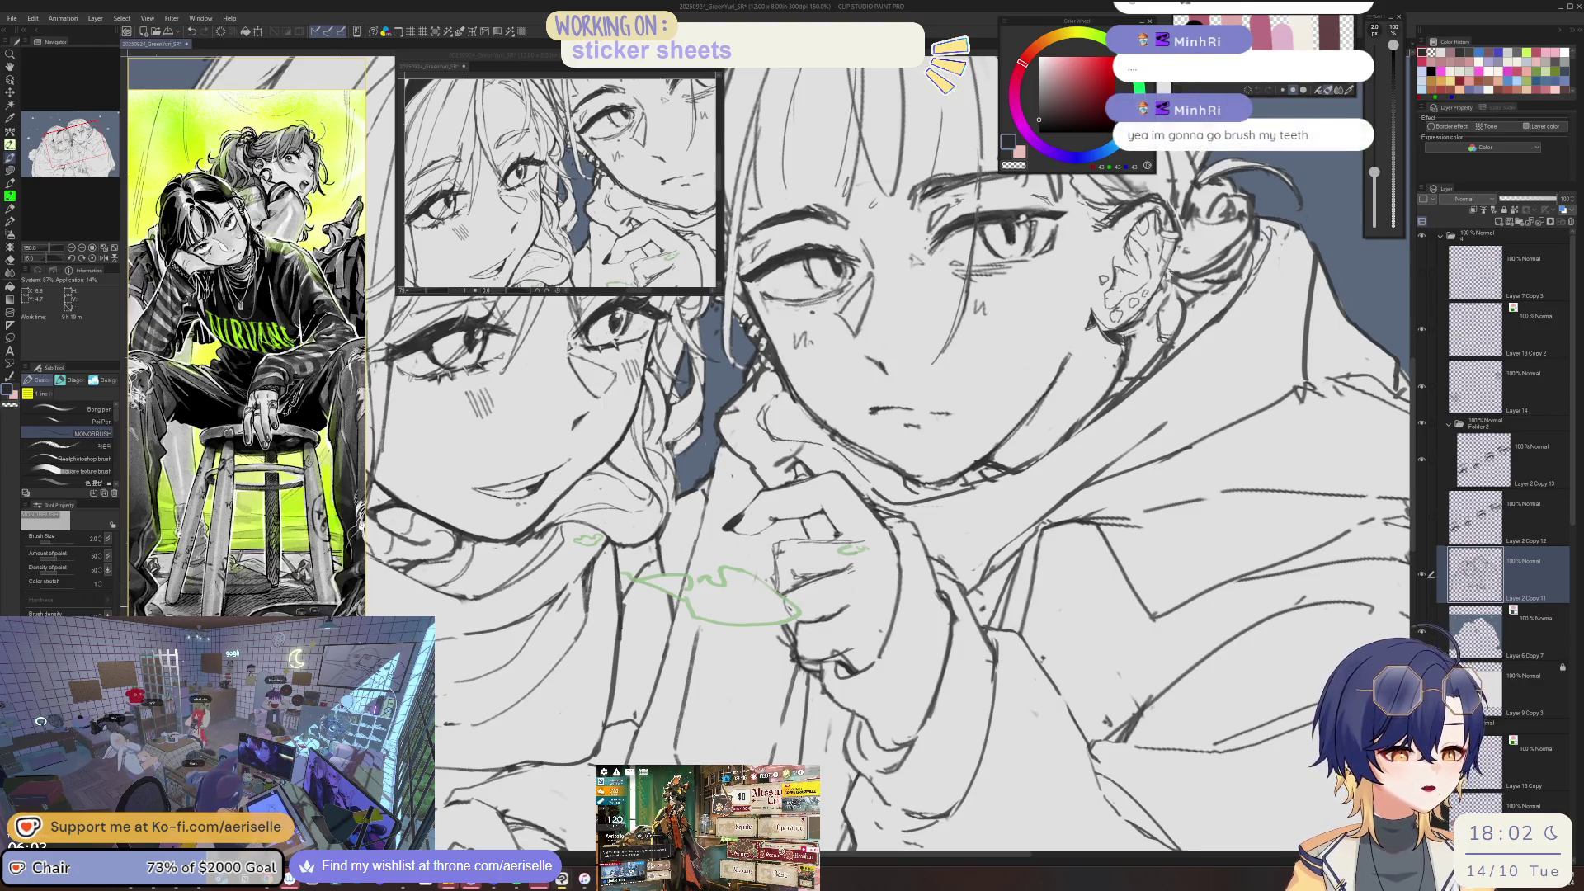
- Rotate the canvas to a 30 degree tilt over the hand and save the sketch file
key("e")
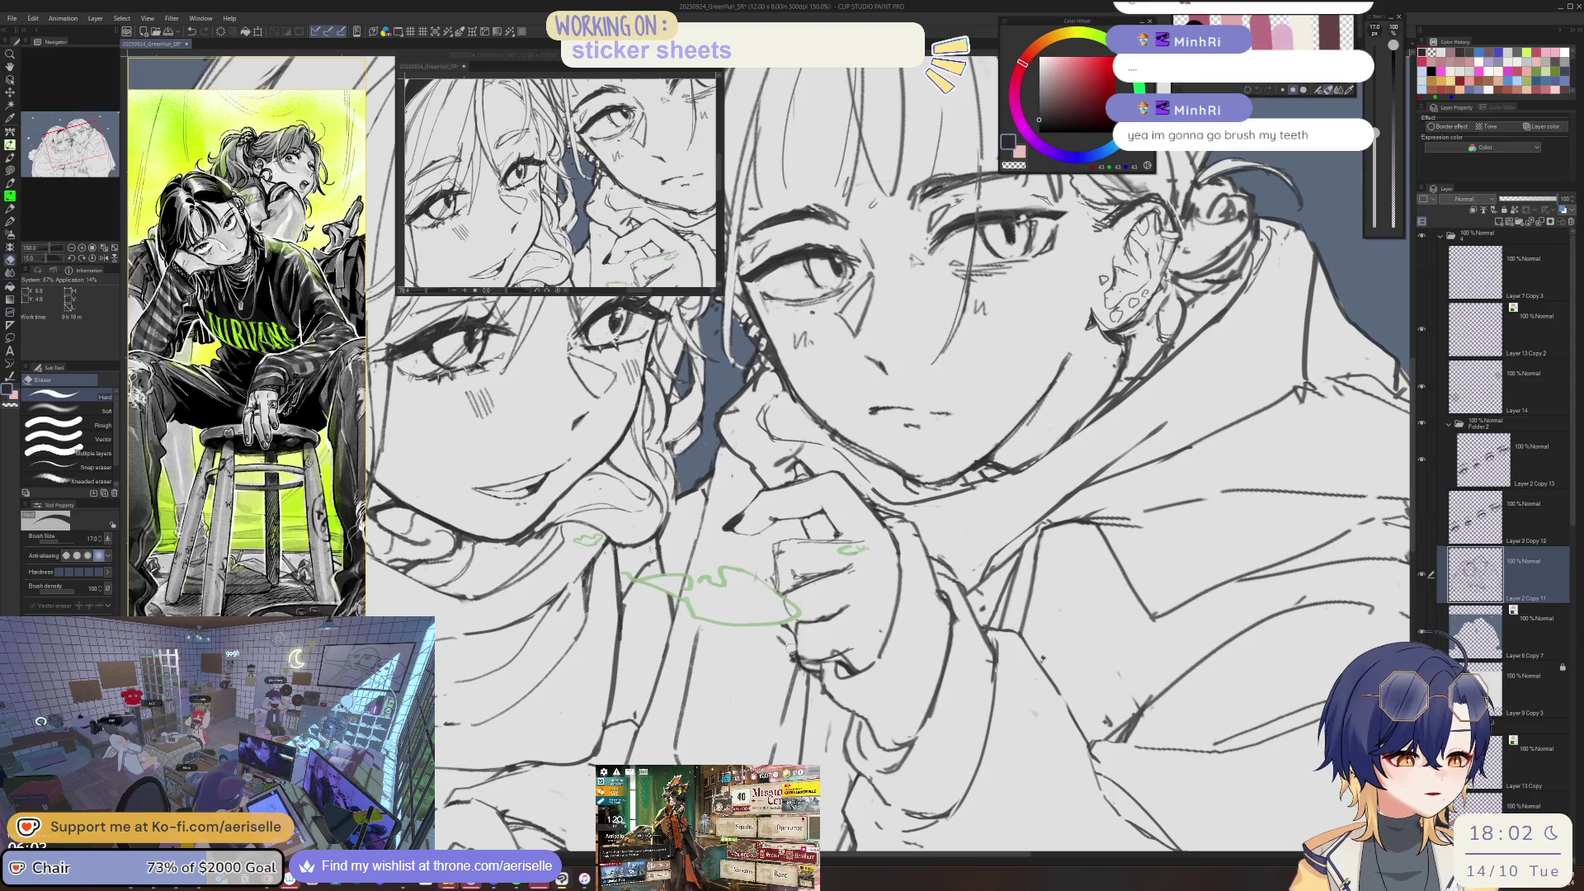
key("p")
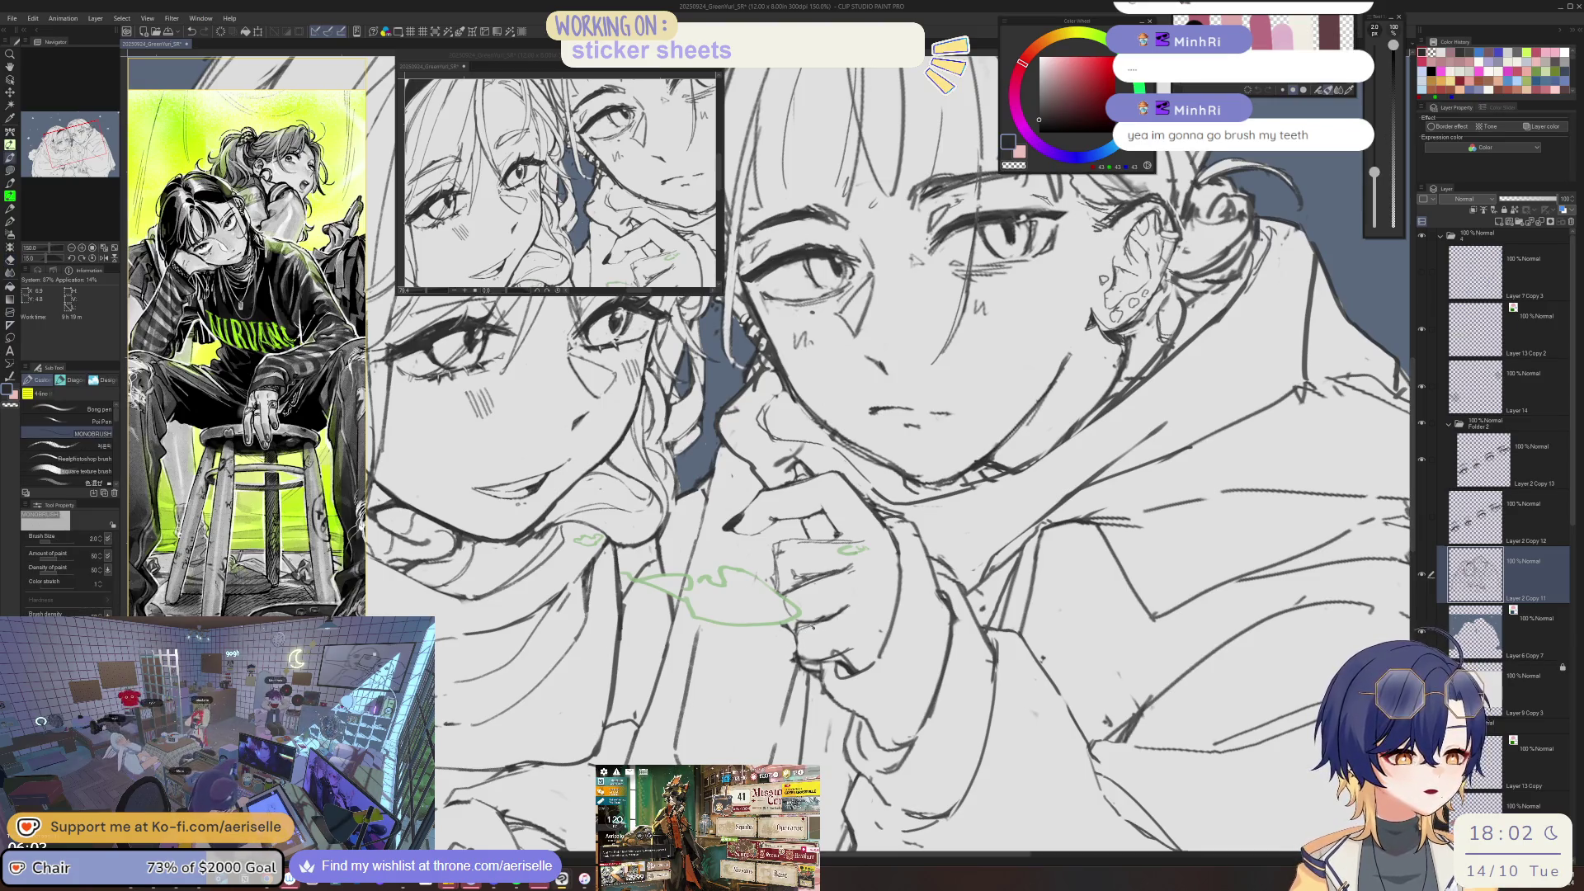
left_click_drag(887, 330, 1073, 537)
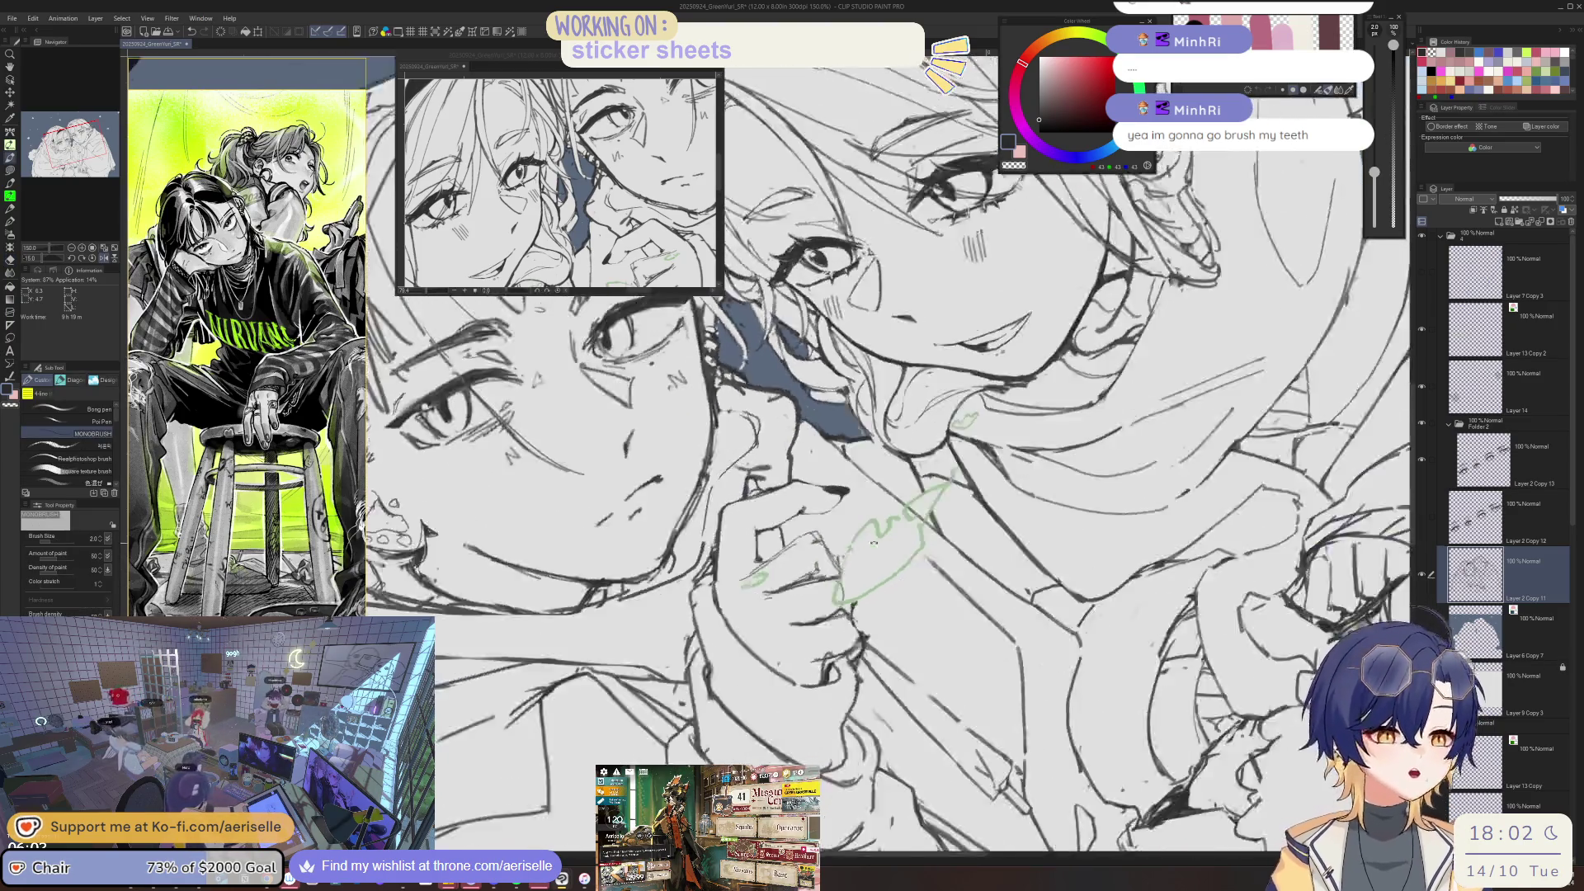
key("e")
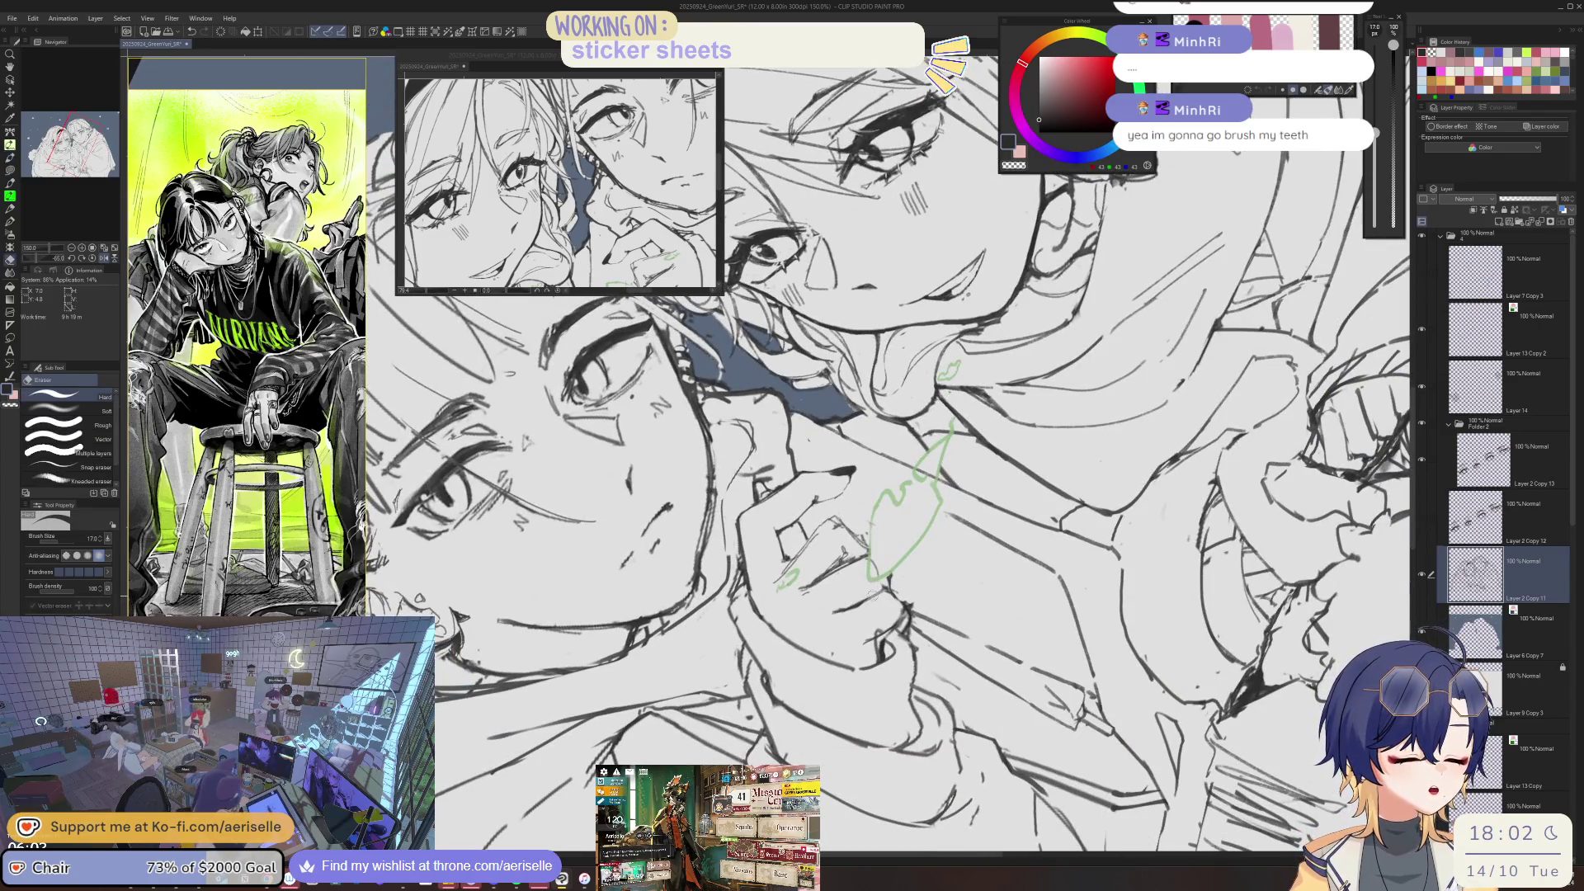
key("p")
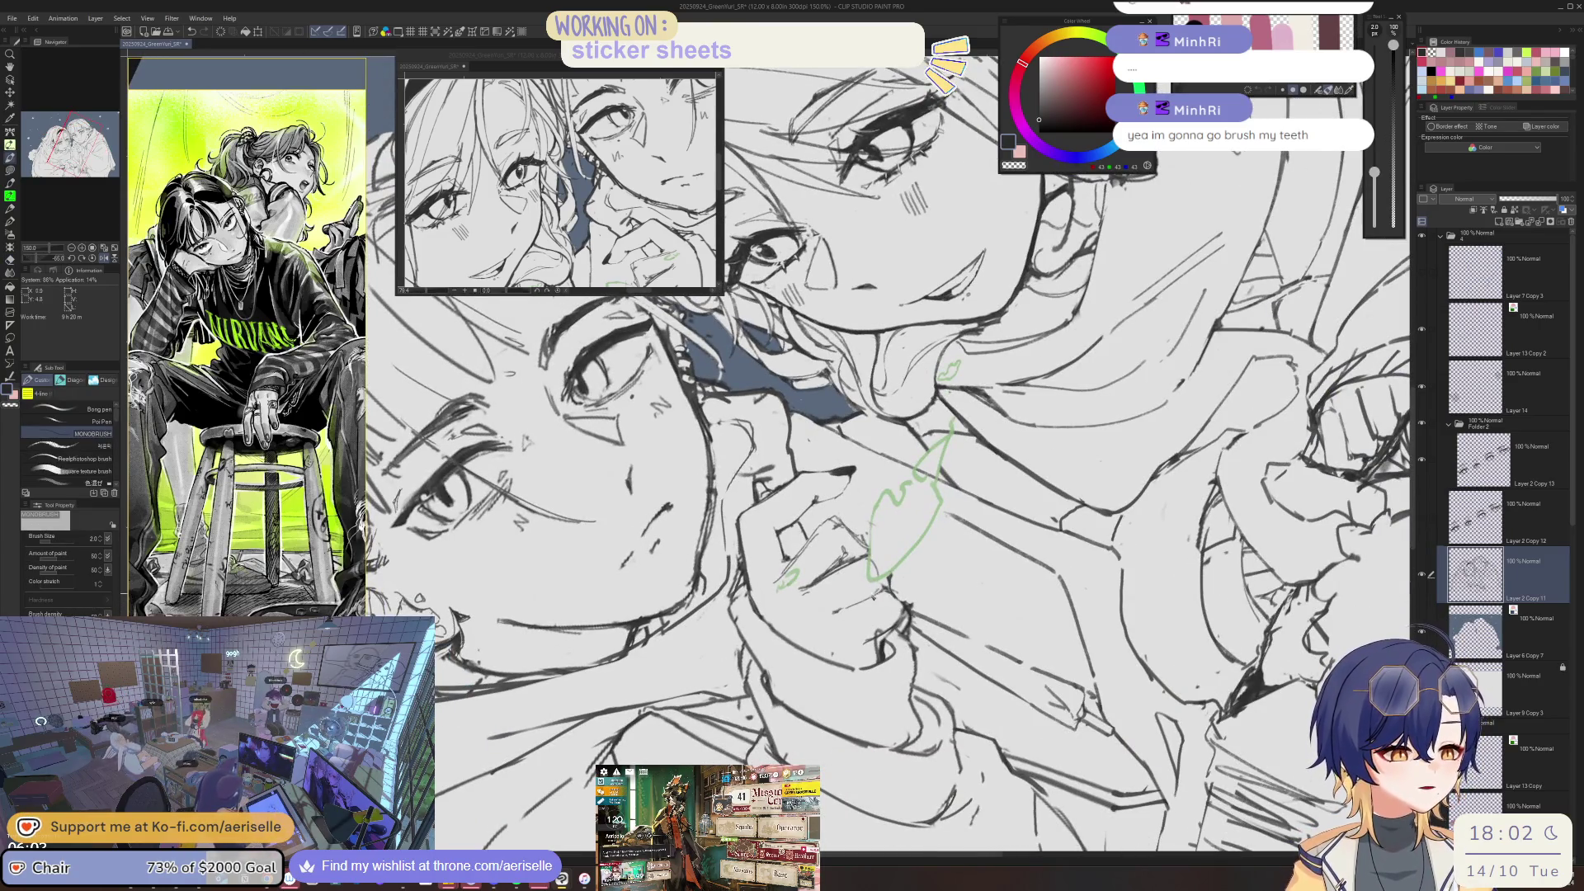
left_click_drag(908, 412, 1031, 578)
key("ctrl+s")
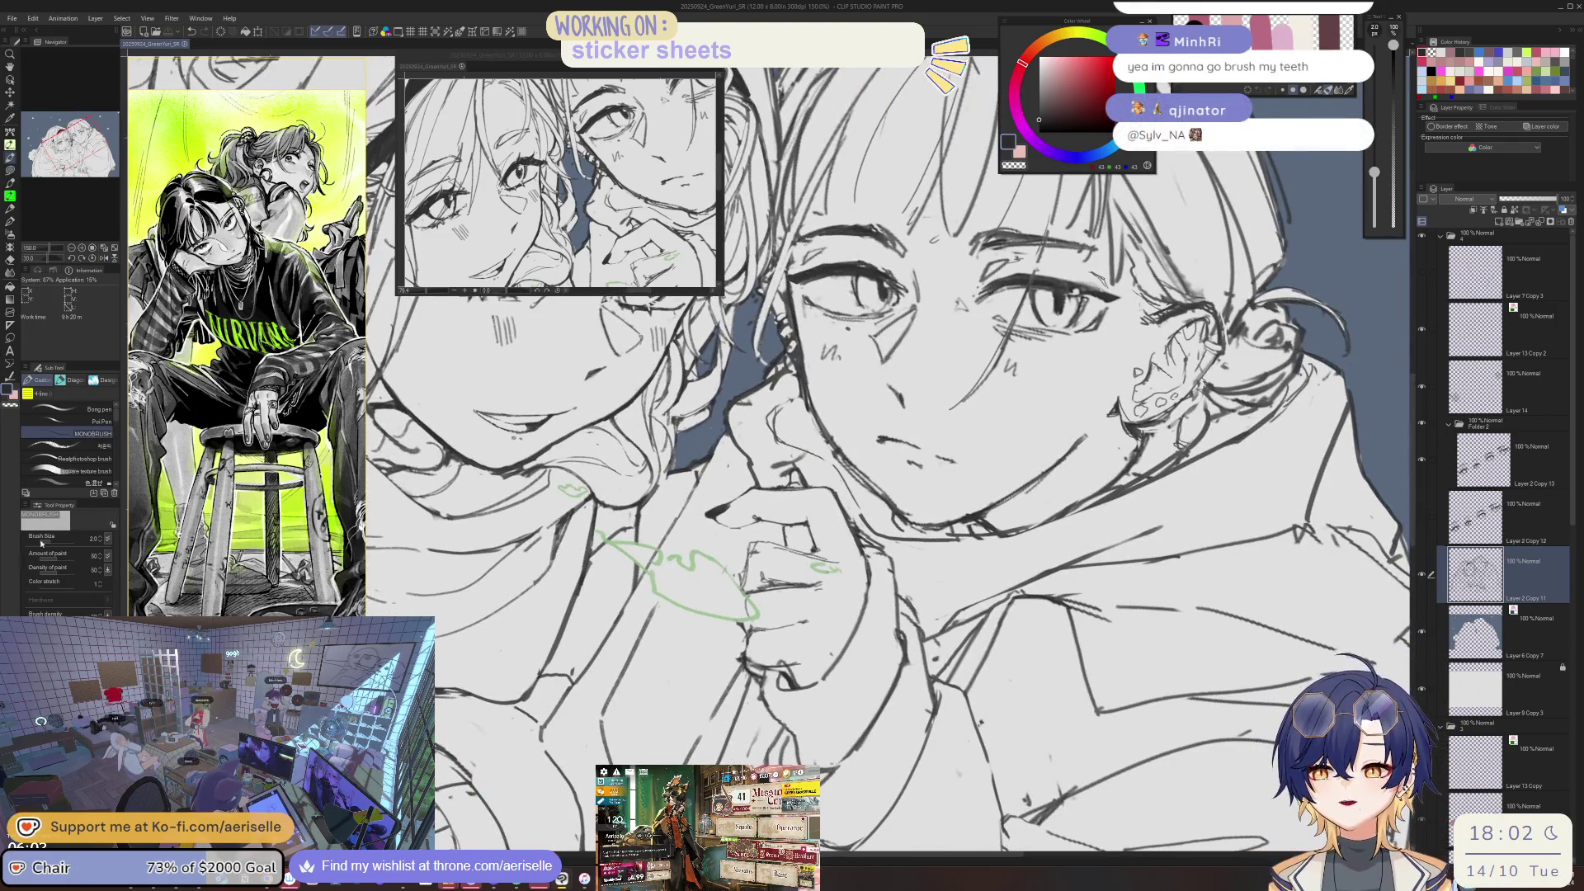
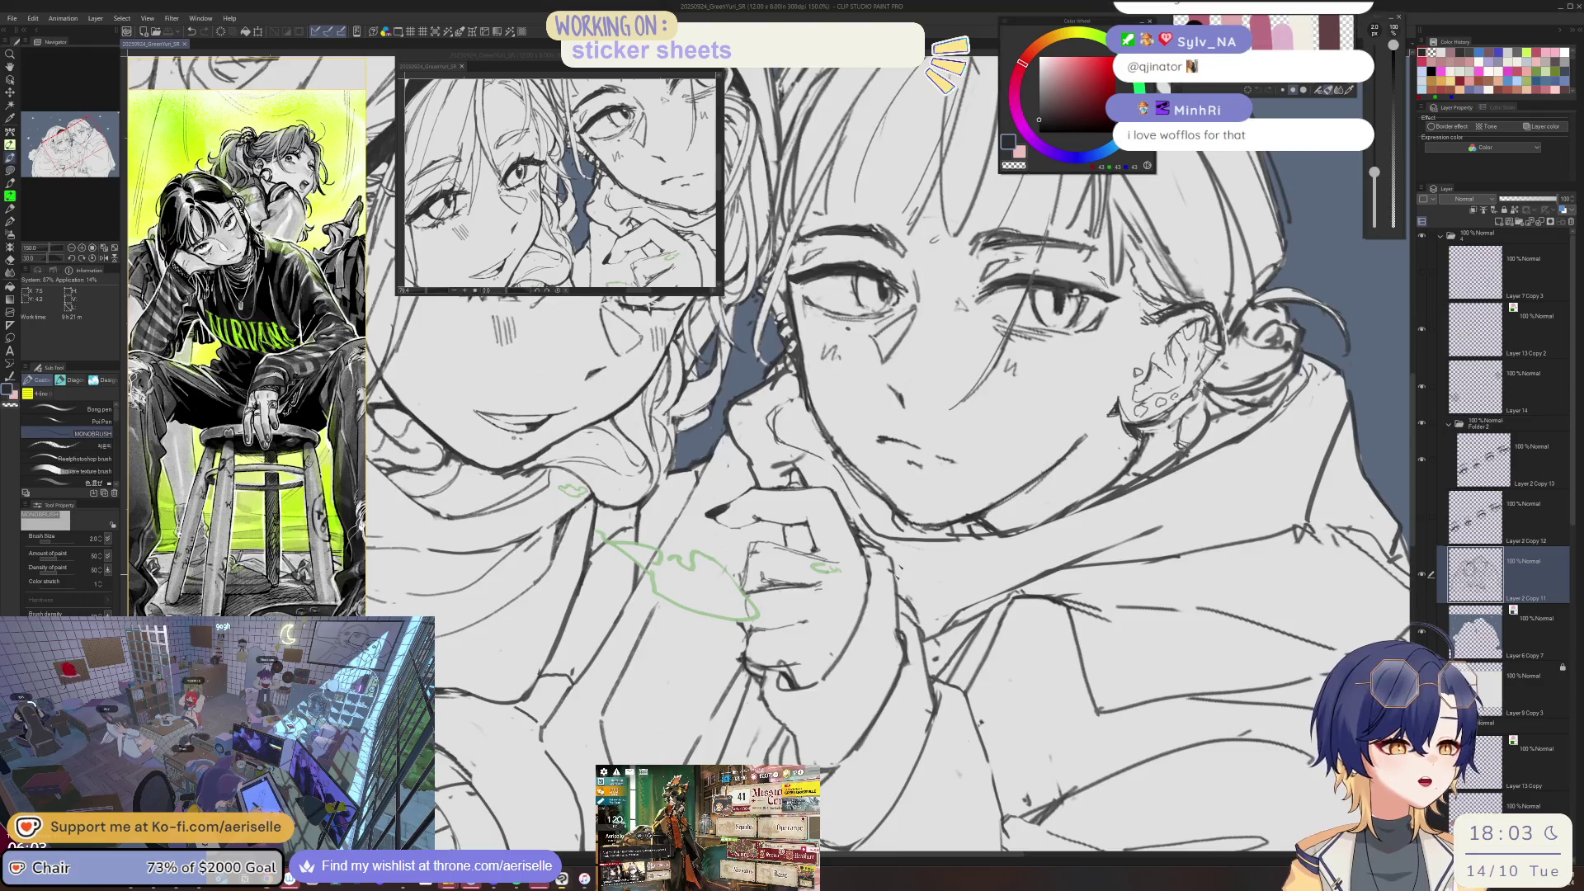
- Zoom in and touch up both faces' lineart with the MONOBRUSH pen and Hard eraser on a tilted canvas
key("ctrl+0")
scroll(798, 558, "up", 5)
scroll(797, 558, "up", 2)
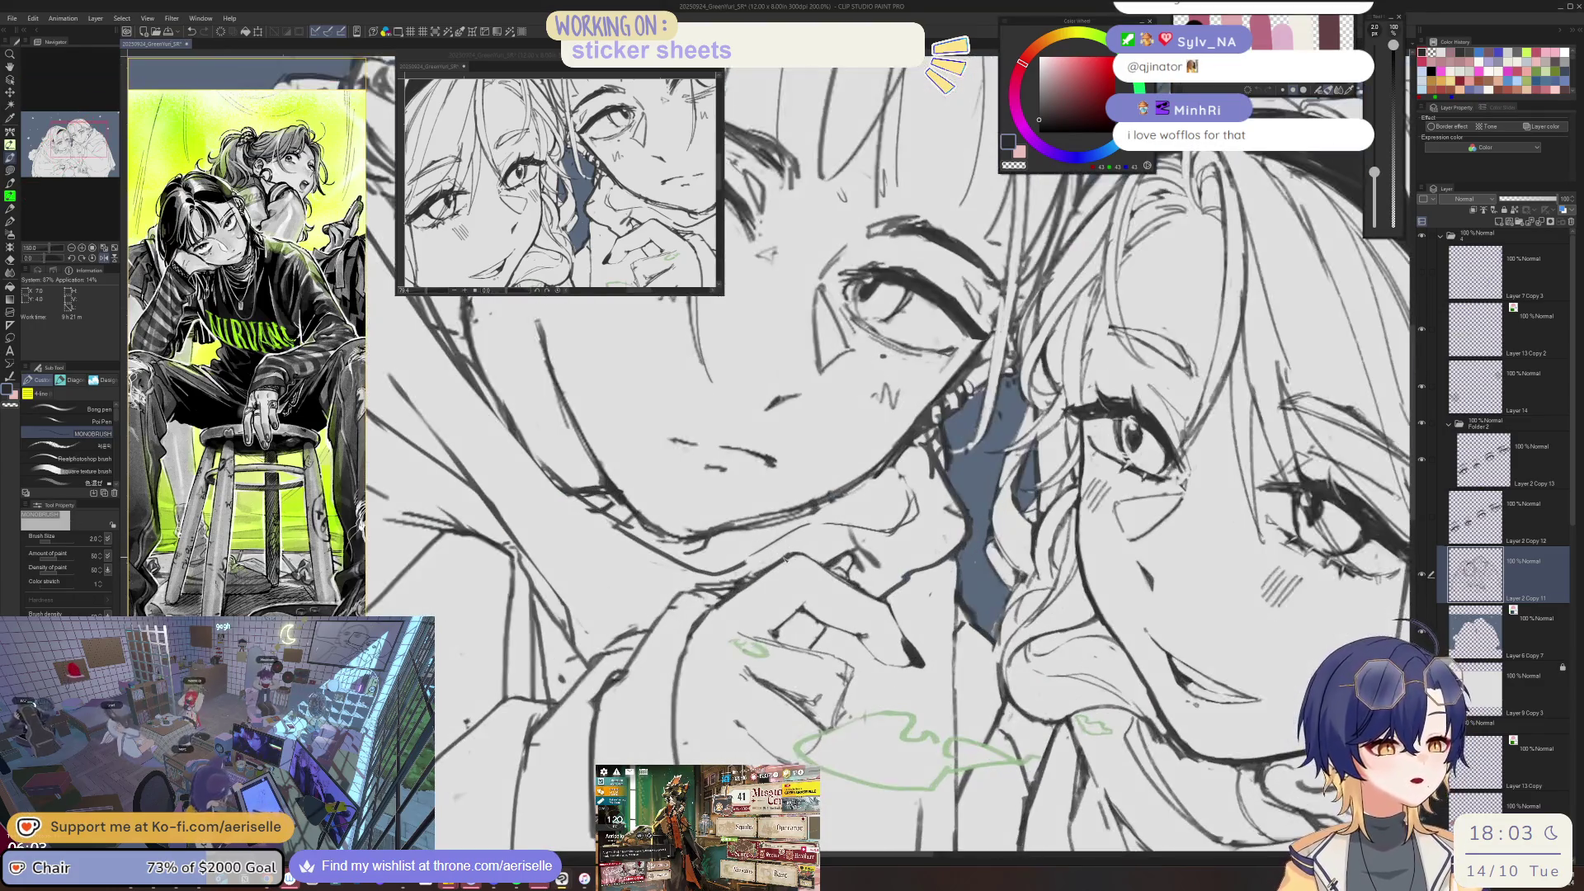
key("e")
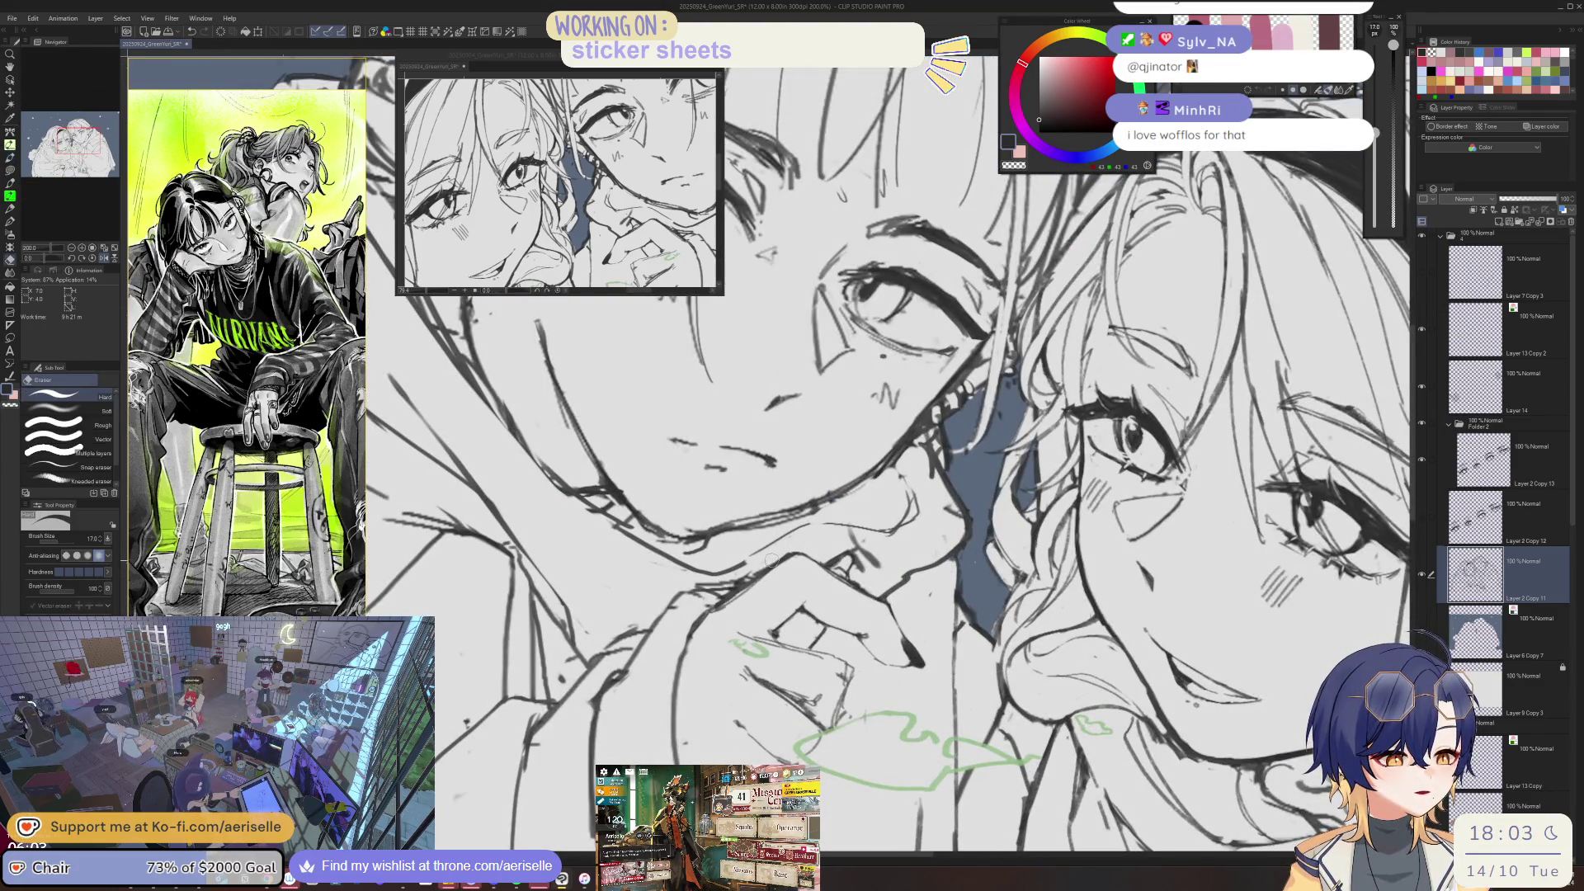
left_click_drag(741, 583, 752, 636)
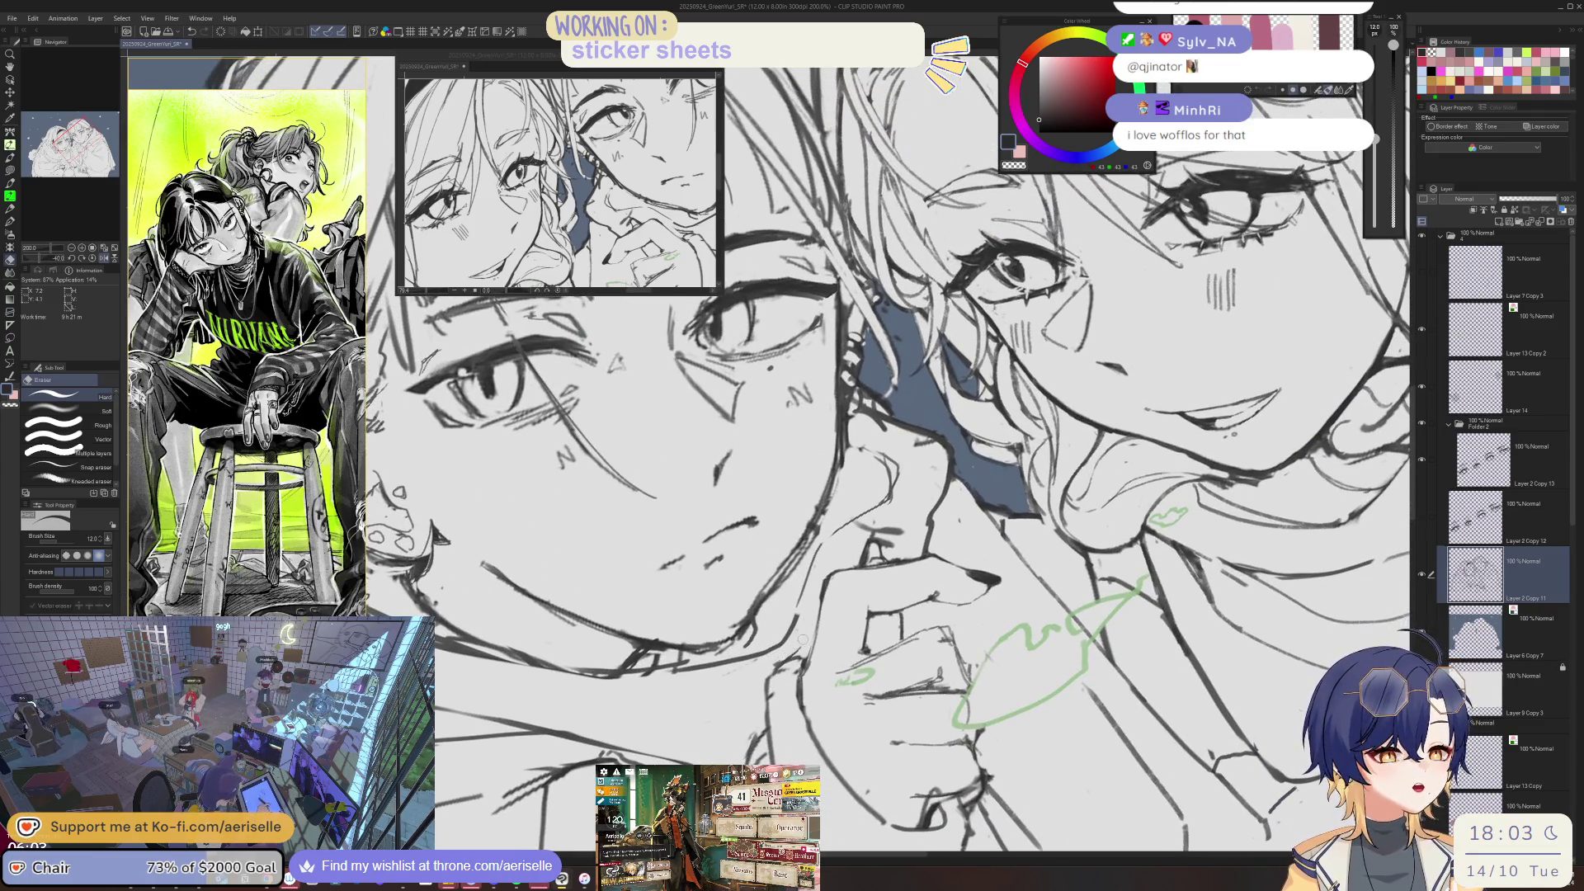
key("p")
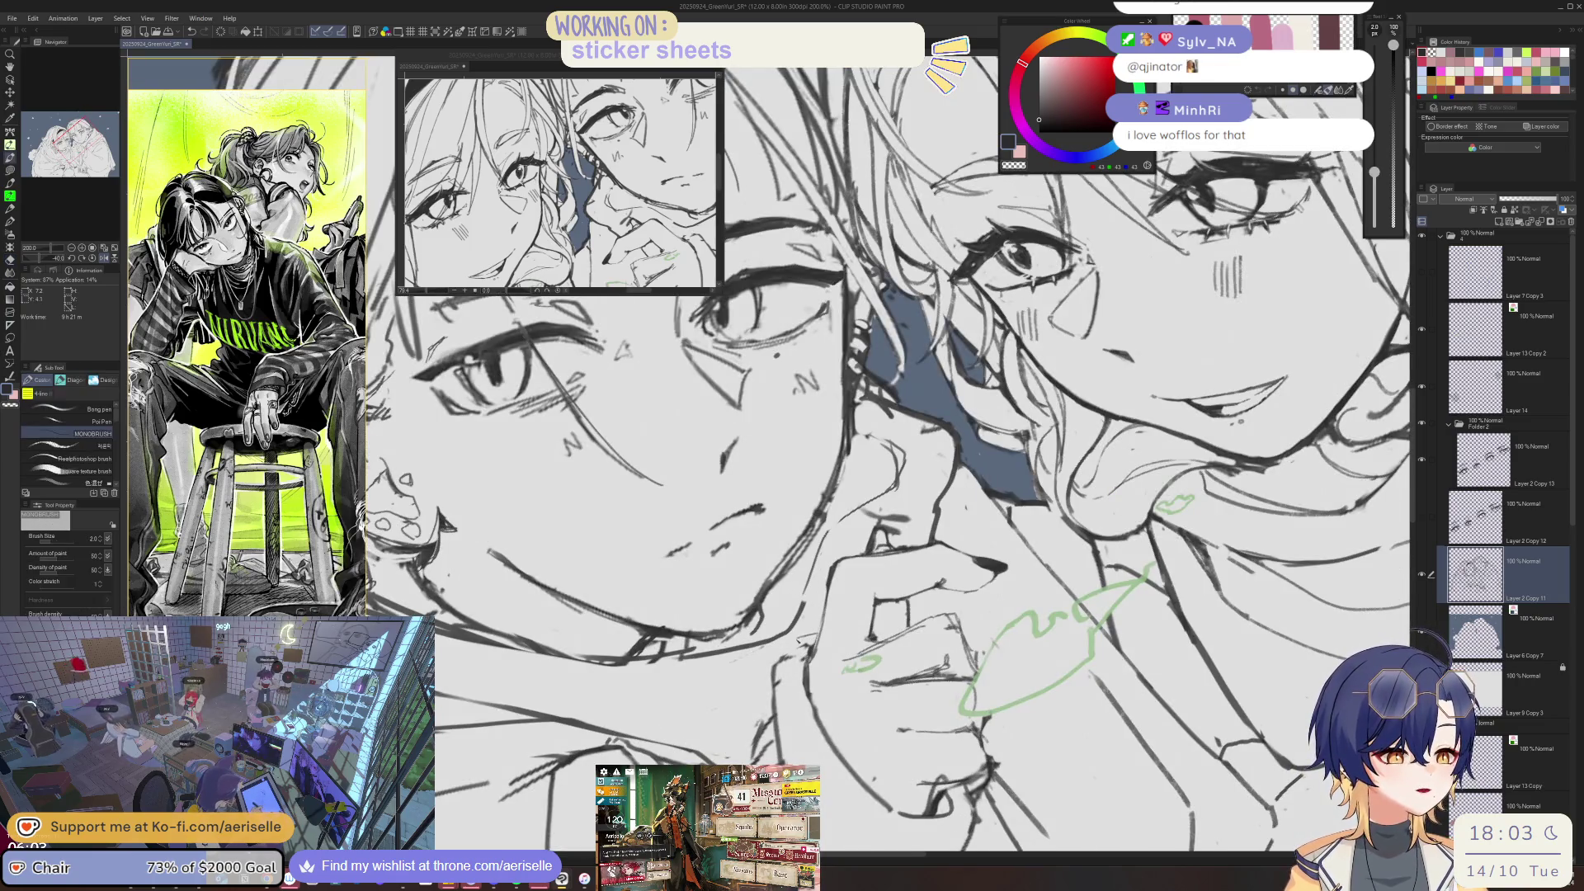
key("e")
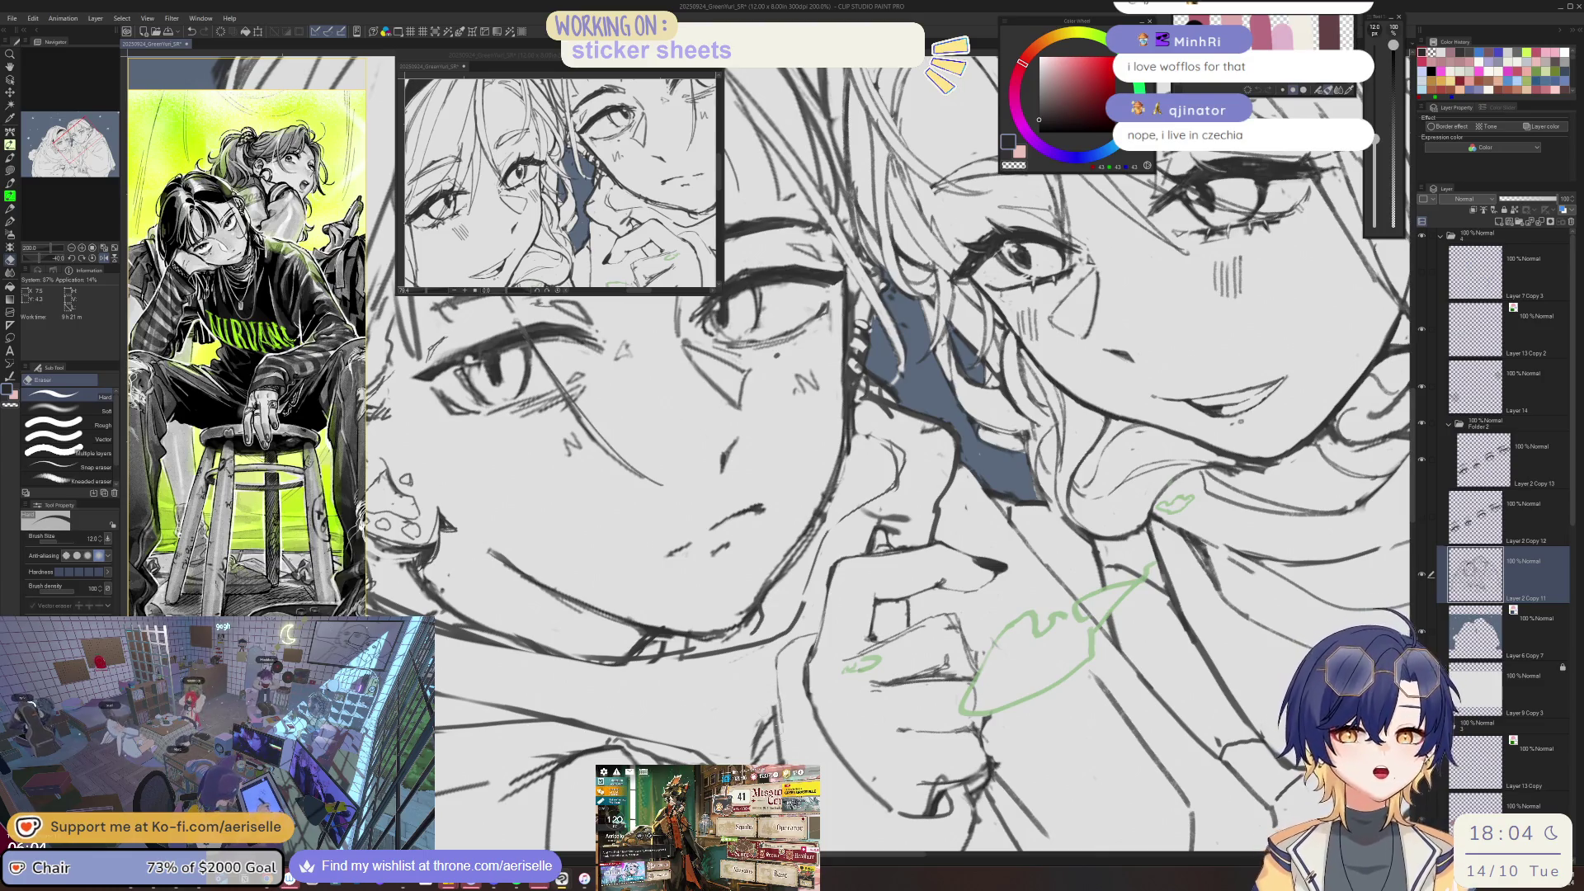
key("p")
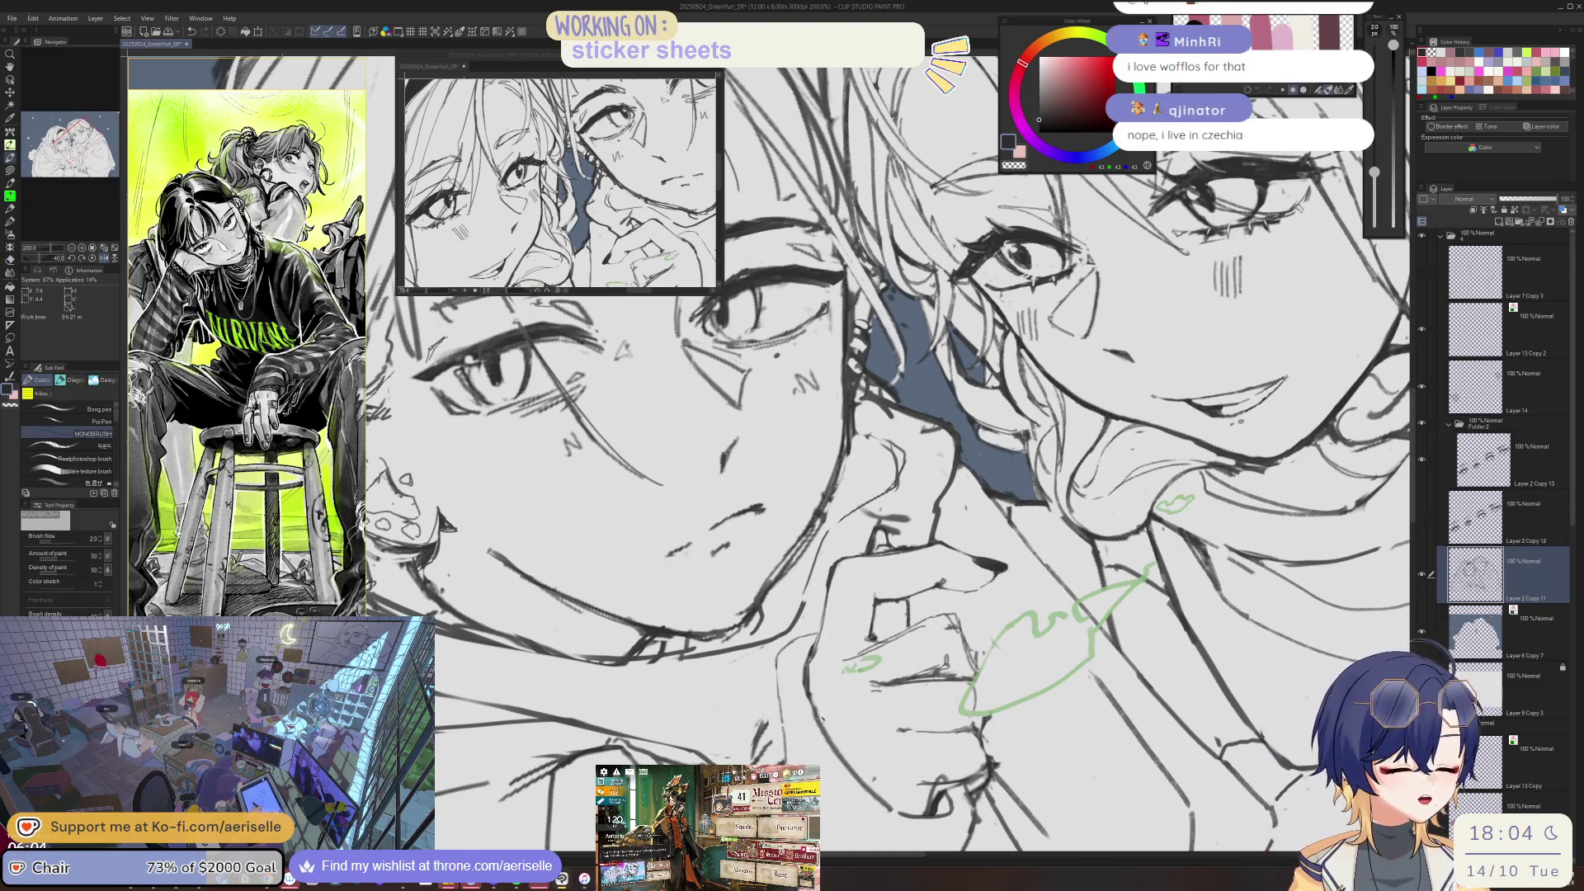
- Refine the hand raised to the chin, mirror the canvas to check proportions, and save
scroll(813, 724, "down", 2)
scroll(813, 723, "down", 1)
scroll(813, 723, "up", 2)
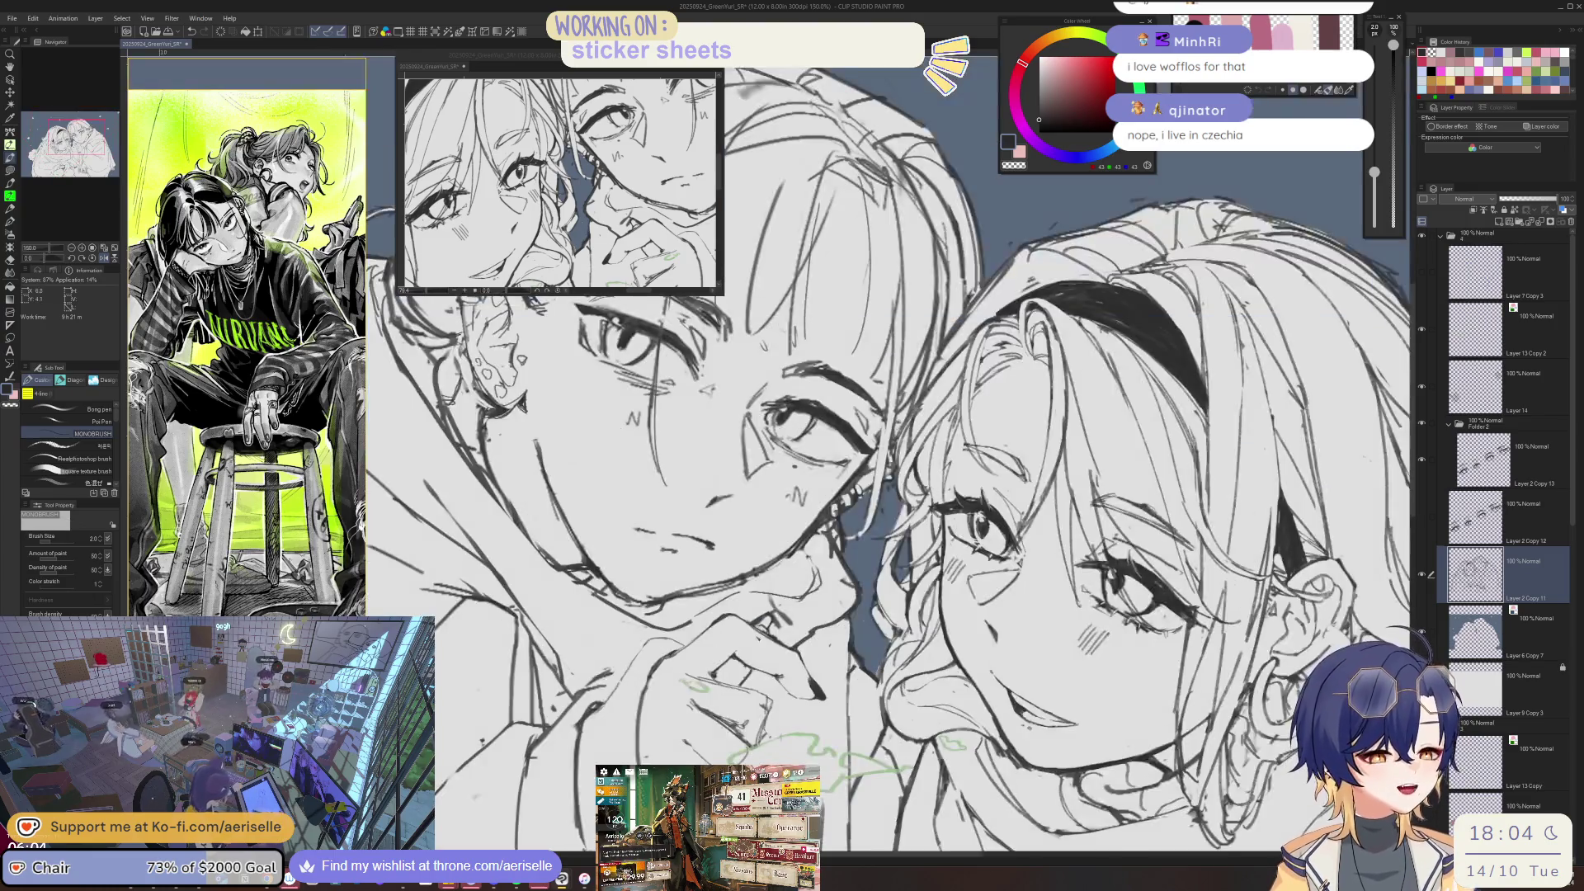
left_click_drag(813, 724, 737, 602)
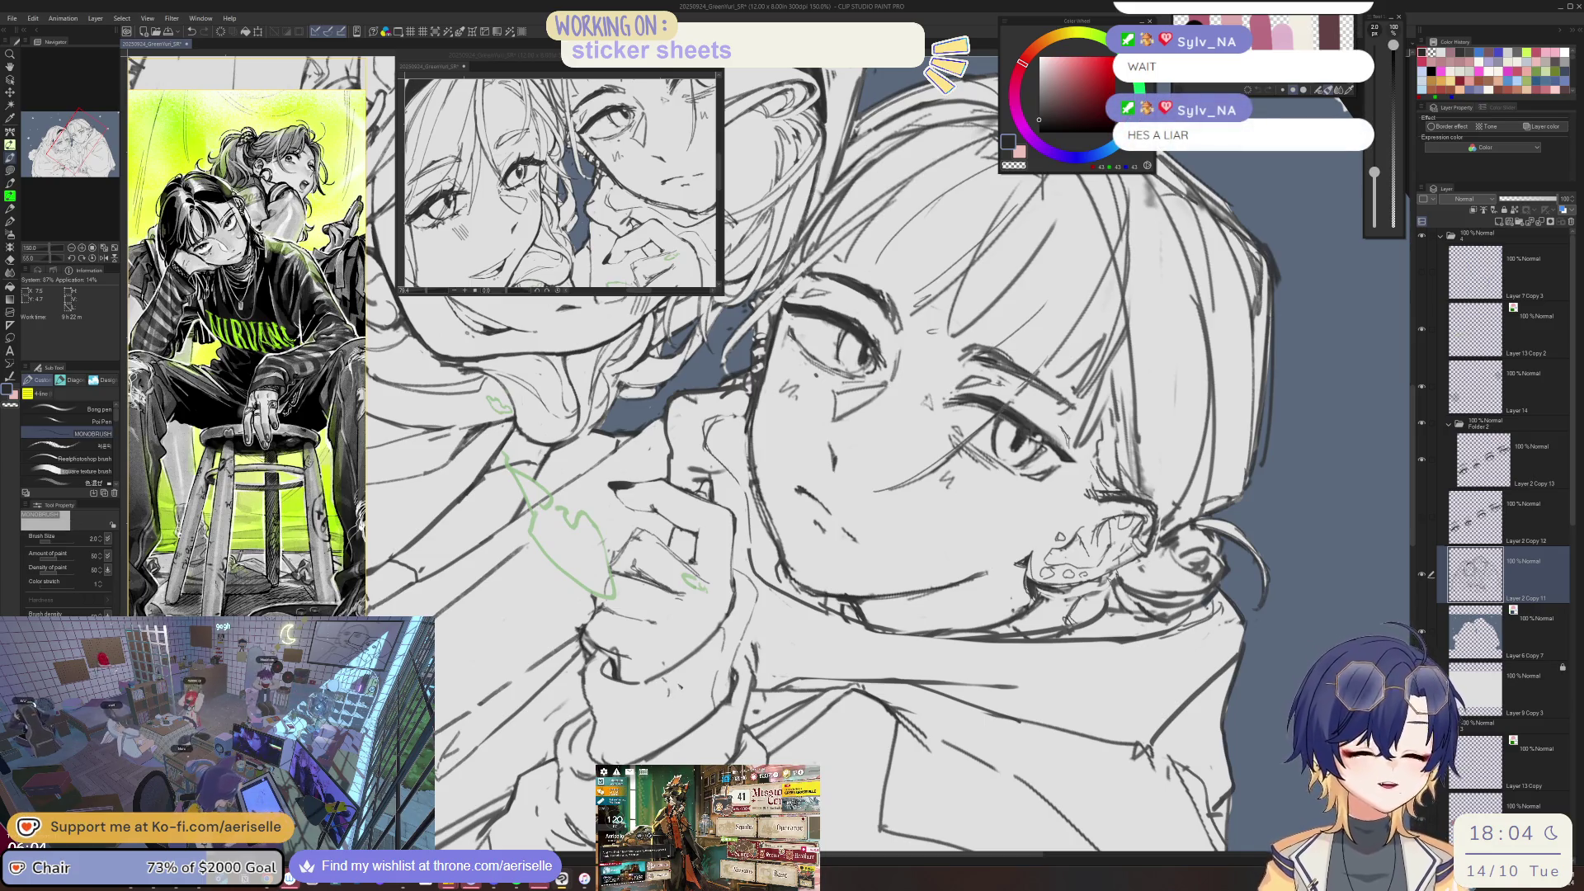
key("h")
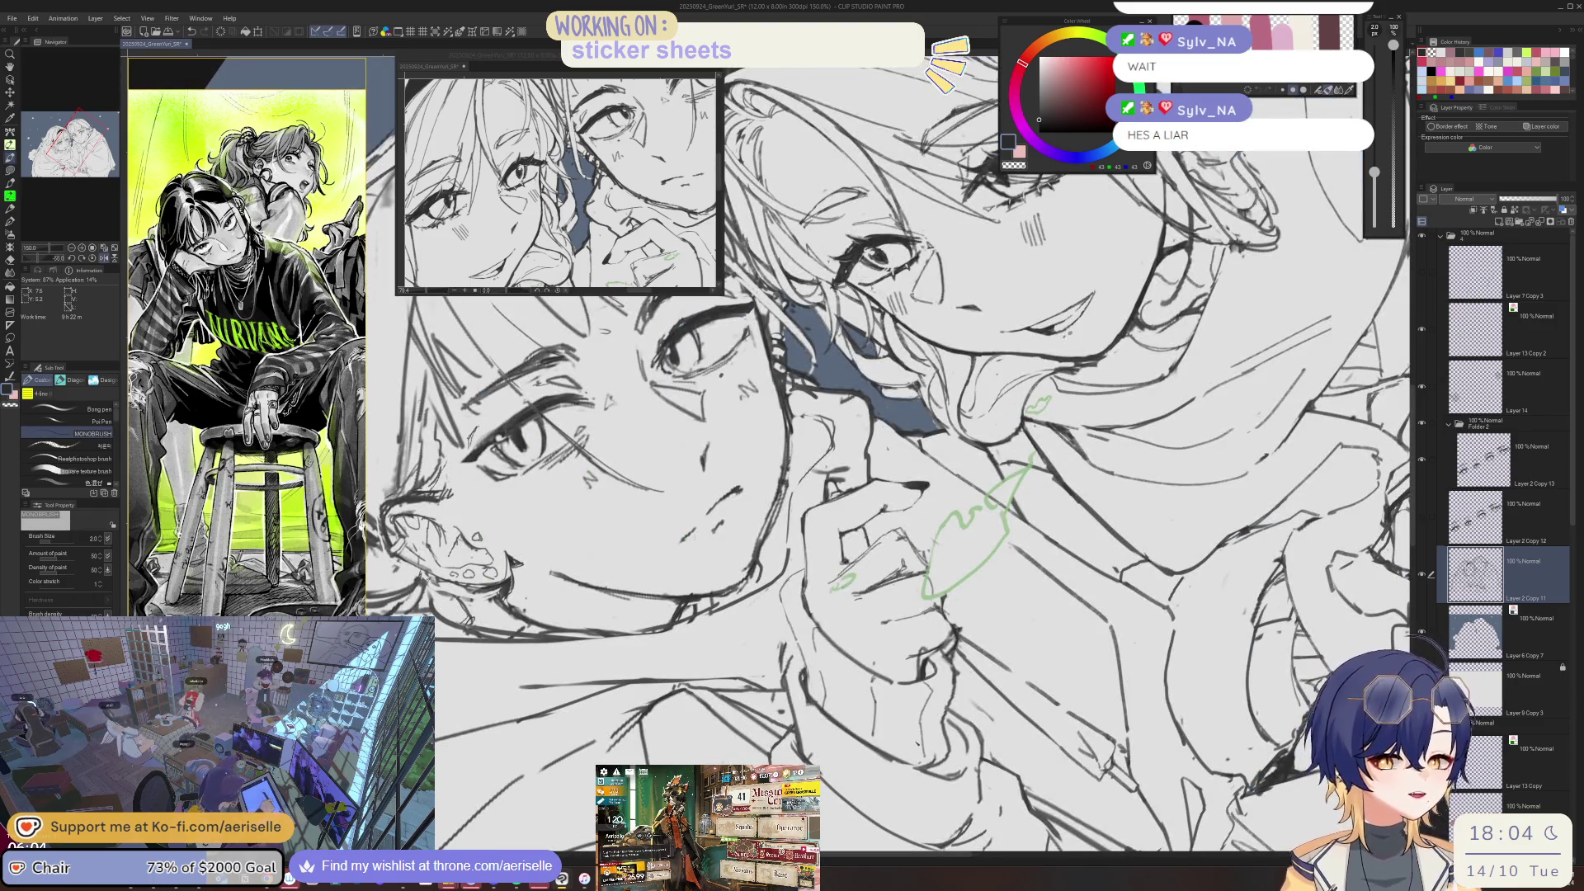
key("ctrl+s")
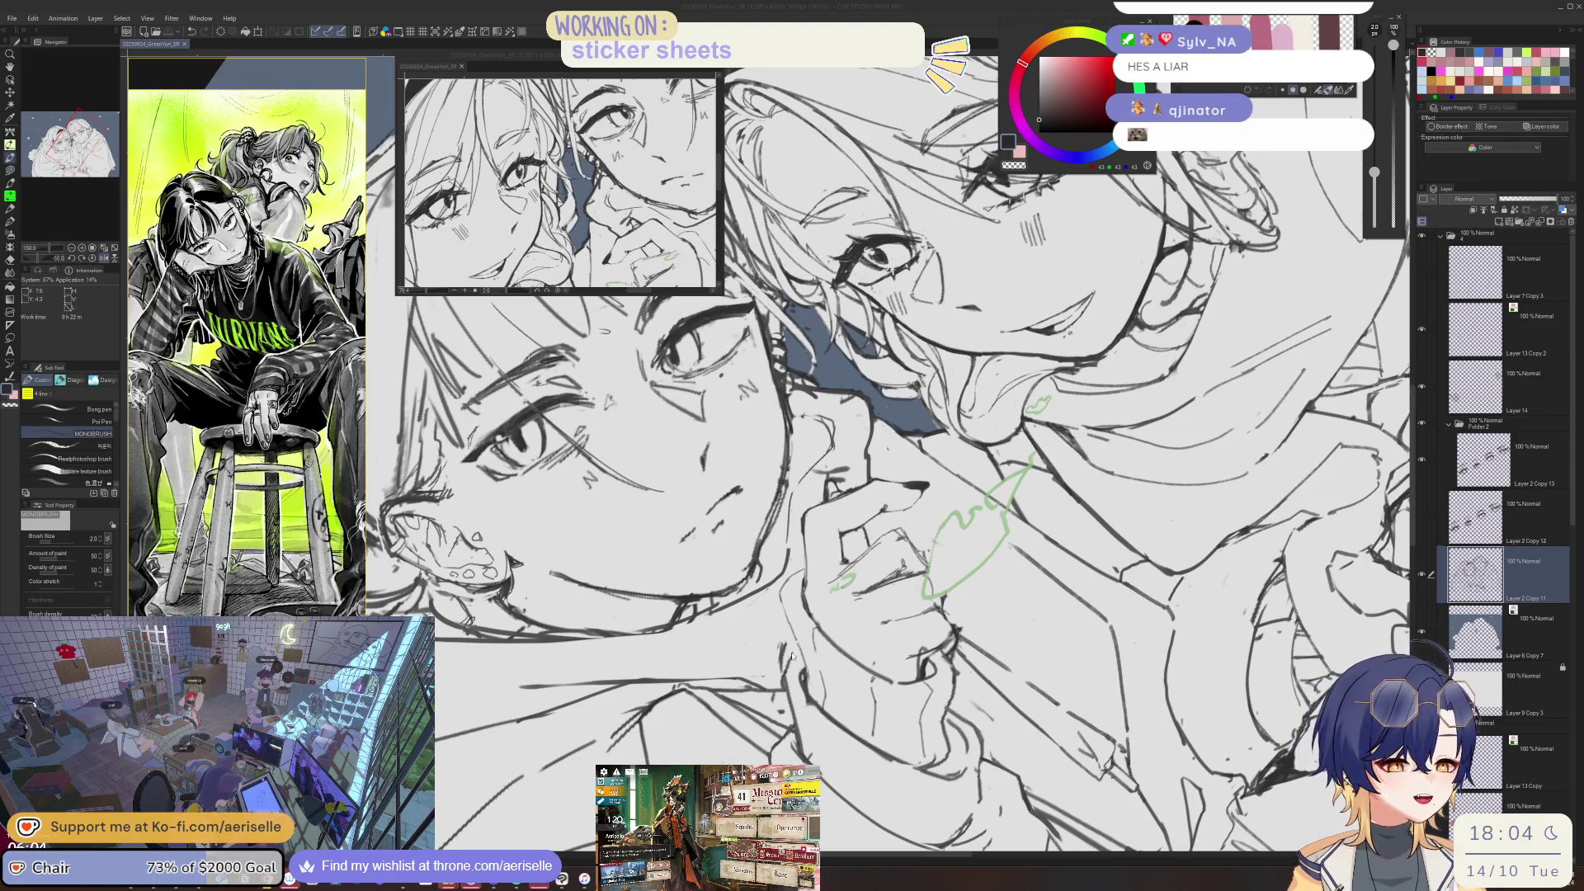
- Make a few more pen and eraser corrections, then reposition the view over the whole illustration
scroll(793, 653, "up", 1)
key("e")
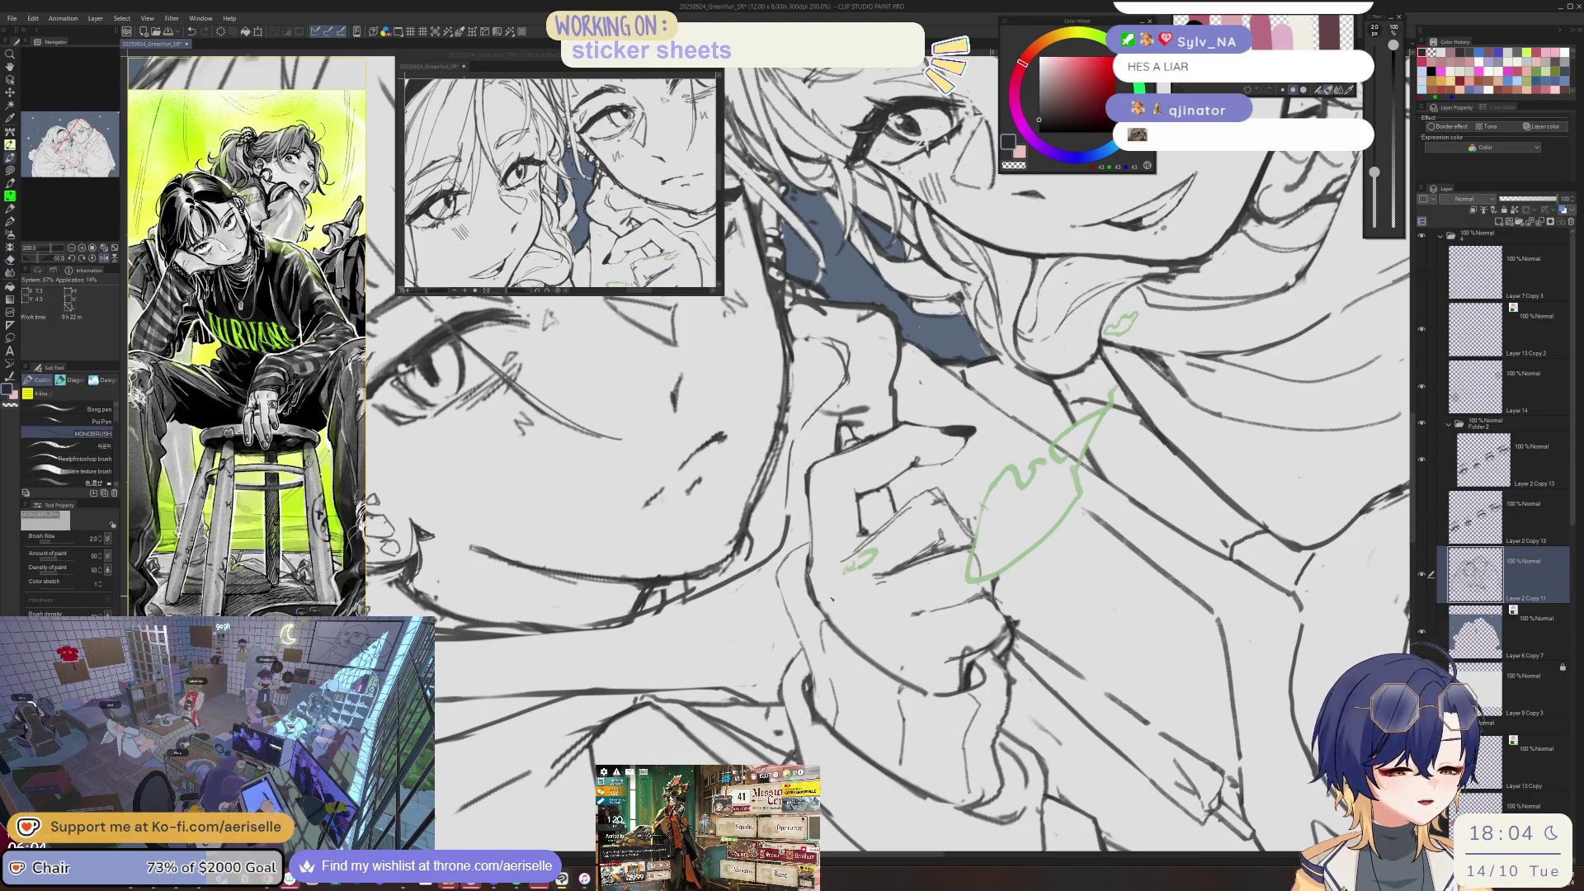
key("p")
scroll(790, 711, "down", 4)
left_click_drag(784, 580, 838, 605)
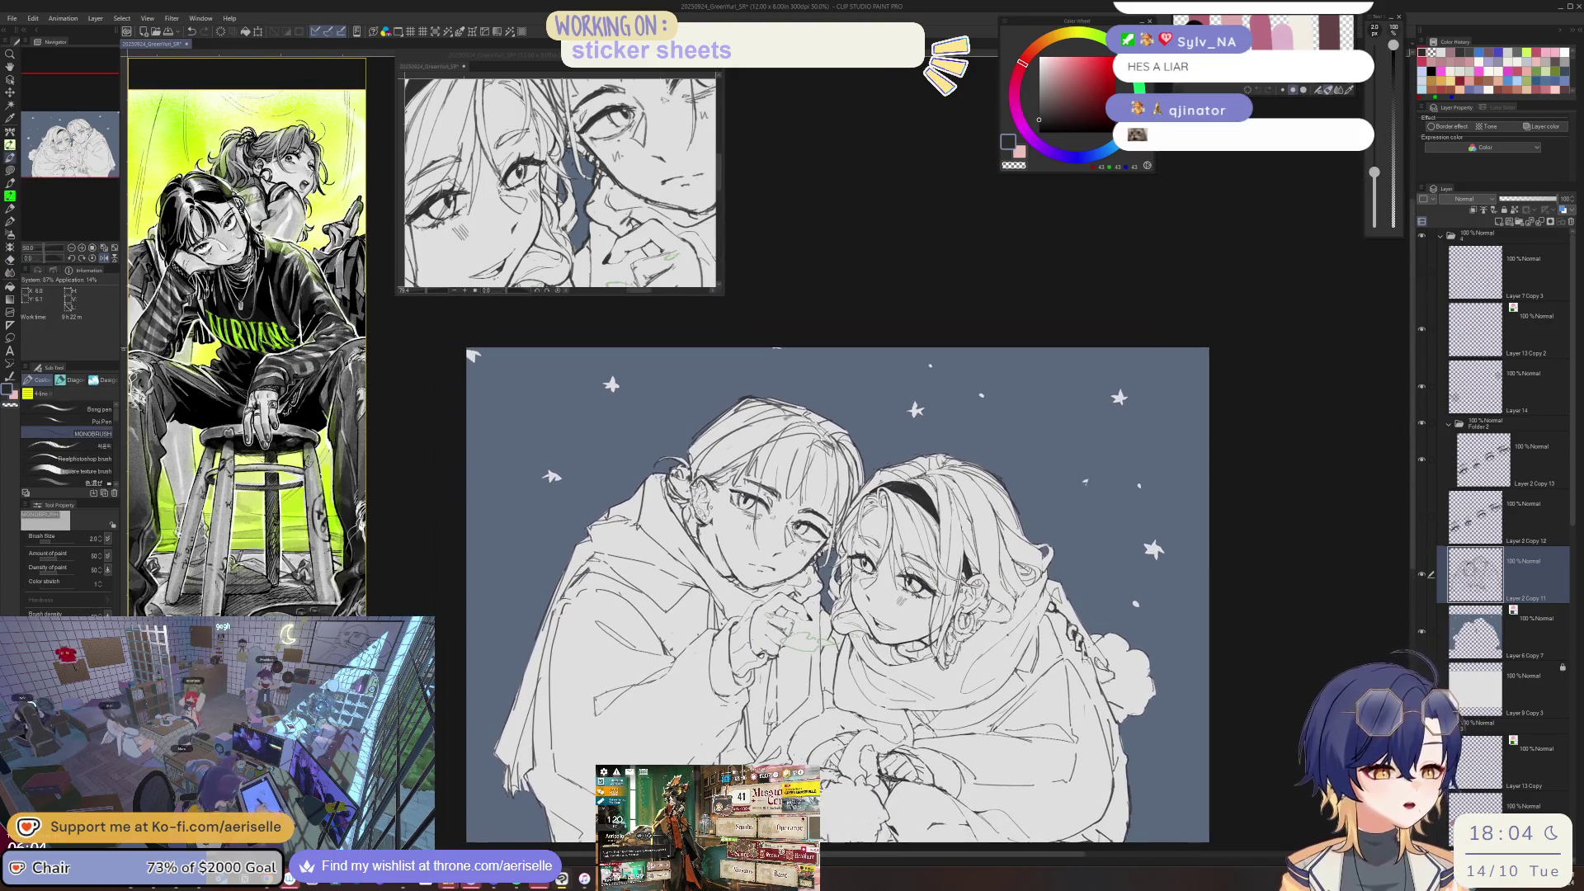
- Zoom in and tidy the lines around the first character's face and hand with pen and Hard eraser
scroll(715, 653, "up", 4)
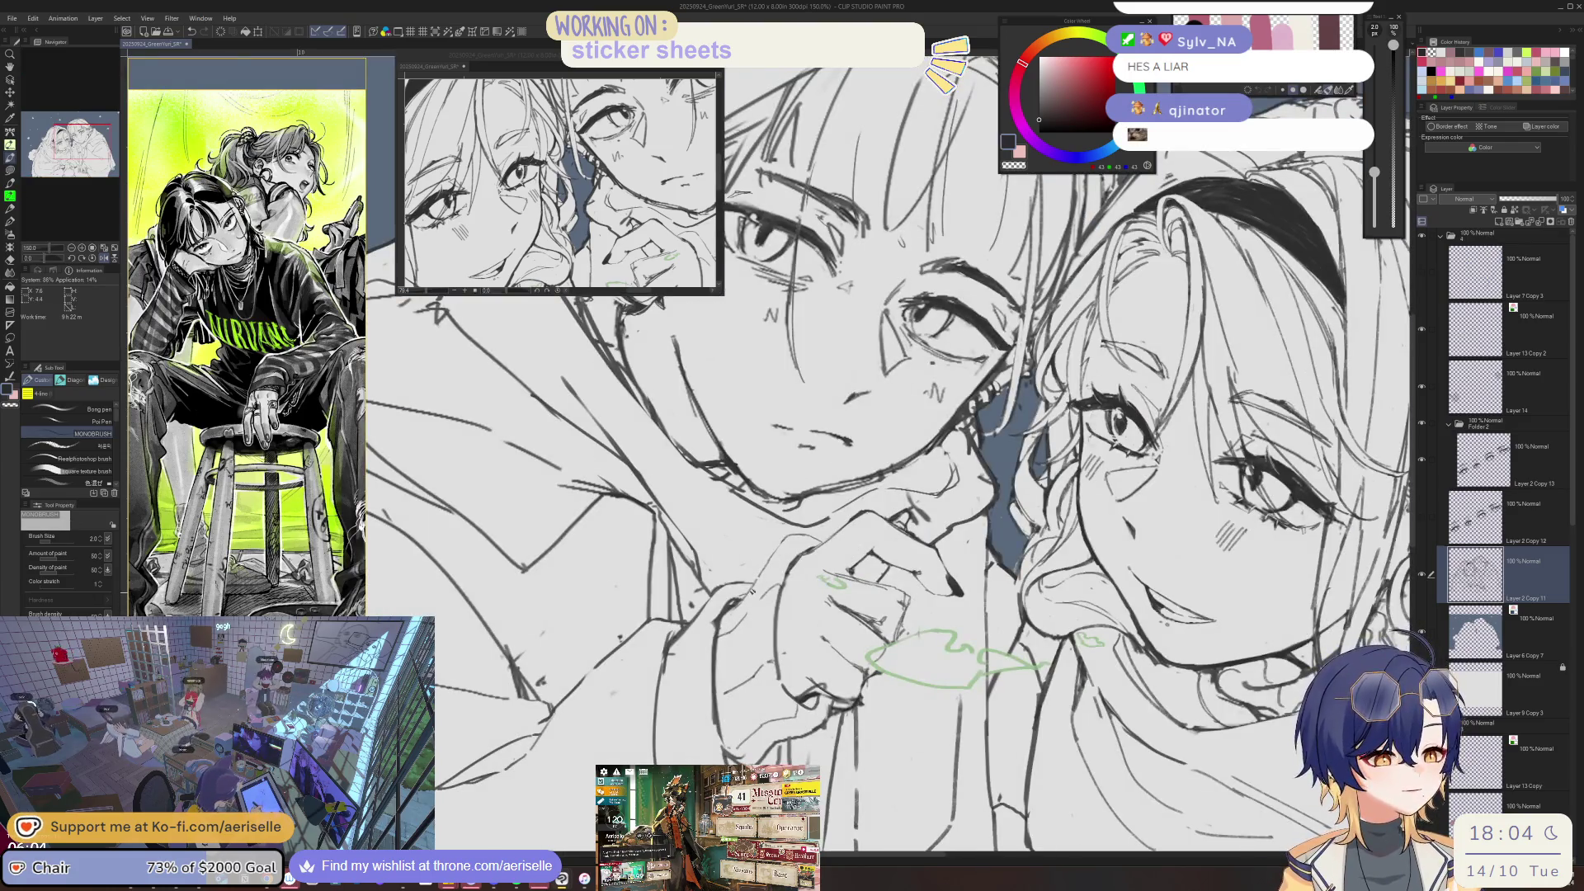
scroll(830, 571, "up", 1)
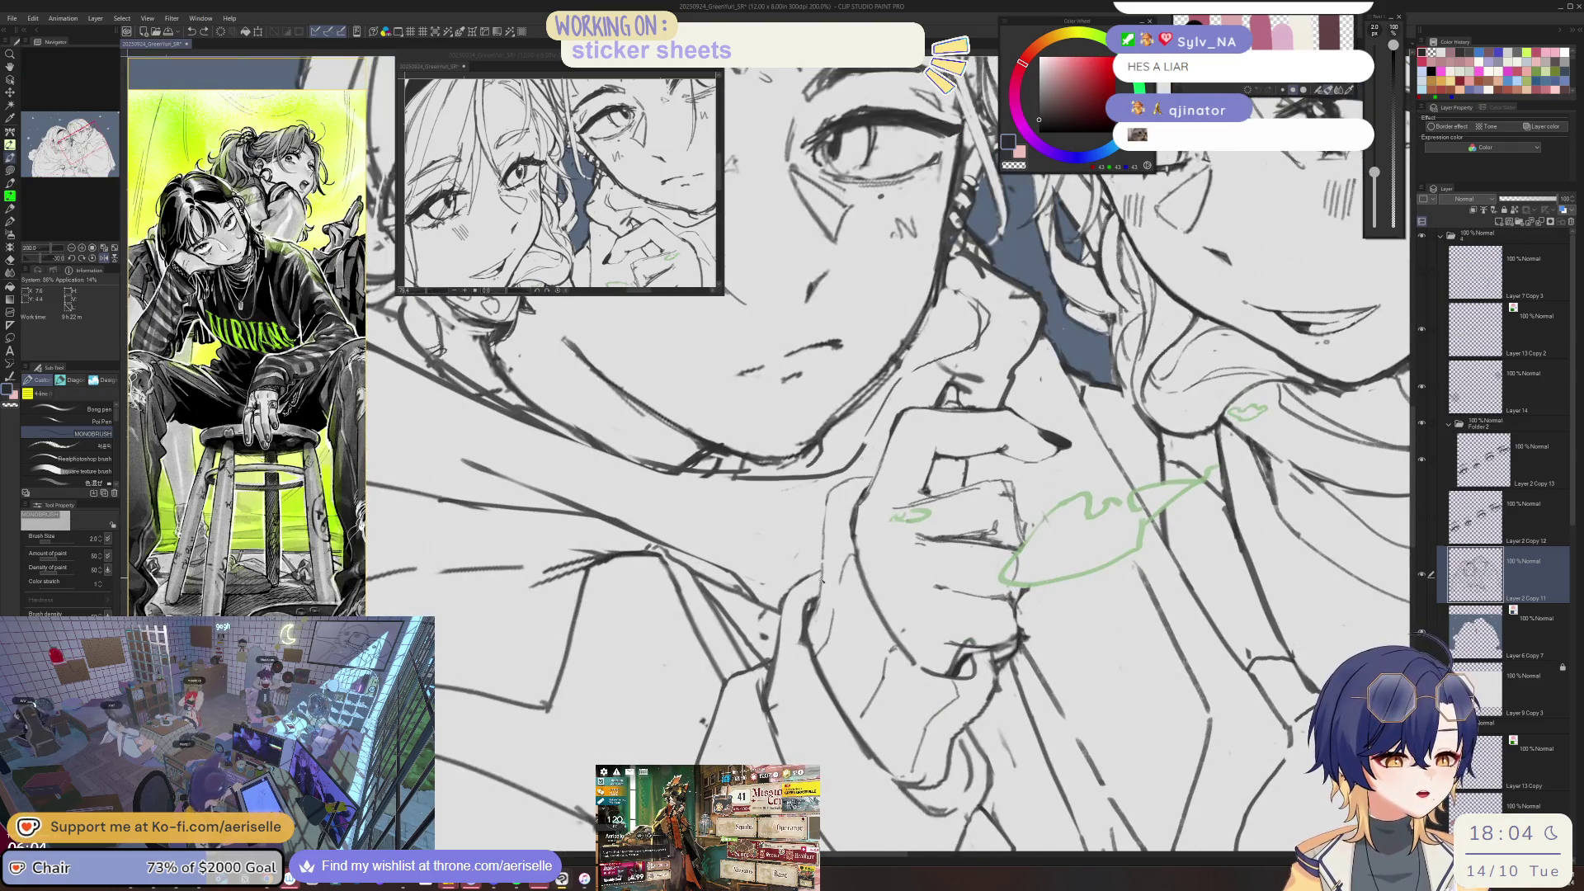
key("e")
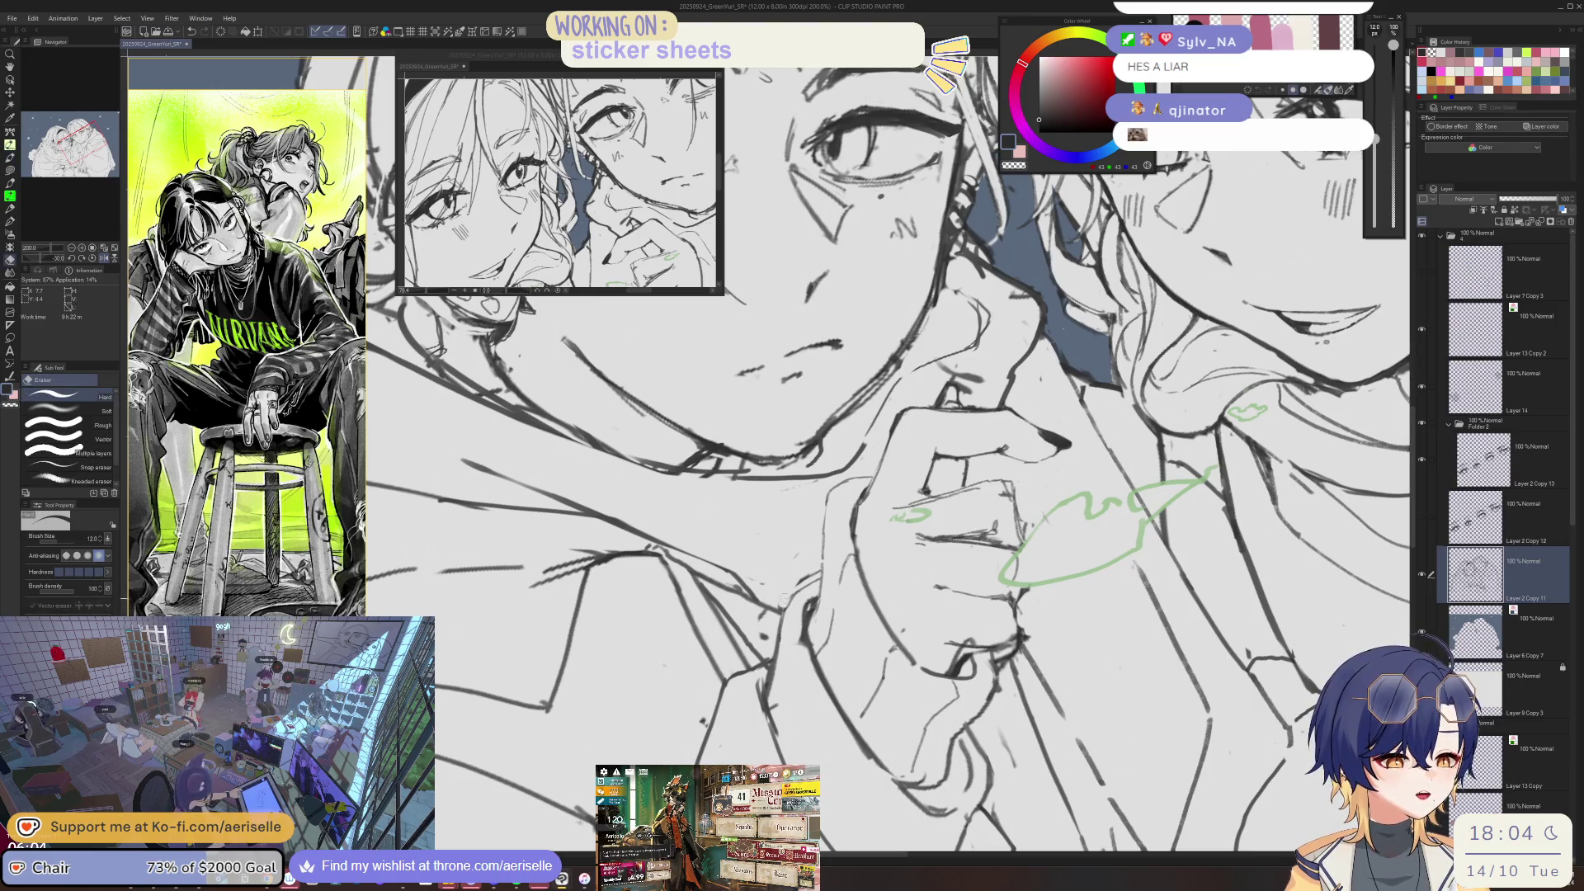
scroll(813, 575, "down", 1)
scroll(804, 571, "down", 1)
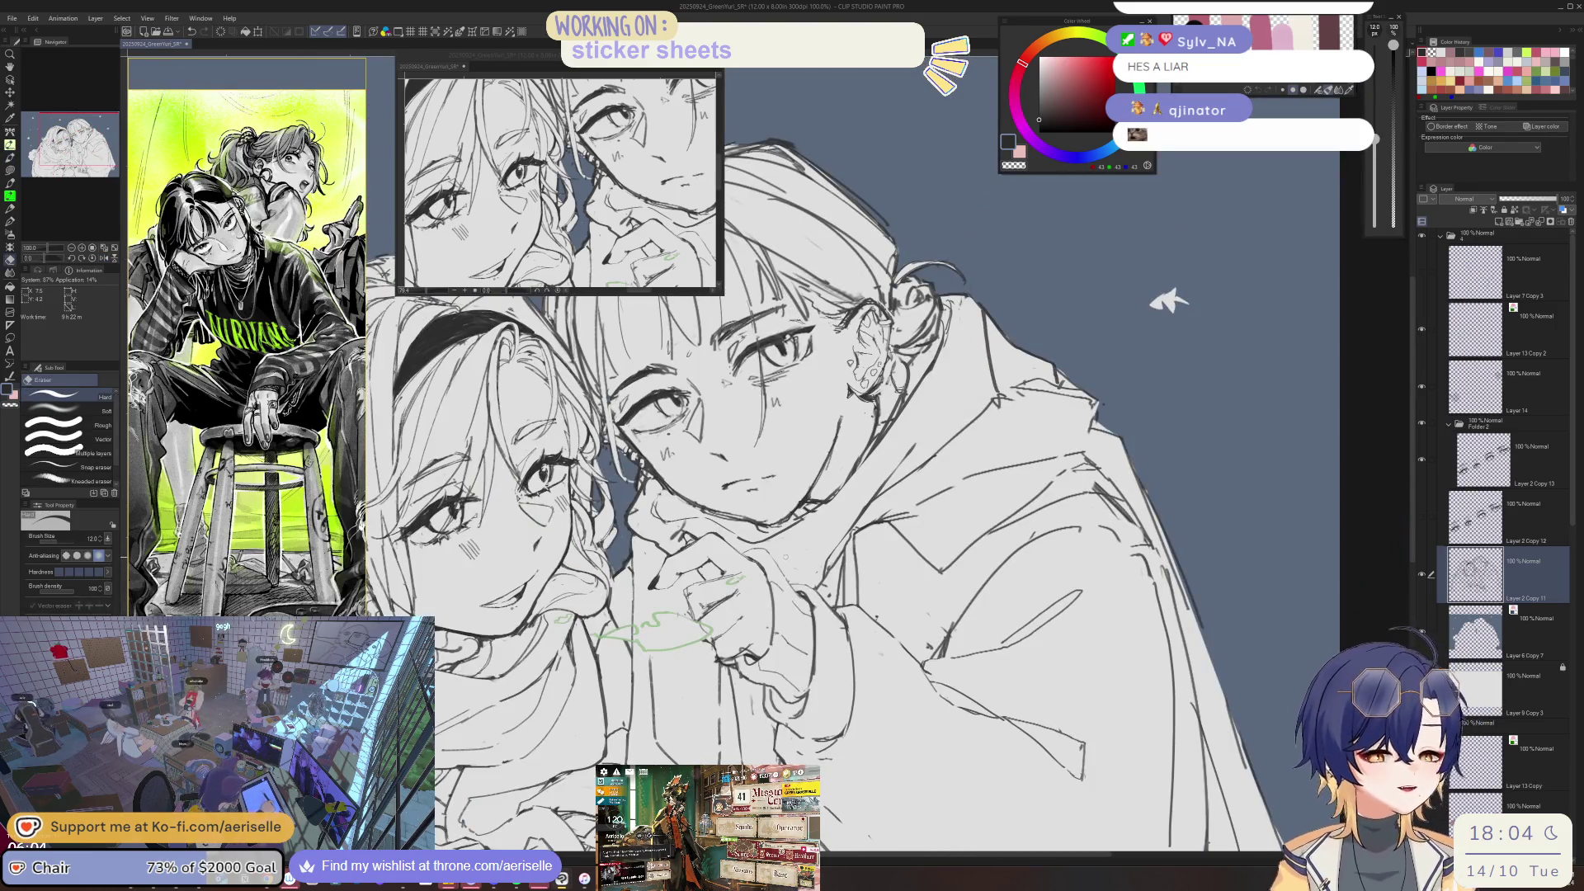
scroll(800, 568, "up", 1)
key("p")
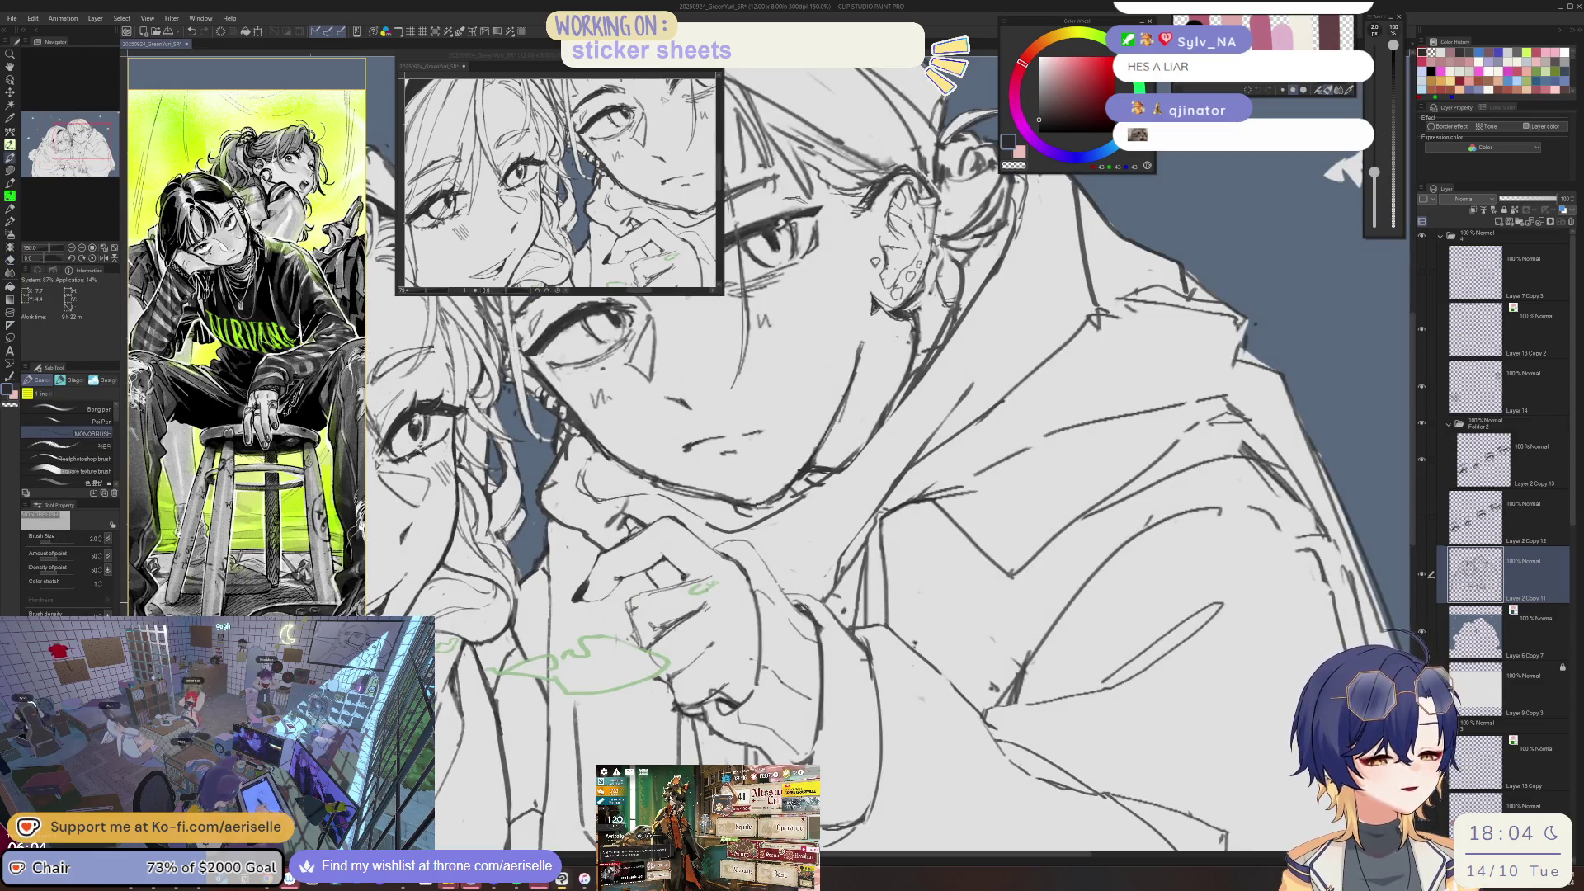
key("e")
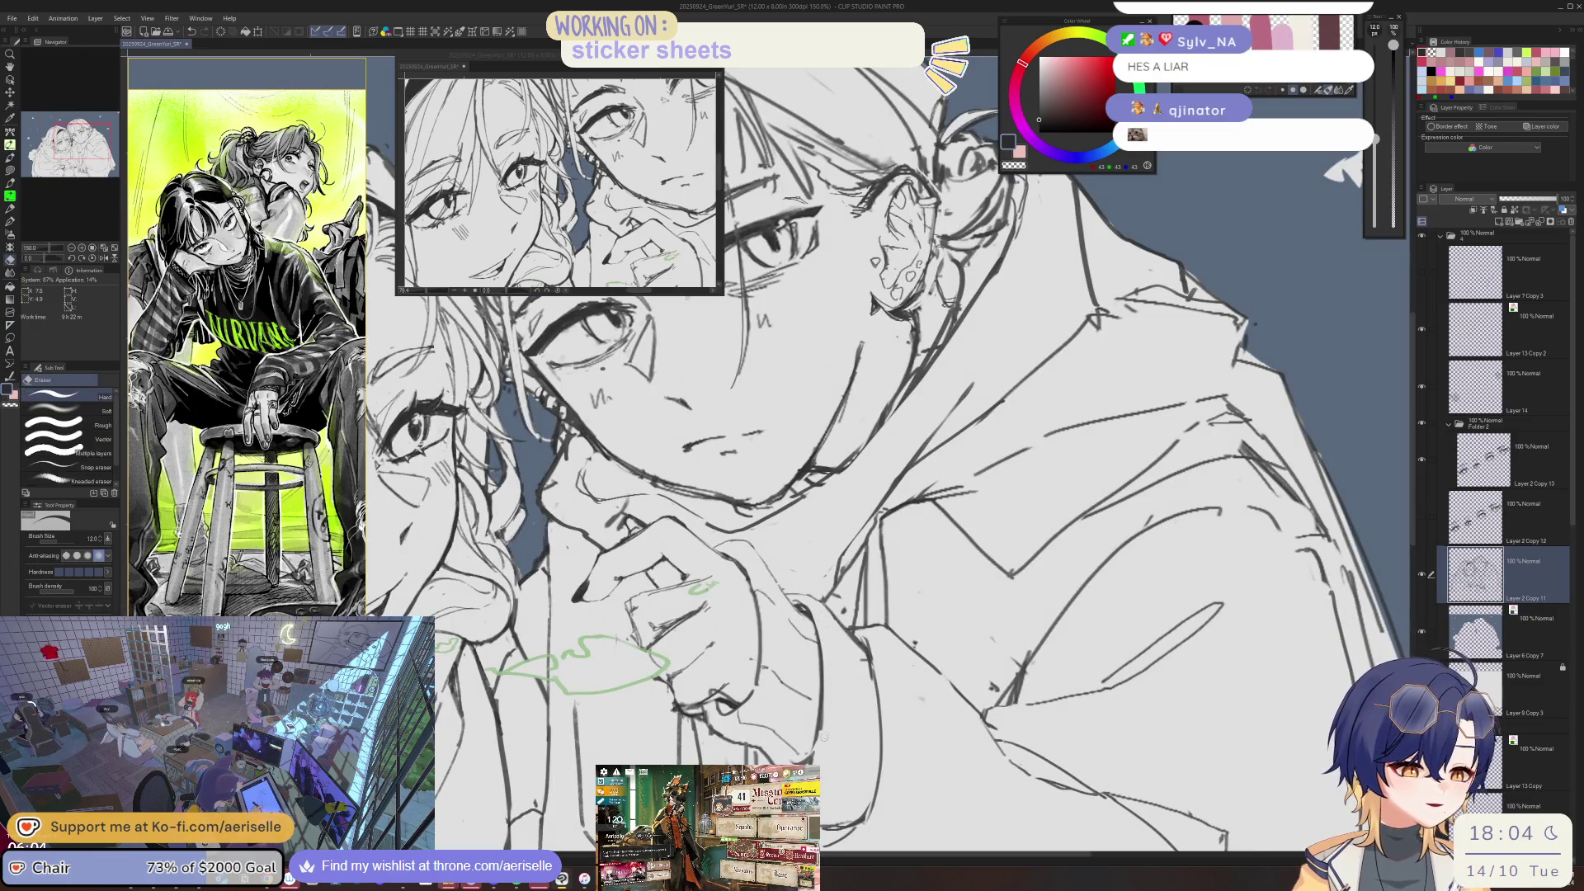
- Save the illustration and flip the canvas view back to its normal orientation
key("ctrl+s")
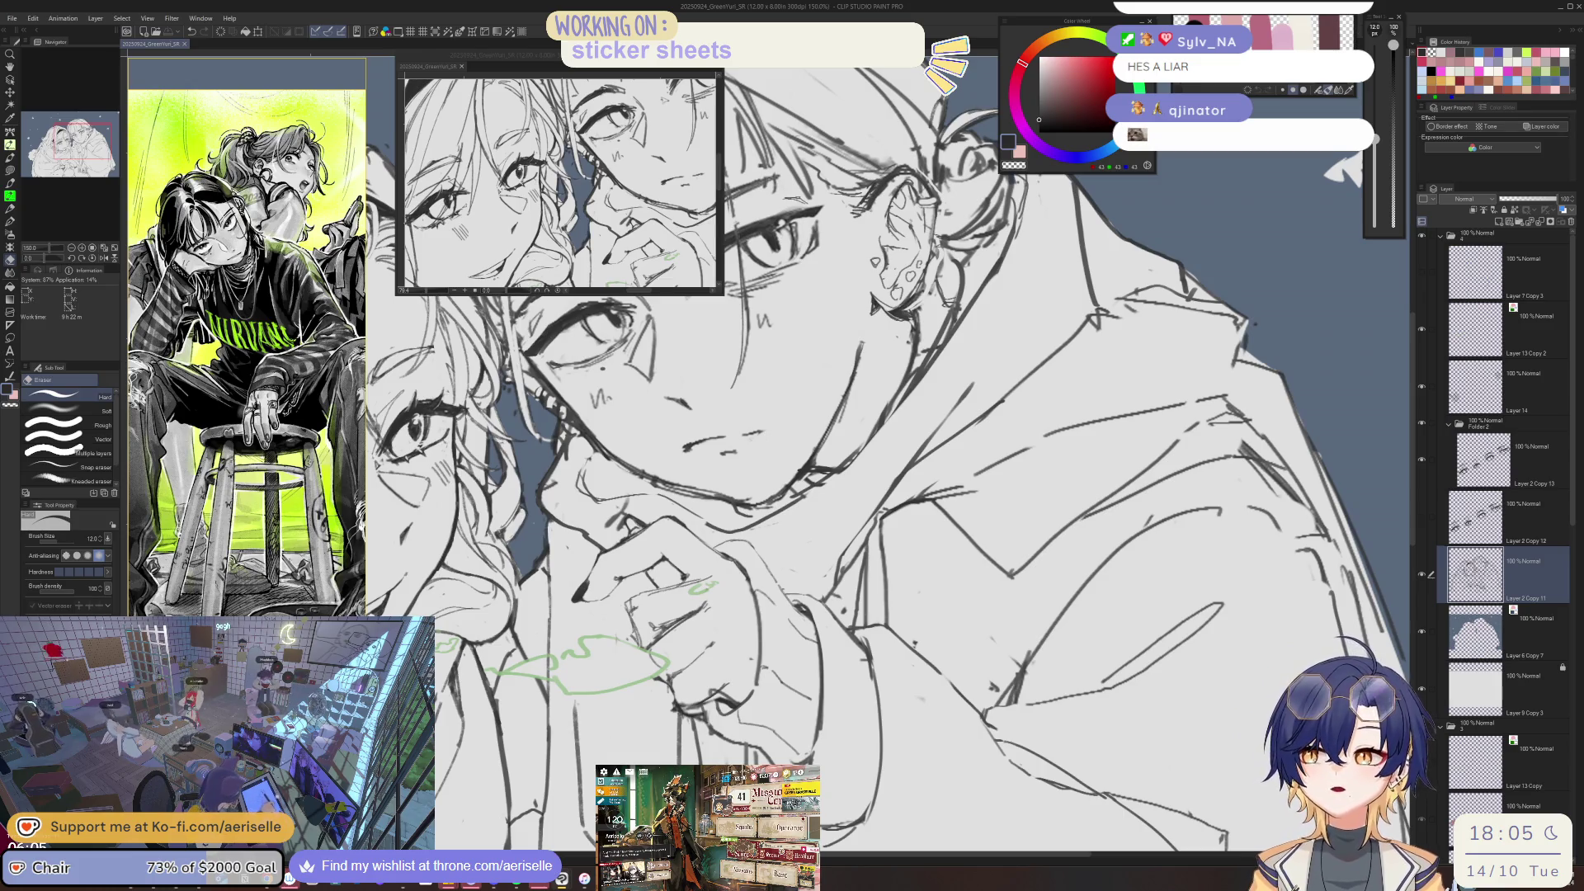
key("h")
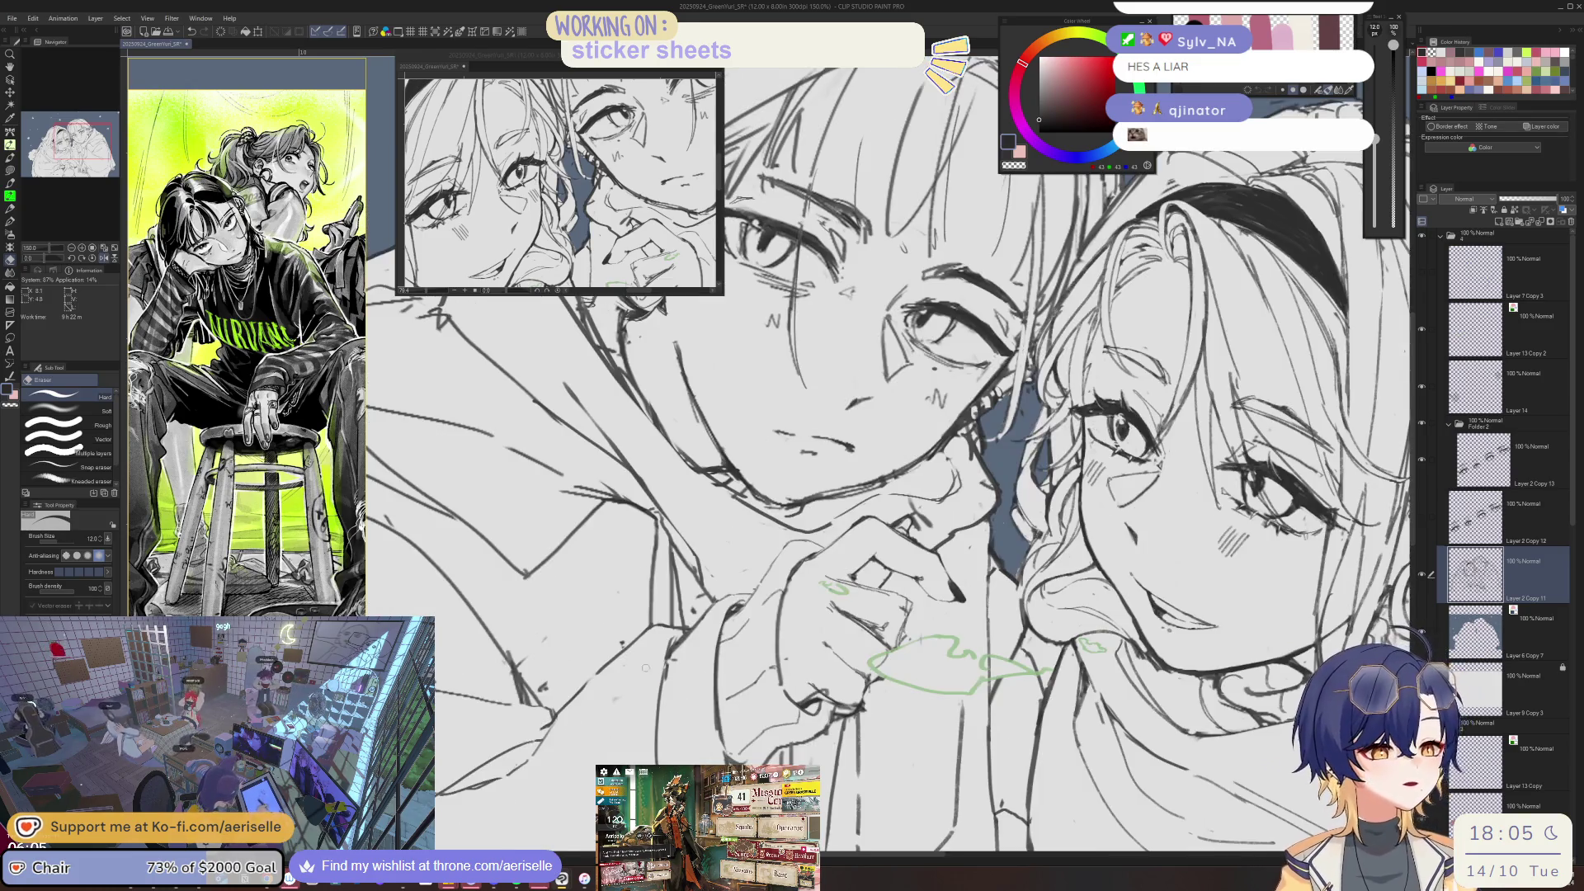
scroll(586, 415, "down", 4)
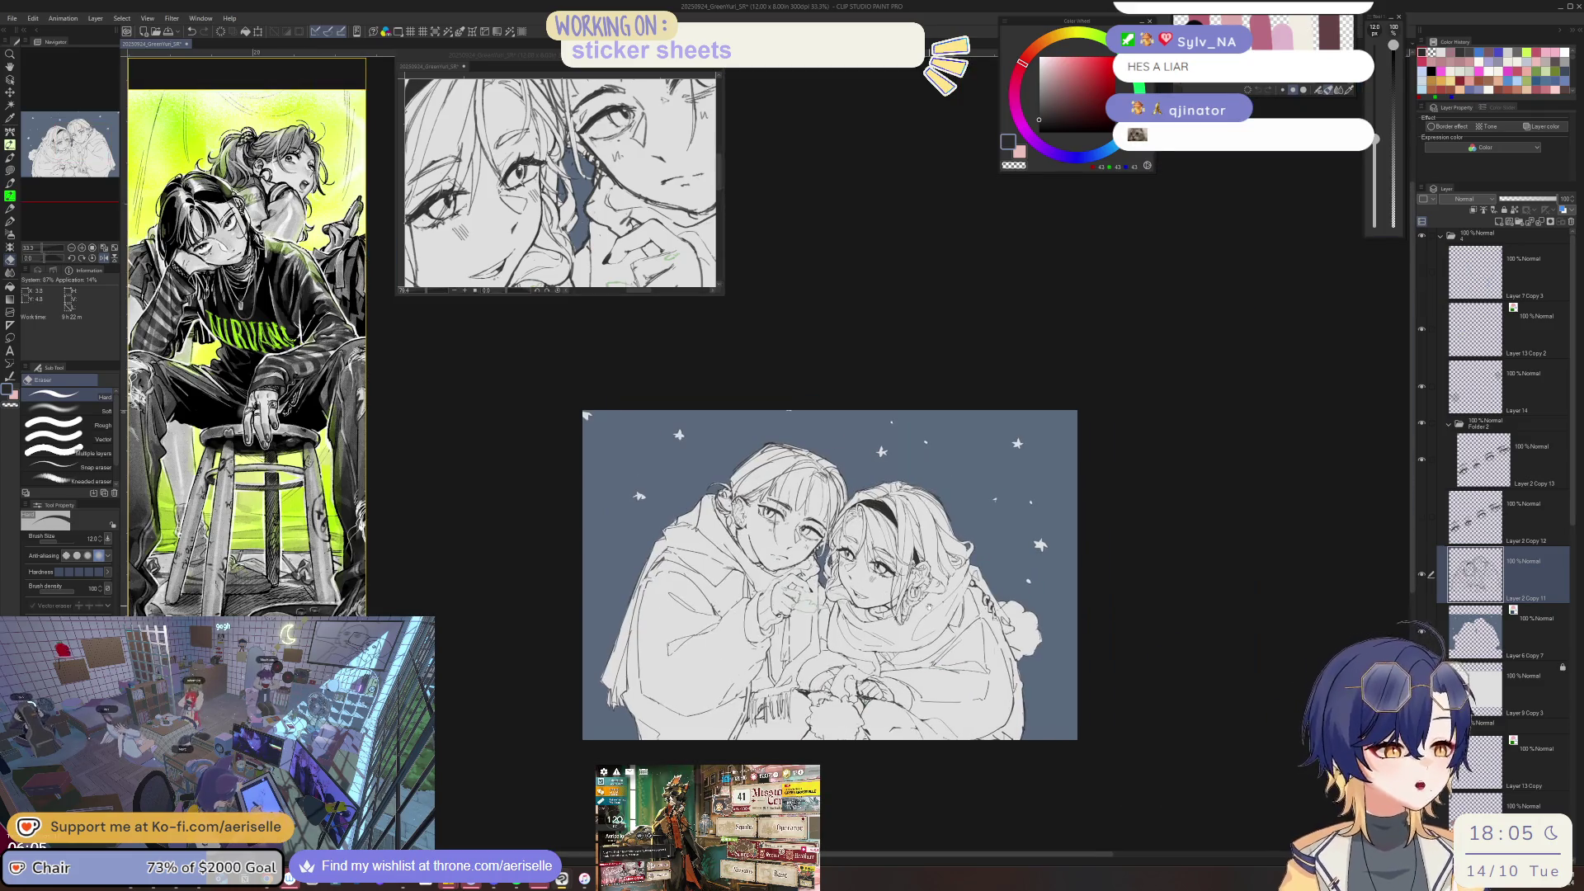
scroll(585, 415, "up", 4)
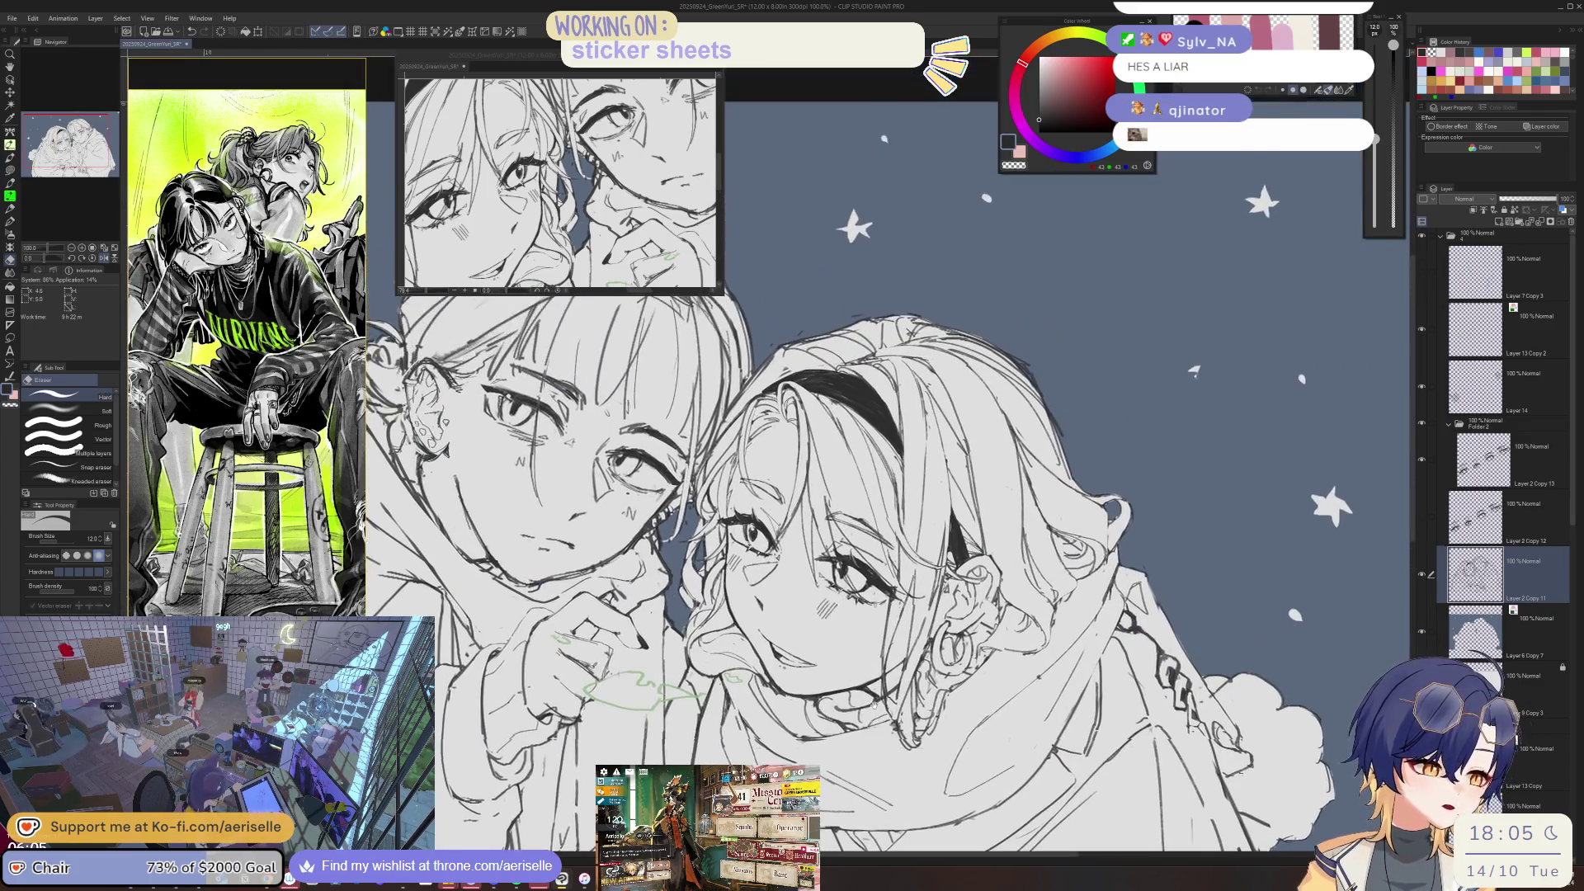
- Tilt to a close-up of the faces and add strokes along the girl's outer hair edge
left_click_drag(586, 415, 471, 450)
scroll(817, 404, "up", 2)
key("p")
left_click_drag(854, 379, 813, 520)
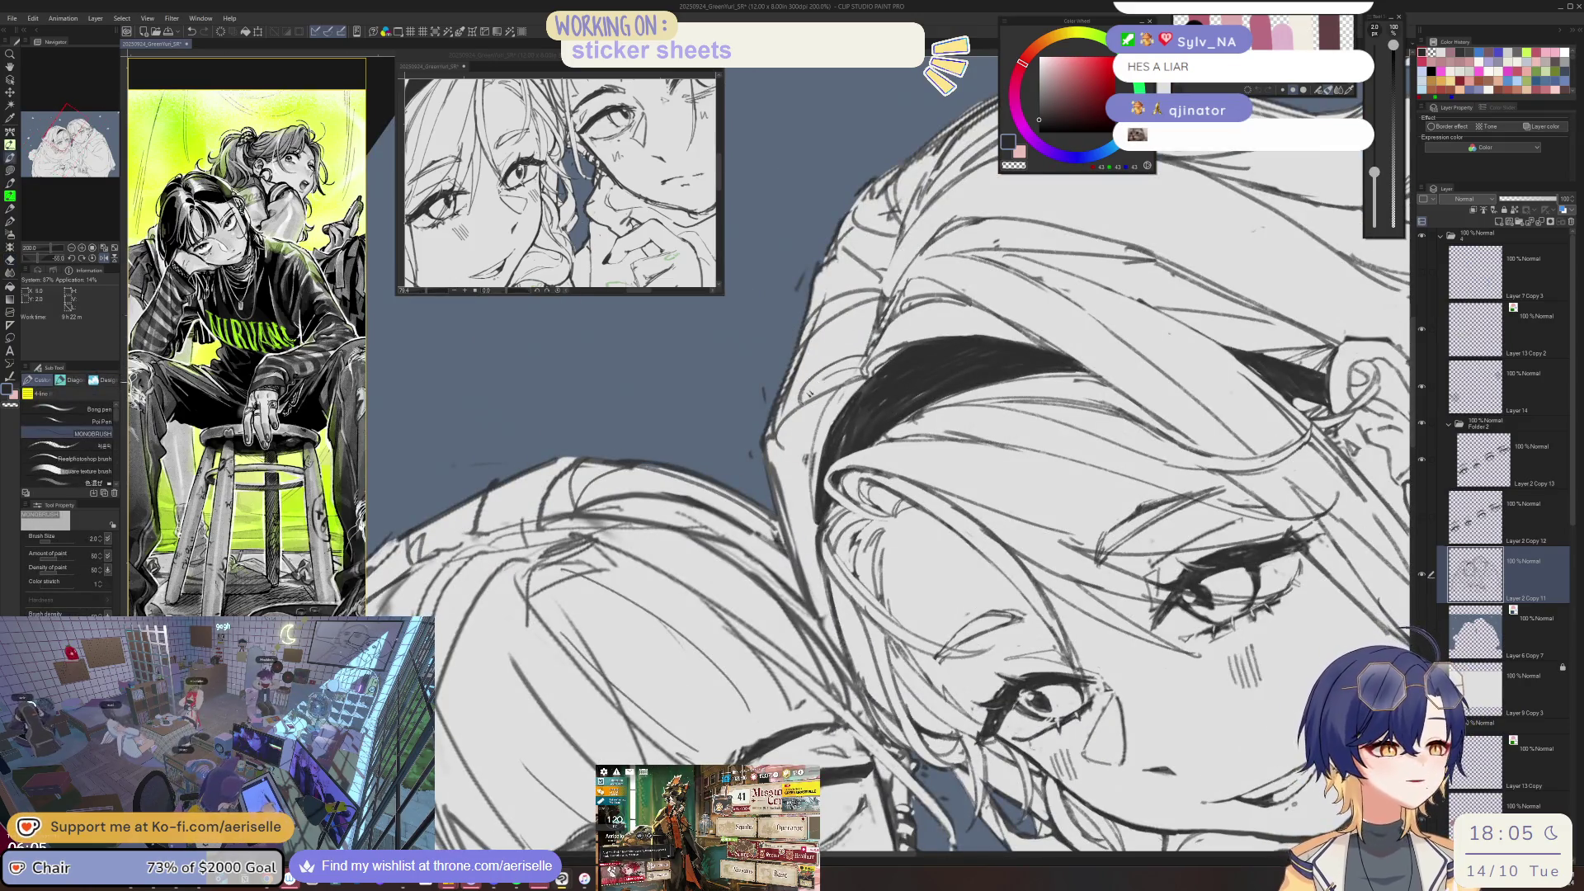
key("e")
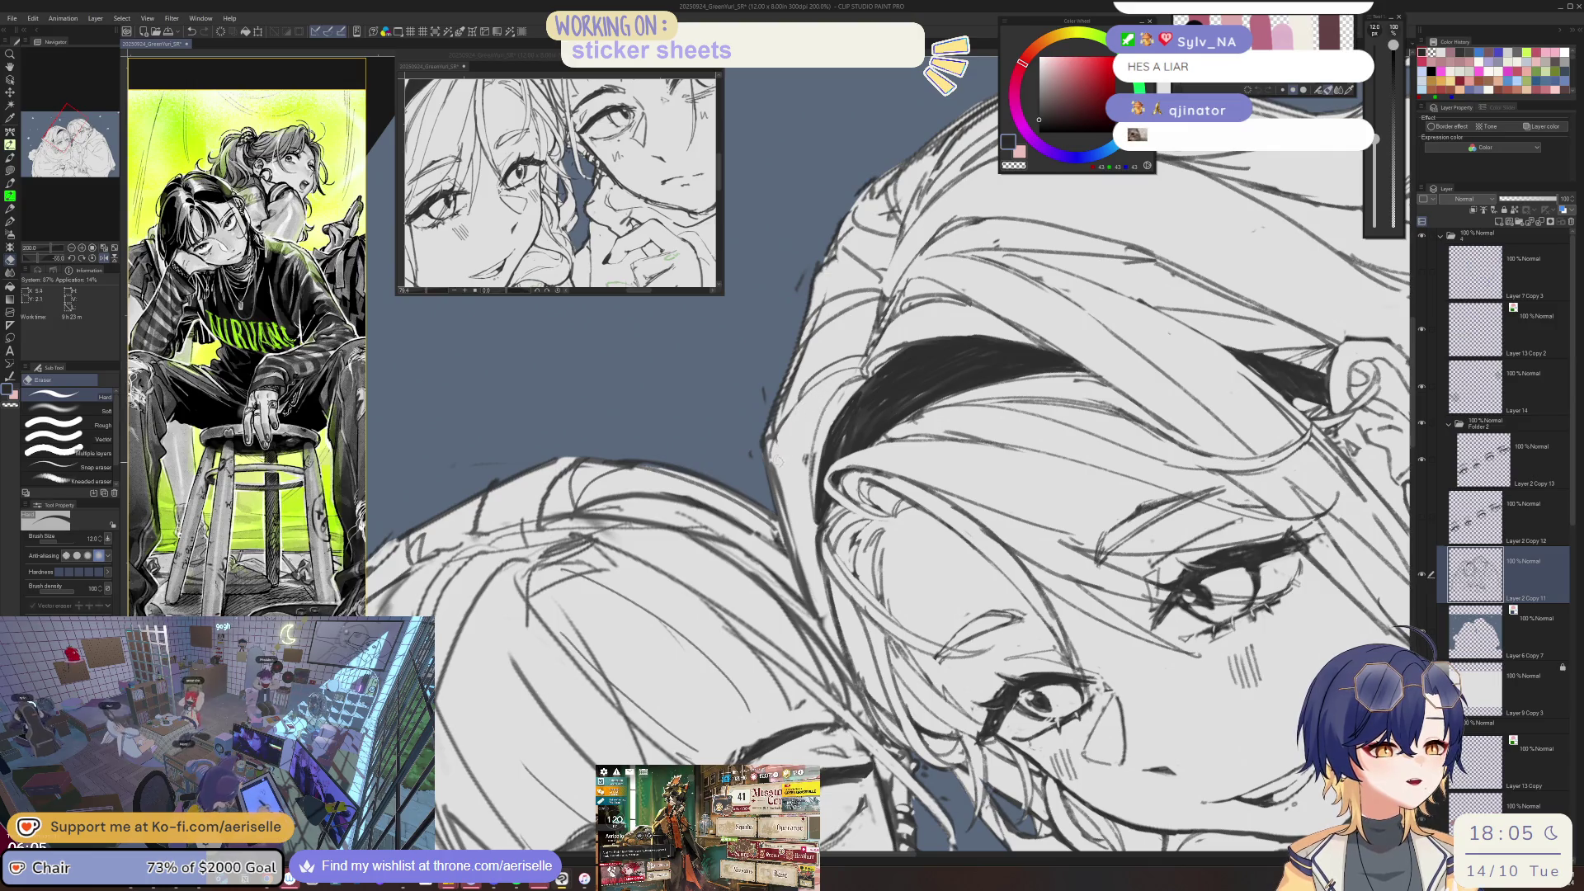
key("p")
left_click_drag(850, 384, 798, 553)
left_click_drag(817, 426, 796, 602)
key("minus")
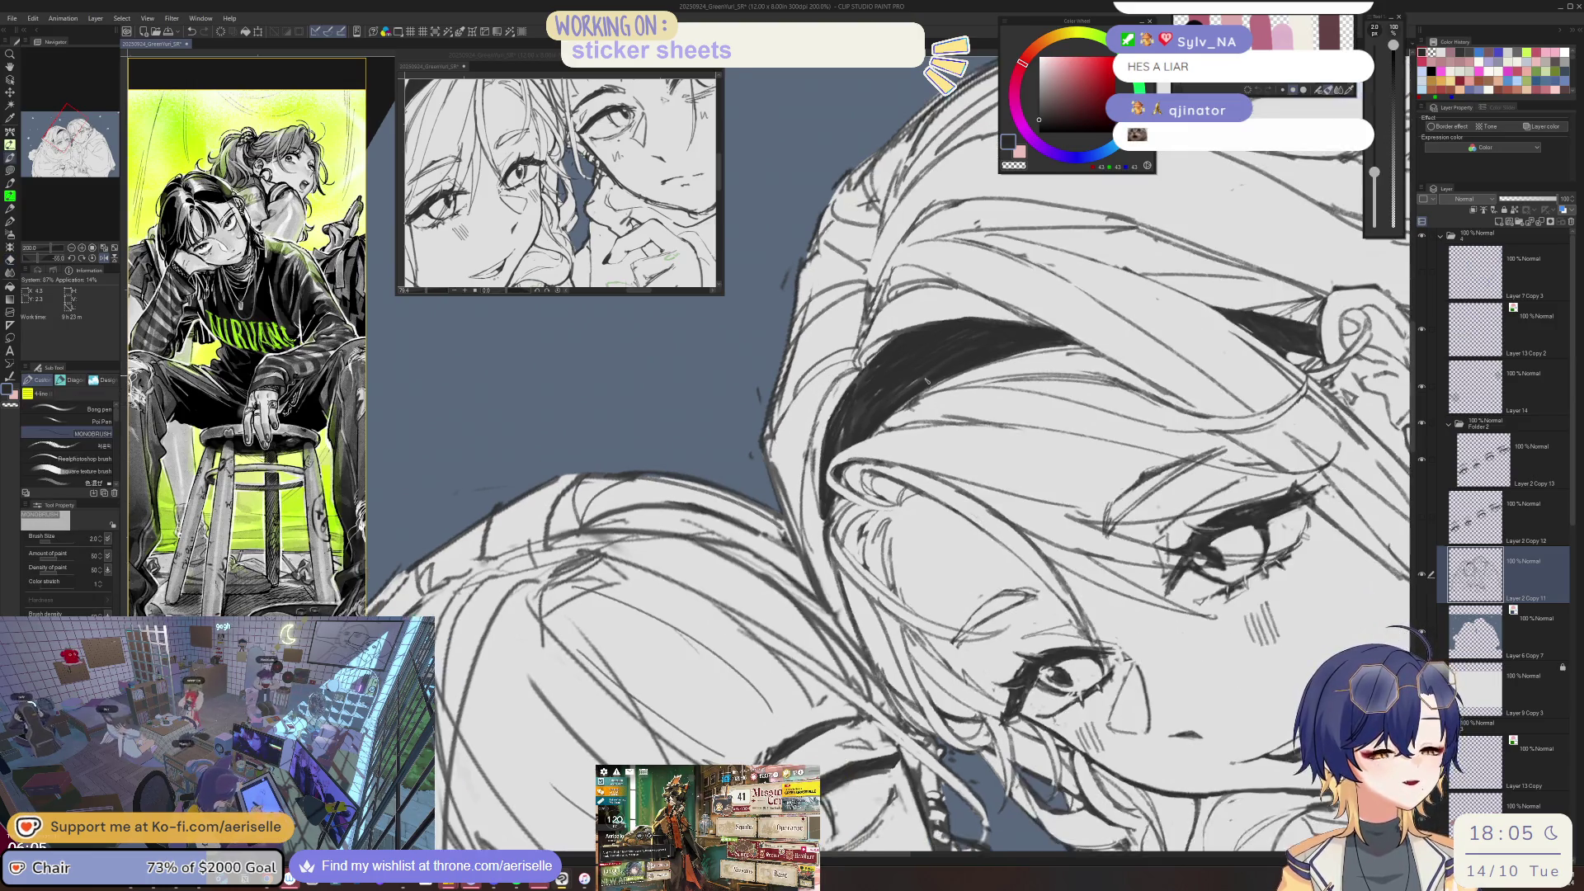
- Refit the view upright and pan back in toward the characters' faces
key("ctrl+0")
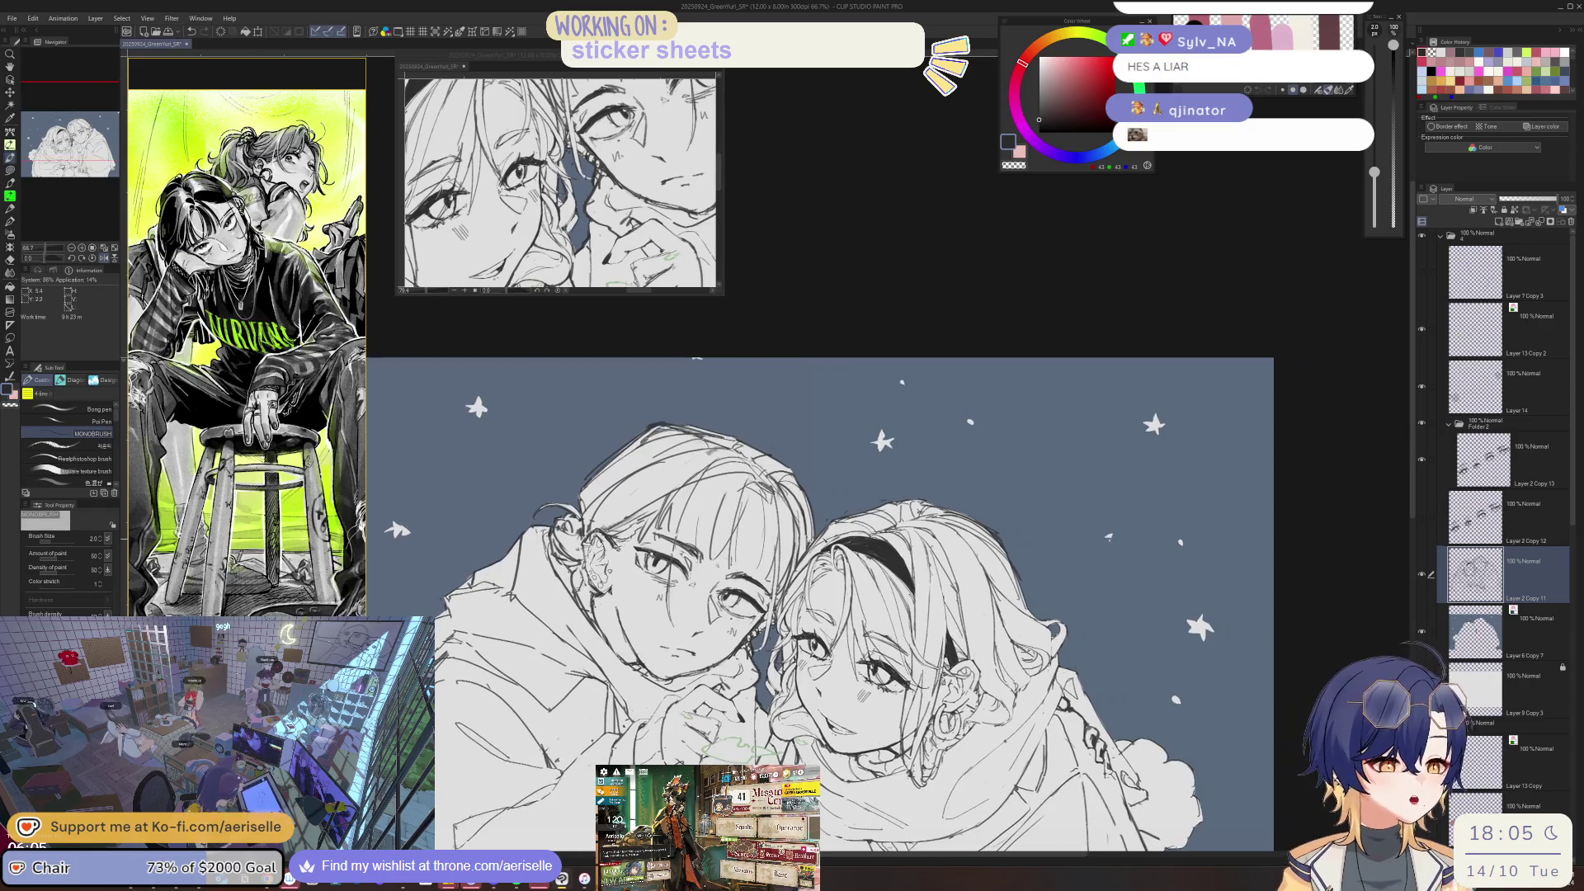
scroll(842, 550, "up", 3)
key("e")
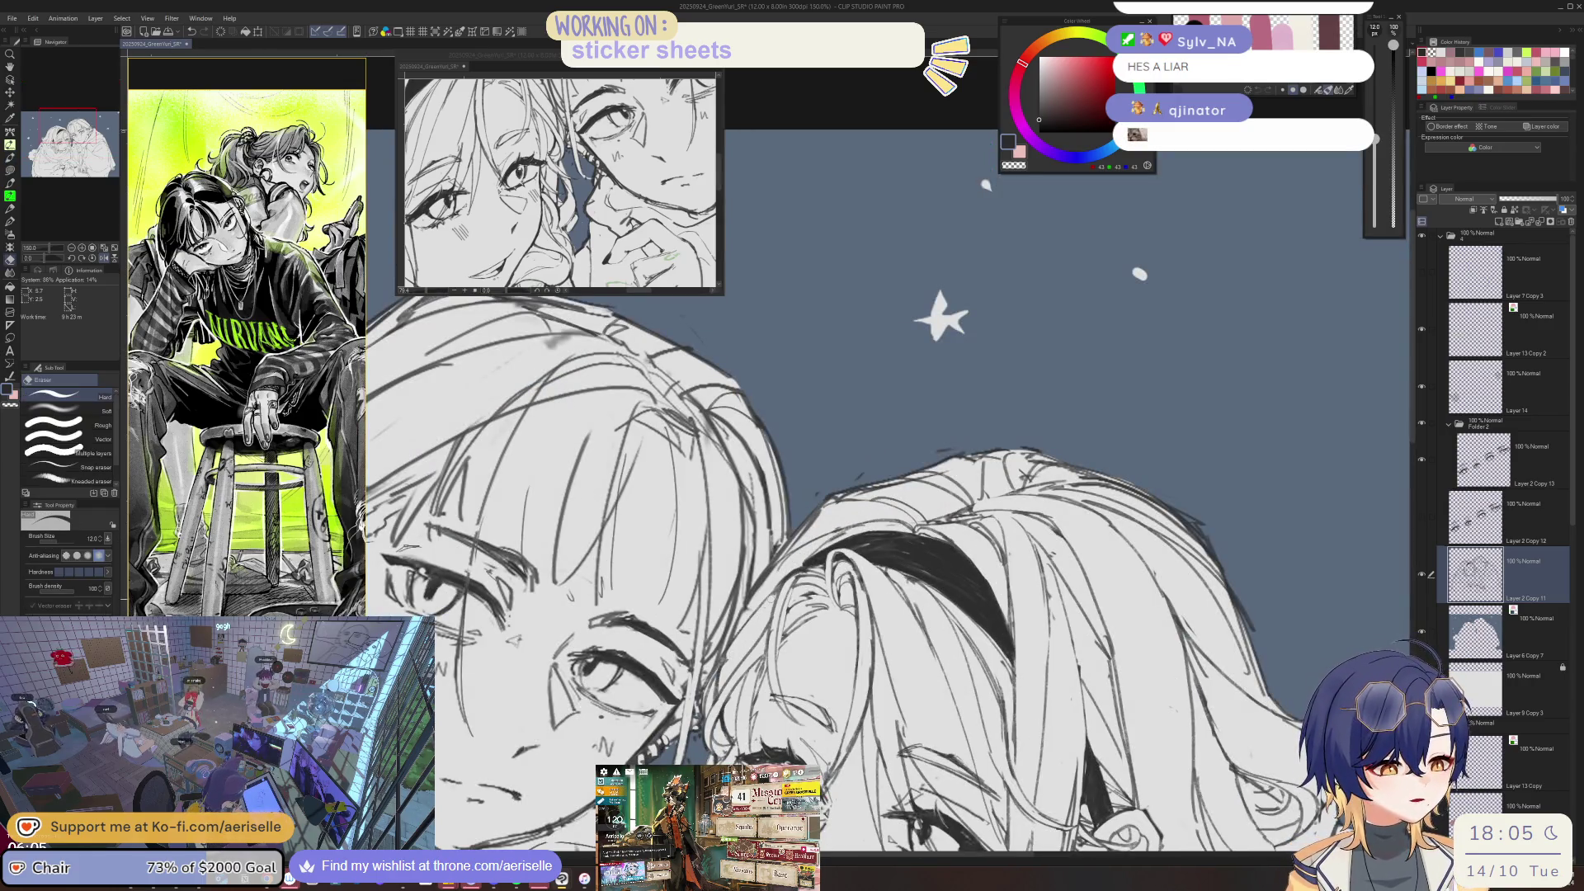
key("p")
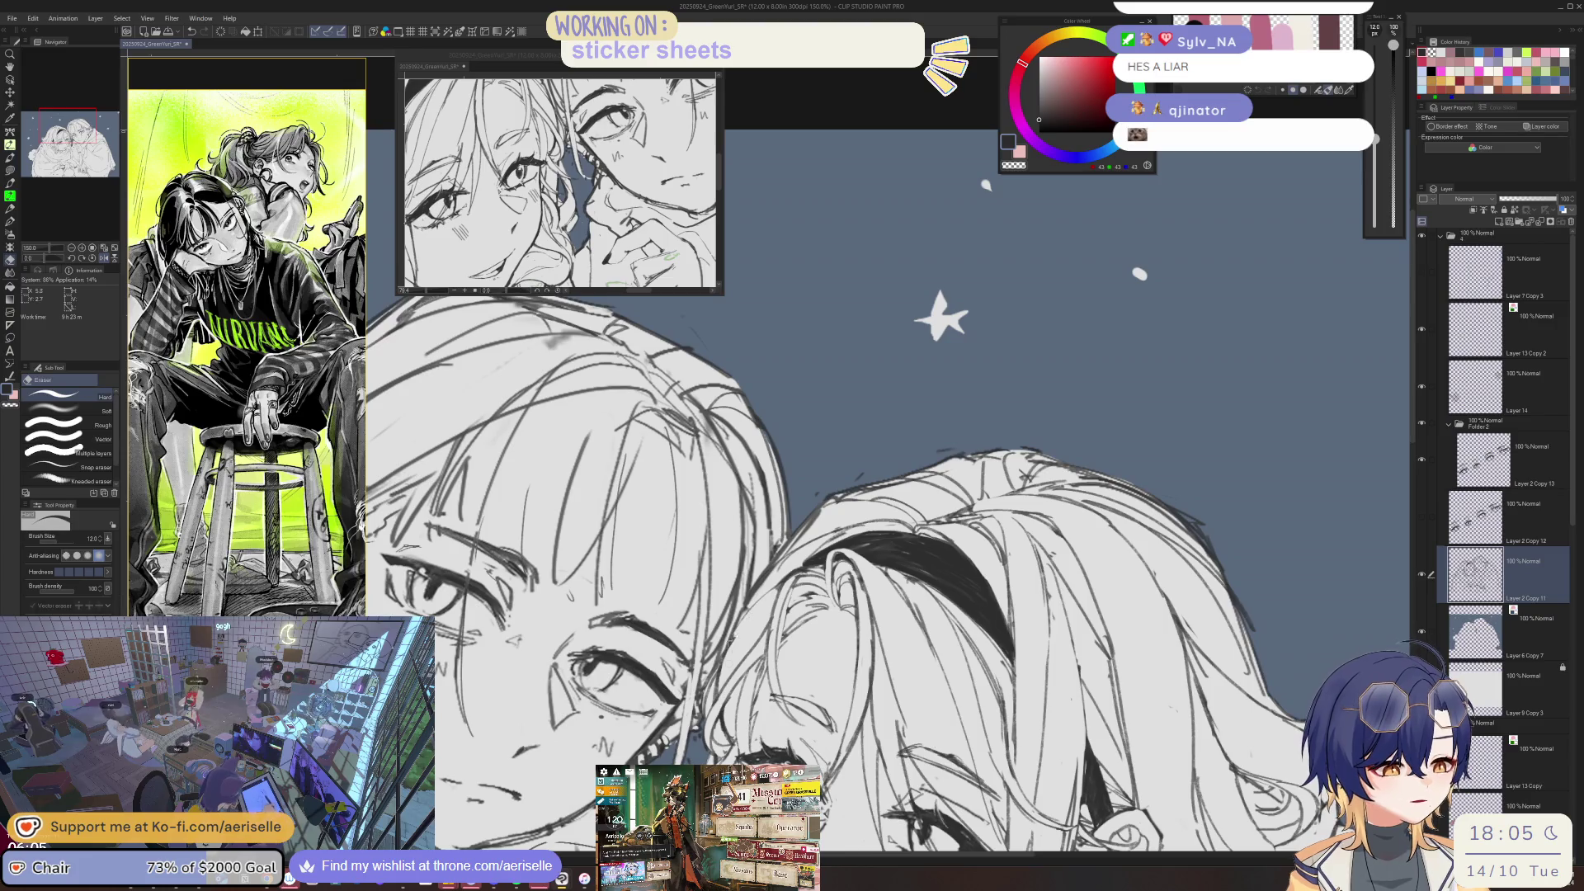
scroll(770, 622, "down", 1)
left_click_drag(721, 614, 721, 490)
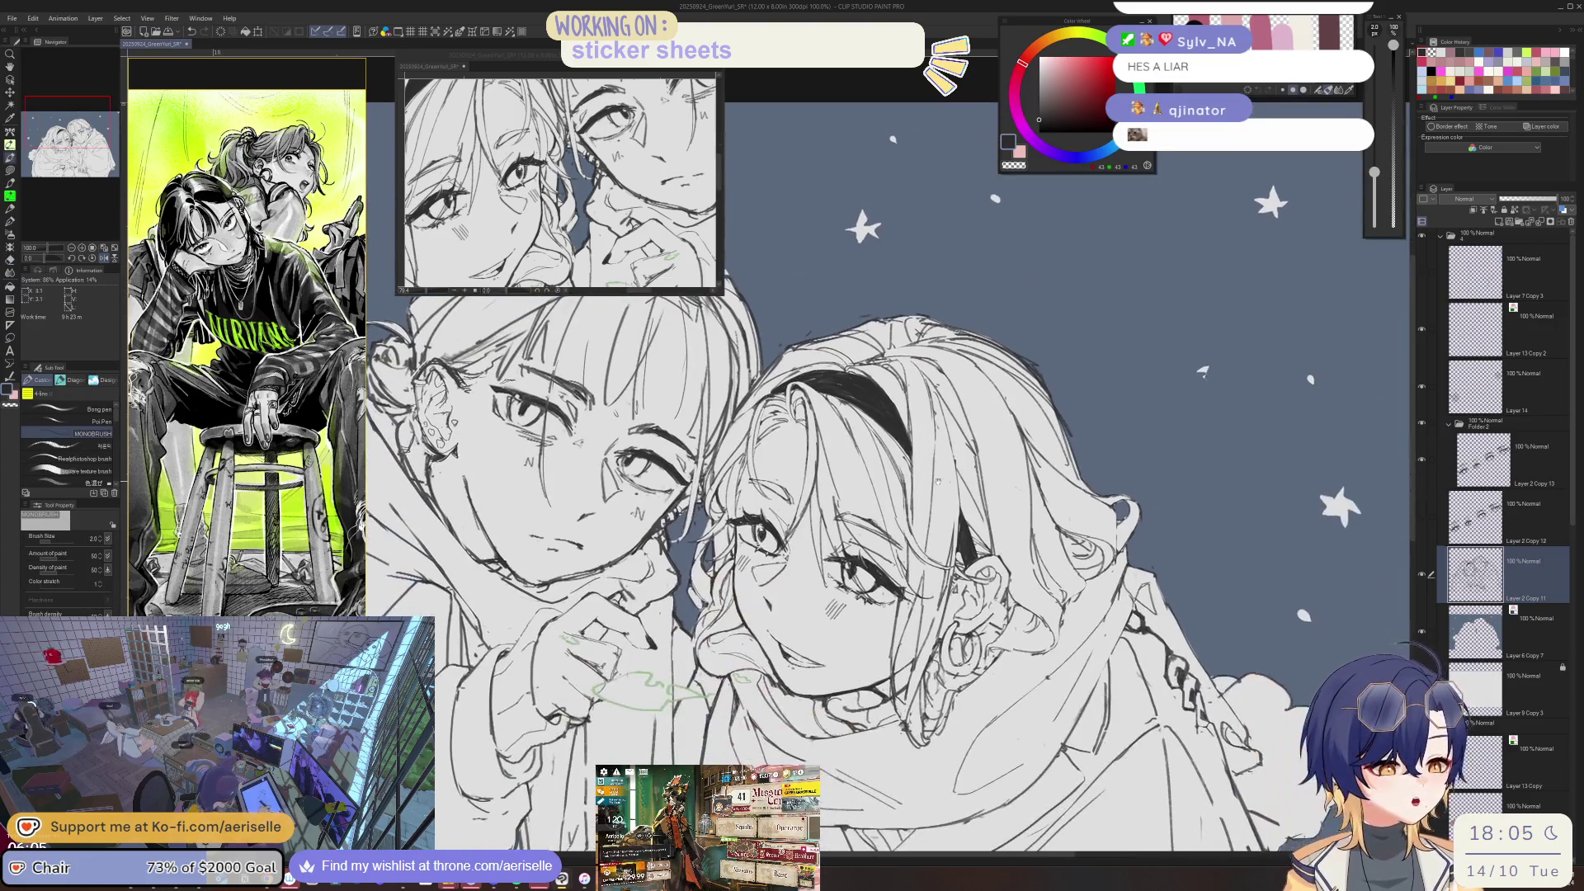
scroll(721, 490, "up", 1)
- Erase stray sketch lines in the girl's hair and redraw a crisper hair line
key("e")
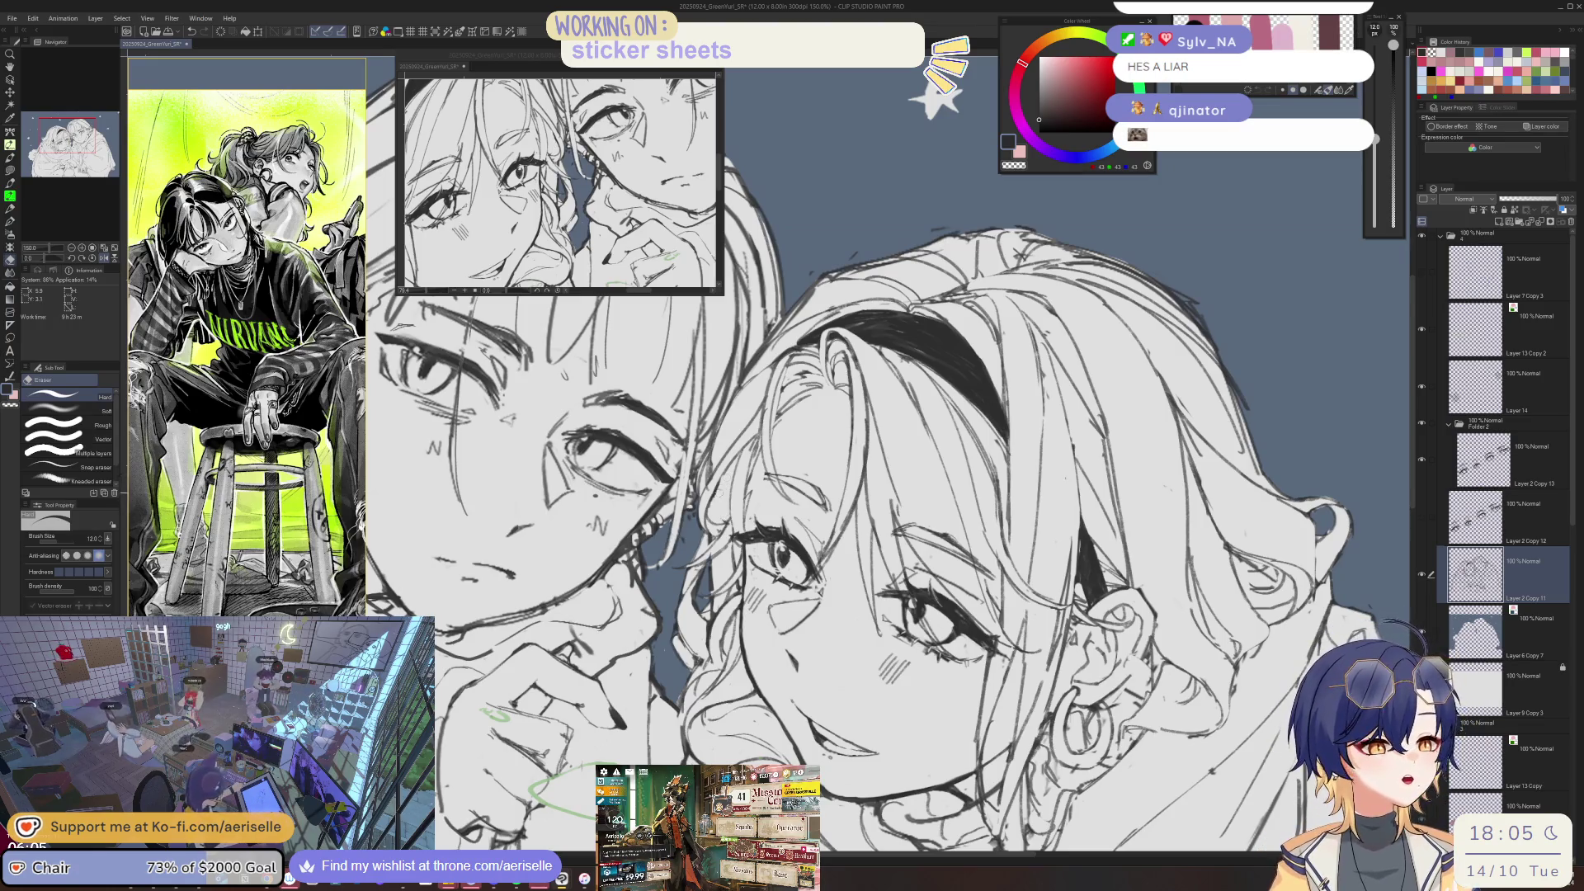
scroll(733, 496, "up", 1)
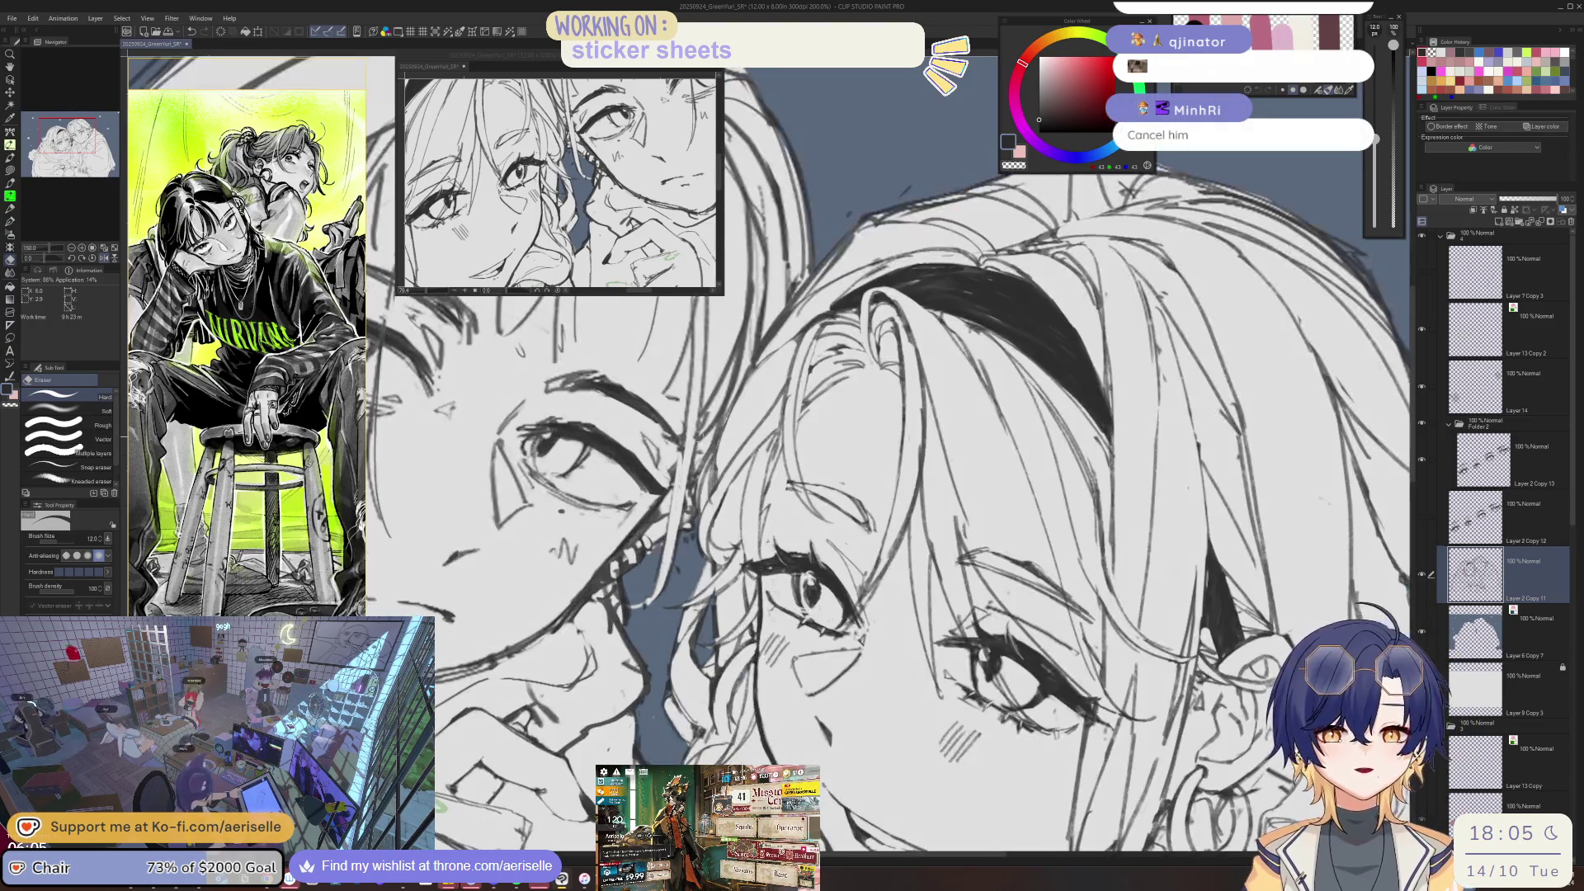
scroll(727, 516, "up", 2)
key("p")
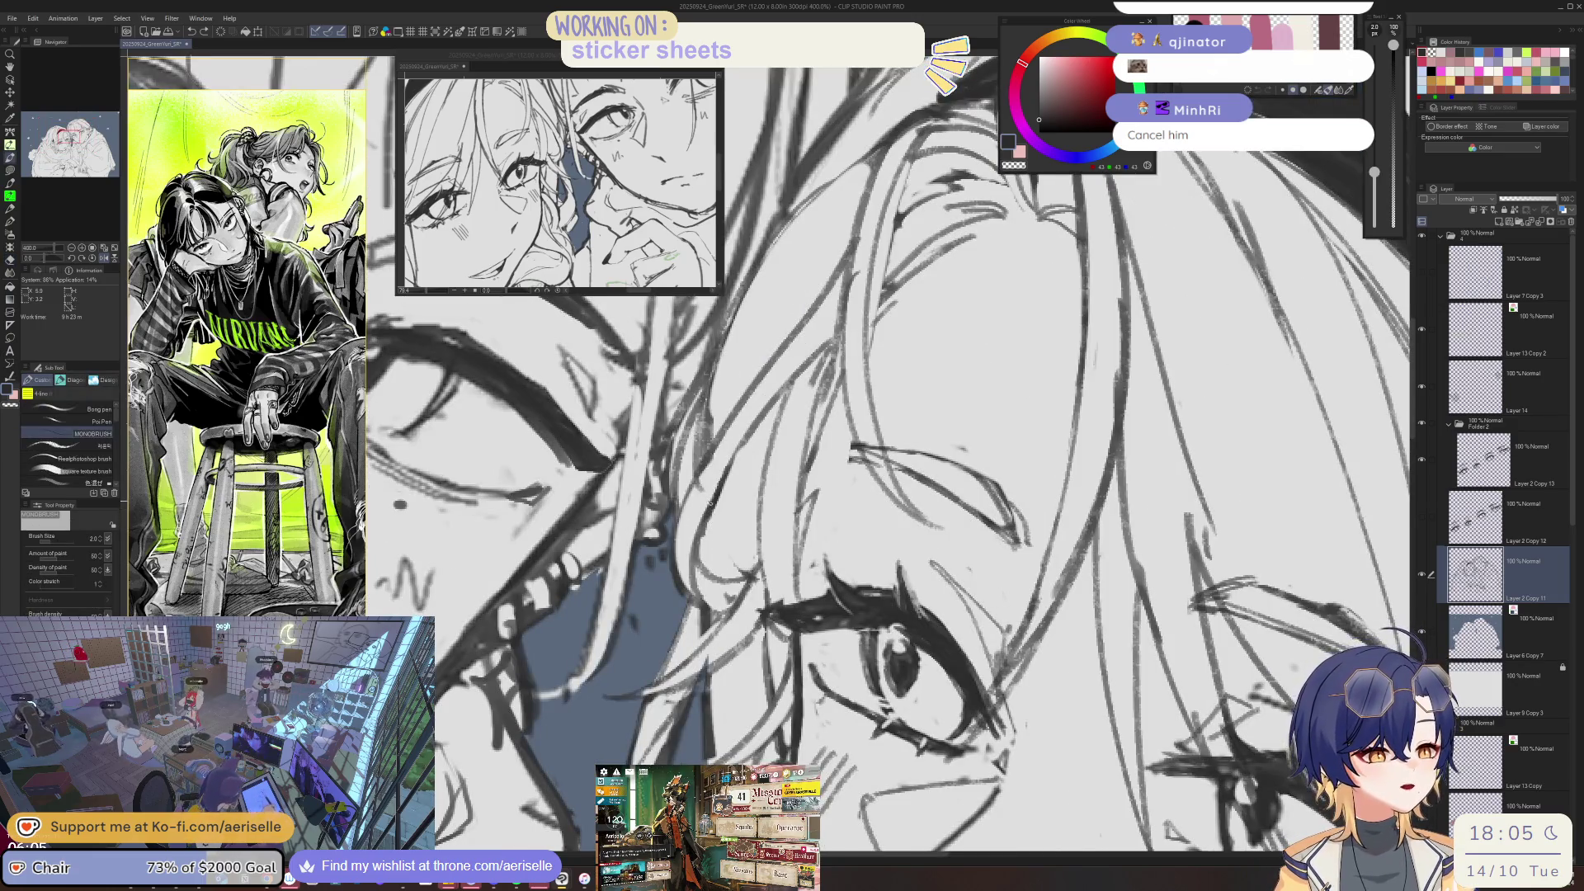
key("e")
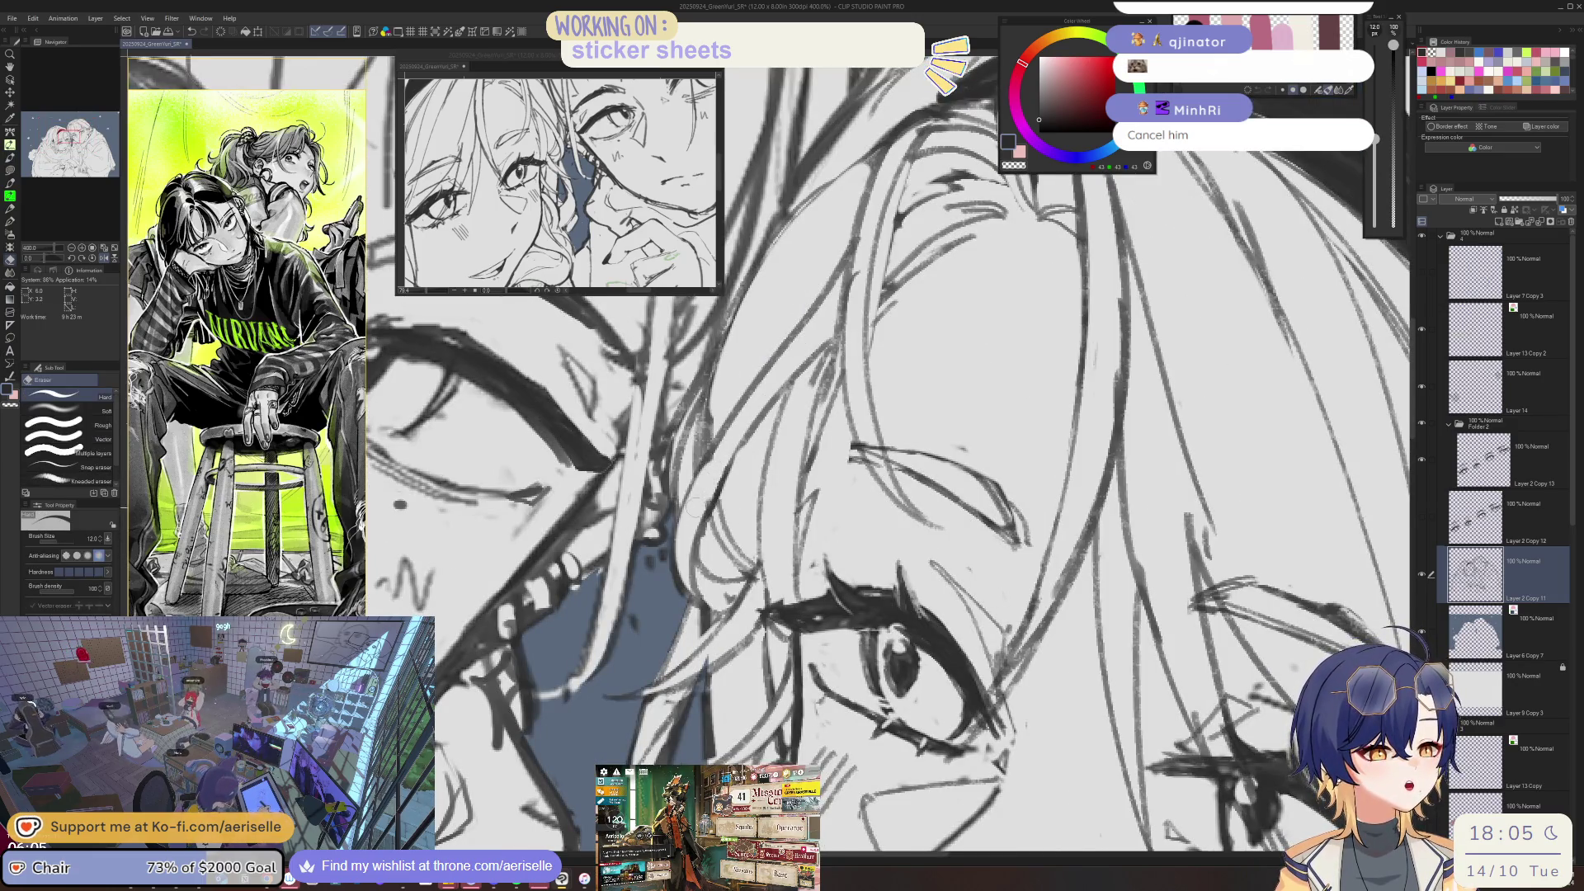
scroll(726, 462, "down", 2)
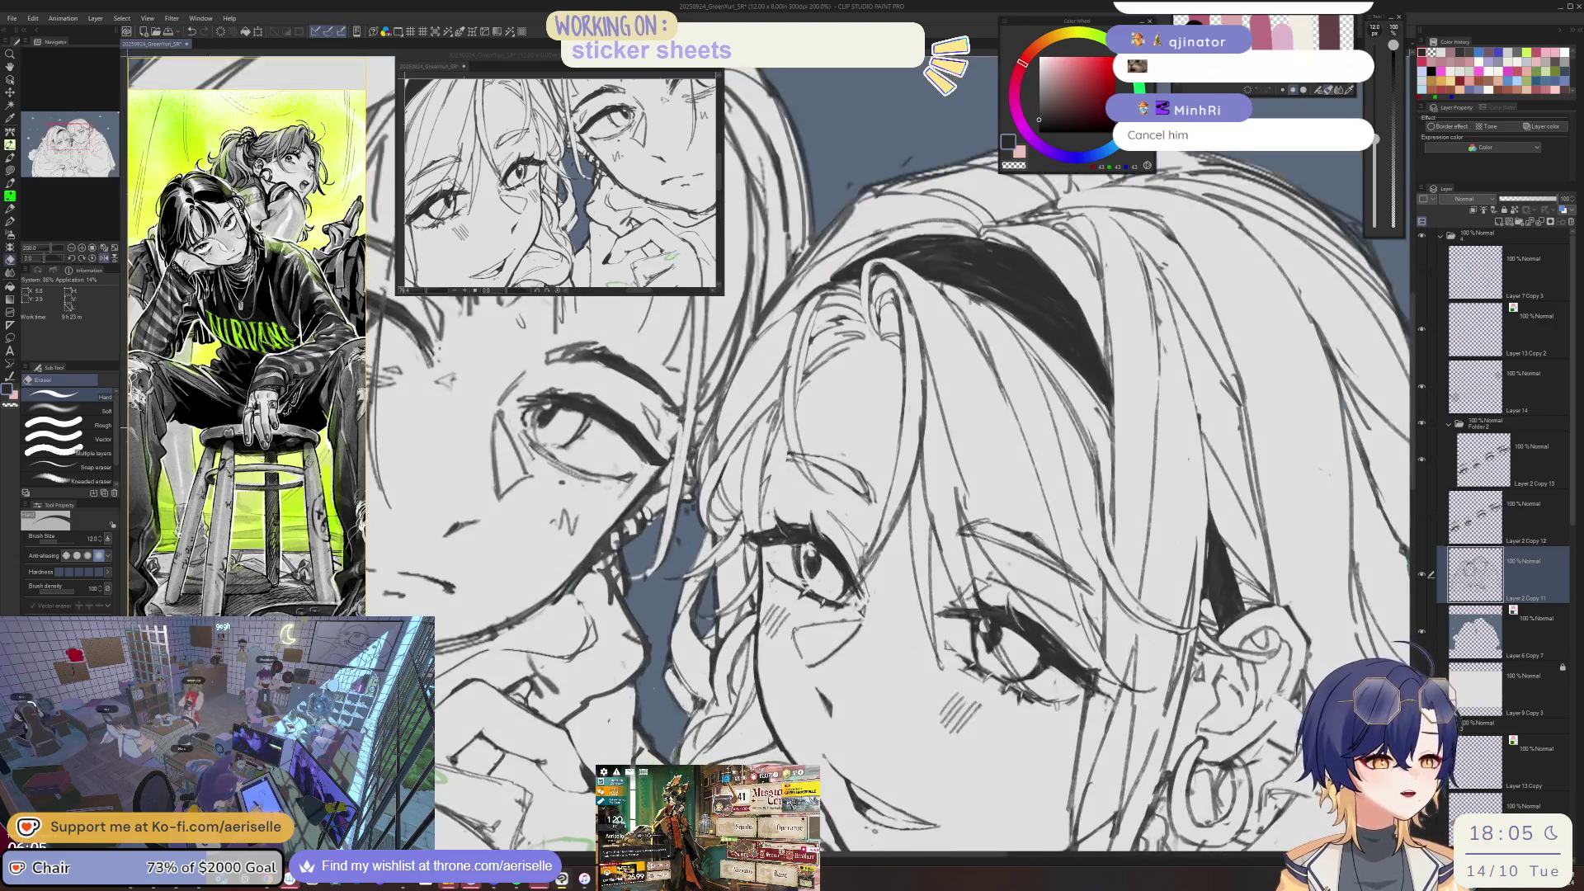
left_click_drag(760, 412, 743, 439)
key("p")
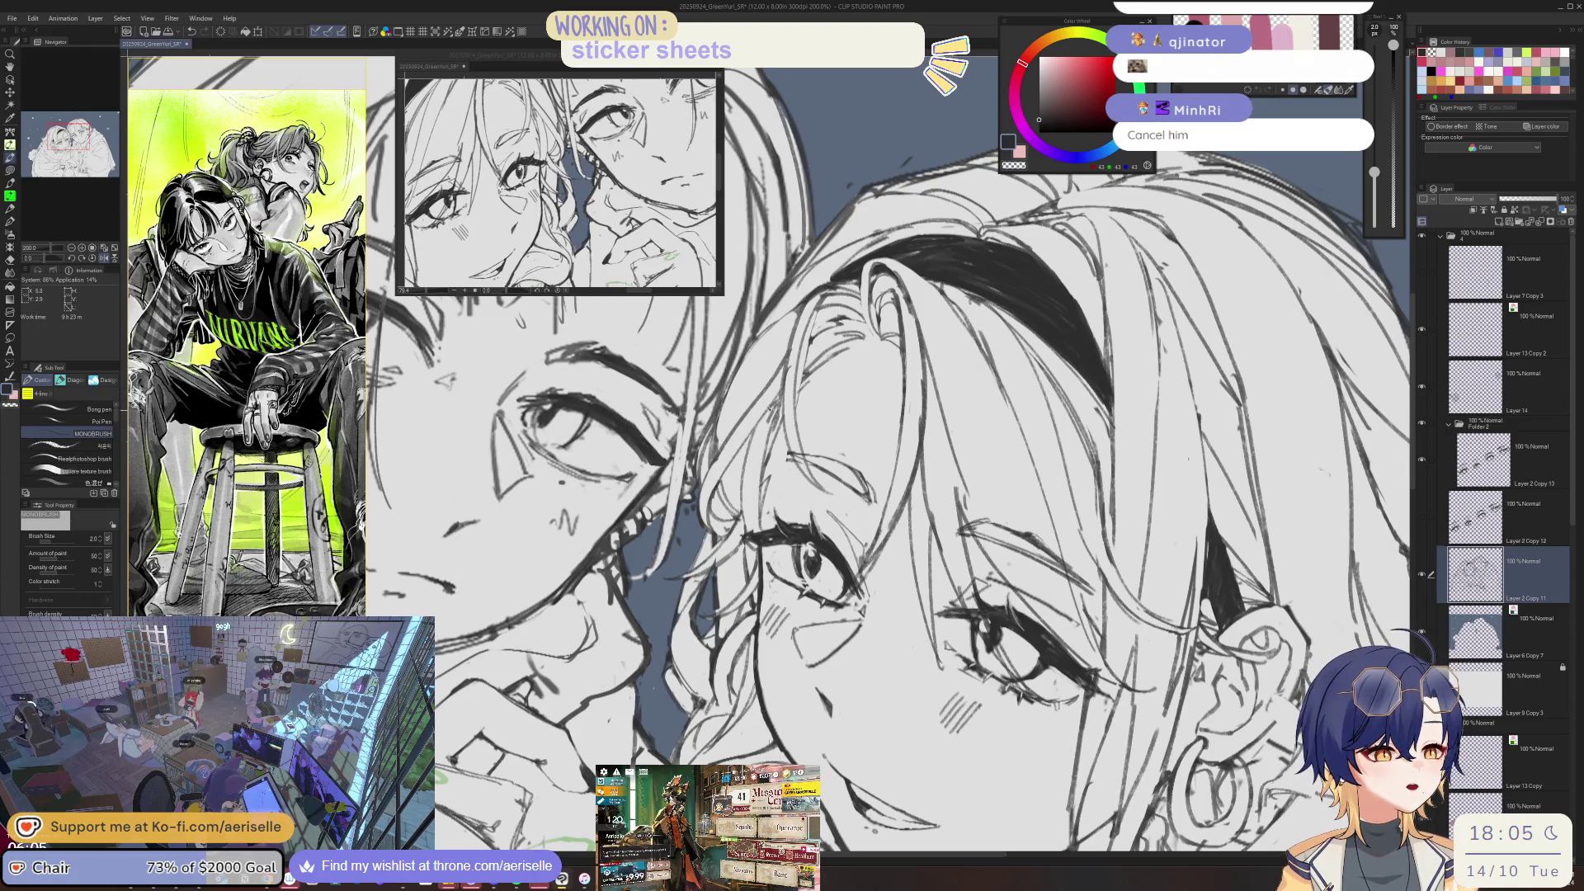
left_click_drag(784, 380, 741, 451)
- Keep cleaning the hair with pen and large eraser, checking the whole illustration at fit zoom
key("e")
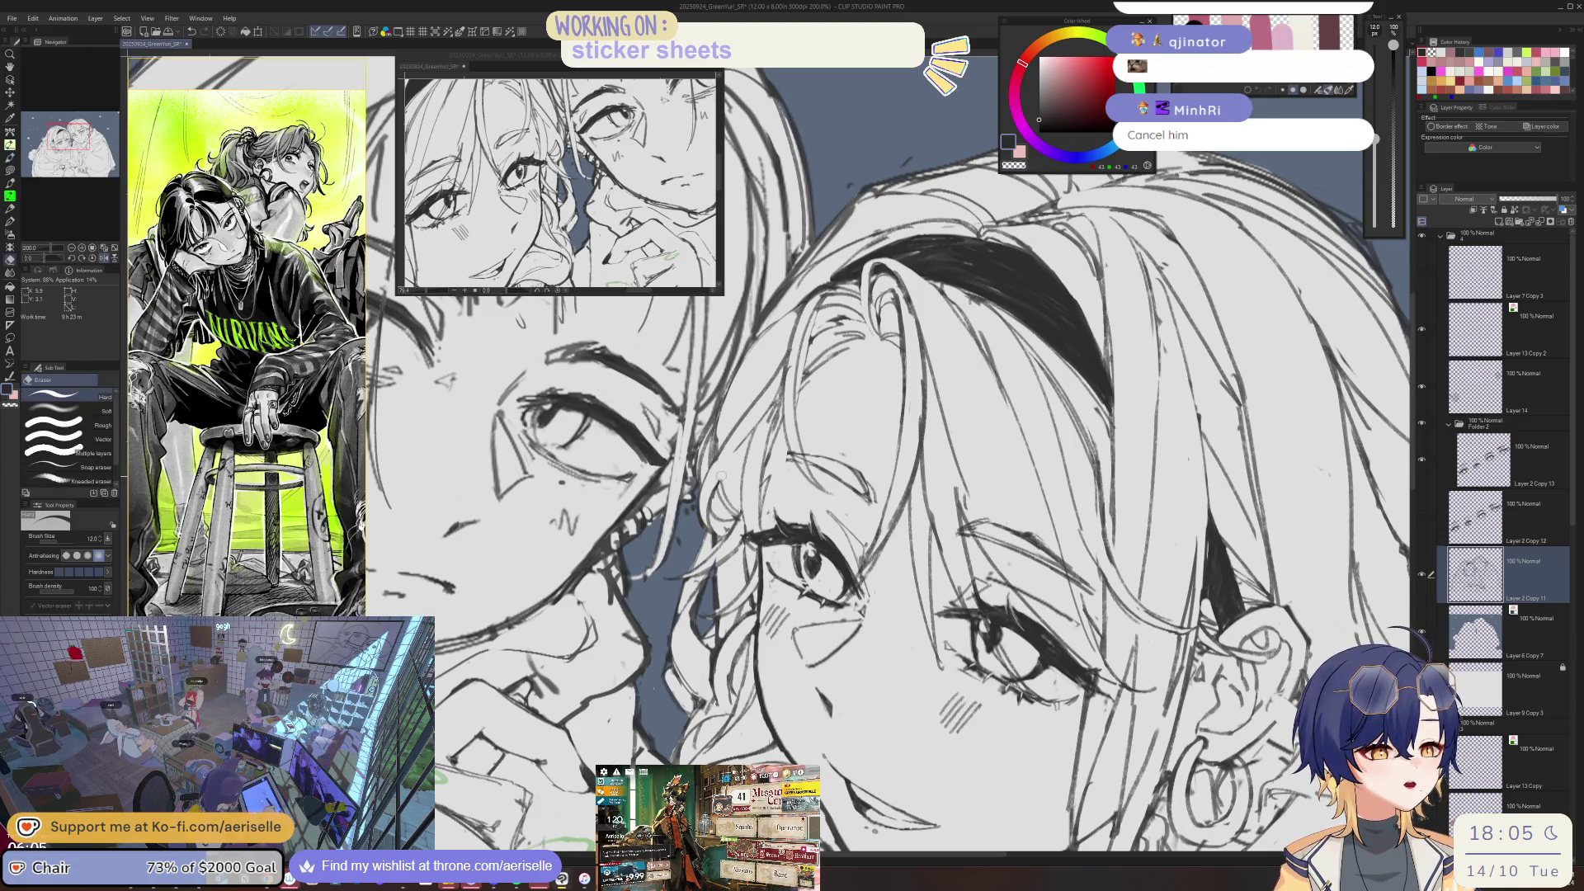
key("p")
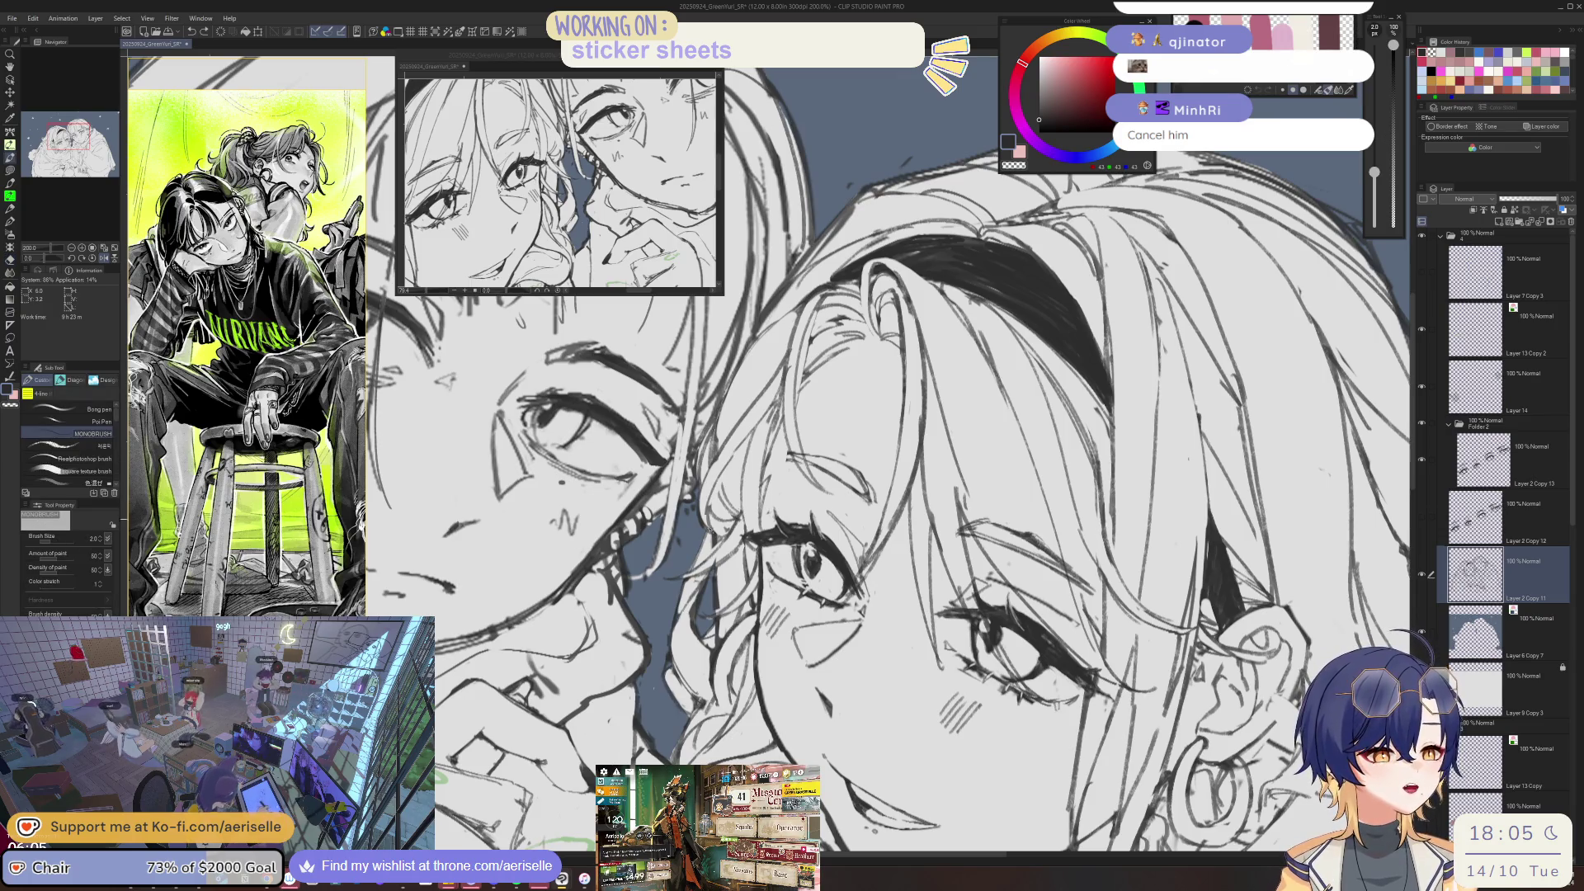
key("e")
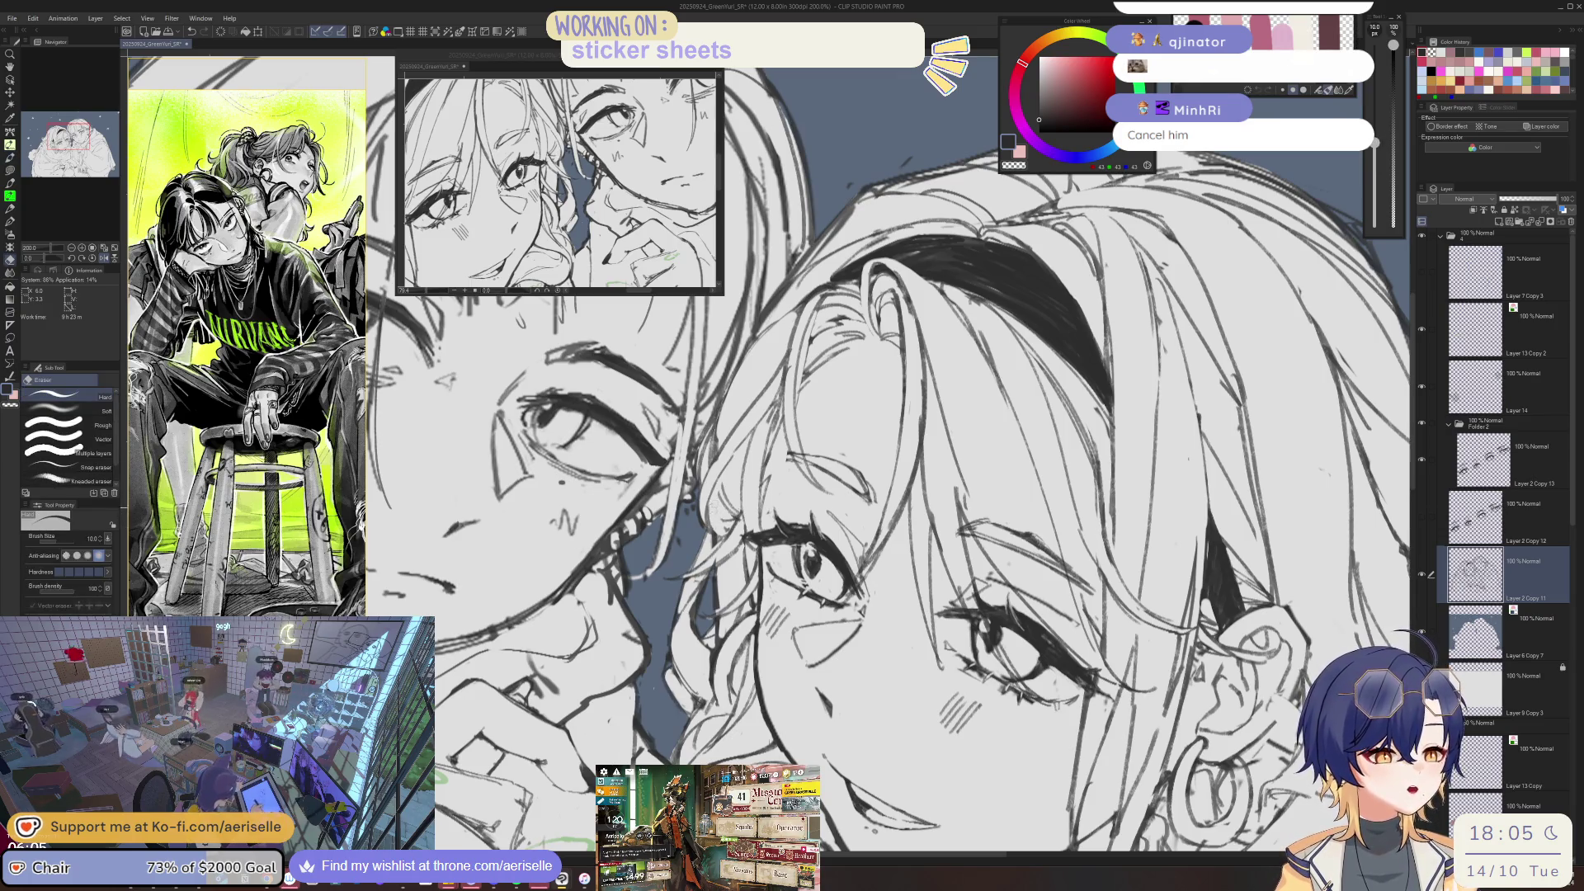
key("p")
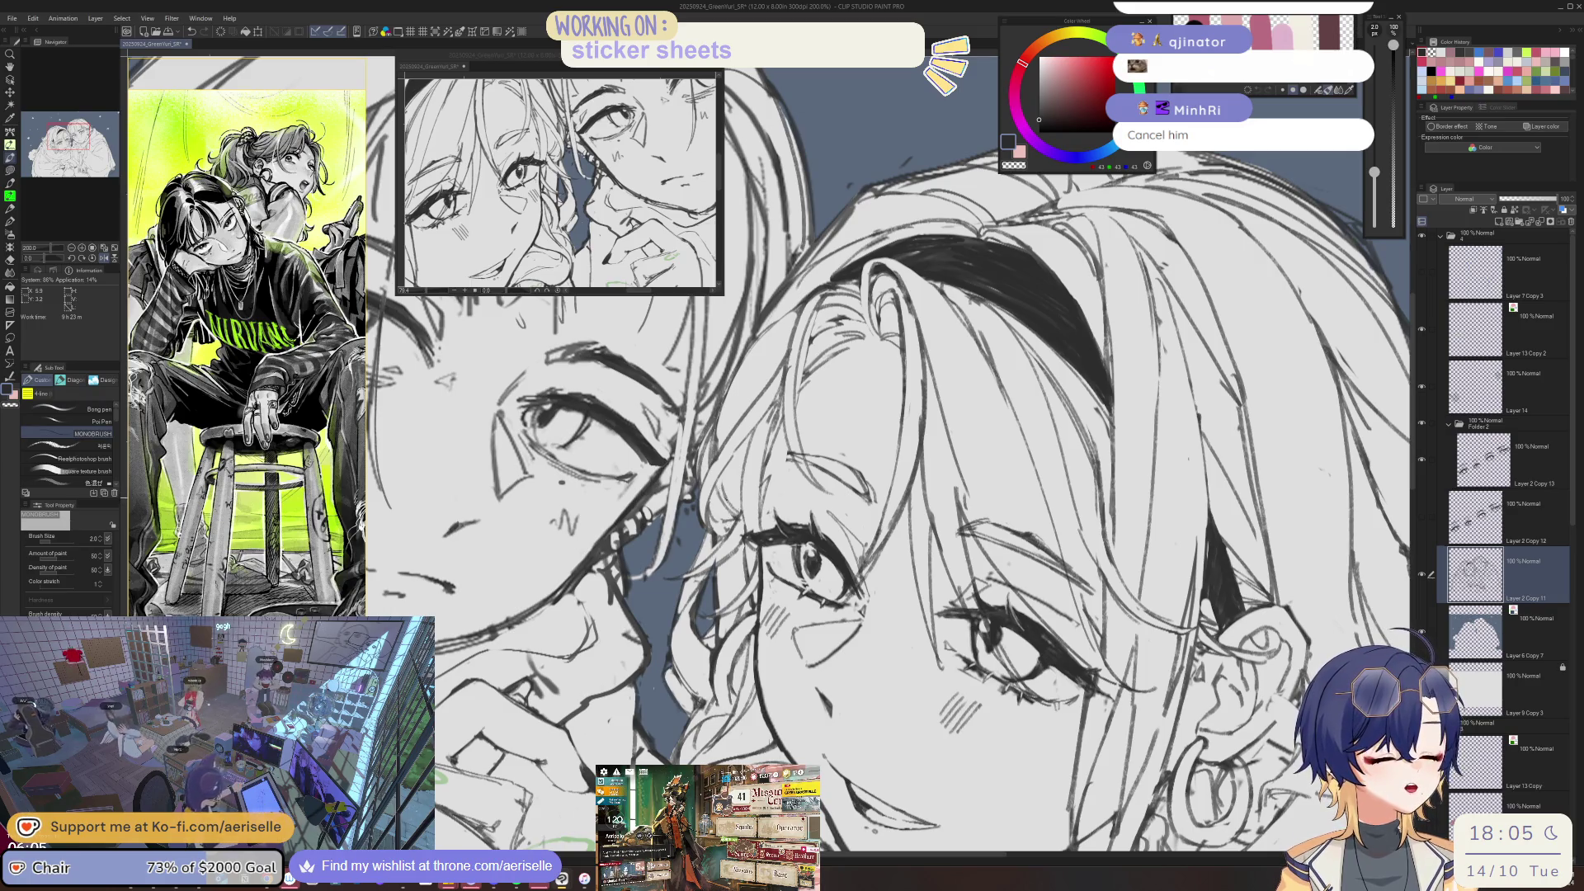
key("ctrl+alt+0")
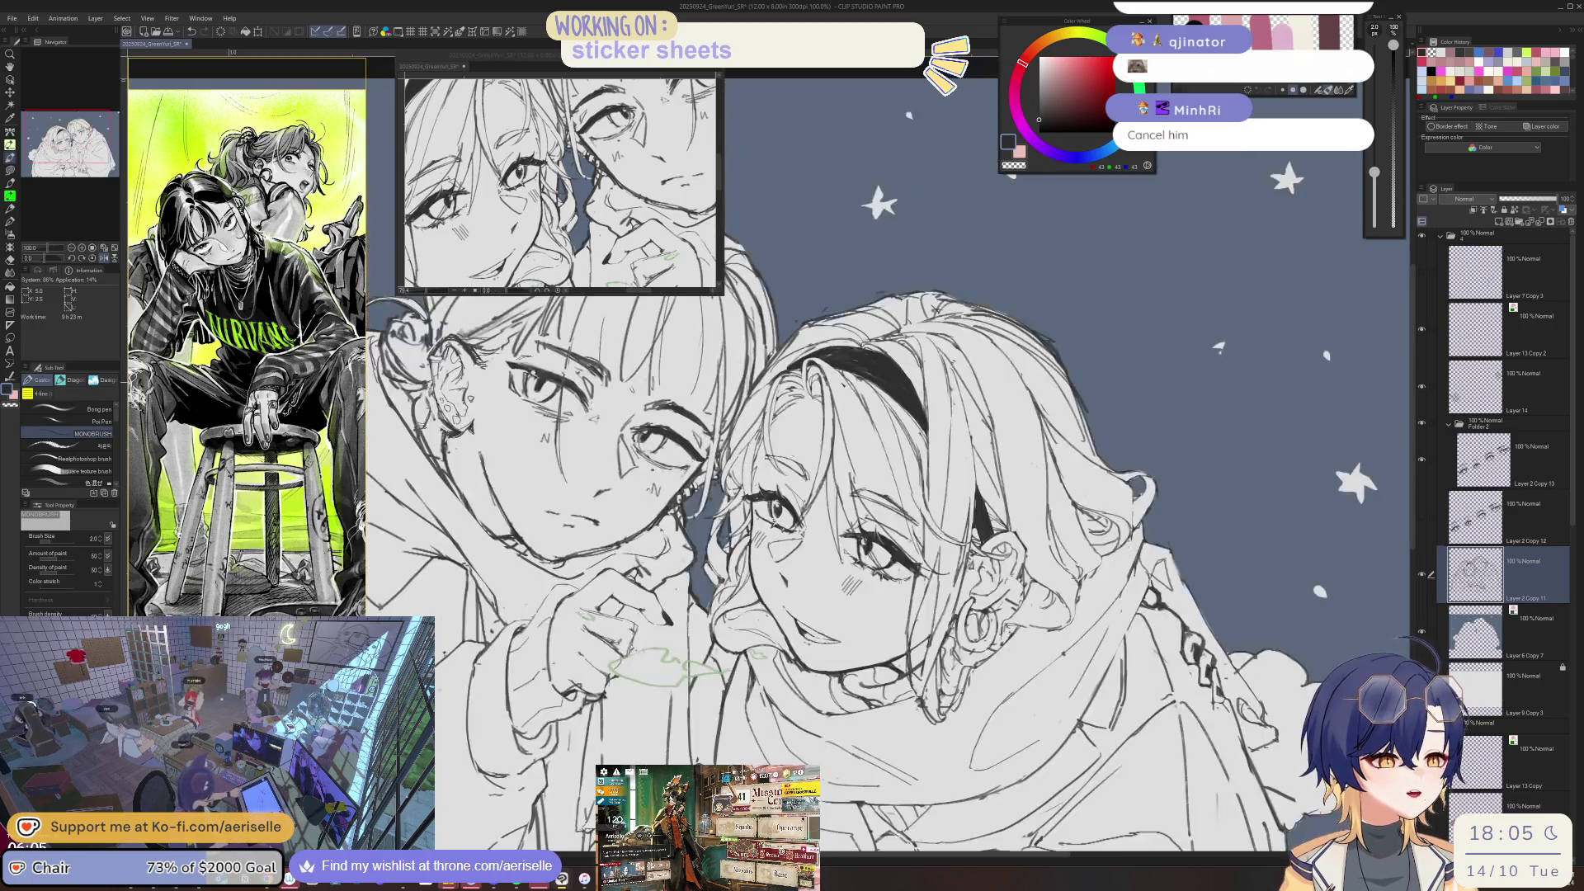
key("ctrl+plus")
key("e")
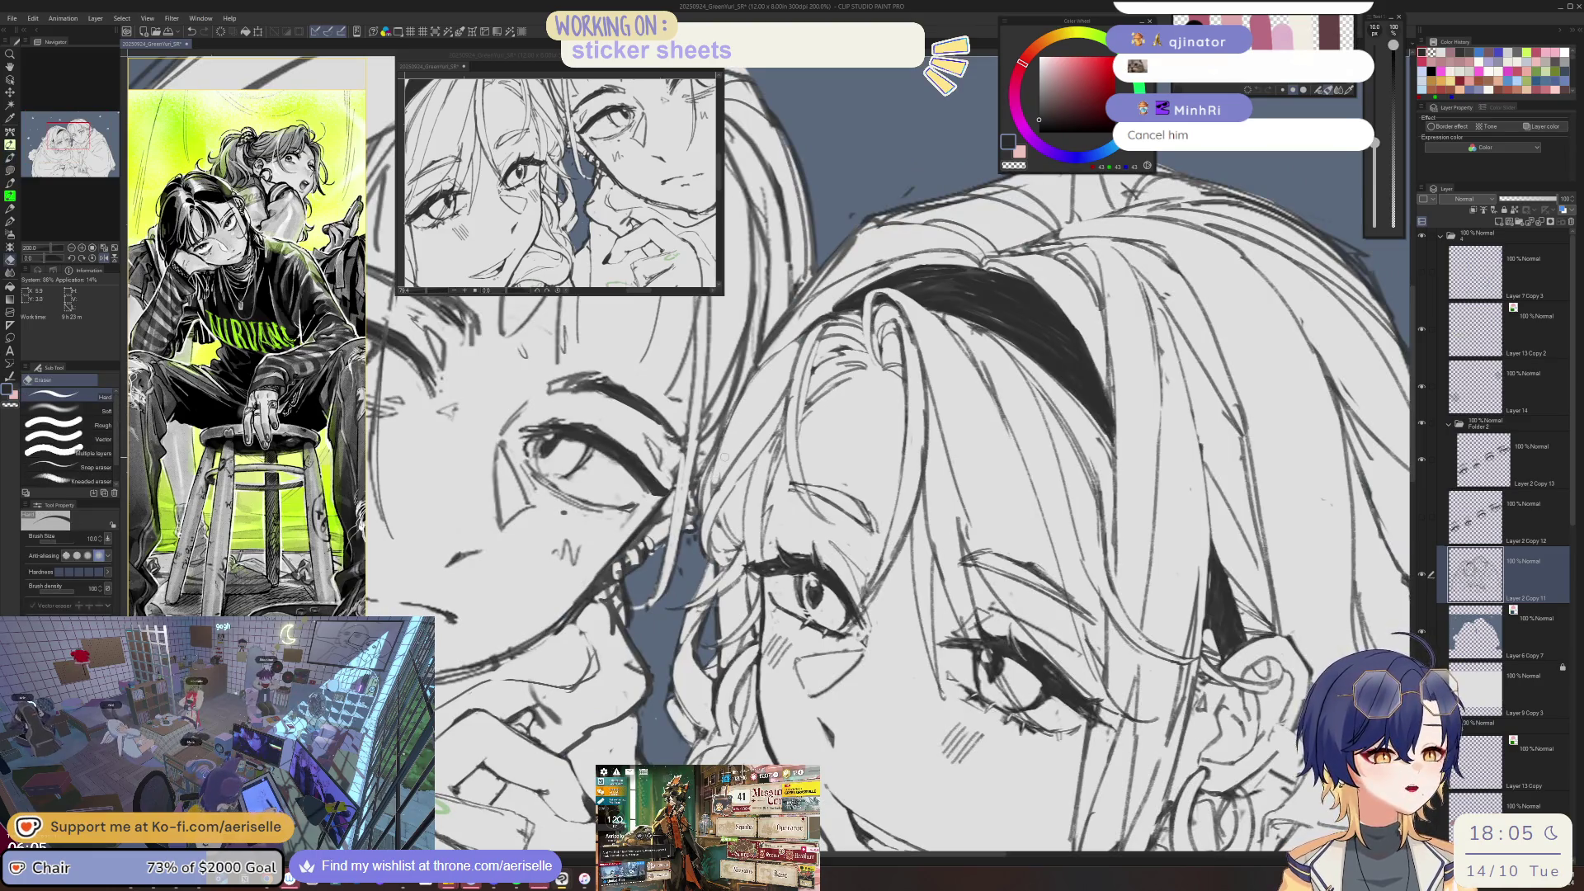
key("p")
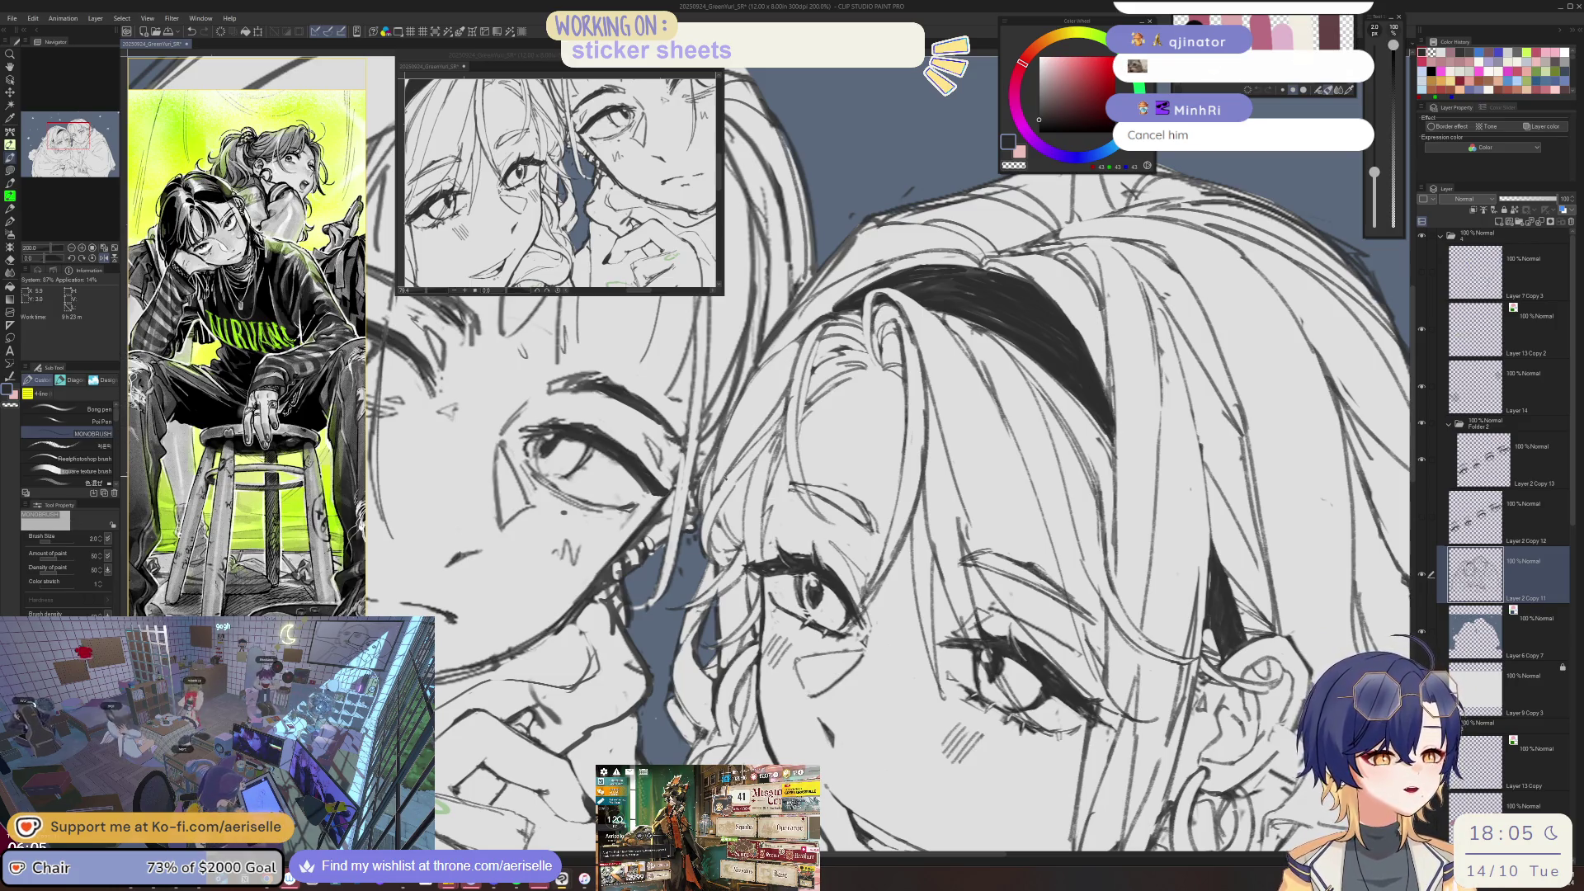
key("e")
key("p")
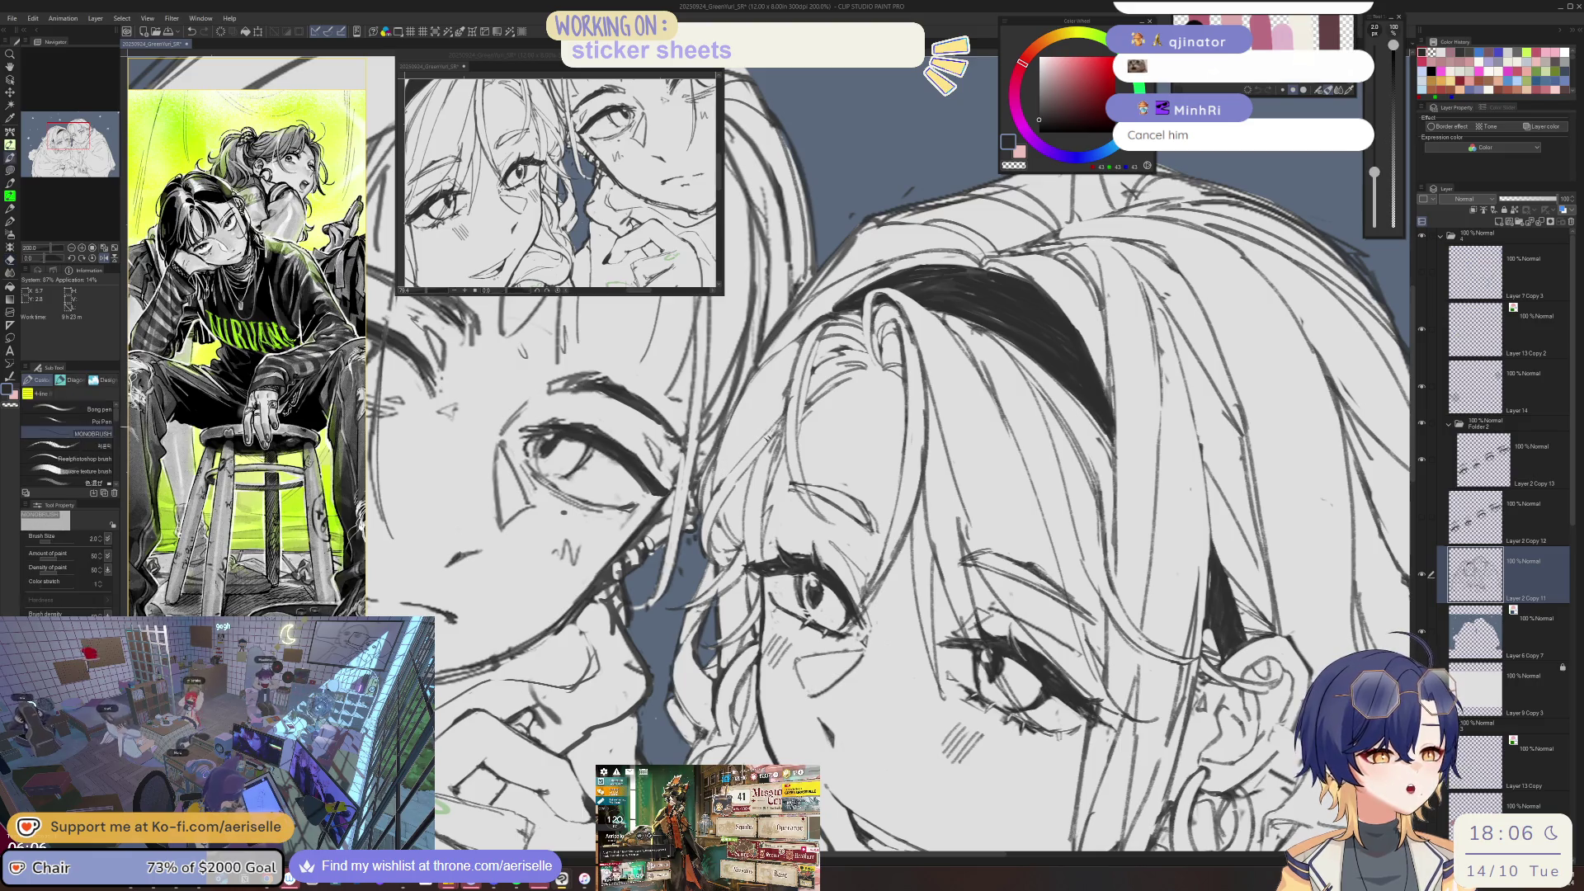
- Draw the outer hair strand, undoing and redrawing it twice until it sits cleanly
left_click_drag(793, 358, 735, 461)
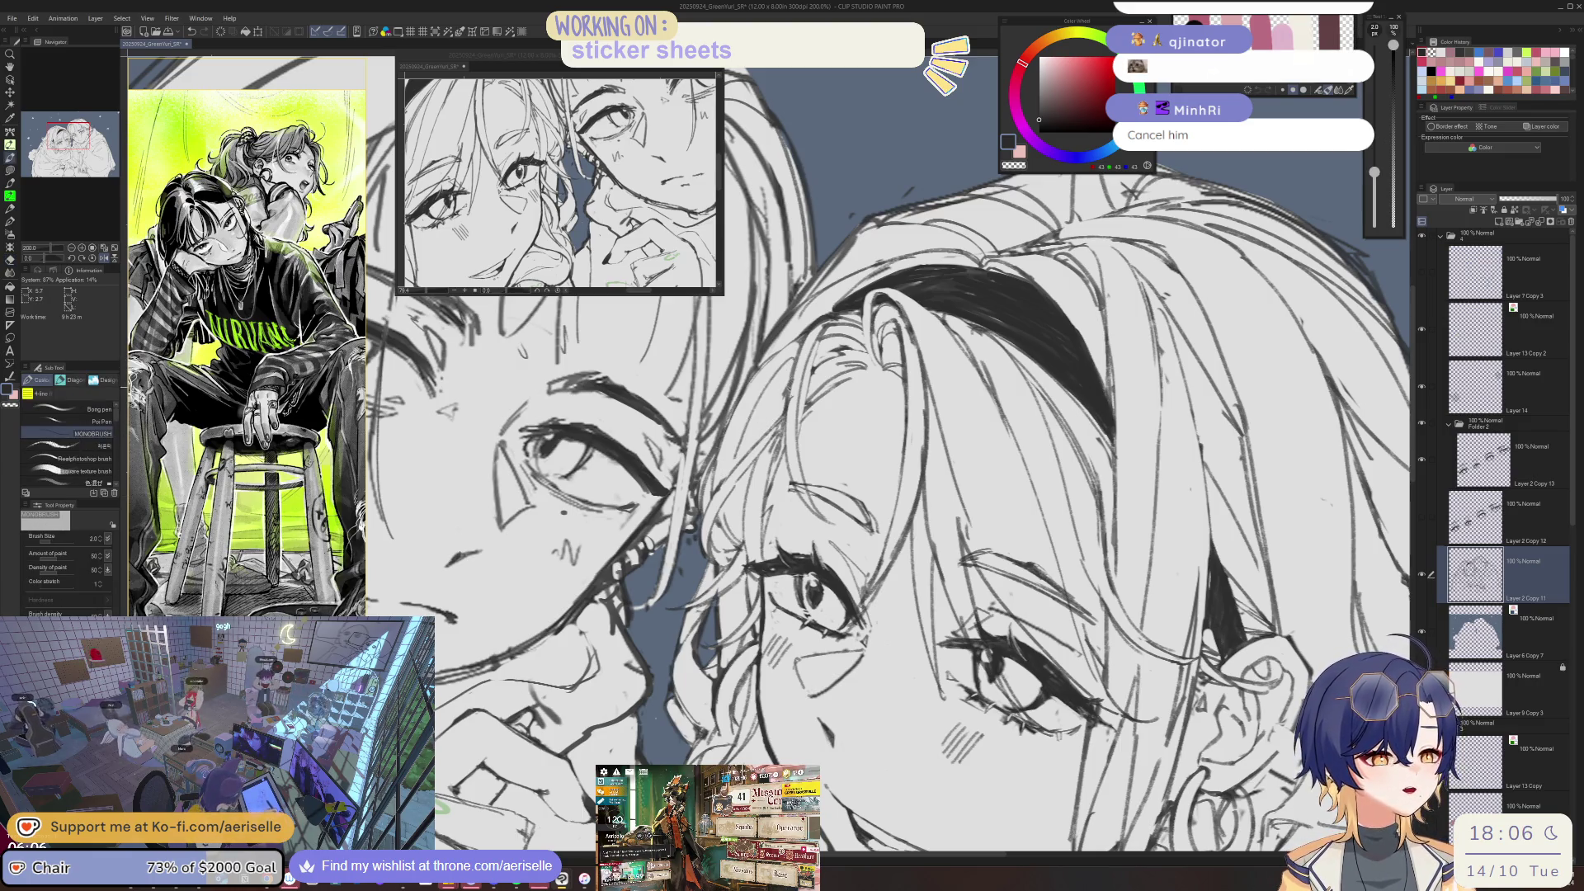
key("ctrl+z")
left_click_drag(794, 351, 731, 476)
key("ctrl+z")
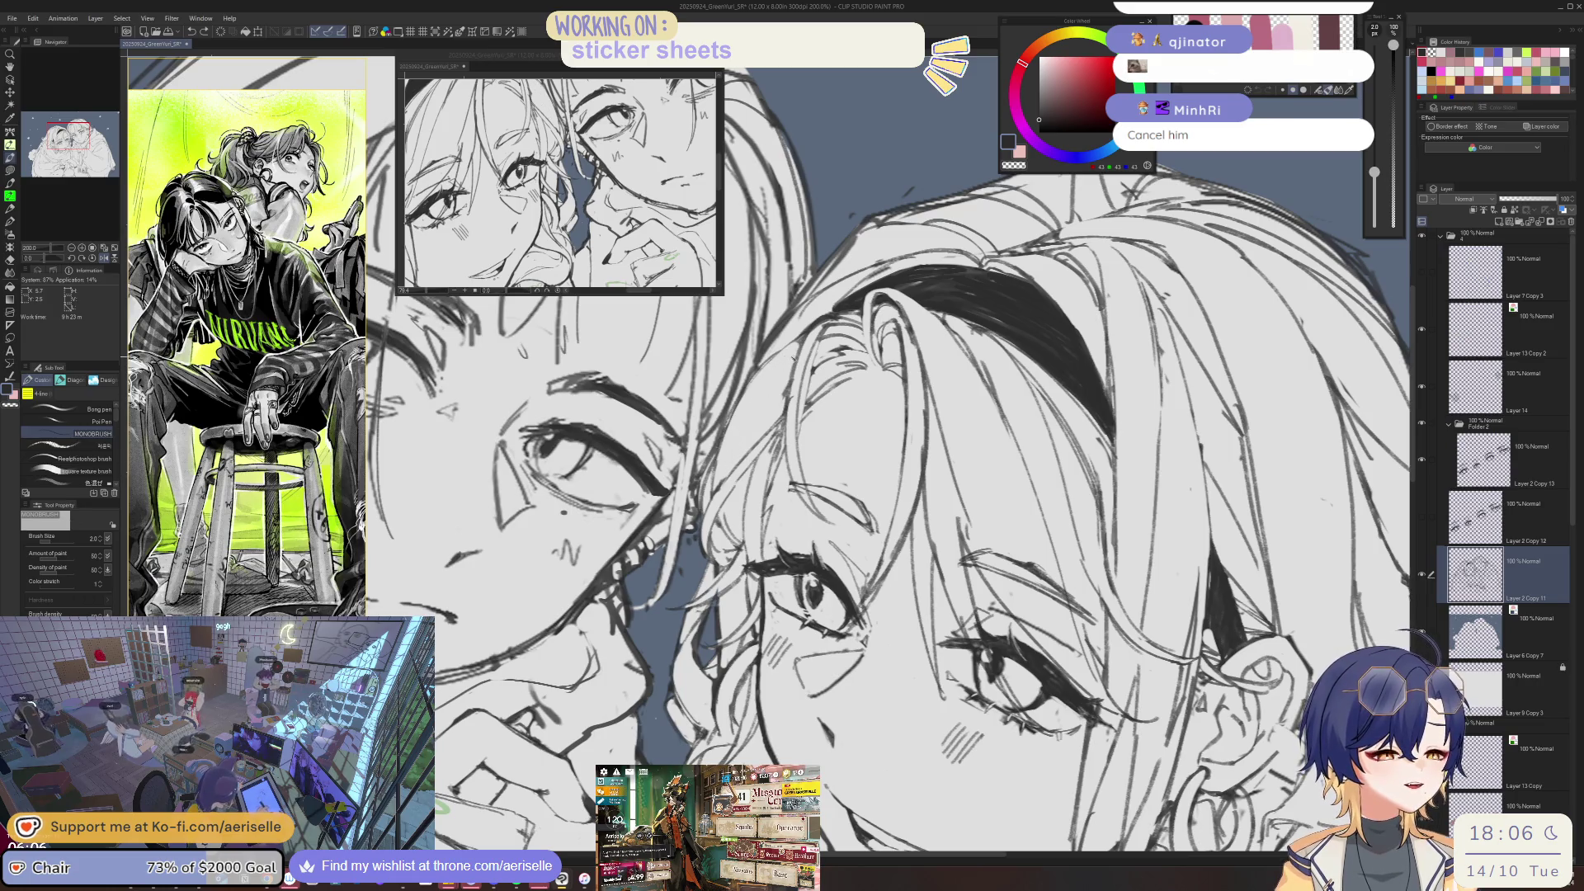
left_click_drag(796, 345, 739, 443)
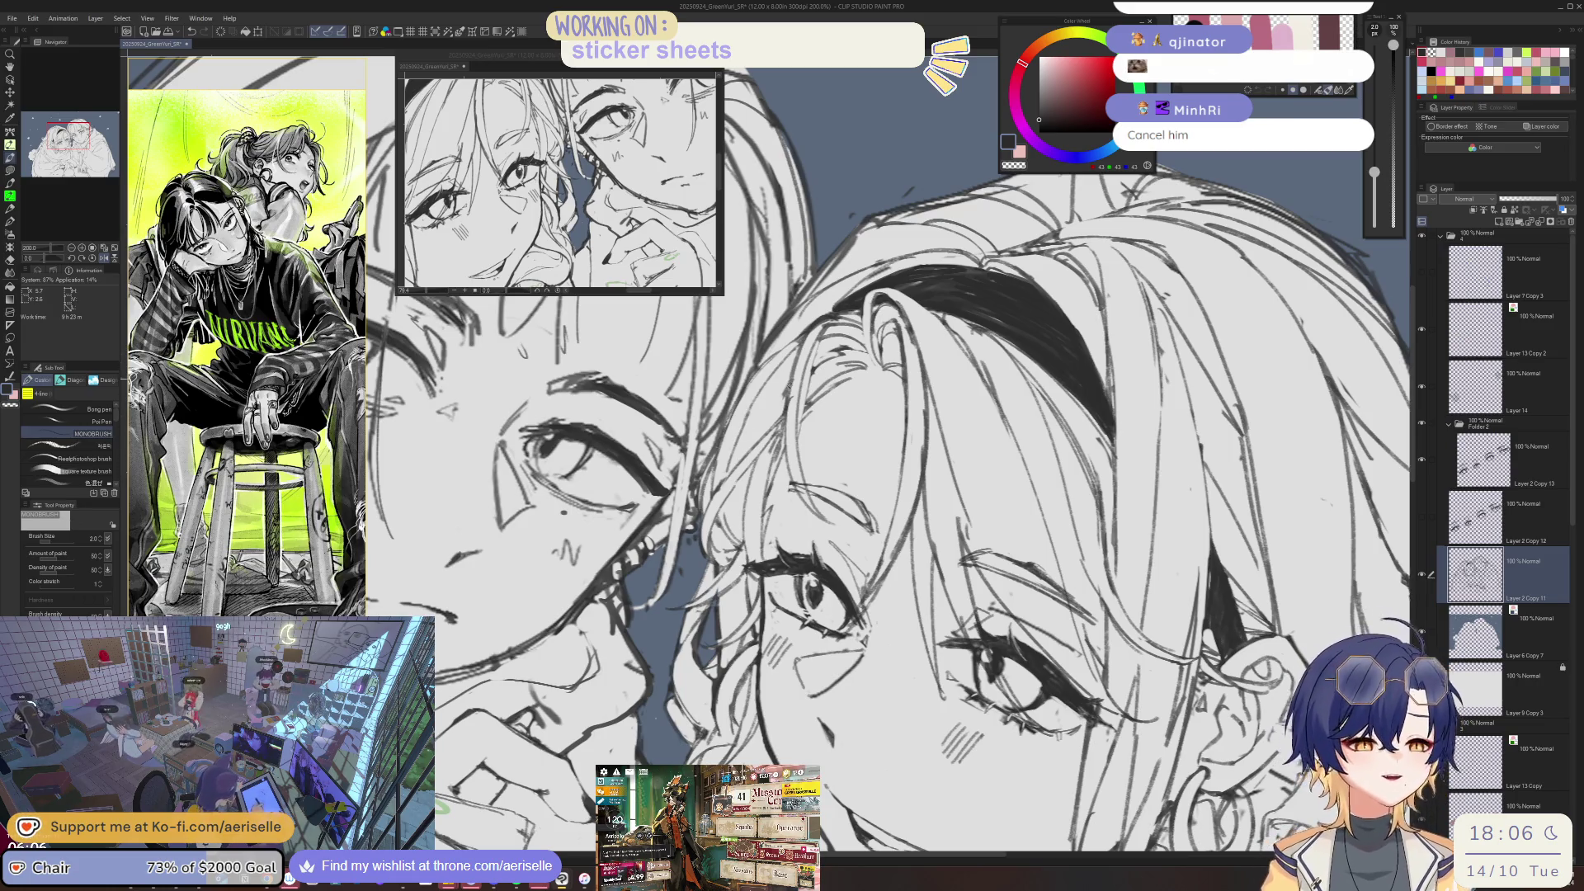
scroll(545, 520, "down", 1)
scroll(545, 519, "down", 1)
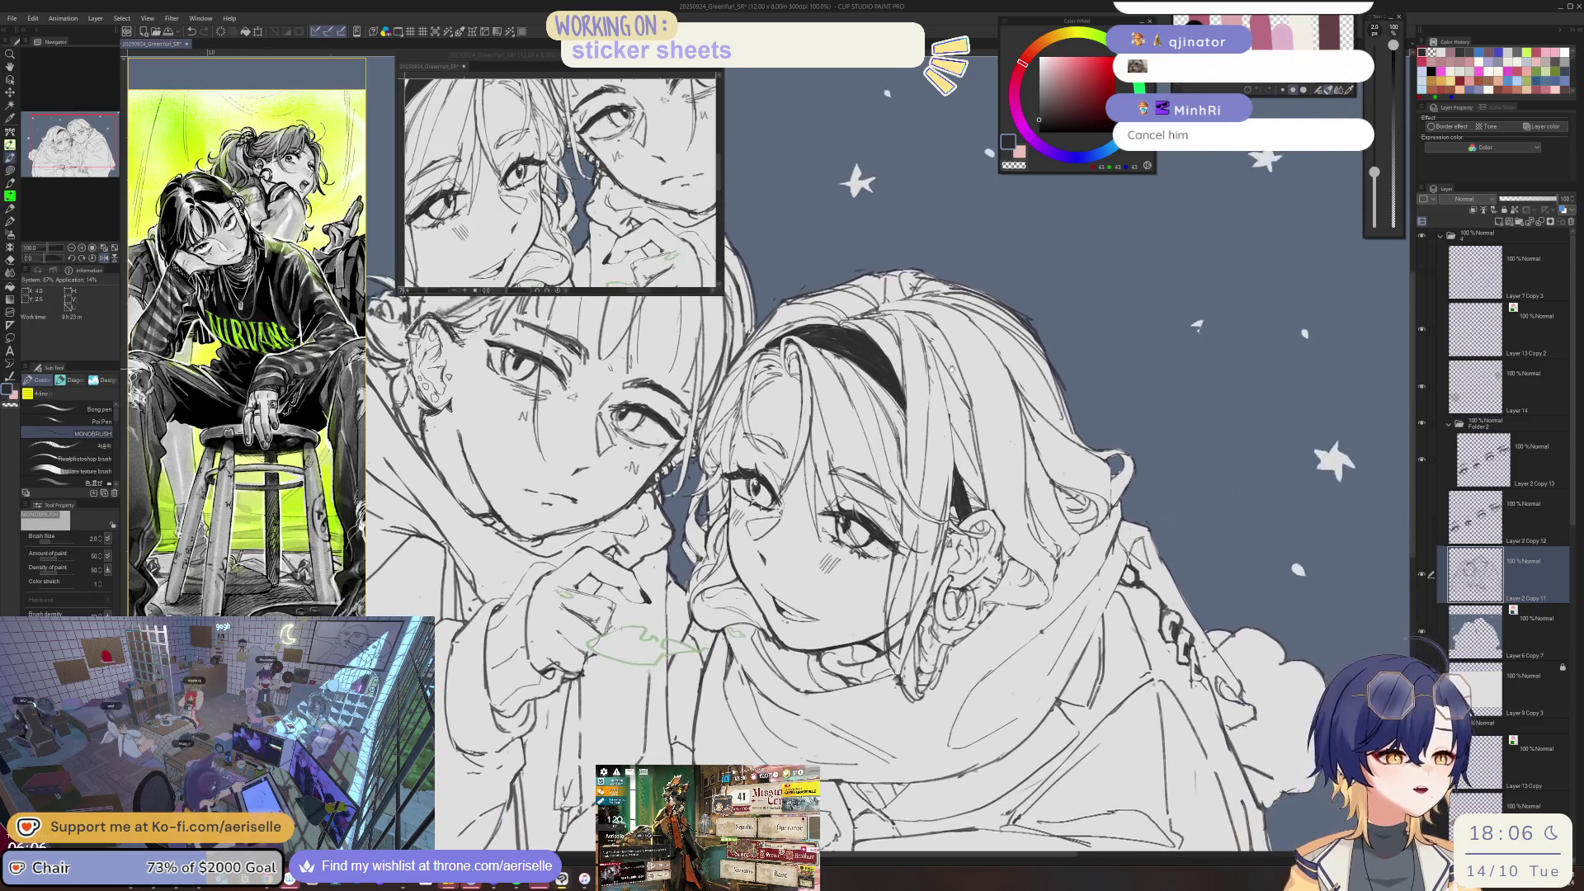
scroll(545, 520, "down", 1)
scroll(545, 520, "down", 1)
scroll(775, 569, "up", 6)
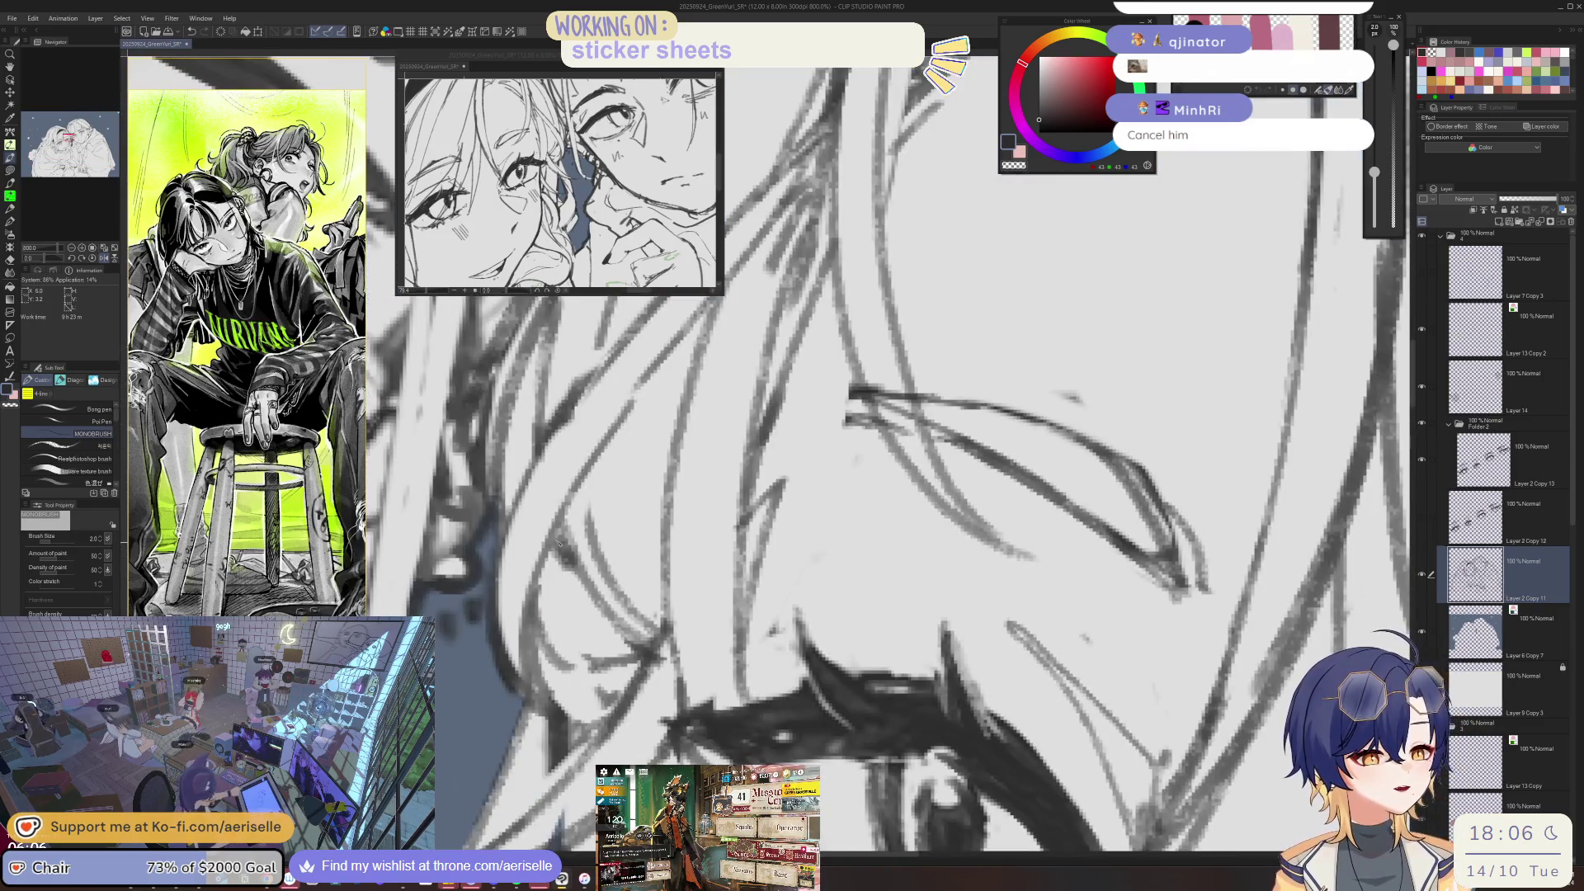
- Zoom into the girl's eye and tidy its lines with a slightly smaller eraser and the pen
key("ctrl+alt+0")
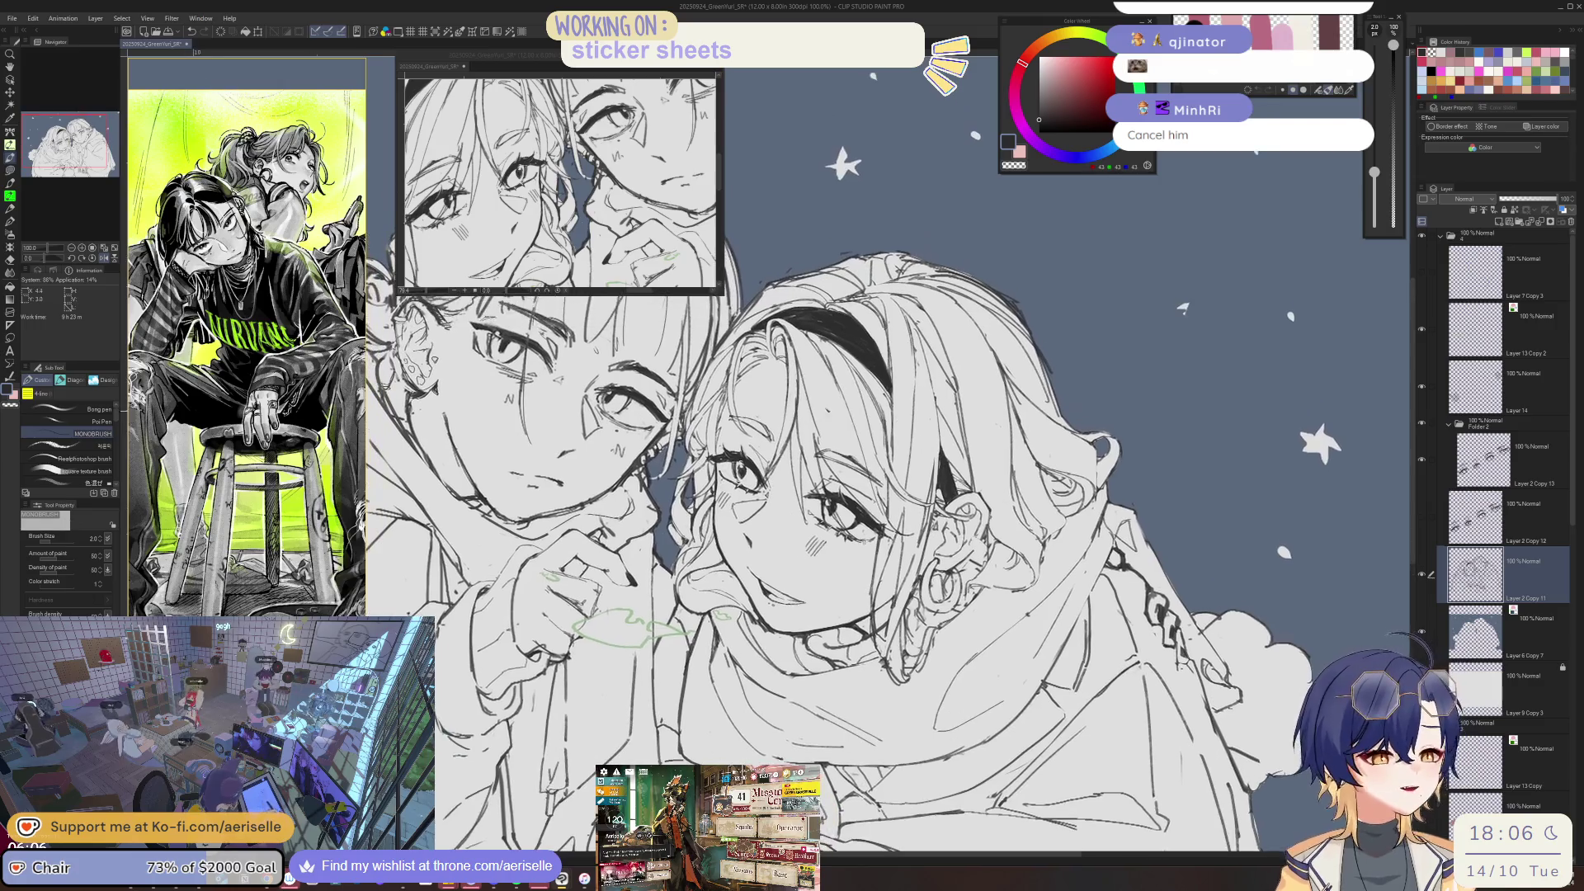
scroll(712, 489, "up", 5)
scroll(712, 489, "up", 3)
key("e")
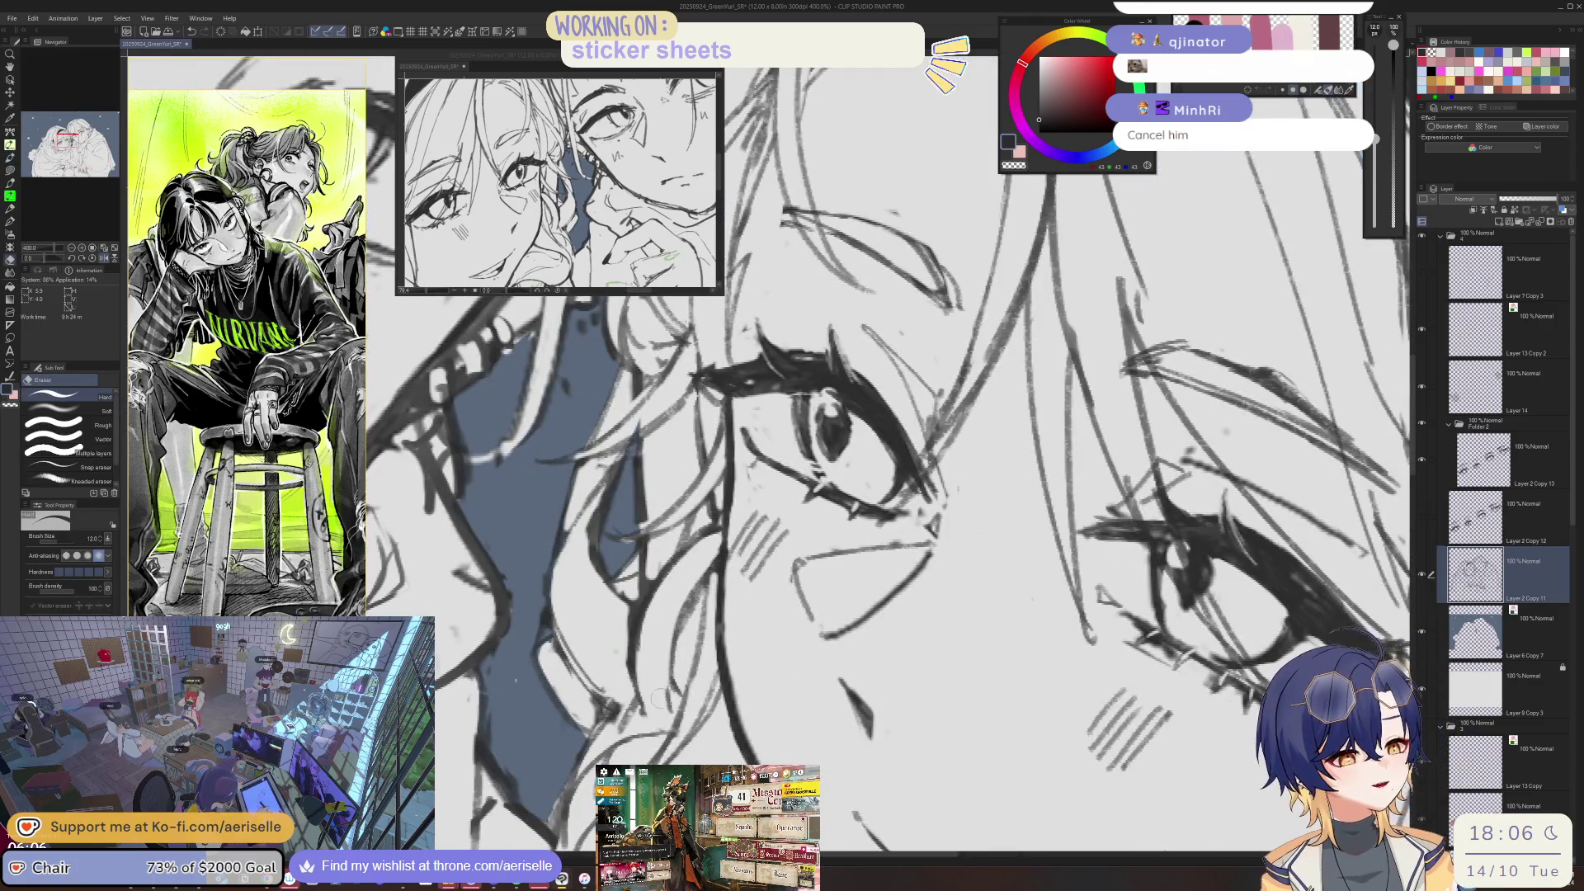
key("[")
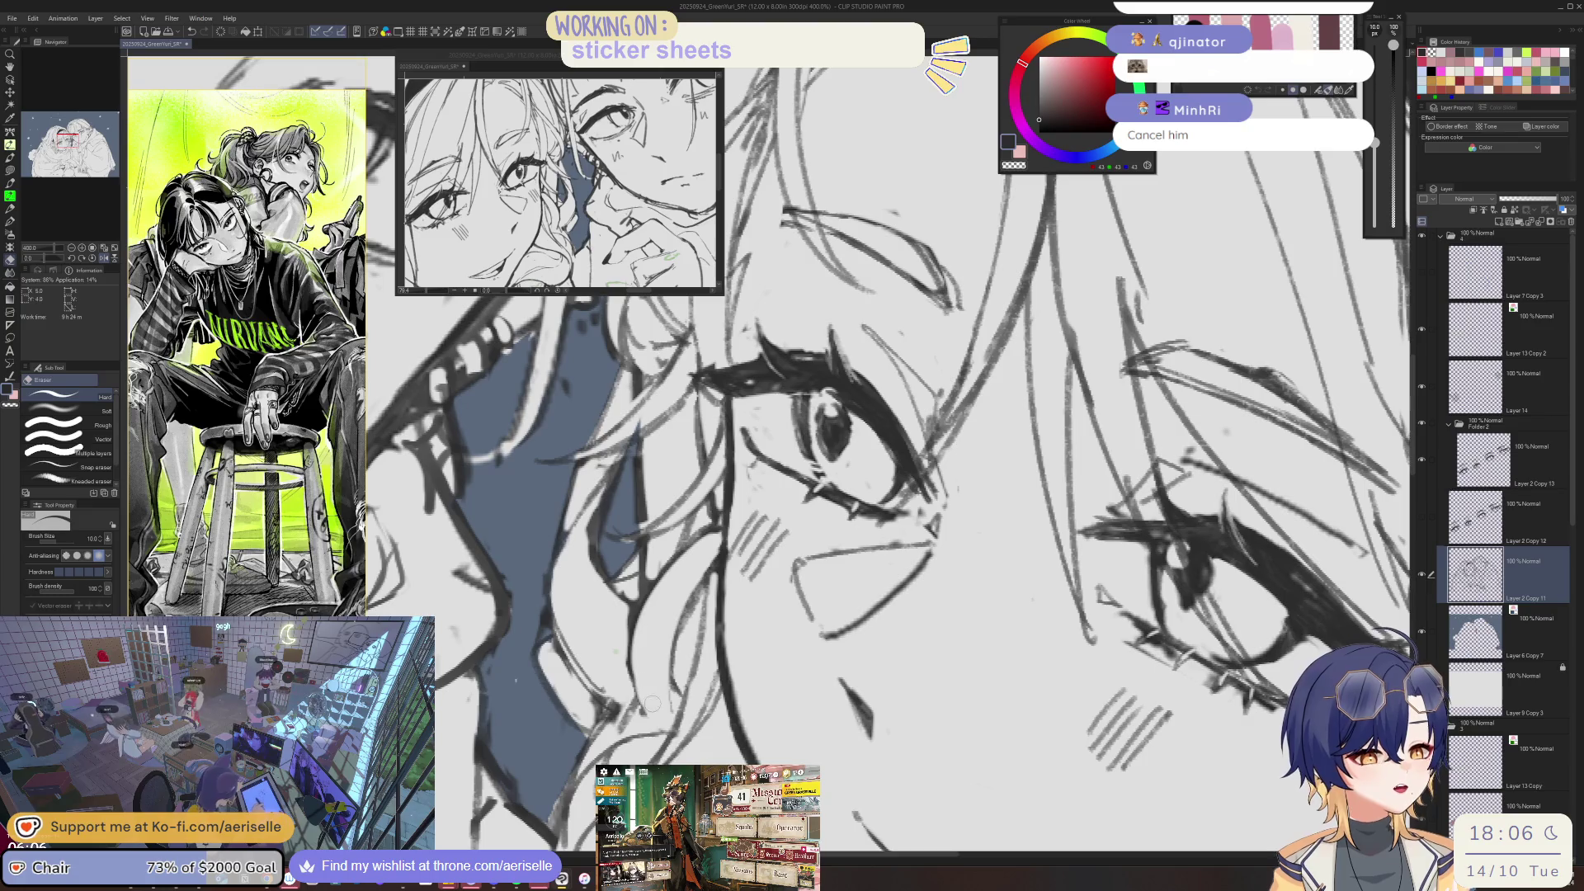
key("p")
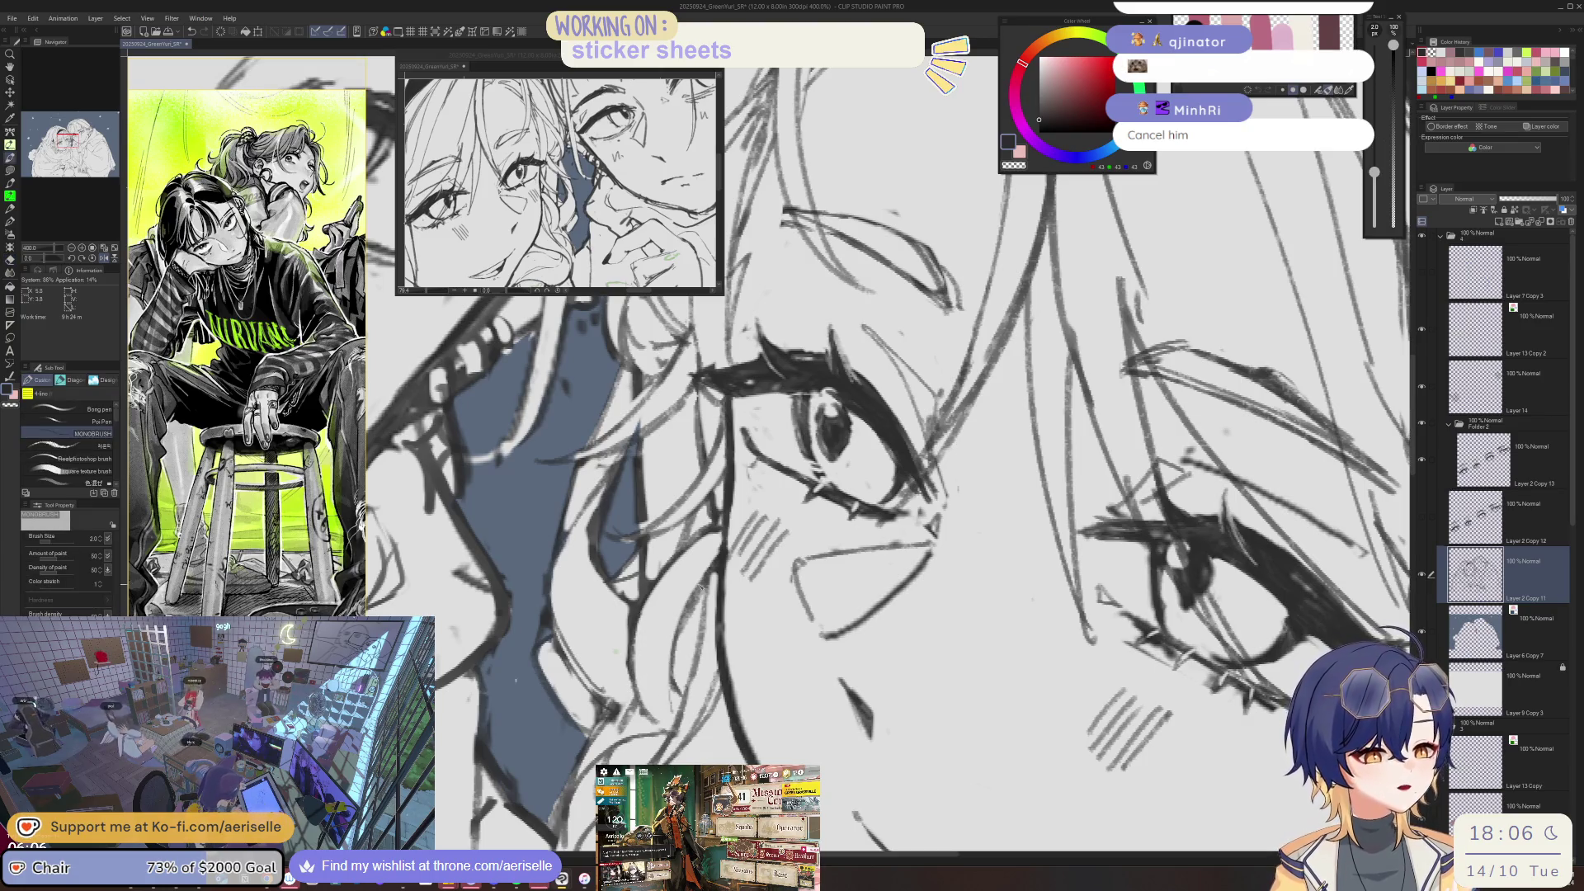
key("e")
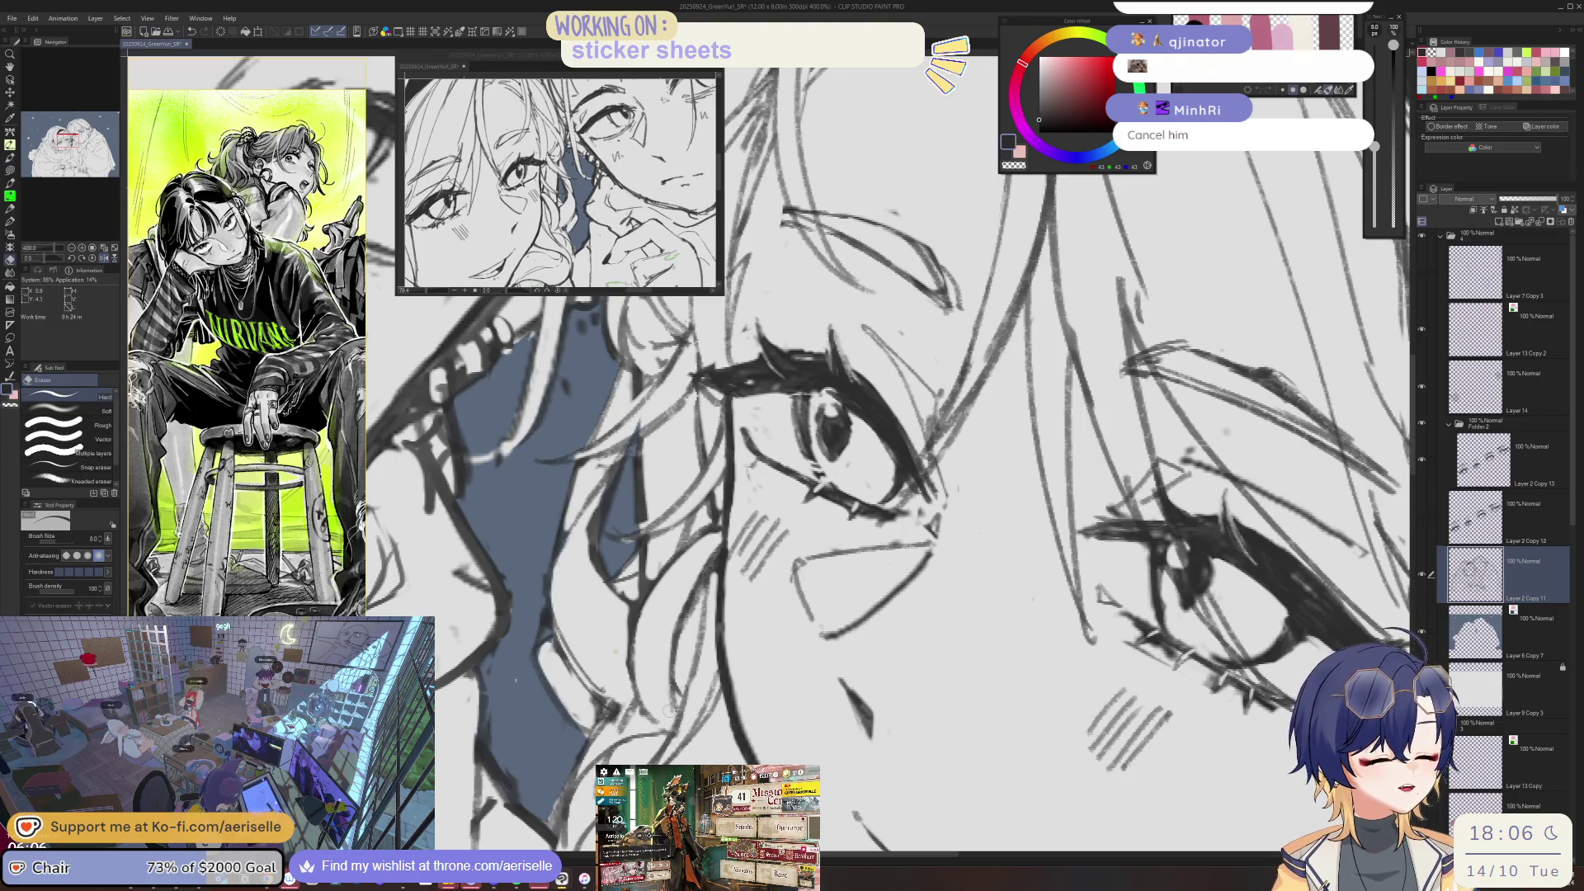
key("p")
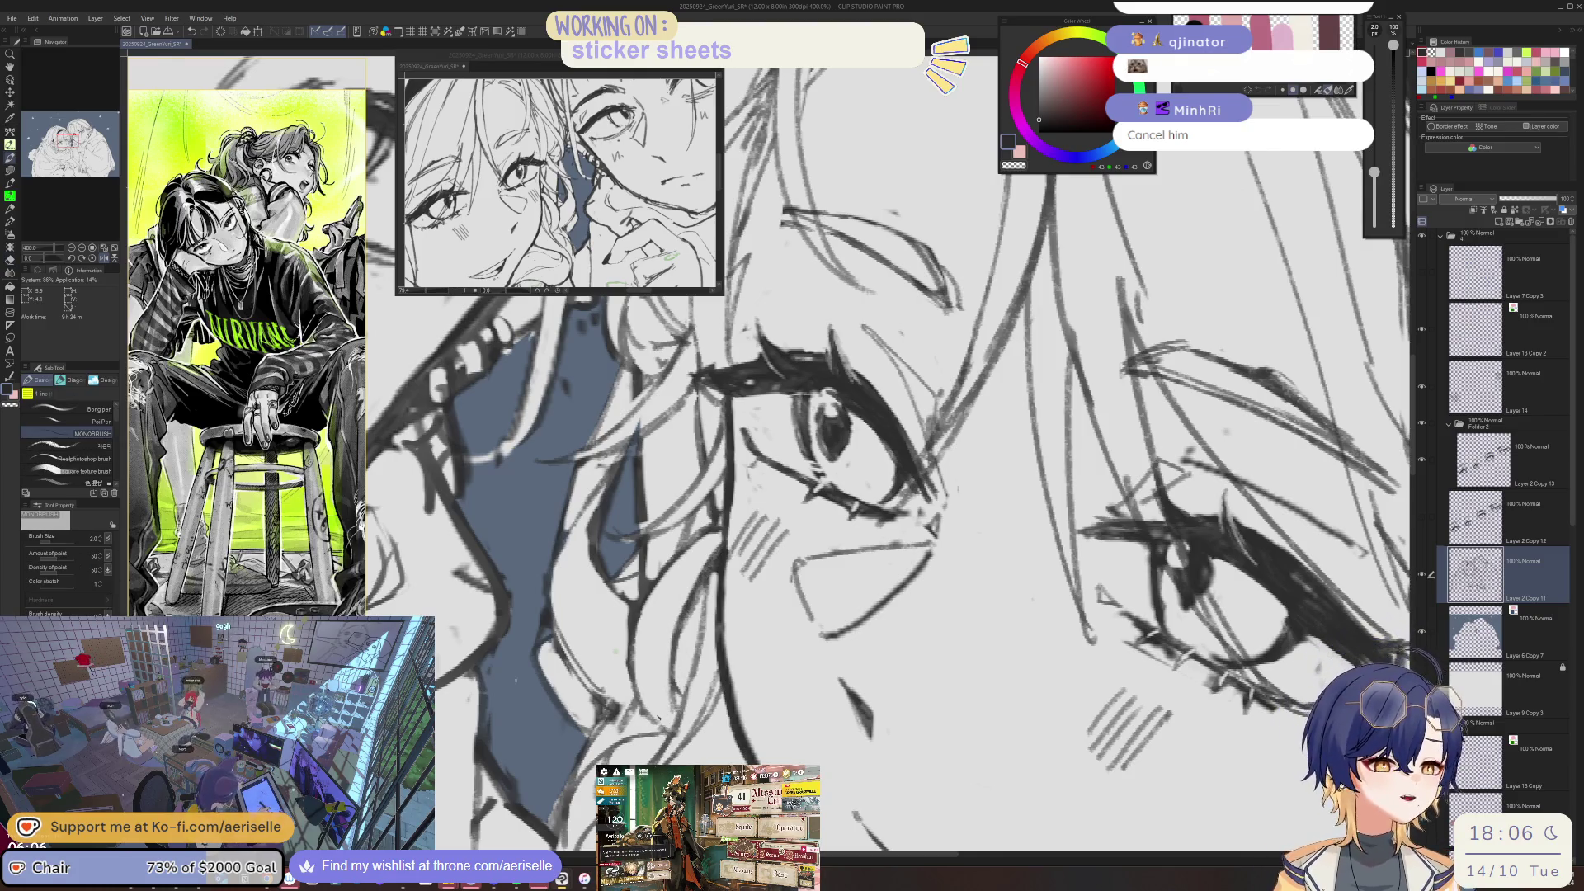
- Flip the canvas horizontally, make small touch-ups, fit the whole view and save
key("h")
key("e")
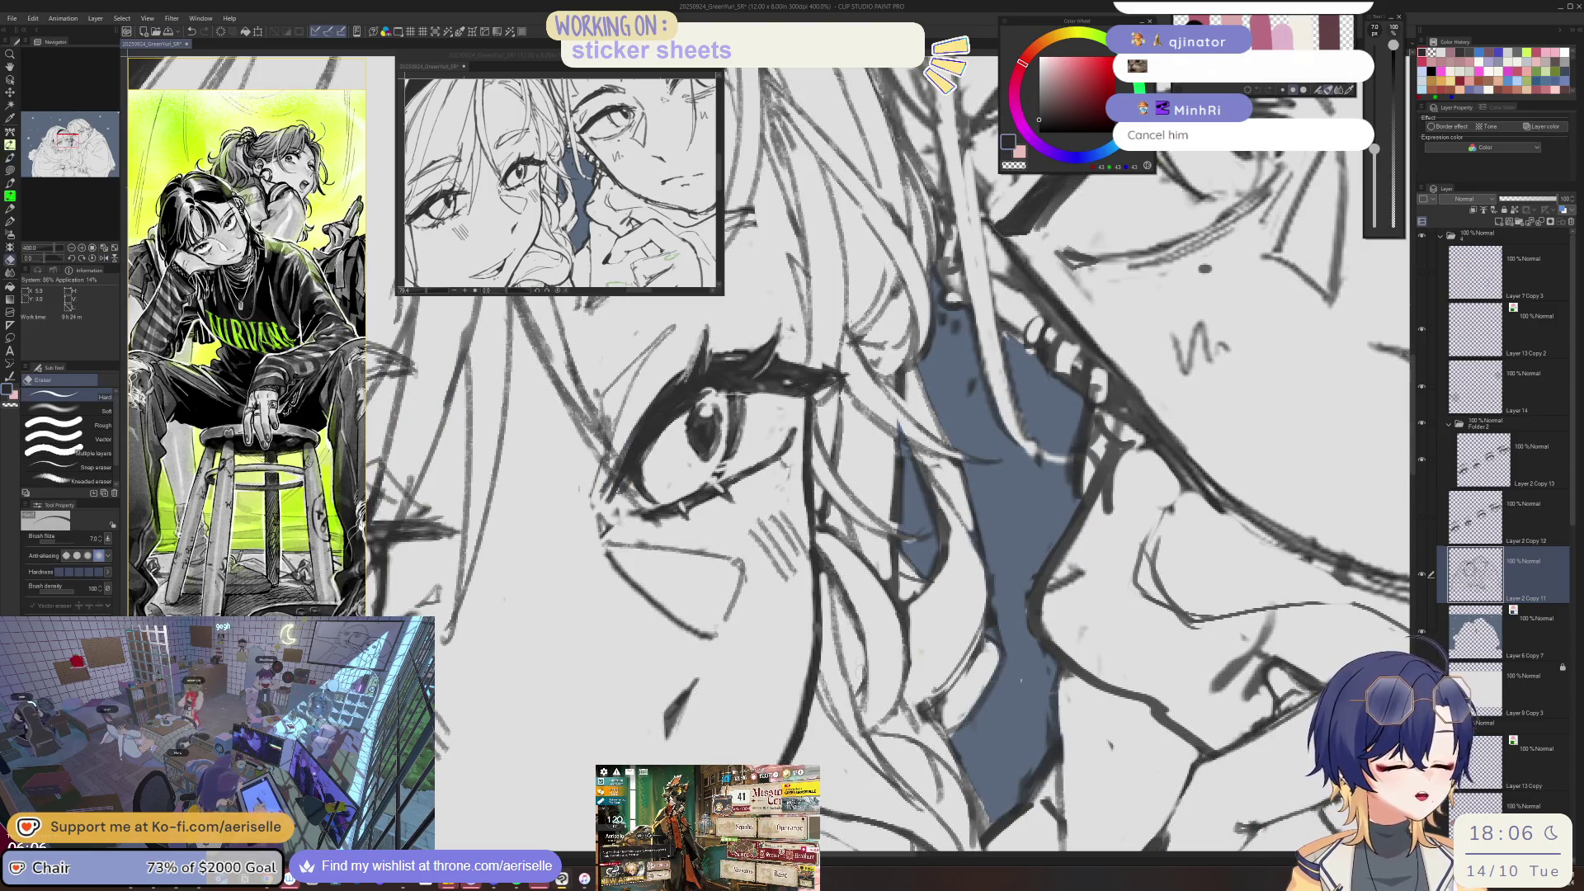
key("p")
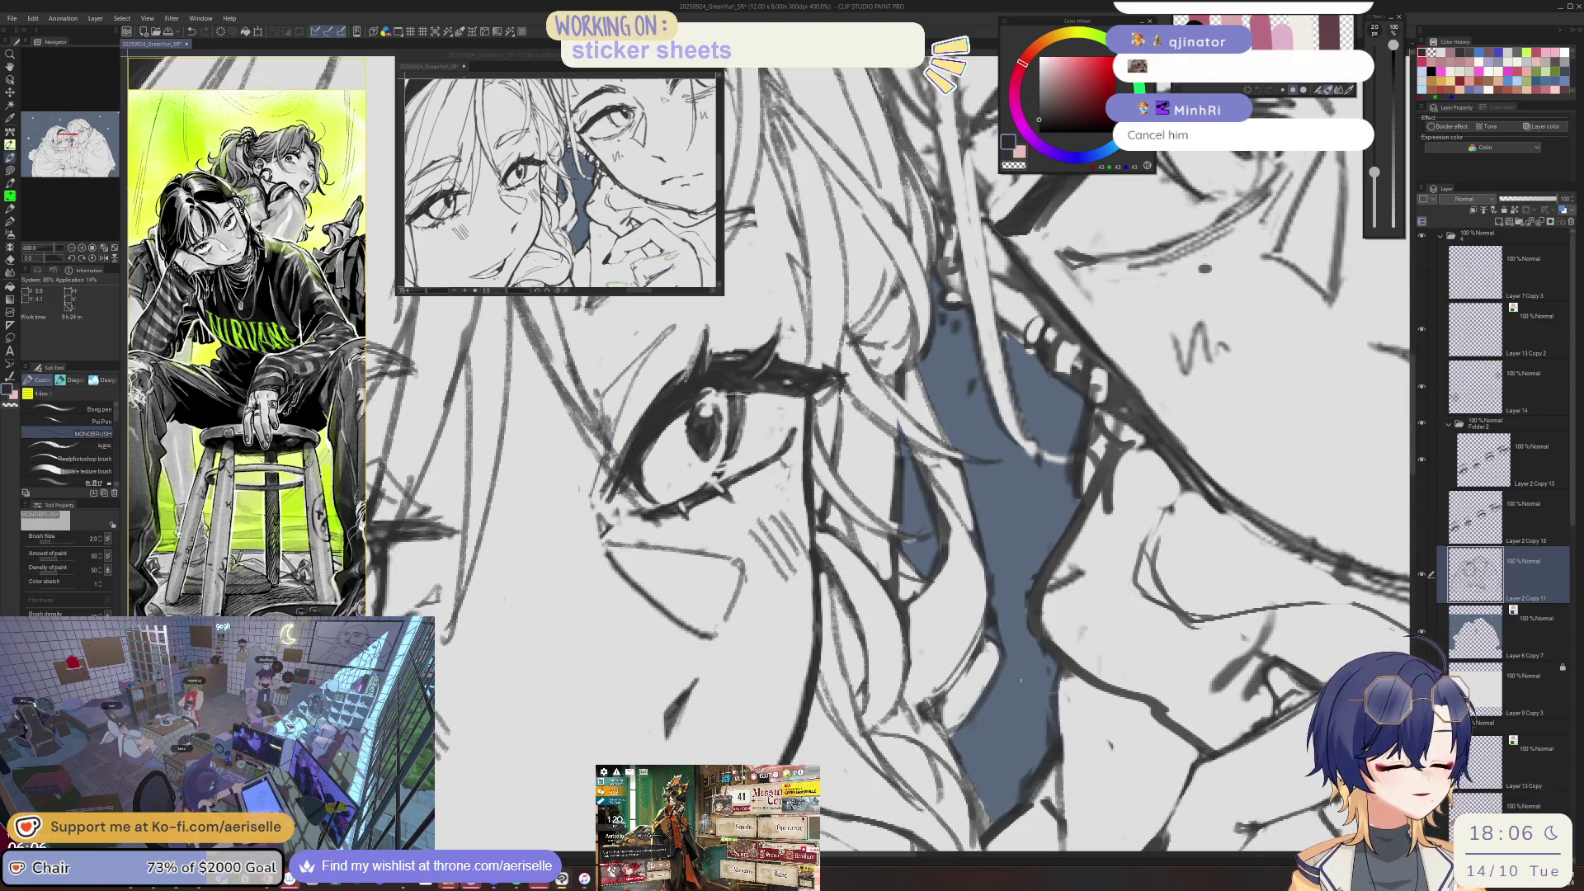
key("ctrl+alt+0")
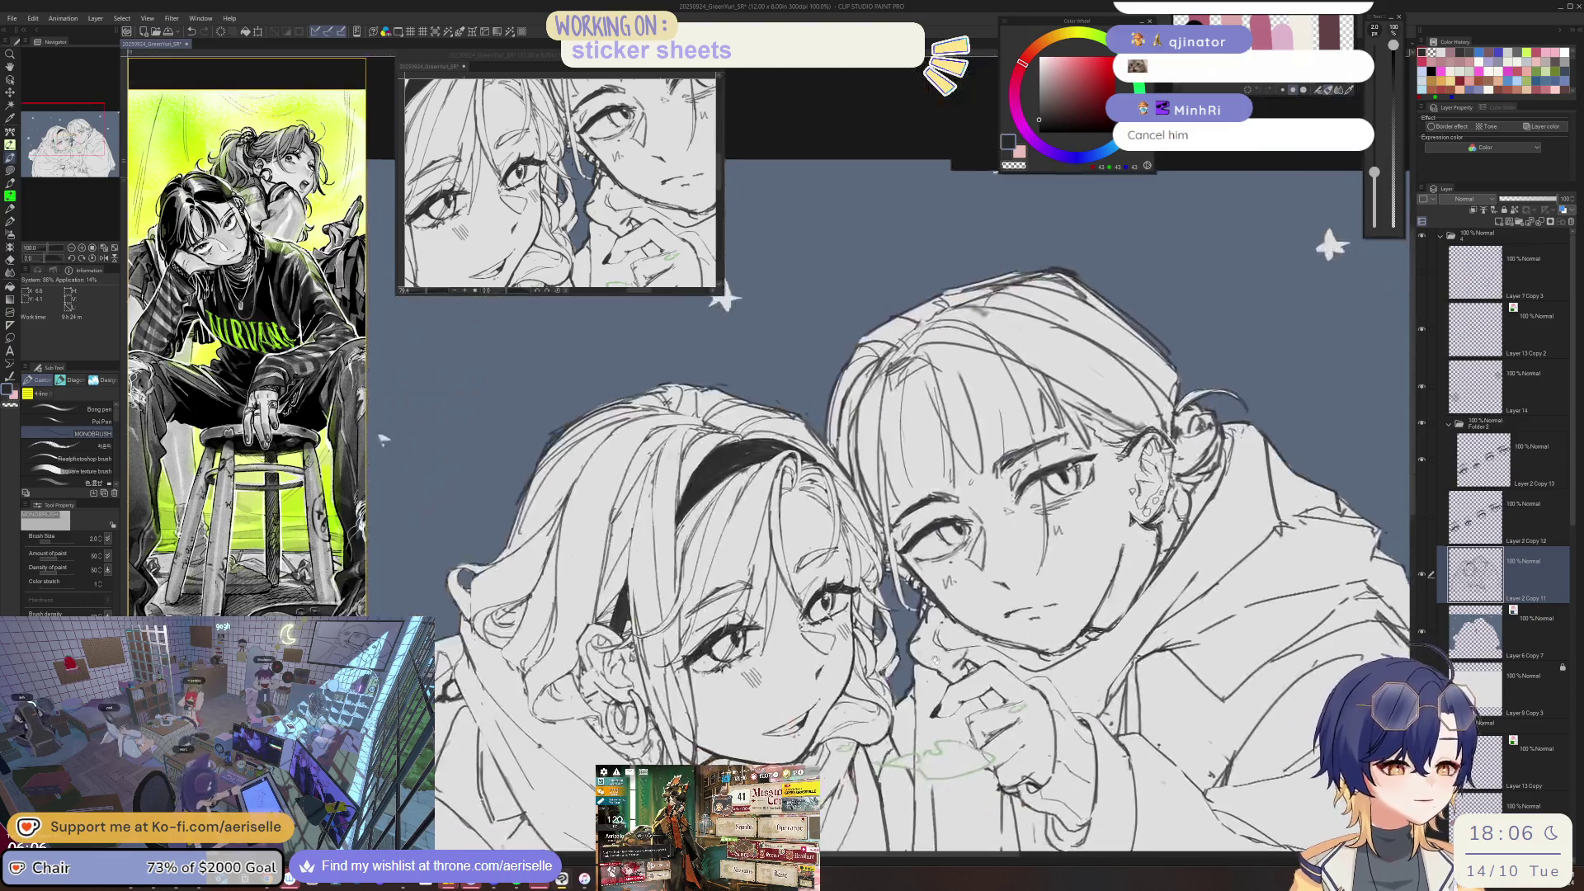
scroll(887, 520, "down", 3)
key("ctrl+s")
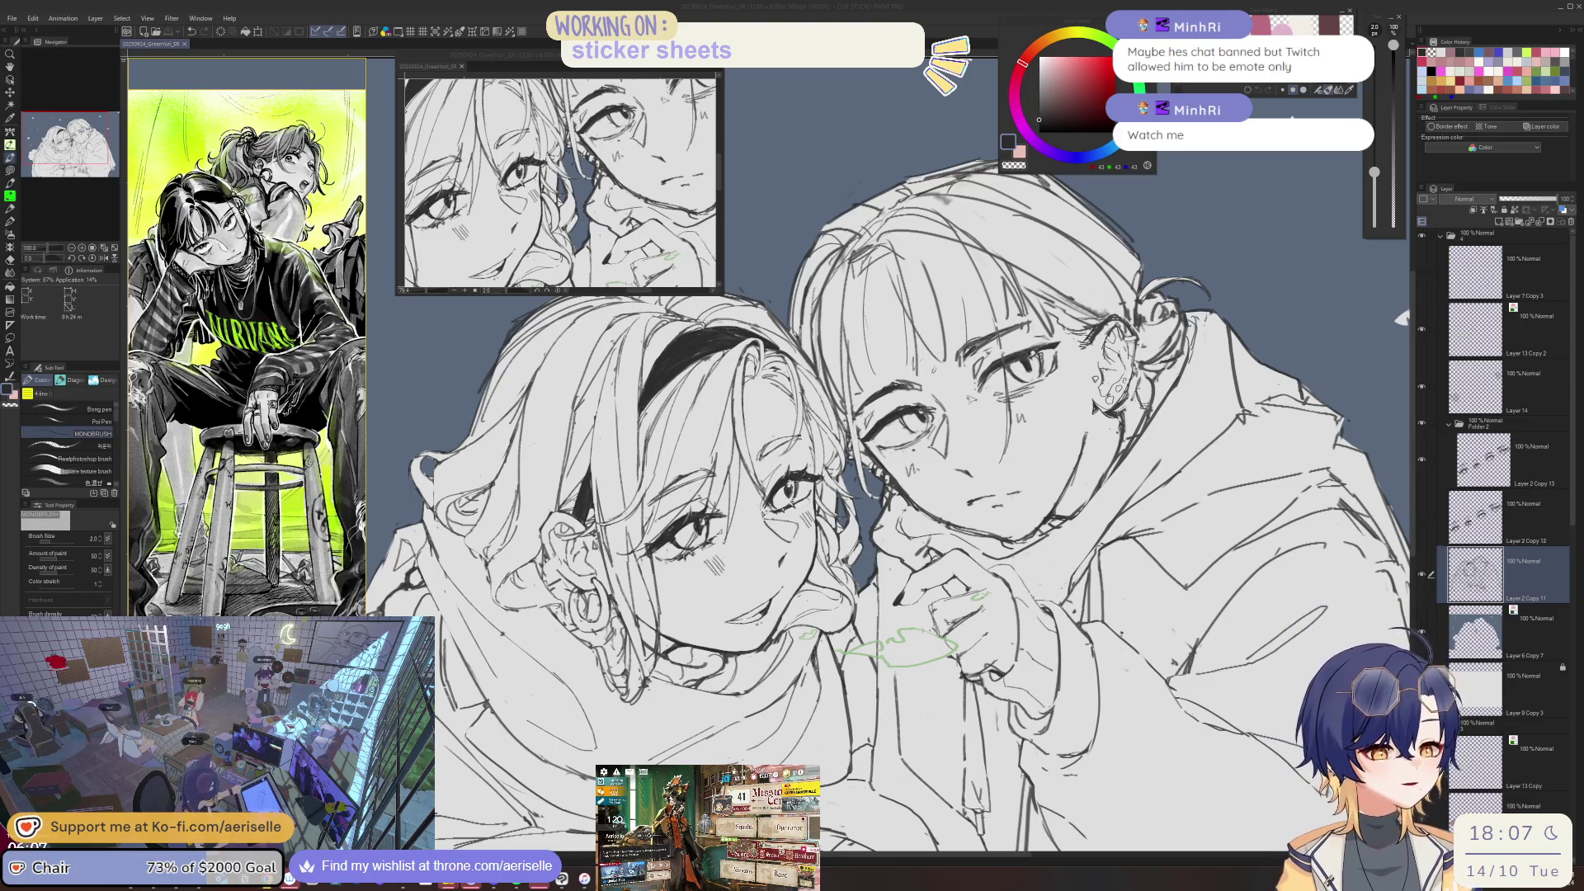
- Tilt and zoom into the hair near the headband, with the eraser enlarged to size 10.0
mouse_move(1400, 318)
left_mouse_down()
mouse_move(1321, 180)
mouse_move(1093, 280)
left_mouse_up()
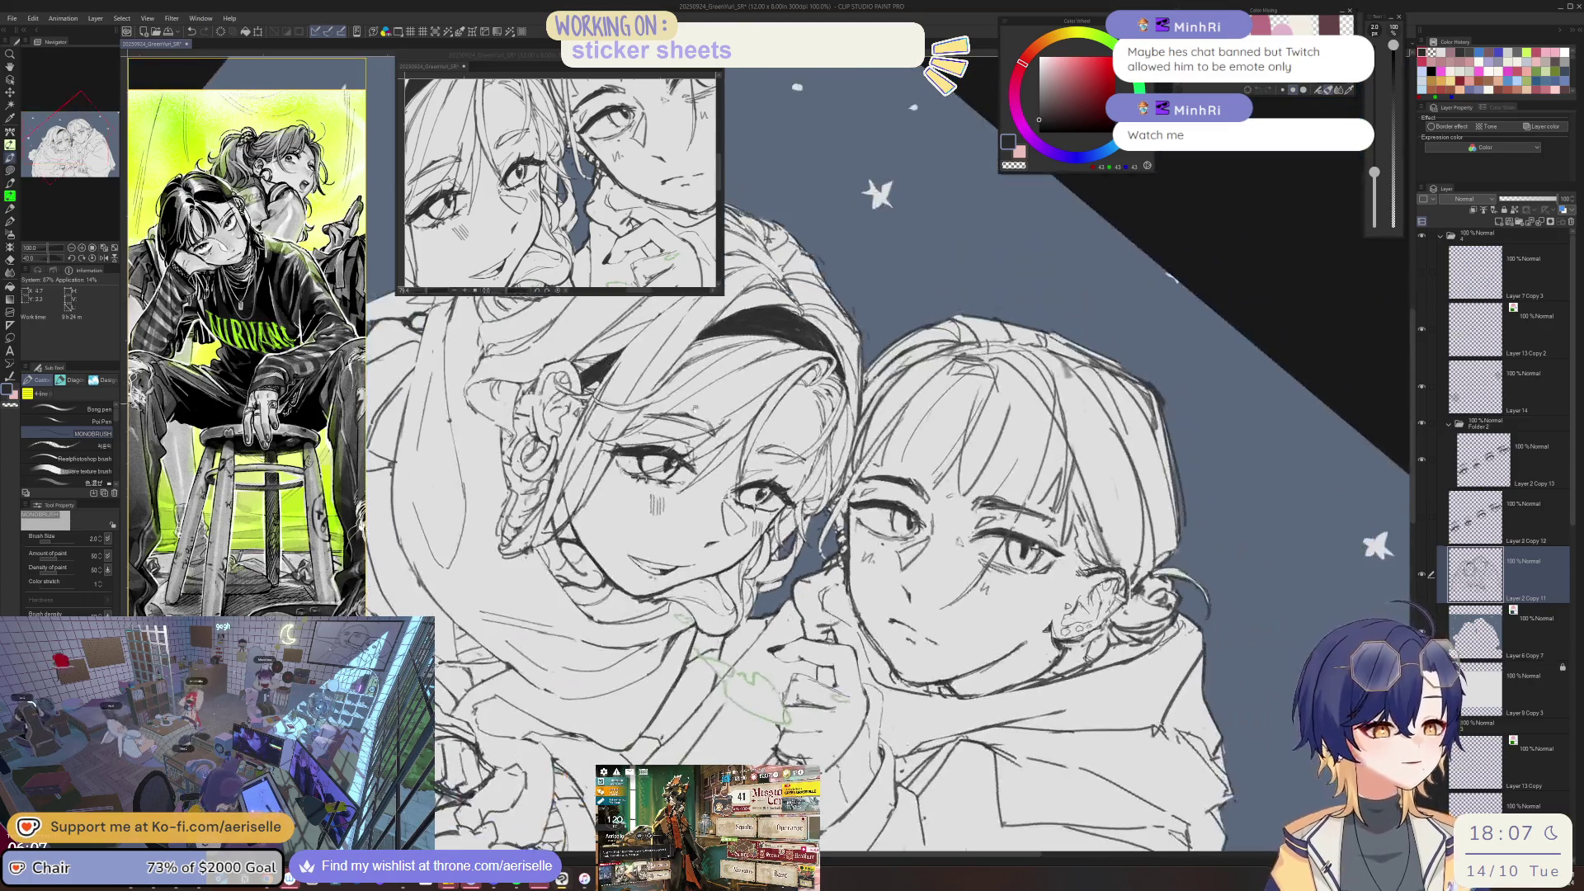
key("e")
key("bracketright")
key("bracketright")
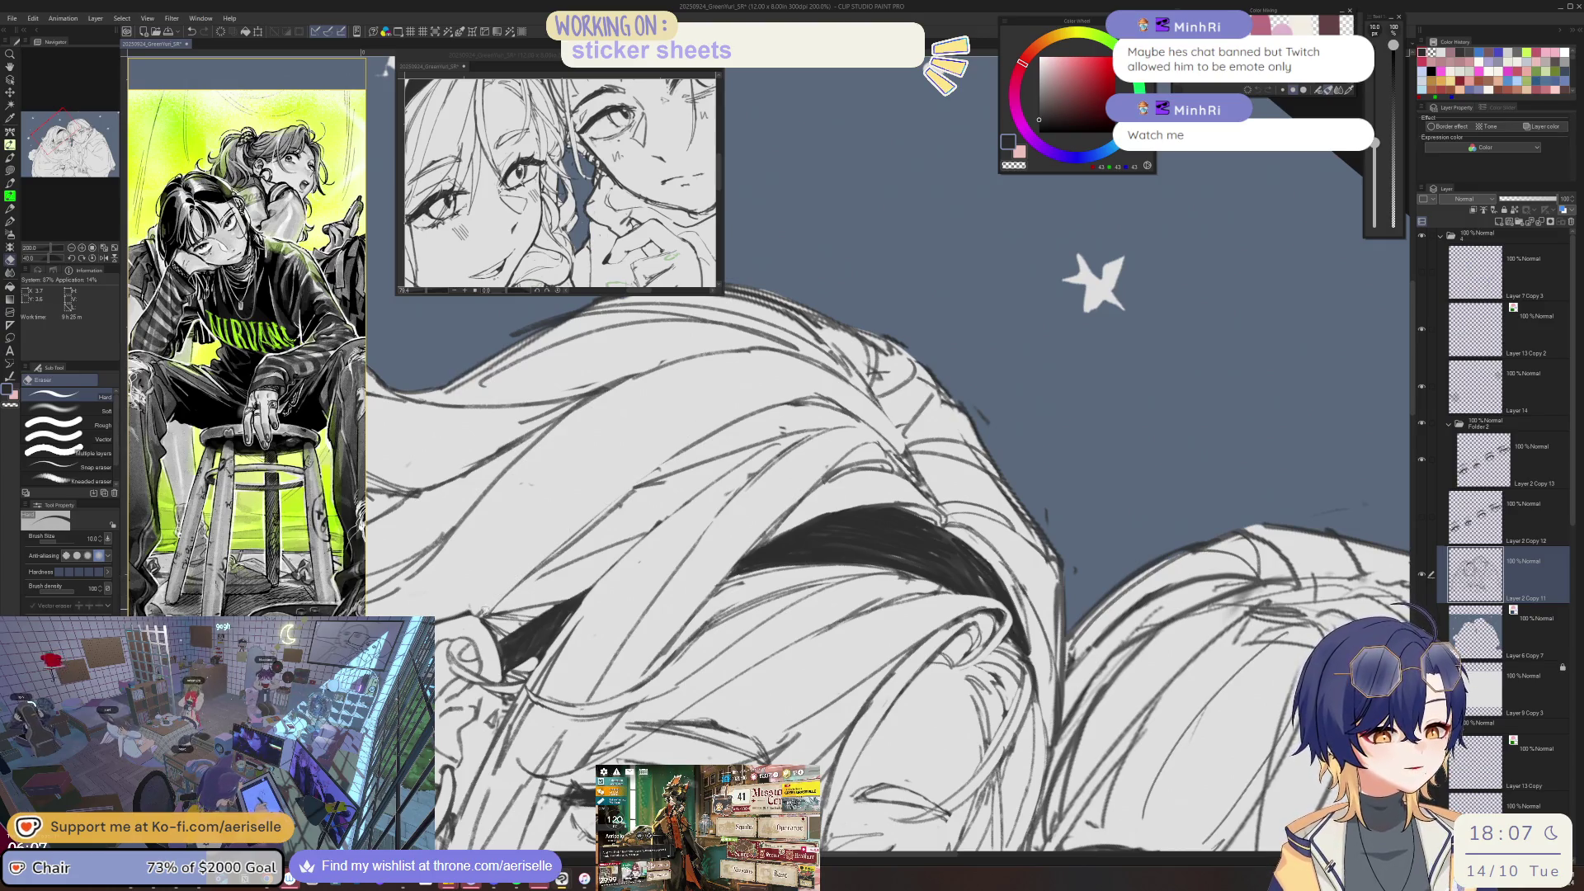
key("p")
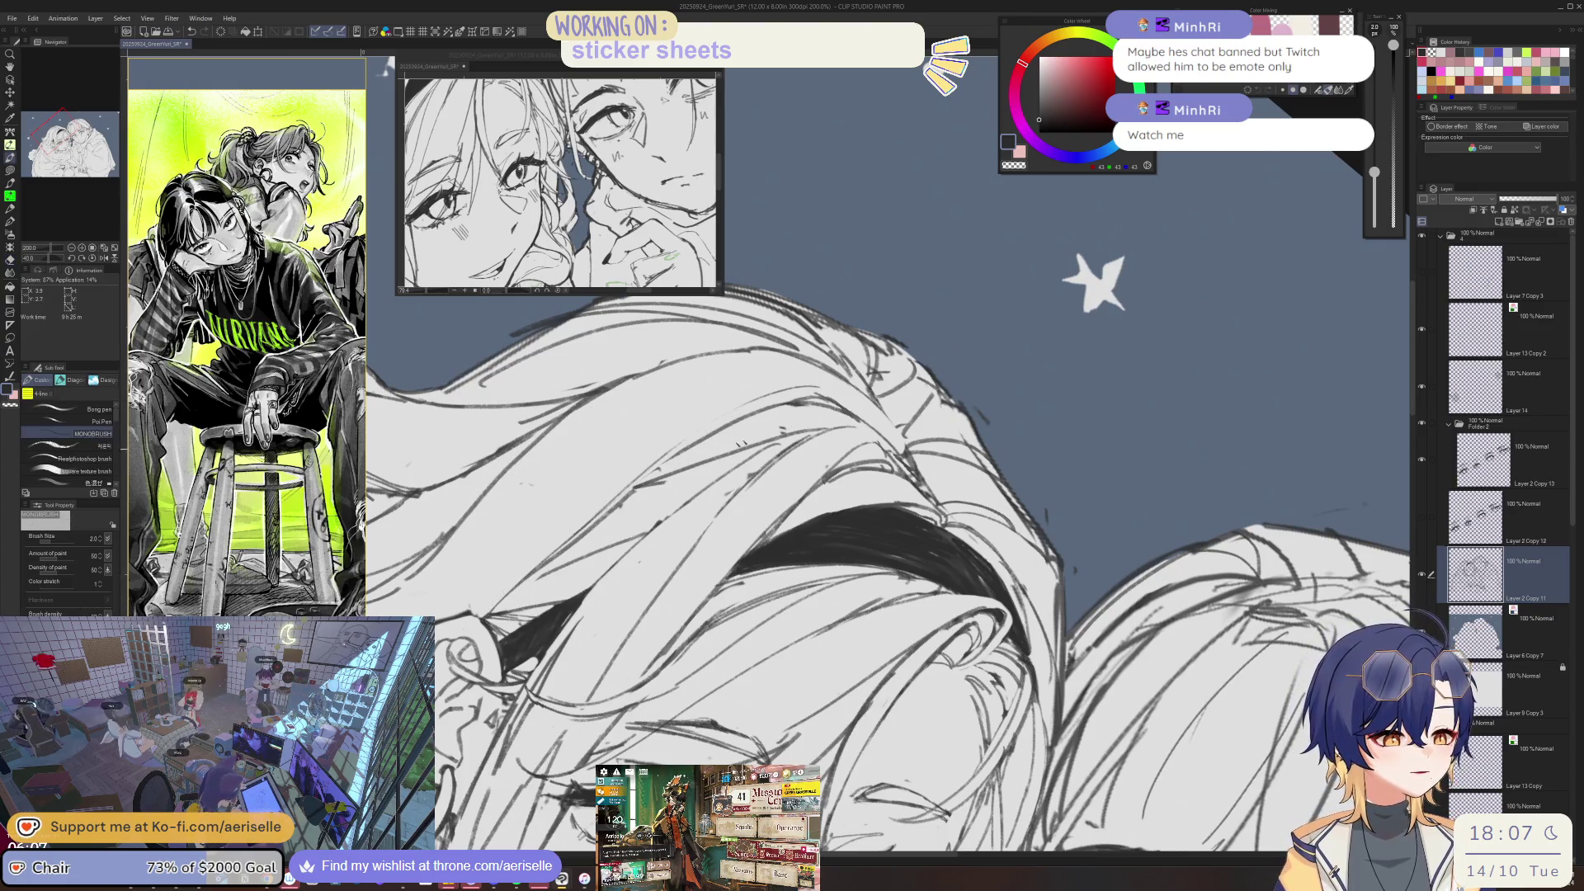
left_click_drag(1094, 281, 912, 111)
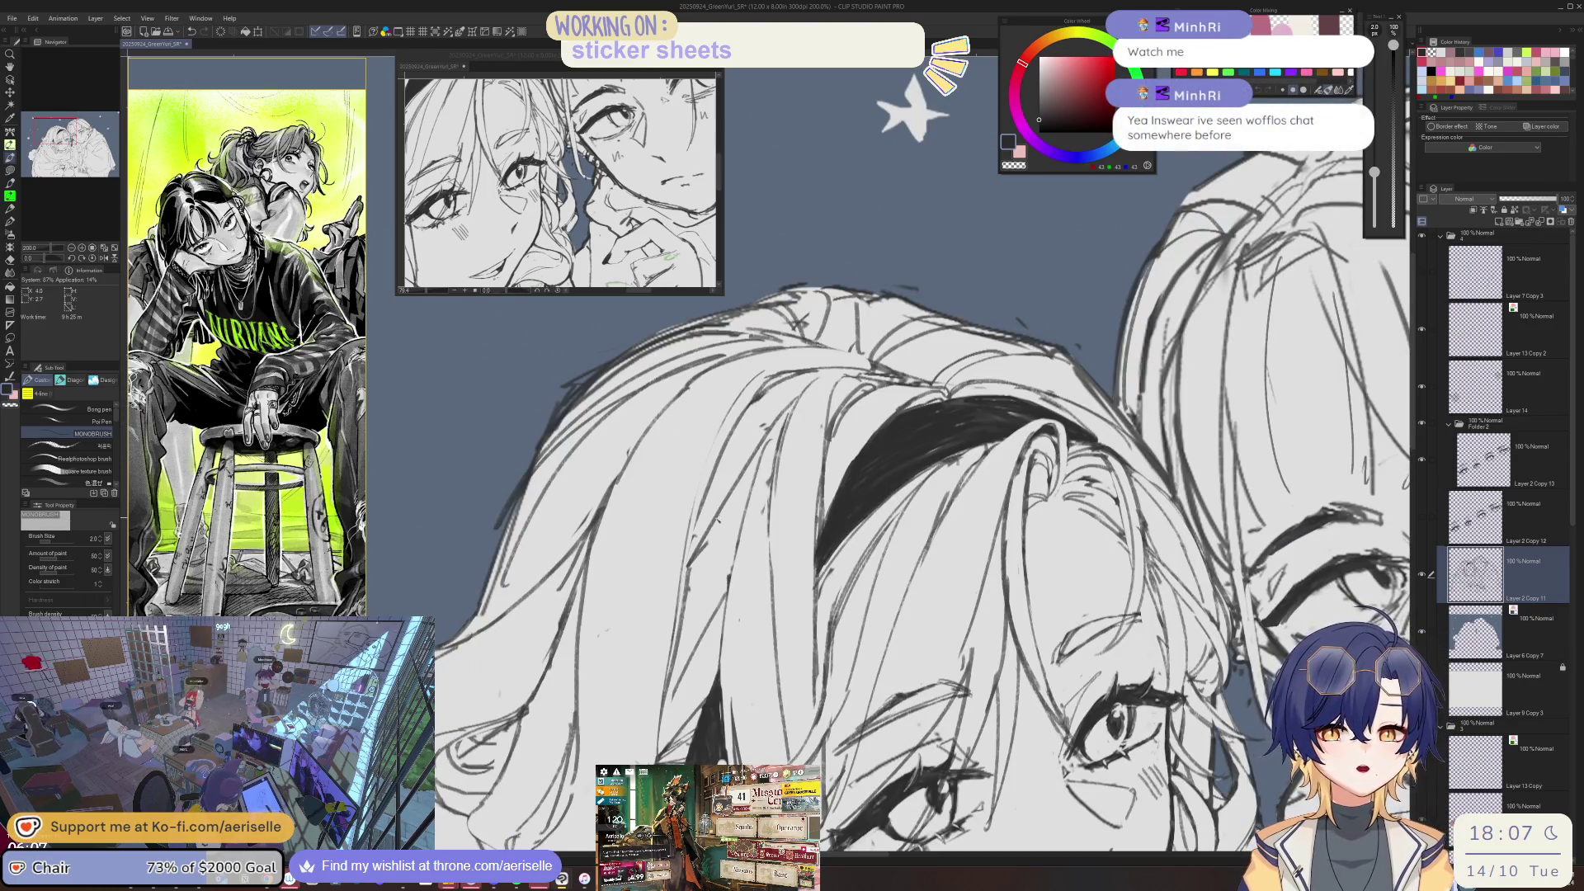
left_click_drag(911, 111, 908, 74)
key("e")
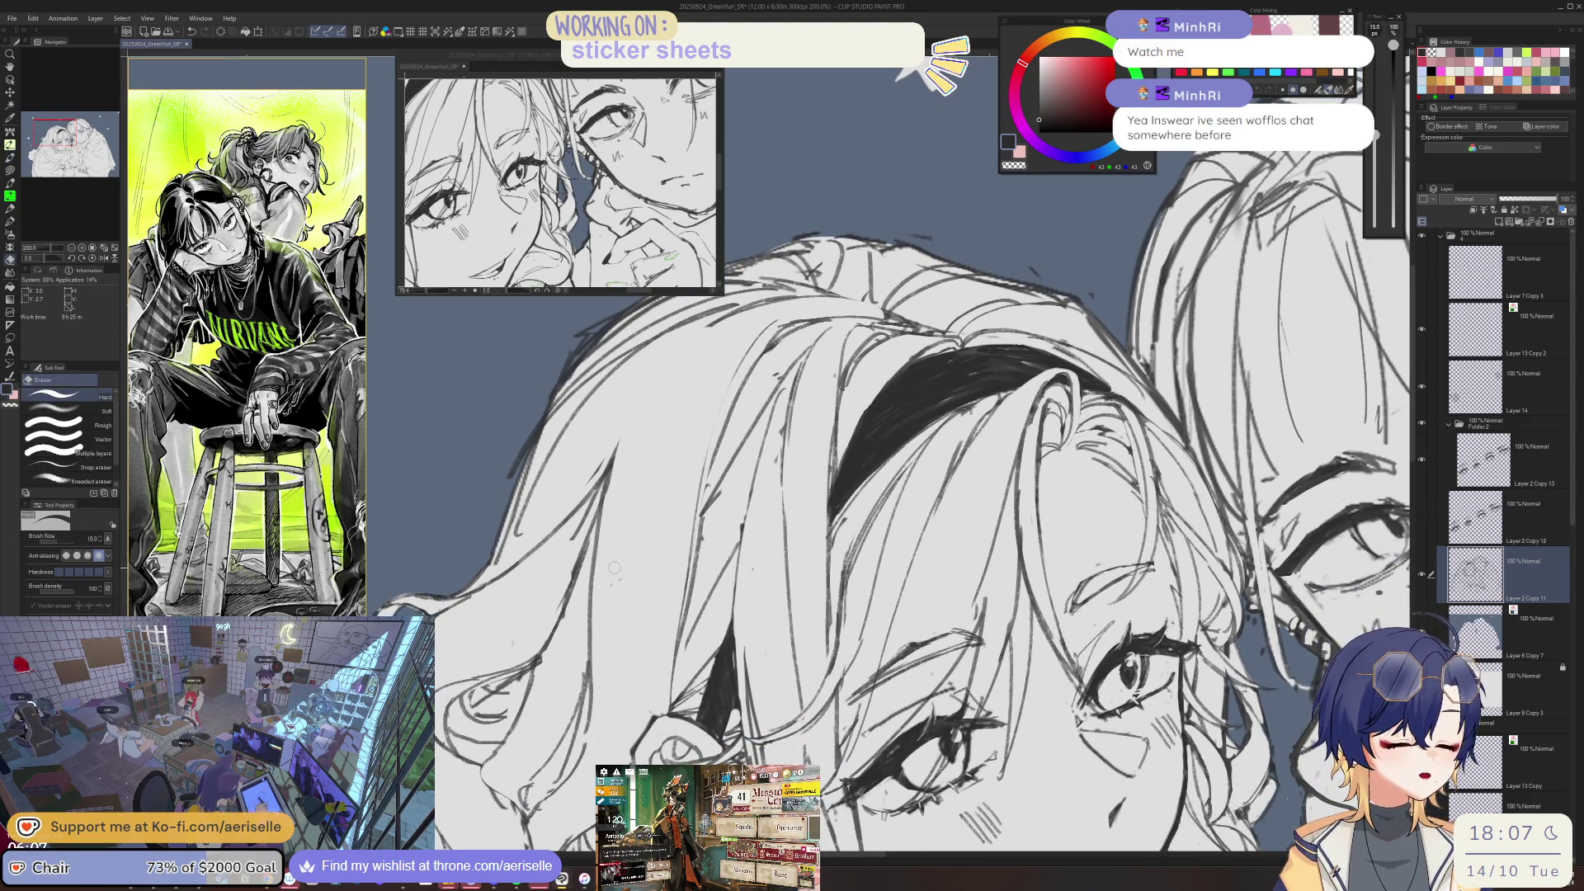
key("p")
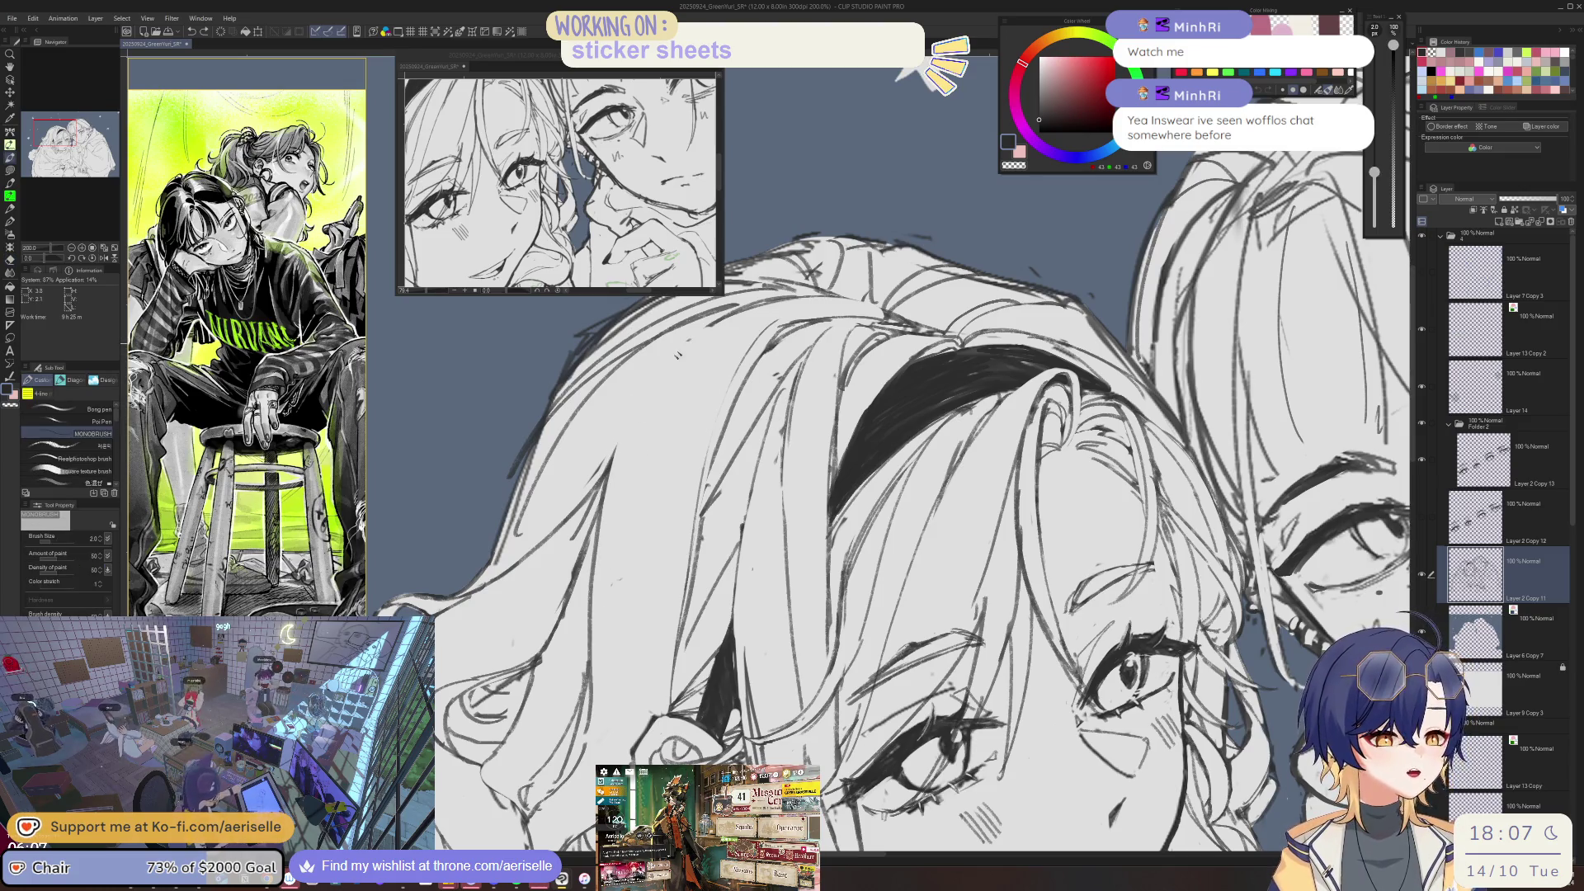
- Erase stray hair lines, redraw thin strokes, then recentre the whole drawing at 66.7%
key("e")
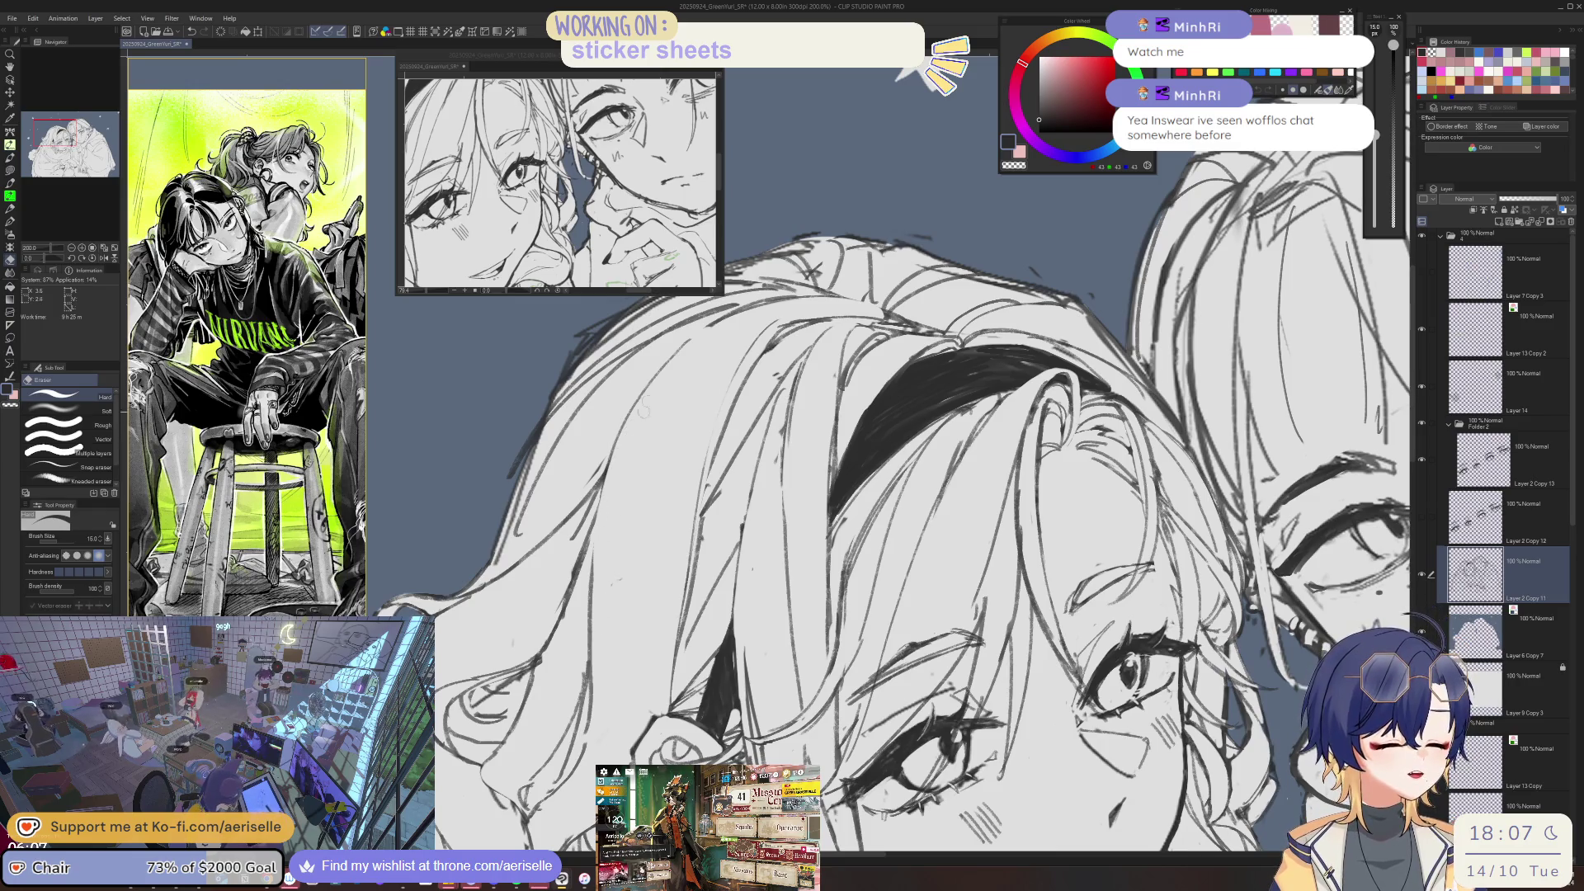
key("p")
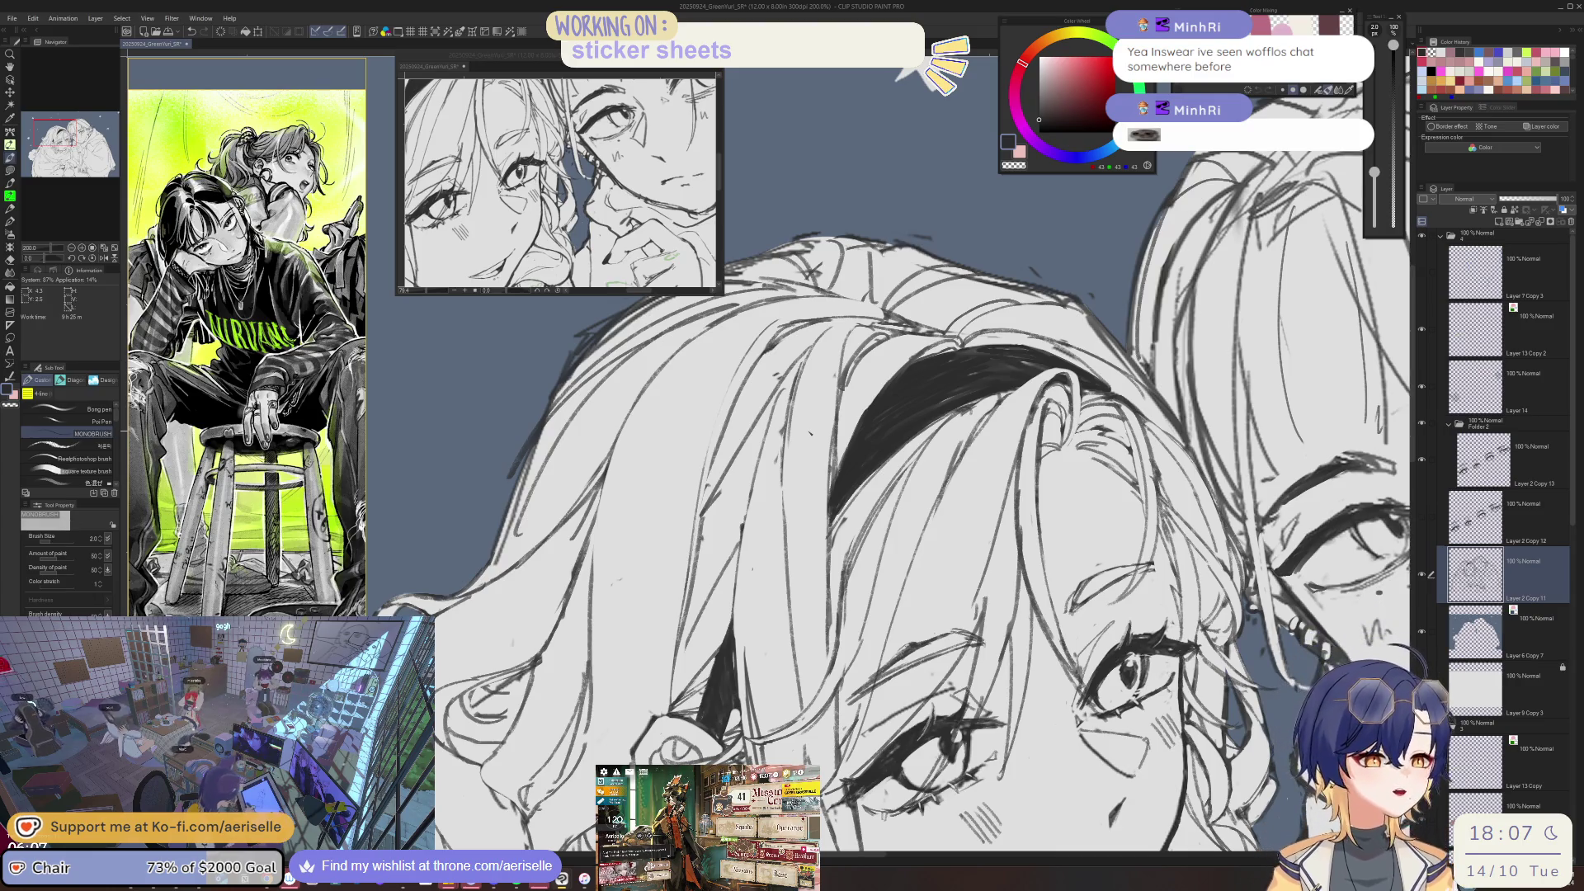
key("e")
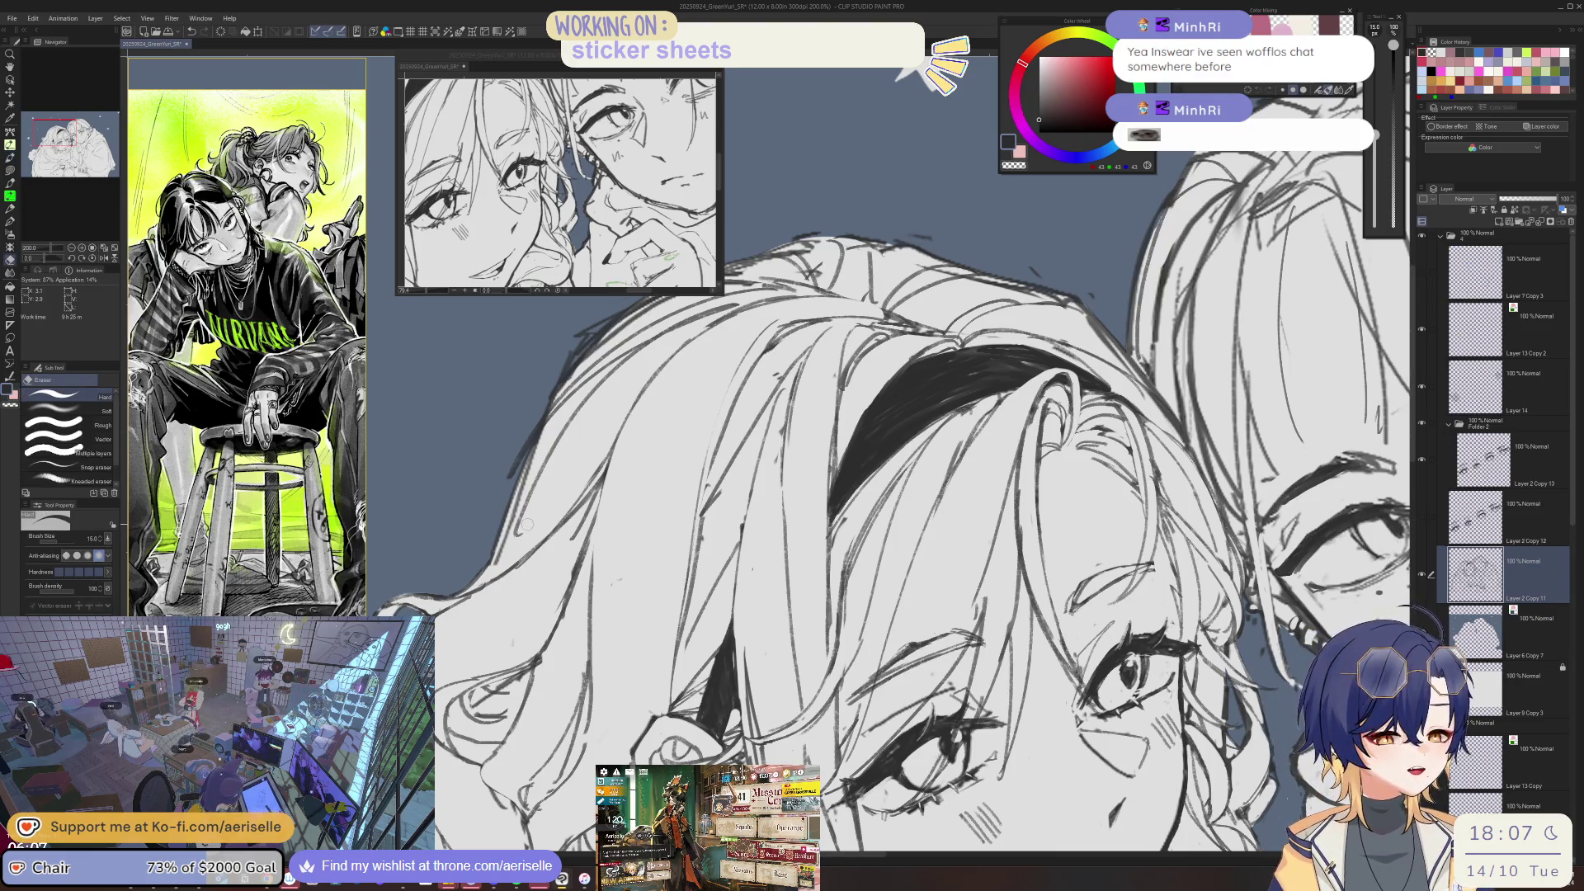
key("p")
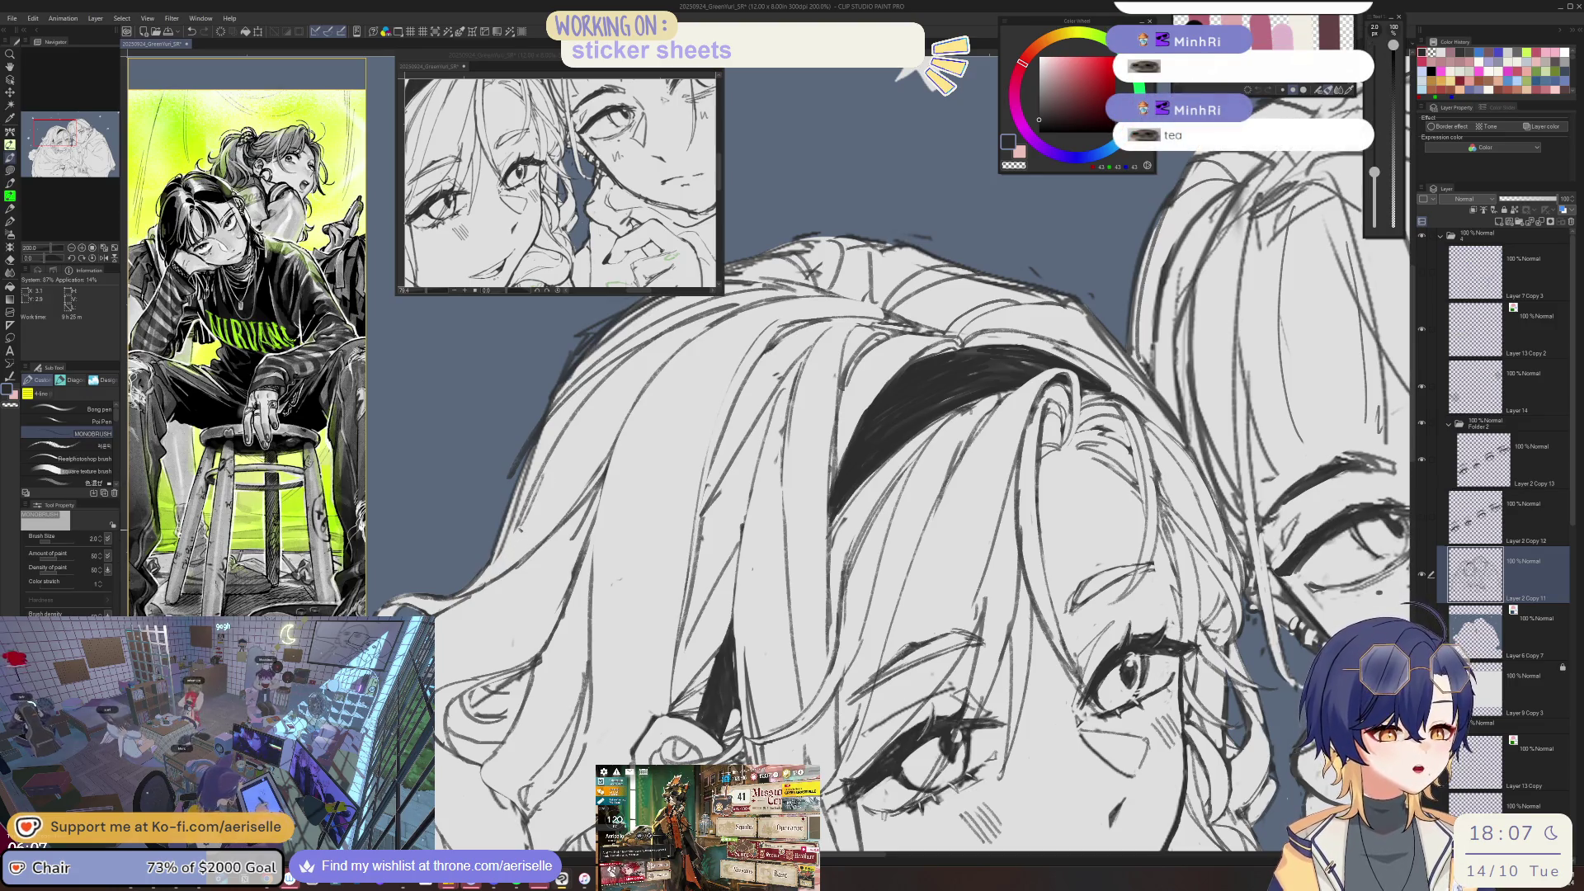
scroll(507, 545, "down", 4)
left_click_drag(507, 545, 493, 514)
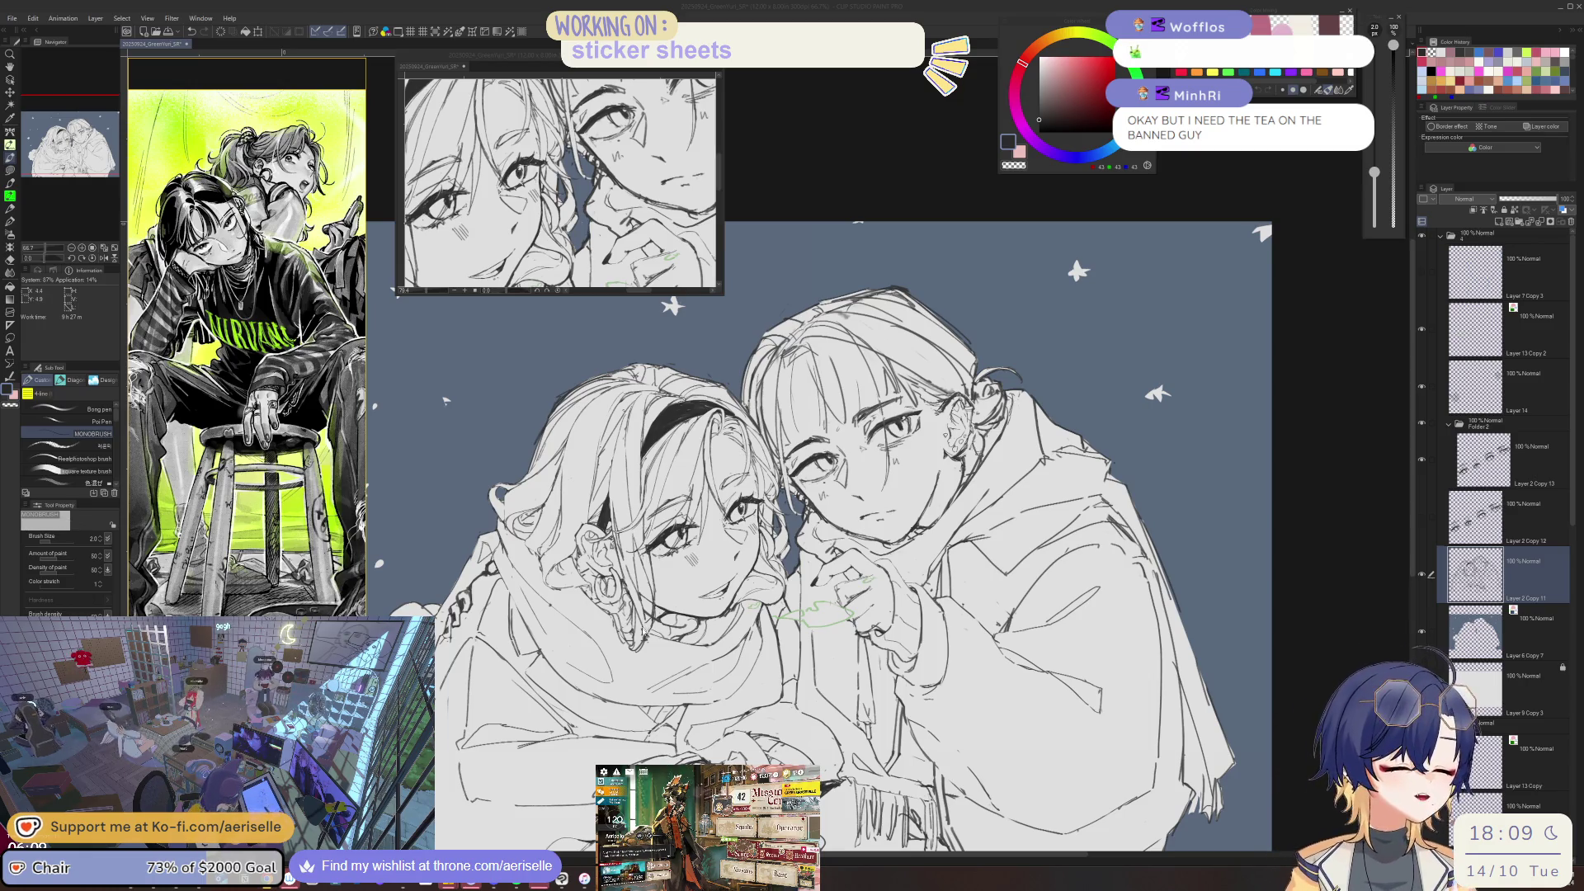
- Mirror the view, erase stray marks near the earring, and redraw a cleaner line at a rotated angle
key("h")
scroll(902, 628, "up", 8)
key("e")
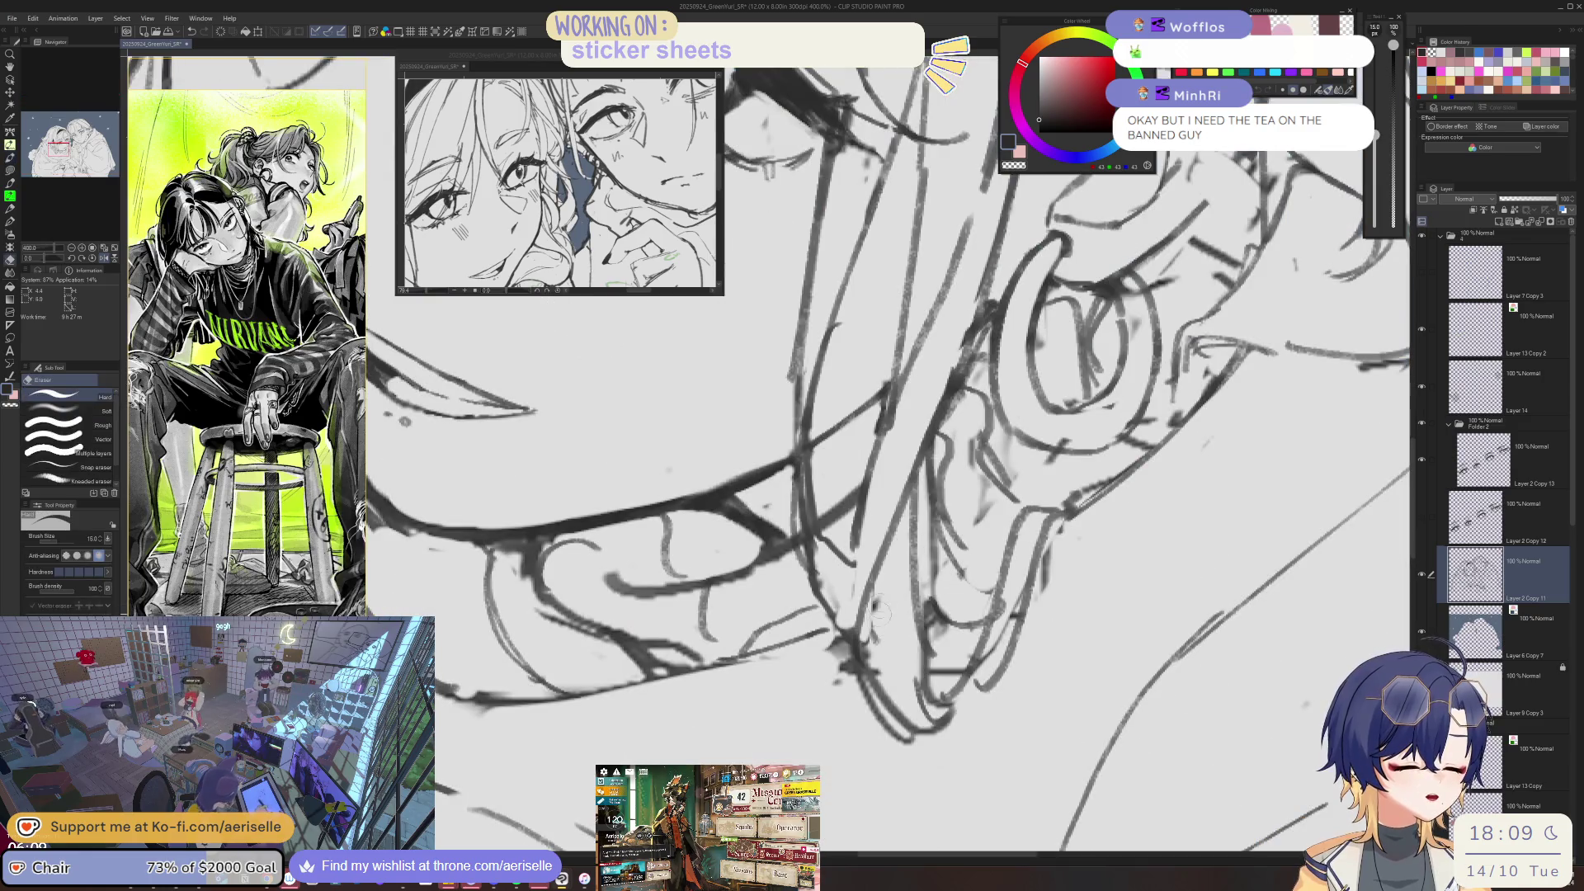
mouse_move(876, 620)
left_mouse_down()
mouse_move(863, 685)
mouse_move(855, 586)
left_mouse_up()
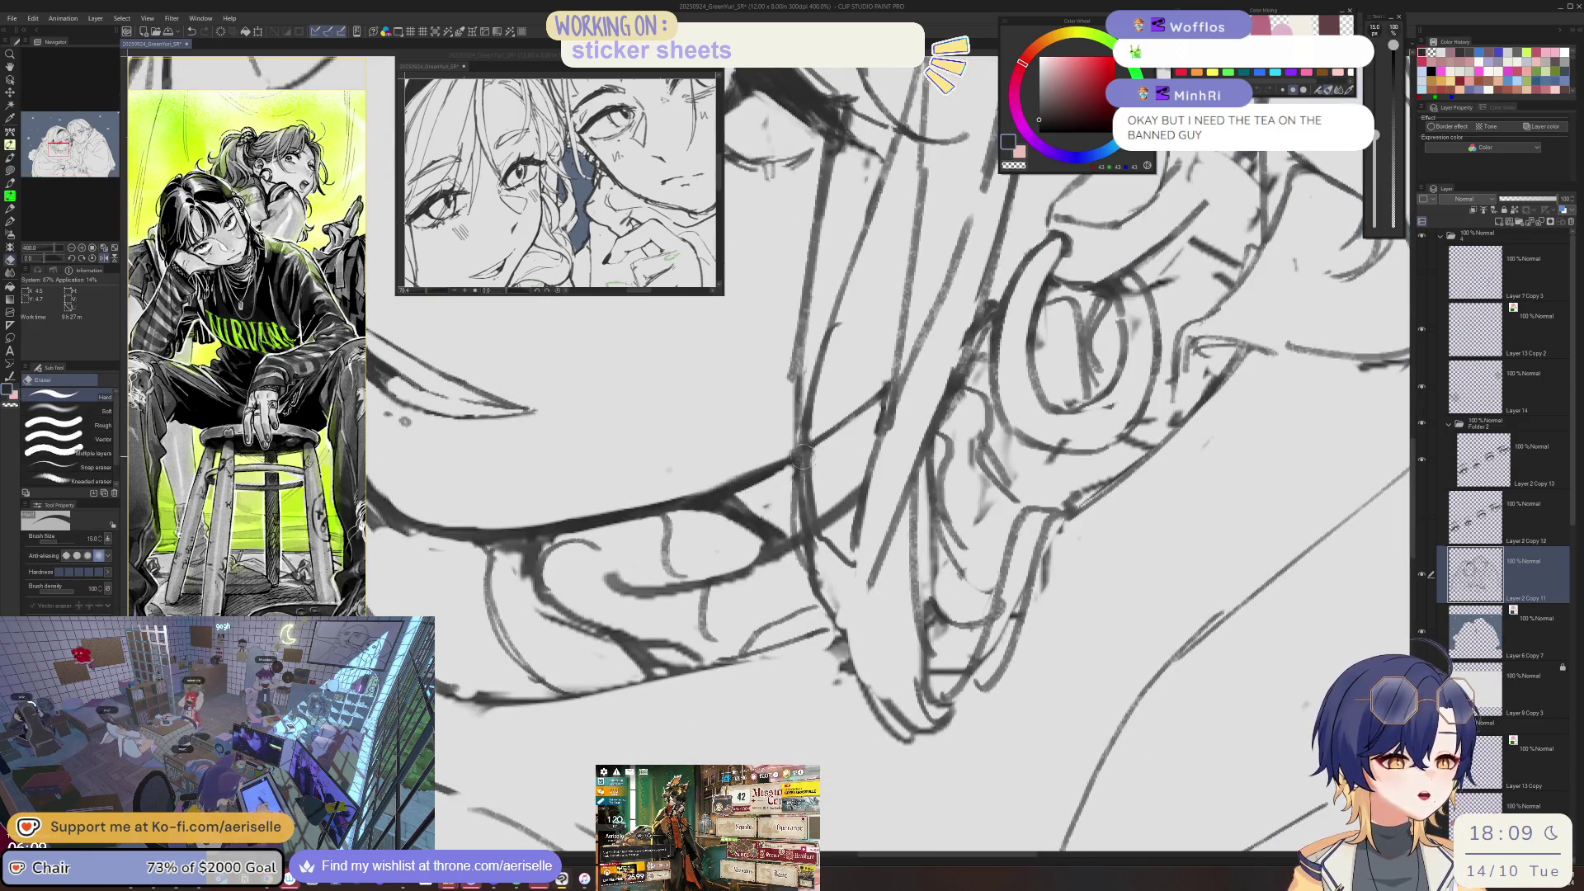
mouse_move(802, 465)
left_mouse_down()
mouse_move(784, 620)
mouse_move(747, 685)
mouse_move(734, 668)
mouse_move(760, 635)
mouse_move(697, 725)
left_mouse_up()
key("bracketleft")
key("bracketleft")
key("bracketleft")
key("bracketleft")
key("p")
left_click_drag(809, 606, 746, 709)
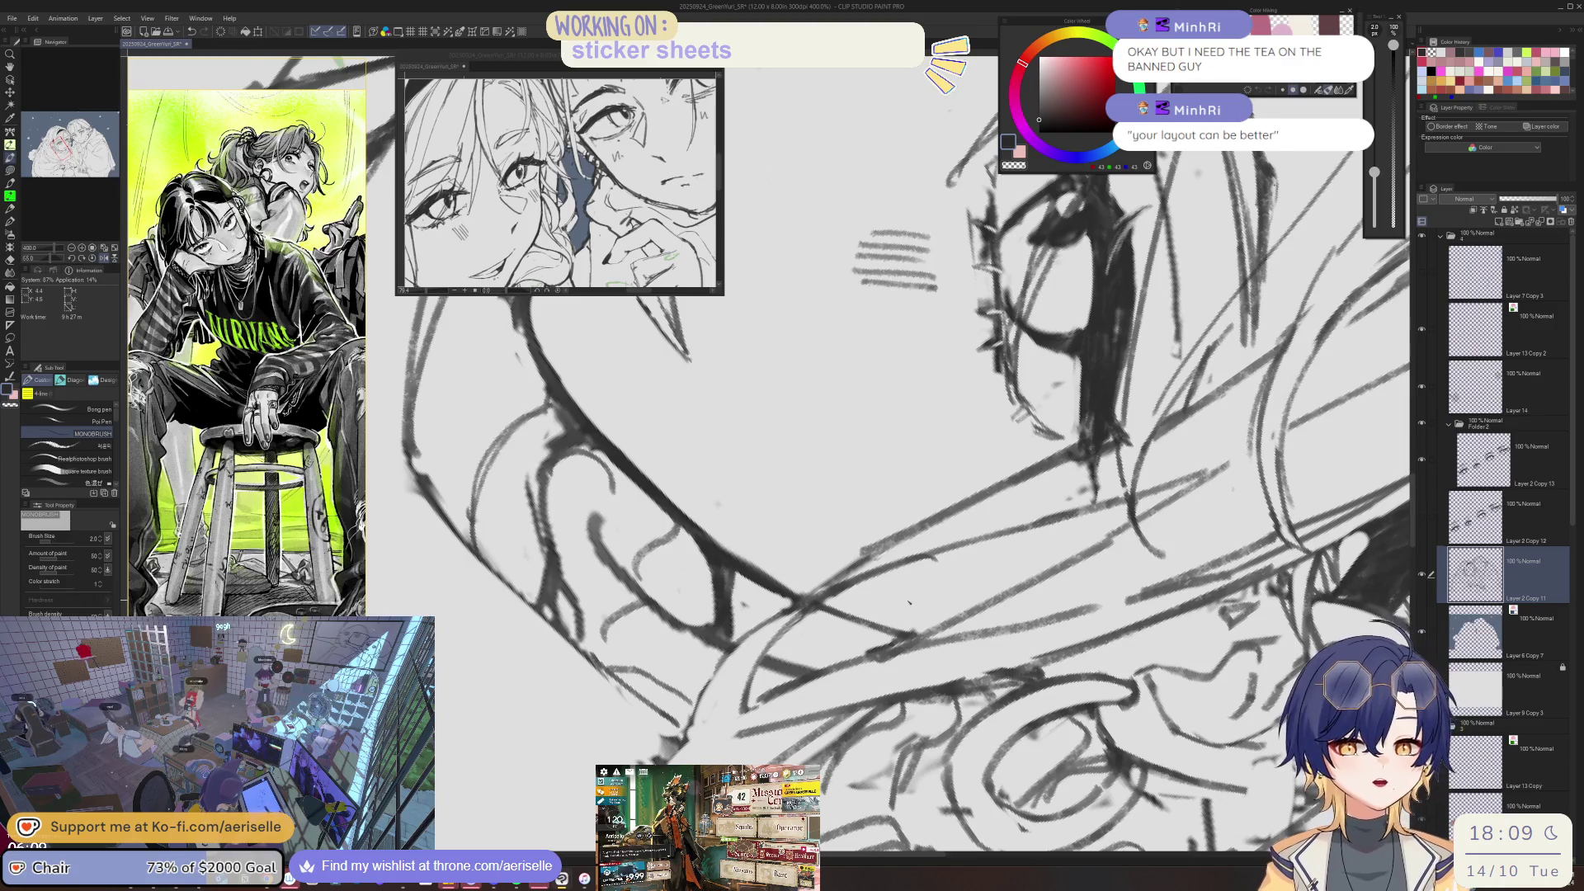
key("ctrl+minus")
key("ctrl+minus")
- Straighten the view, erase faint marks beside the cheek, redraw cleaner strokes, then zoom out to both figures
left_click_drag(949, 371, 826, 495)
key("e")
left_click_drag(803, 587, 794, 661)
left_click_drag(797, 574, 790, 678)
key("p")
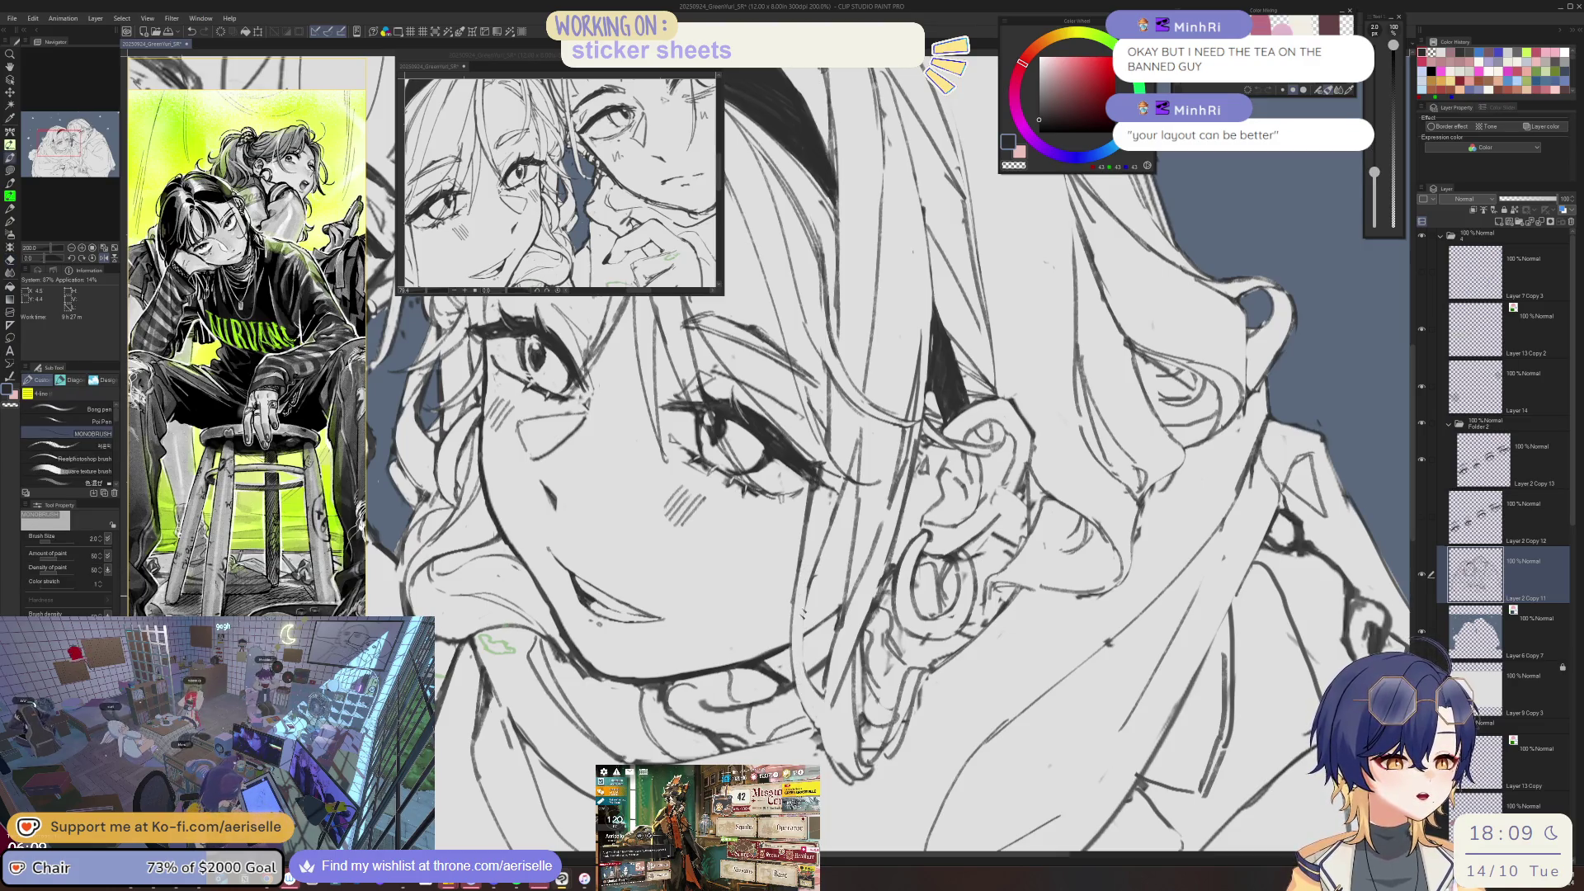
key("e")
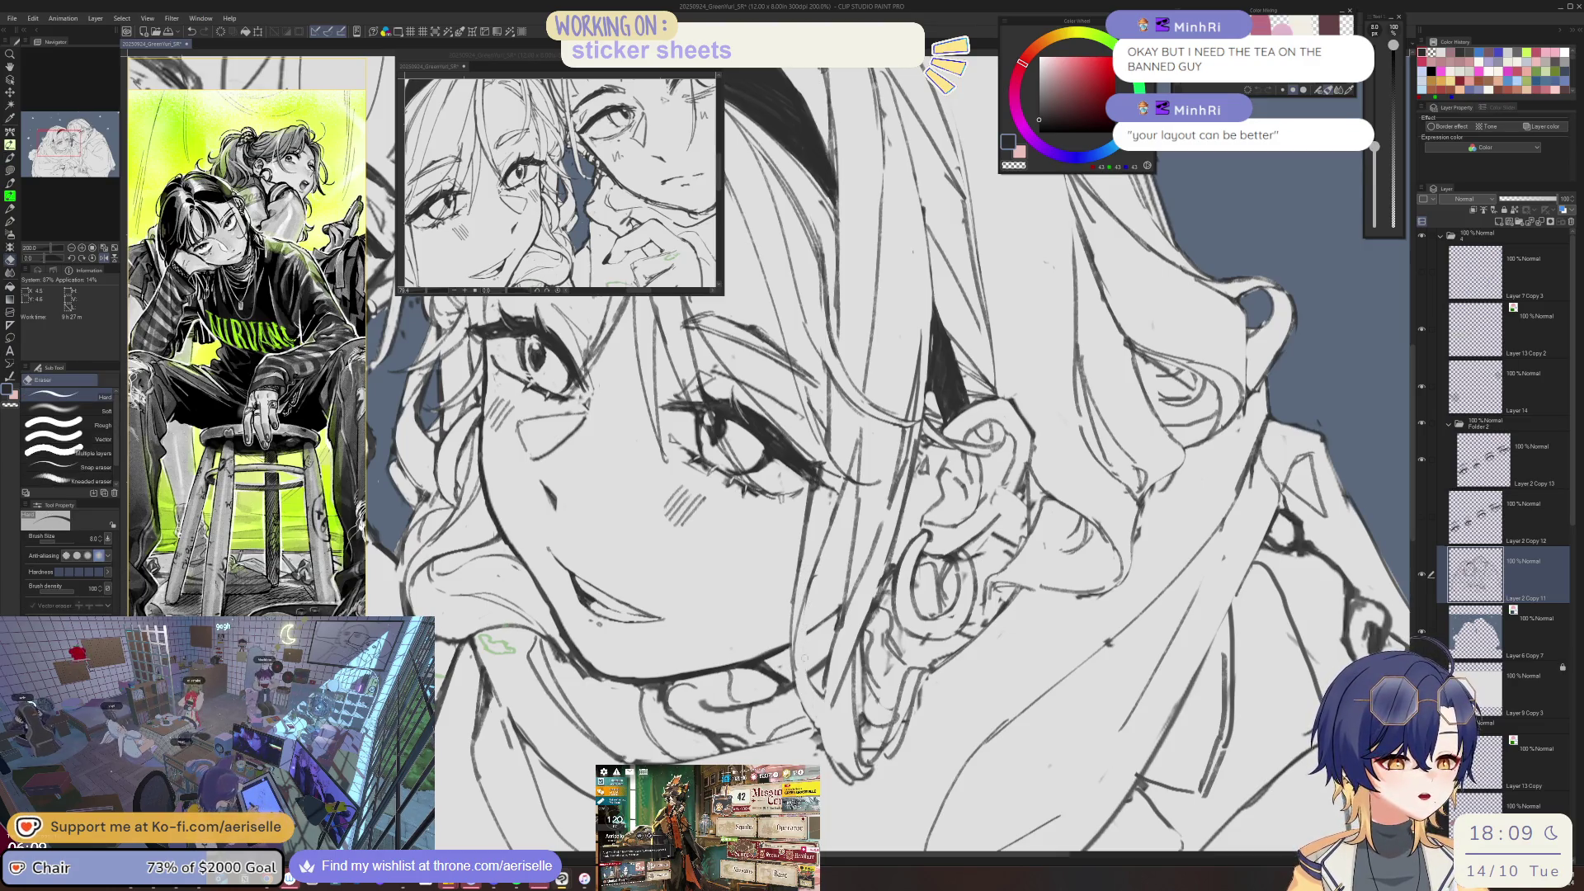
key("p")
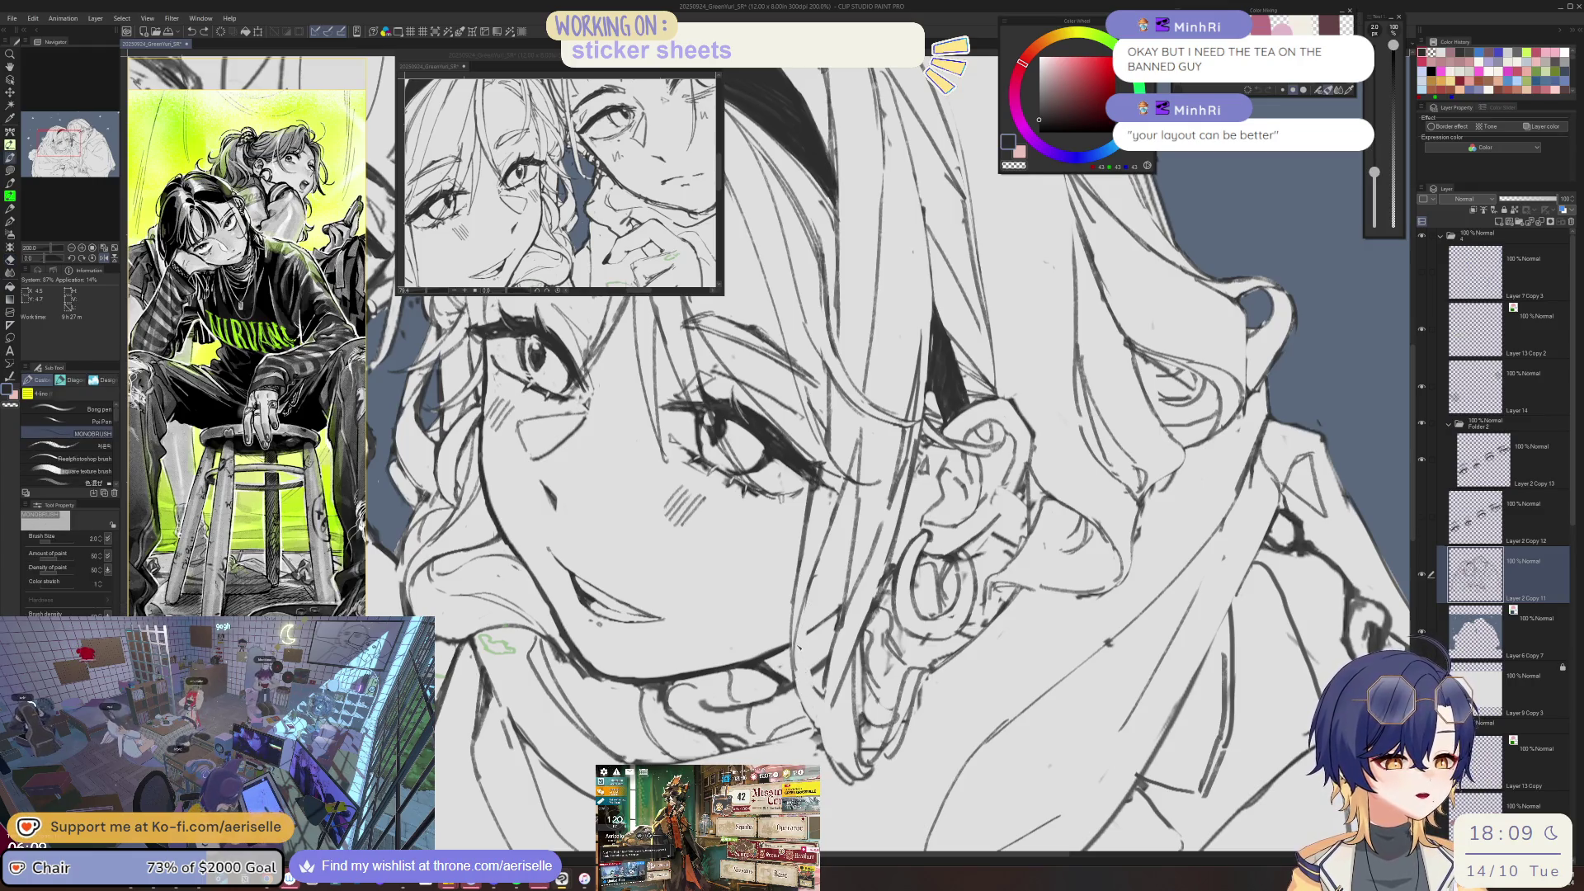
key("e")
key("ctrl+minus")
key("ctrl+minus")
key("ctrl+minus")
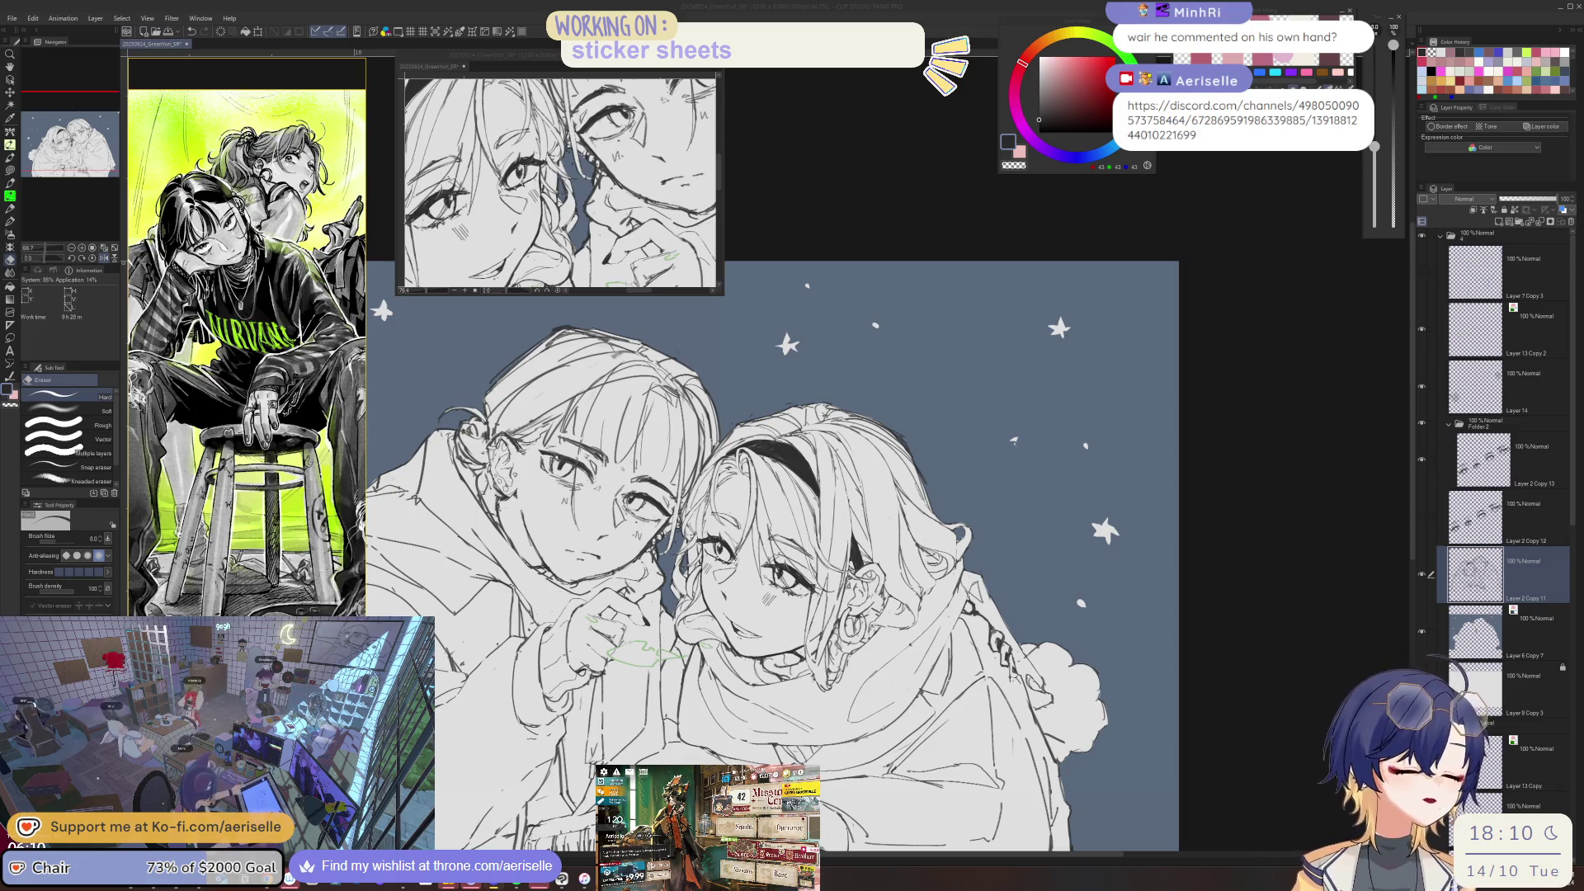
- Erase a small stray mark in the finger lineart with the eraser at size 5
key("h")
scroll(697, 363, "up", 2)
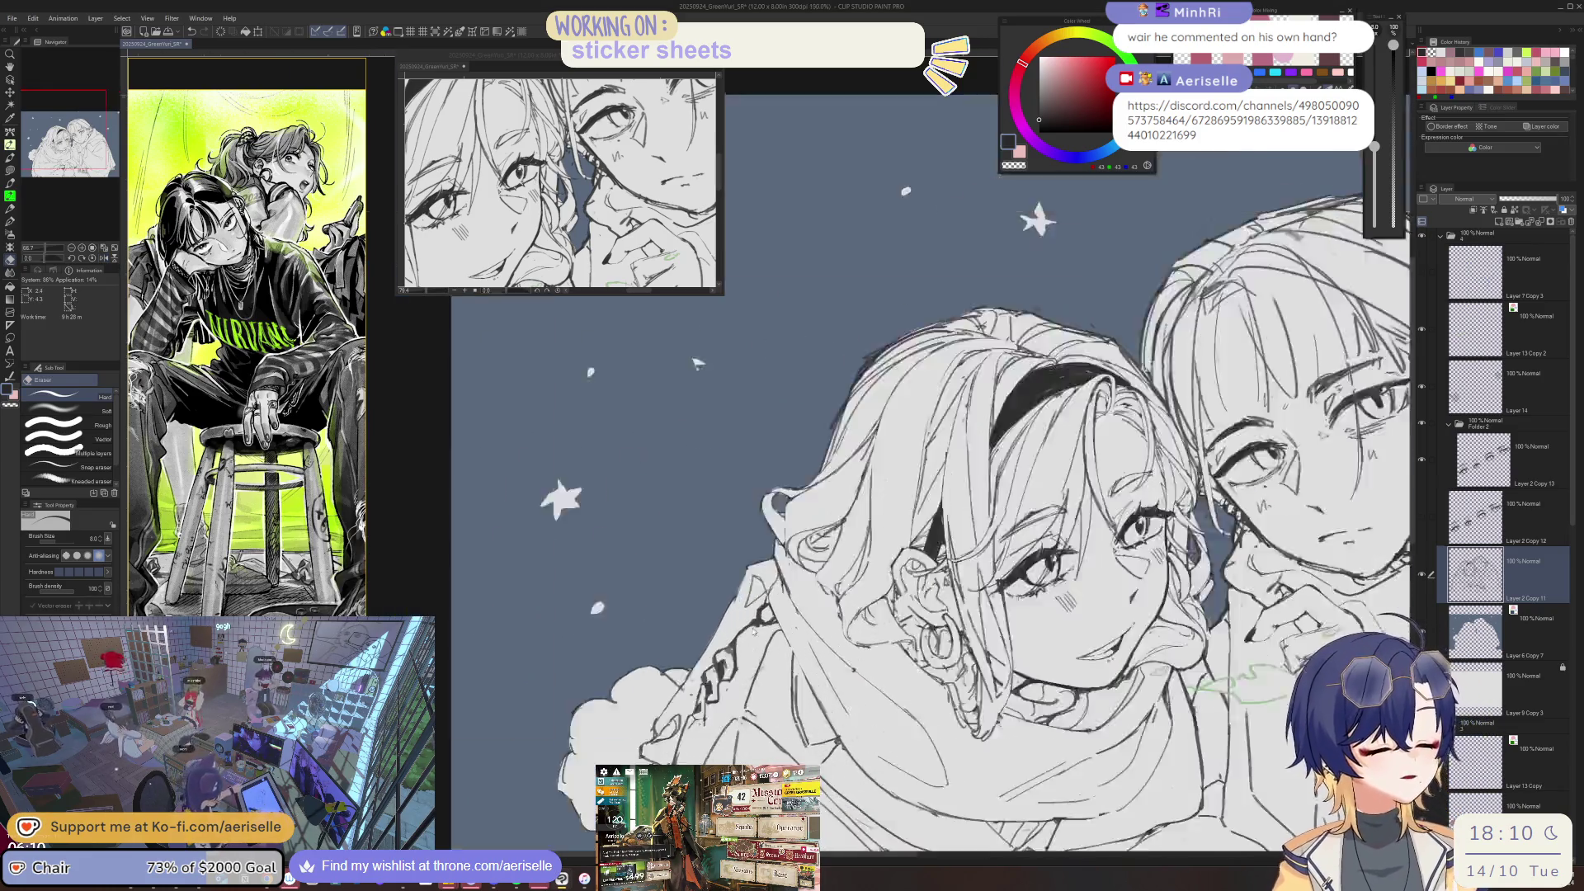
scroll(747, 631, "up", 2)
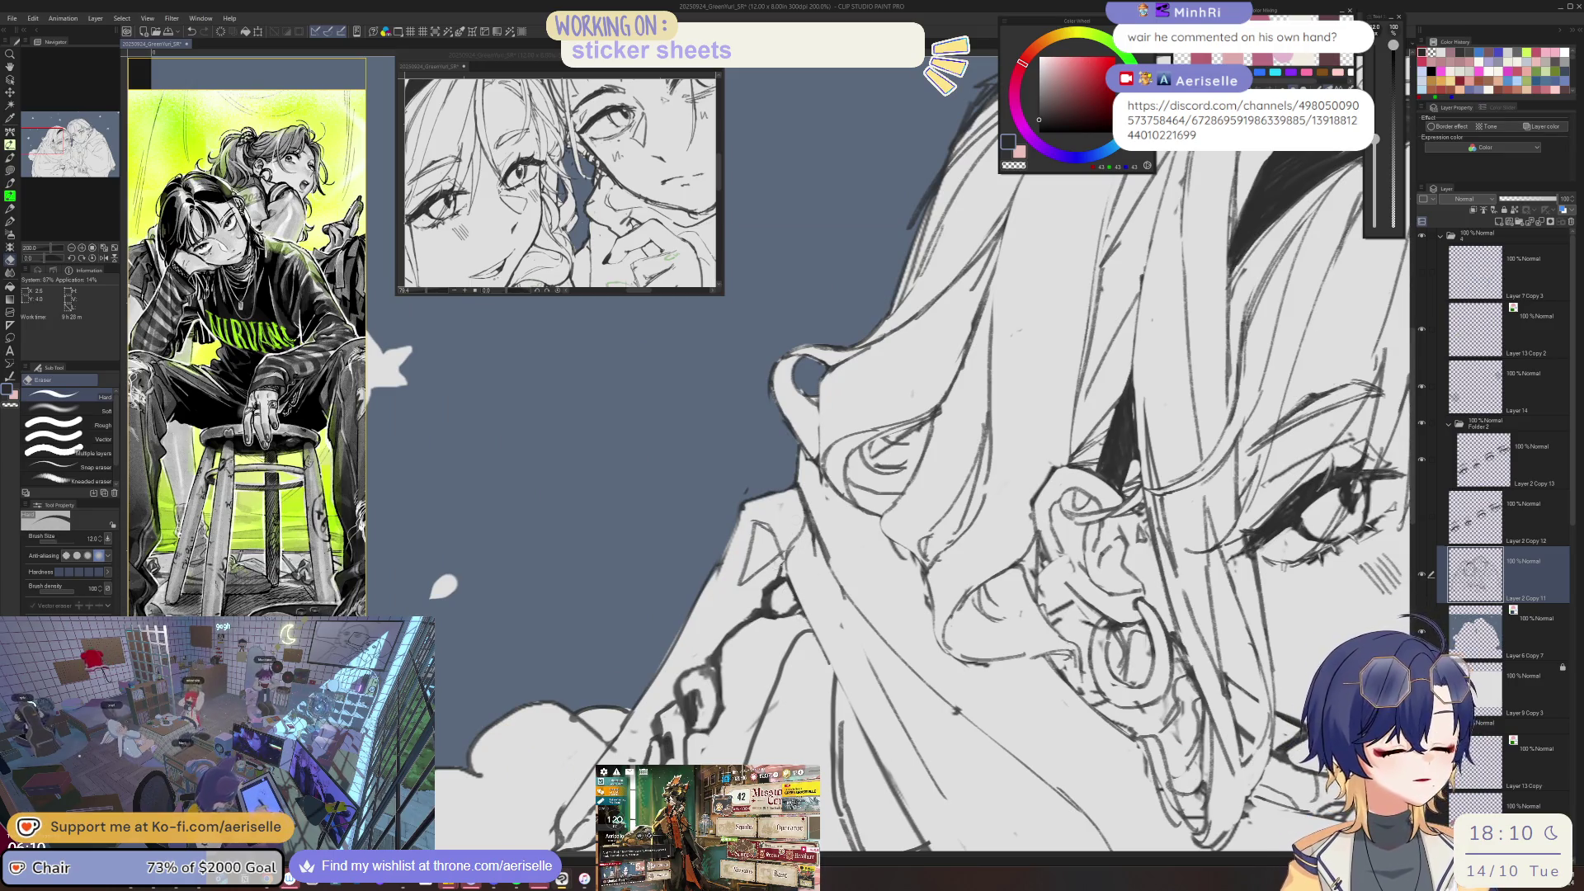
key("p")
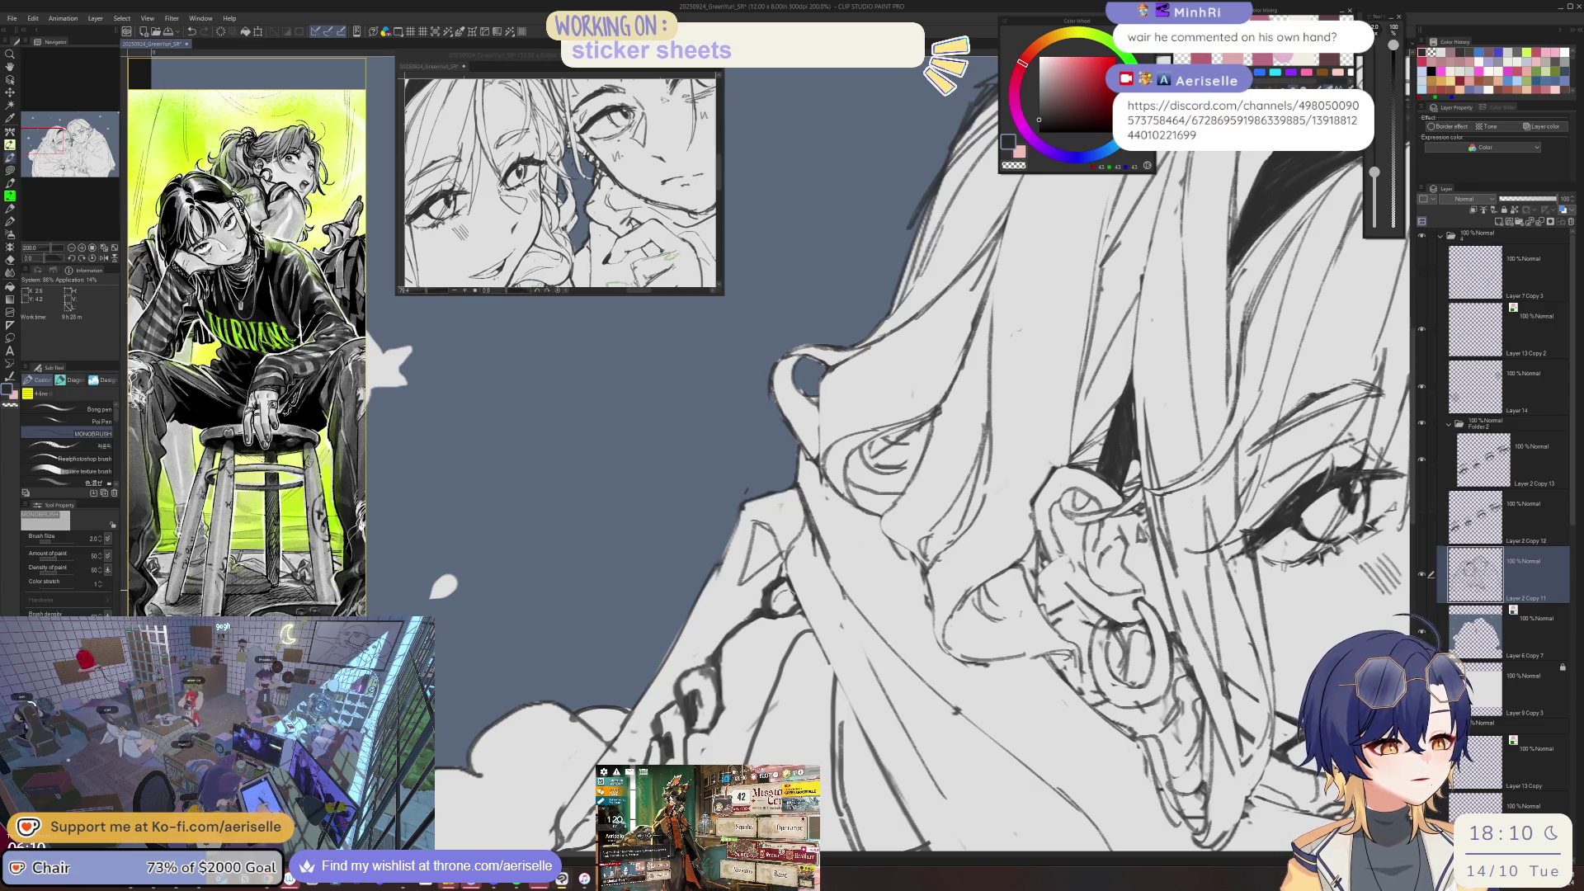
key("e")
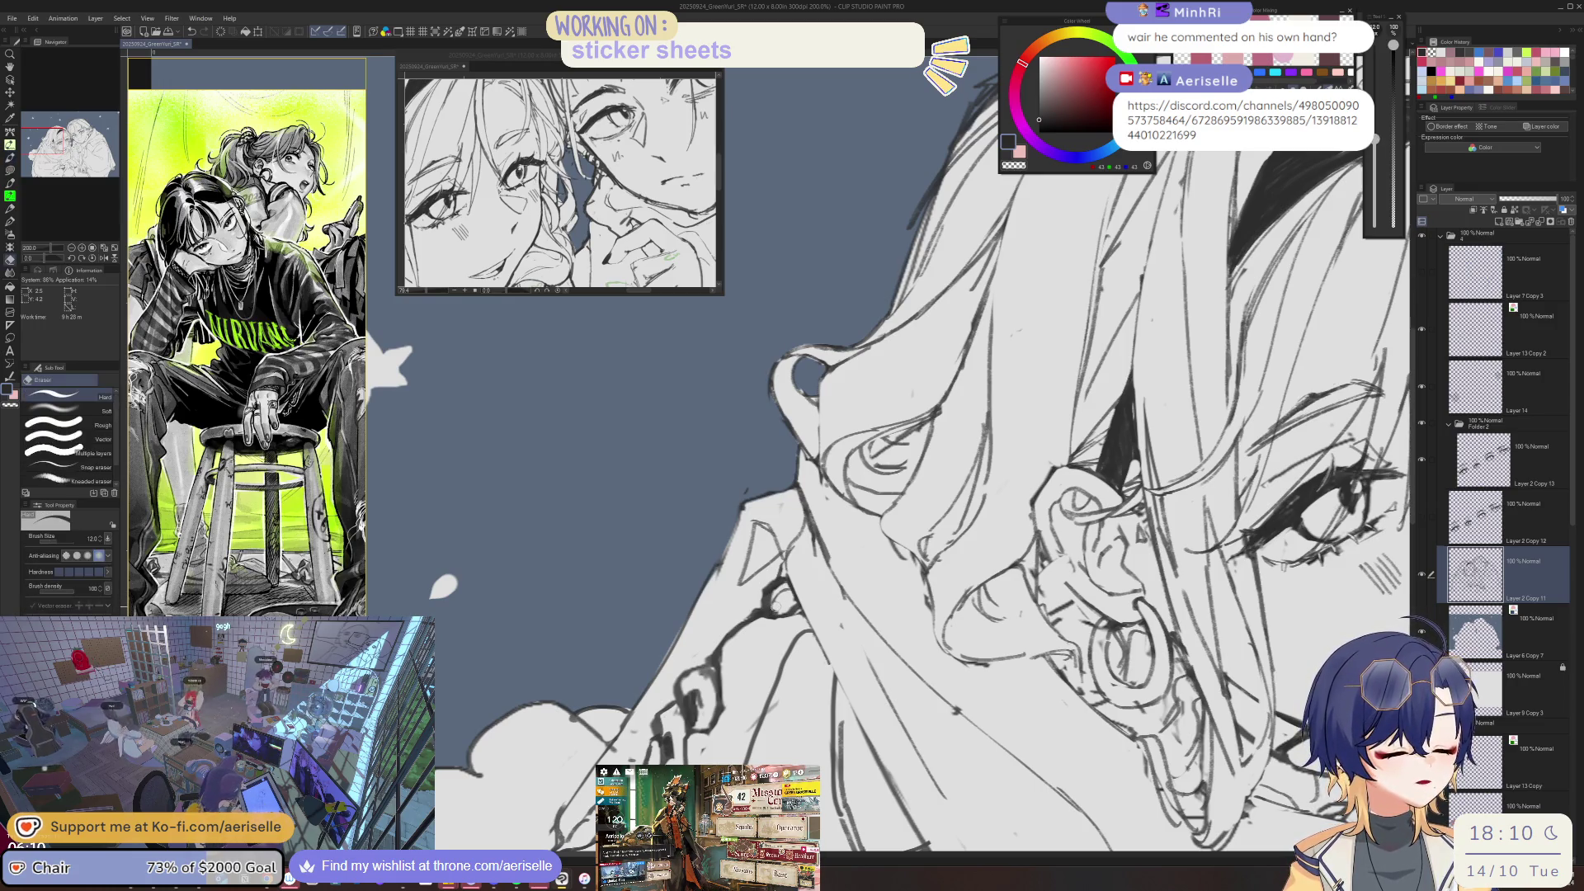
key("bracketleft")
key("bracketleft")
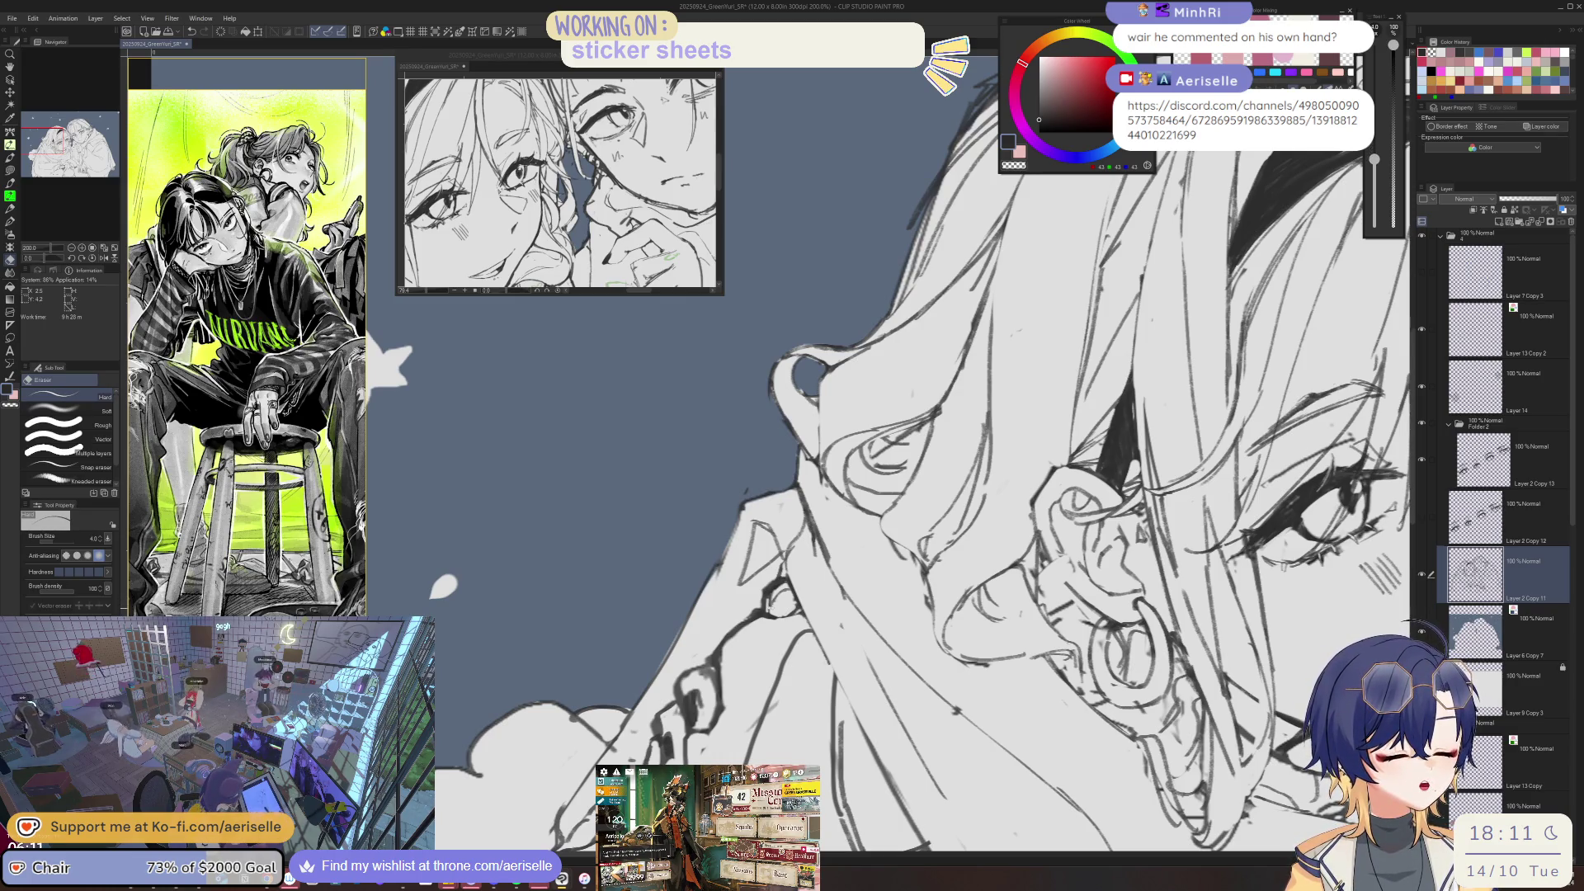
scroll(724, 596, "up", 2)
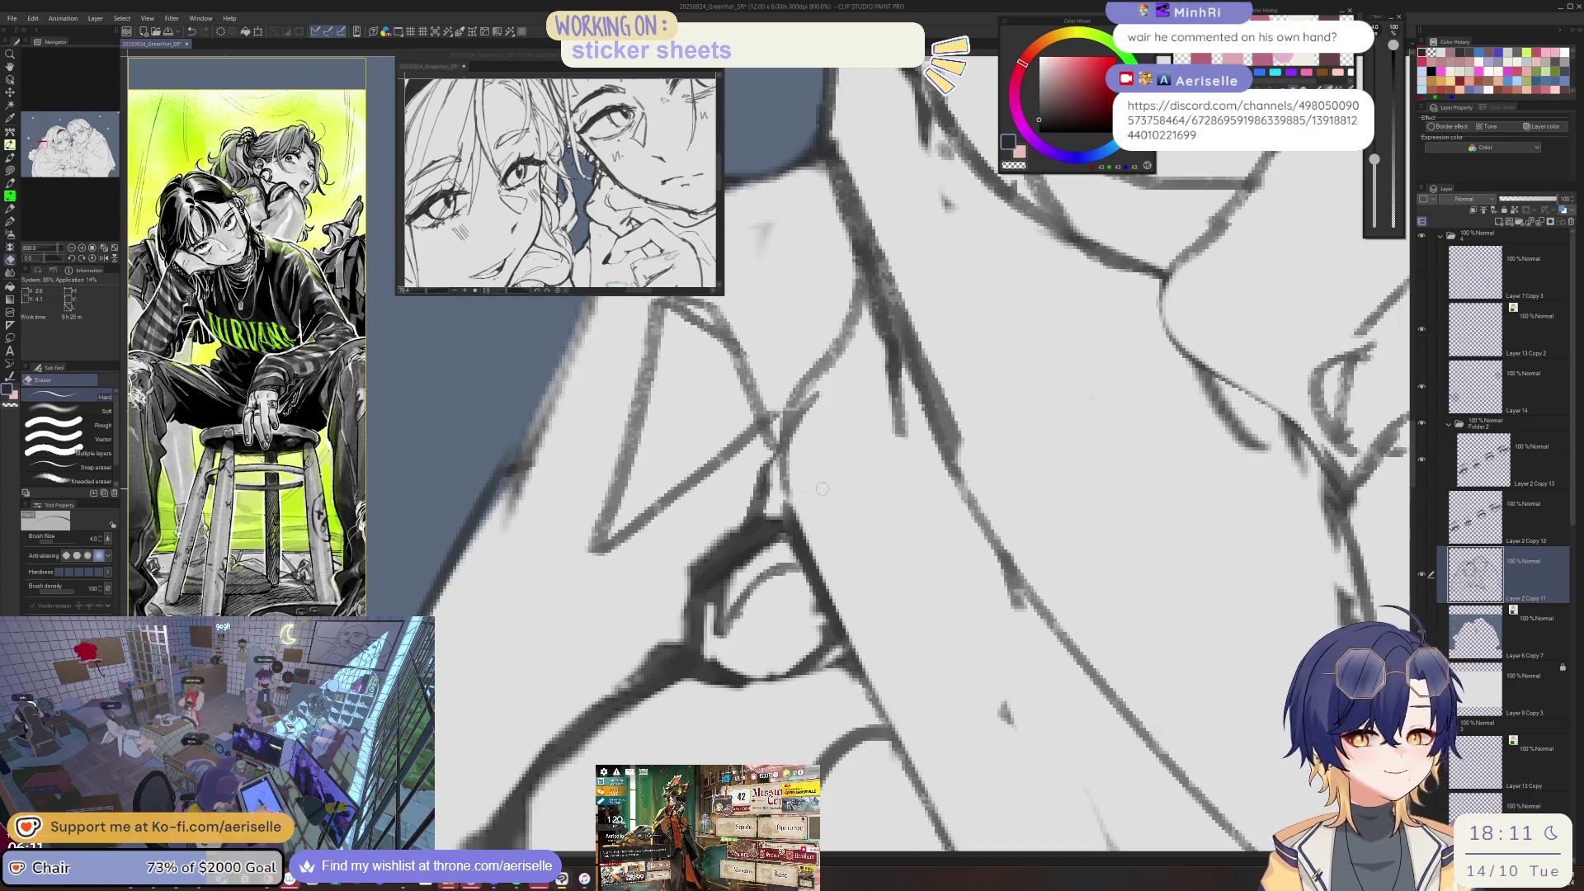
scroll(724, 596, "up", 2)
key("minus")
key("bracketright")
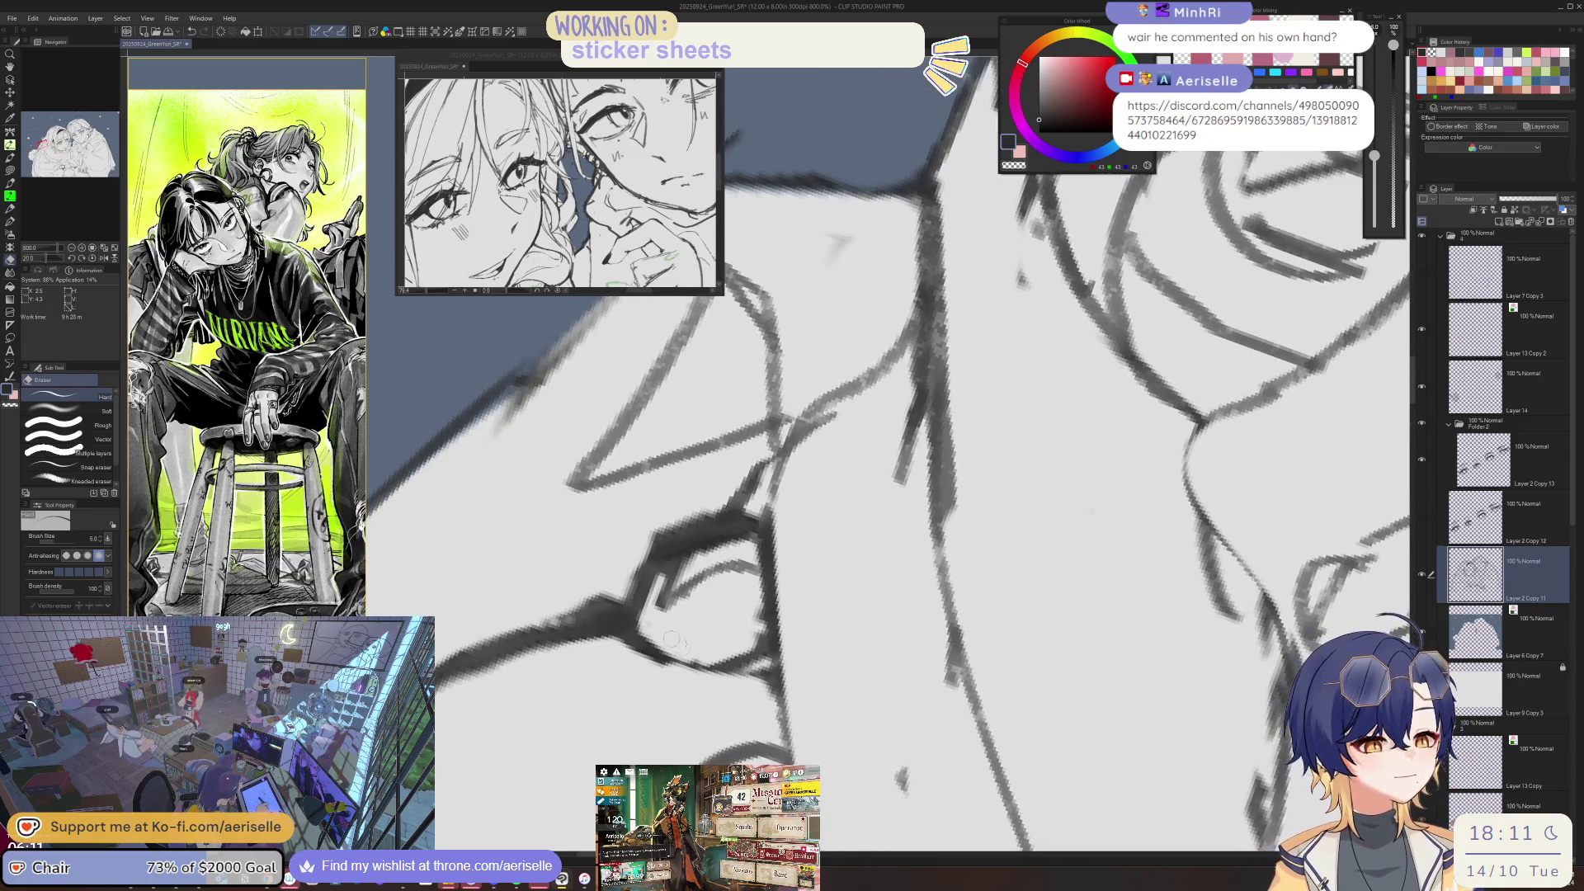
key("equal")
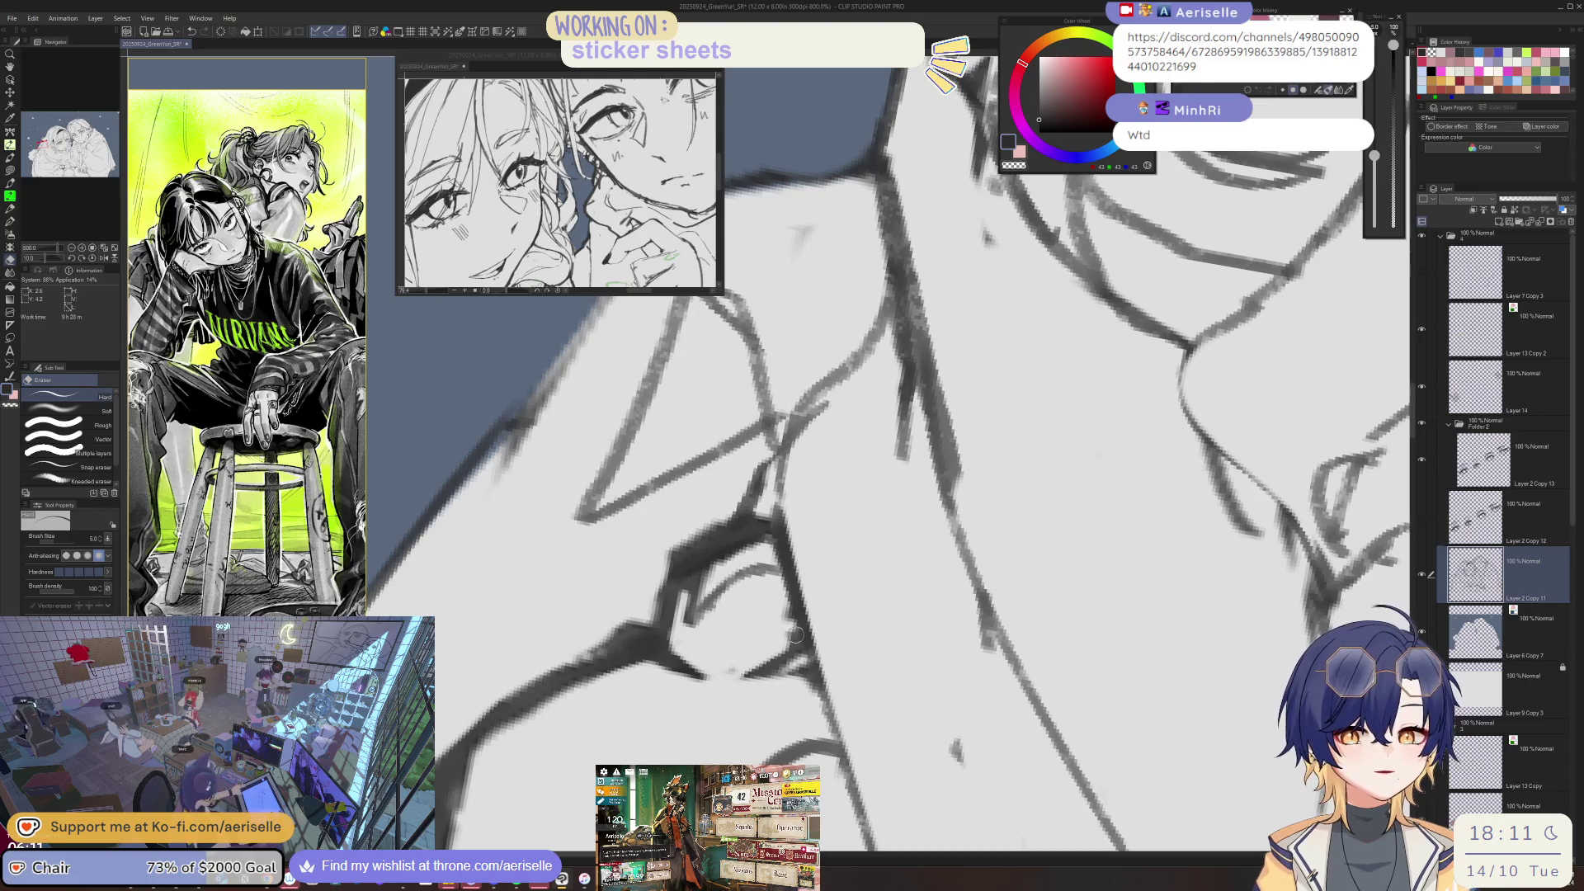
left_click_drag(766, 664, 755, 666)
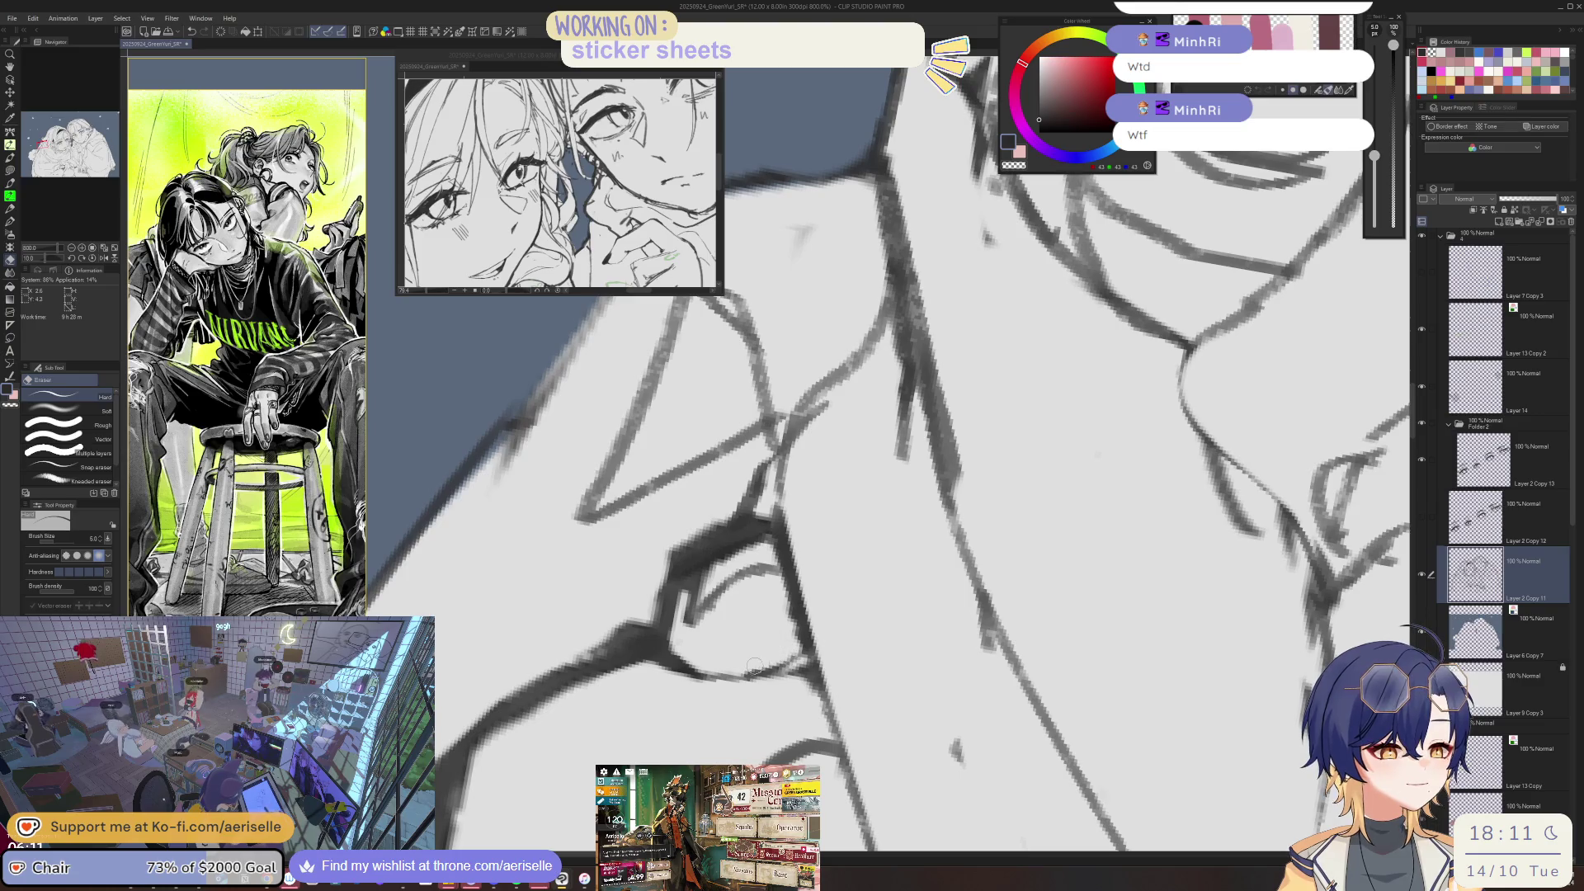
- Erase more stray line marks near the hand with a slightly larger eraser
key("p")
key("ctrl+0")
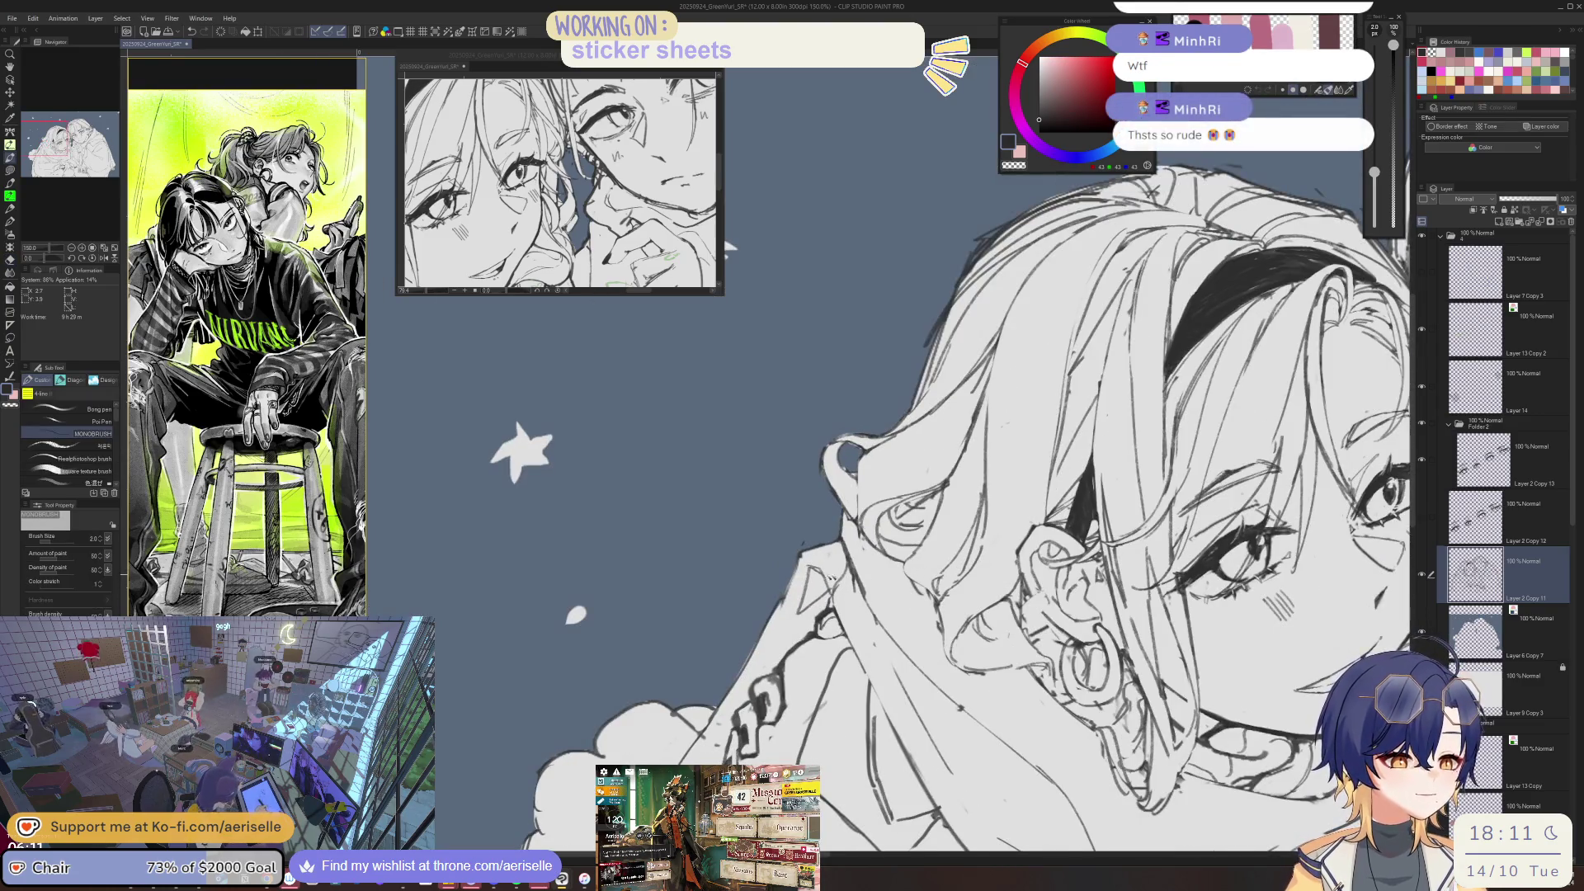
scroll(766, 648, "up", 1)
scroll(766, 648, "up", 1)
scroll(766, 648, "up", 1)
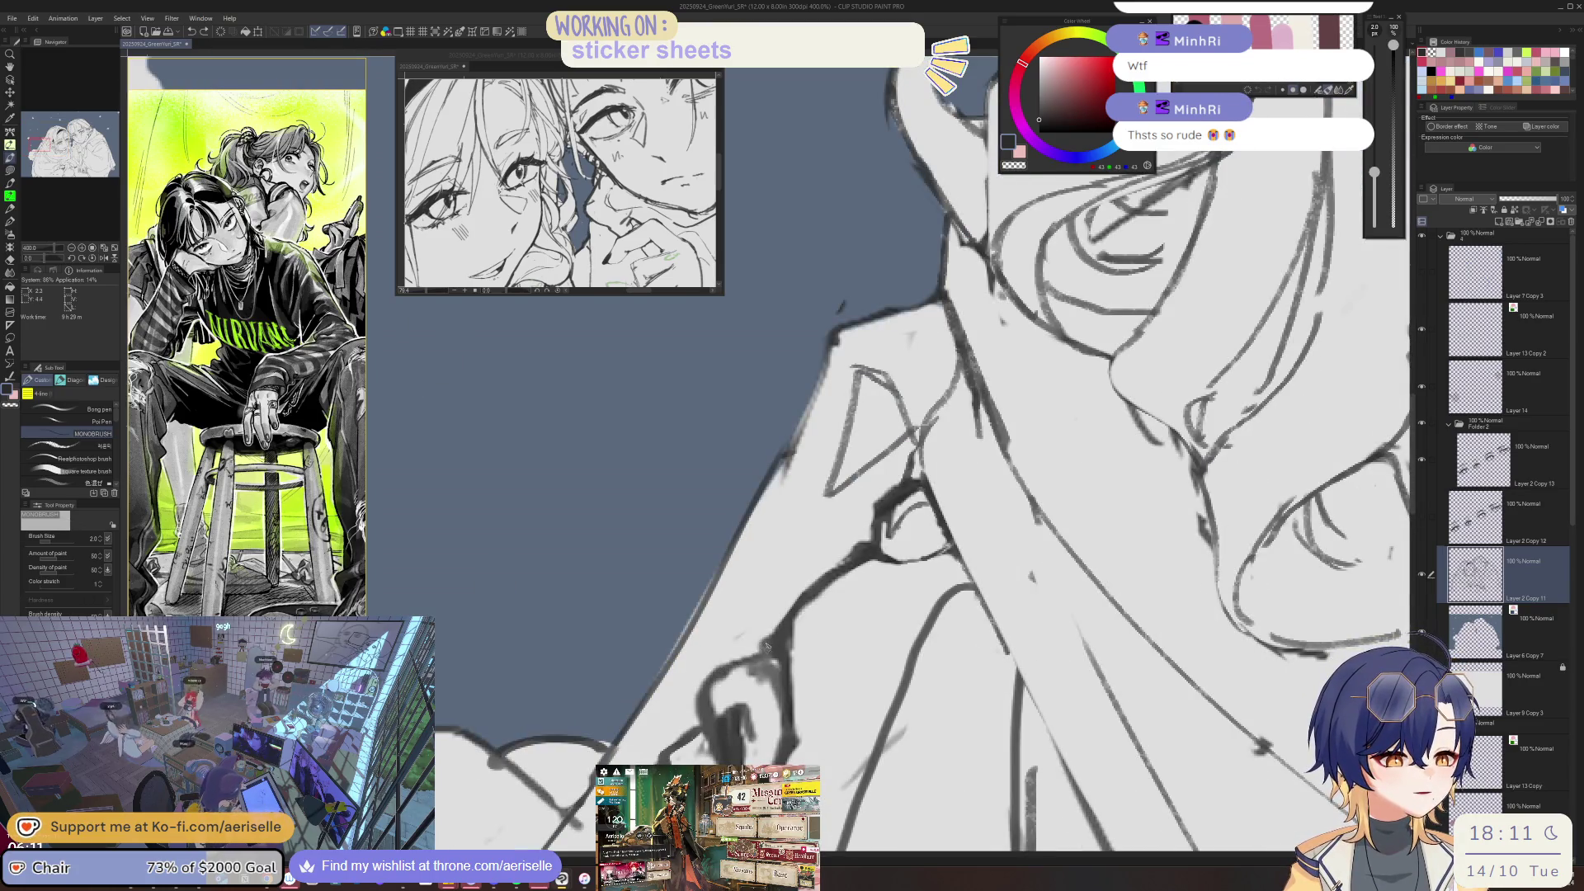
key("e")
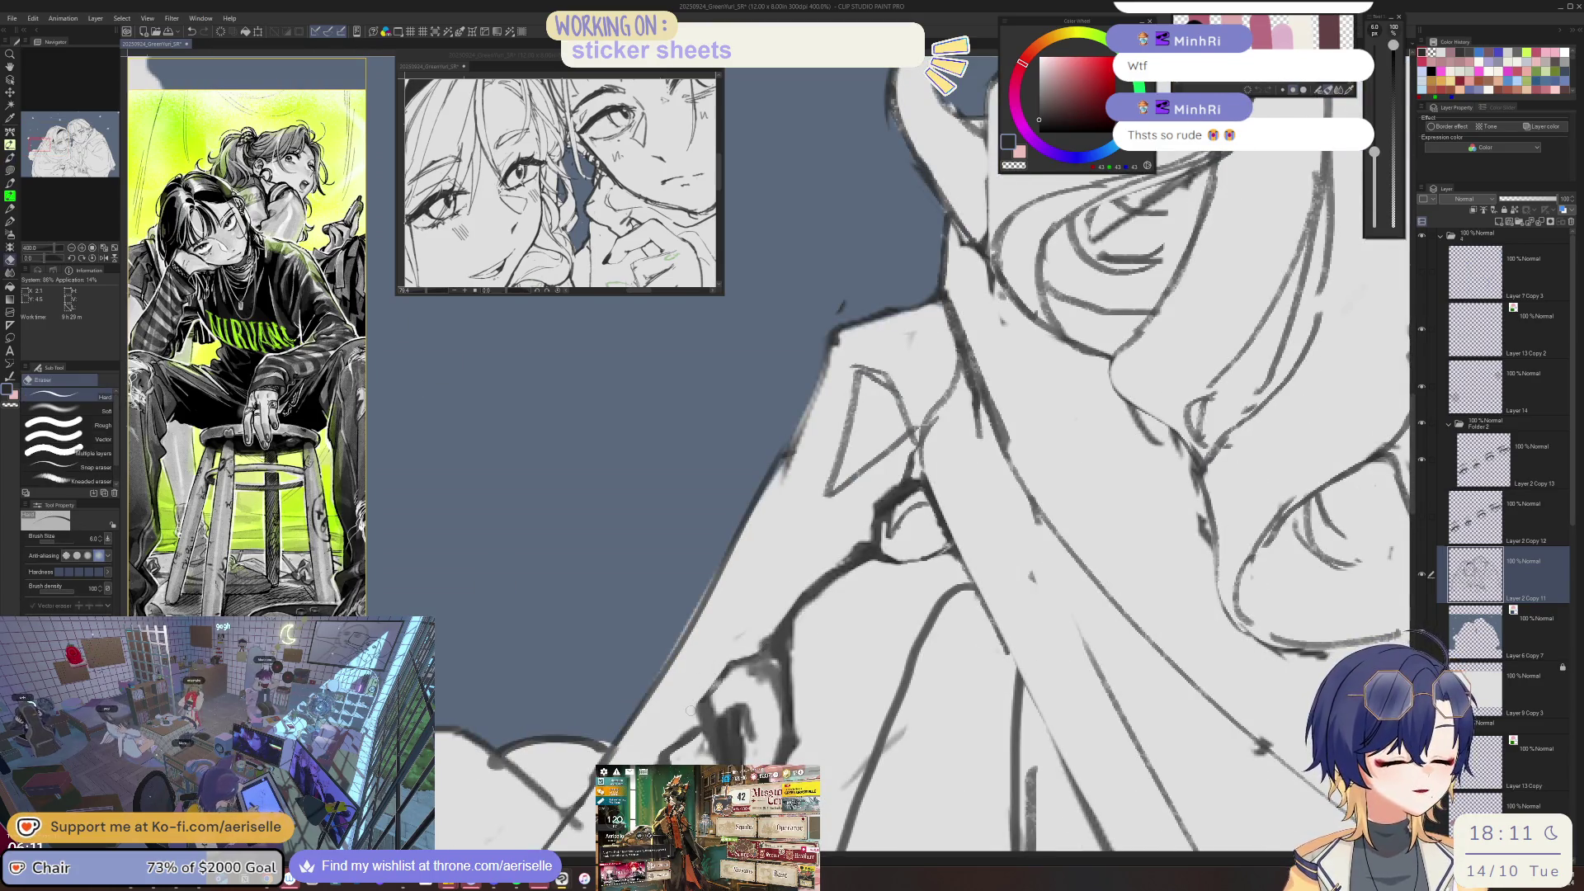
key("bracketright")
left_click_drag(759, 665, 775, 717)
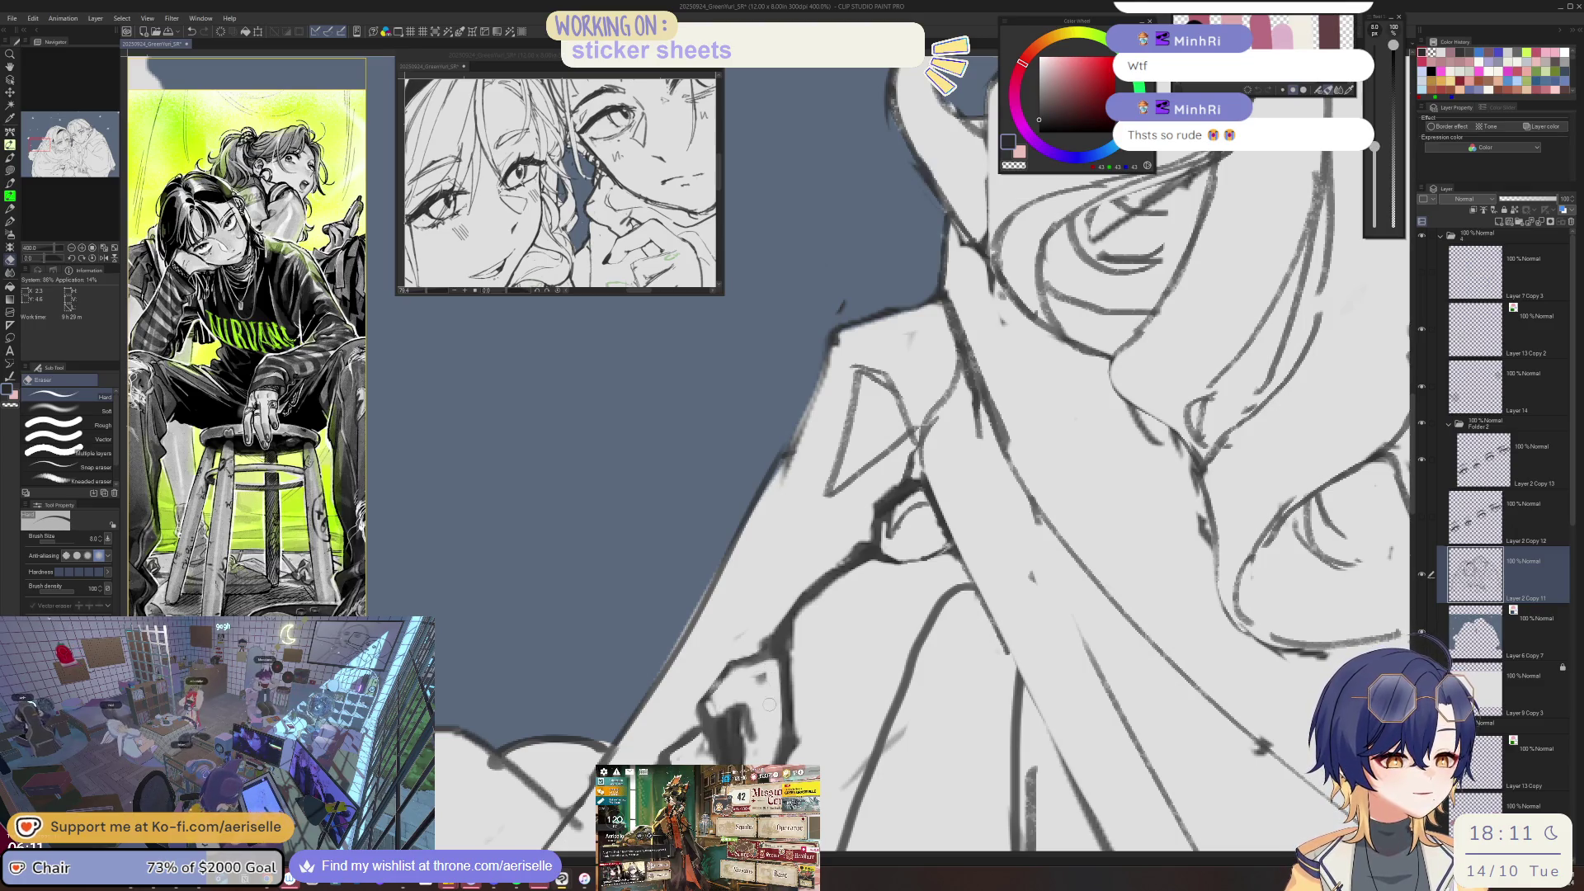
key("p")
- Zoom out, tilt the view and save the drawing with Ctrl+S
scroll(889, 587, "down", 2)
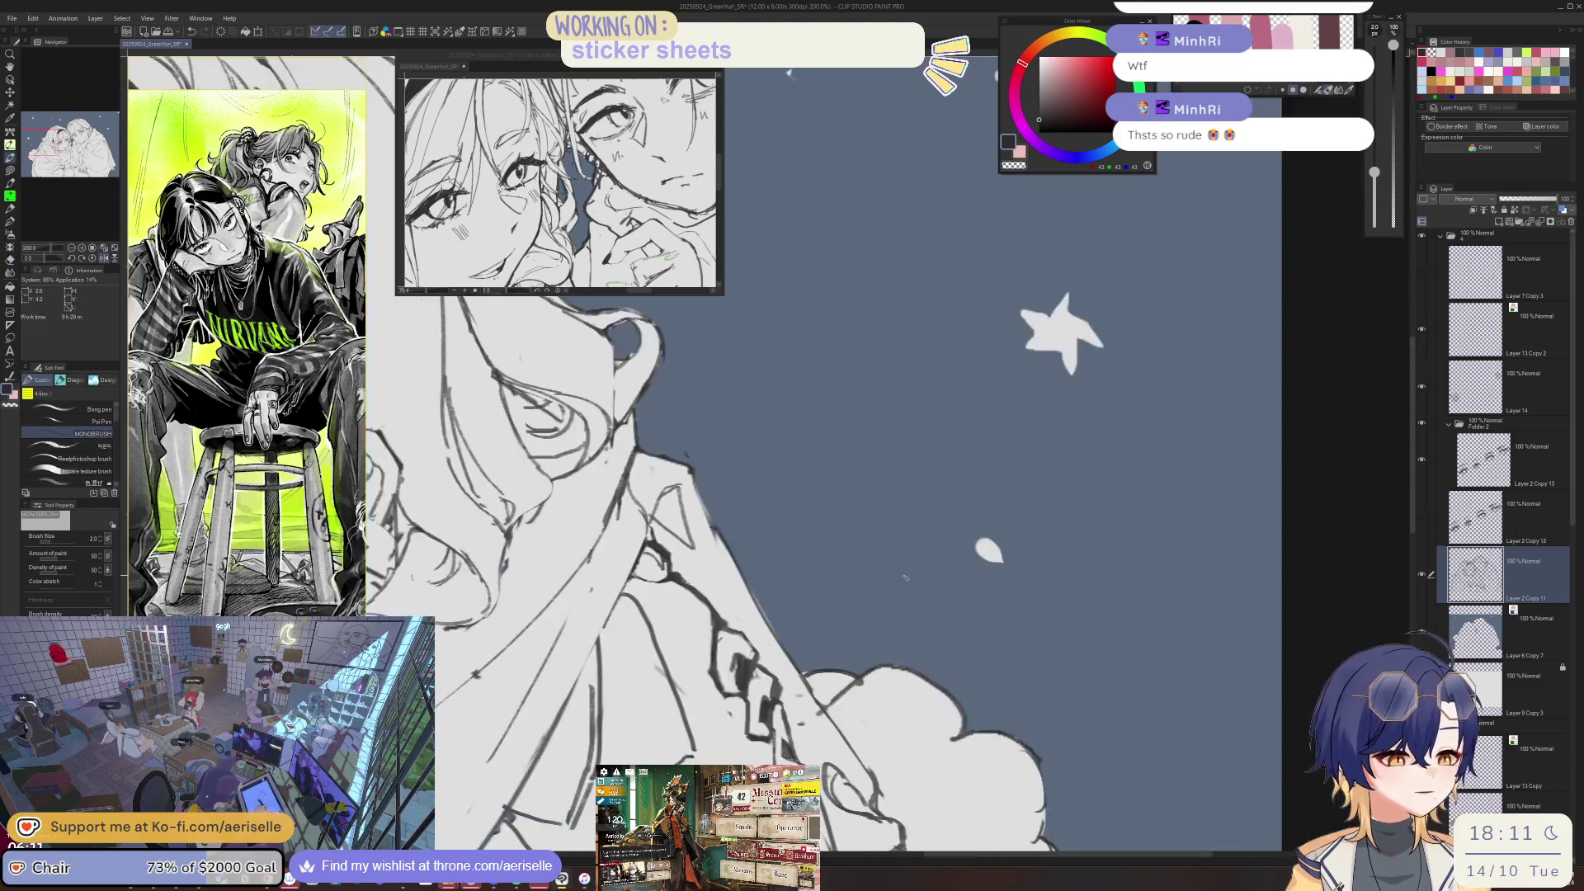
left_click_drag(889, 588, 877, 643)
key("ctrl+s")
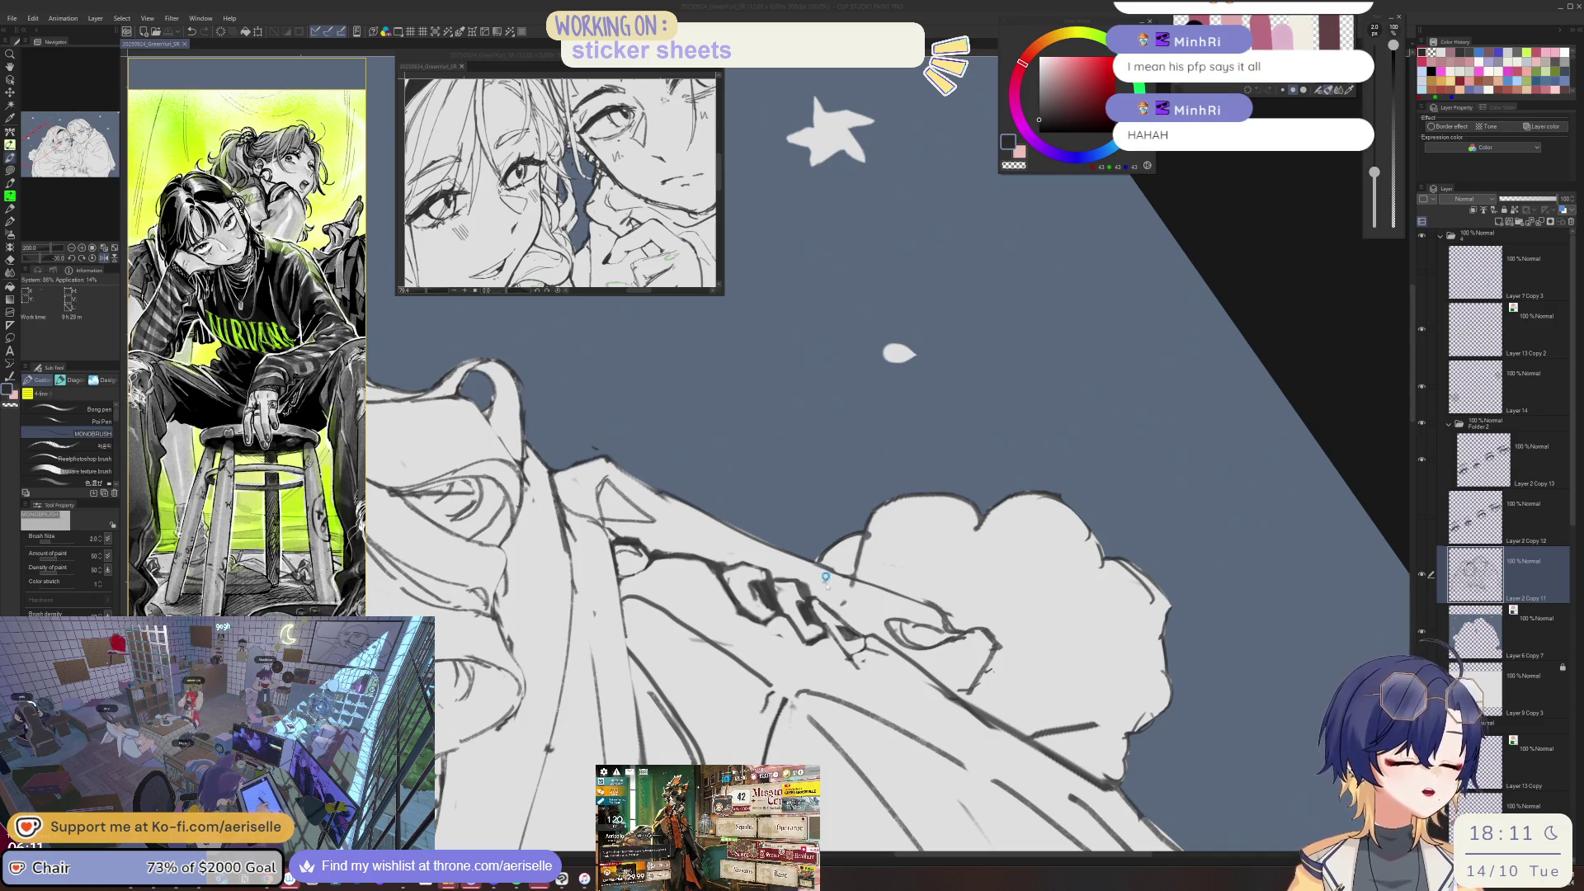
- Erase excess dark ink around the glasses frame beside the fingers
key("h")
scroll(743, 618, "up", 2)
key("e")
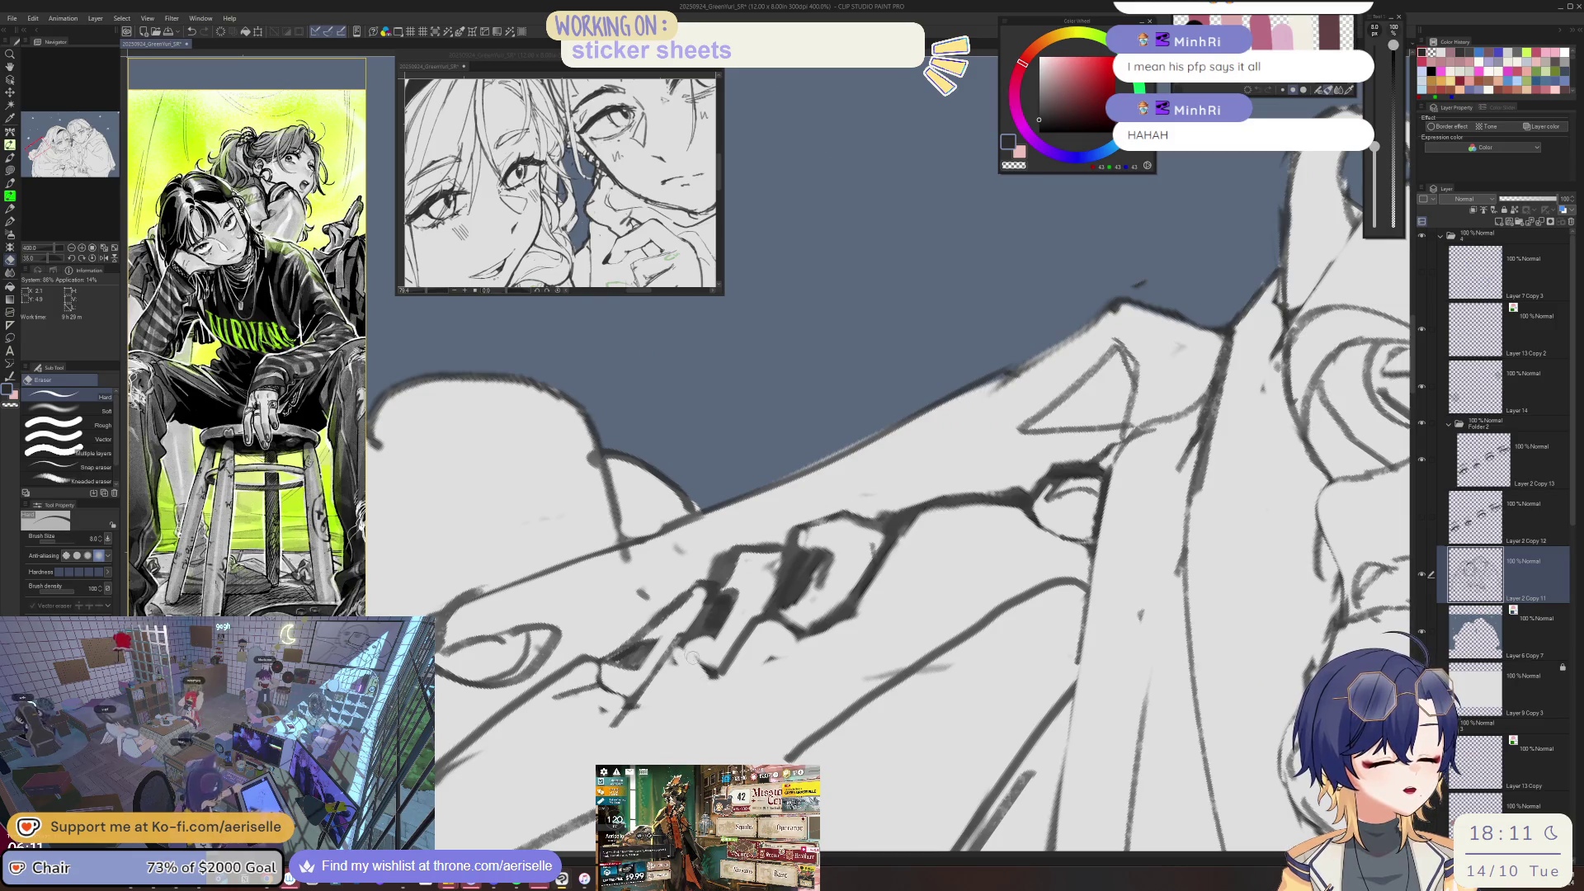
key("p")
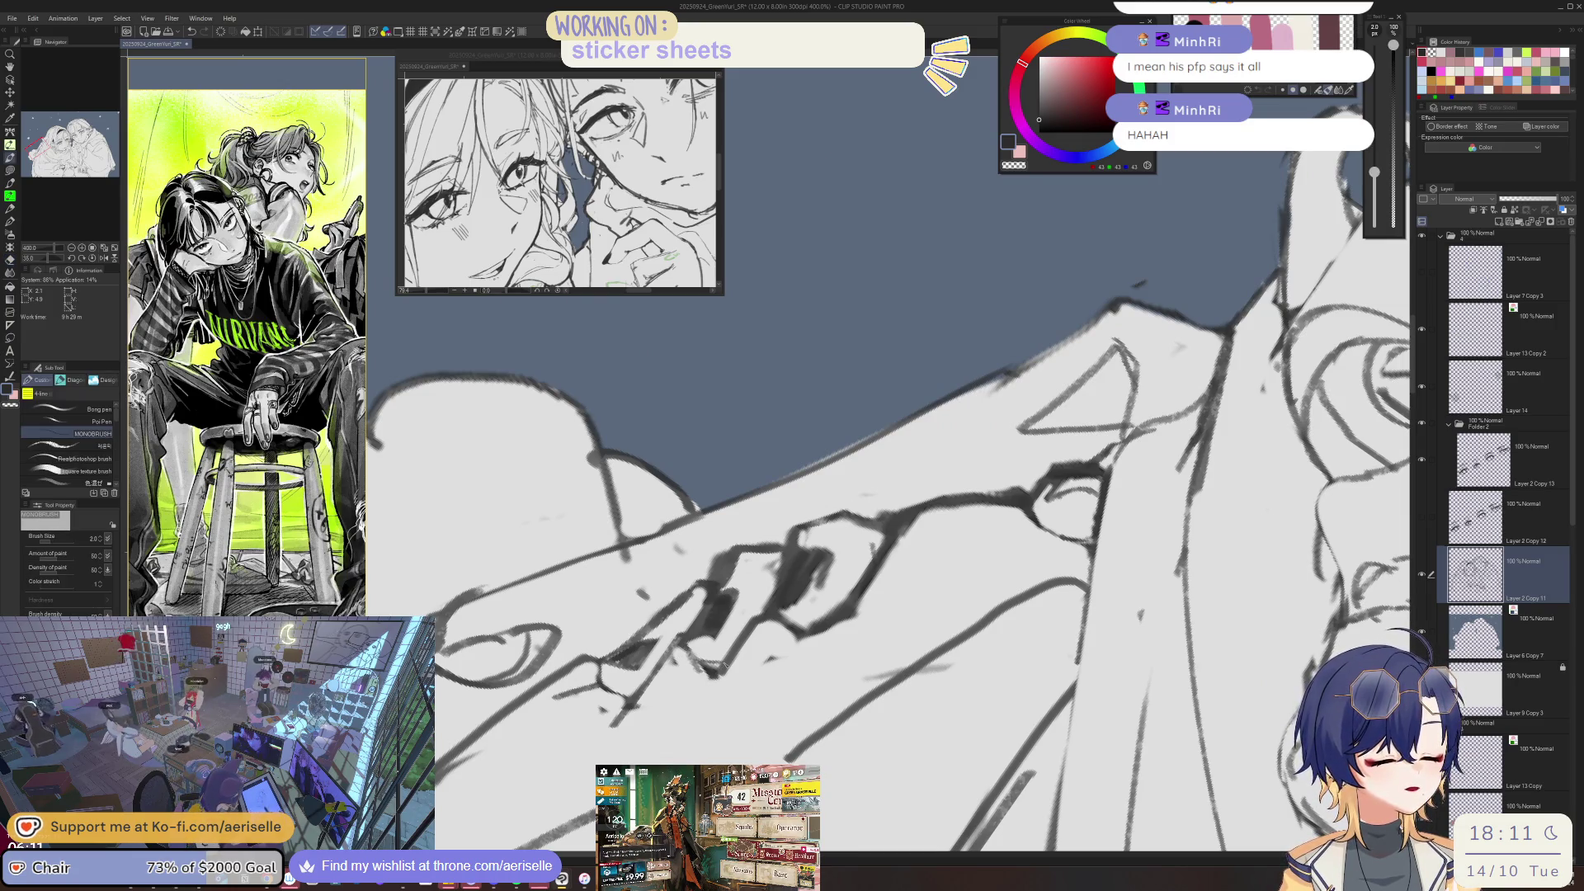
key("e")
scroll(828, 538, "down", 2)
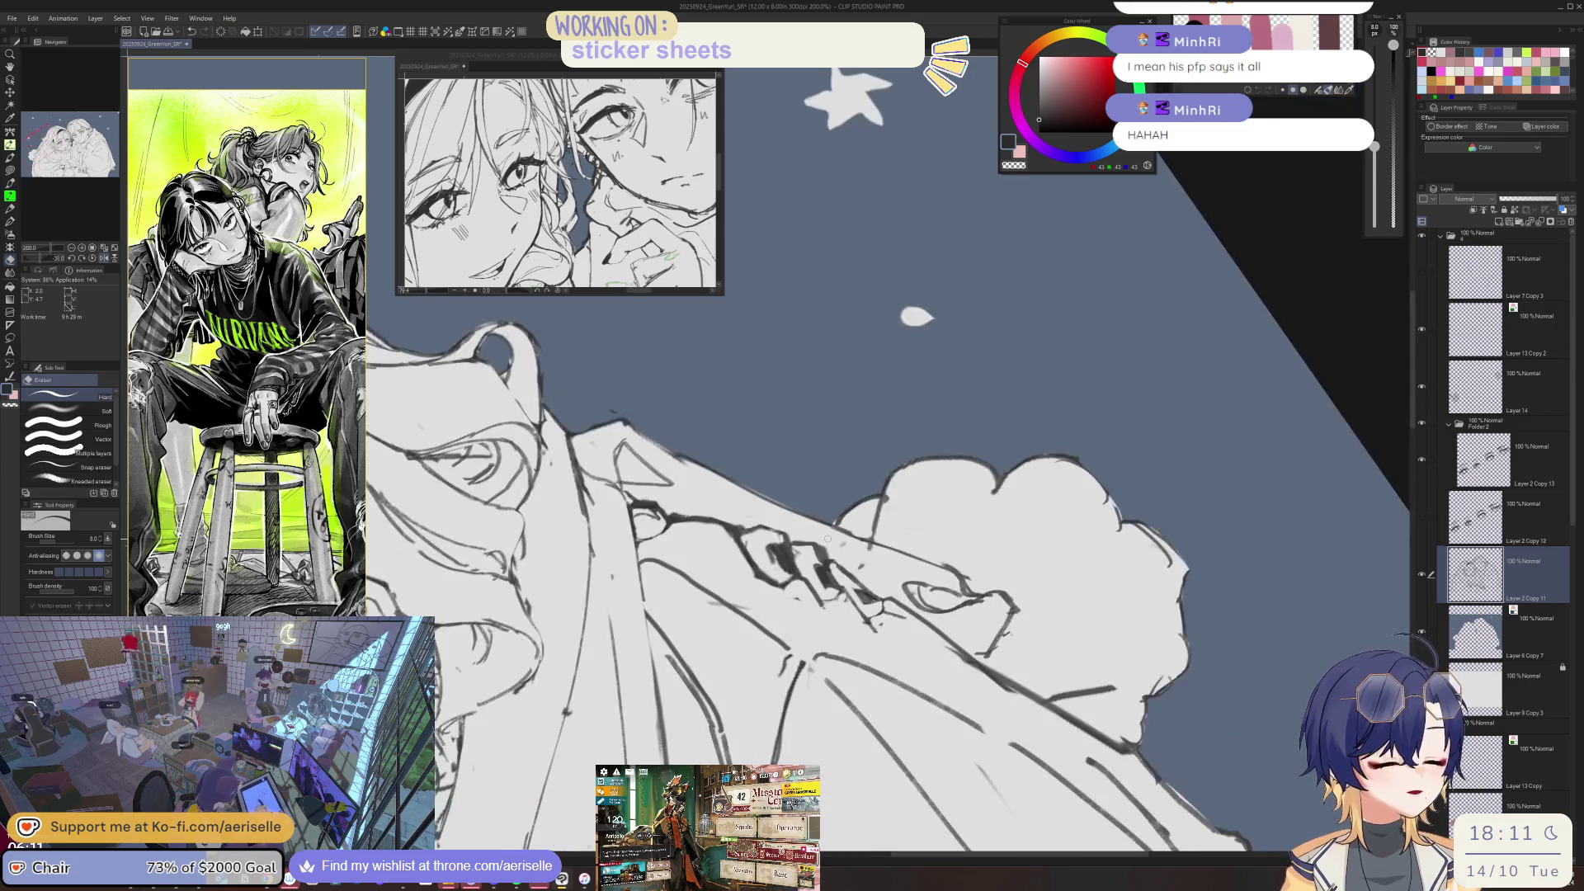
scroll(807, 578, "up", 2)
scroll(742, 693, "up", 2)
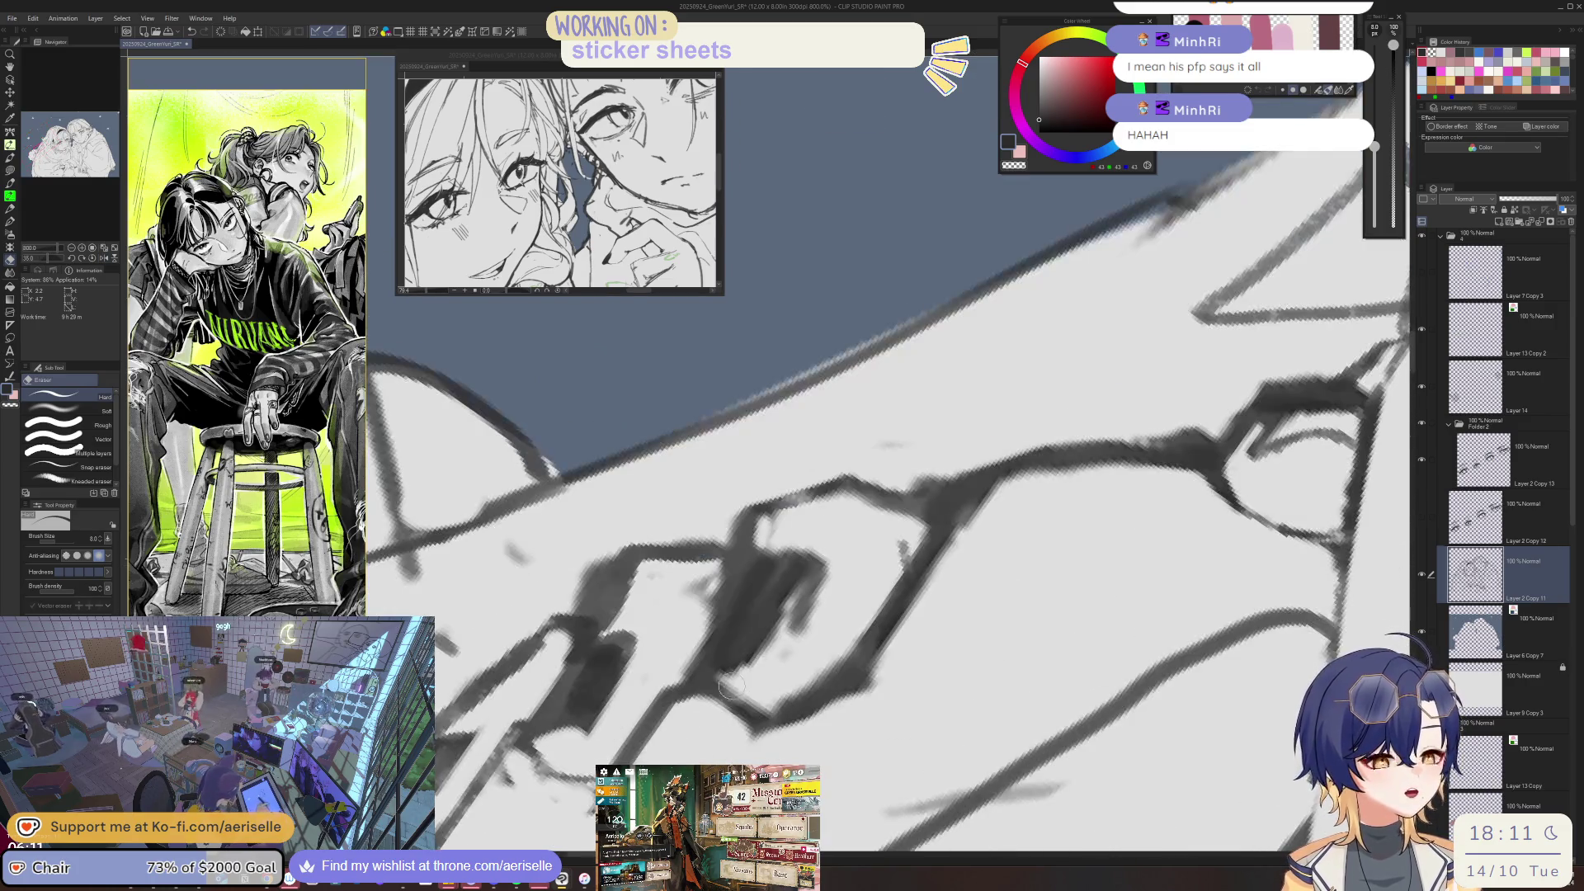
key("p")
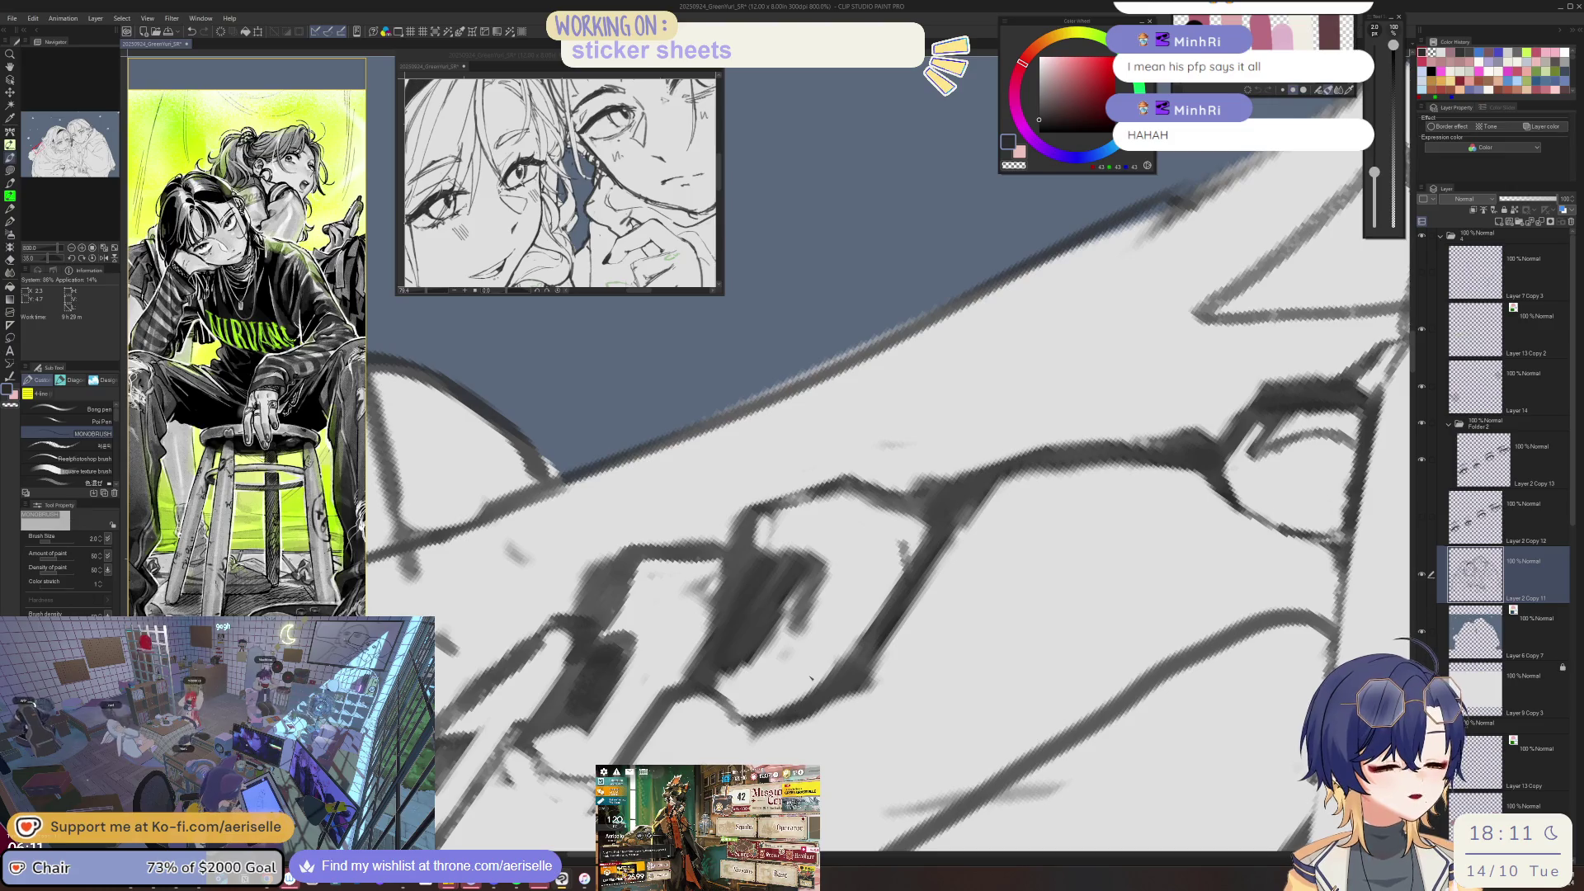
key("e")
left_click_drag(711, 673, 779, 658)
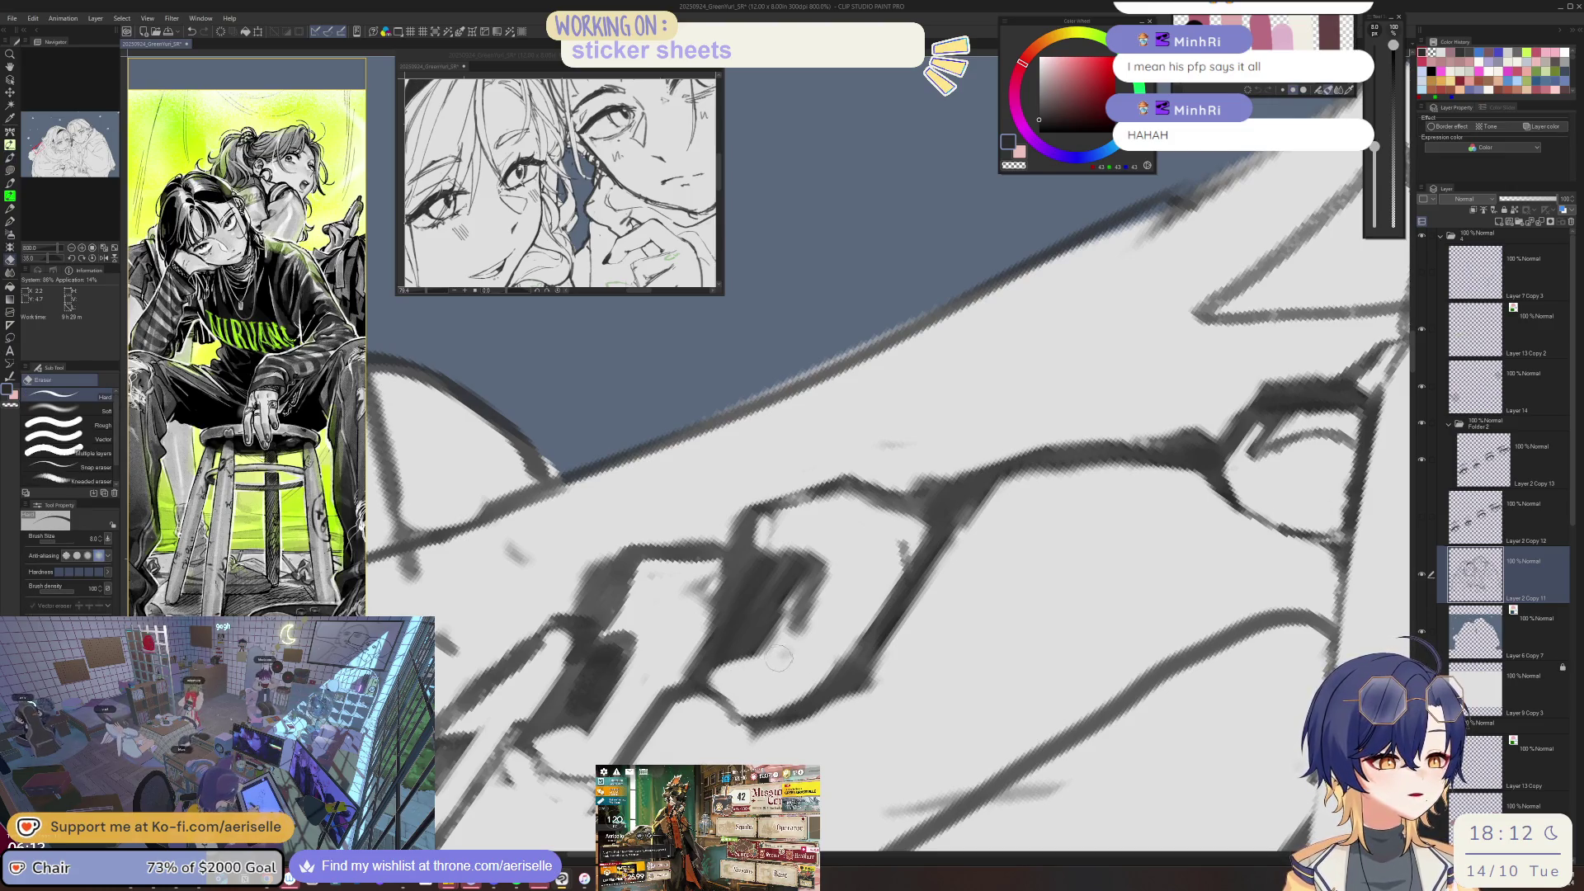
mouse_move(811, 569)
left_mouse_down()
mouse_move(776, 549)
mouse_move(813, 537)
mouse_move(763, 508)
mouse_move(799, 538)
left_mouse_up()
- Ink a thin line along the glasses frame, redrawing it once after an undo
key("p")
key("h")
key("e")
scroll(798, 538, "down", 5)
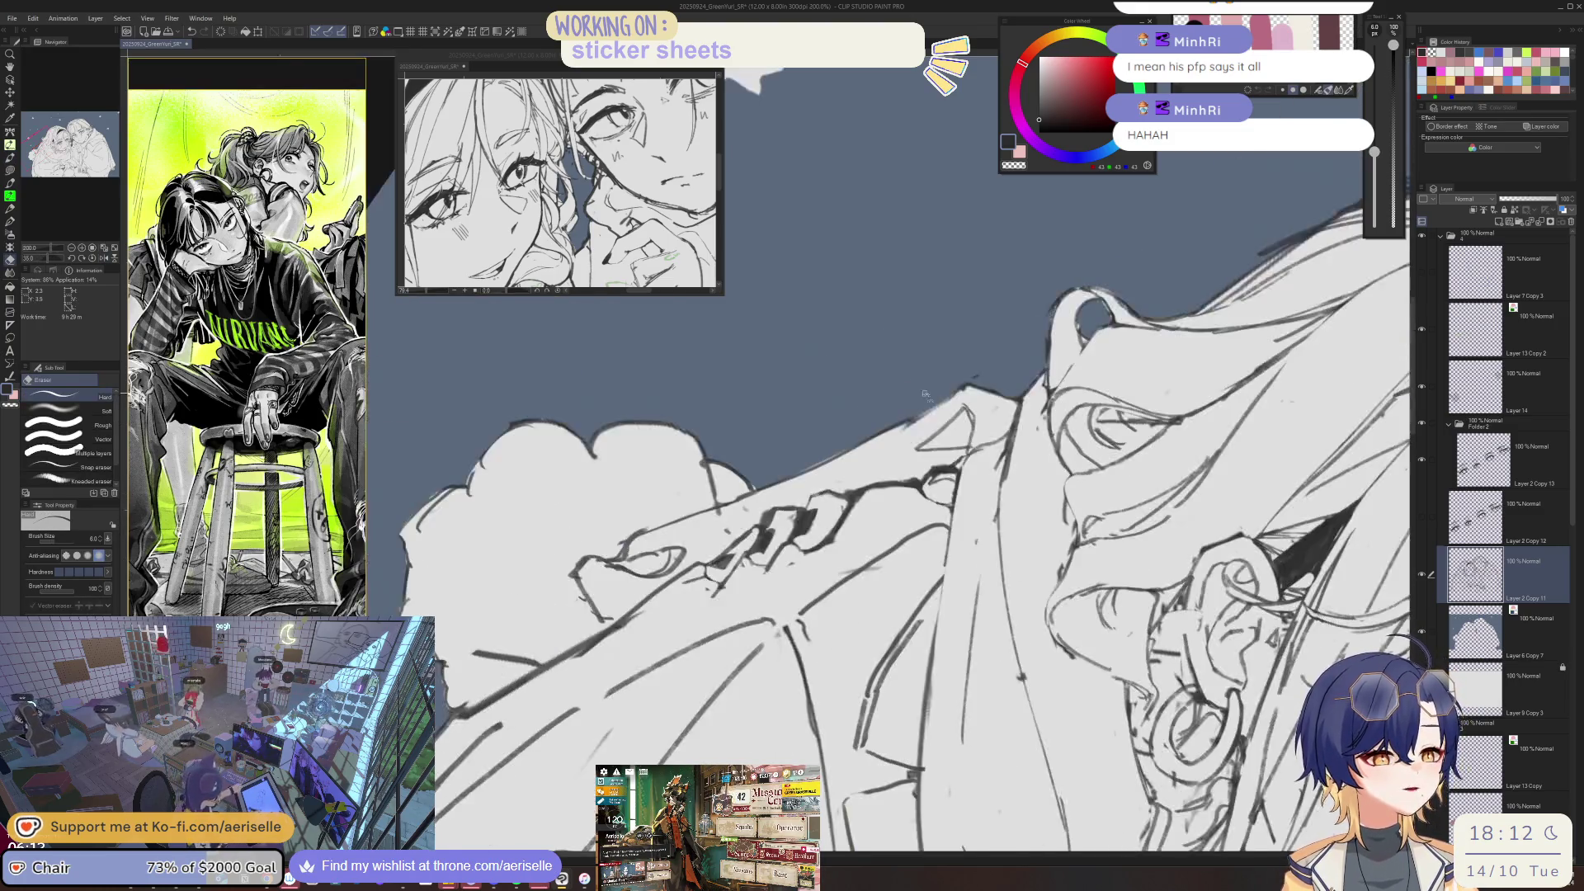
scroll(926, 395, "up", 2)
scroll(916, 429, "up", 1)
scroll(899, 495, "up", 2)
key("p")
left_click_drag(865, 579, 766, 663)
key("ctrl+z")
mouse_move(885, 573)
left_mouse_down()
mouse_move(778, 642)
mouse_move(931, 586)
mouse_move(912, 685)
left_mouse_up()
- Ink a short line running down-left on the glasses
key("e")
key("p")
scroll(990, 528, "down", 2)
scroll(990, 528, "down", 2)
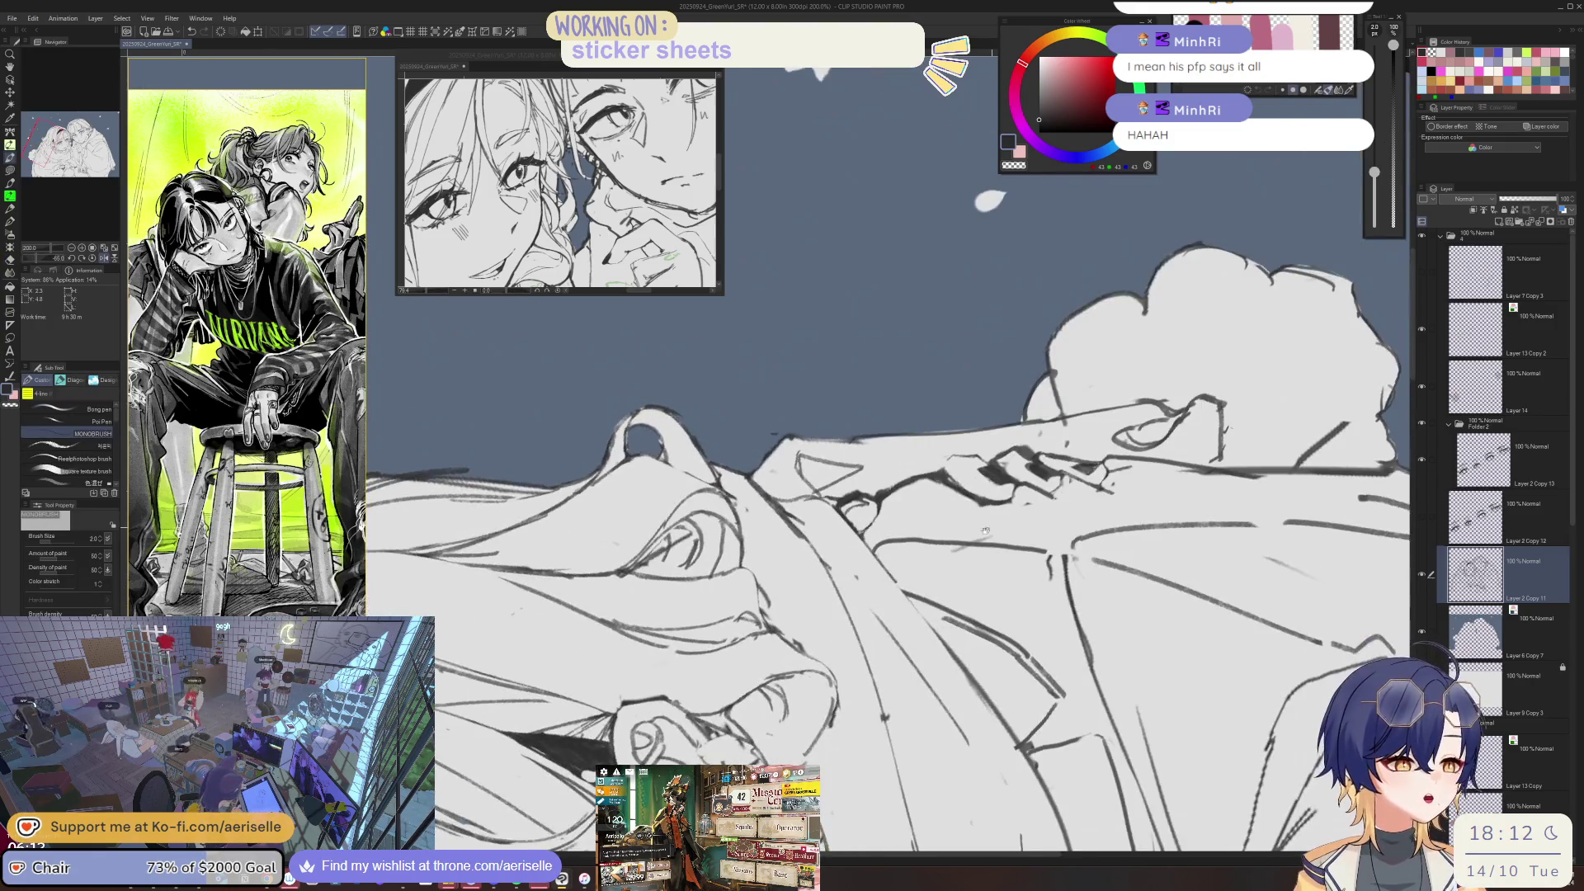
scroll(990, 528, "up", 1)
scroll(990, 528, "up", 2)
scroll(849, 629, "up", 1)
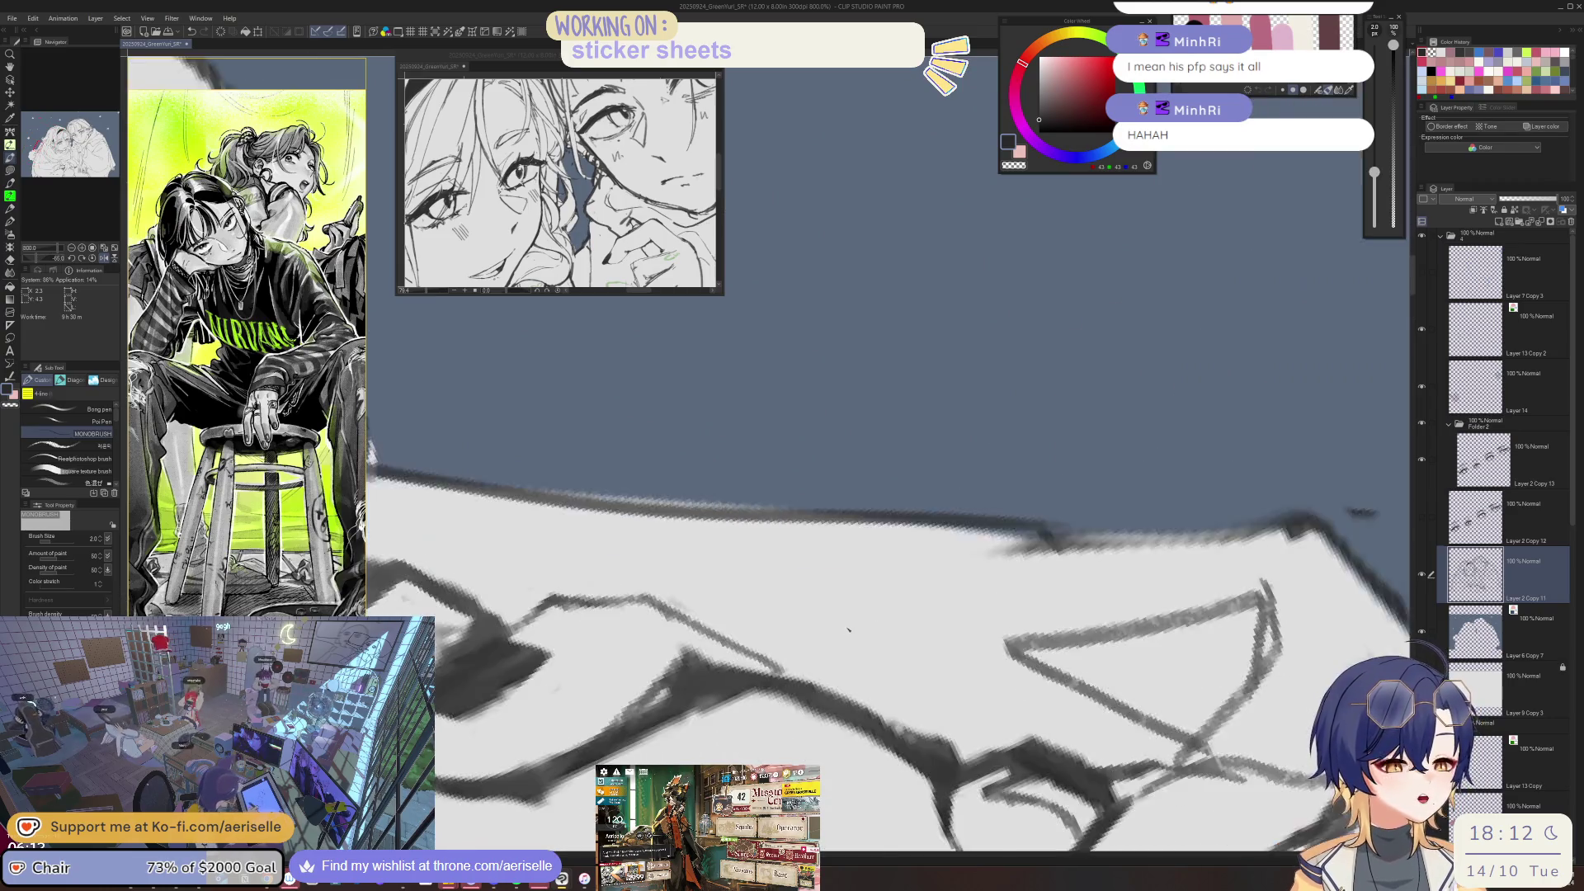
scroll(849, 629, "down", 2)
key("e")
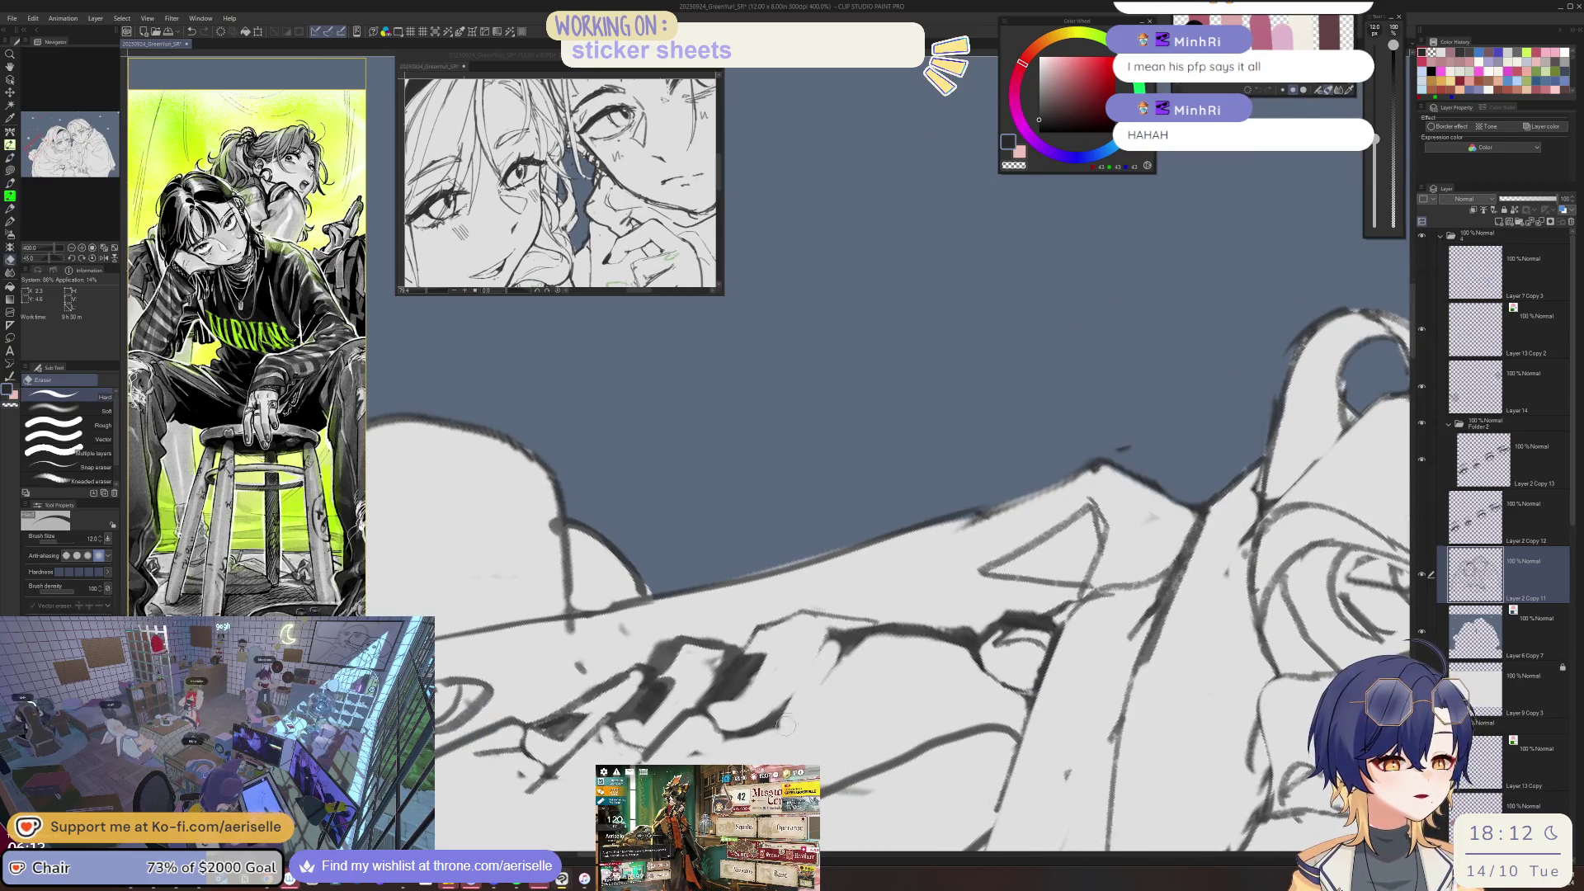
key("p")
mouse_move(846, 641)
left_mouse_down()
mouse_move(785, 713)
mouse_move(838, 660)
left_mouse_up()
- Erase leftover sketch lines near the glasses
key("e")
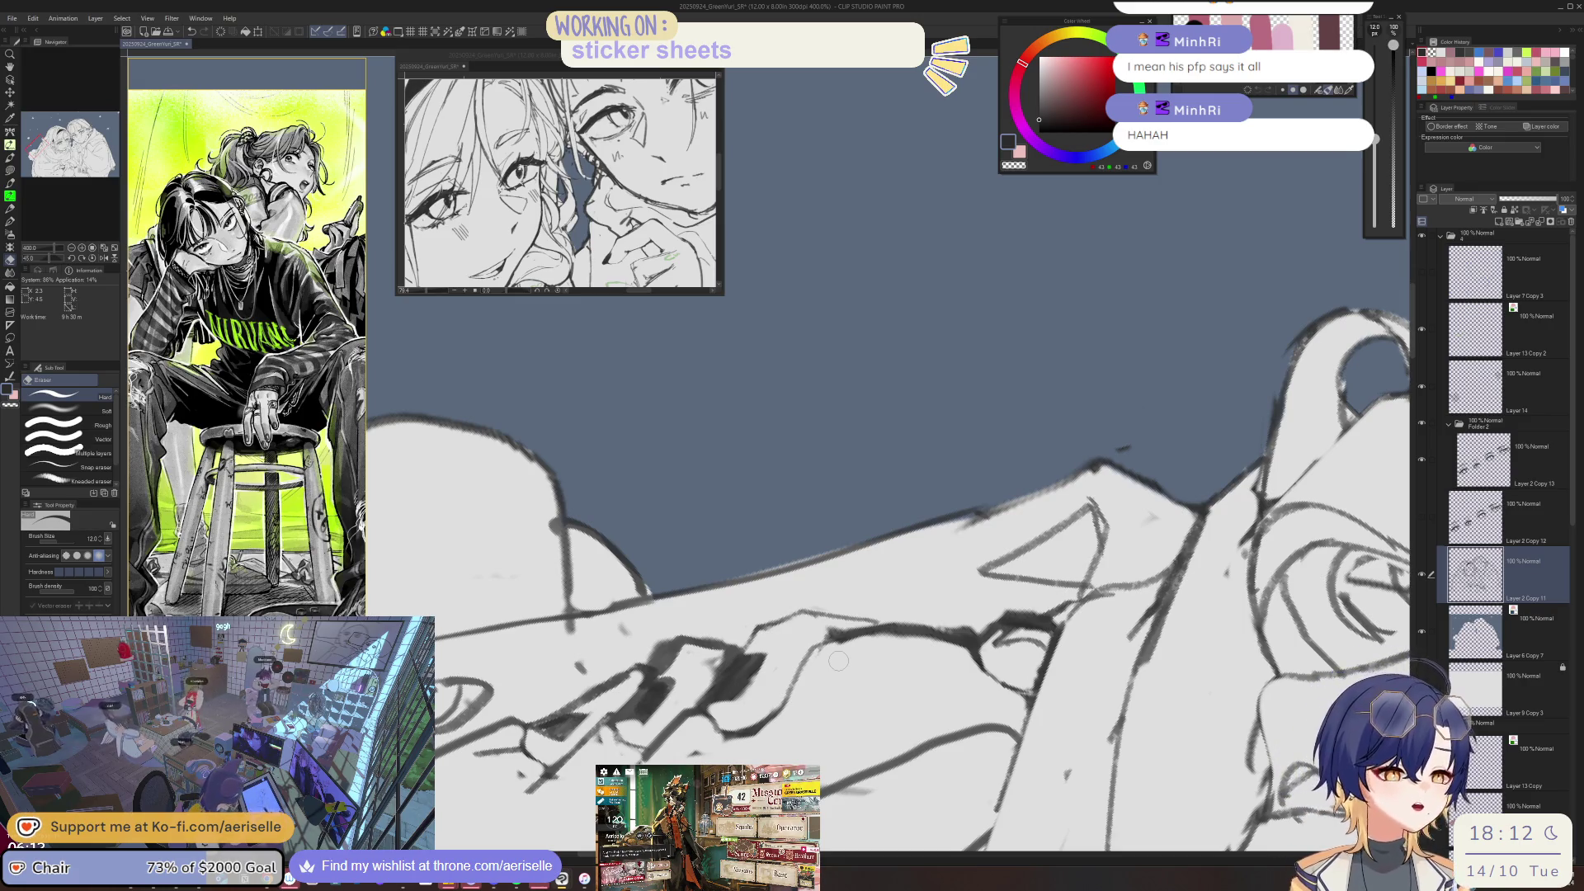
mouse_move(830, 634)
left_mouse_down()
mouse_move(930, 601)
mouse_move(681, 702)
left_mouse_up()
key("p")
key("e")
key("p")
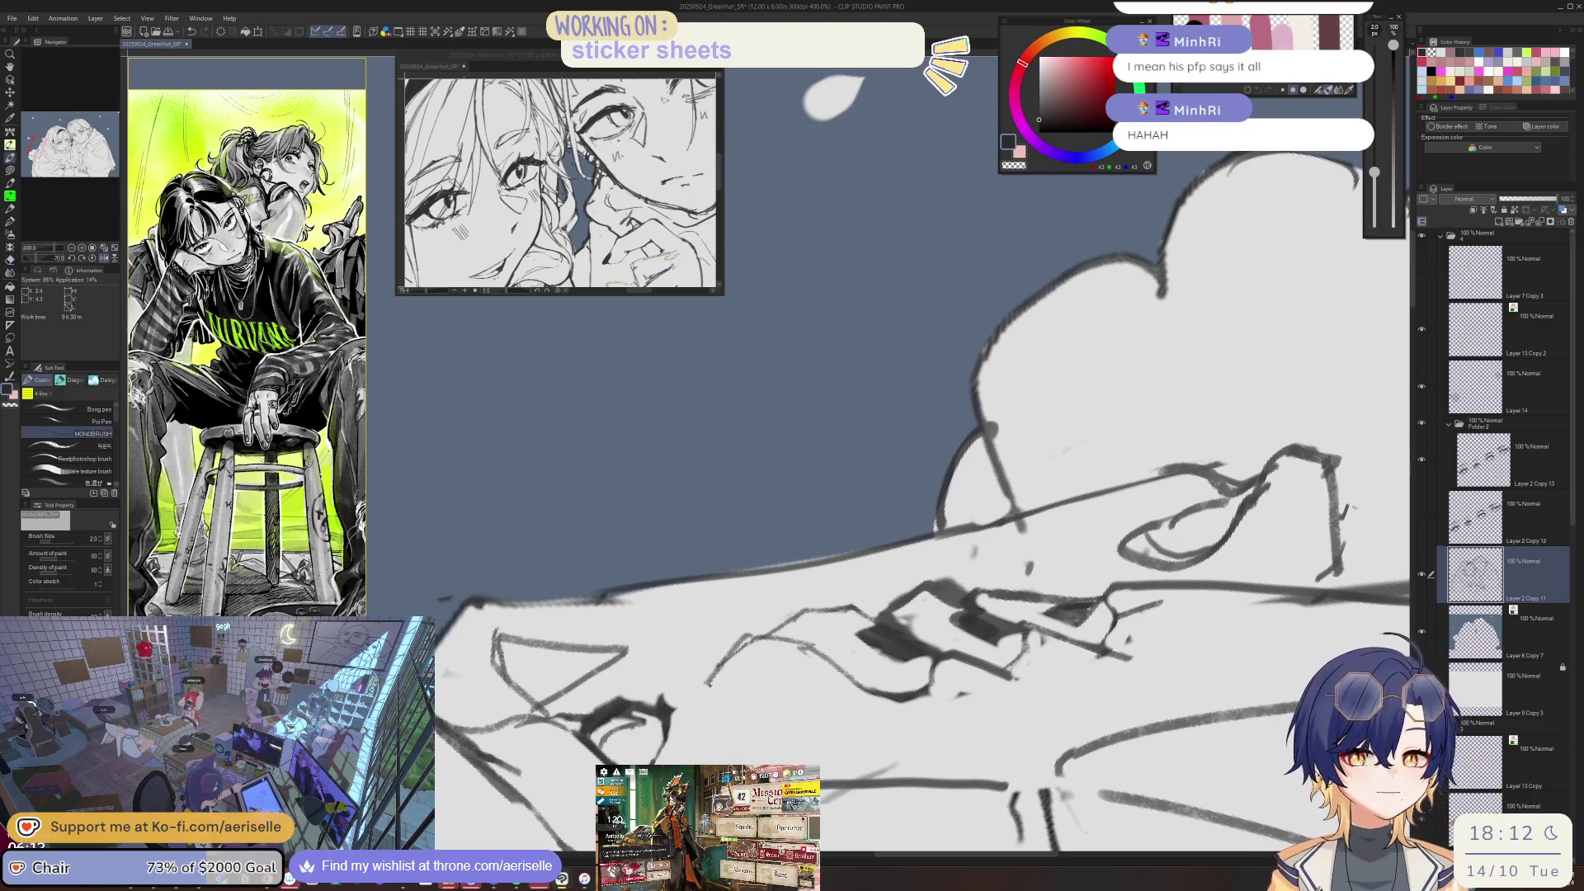
key("e")
left_click_drag(747, 647, 678, 700)
- Ink a new stroke along the glasses and draw the small triangular lens shape
key("p")
left_click_drag(685, 698, 1166, 206)
scroll(707, 664, "down", 3)
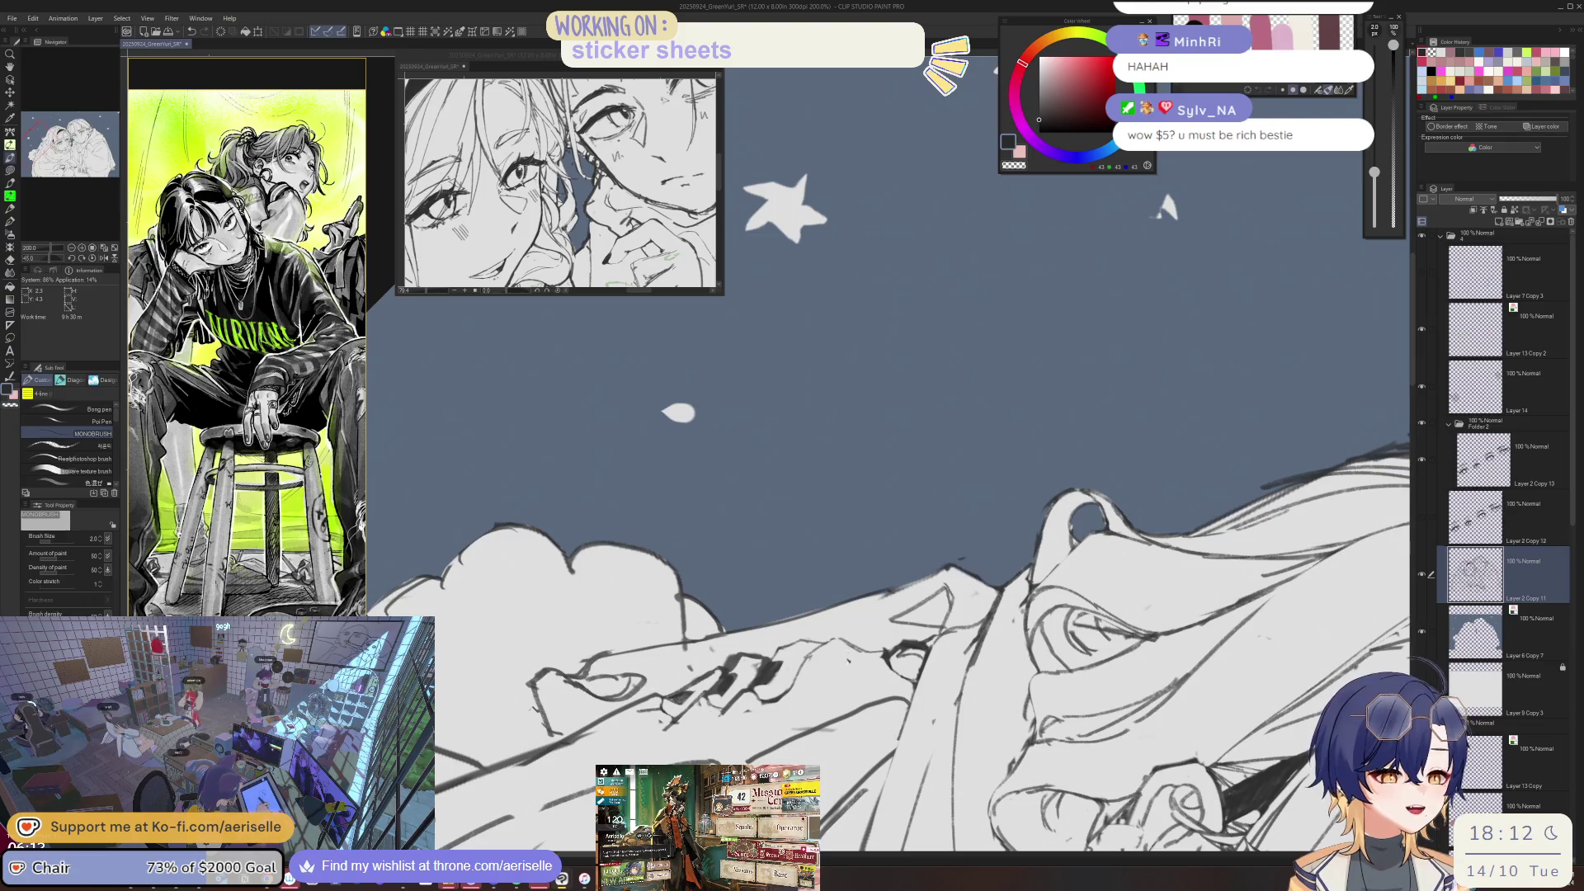
scroll(825, 661, "up", 3)
left_click_drag(825, 631, 800, 710)
left_click_drag(887, 660, 805, 710)
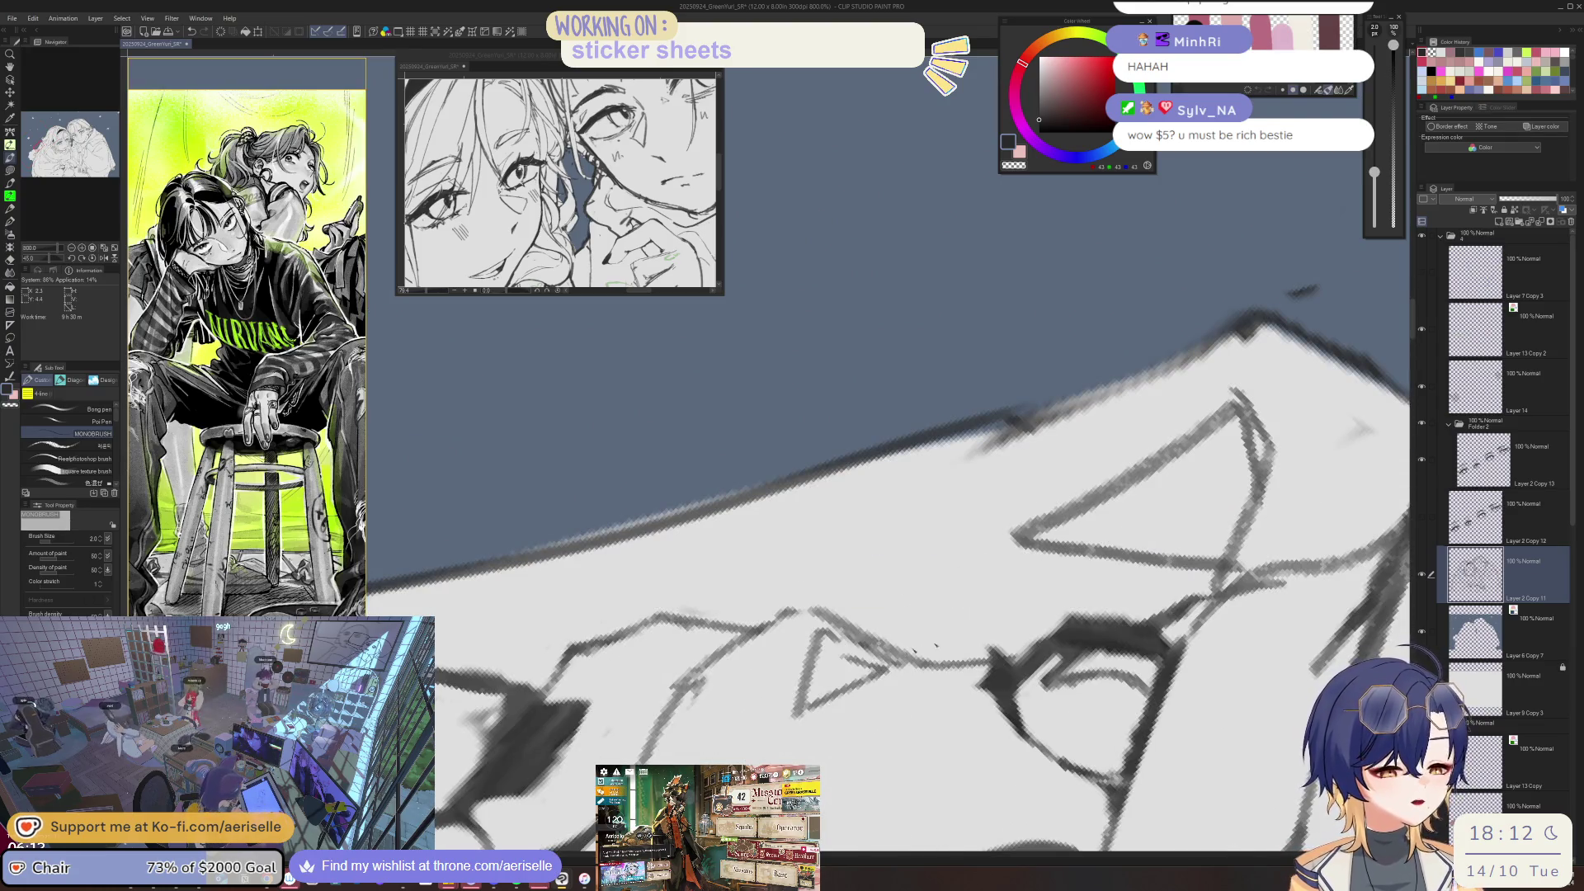
scroll(825, 660, "down", 3)
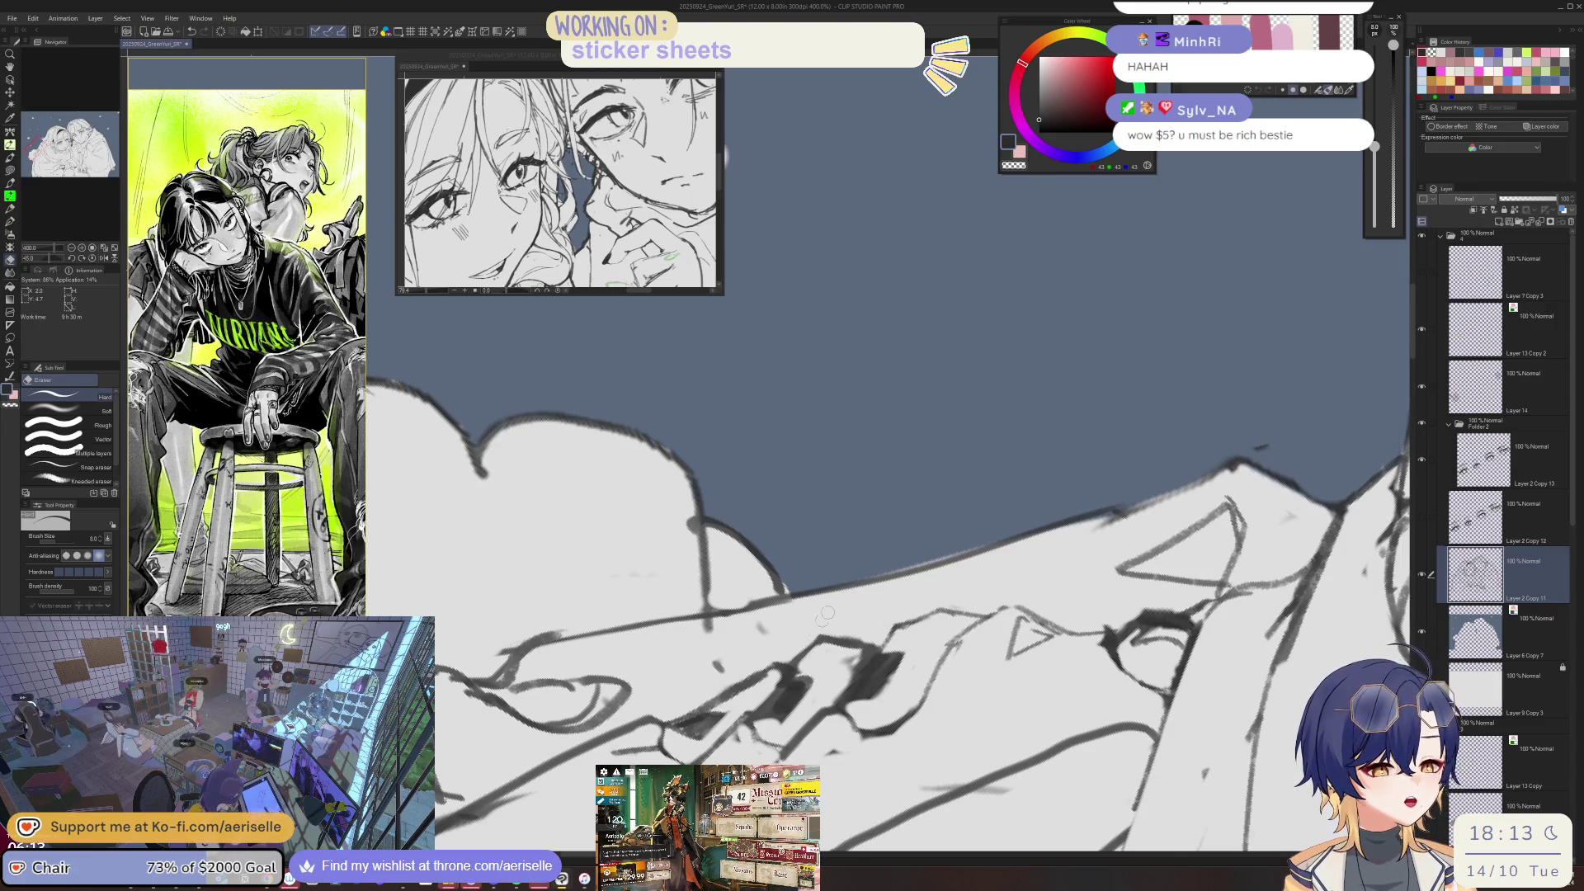
- Rotate the canvas view twice to a new angle for further touch-ups
key("minus")
key("minus")
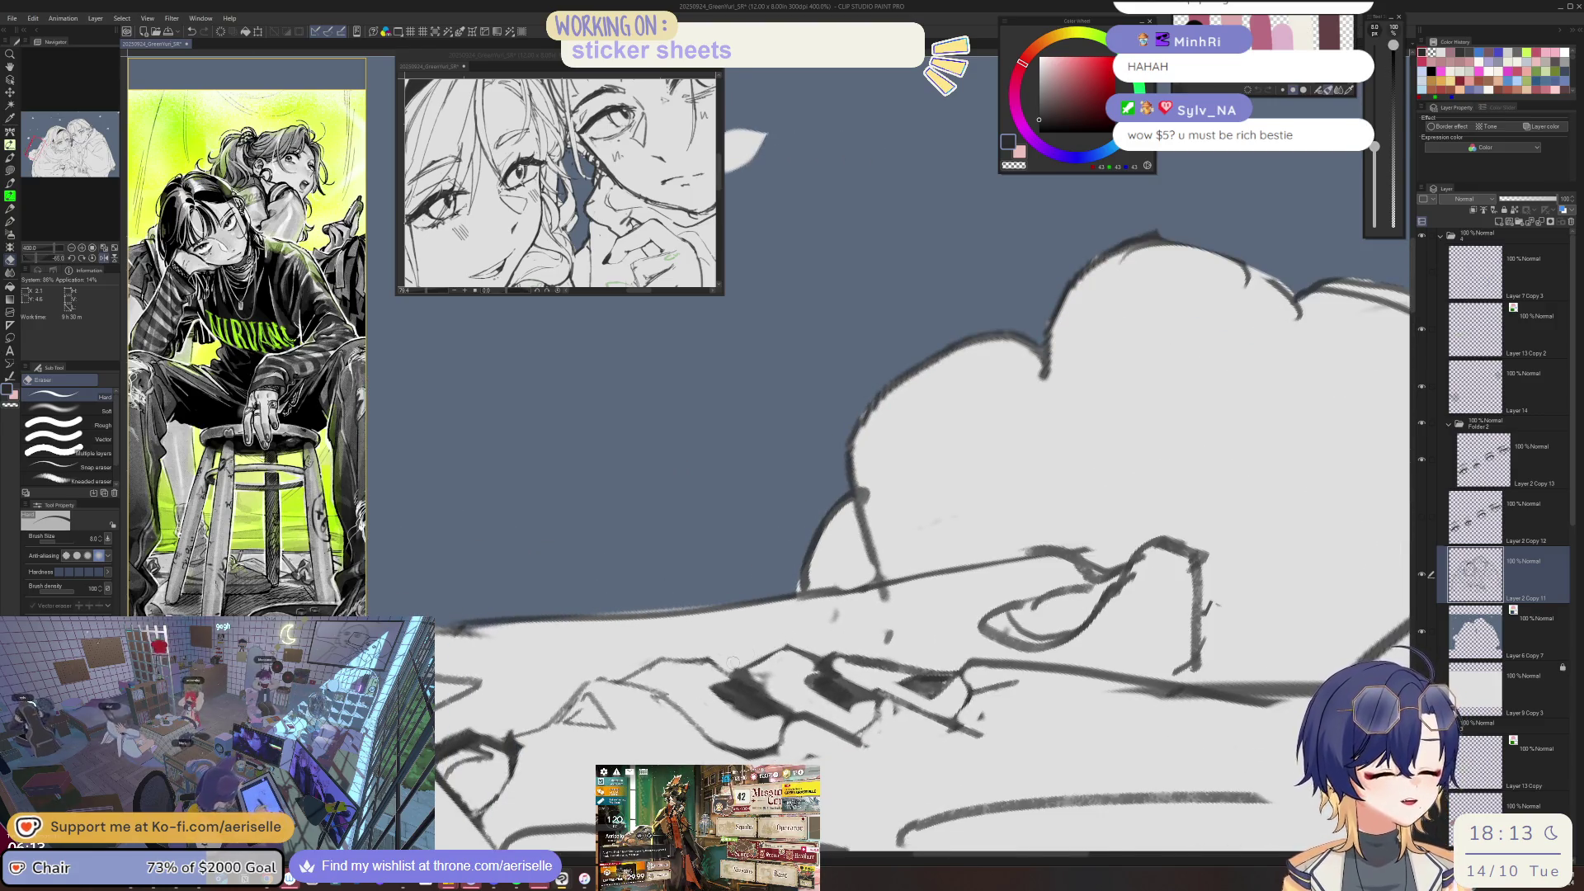
key("minus")
key("minus")
key("p")
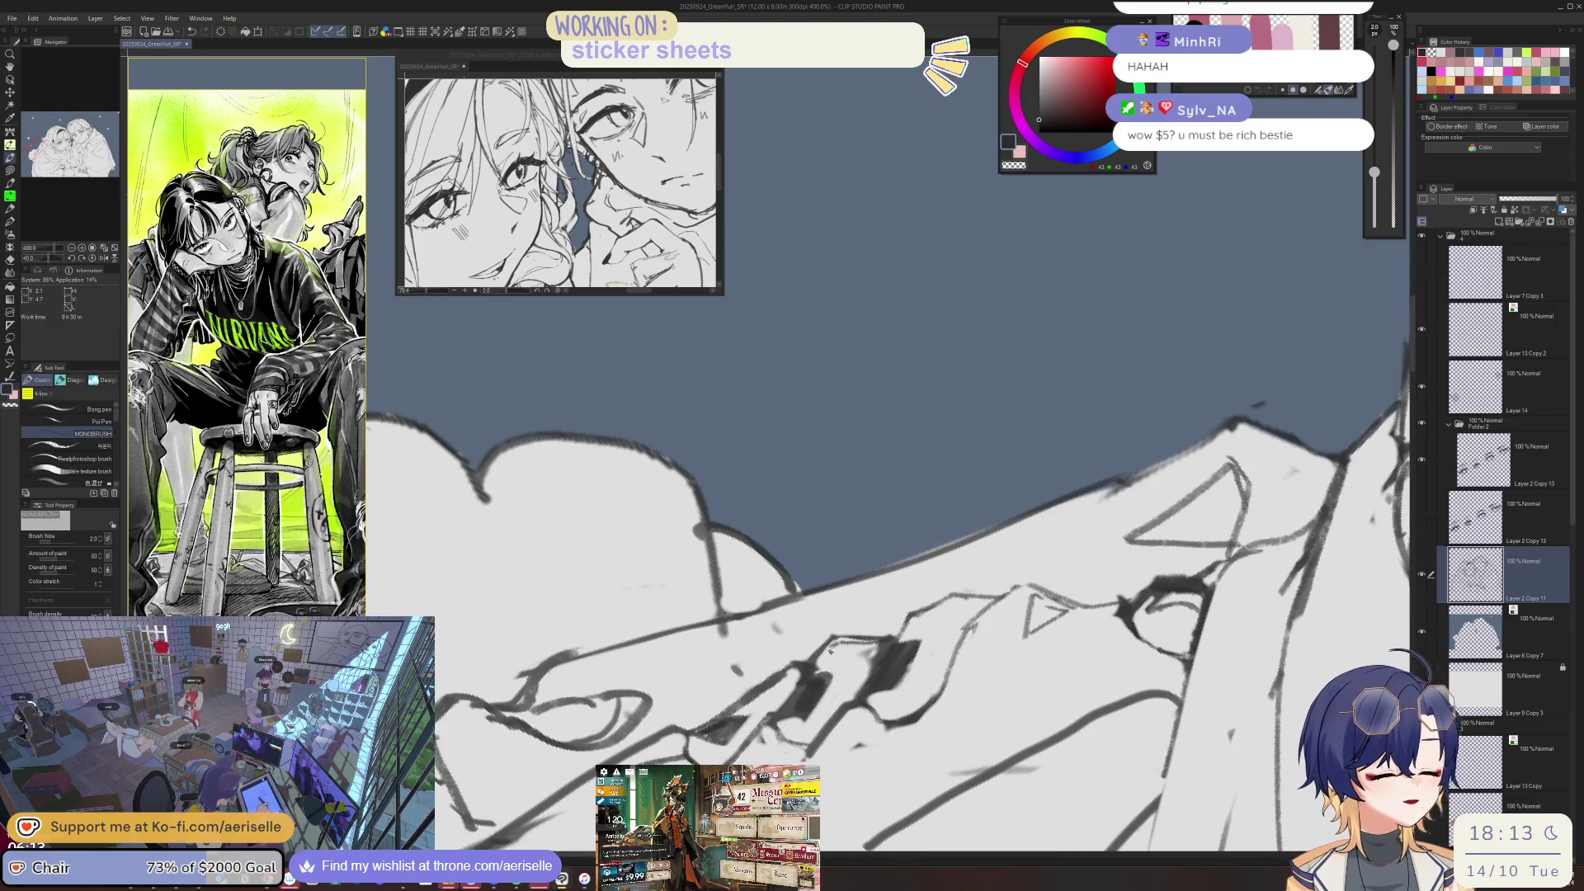
key("e")
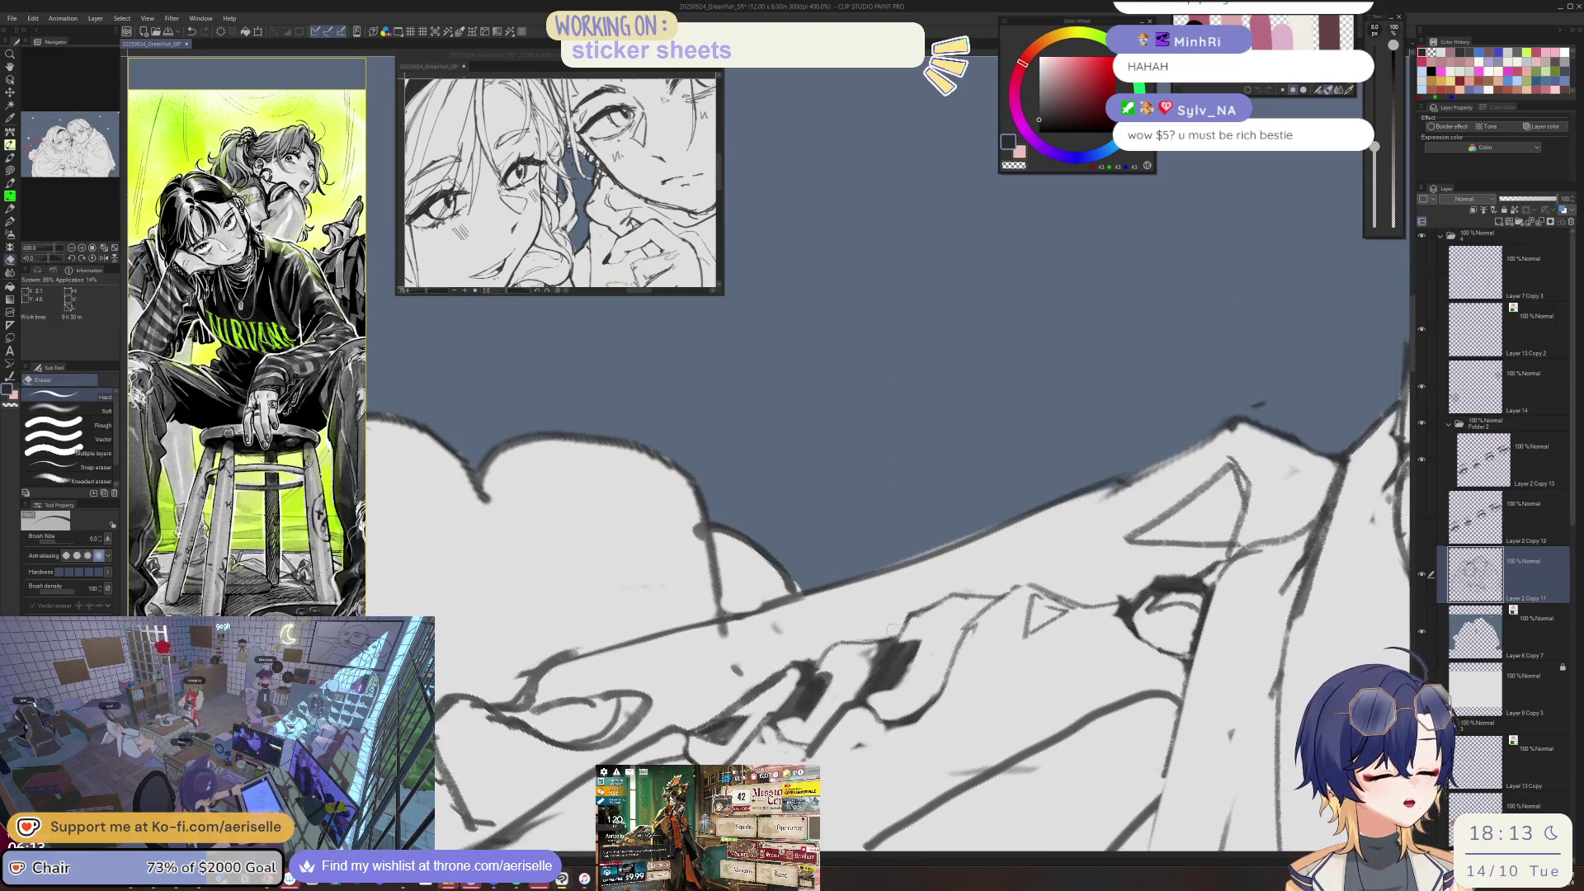
key("p")
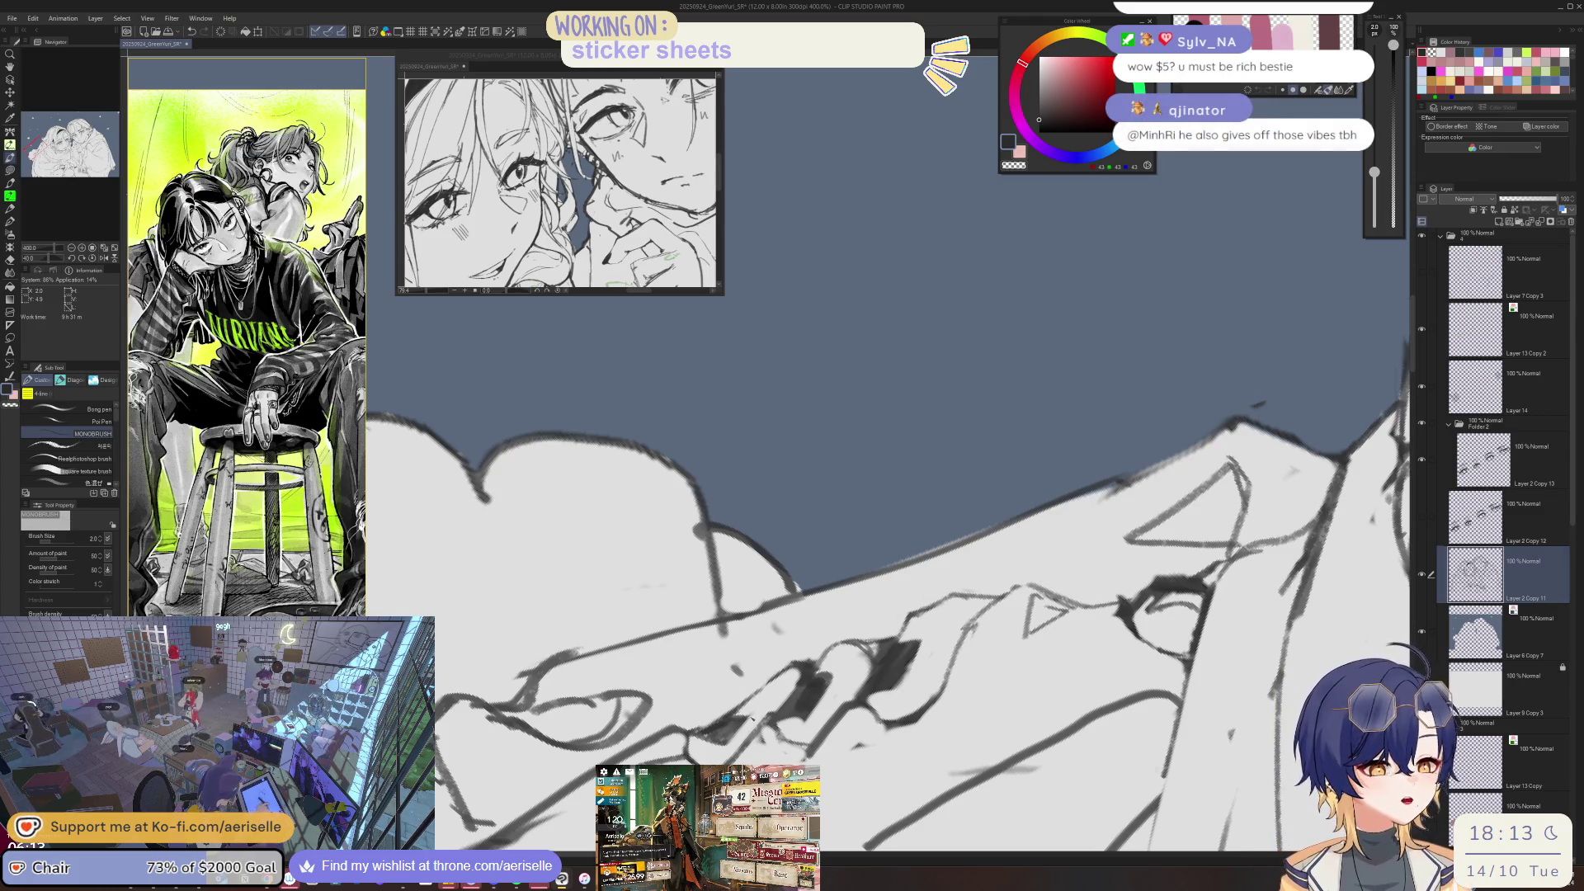
key("e")
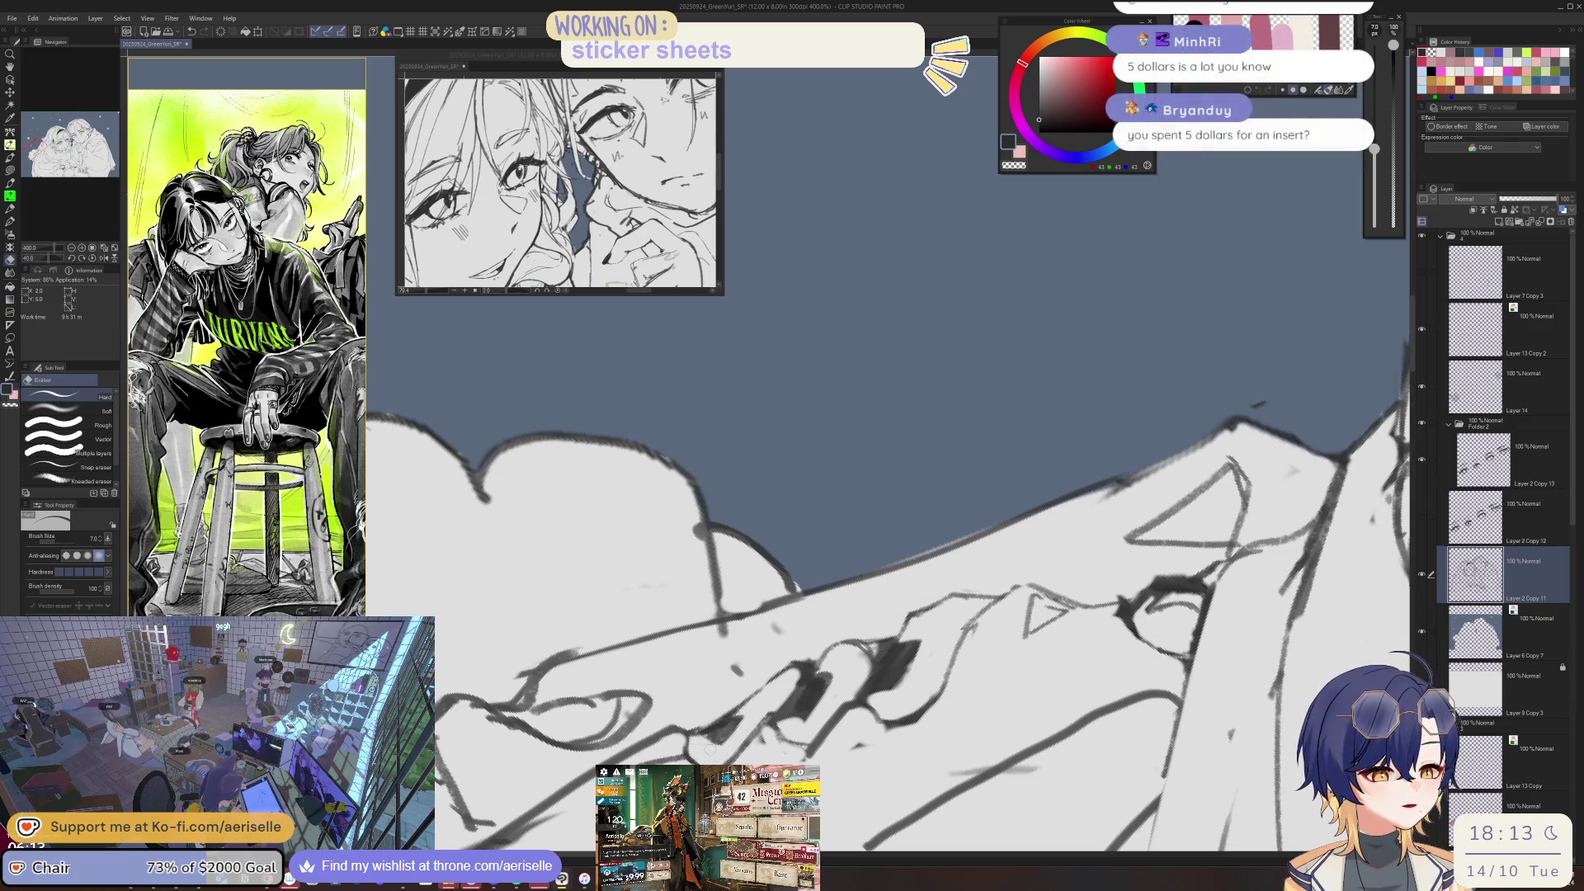
key("p")
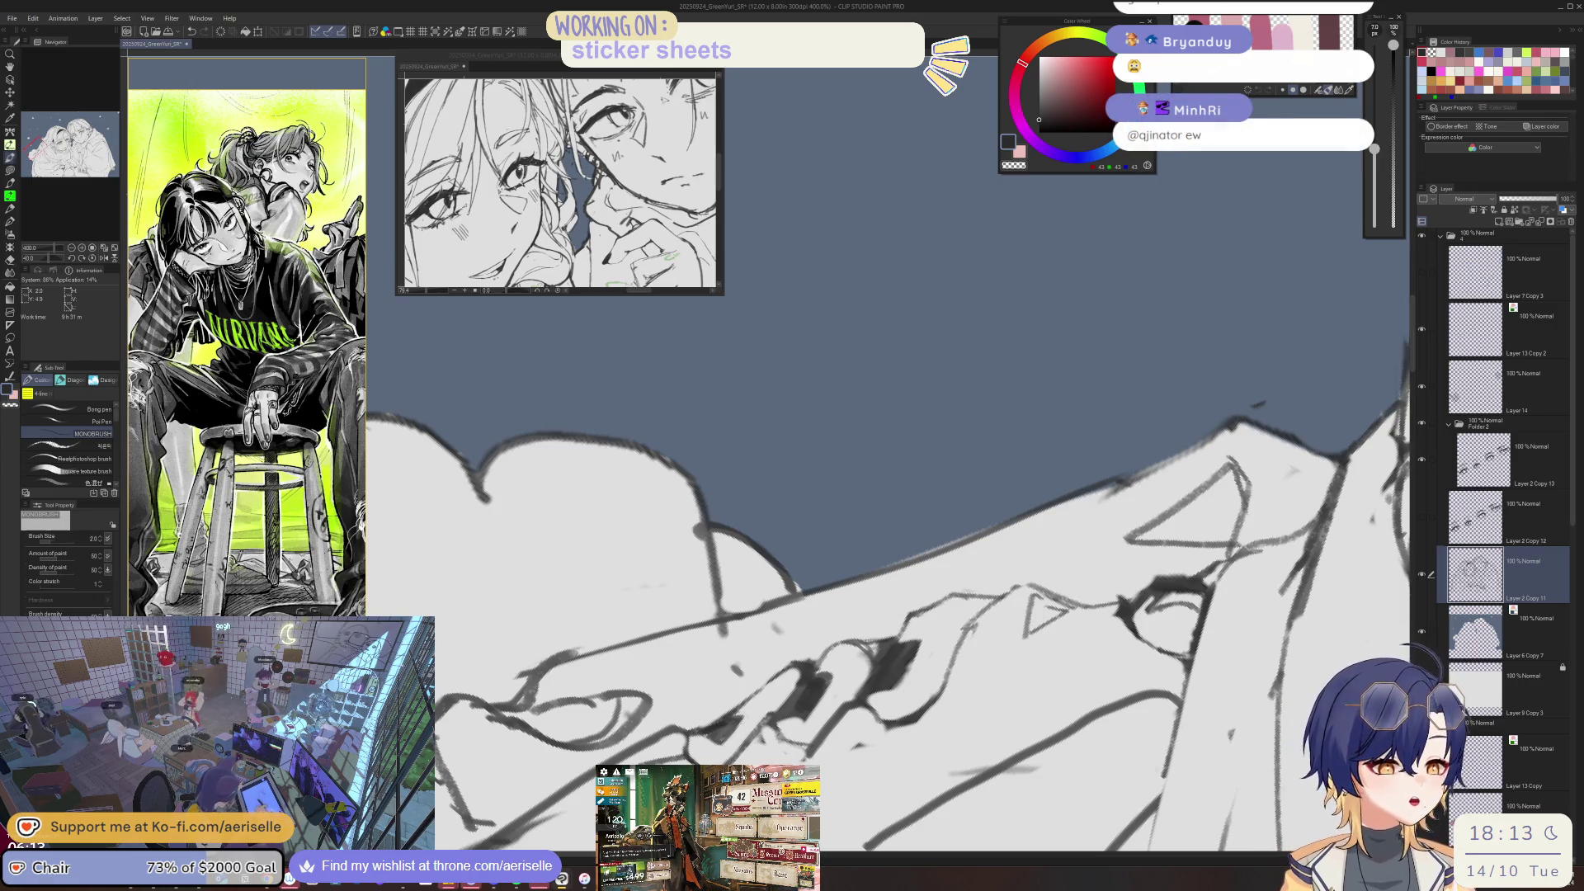
key("e")
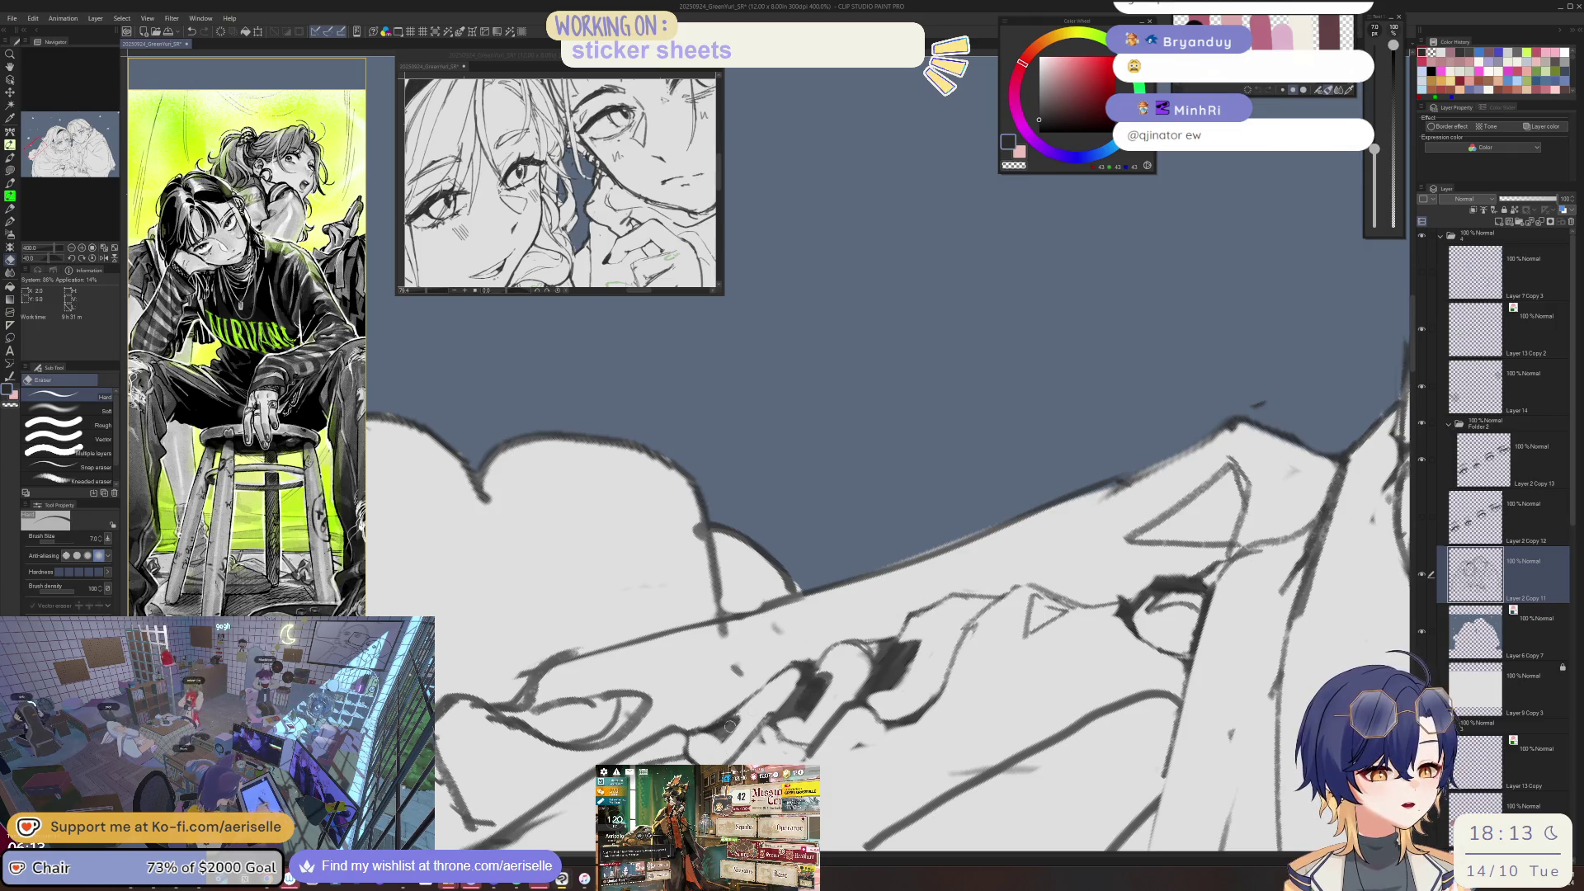
key("p")
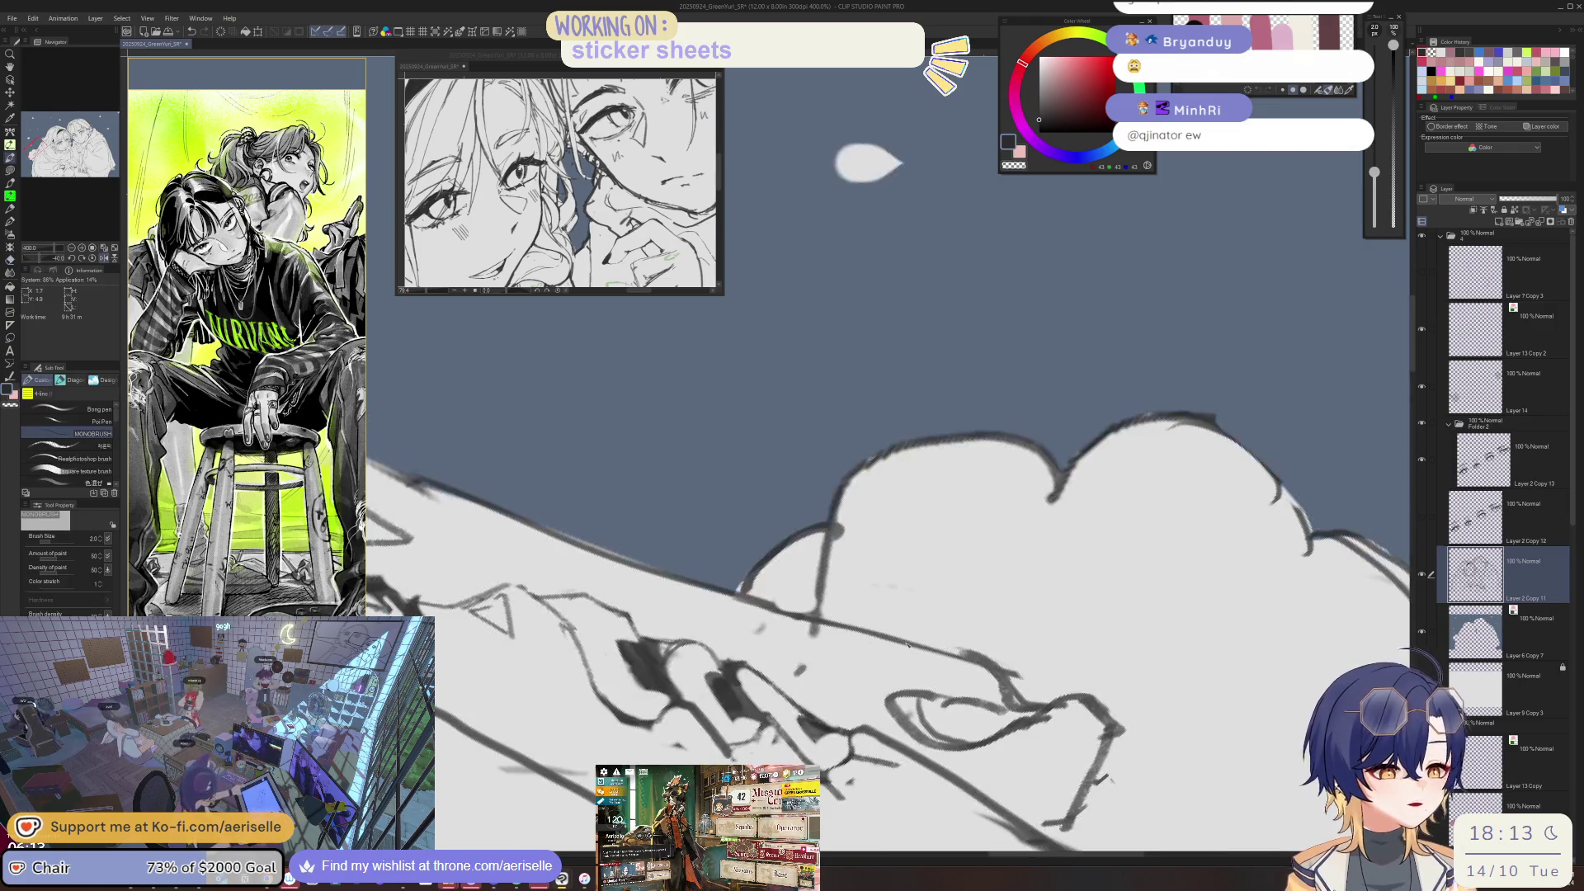
- Erase stray strokes around the fingers, checking the mirrored view, then fit the whole illustration
key("h")
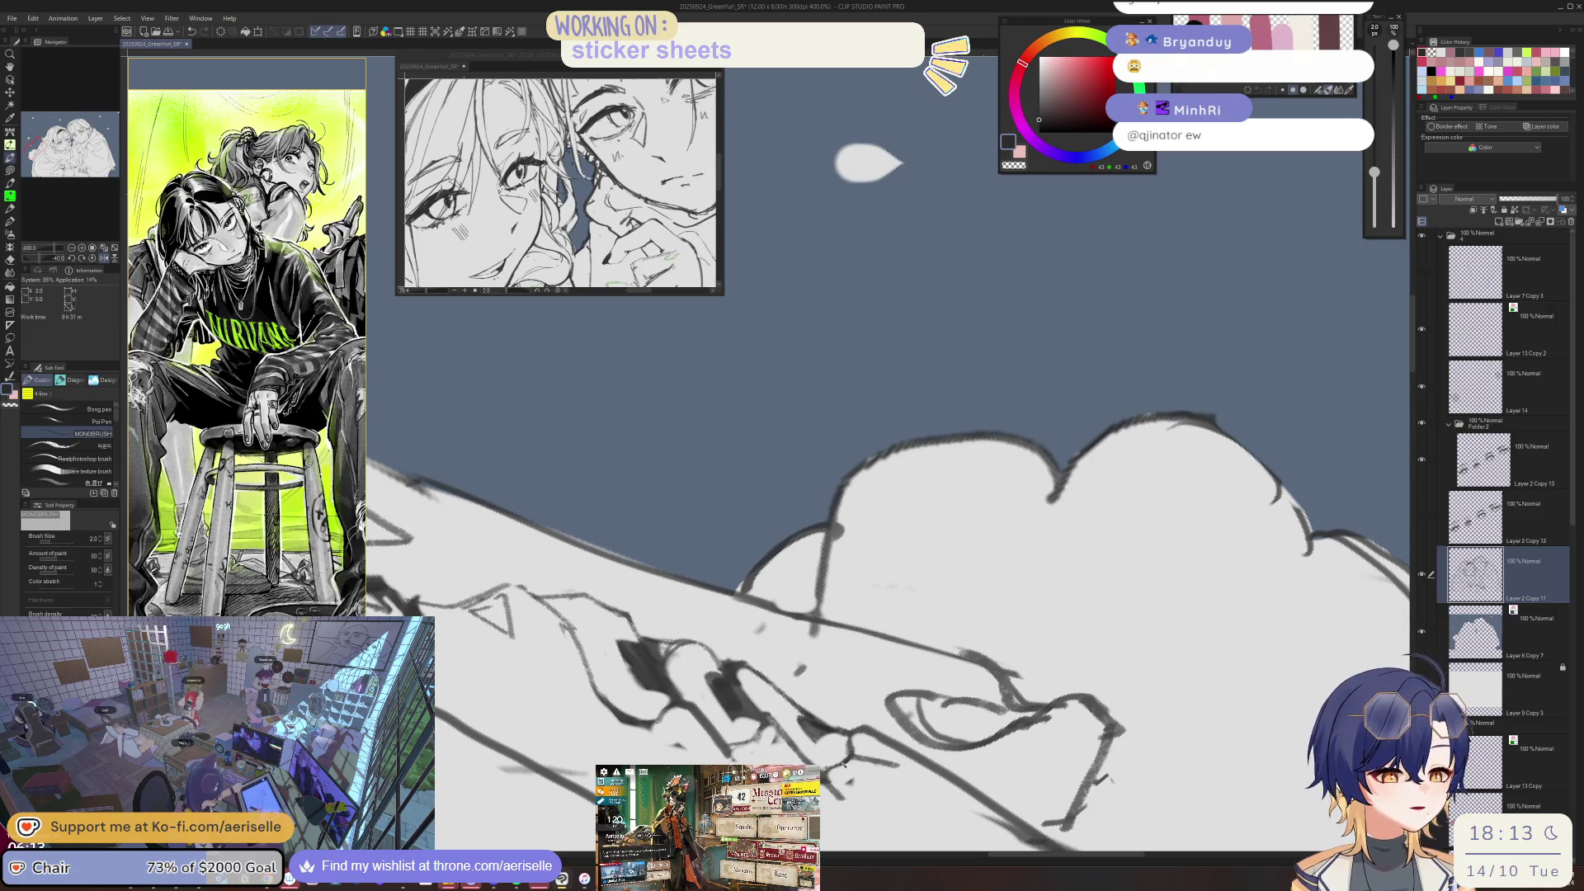
key("h")
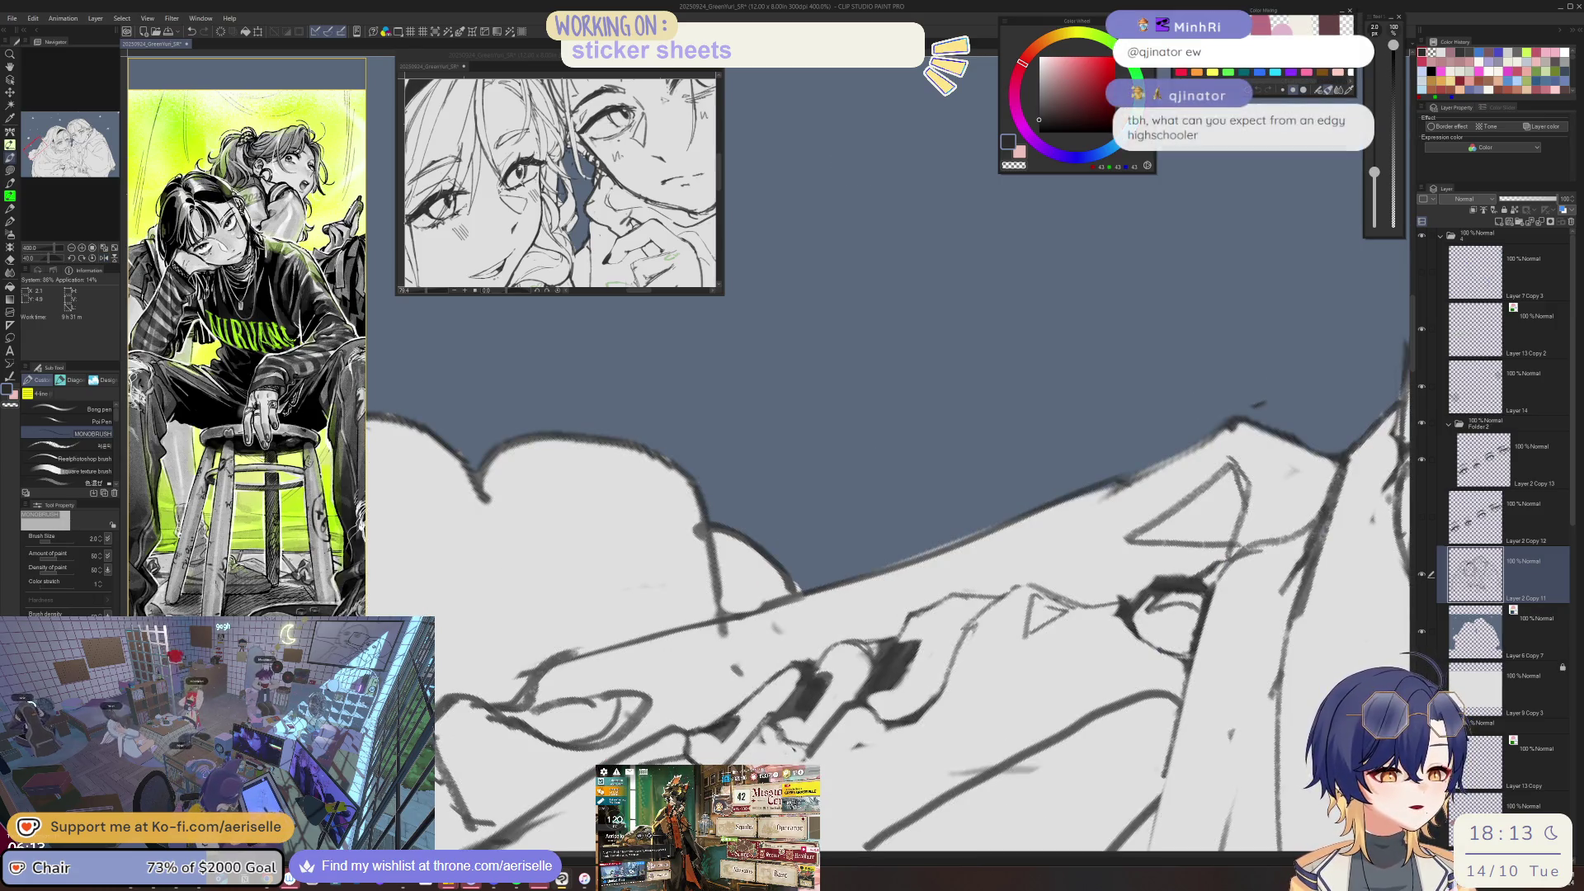
key("e")
left_click_drag(858, 648, 879, 672)
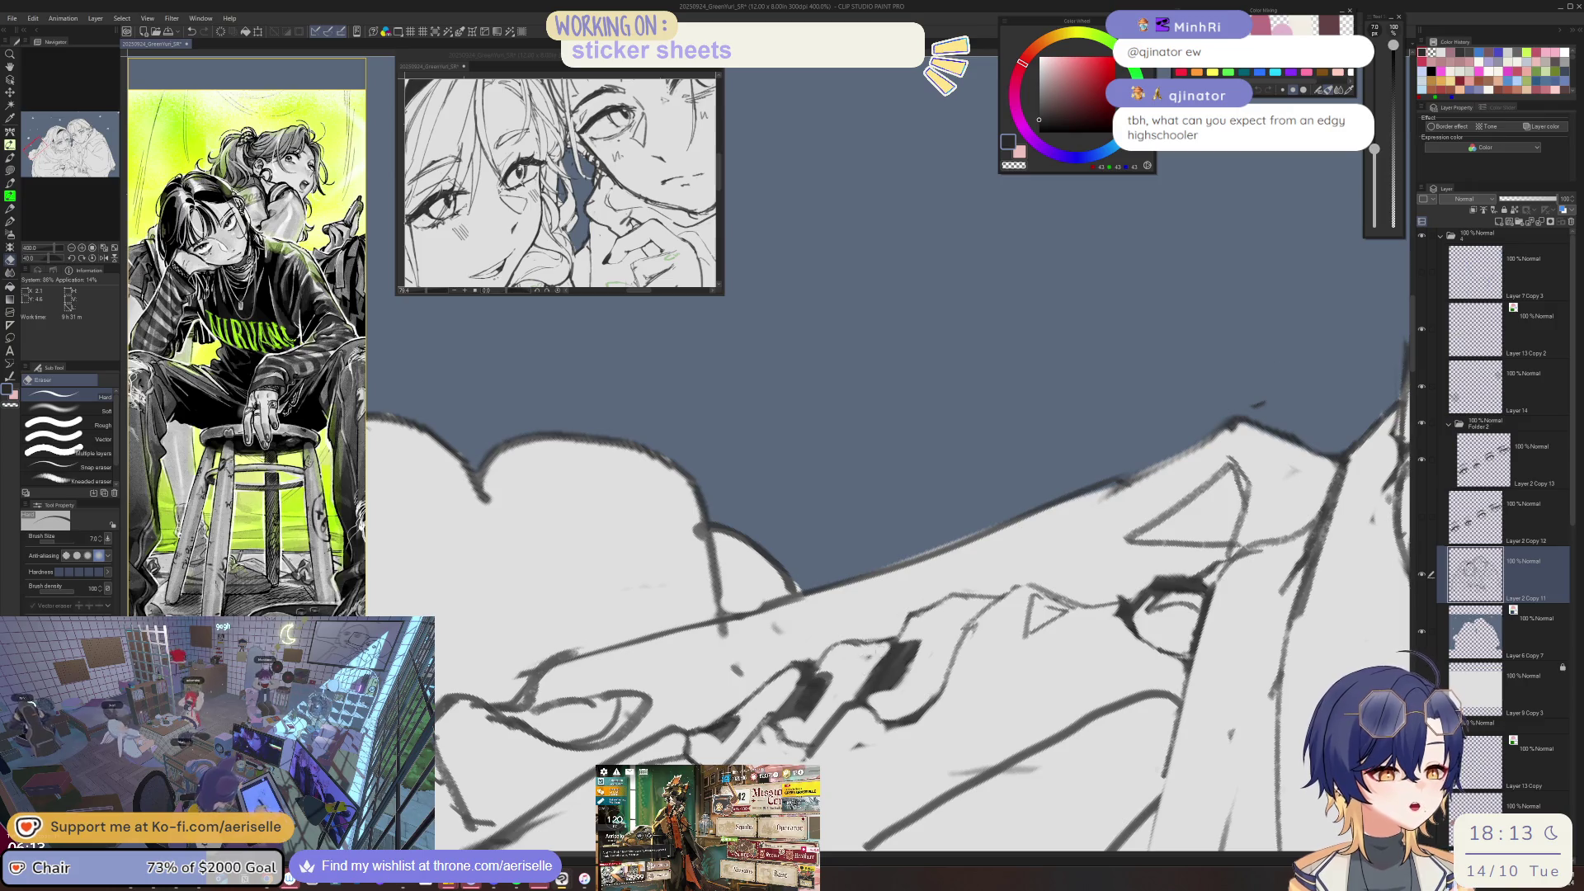
key("p")
key("h")
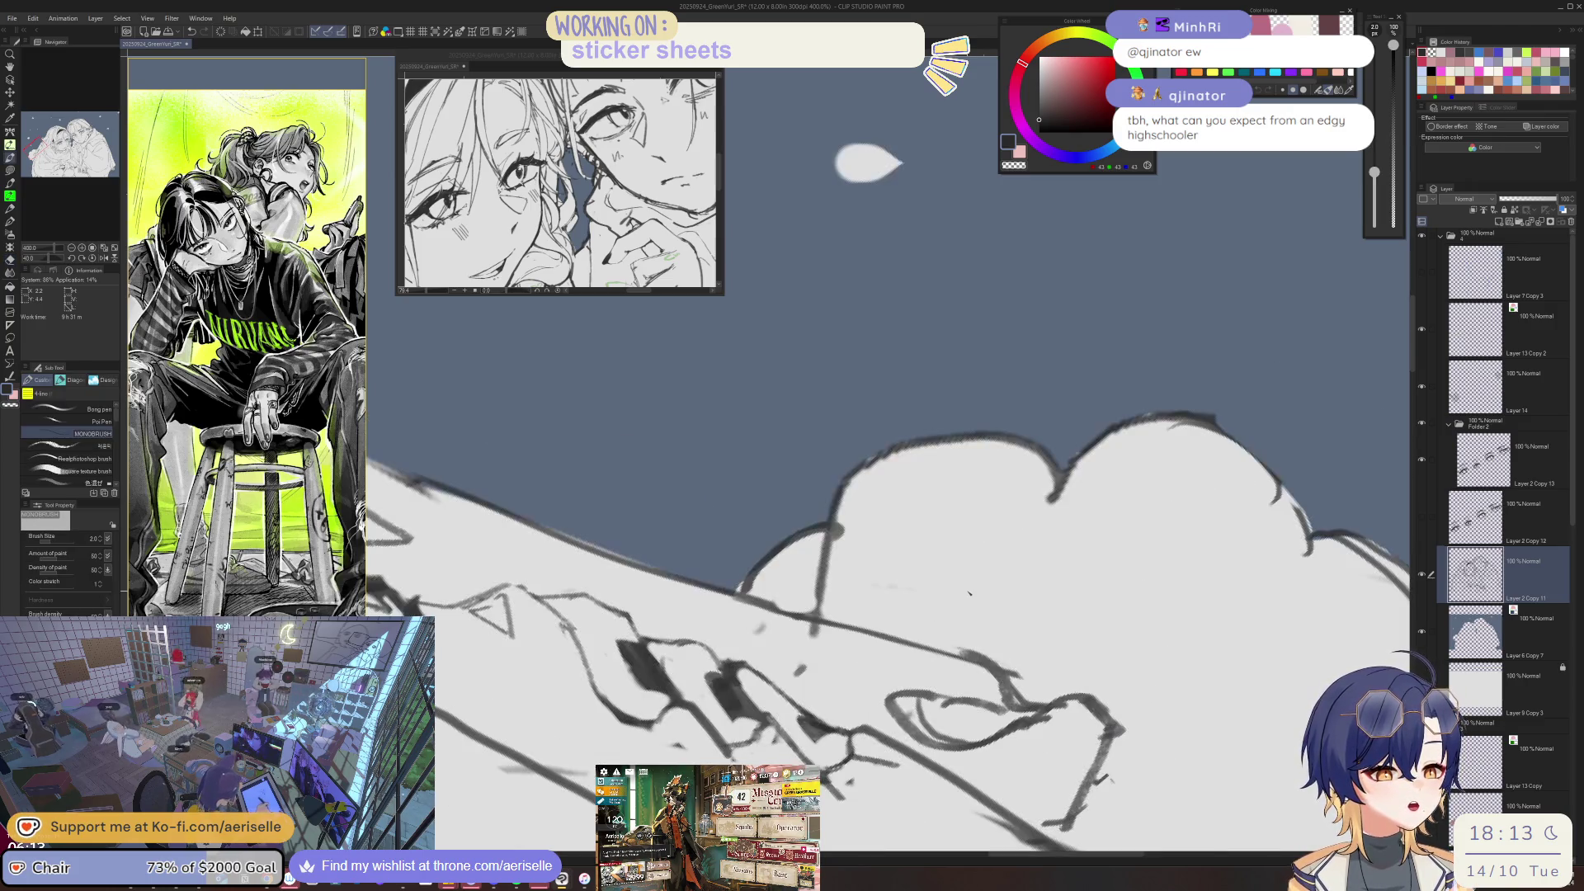
key("ctrl+0")
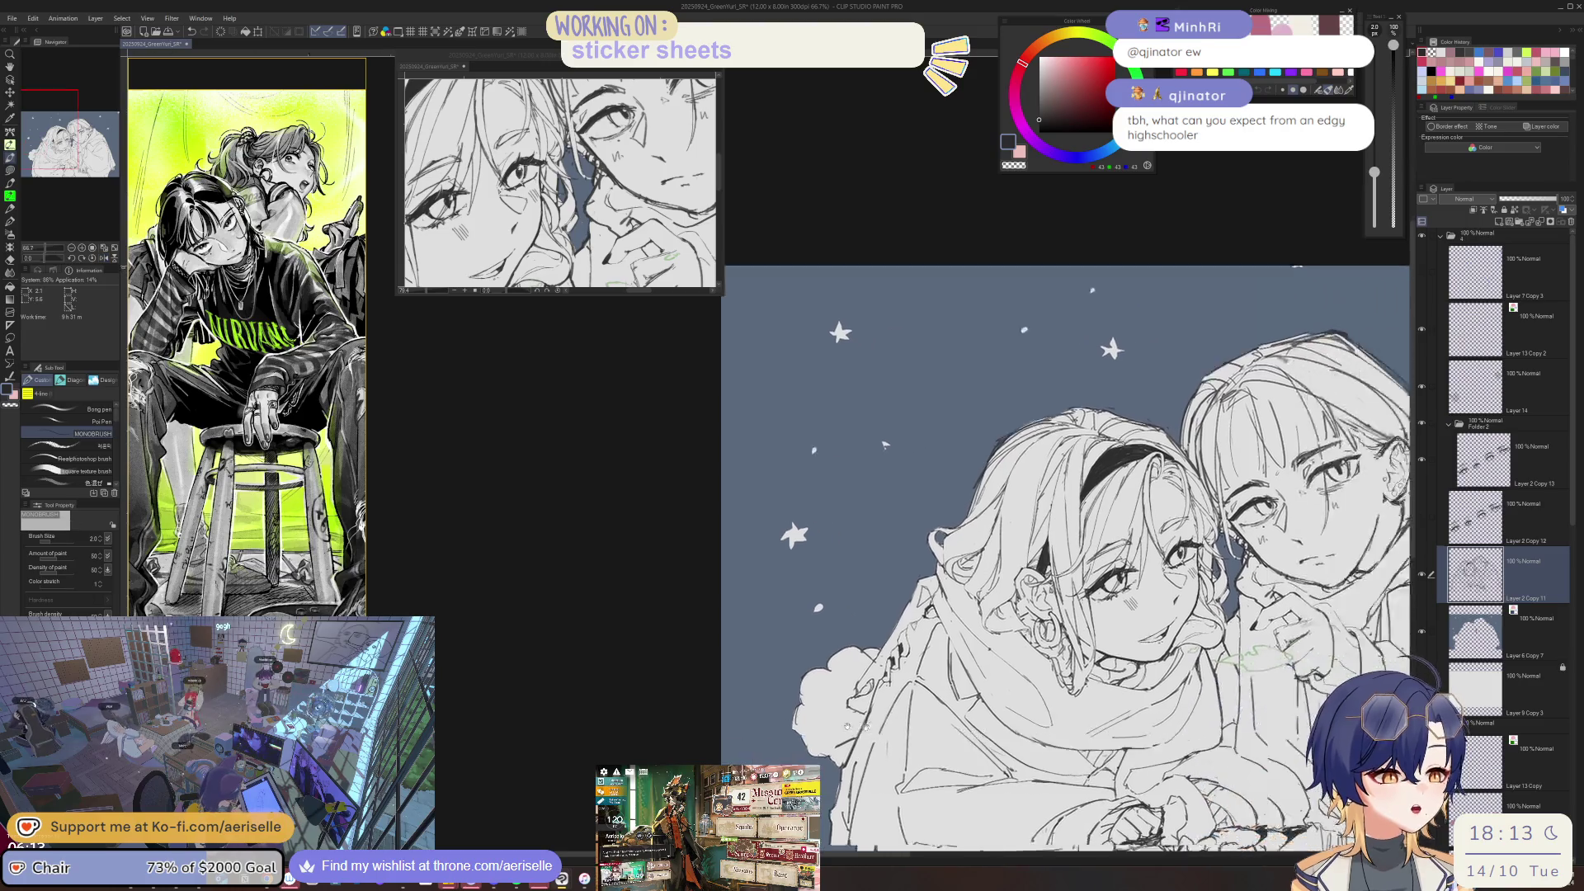
- Zoom in on the earring, rotate the view upright and erase its rough lines
scroll(727, 427, "up", 5)
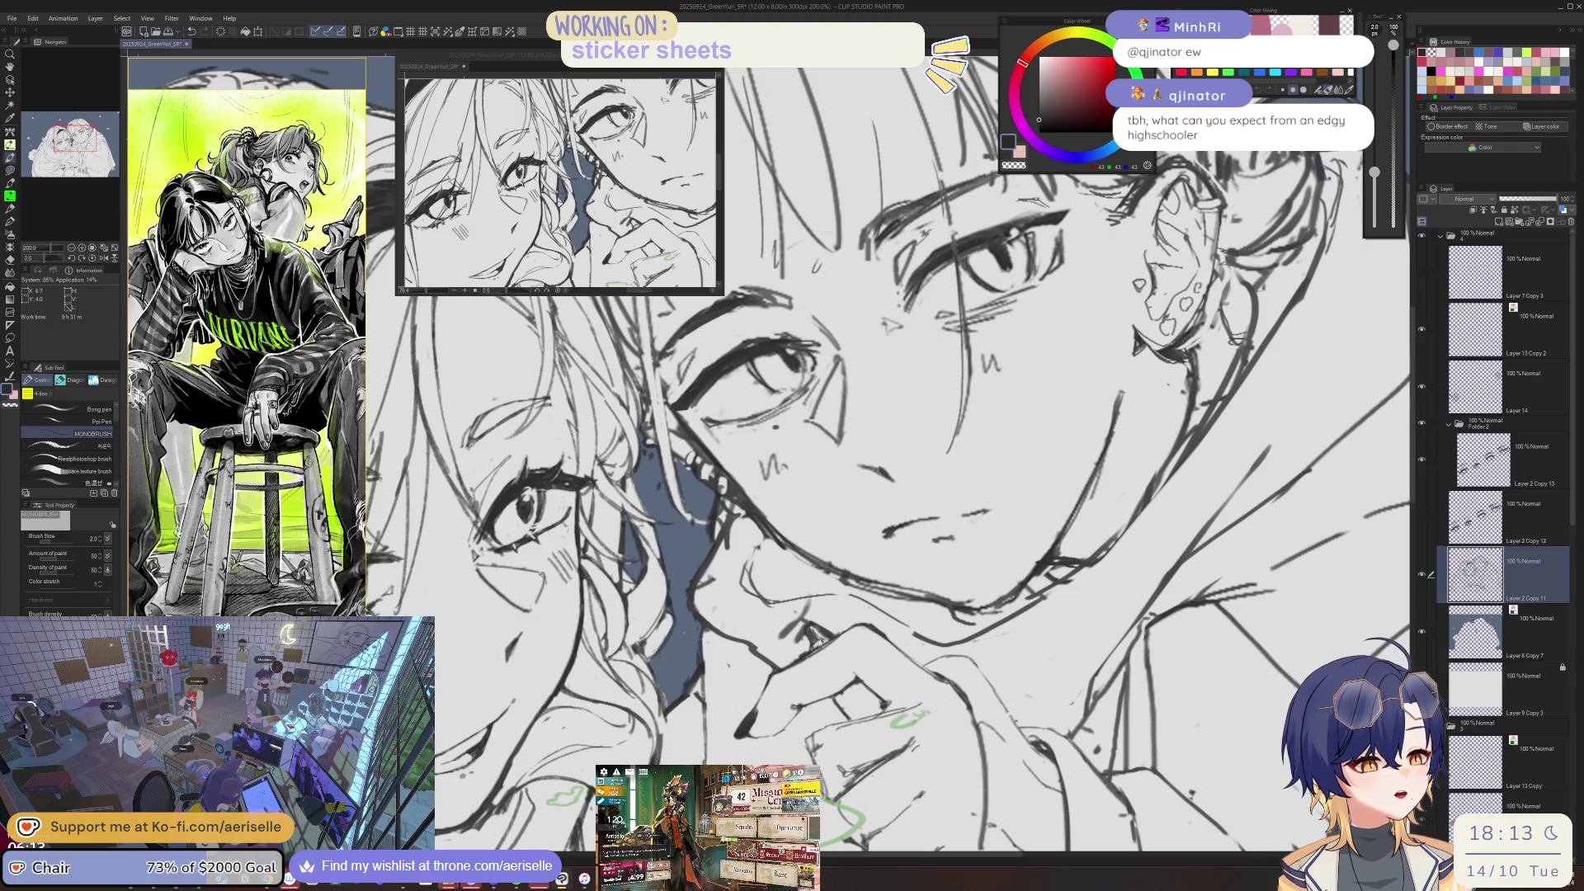
key("minus")
key("minus")
key("e")
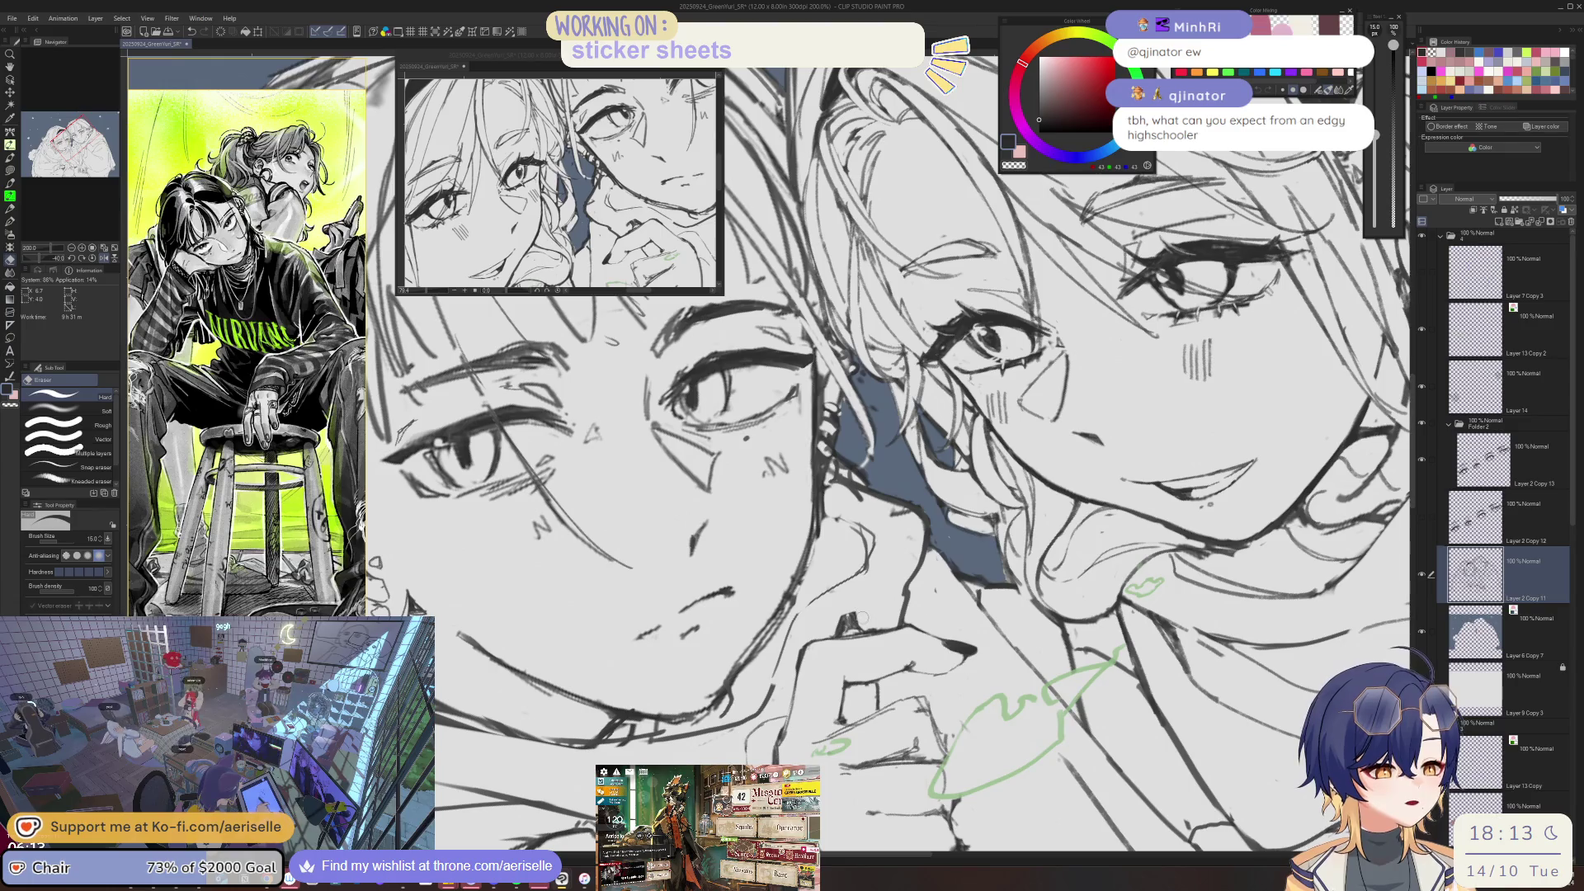
key("asciicircum")
key("asciicircum")
key("asciicircum")
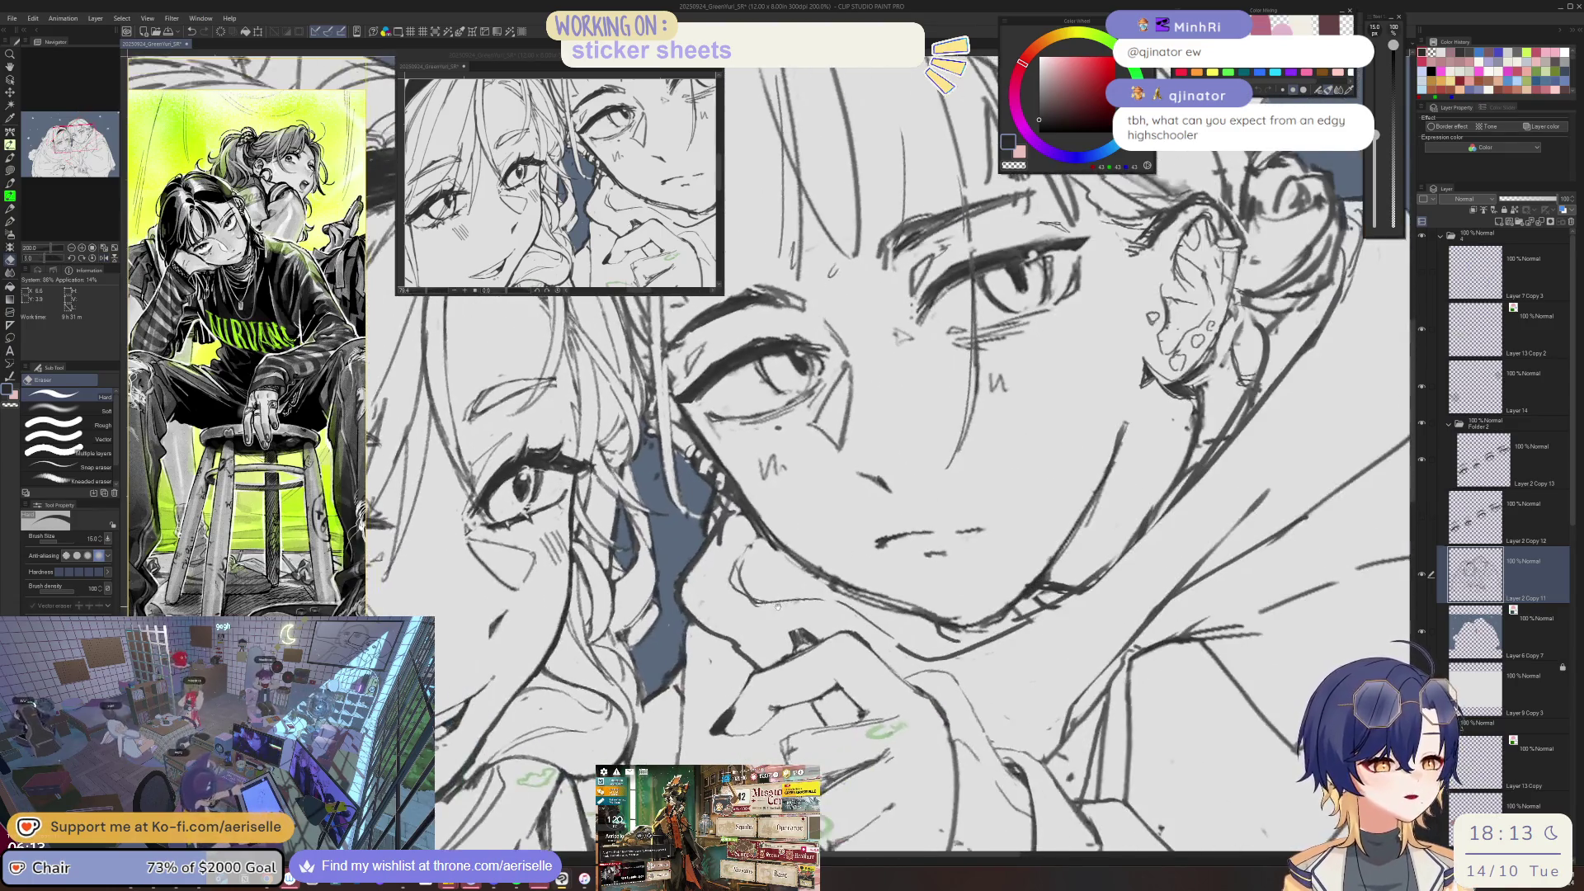
key("asciicircum")
scroll(718, 640, "up", 4)
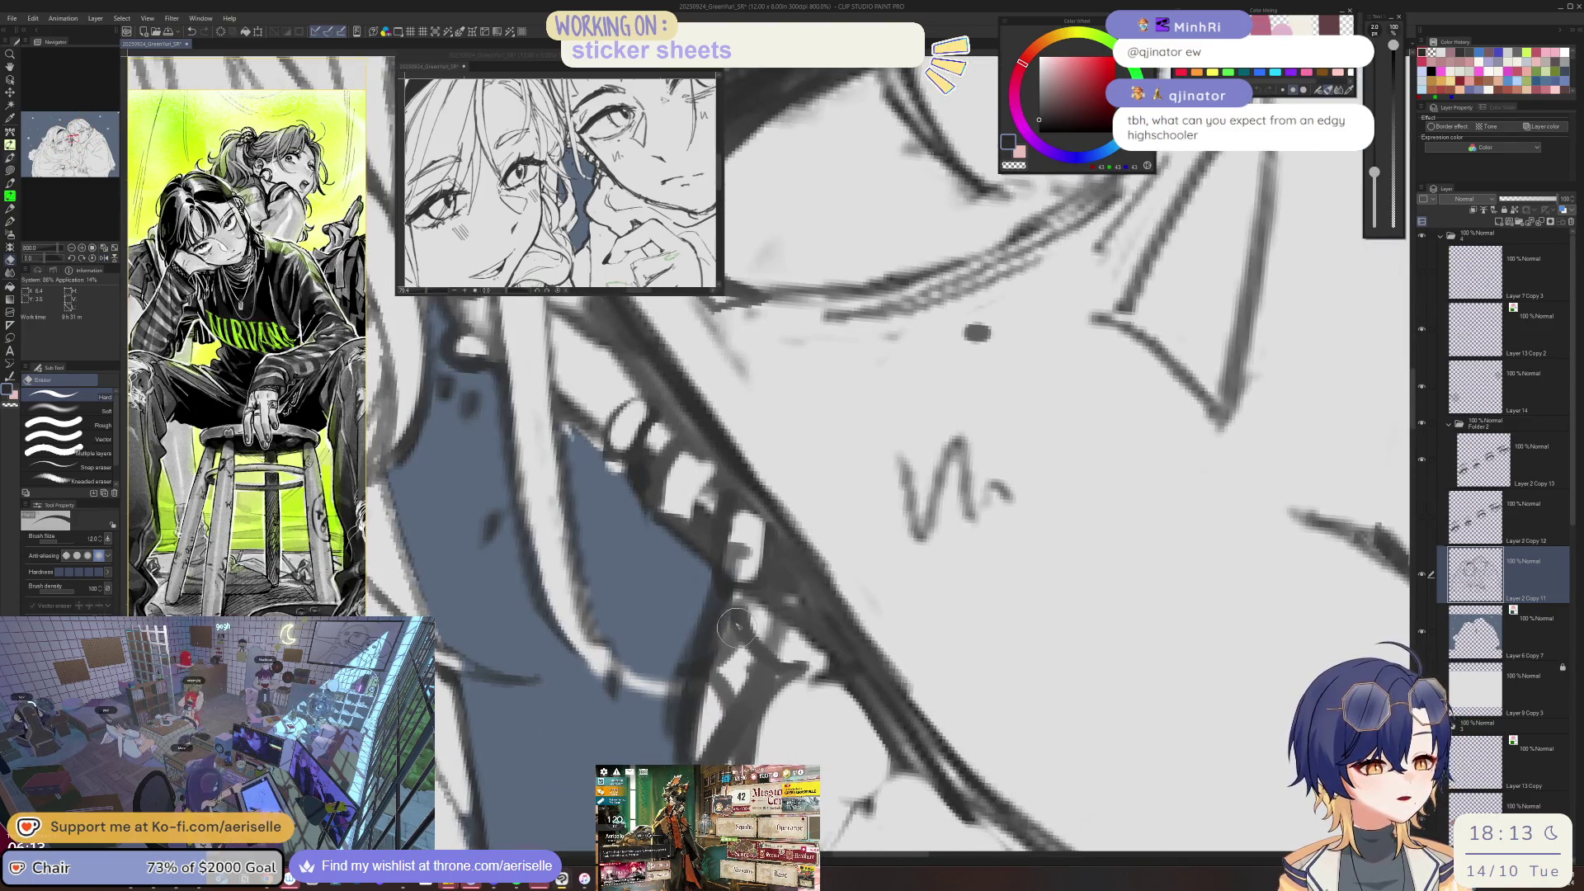
key("p")
key("e")
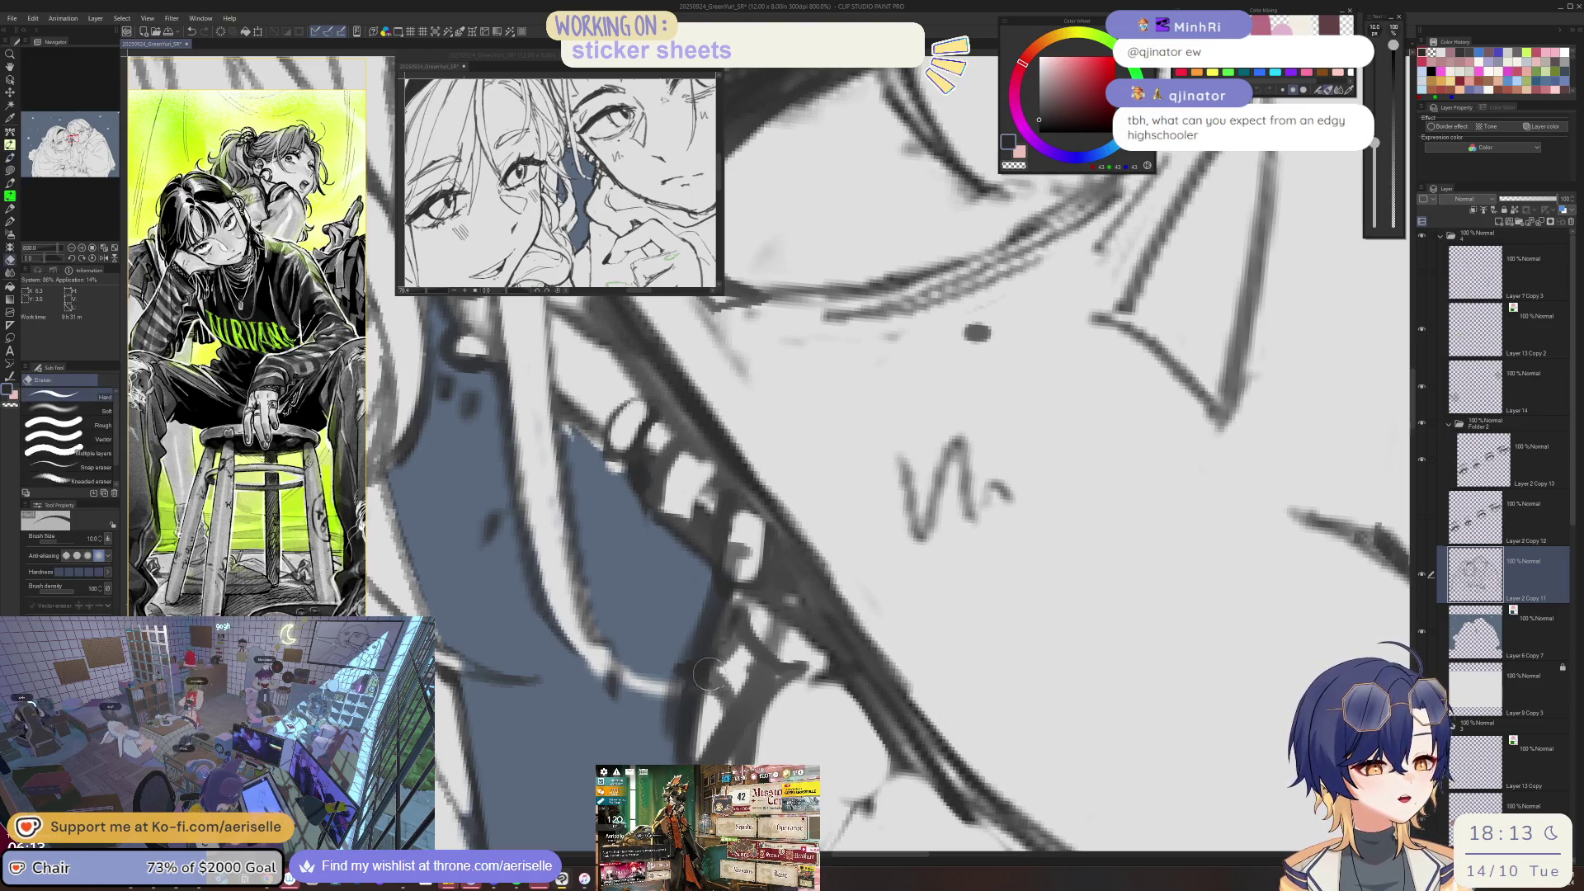
left_click_drag(737, 638, 757, 752)
- Redraw the sparkle earring strokes, fixing its vertical stroke
scroll(747, 701, "down", 2)
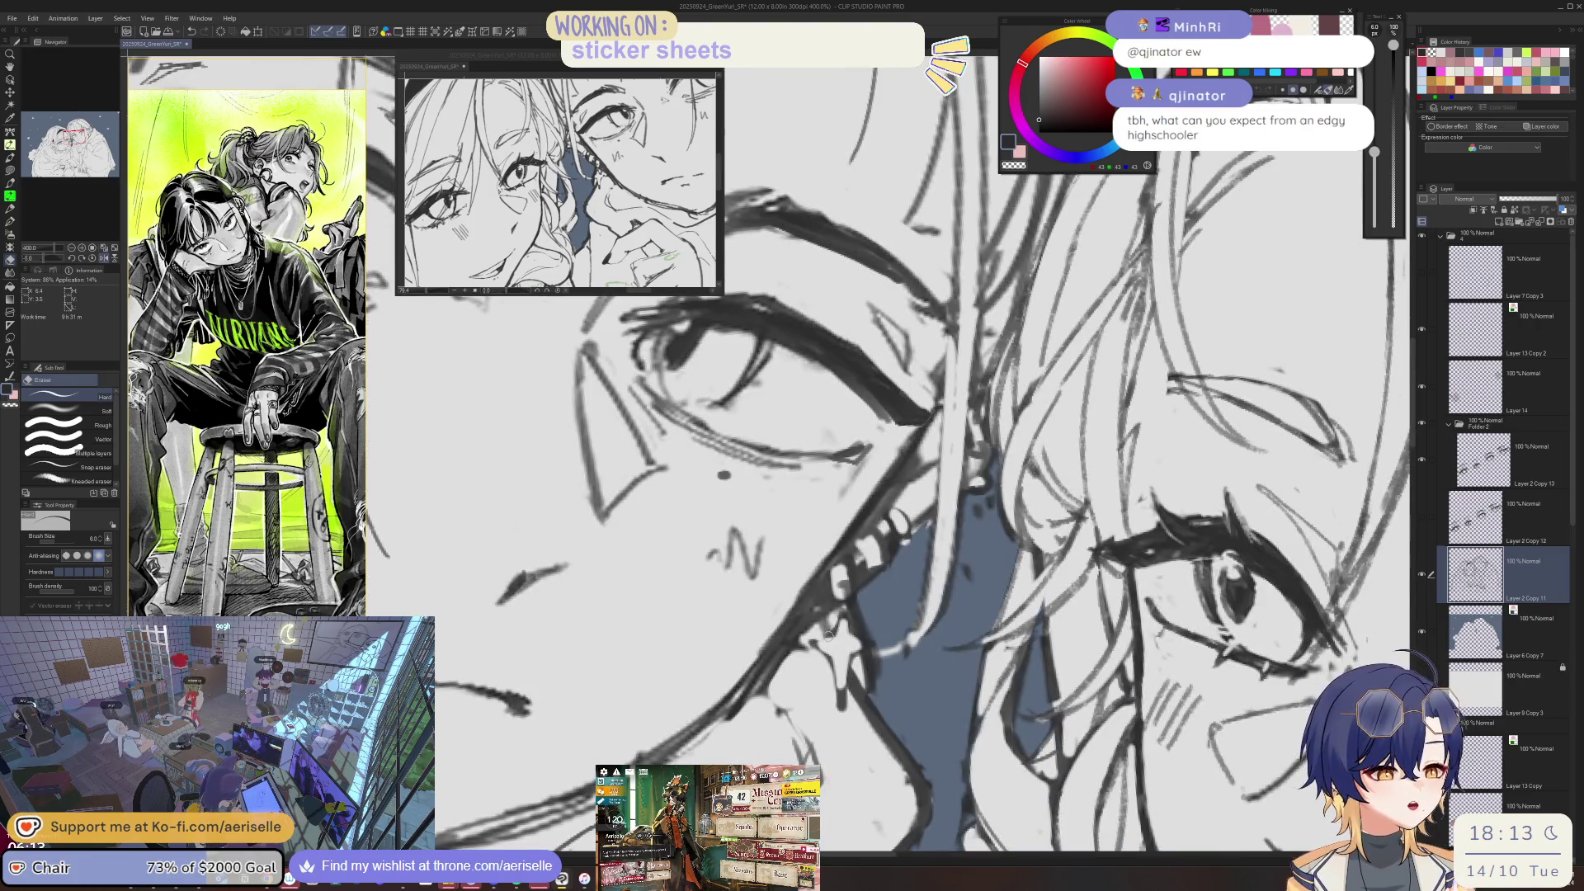
scroll(825, 642, "up", 2)
key("p")
mouse_move(858, 649)
left_mouse_down()
mouse_move(812, 656)
mouse_move(865, 602)
mouse_move(863, 741)
left_mouse_up()
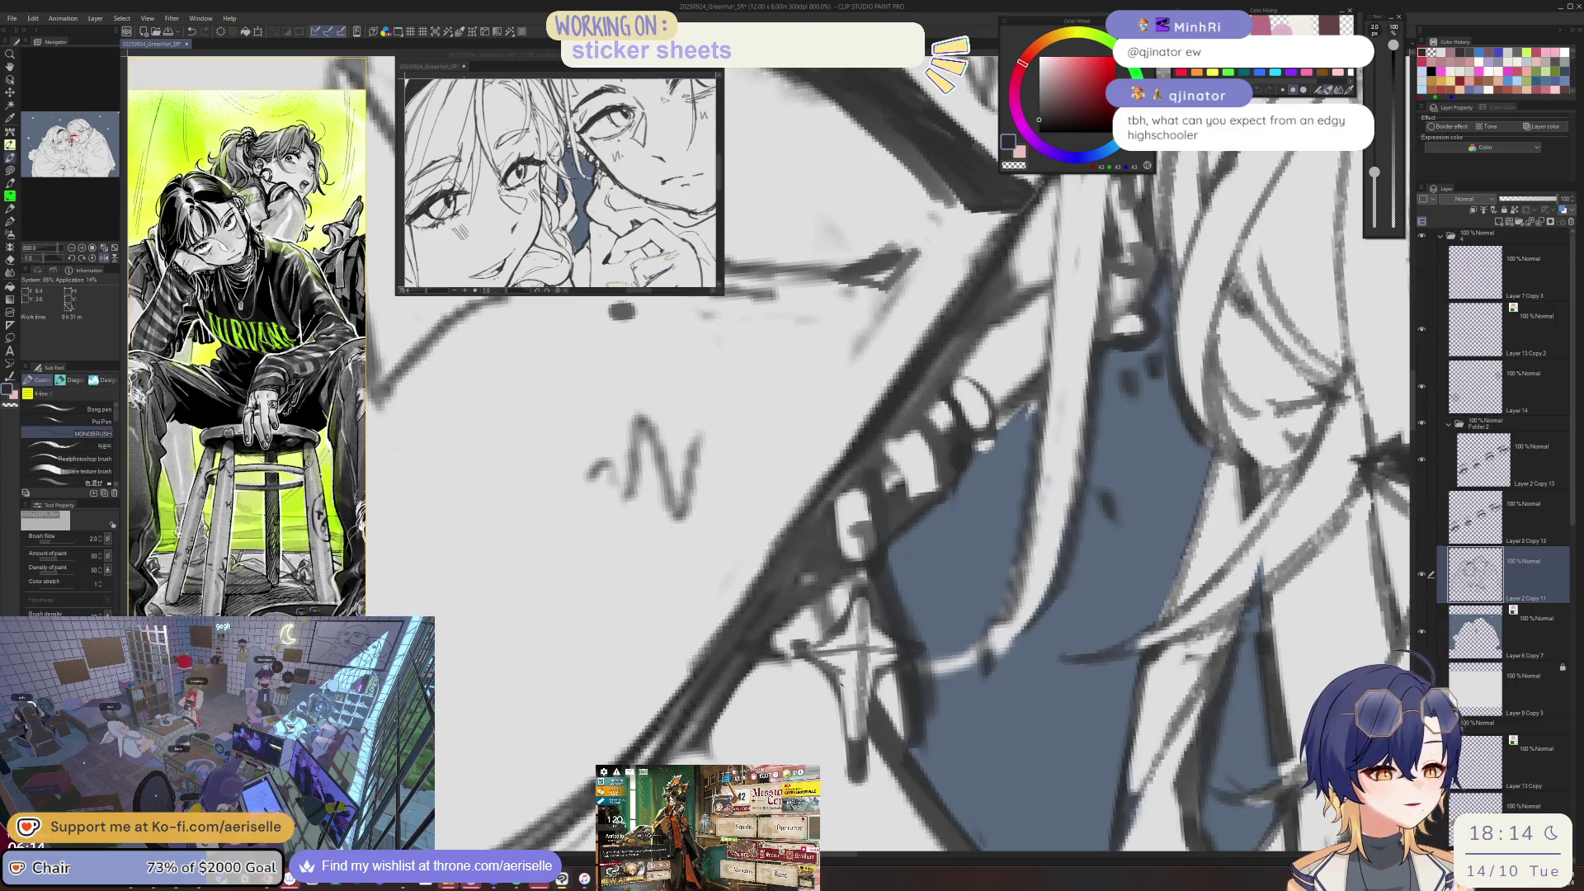
mouse_move(865, 650)
left_mouse_down()
mouse_move(842, 676)
mouse_move(850, 773)
mouse_move(883, 675)
left_mouse_up()
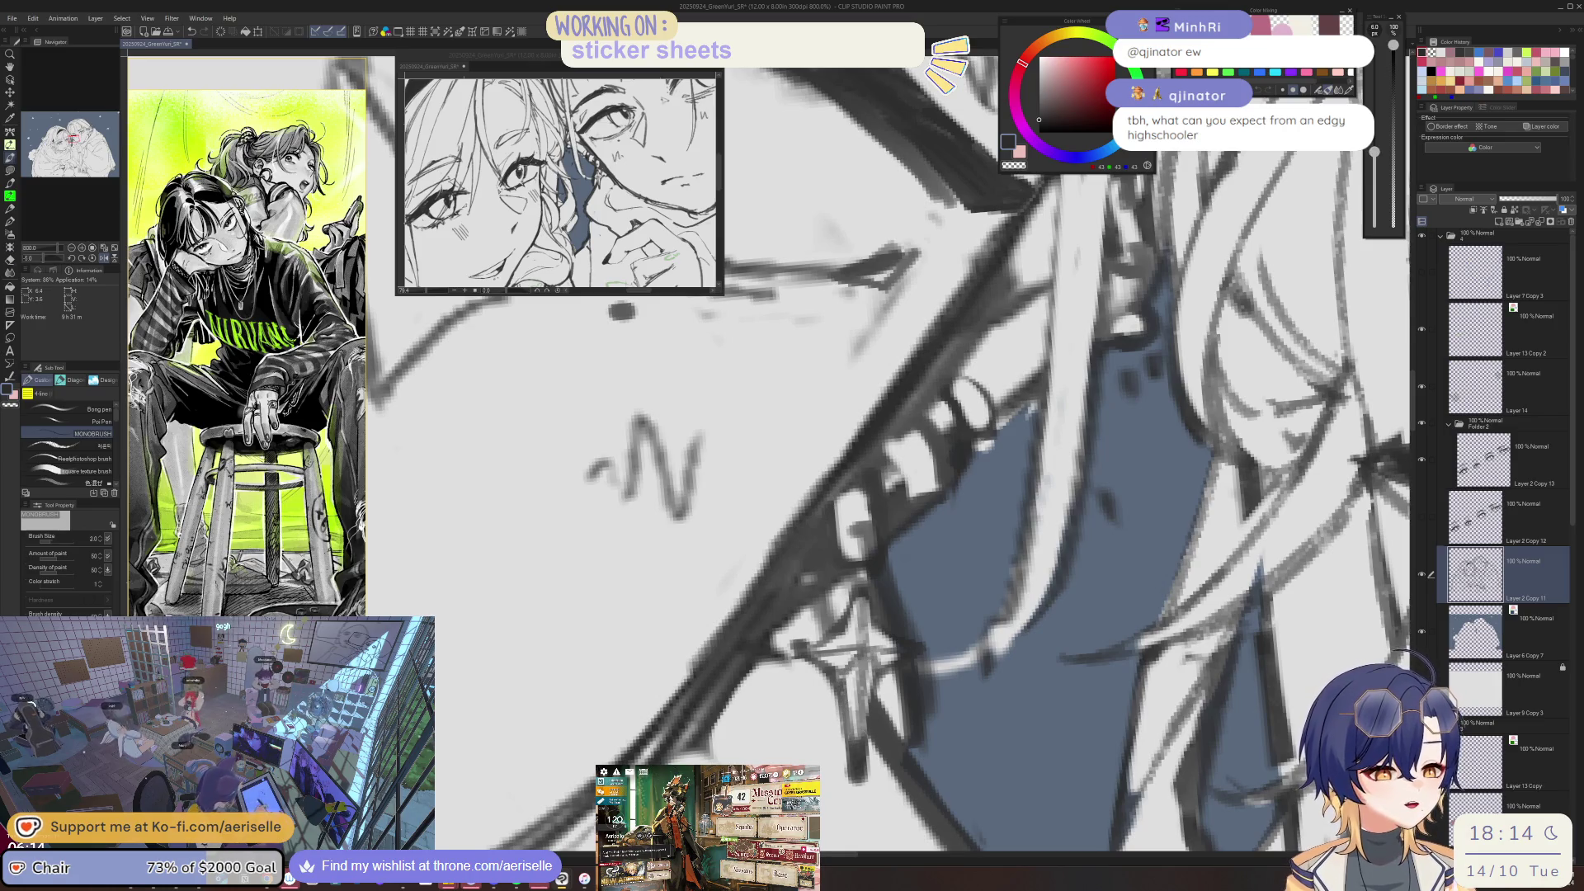
key("e")
mouse_move(858, 759)
left_mouse_down()
mouse_move(865, 660)
mouse_move(864, 763)
left_mouse_up()
mouse_move(872, 676)
left_mouse_down()
mouse_move(865, 759)
mouse_move(868, 733)
left_mouse_up()
key("p")
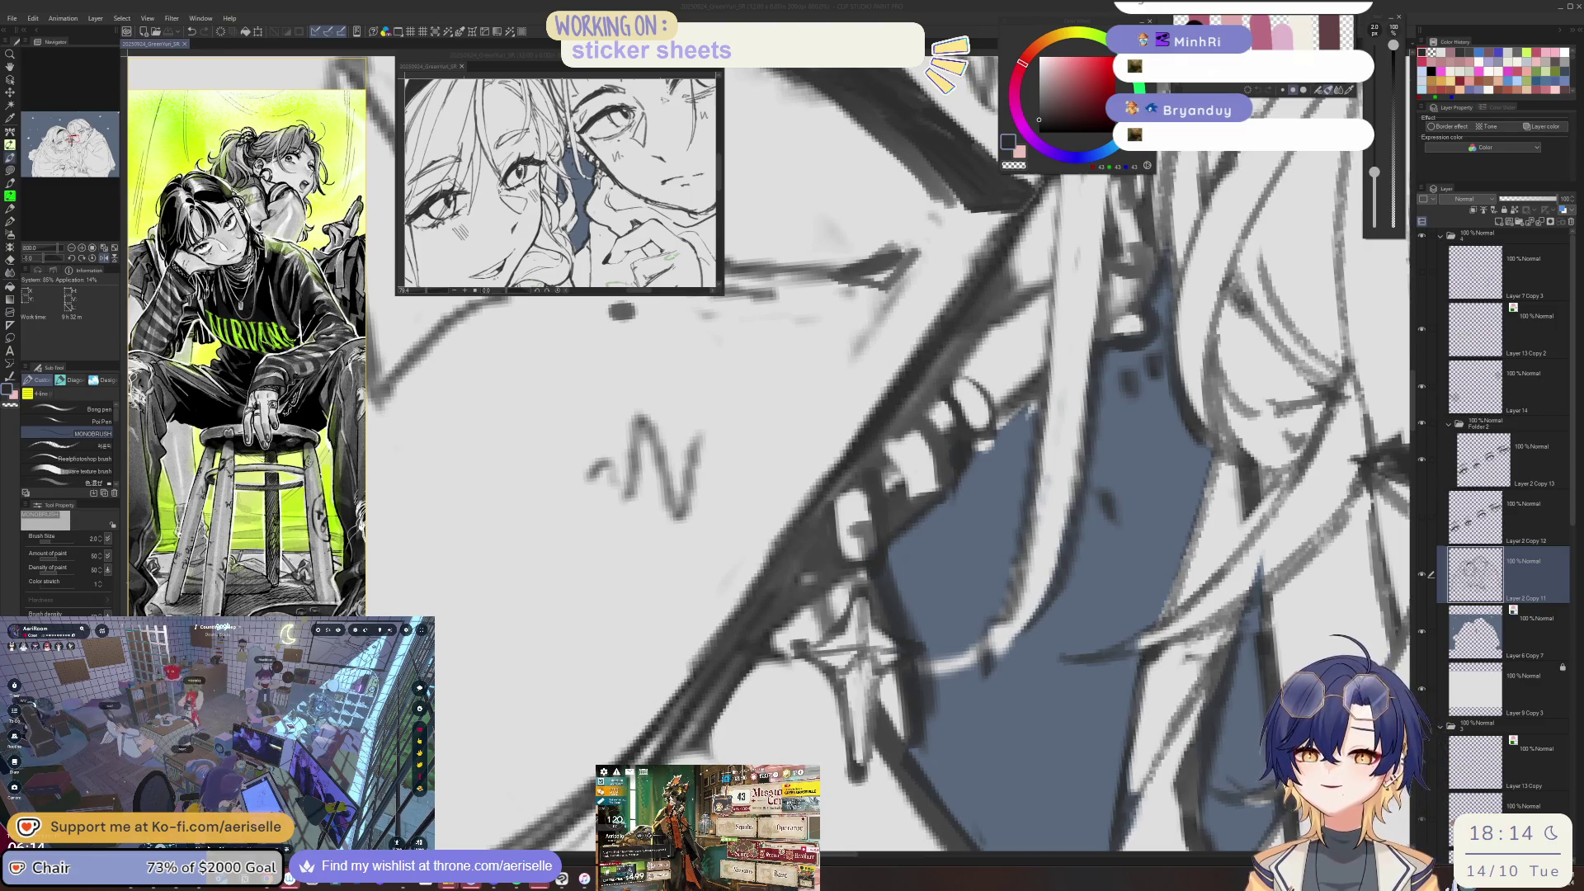
- Zoom to the eyes and thicken and darken the upper lash line
scroll(887, 462, "down", 3)
scroll(888, 462, "down", 3)
scroll(887, 462, "up", 1)
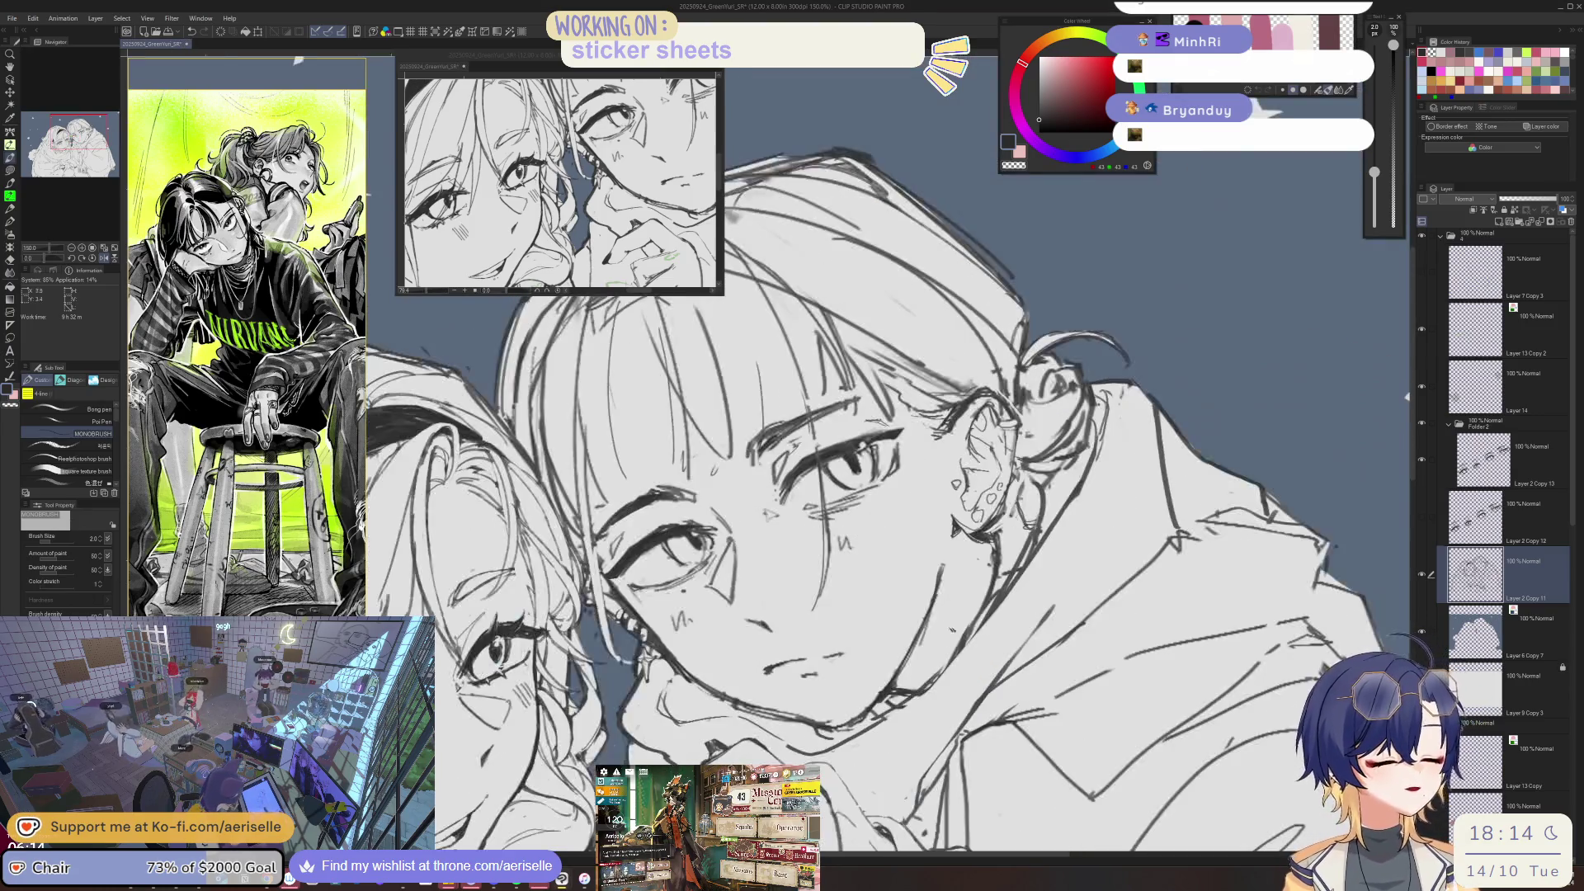
scroll(946, 629, "down", 2)
scroll(913, 745, "up", 2)
scroll(913, 745, "up", 1)
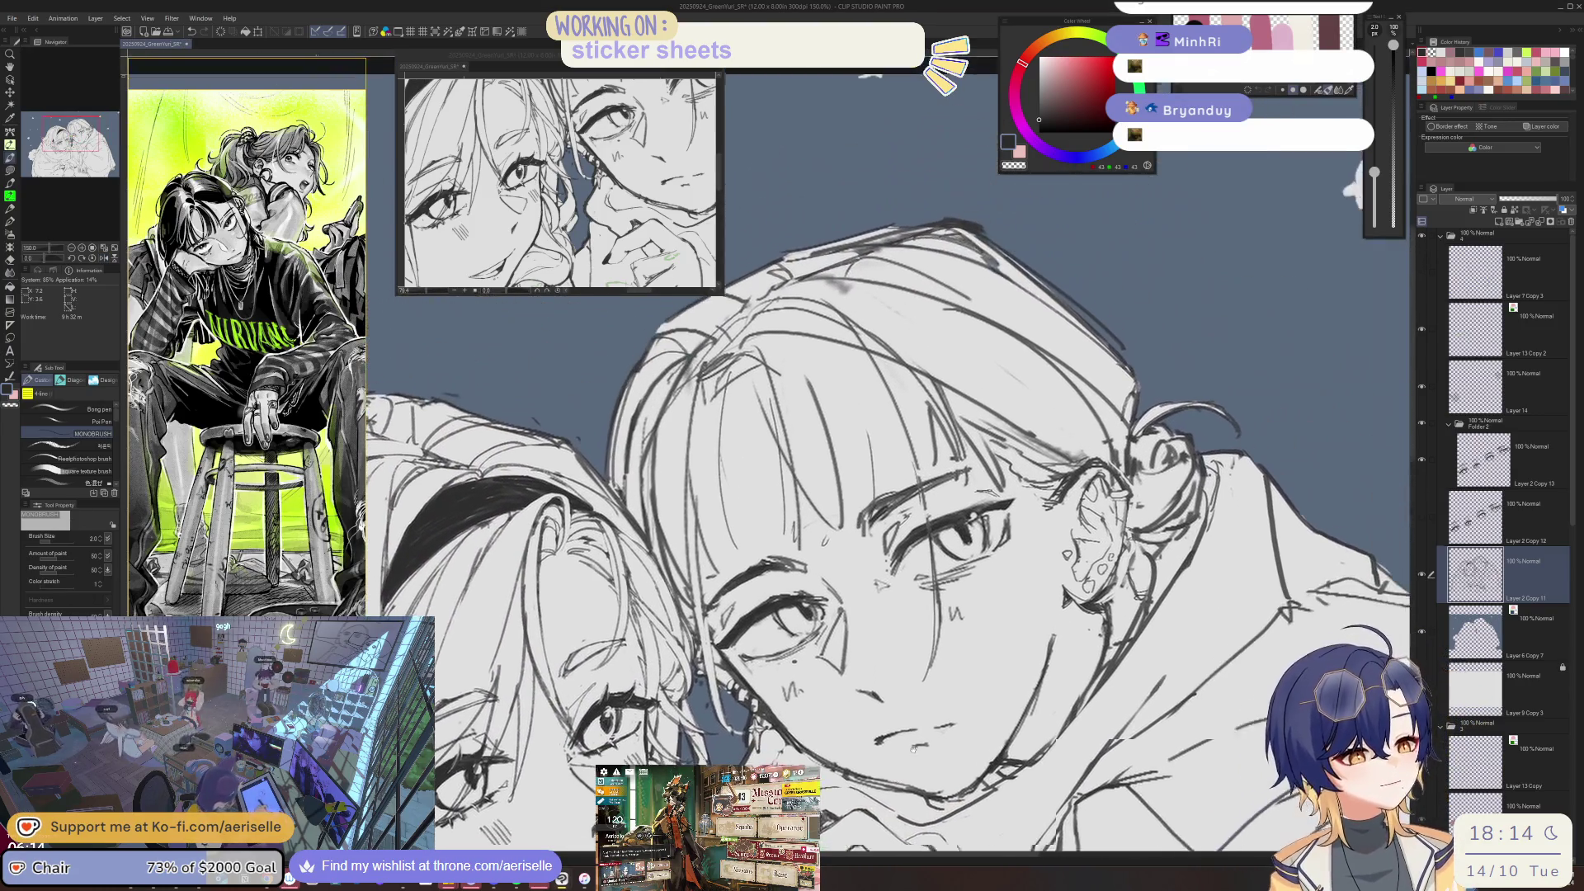
scroll(809, 606, "up", 3)
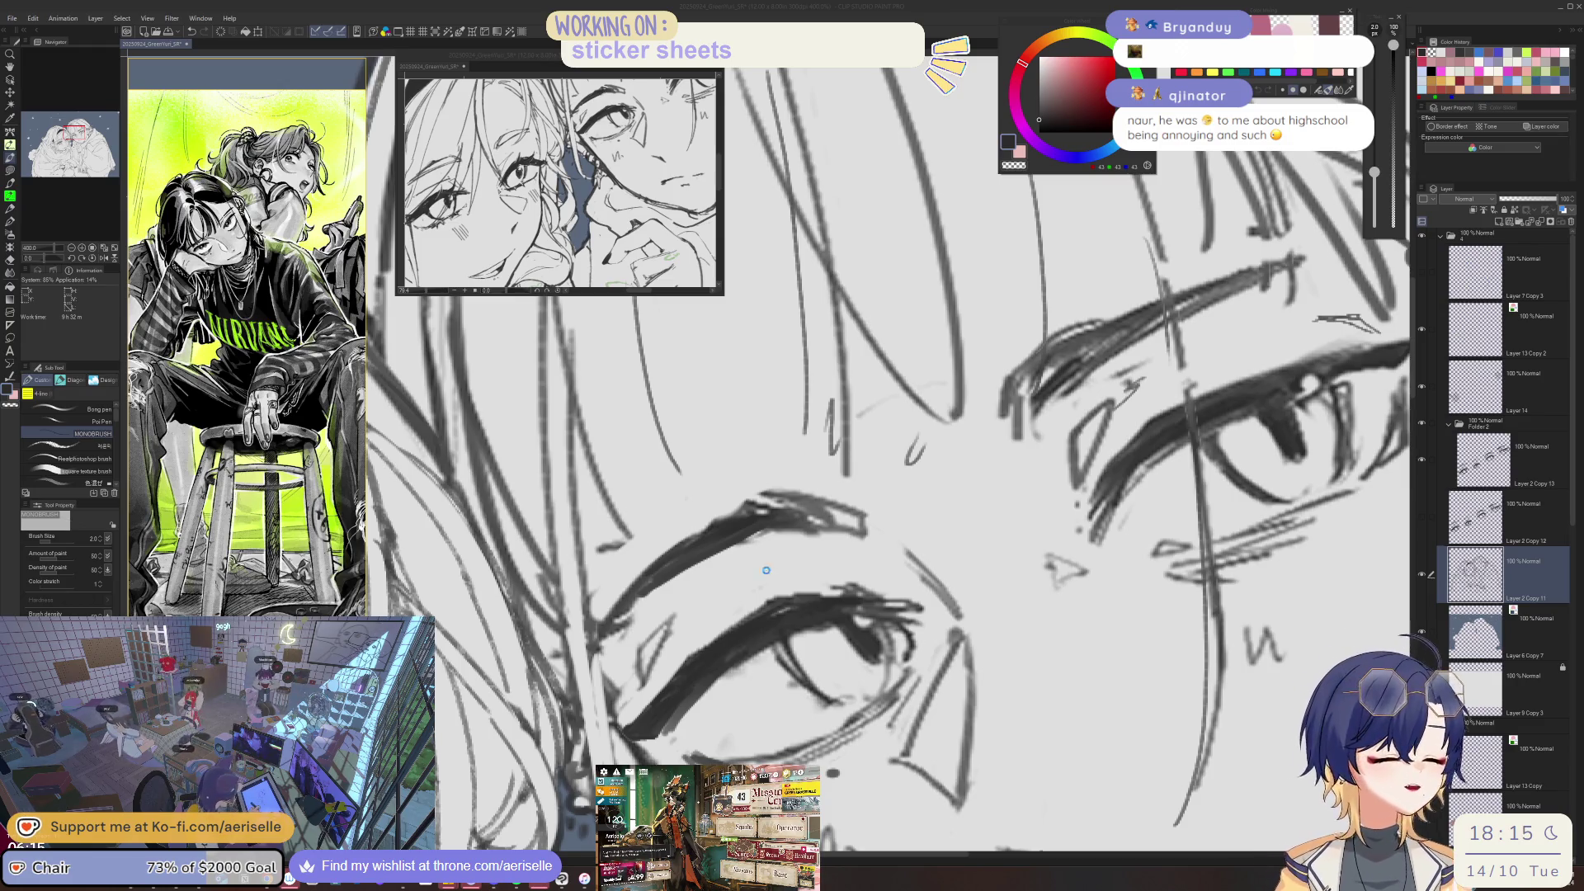
left_click(793, 602)
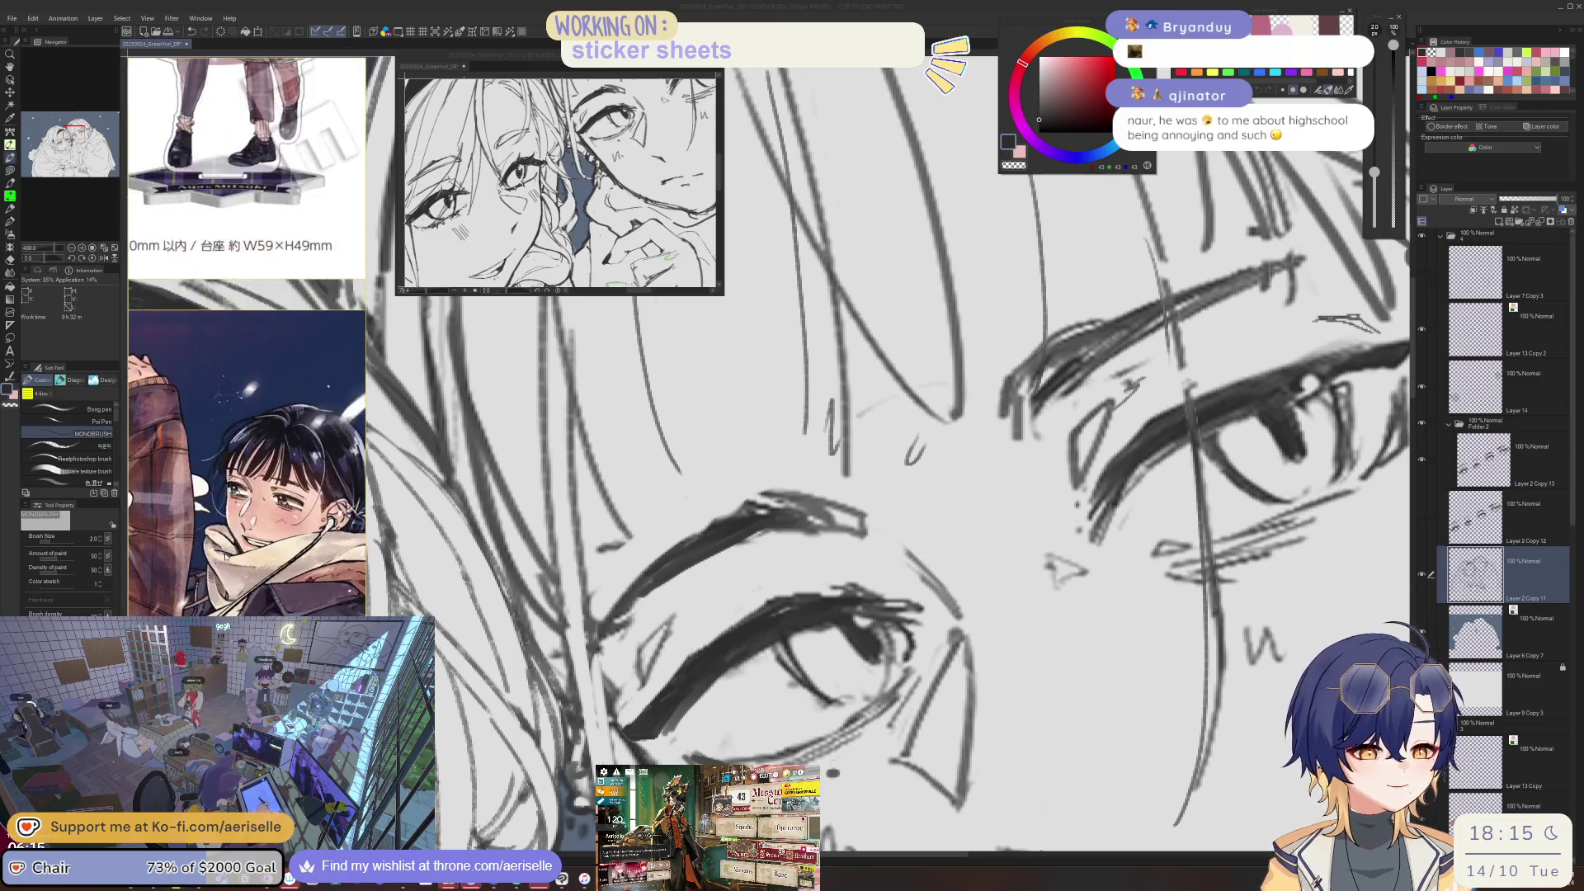
left_click_drag(794, 605, 689, 658)
mouse_move(763, 609)
left_mouse_down()
mouse_move(643, 712)
mouse_move(775, 708)
left_mouse_up()
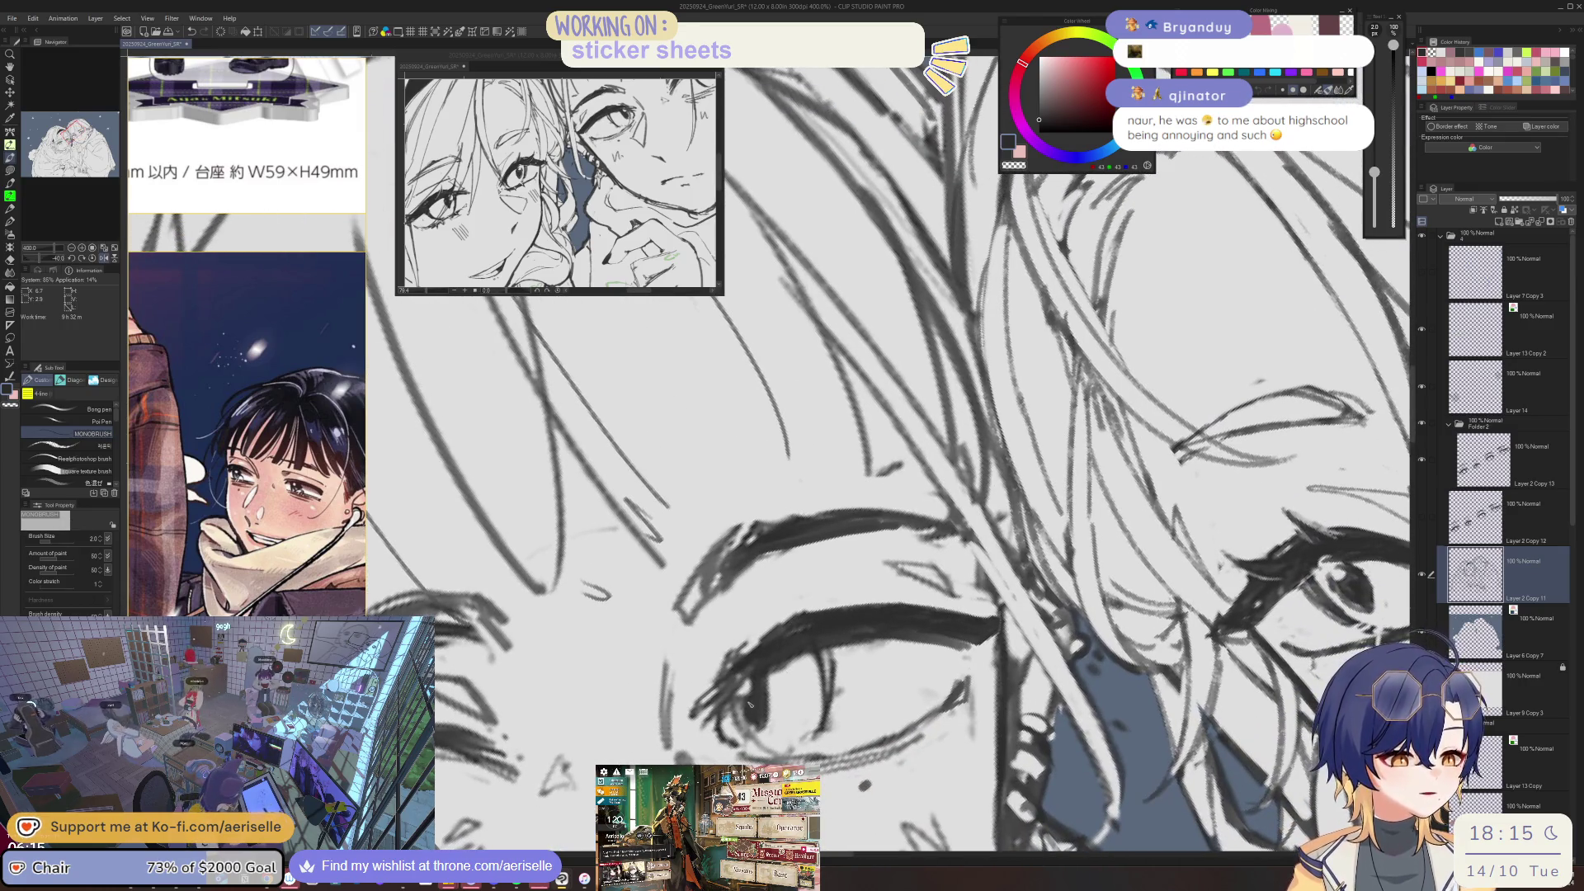
- Move to Layer 2 Copy 13 and add a short stroke along the upper eyelid
key("e")
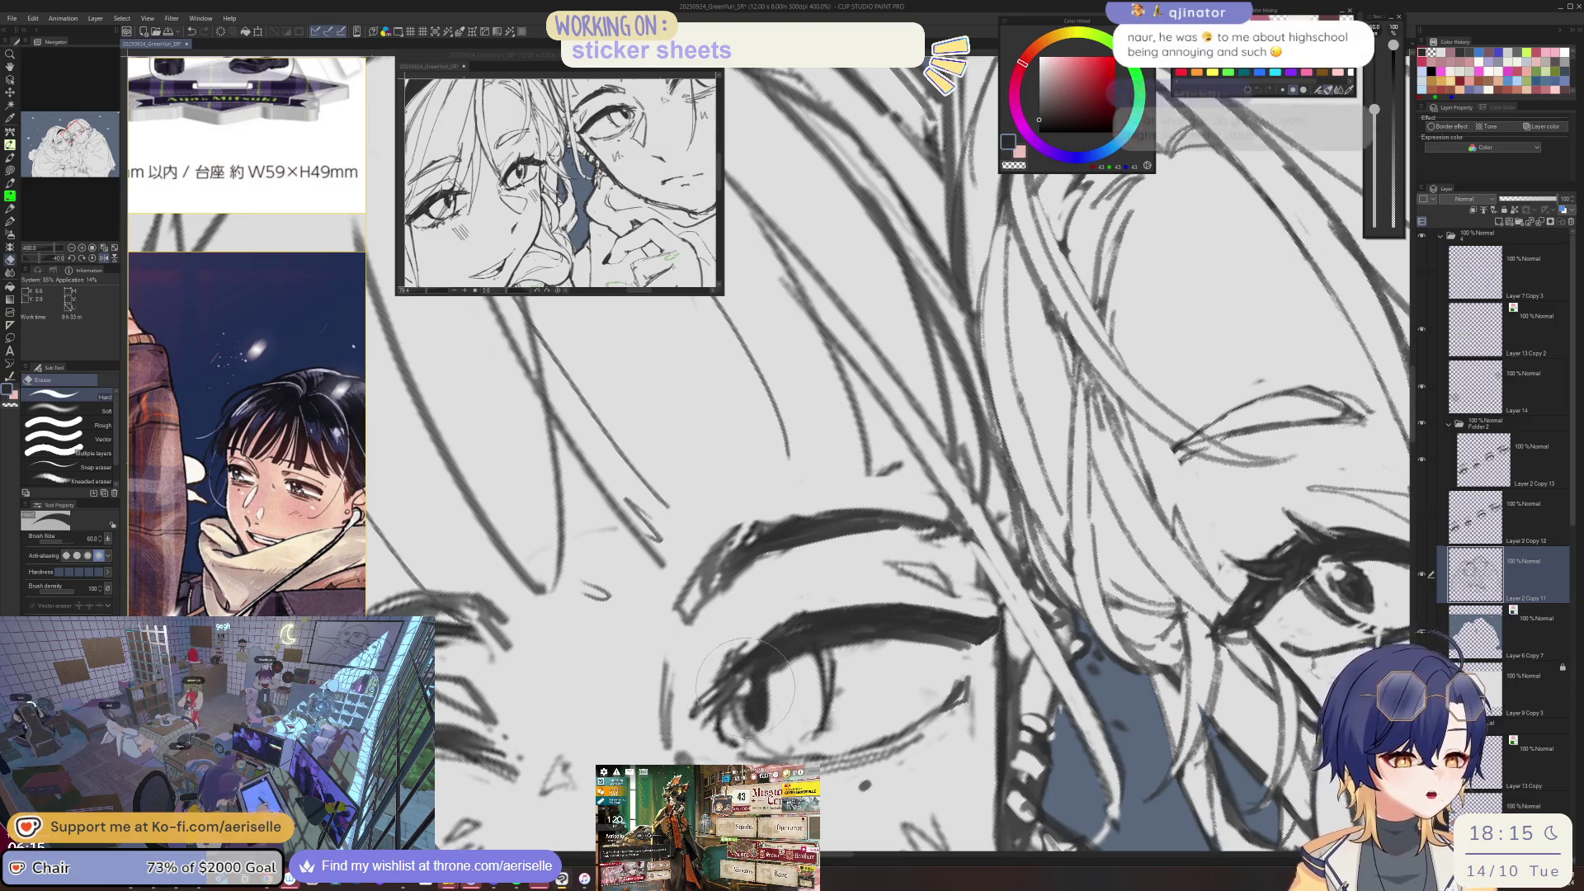
key("p")
key("alt+bracketright")
key("alt+bracketright")
mouse_move(790, 629)
left_mouse_down()
mouse_move(824, 614)
mouse_move(902, 640)
mouse_move(794, 648)
left_mouse_up()
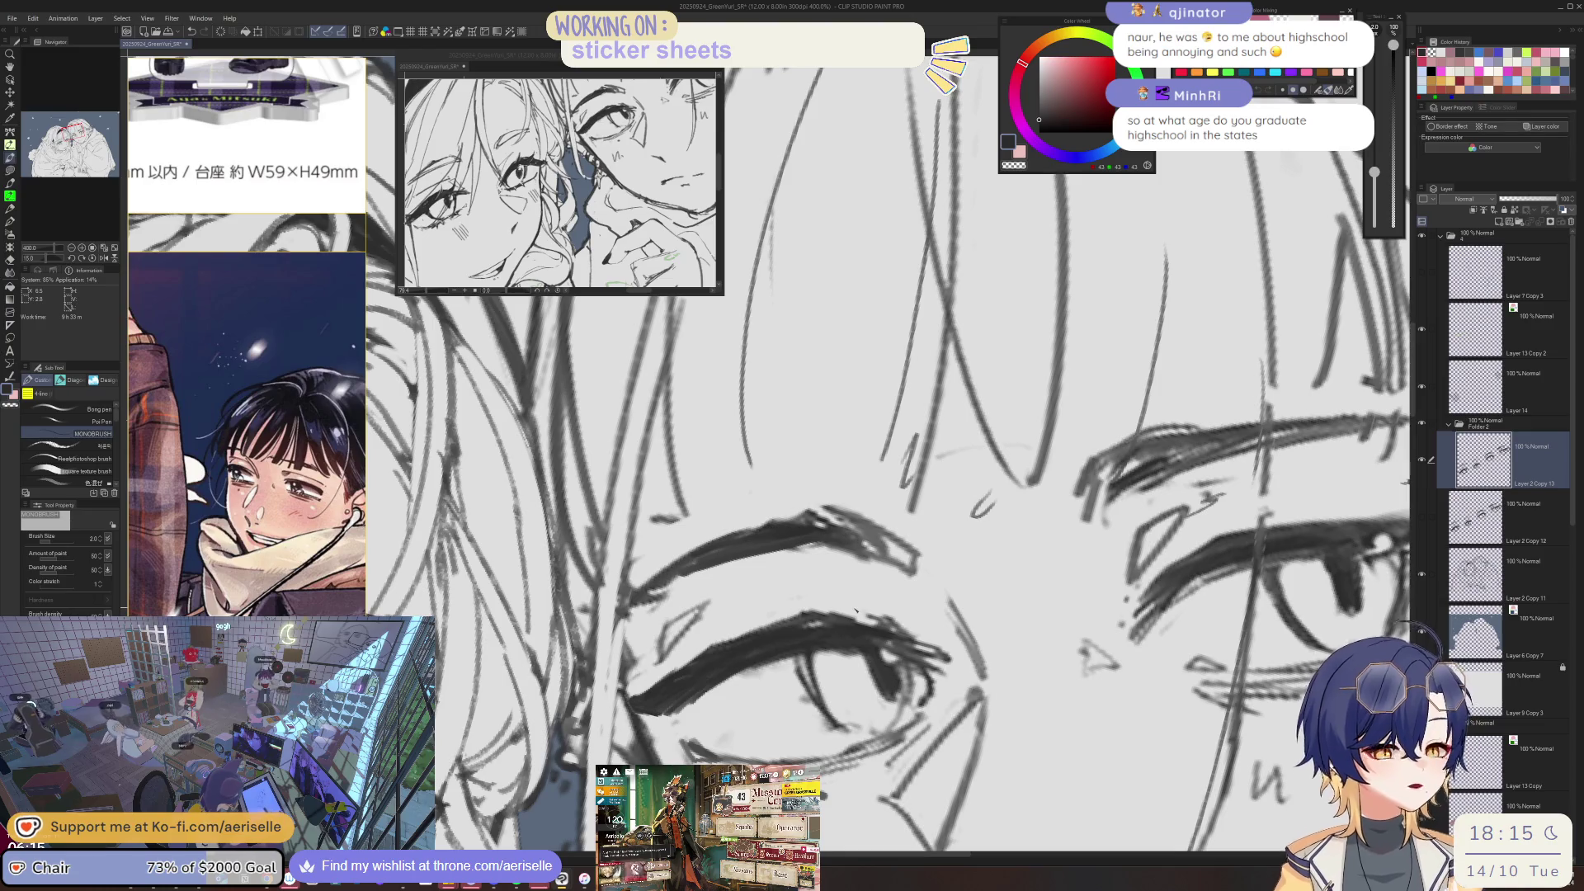
- Pan to the other eye, flip the view to check, then add small strokes at the outer eye corner
mouse_move(756, 663)
left_mouse_down()
mouse_move(858, 710)
mouse_move(799, 733)
mouse_move(730, 705)
left_mouse_up()
key("e")
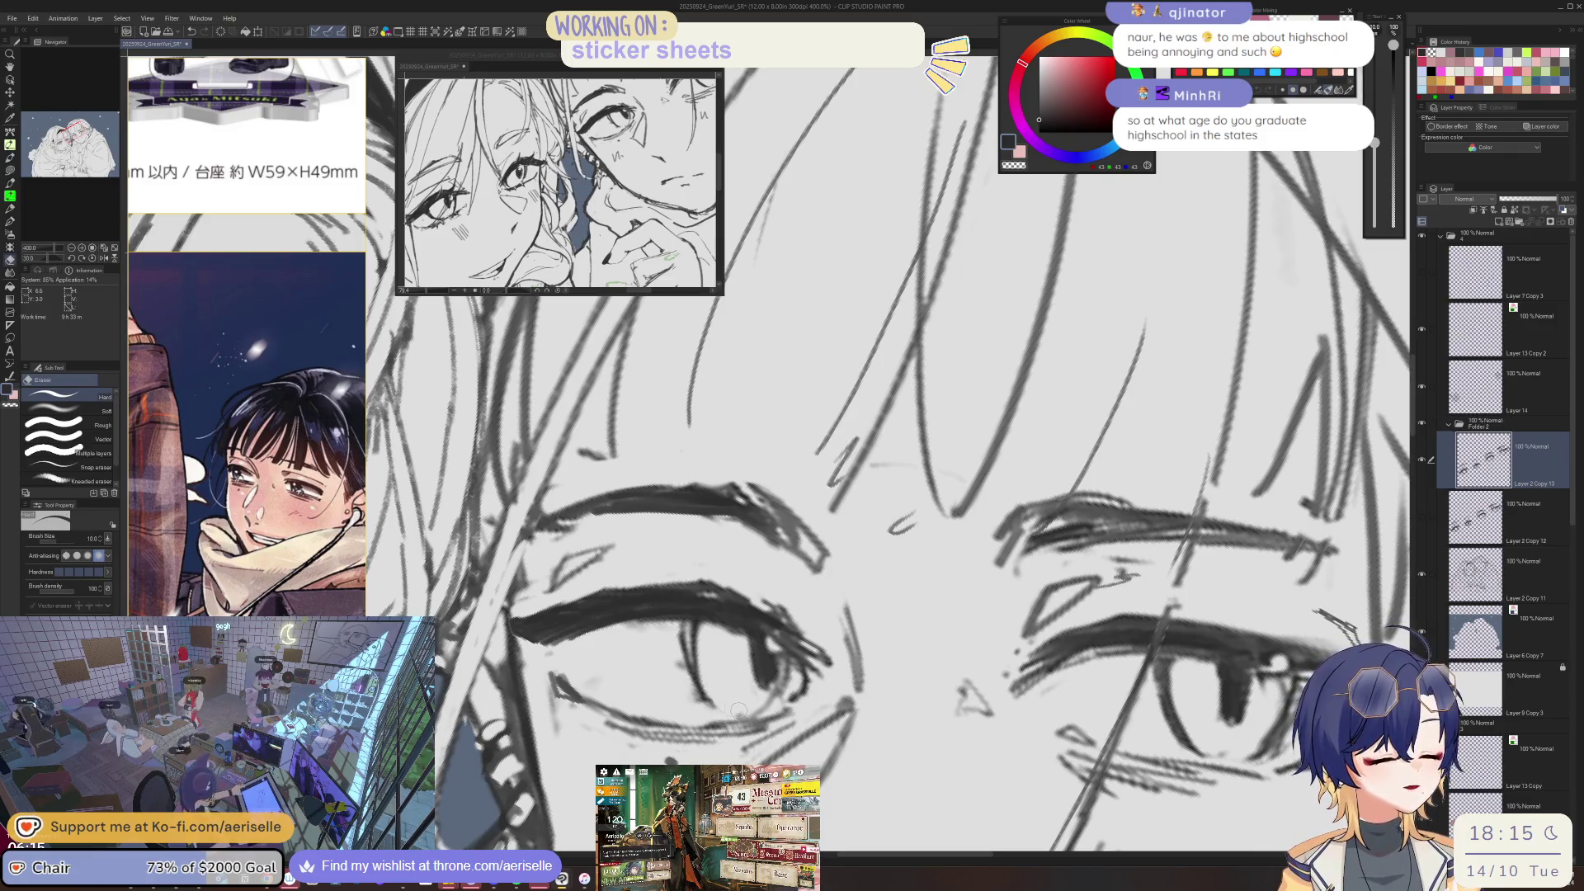
scroll(708, 703, "down", 5)
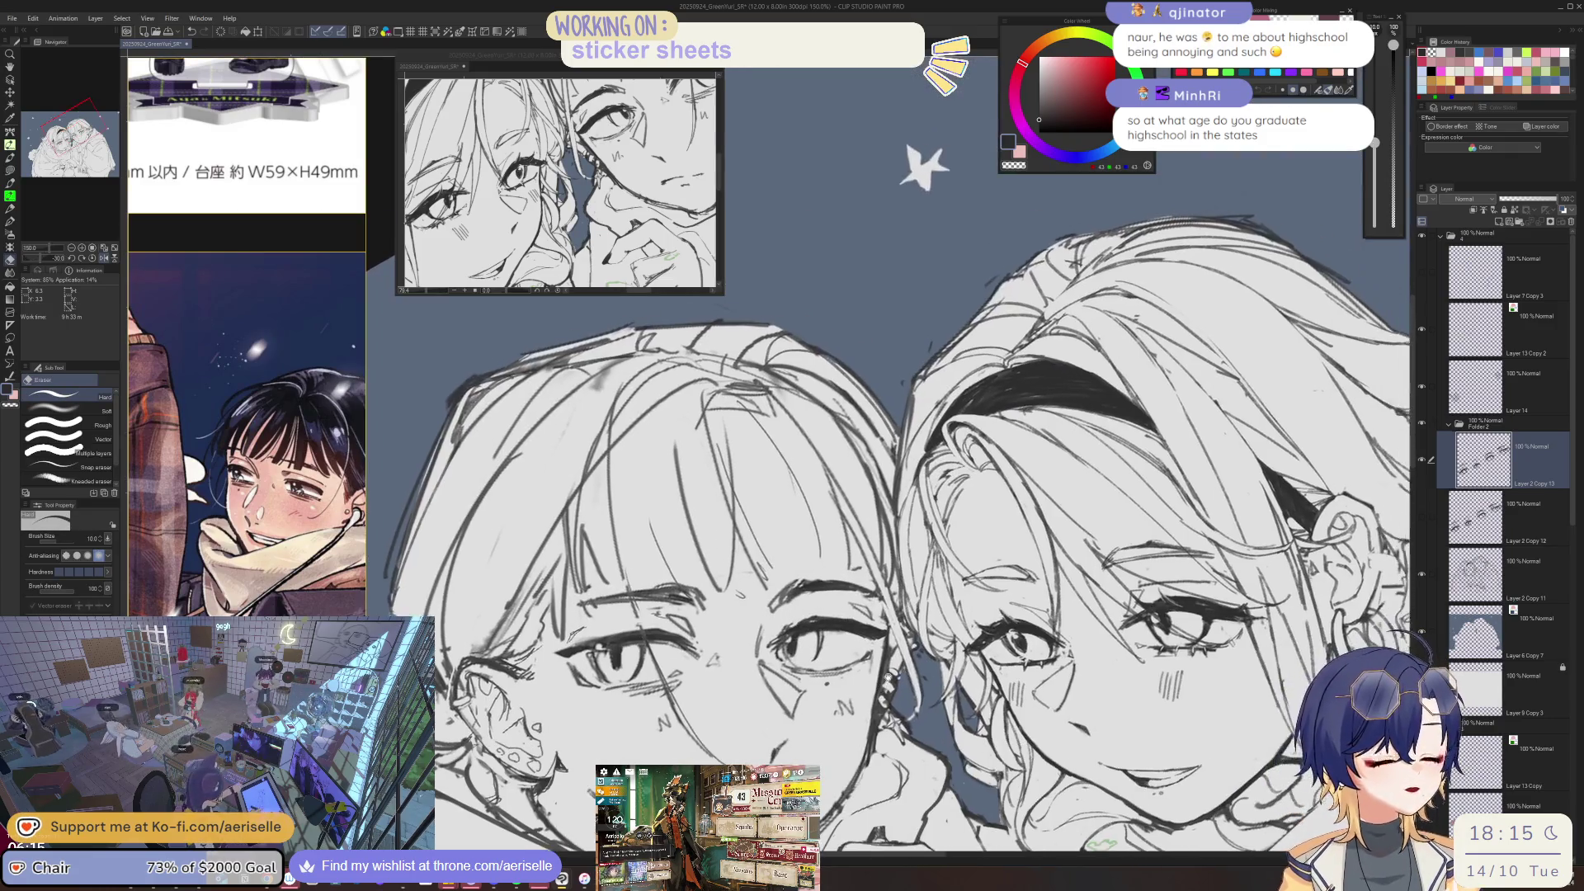
scroll(762, 670, "up", 2)
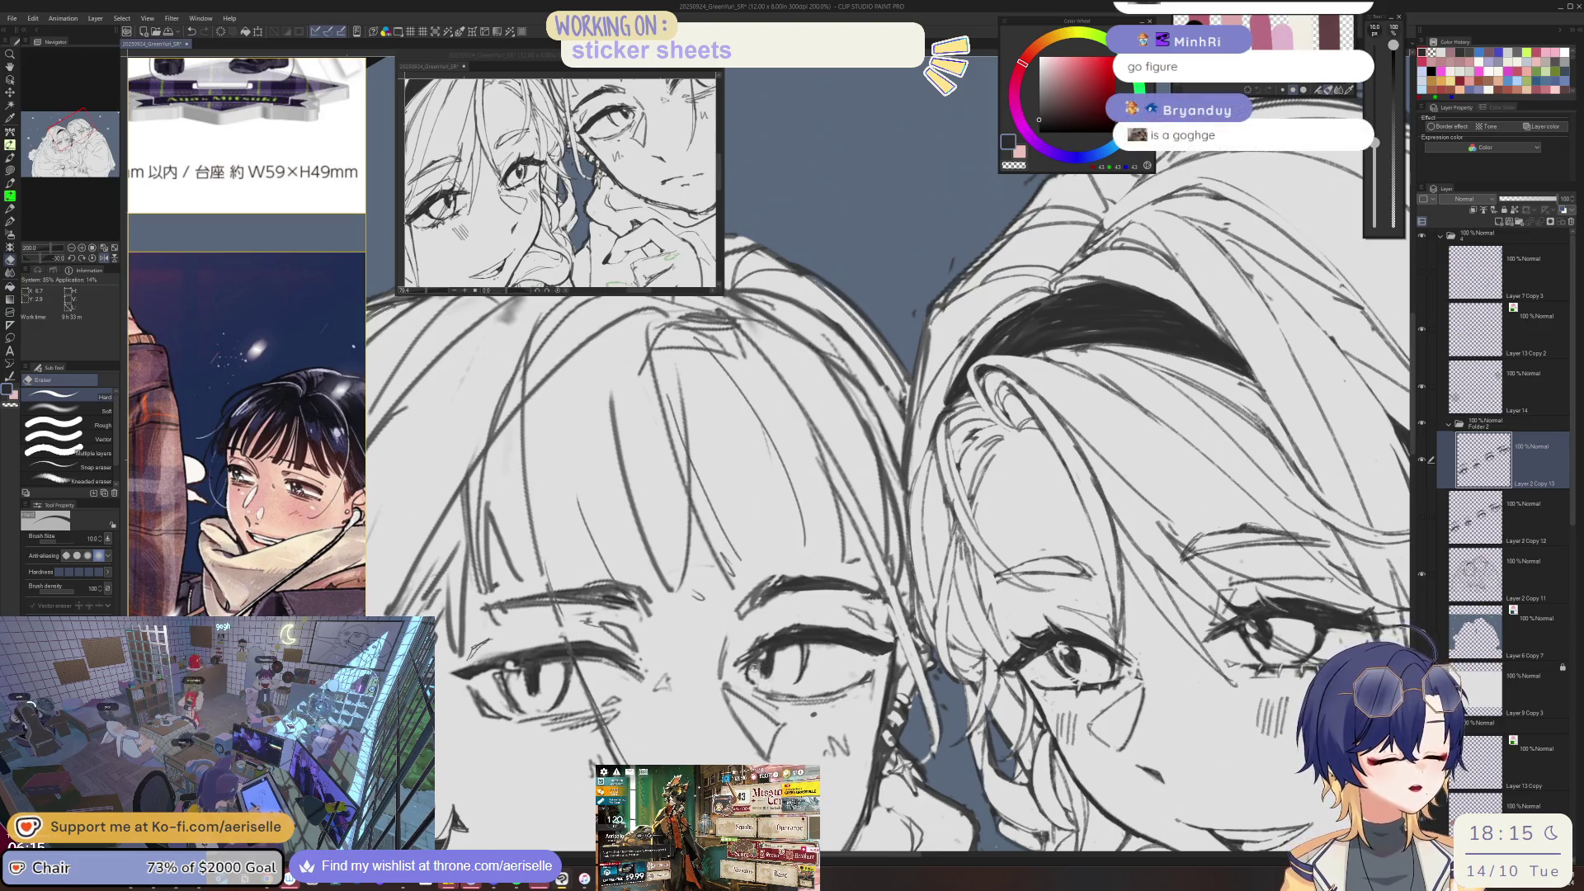
key("p")
key("h")
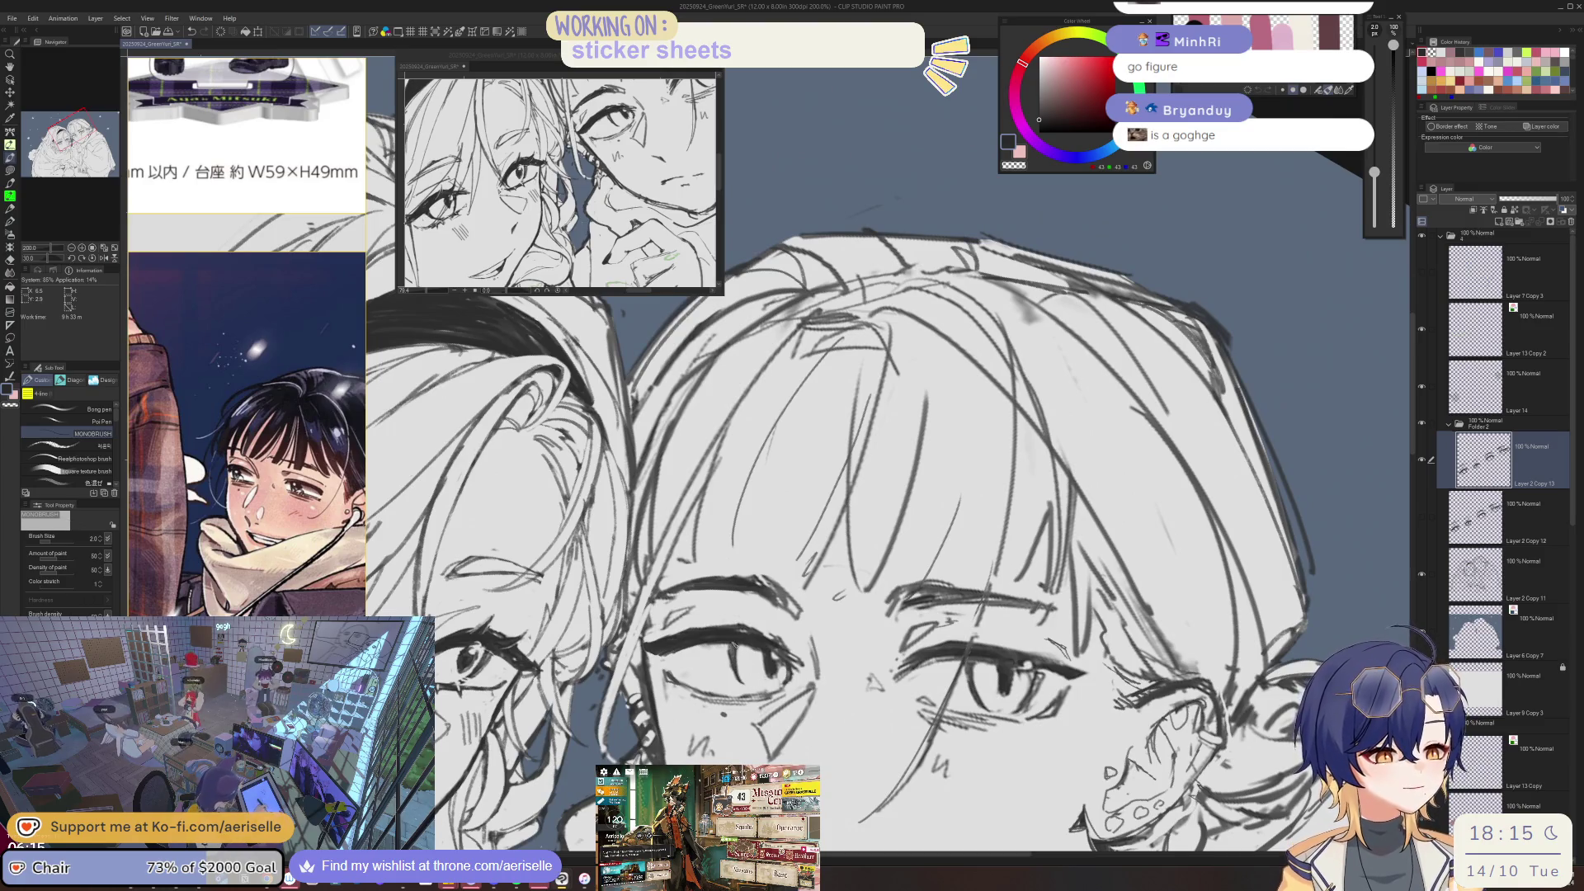
key("h")
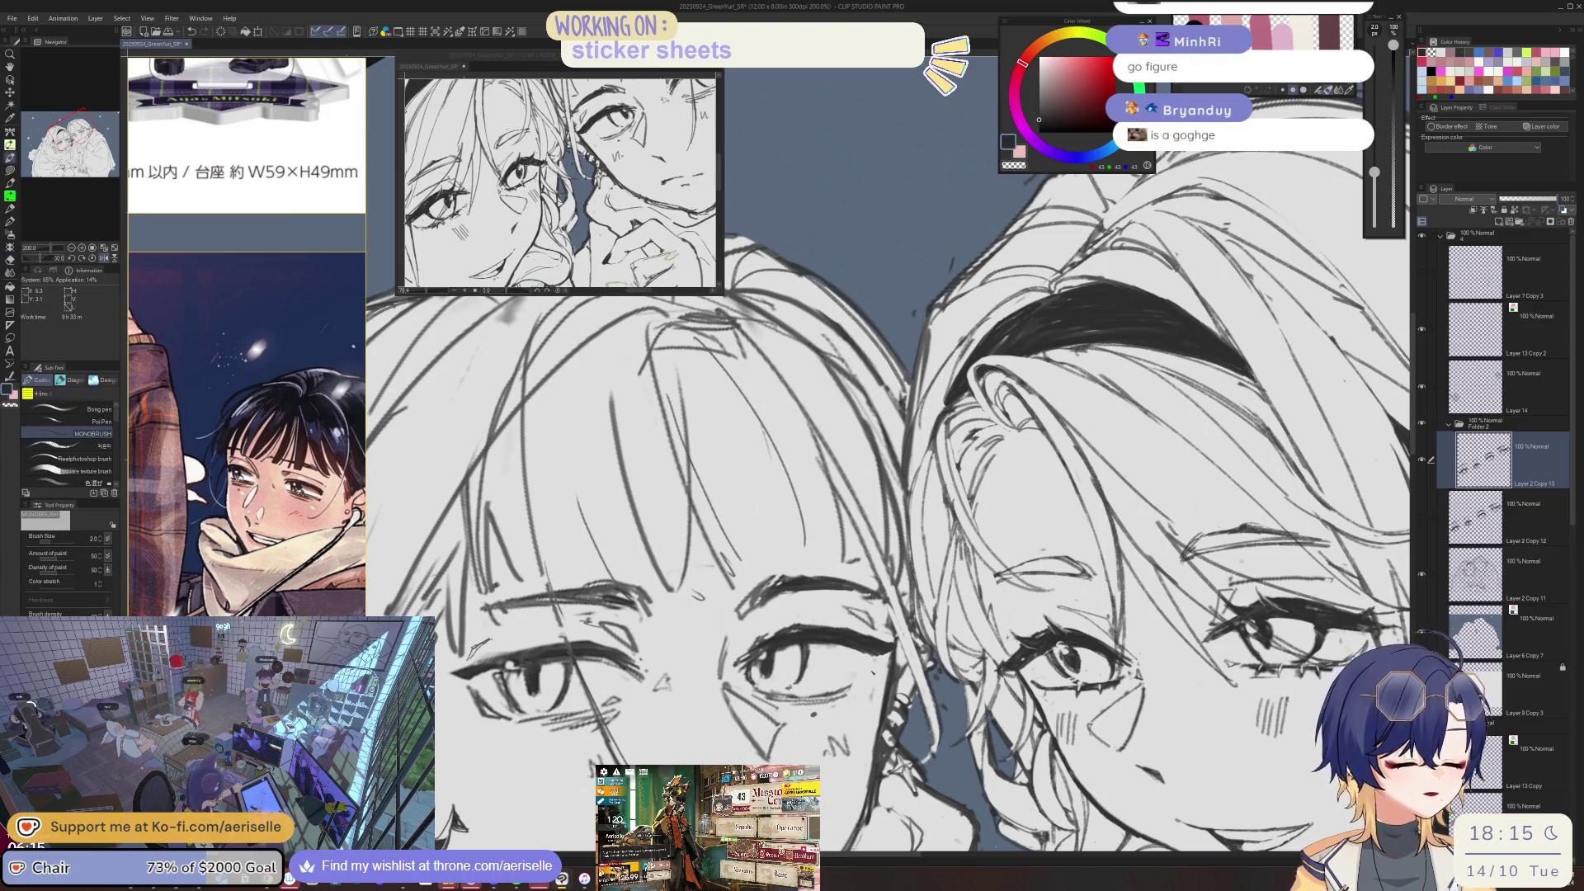
left_click_drag(872, 666, 861, 690)
left_click_drag(867, 684, 863, 684)
key("e")
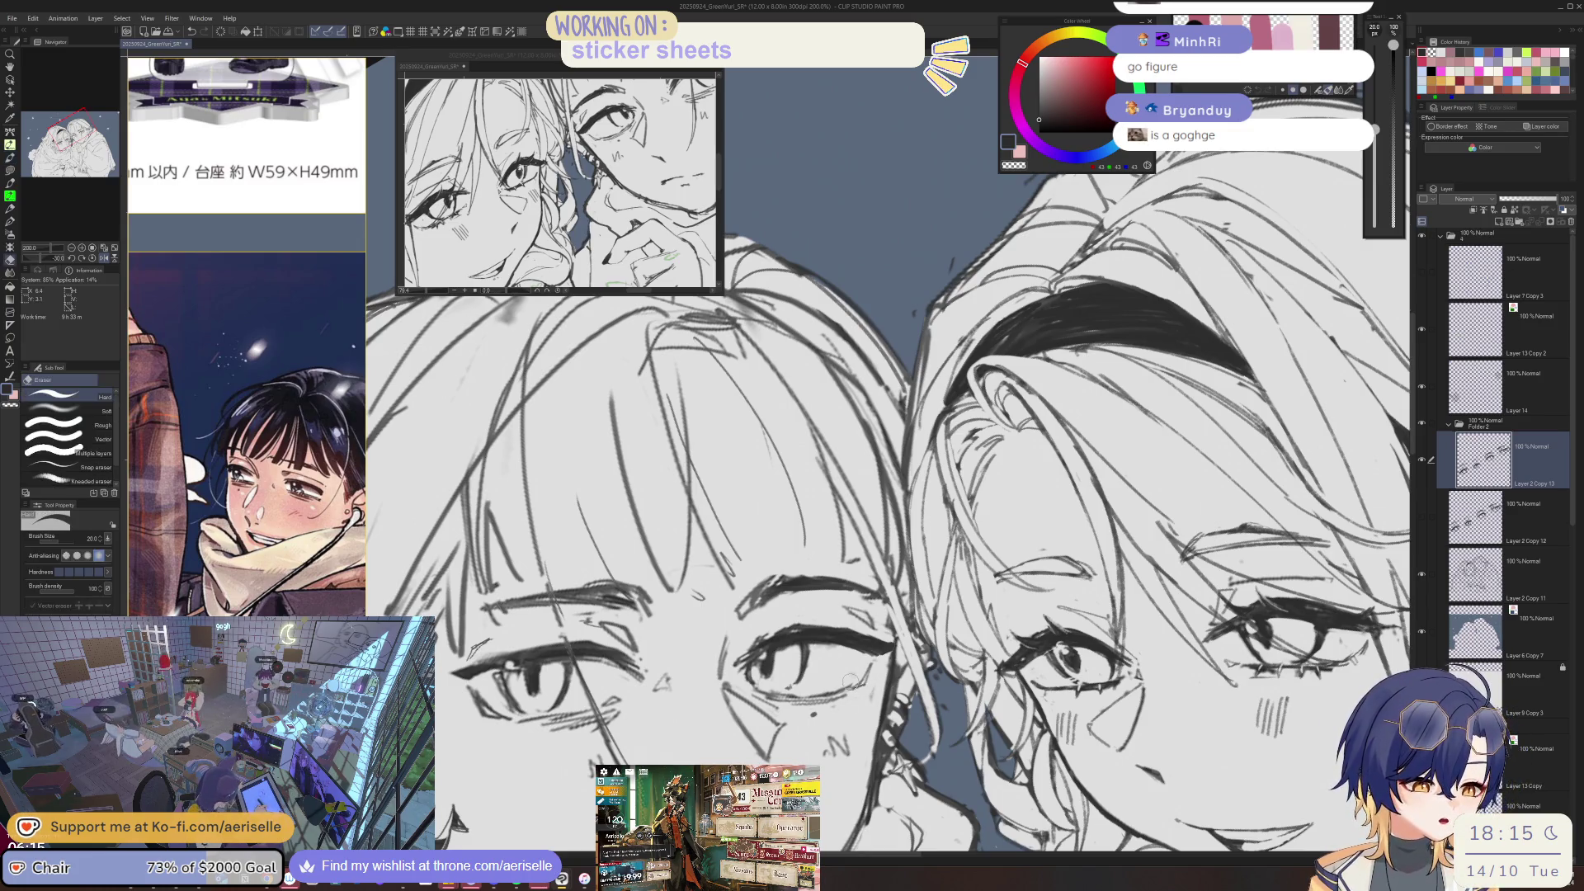